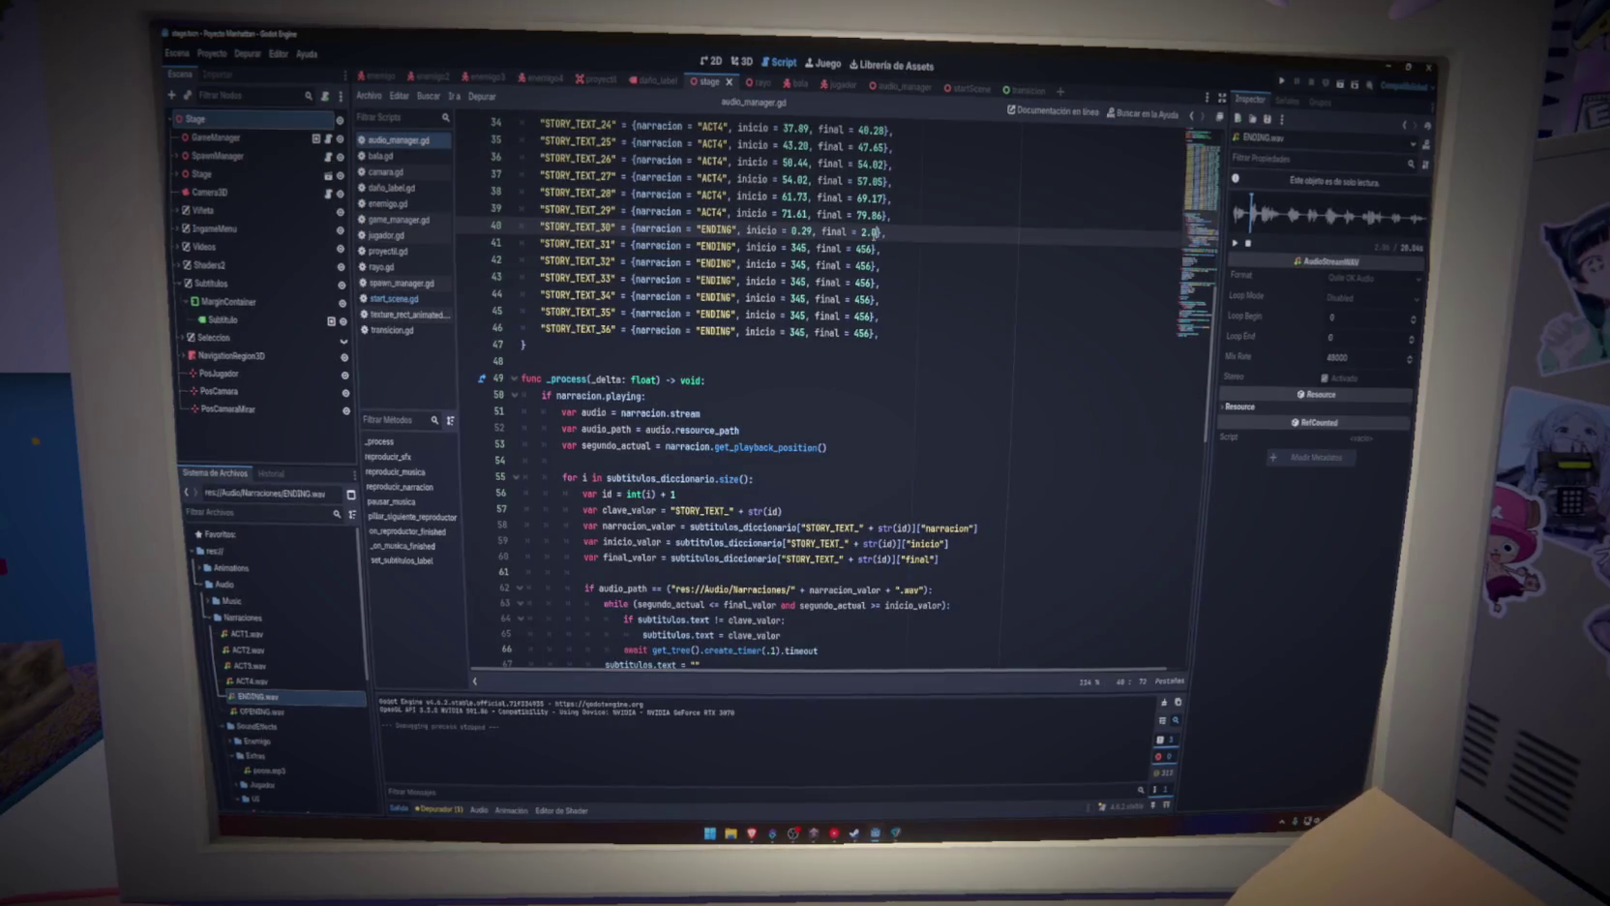
Set STORY_TEXT_31's subtitle timing to start at 2.0 and end at 5.72
double_click(869, 231)
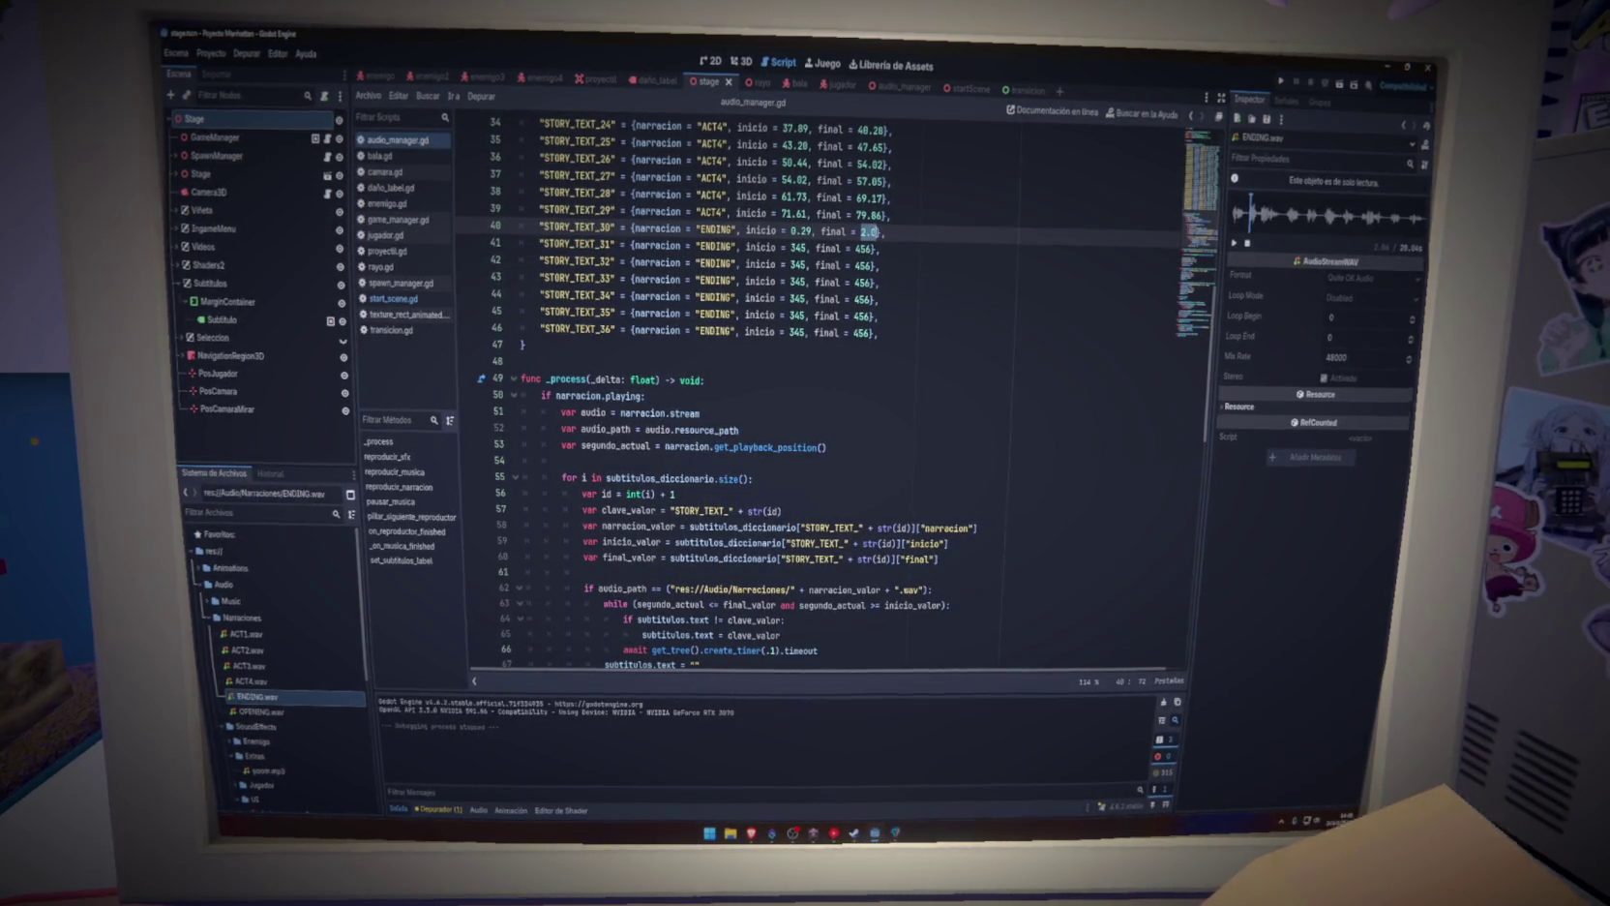
double_click(799, 248)
text(2.0)
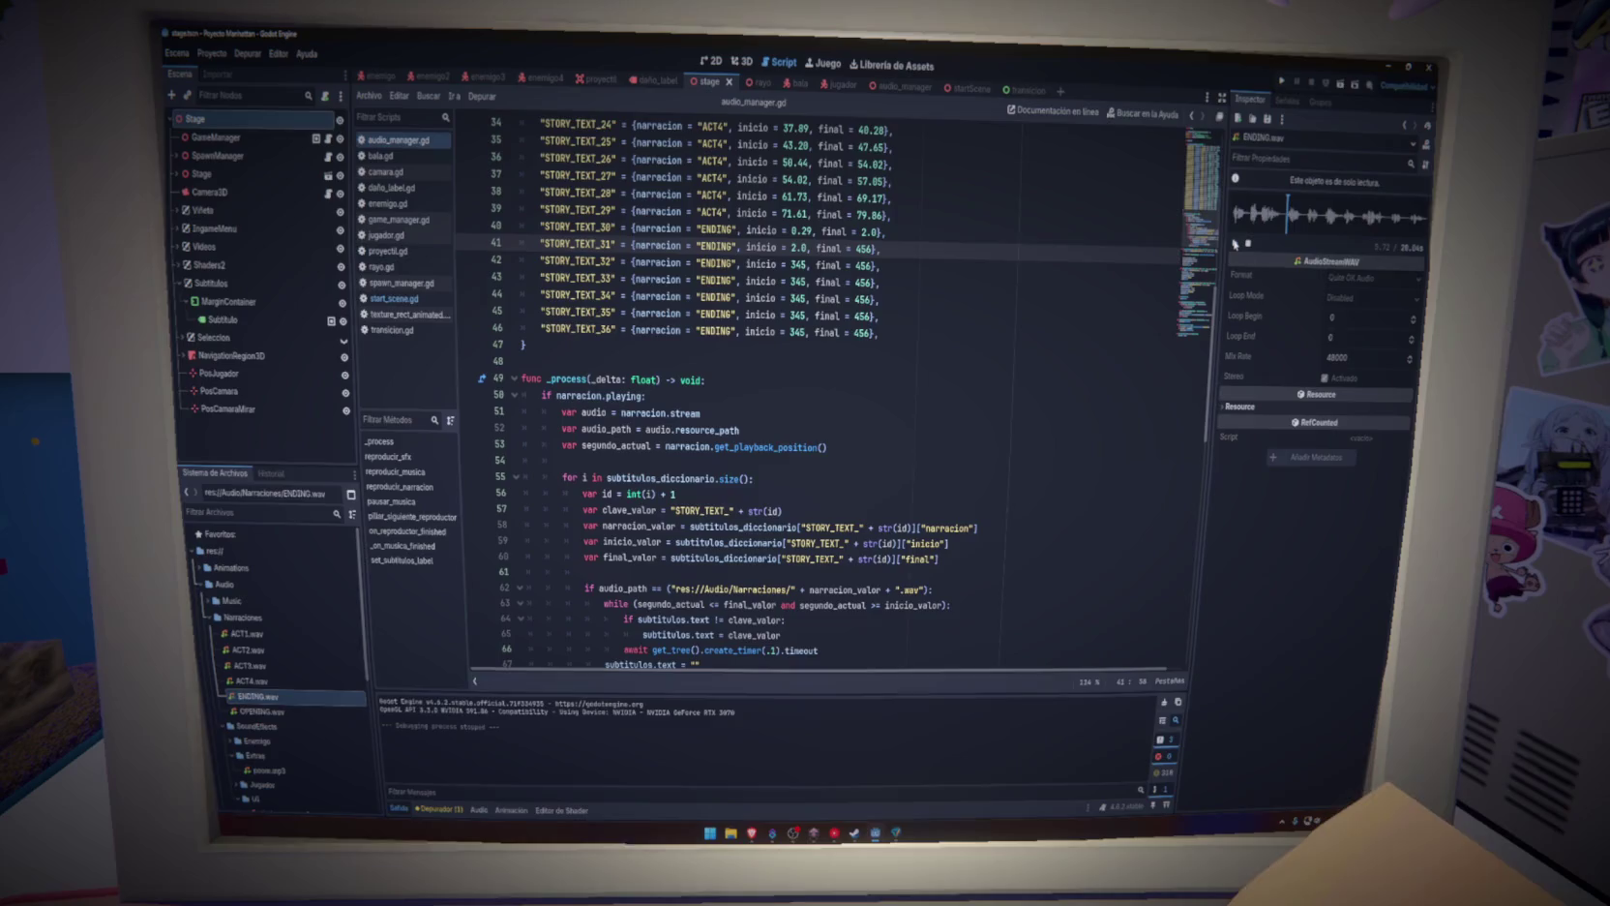
click(804, 248)
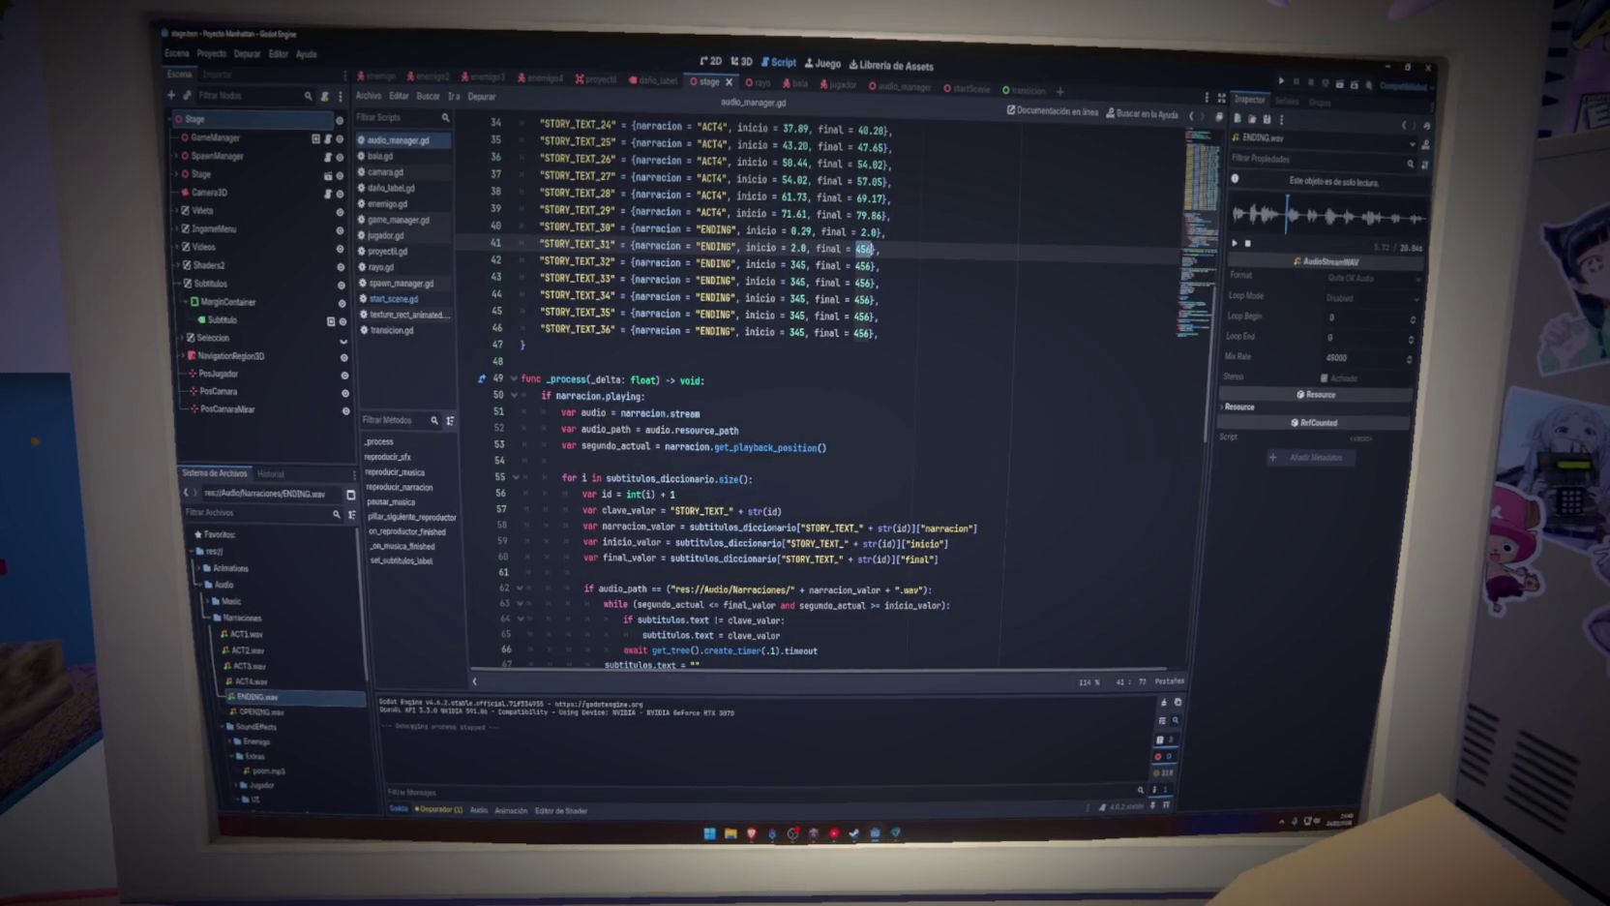
text(5.72)
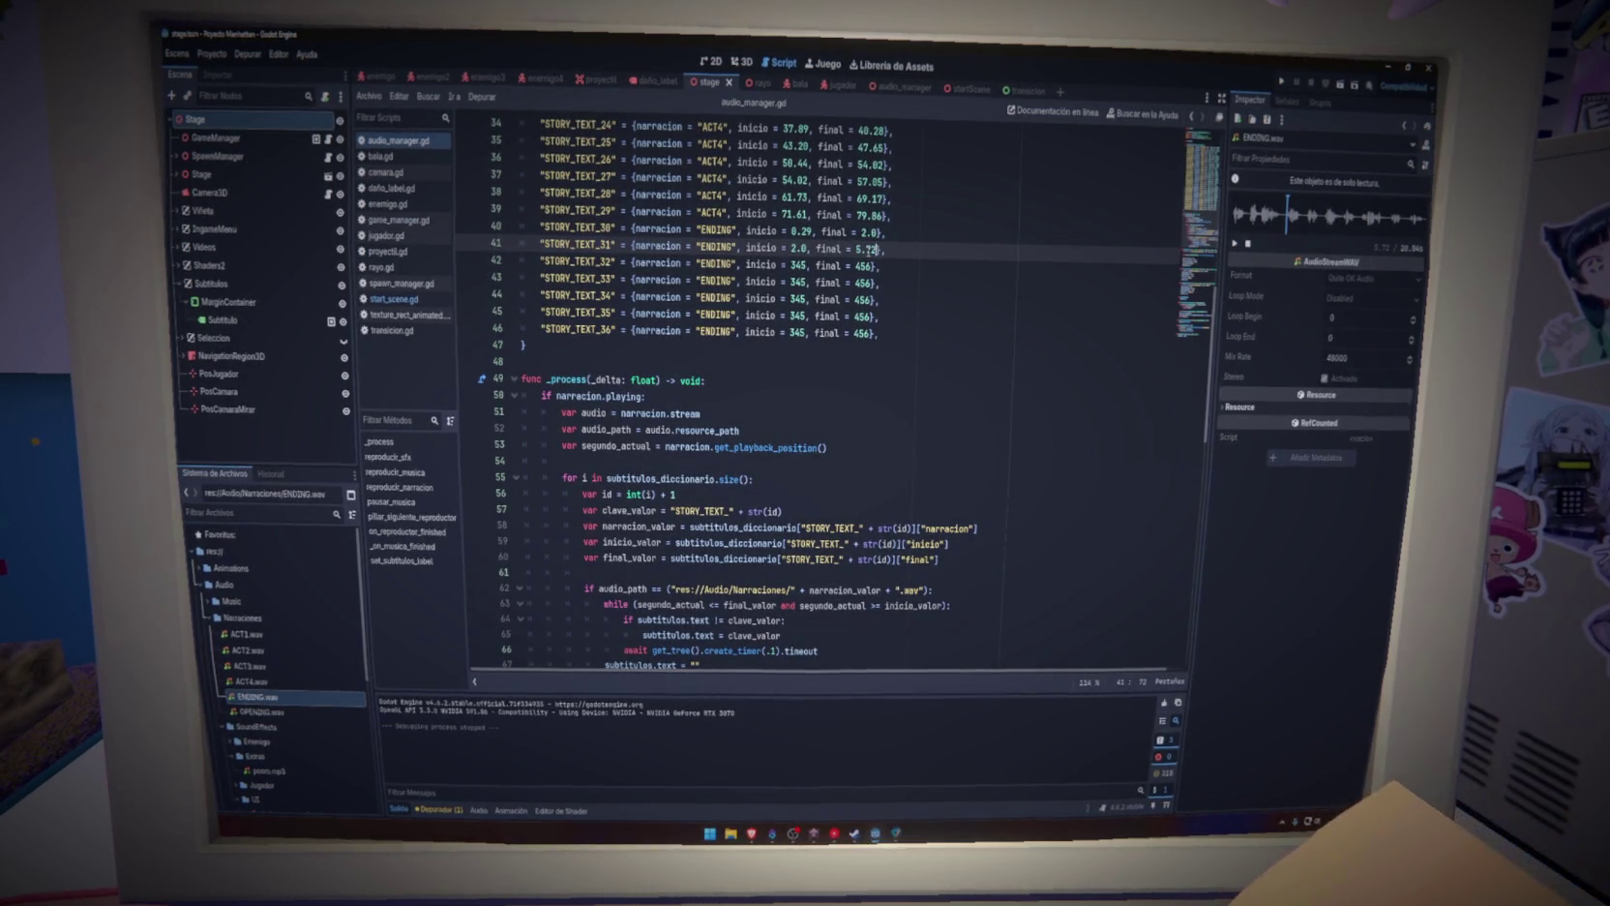
key(End)
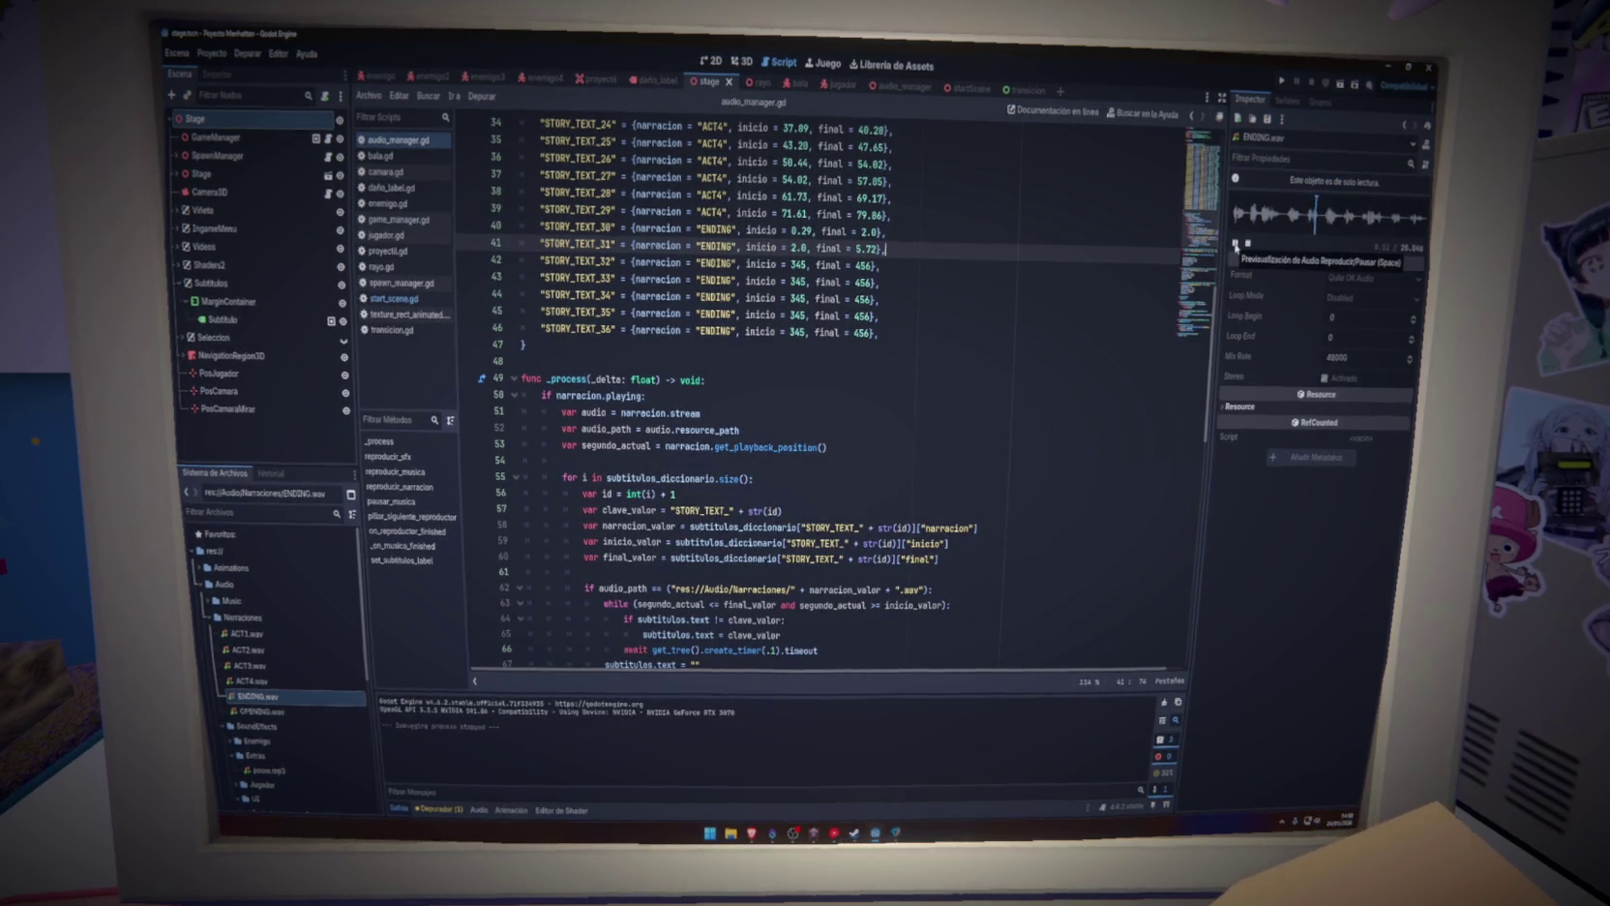
Time STORY_TEXT_32 from 5.72 to 9.39 and save the script
click(1235, 246)
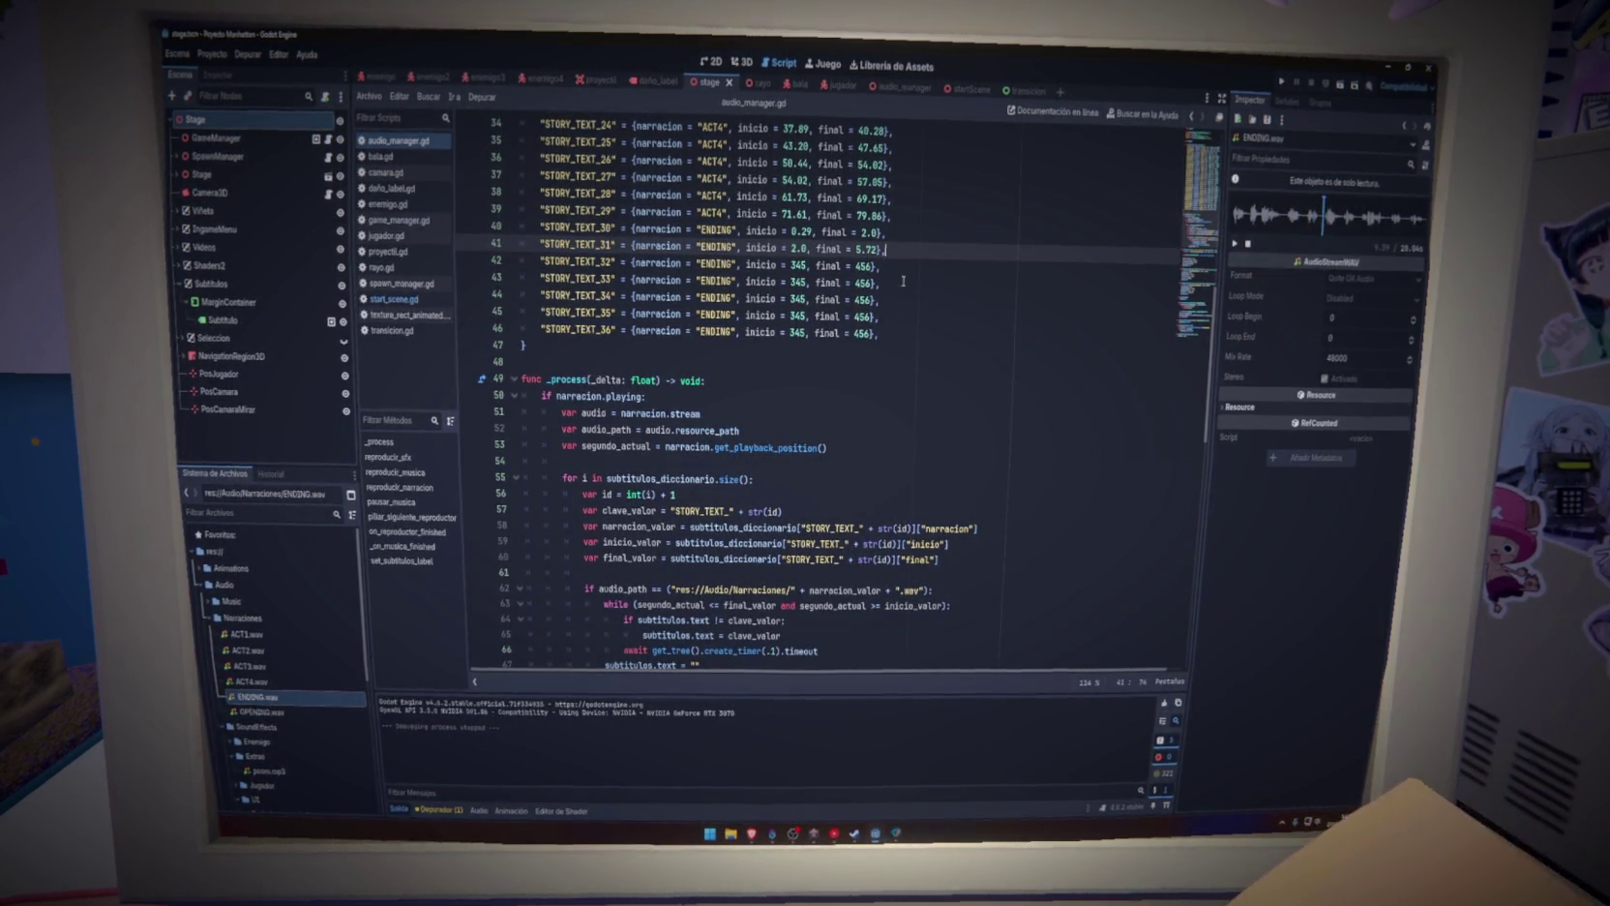
double_click(866, 249)
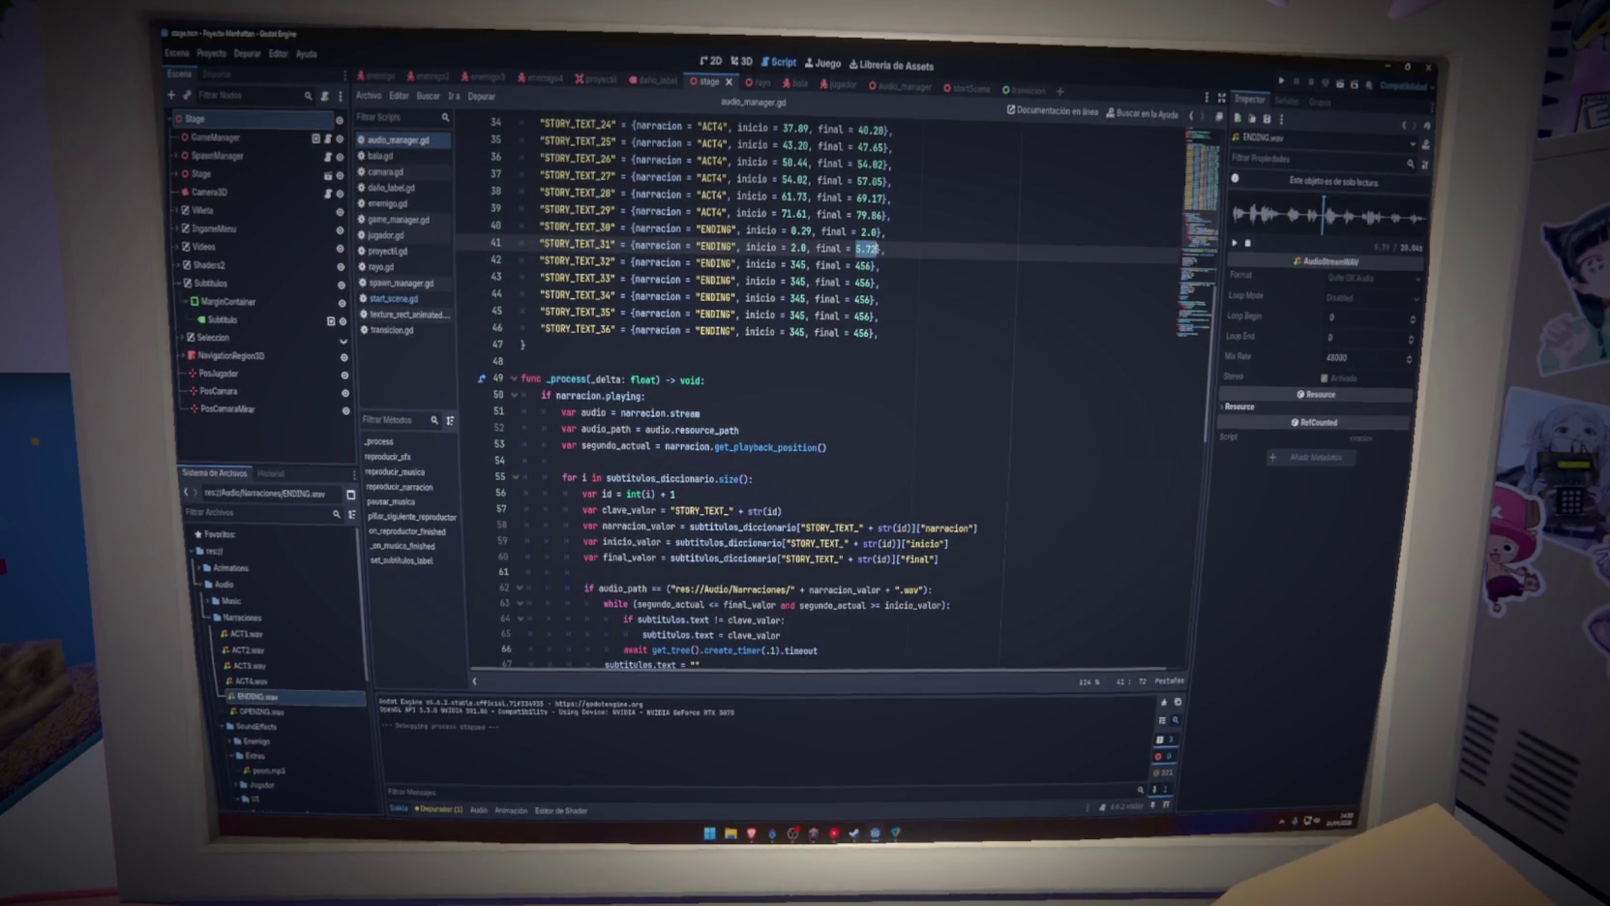
key(ctrl+c)
double_click(825, 264)
key(ctrl+v)
double_click(867, 264)
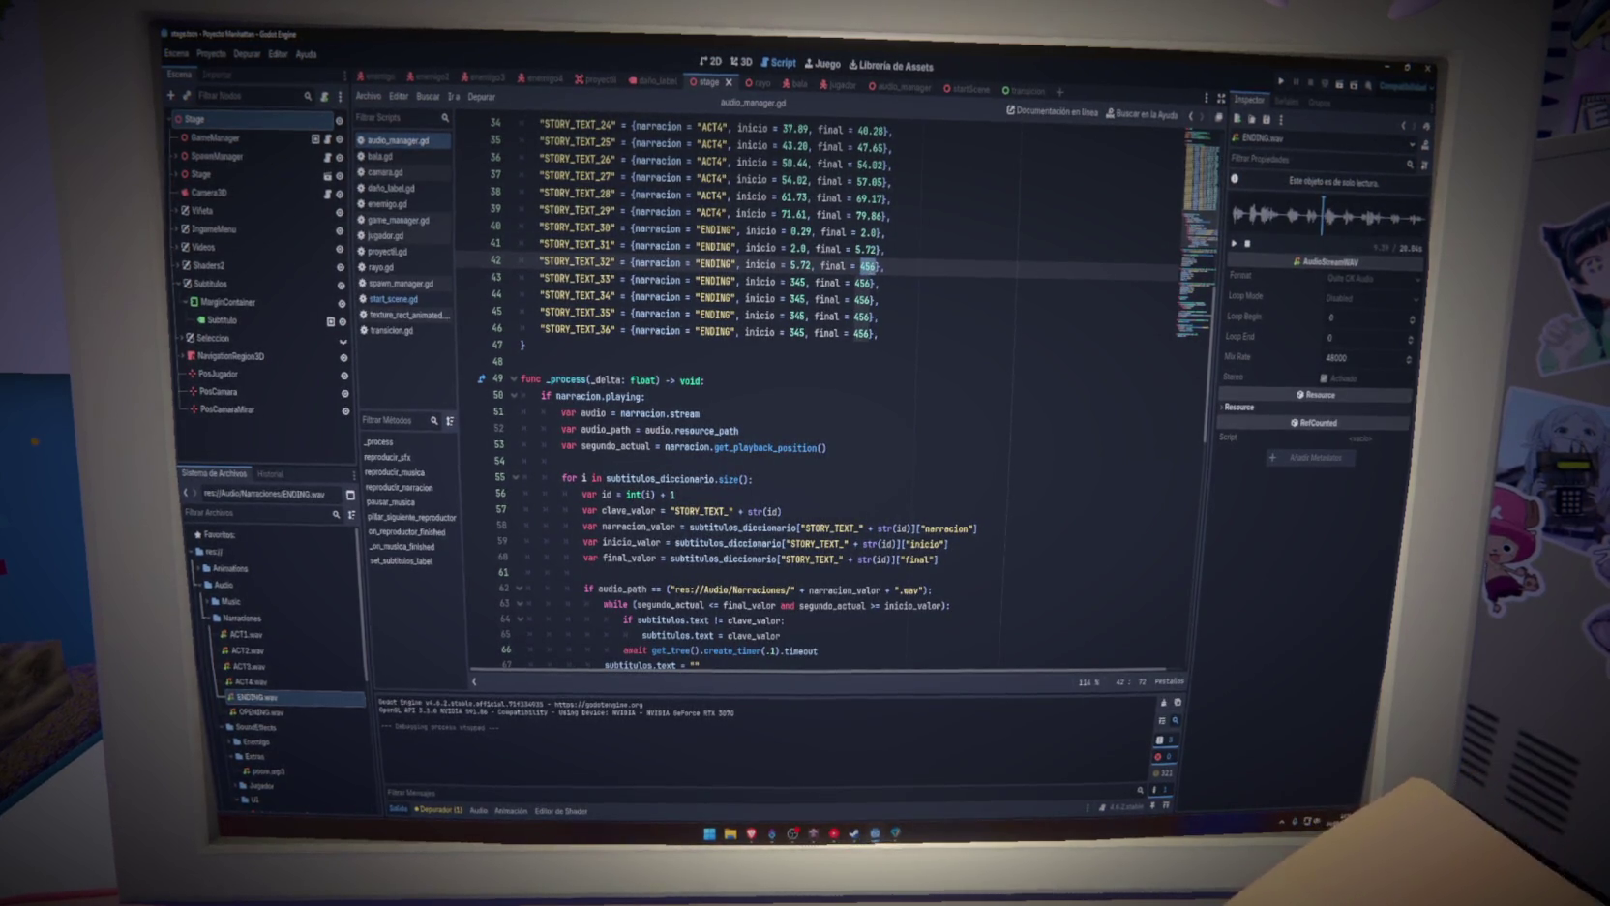
text(9.59)
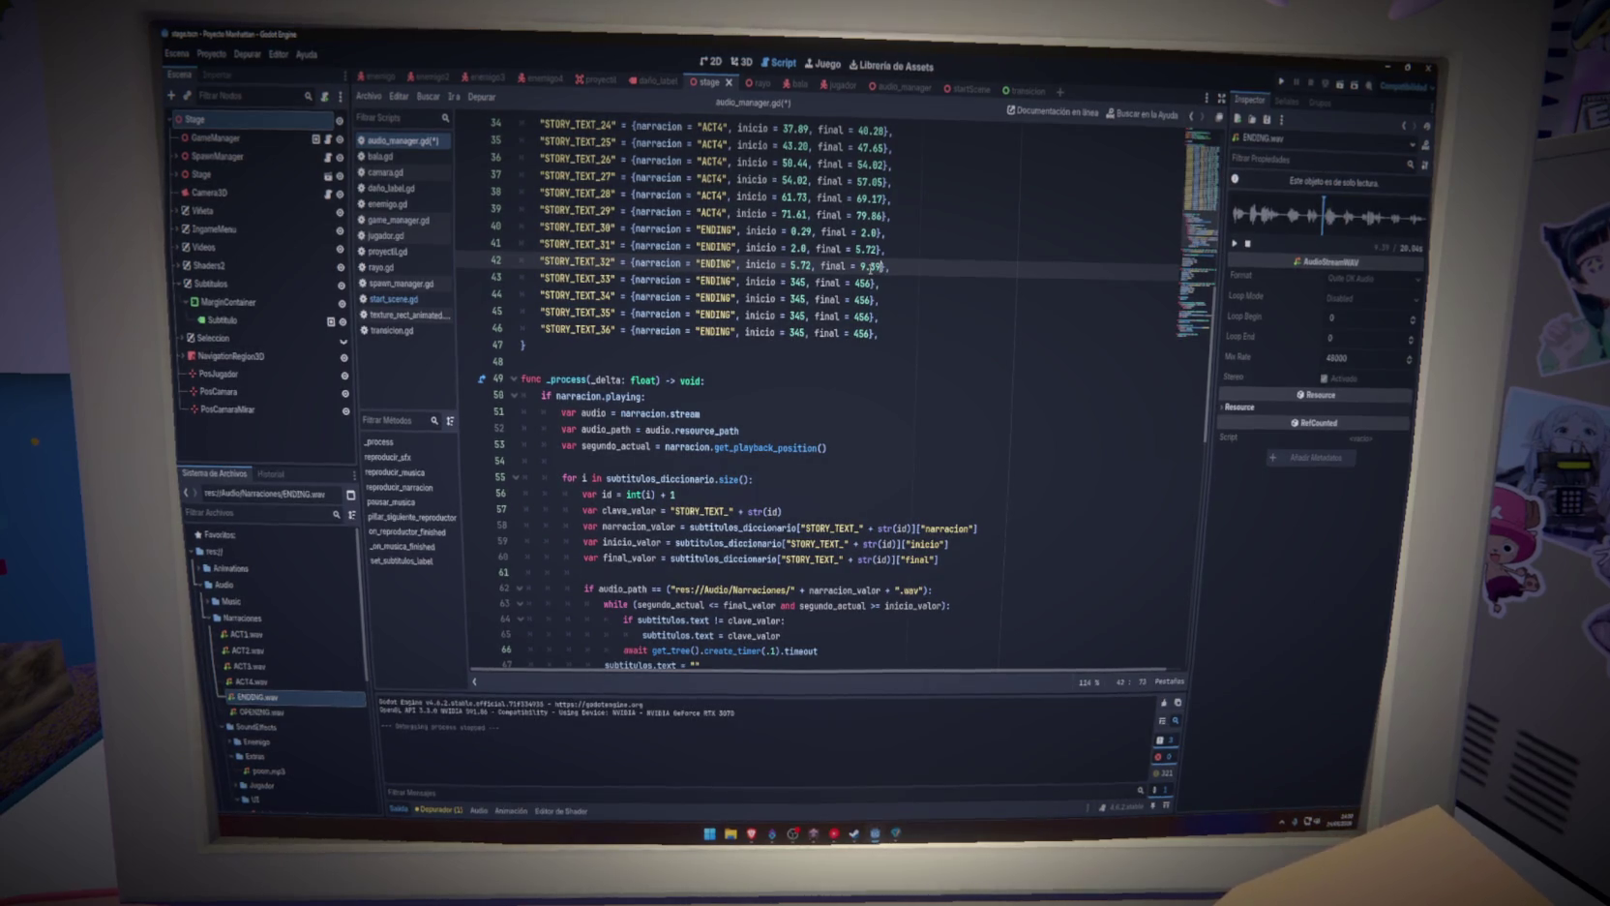
text(89)
key(ctrl+s)
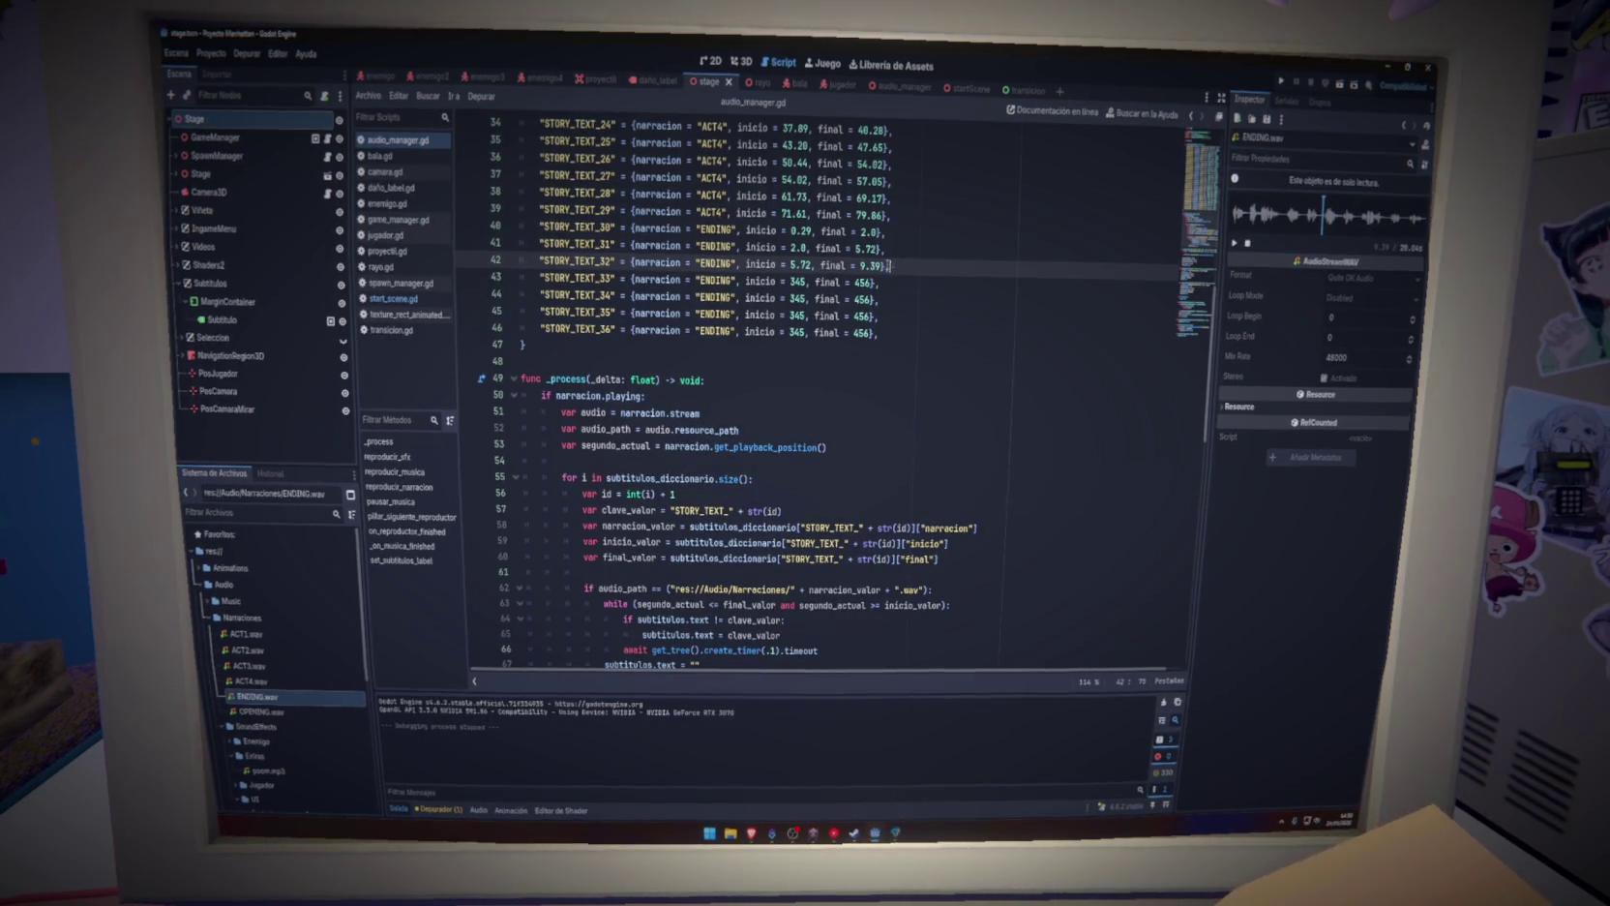
Paste 9.39 as STORY_TEXT_33's start time
double_click(796, 282)
key(ctrl+v)
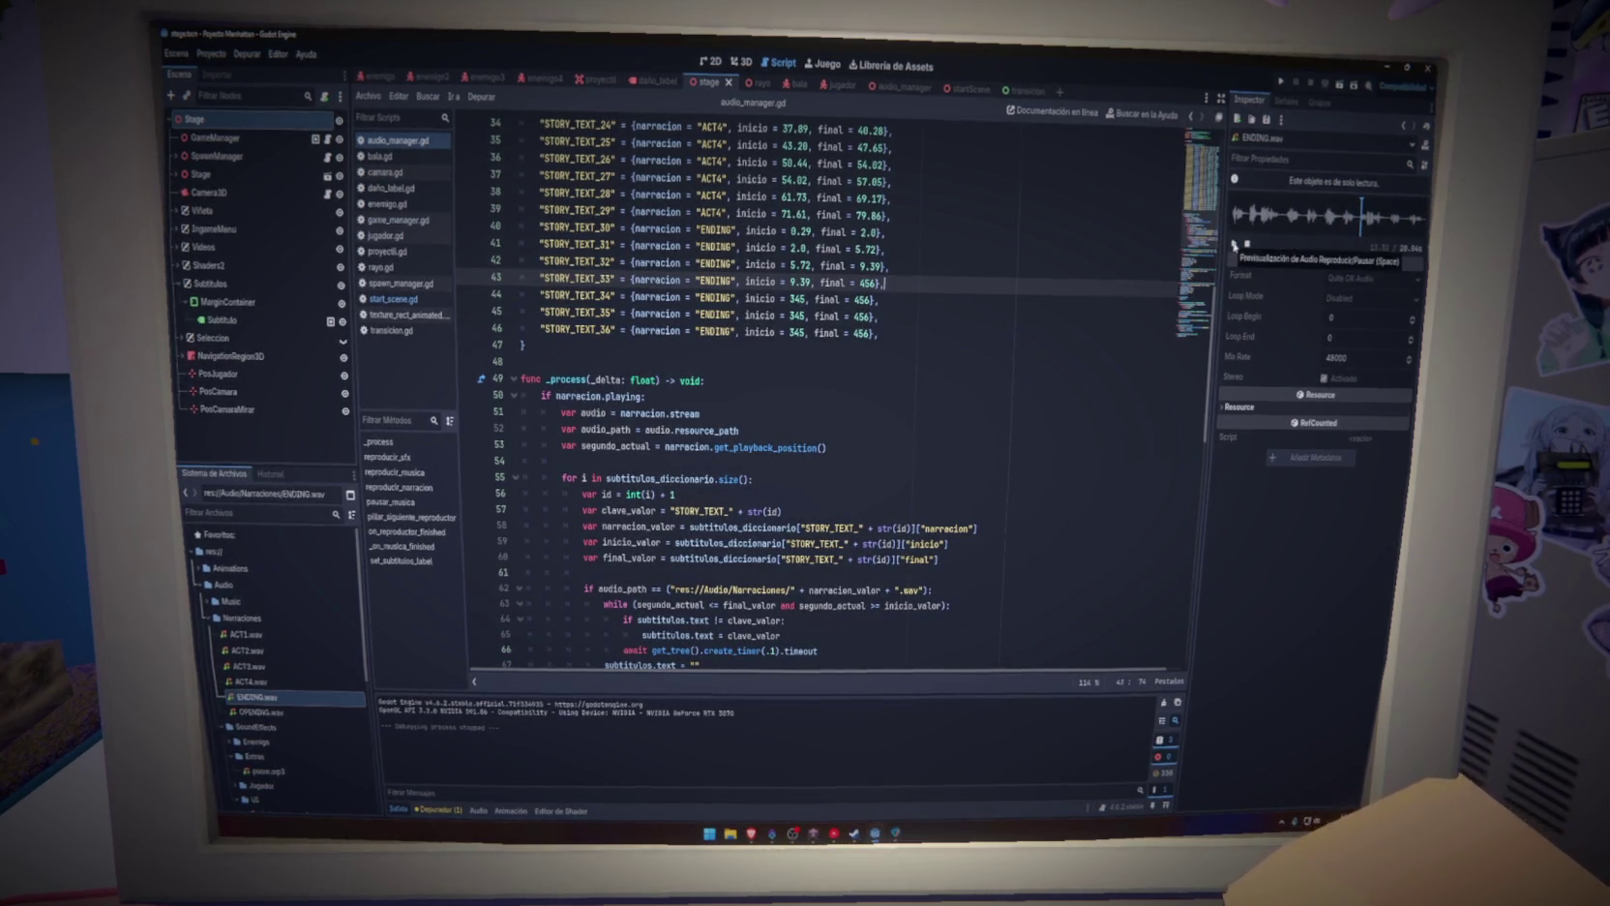
click(874, 282)
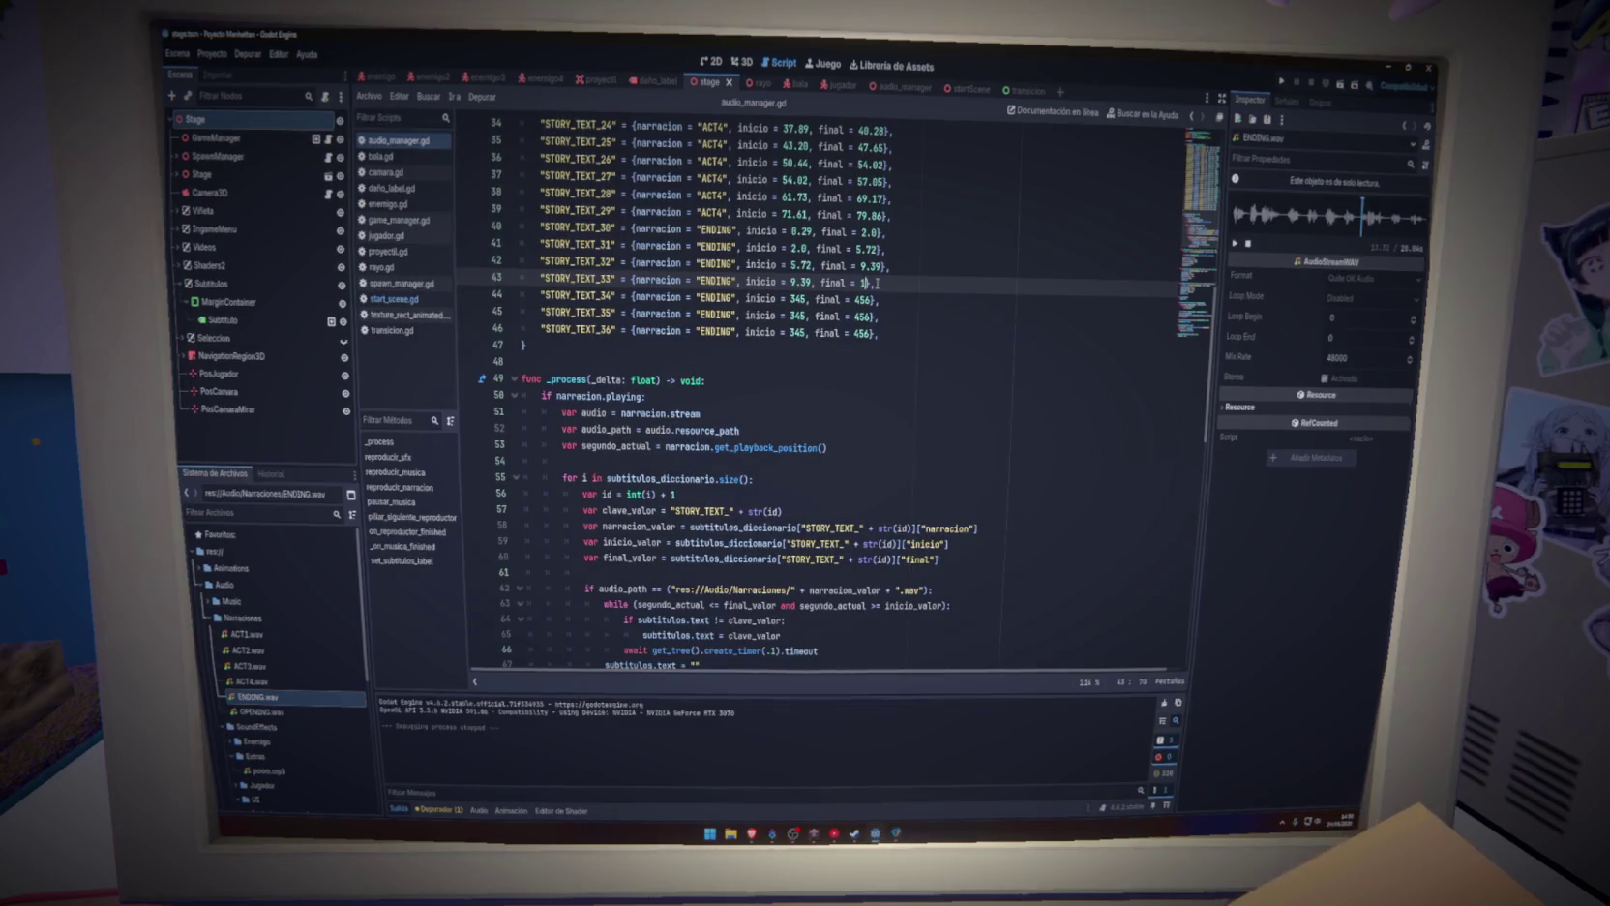
Time STORY_TEXT_34 from 13.32 to 16.25
key(Down)
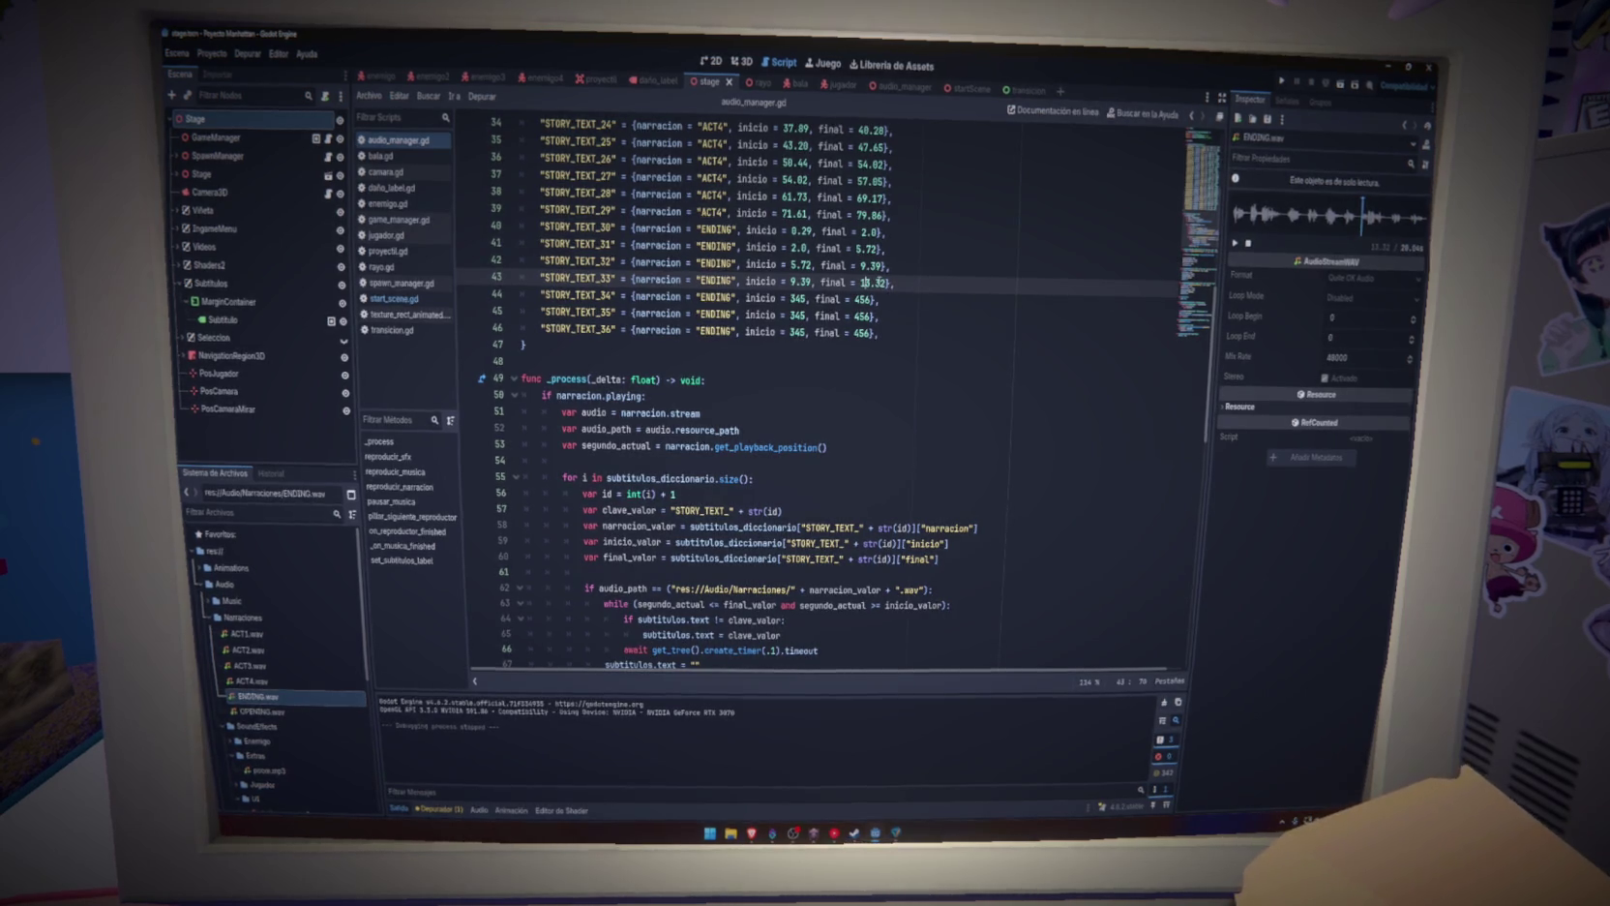
double_click(795, 300)
key(ctrl+v)
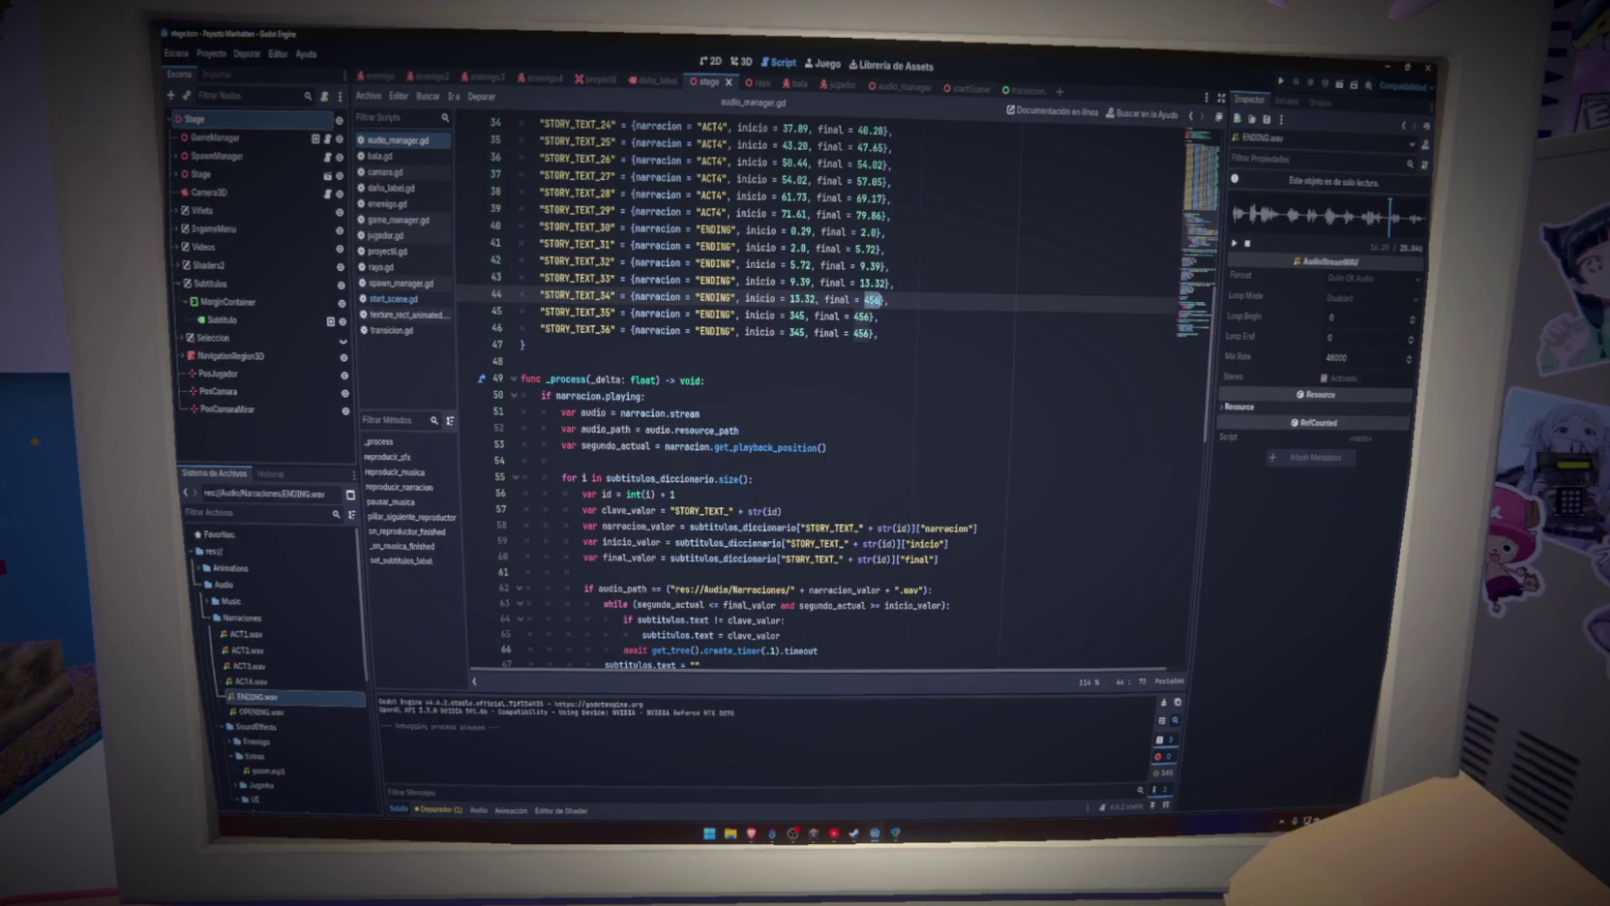
text(16.25)
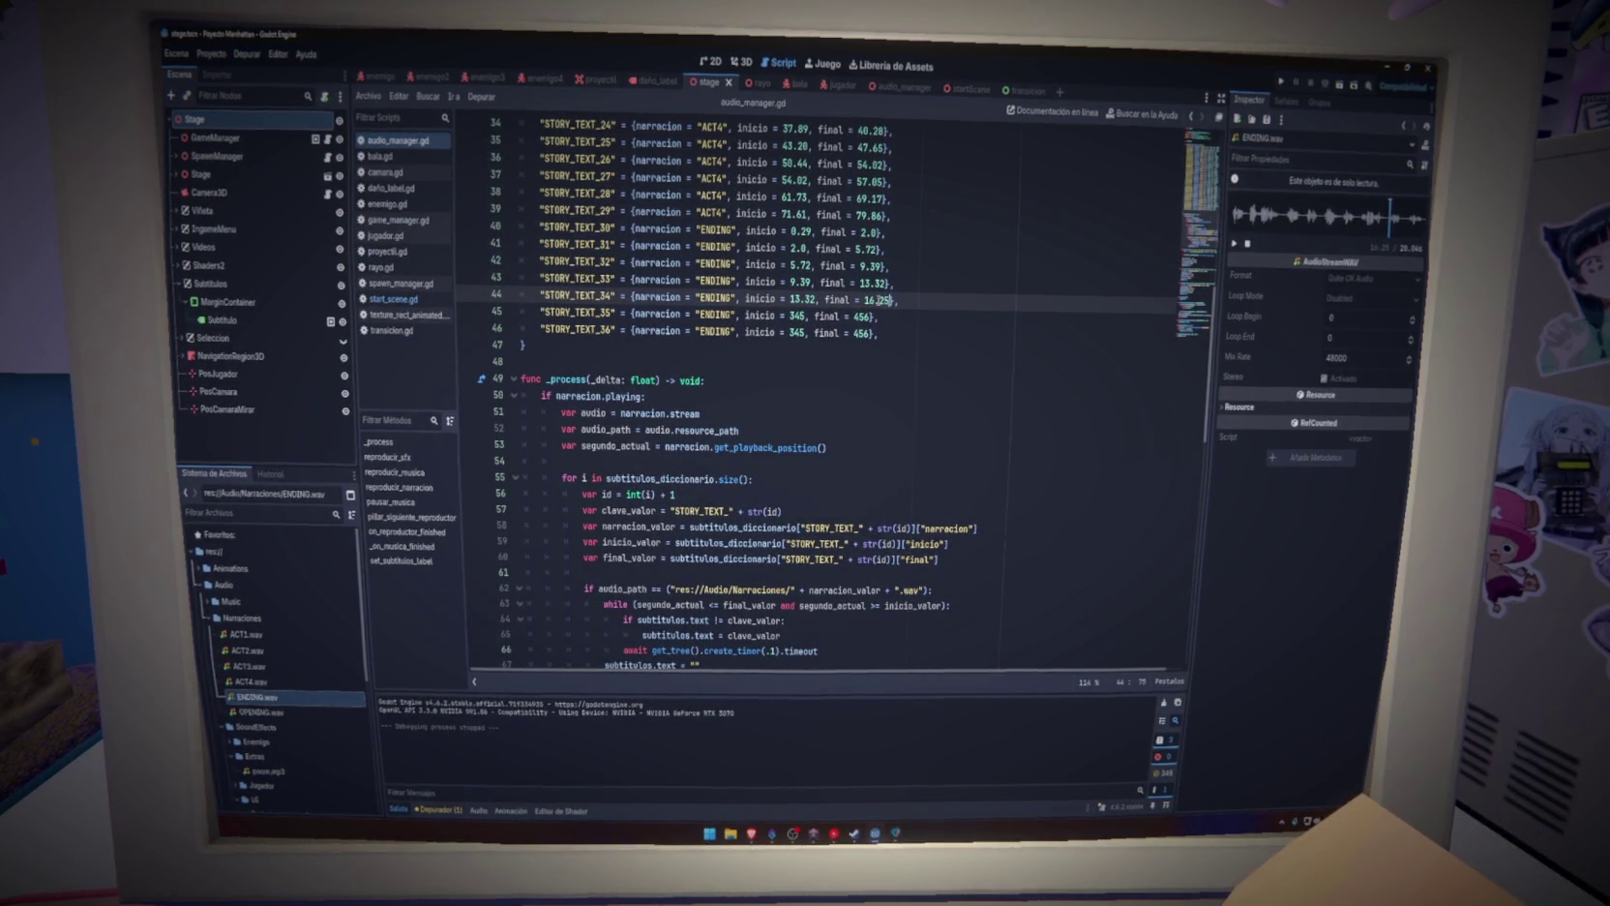
Check the ENDING audio preview and set STORY_TEXT_35's end time to 18.25
double_click(797, 316)
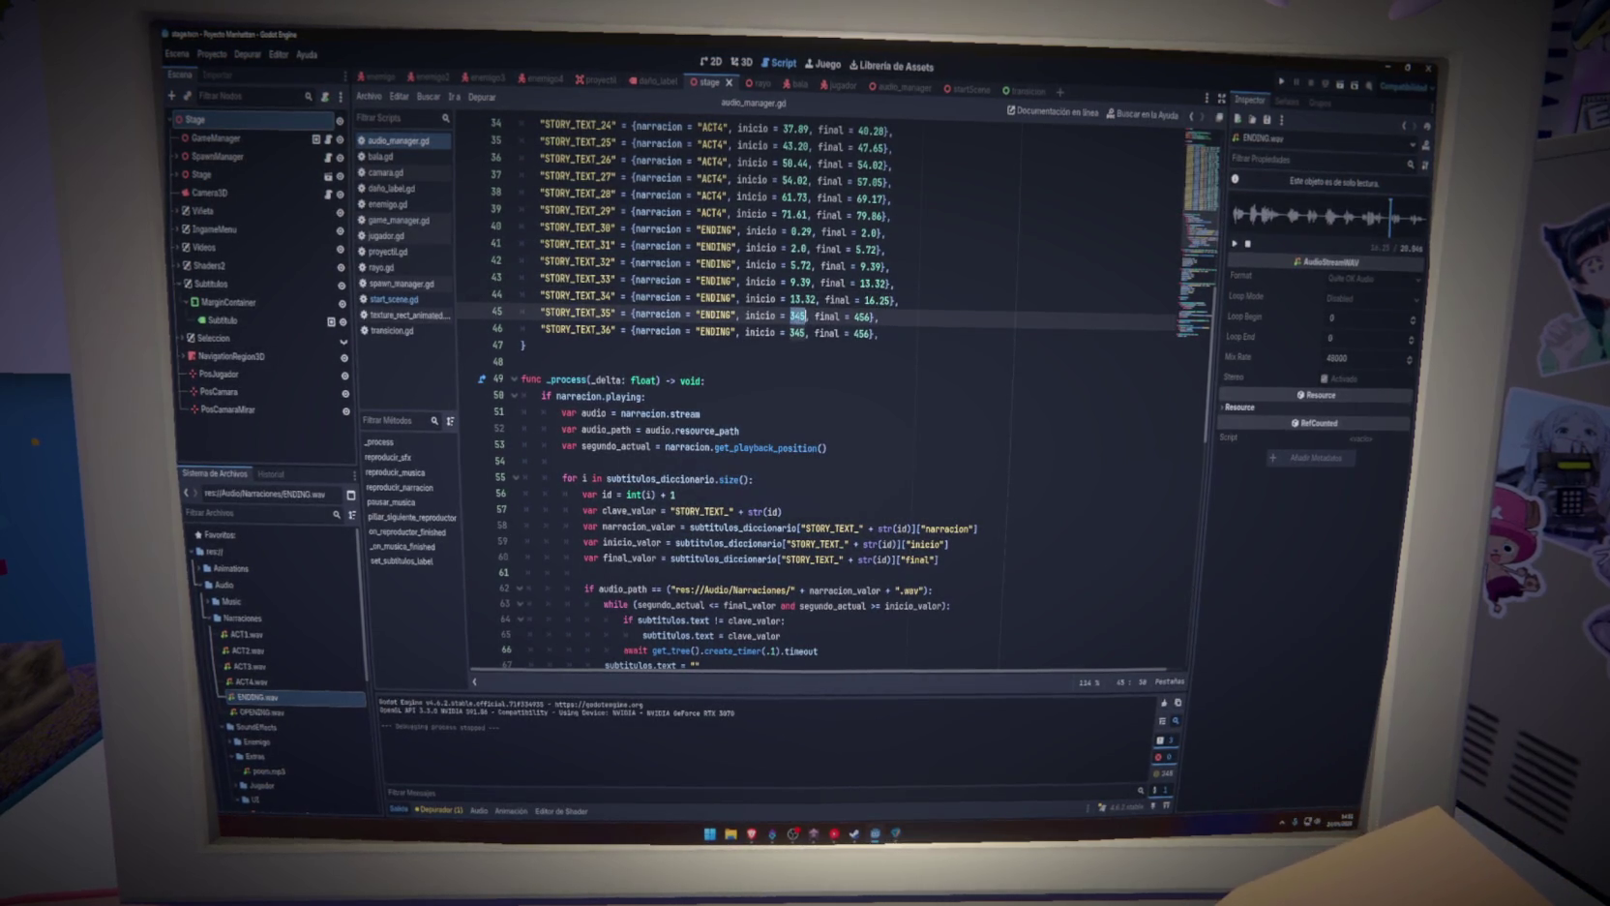
click(1236, 246)
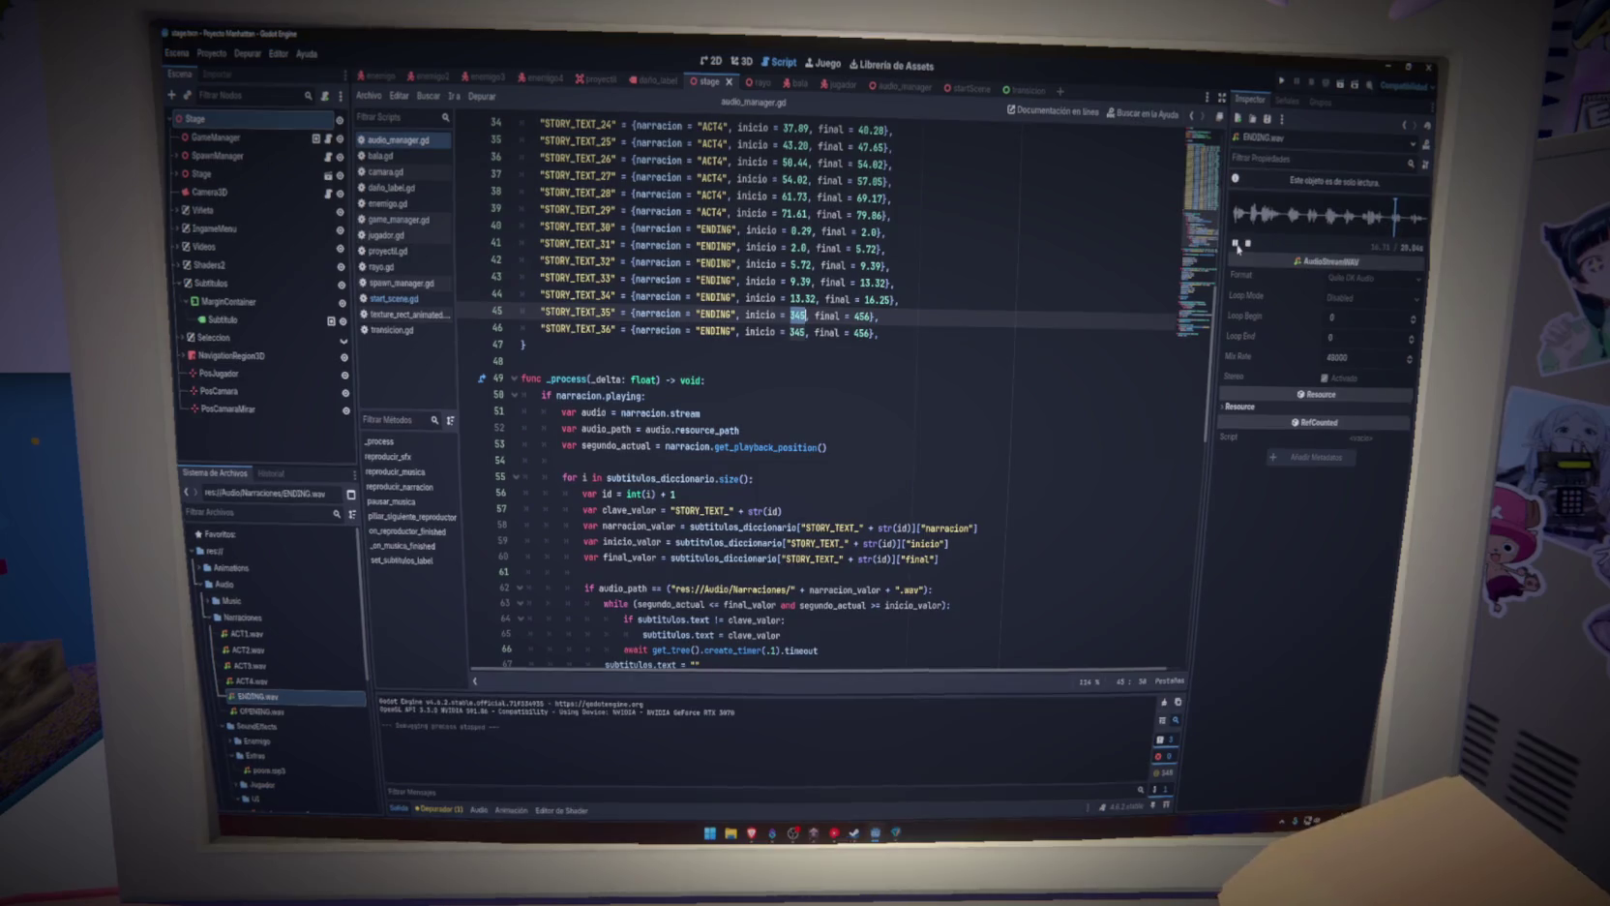
click(1236, 246)
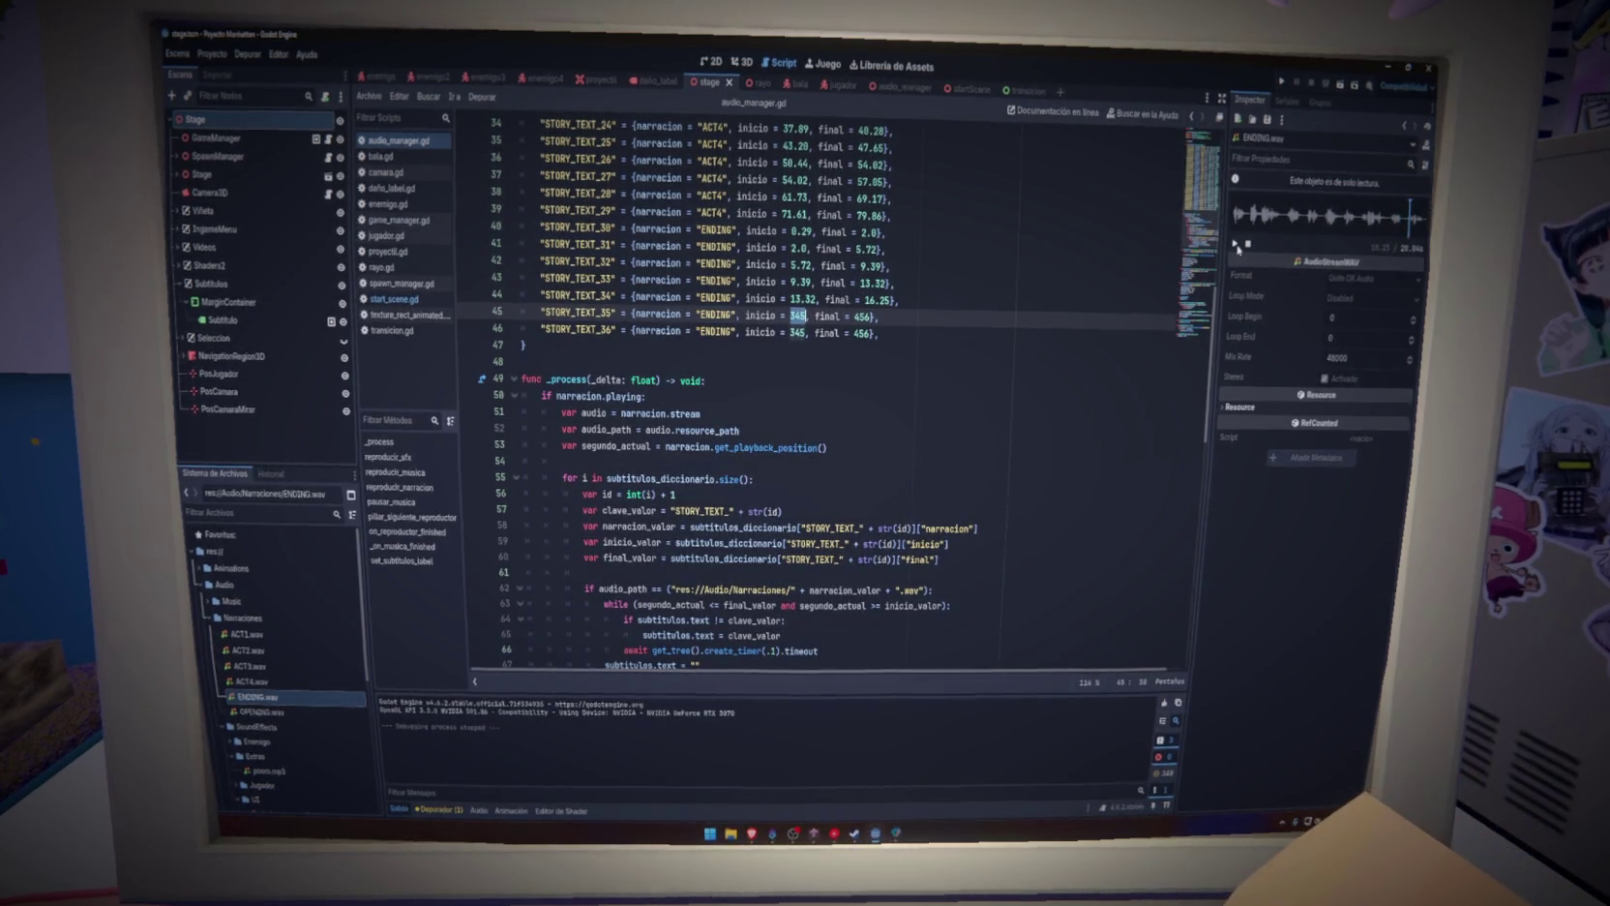
double_click(862, 316)
text(8.2)
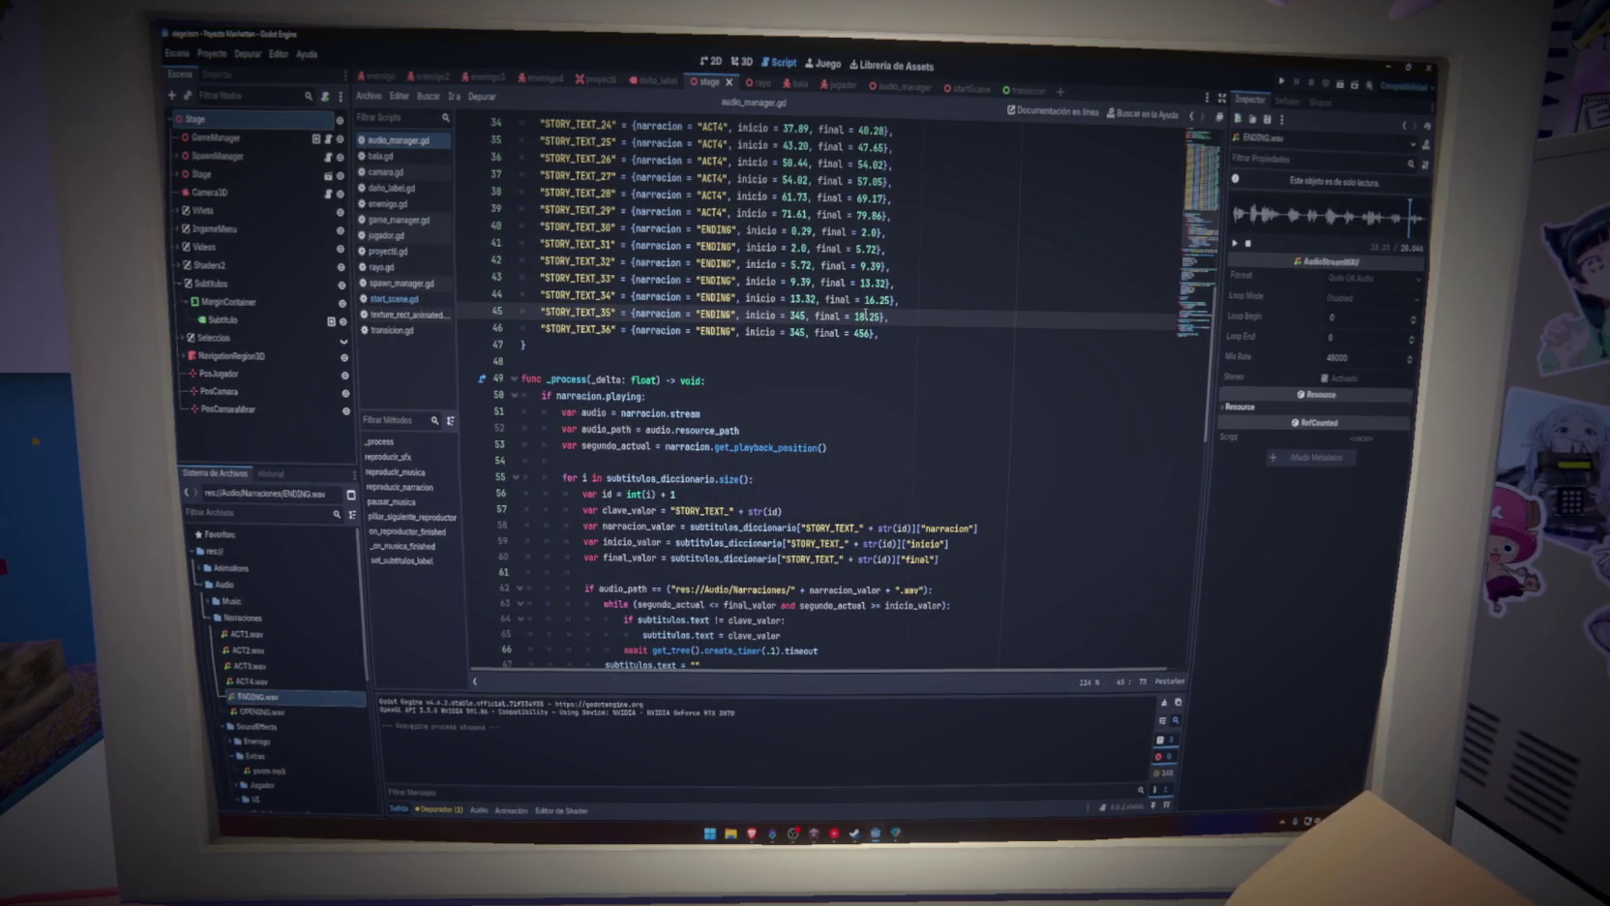
Copy 16.25 into STORY_TEXT_35's start time and save the script
drag(865, 300, 892, 301)
key(ctrl+c)
click(794, 315)
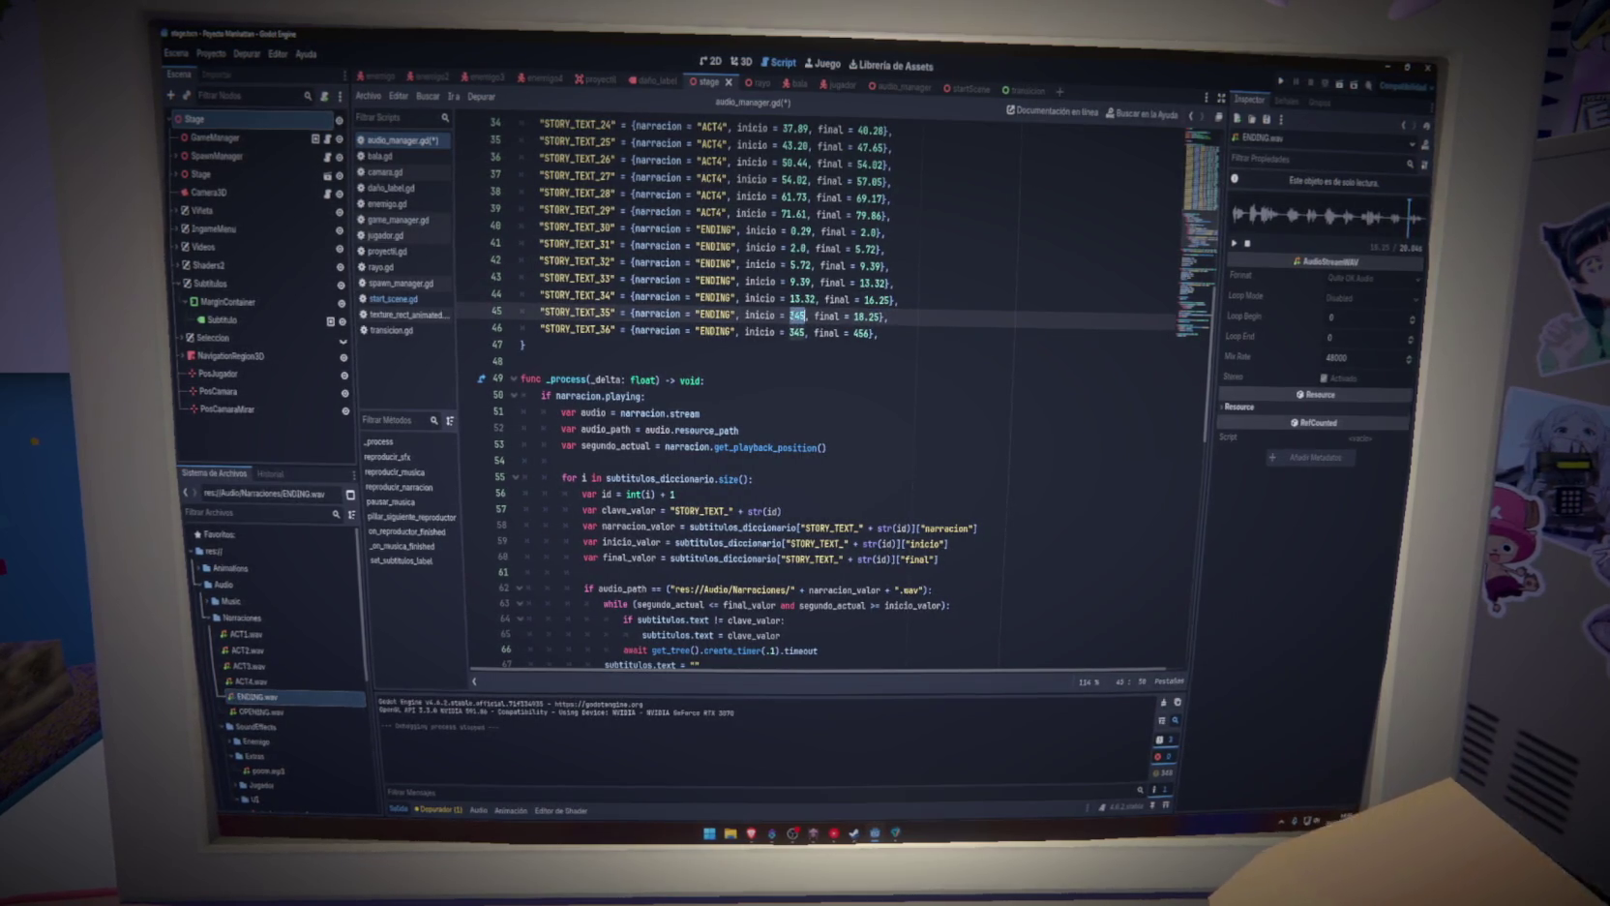
key(ctrl+v)
key(ctrl+s)
click(931, 284)
key(ctrl+s)
click(927, 301)
key(ctrl+s)
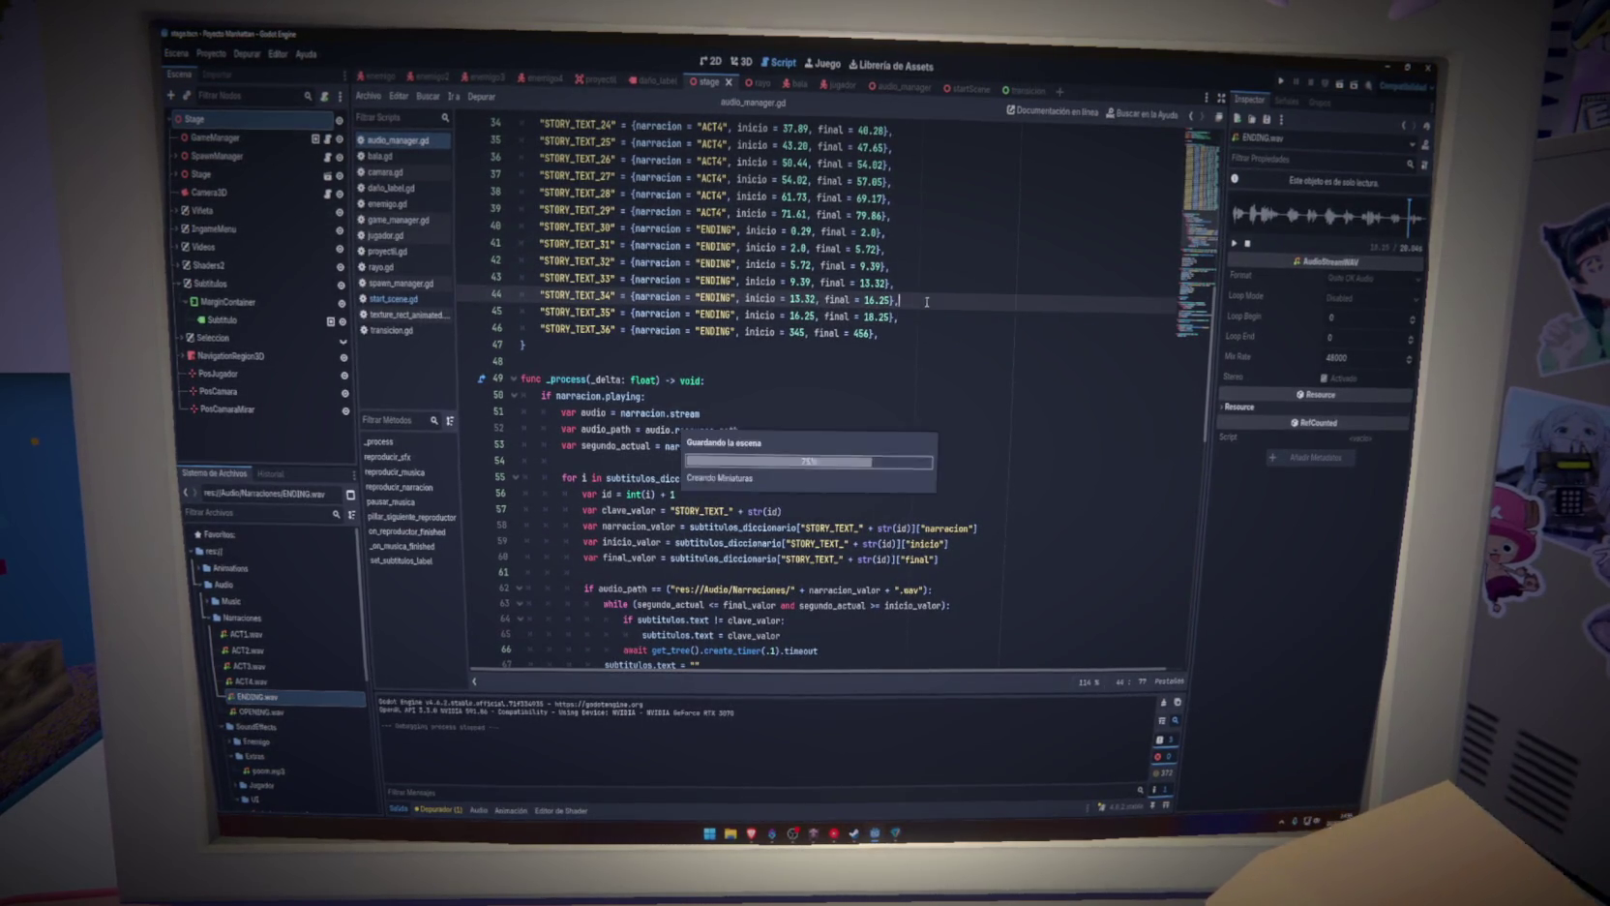
click(924, 317)
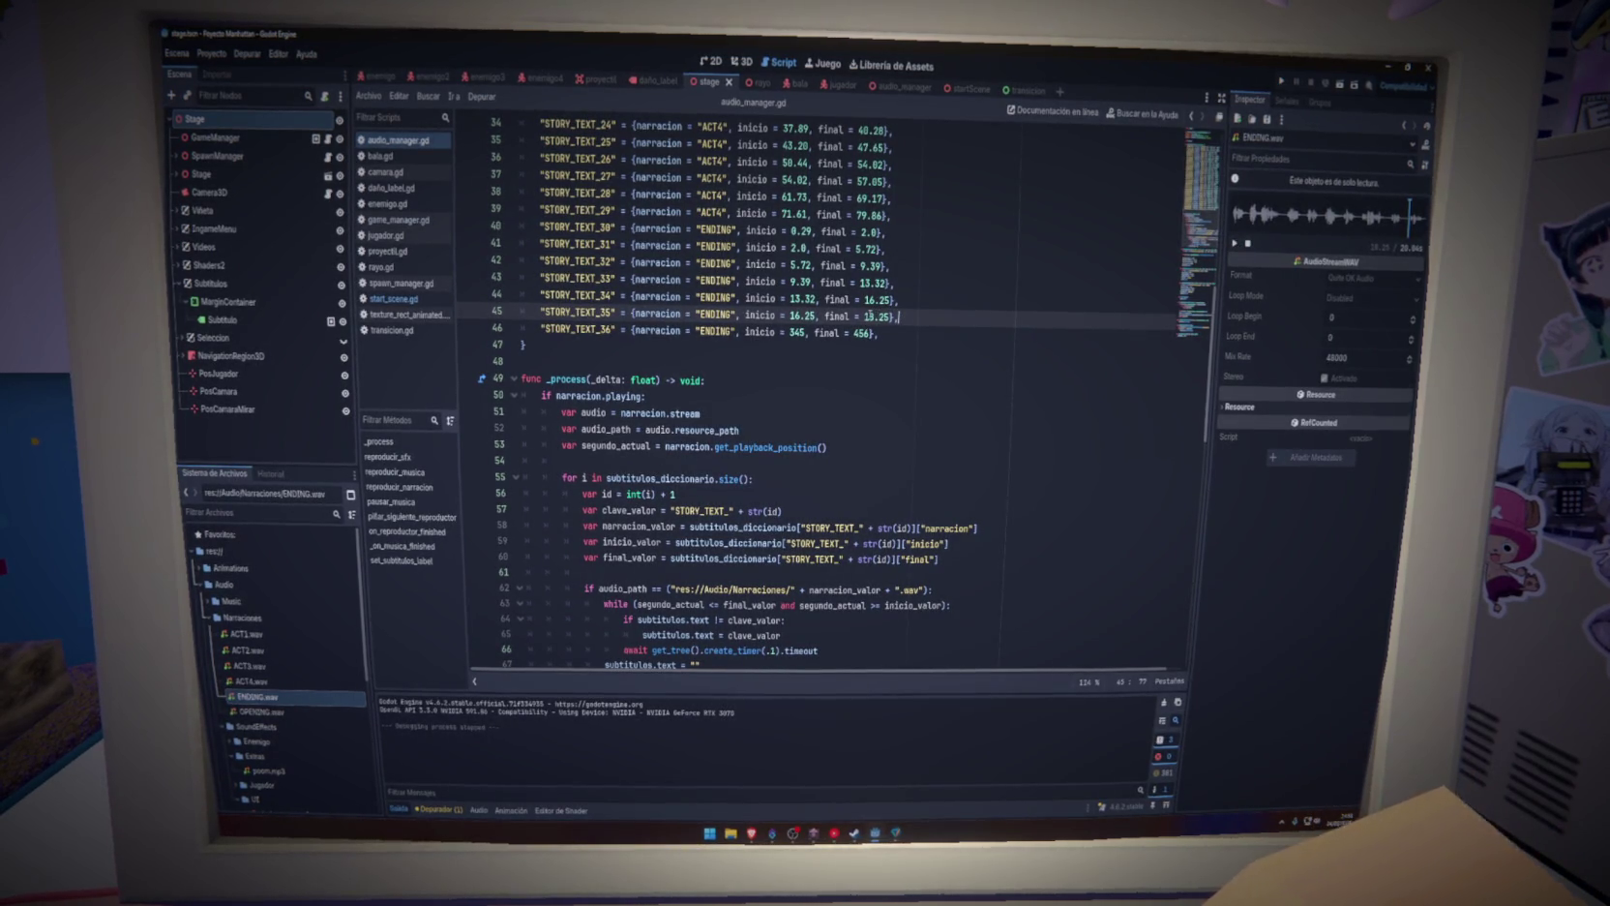
Time STORY_TEXT_36 from 18.25 to 20.04
double_click(868, 316)
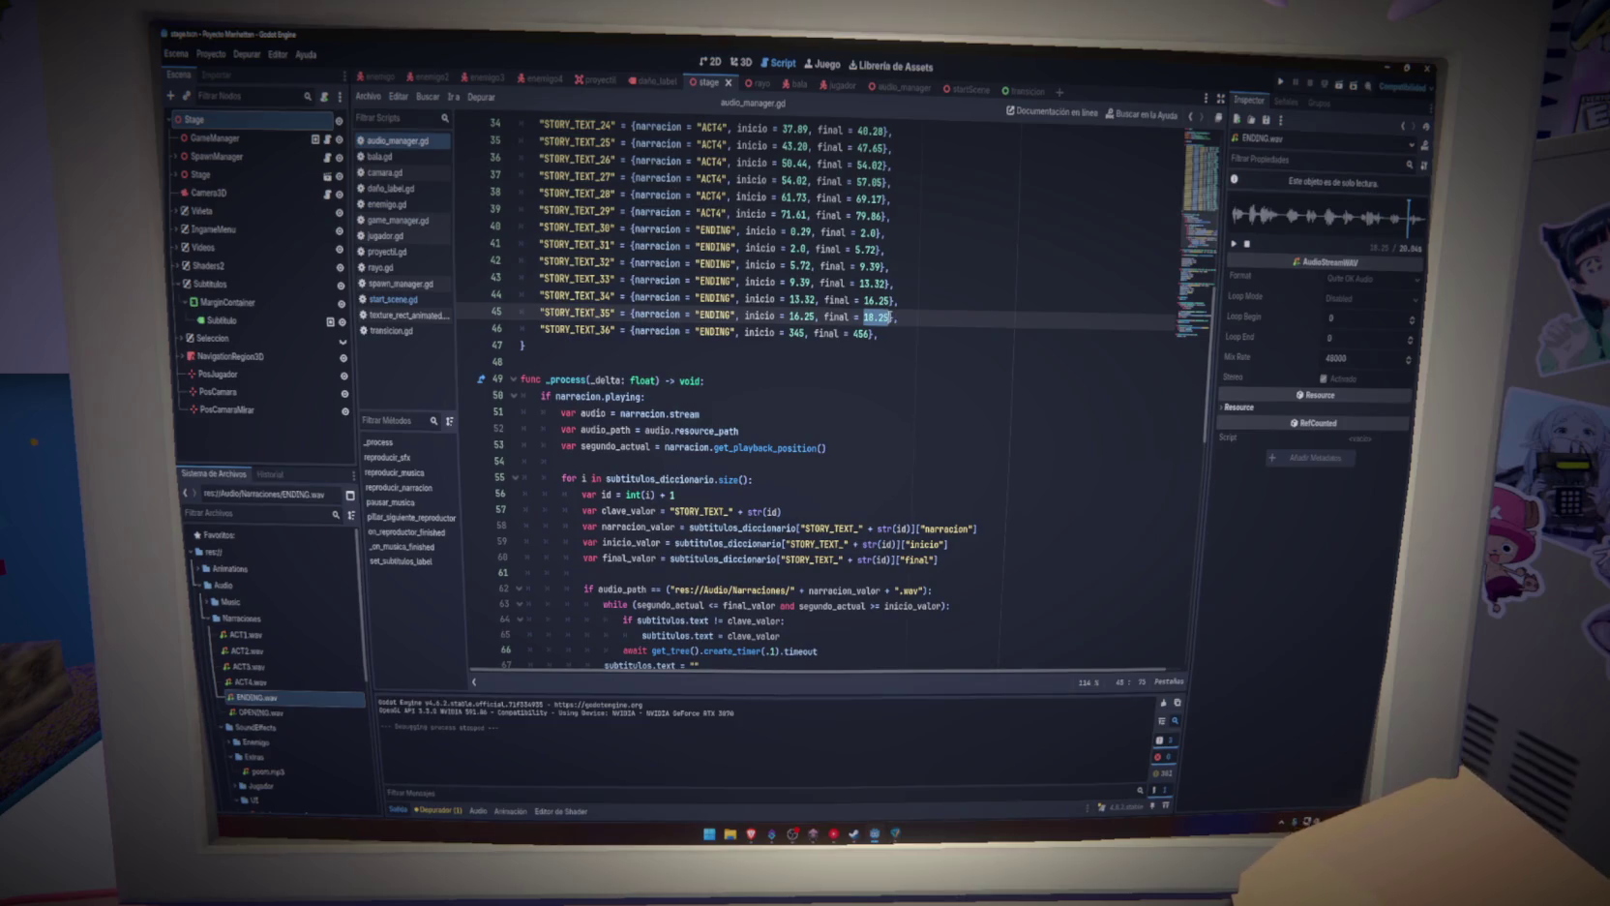
key(ctrl+c)
double_click(795, 332)
key(ctrl+v)
double_click(864, 332)
text(2)
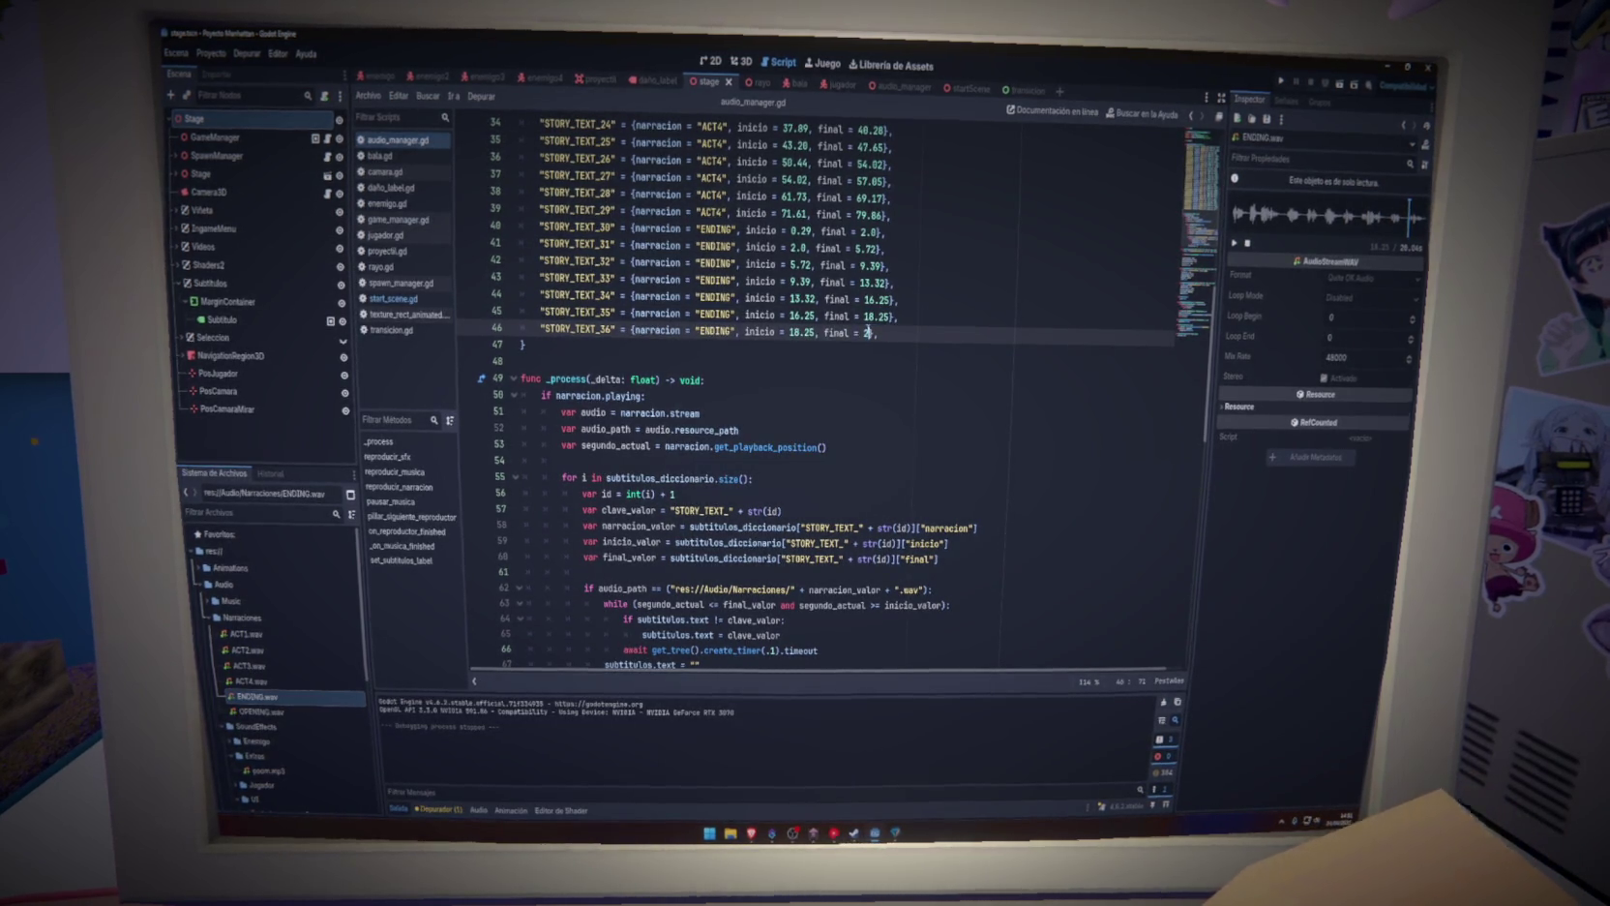
text(0.02)
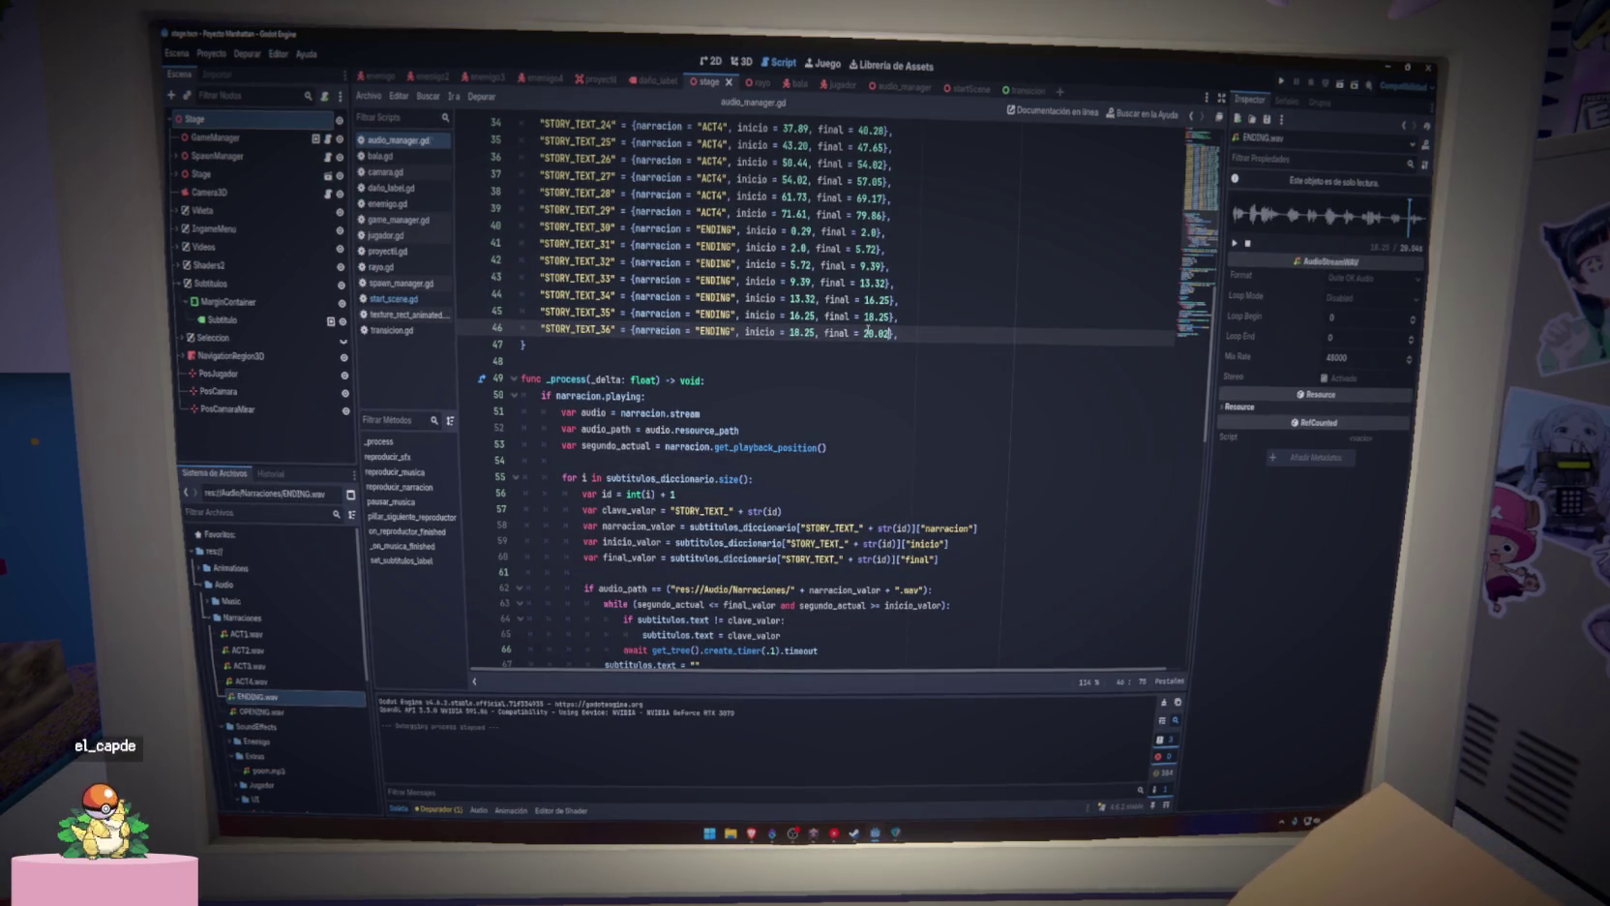
key(BackSpace)
text(4)
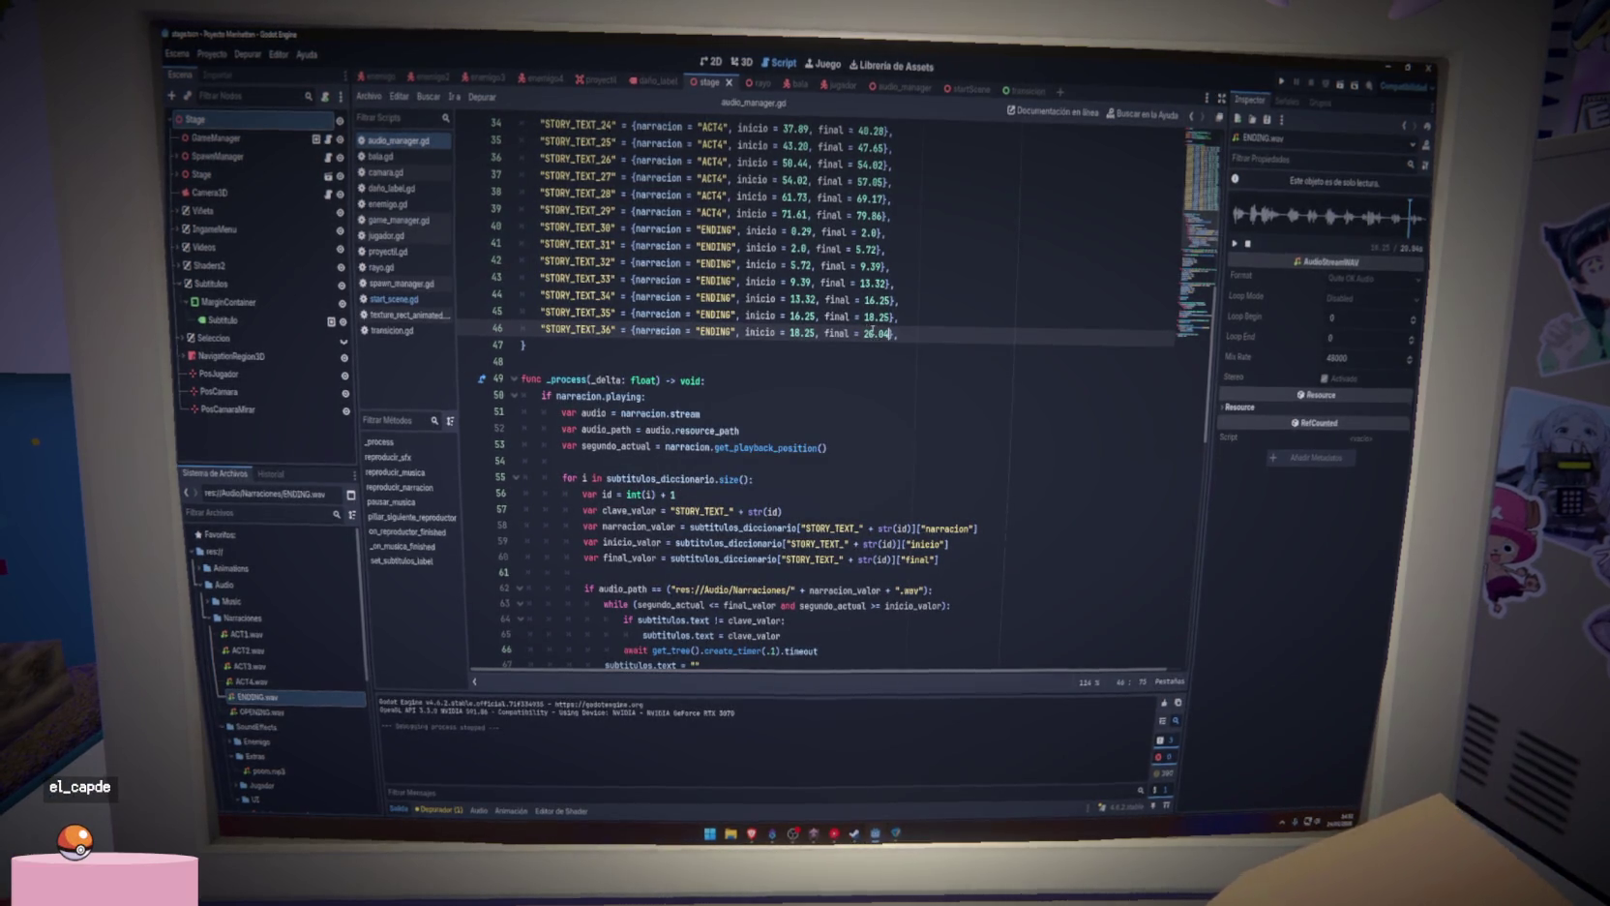
key(Up)
scroll(937, 345, up, 4)
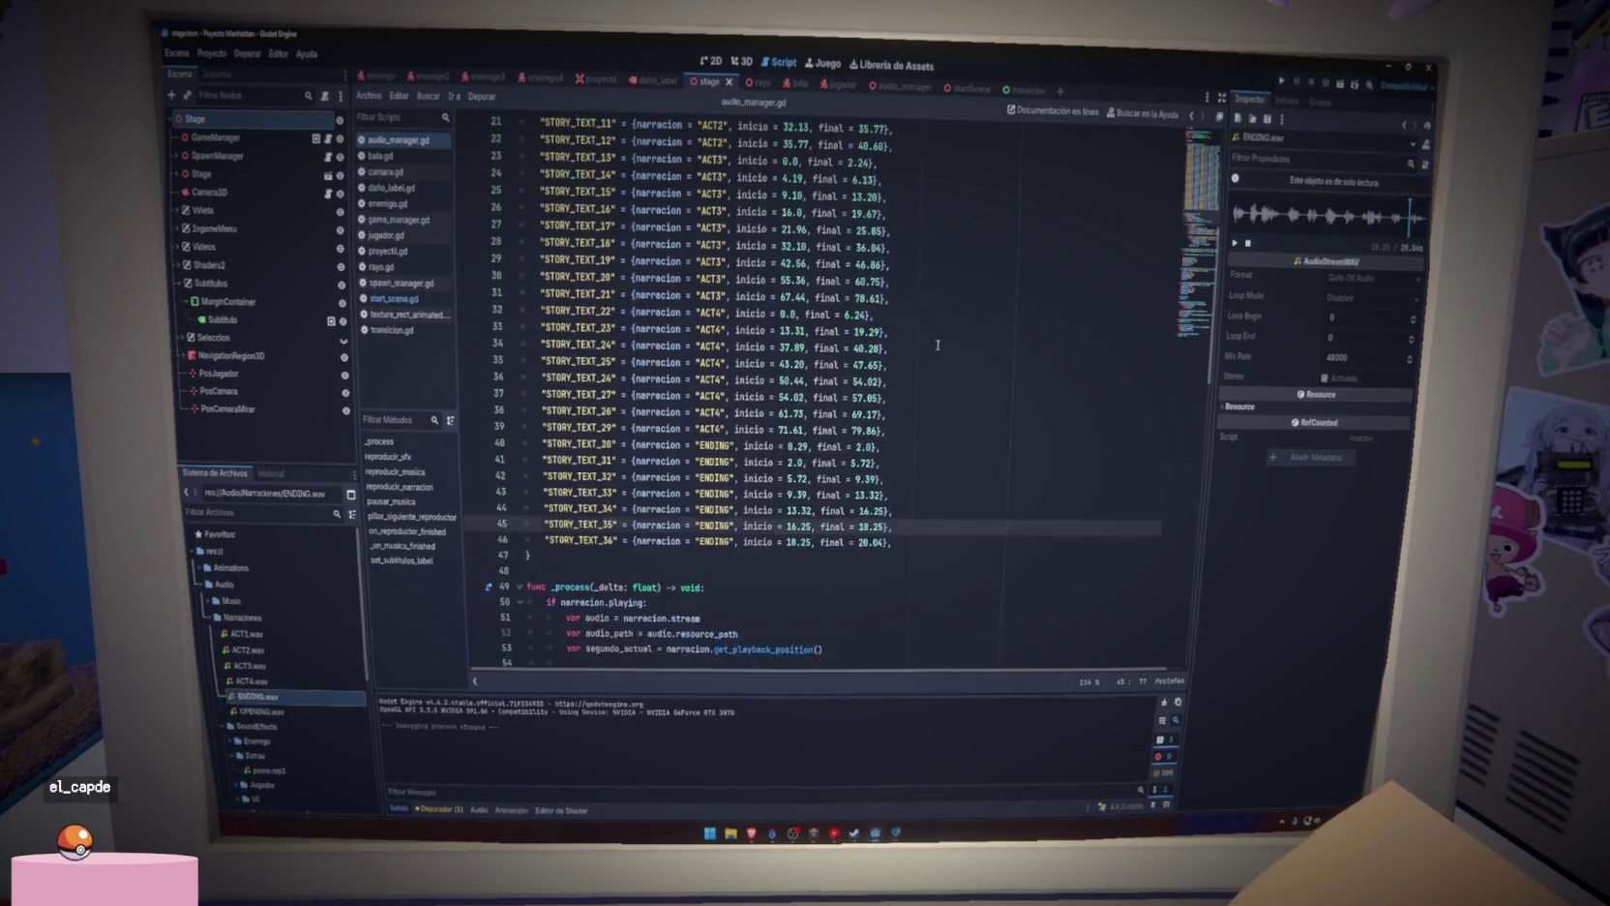
scroll(938, 345, up, 5)
scroll(938, 345, down, 12)
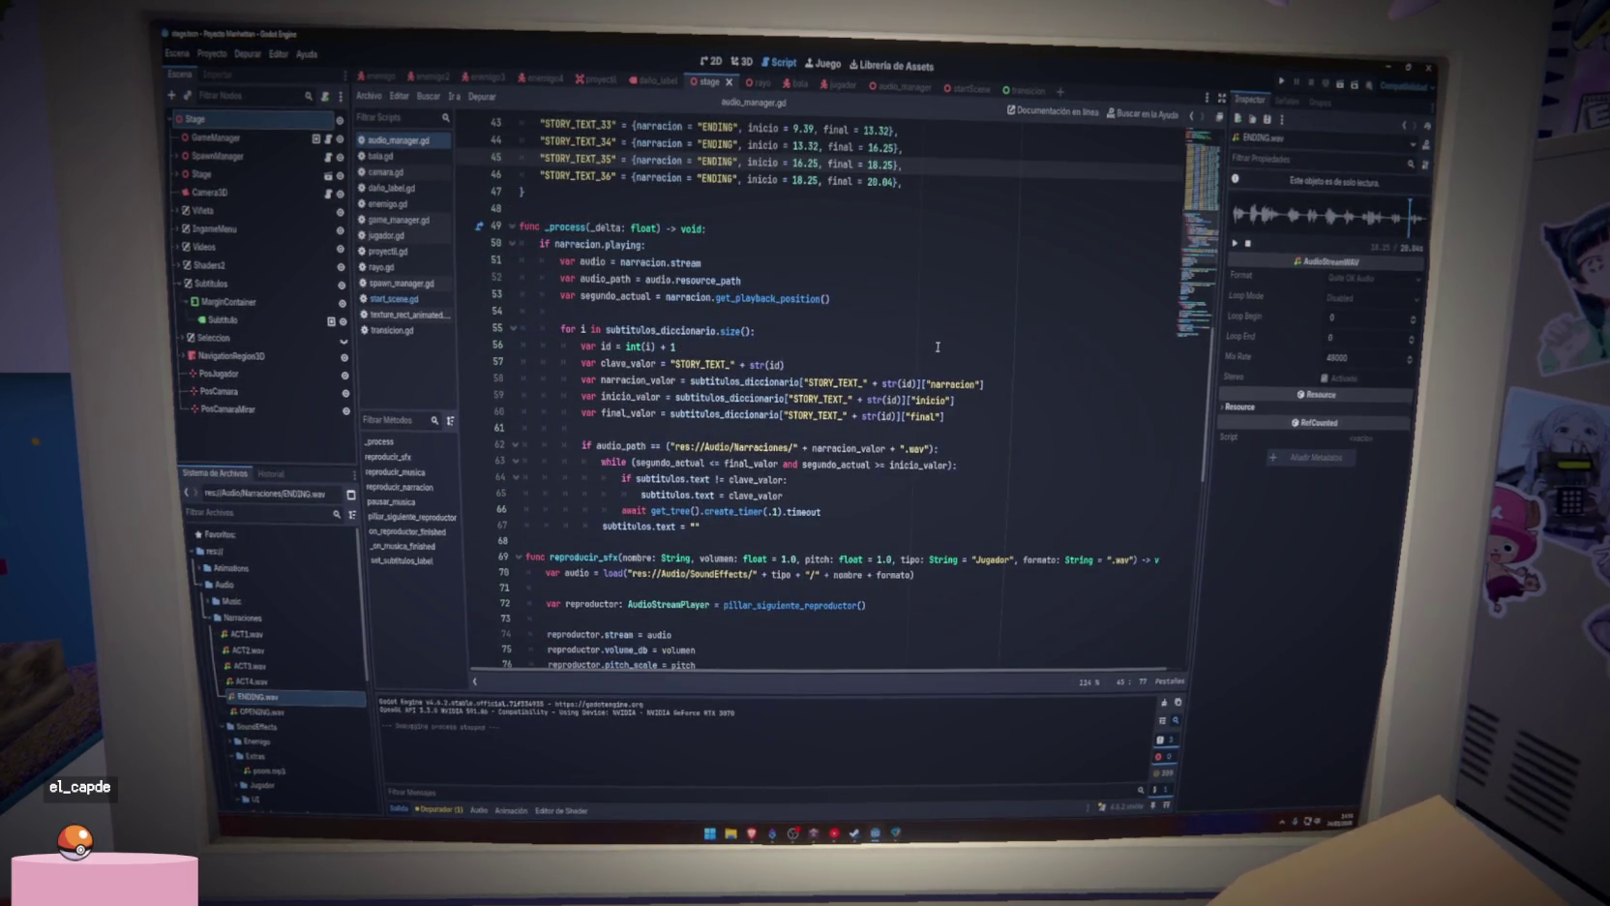
drag(722, 528, 600, 526)
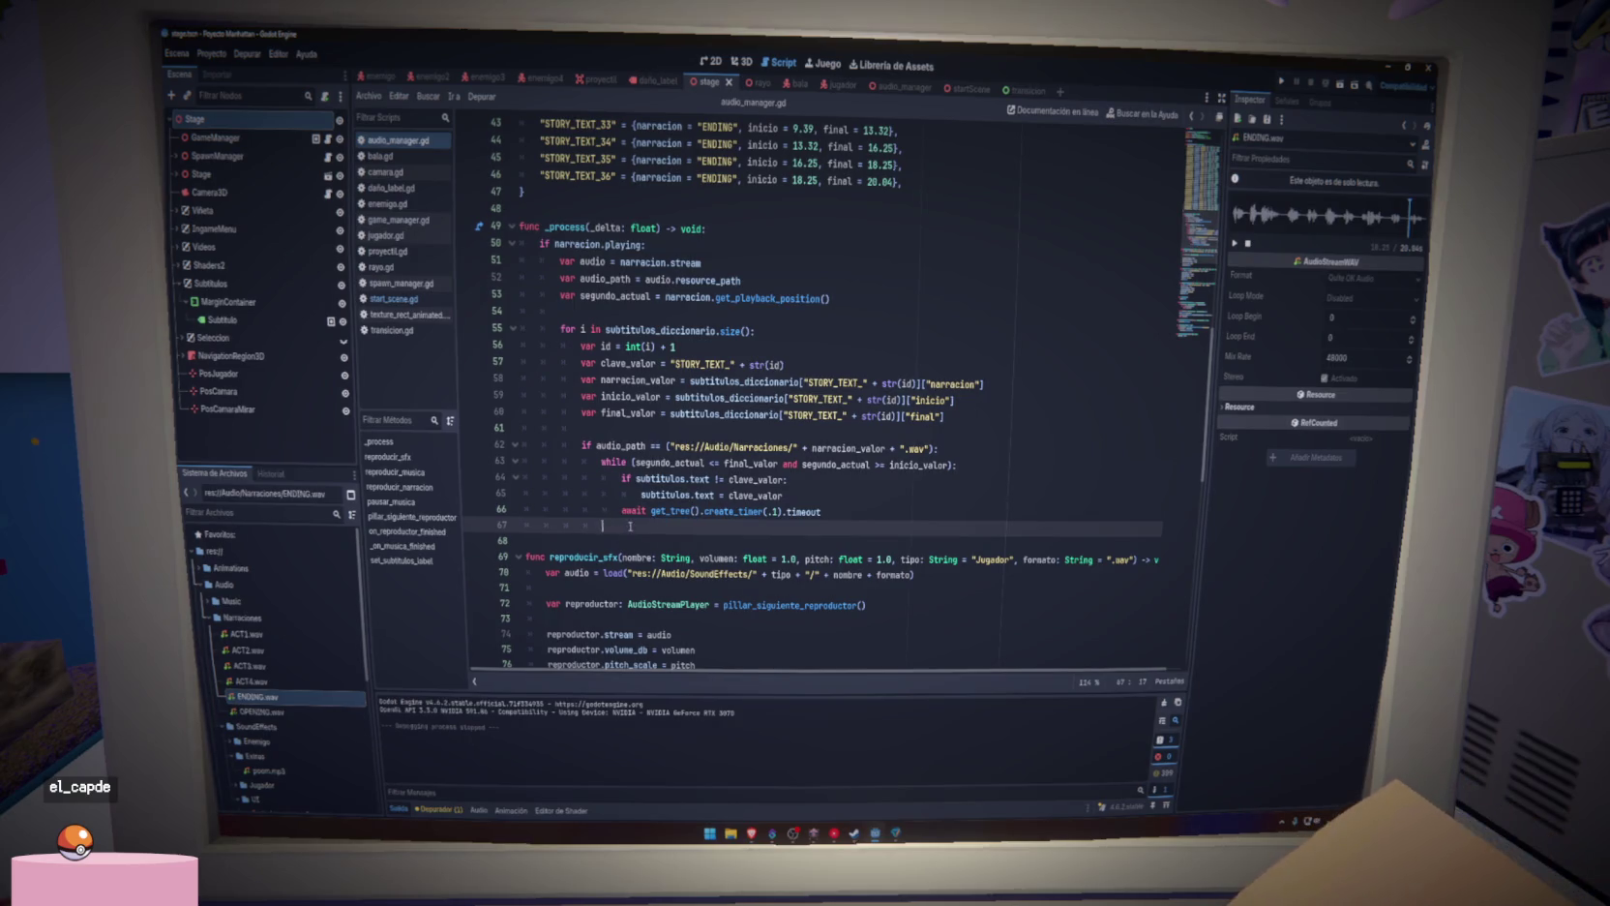
key(BackSpace)
key(ctrl+s)
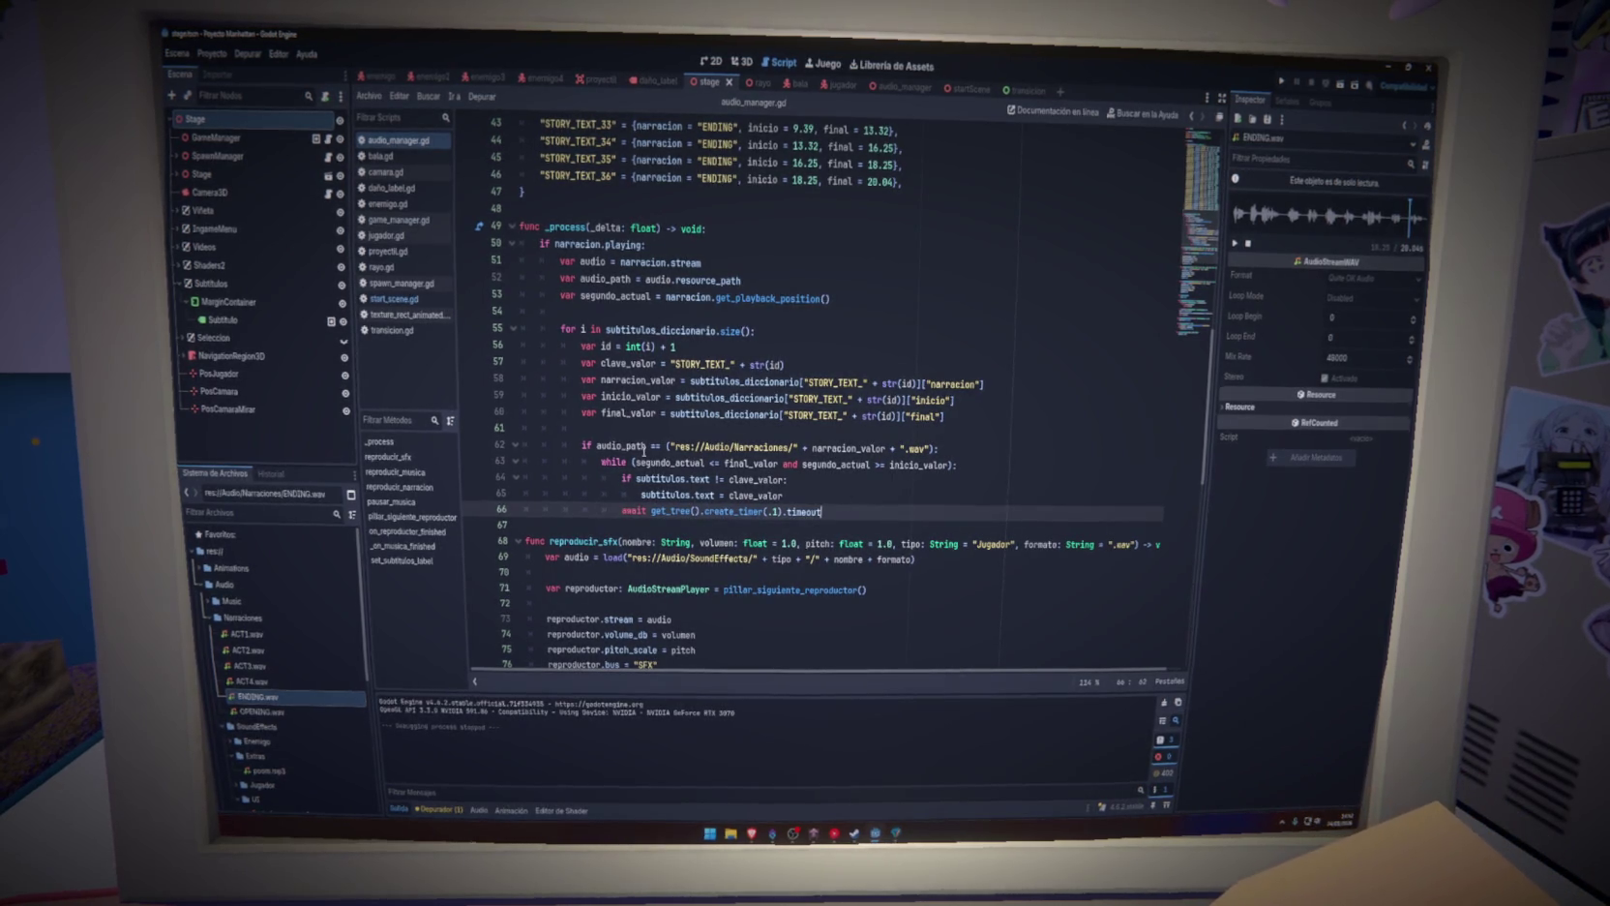
drag(596, 446, 937, 447)
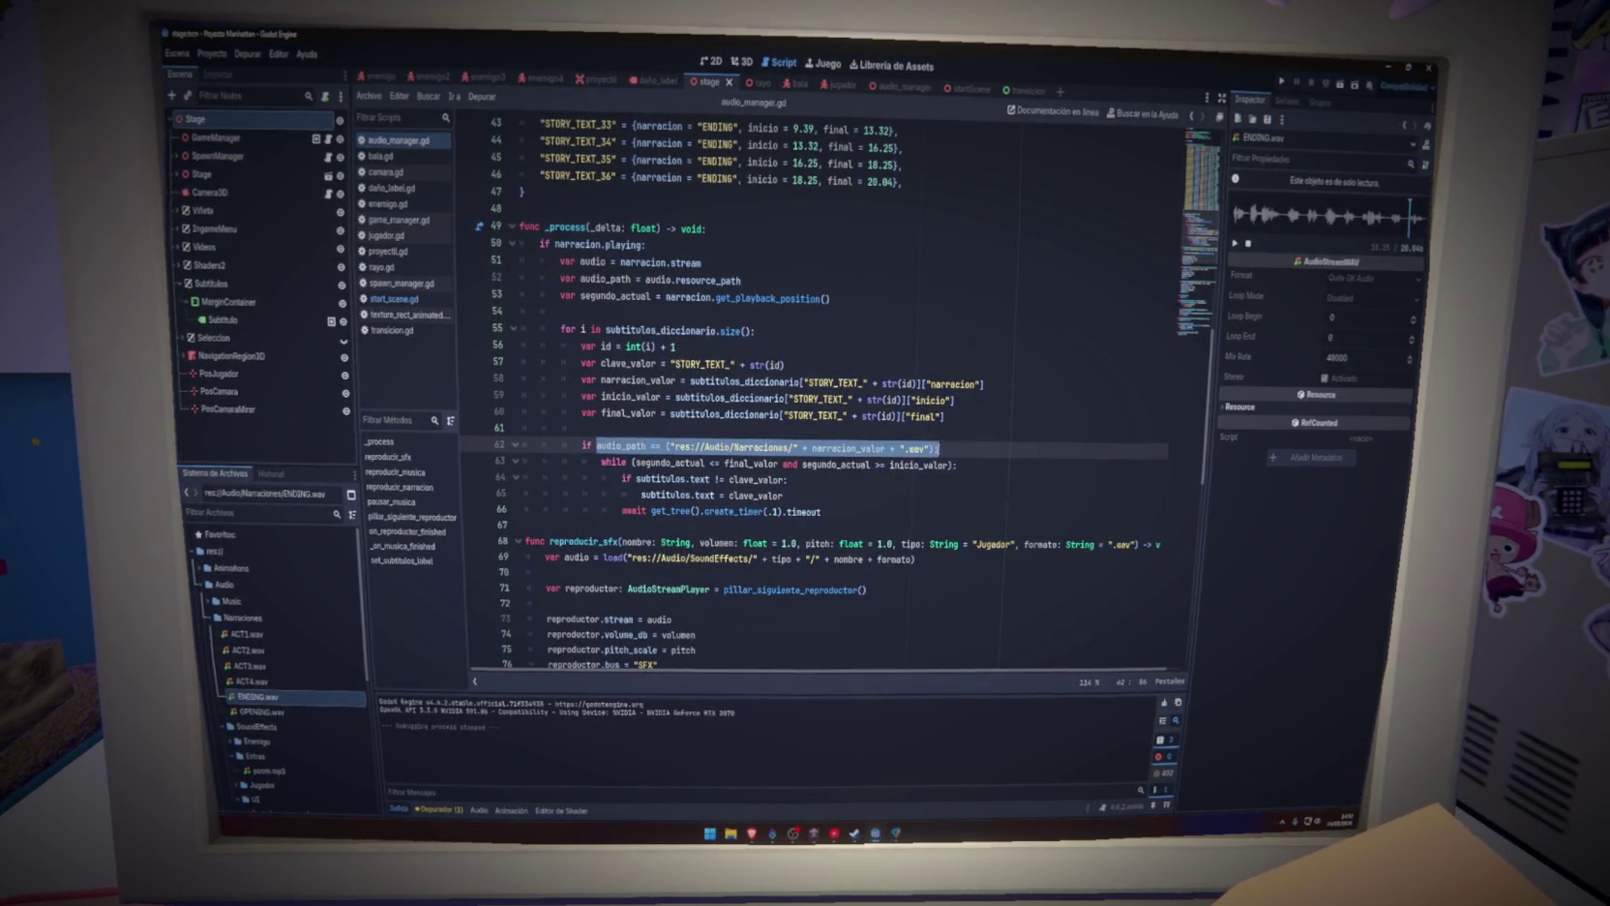
click(924, 448)
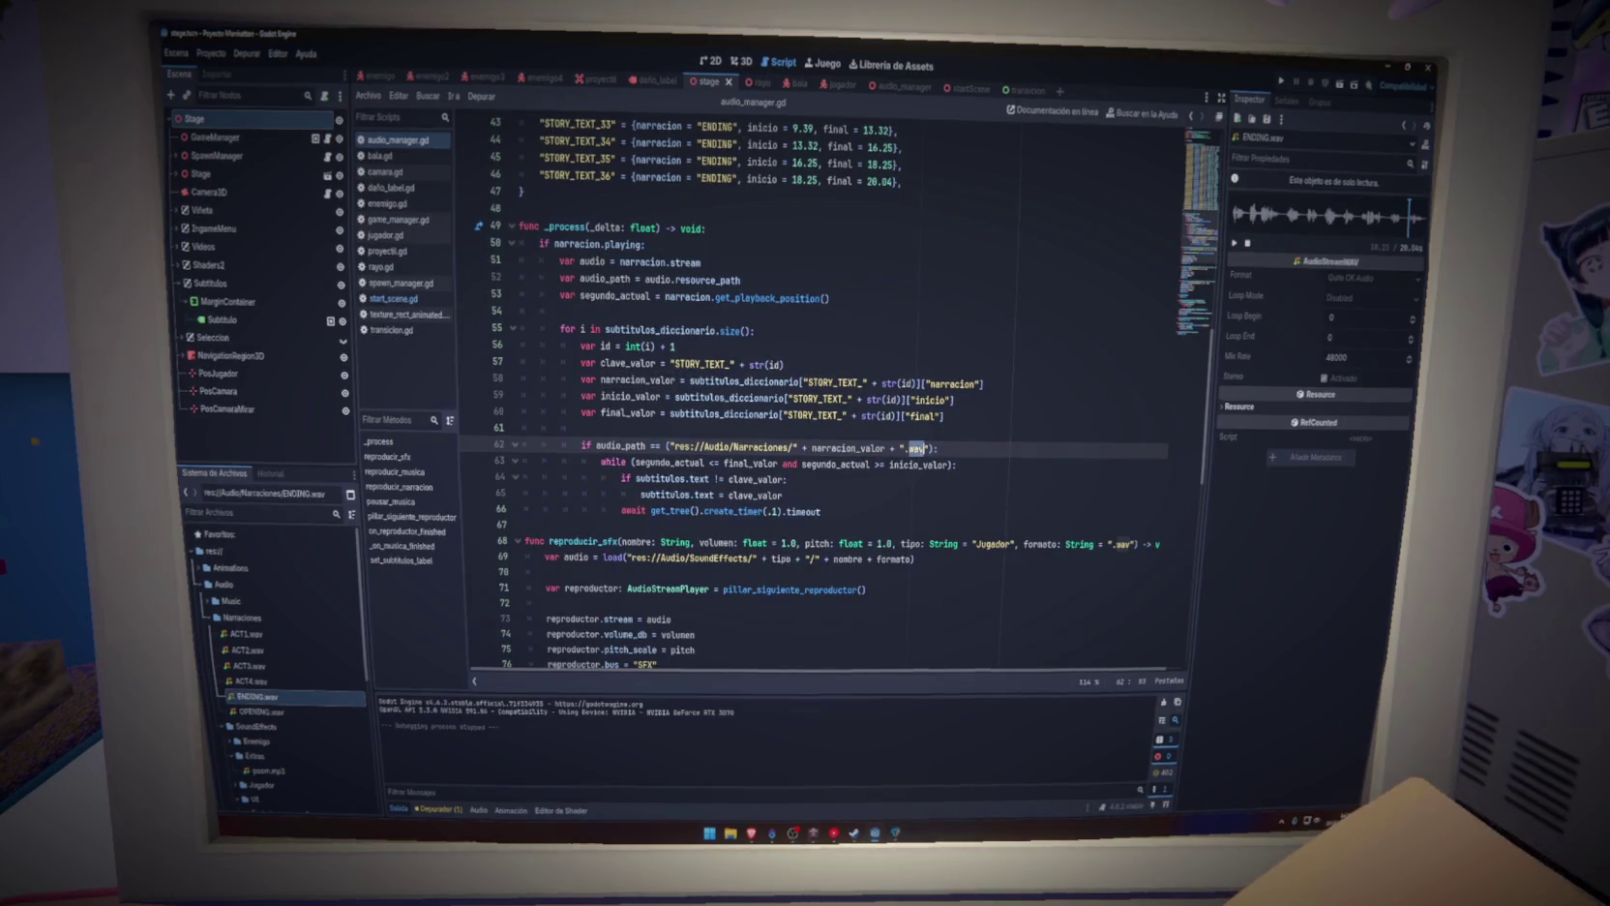
scroll(924, 448, up, 5)
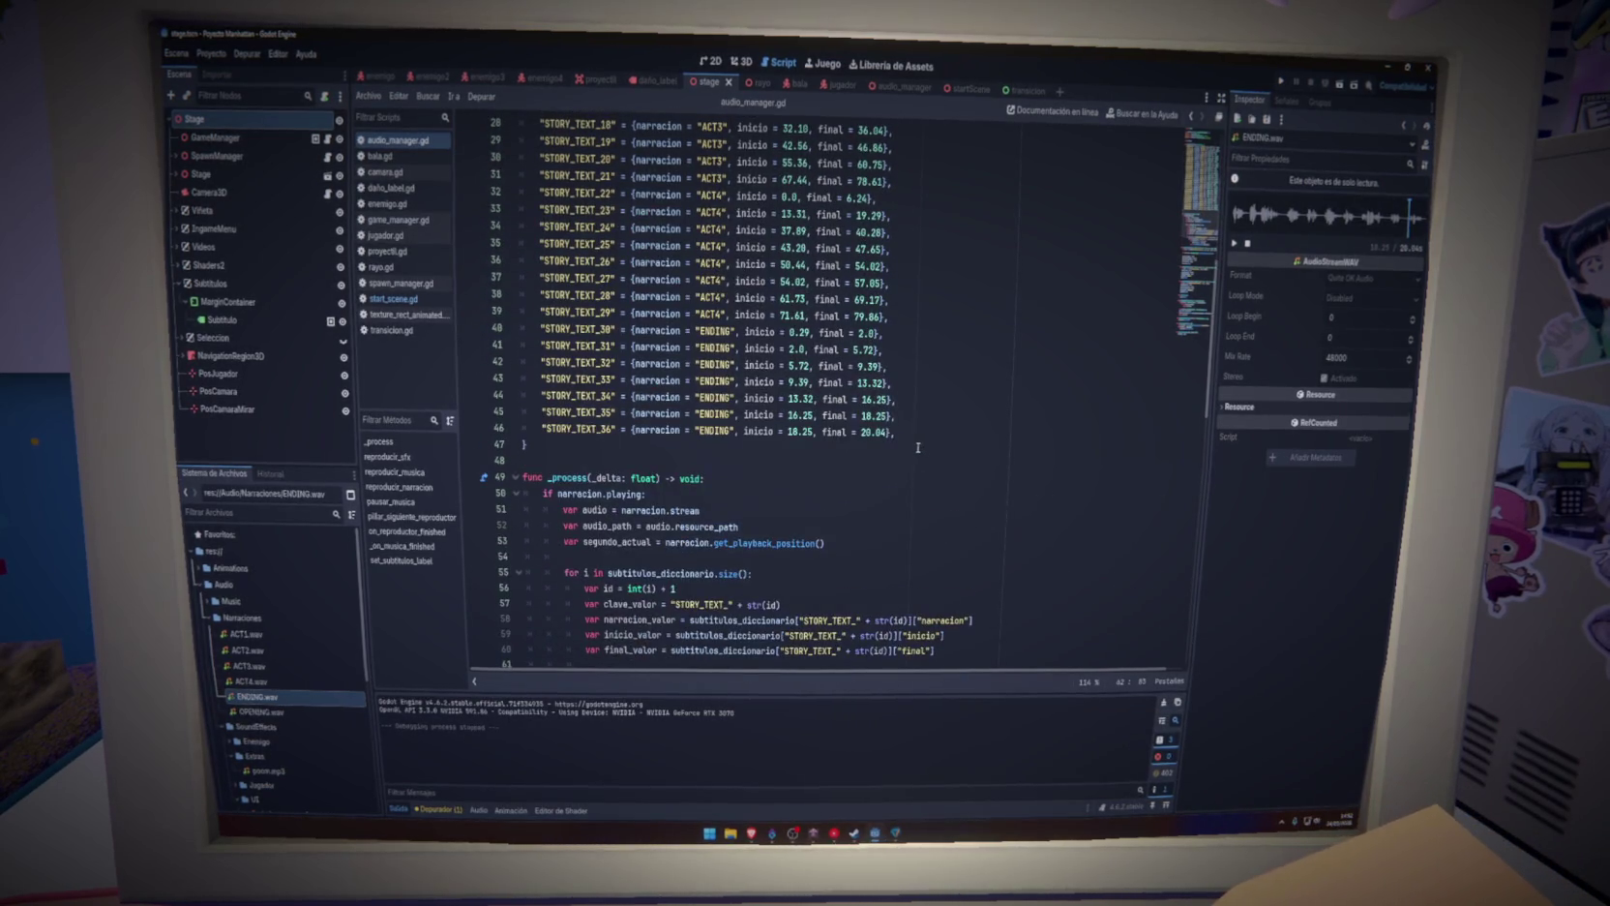
scroll(686, 380, down, 4)
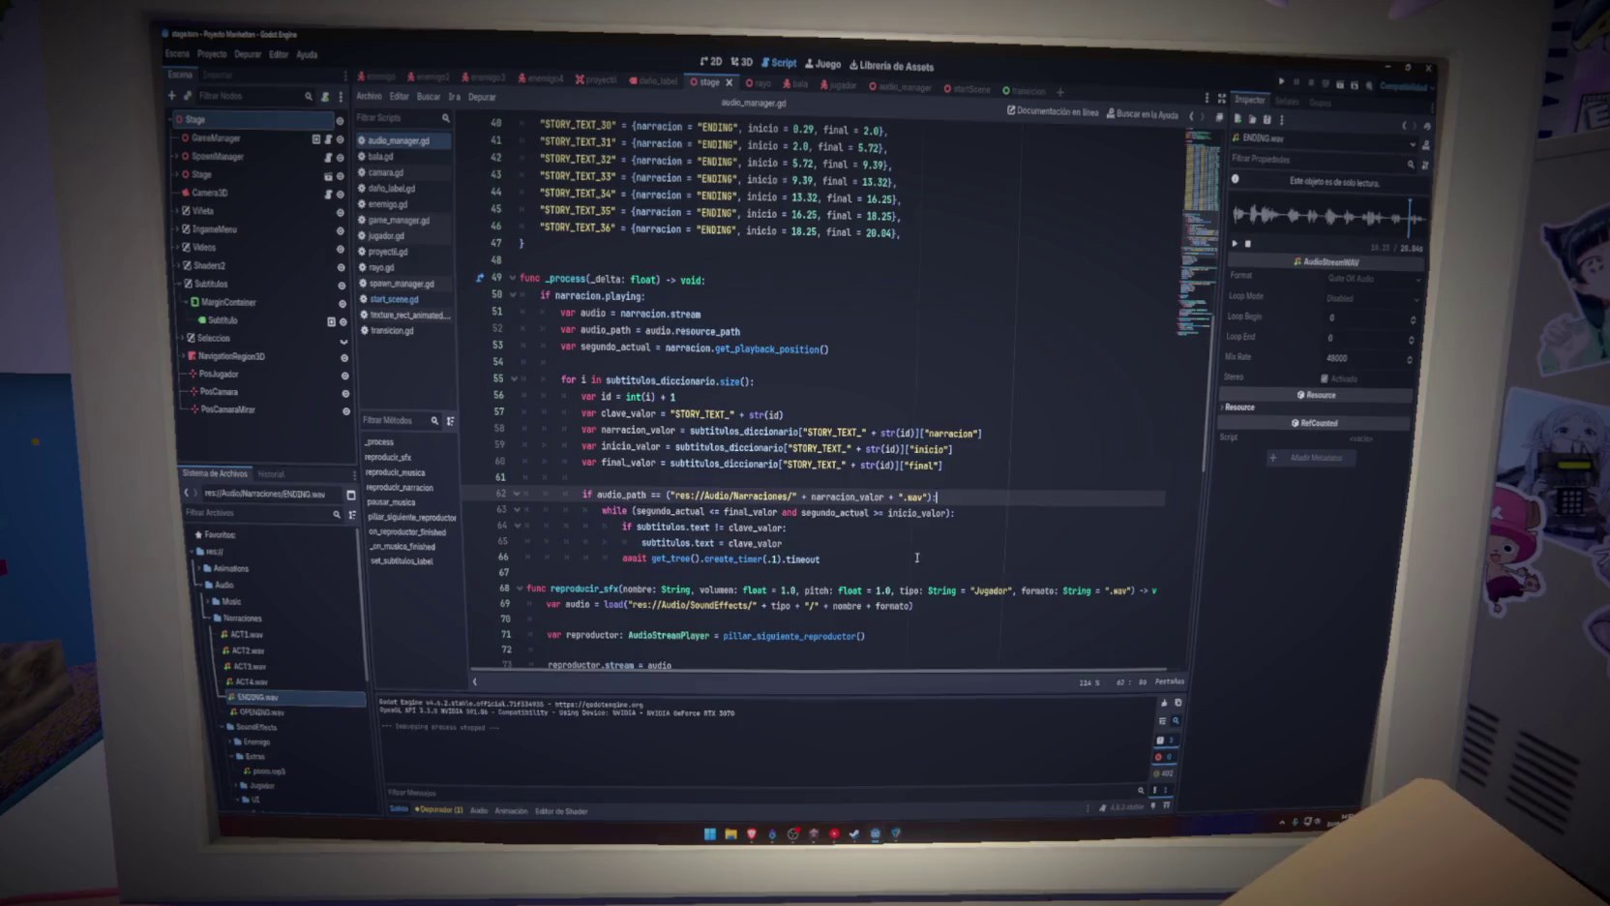
click(855, 559)
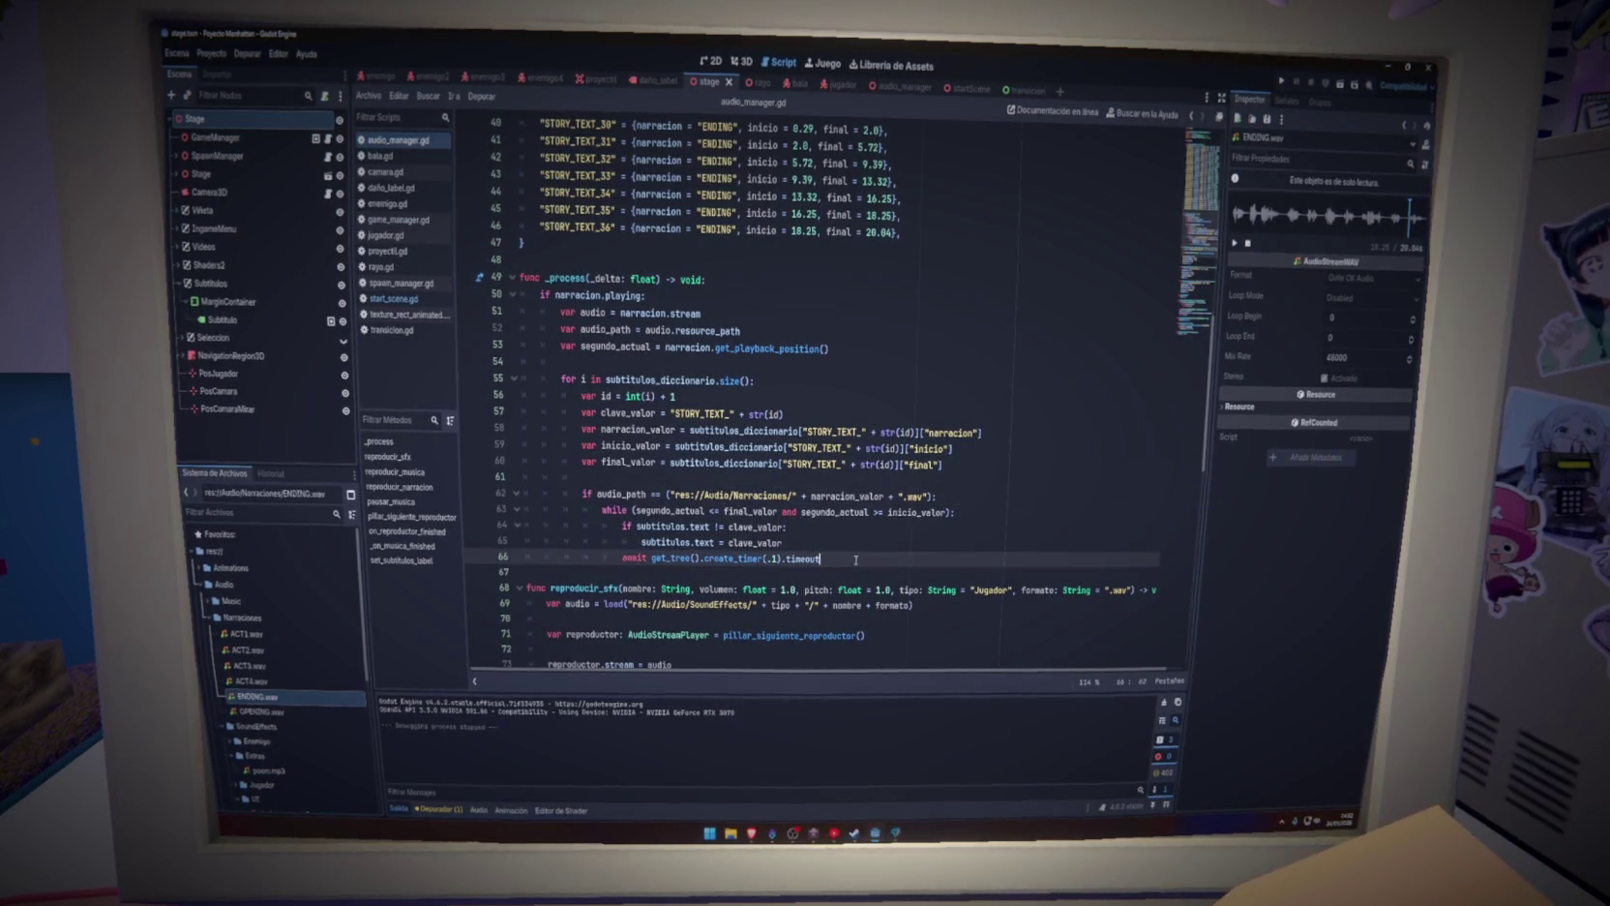
Below line 62, add the time-range check that sets subtitulos.text to "", and save
click(950, 498)
key(Return)
text(if )
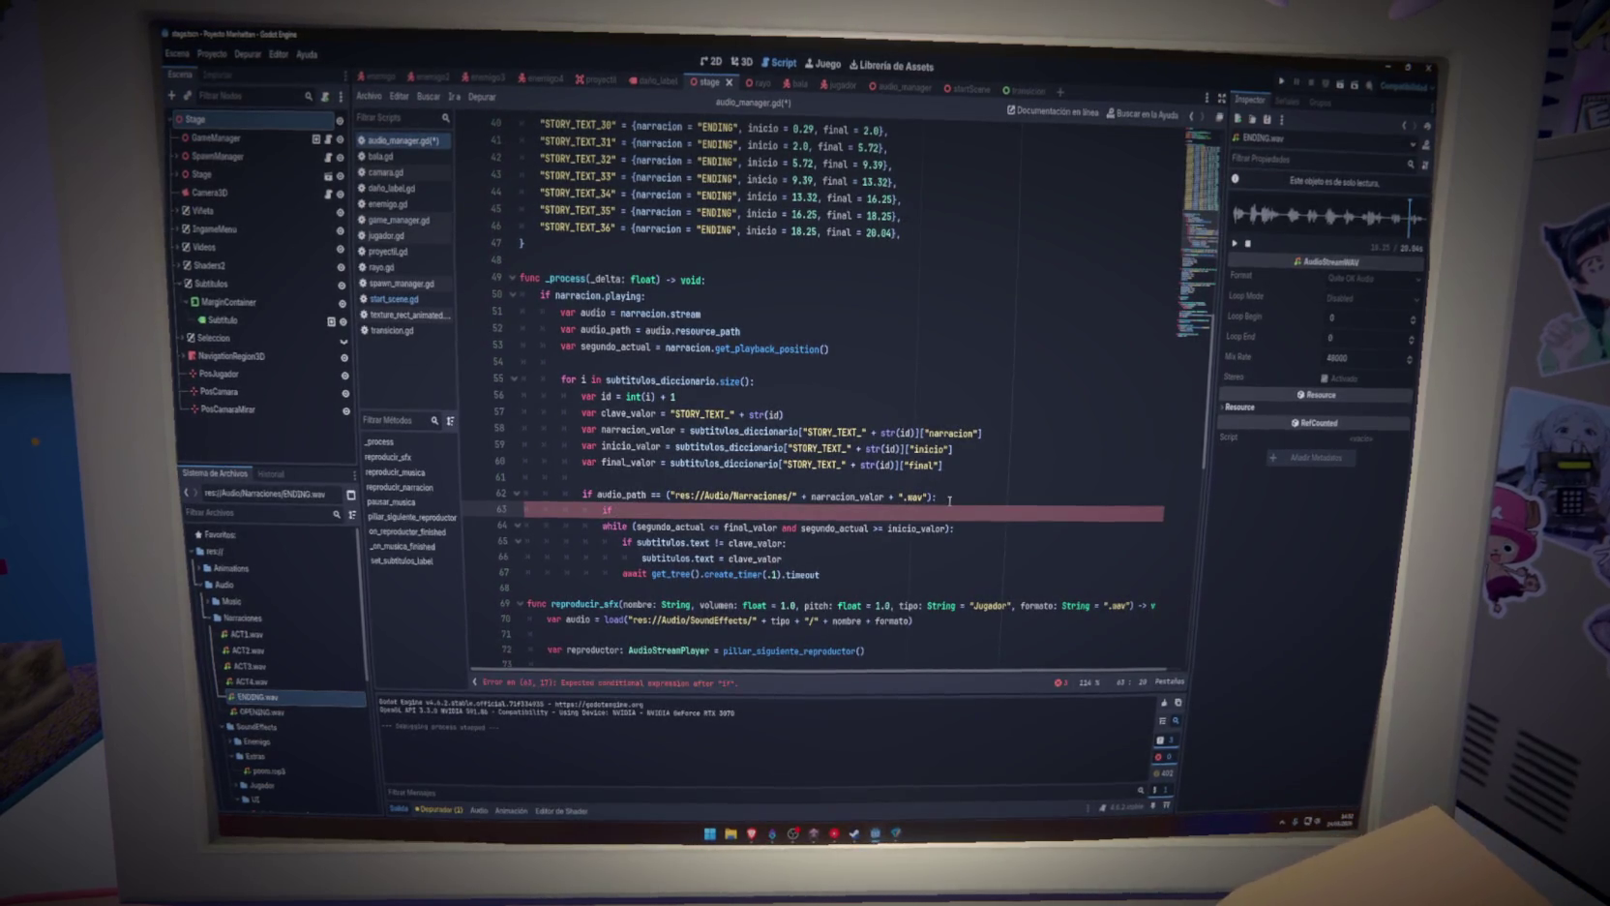
text(seg)
text(undo_Ac)
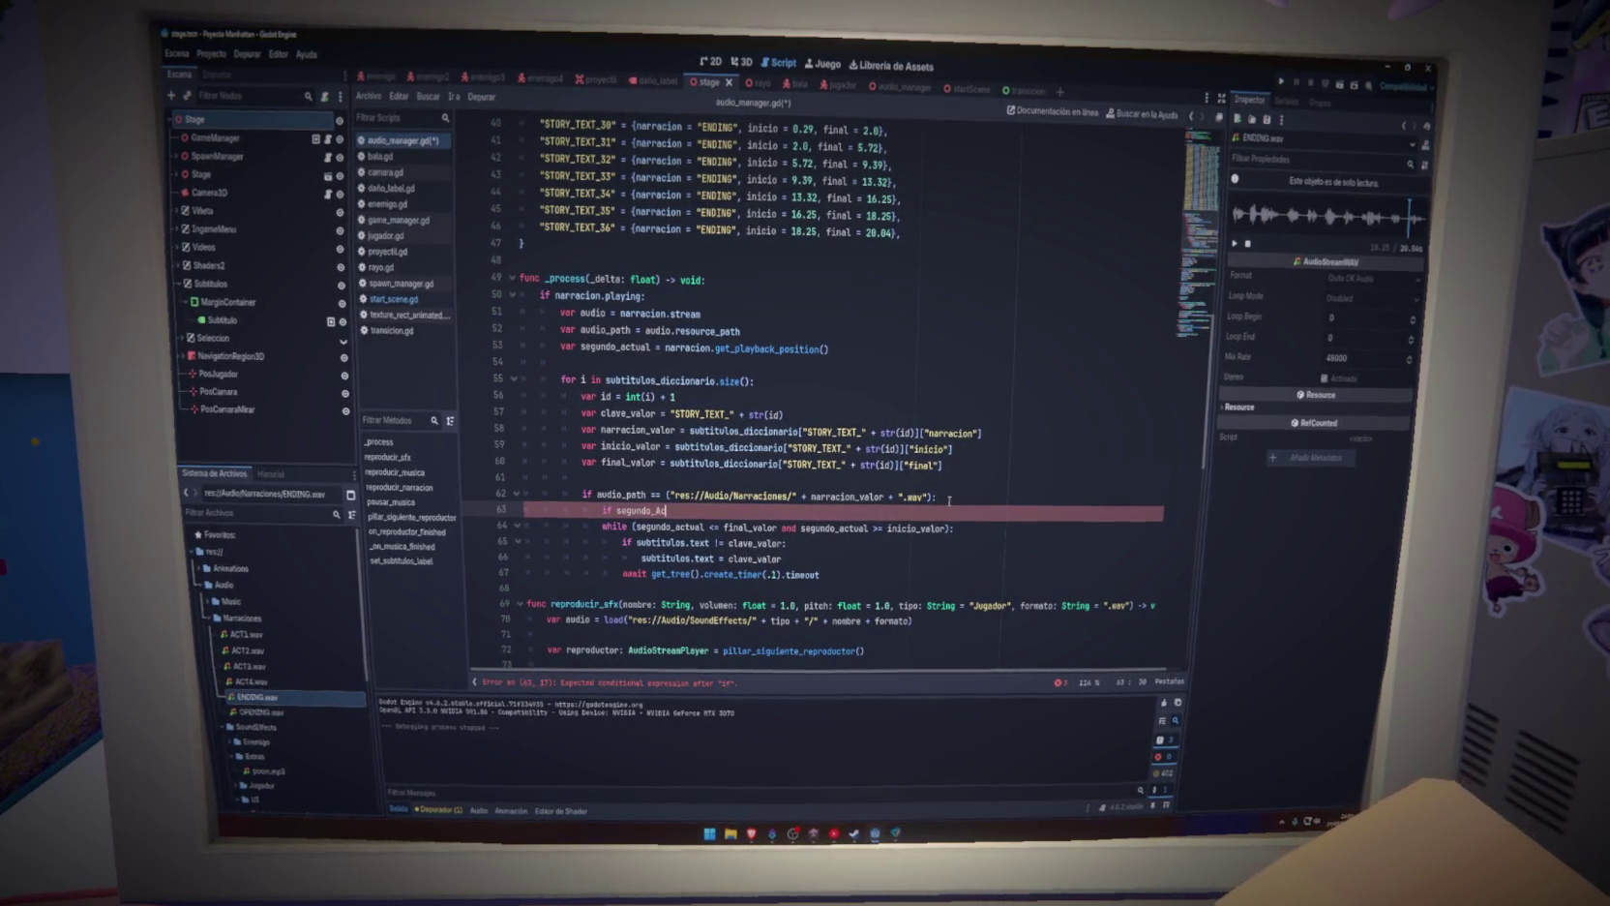
text(t_)
text(tu)
text(actu)
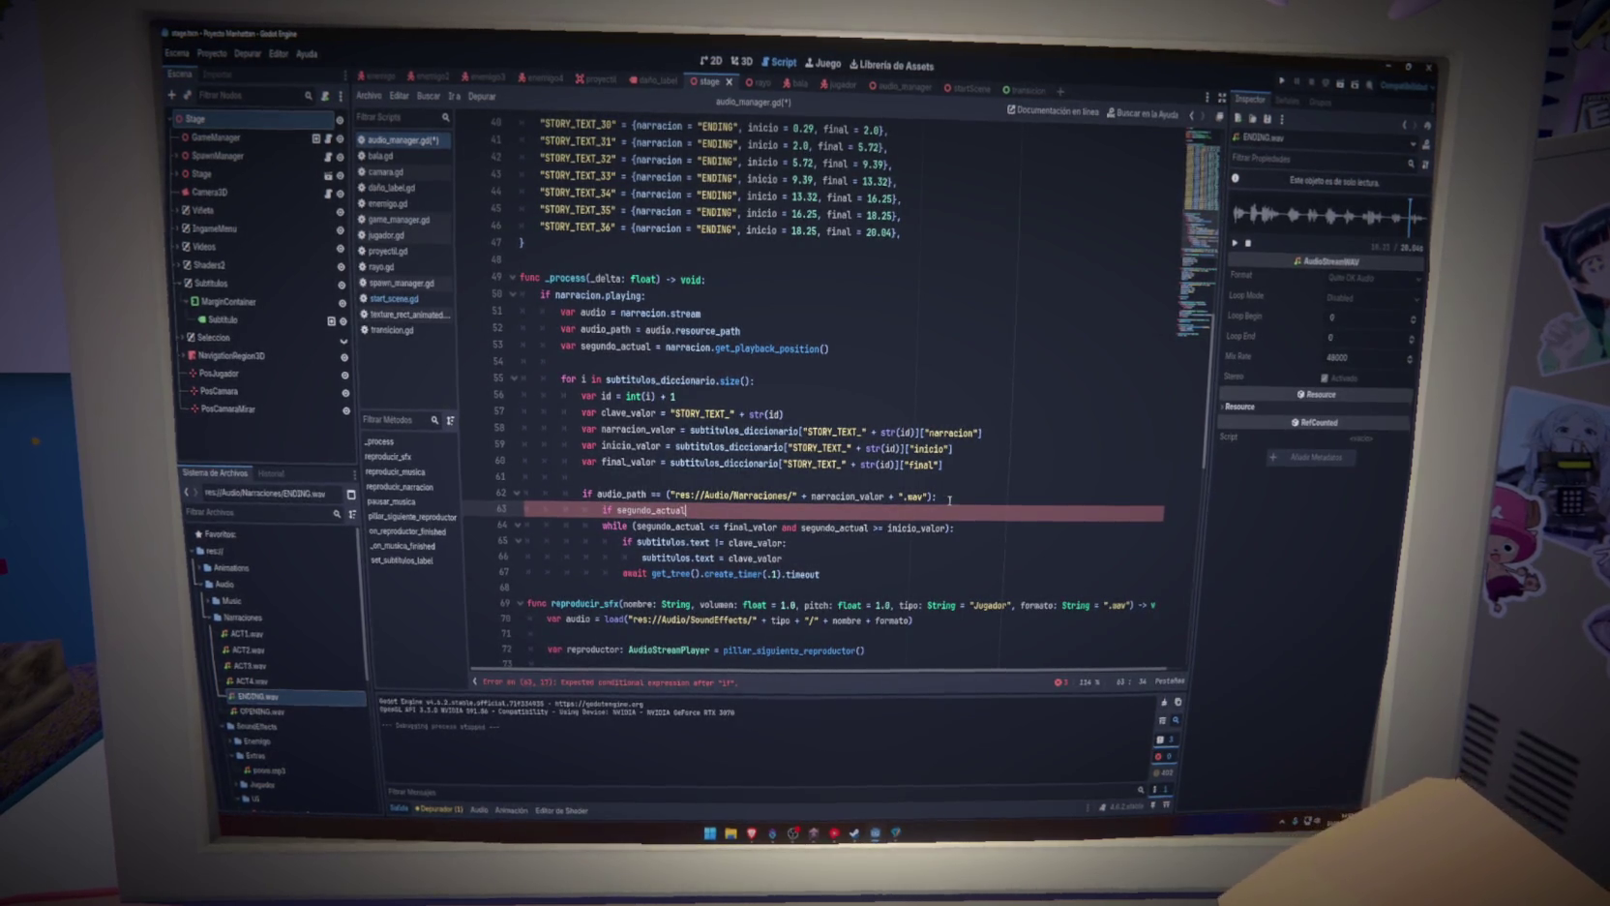
text( <= fi)
key(Return)
text(al_valor a)
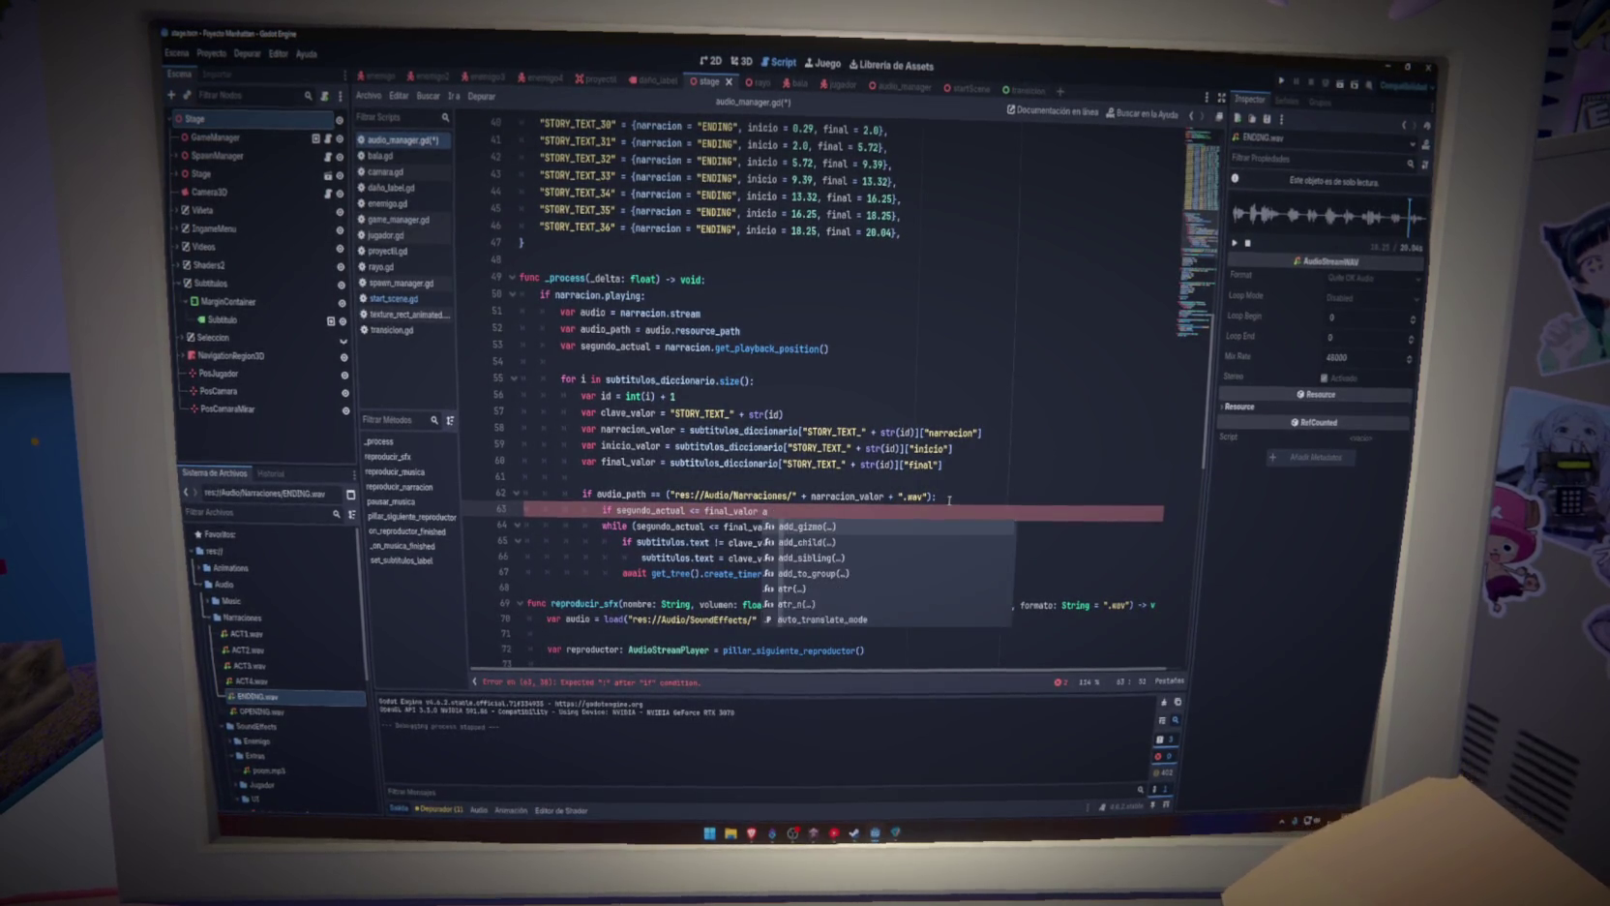
text(nd segundo_actual >= in)
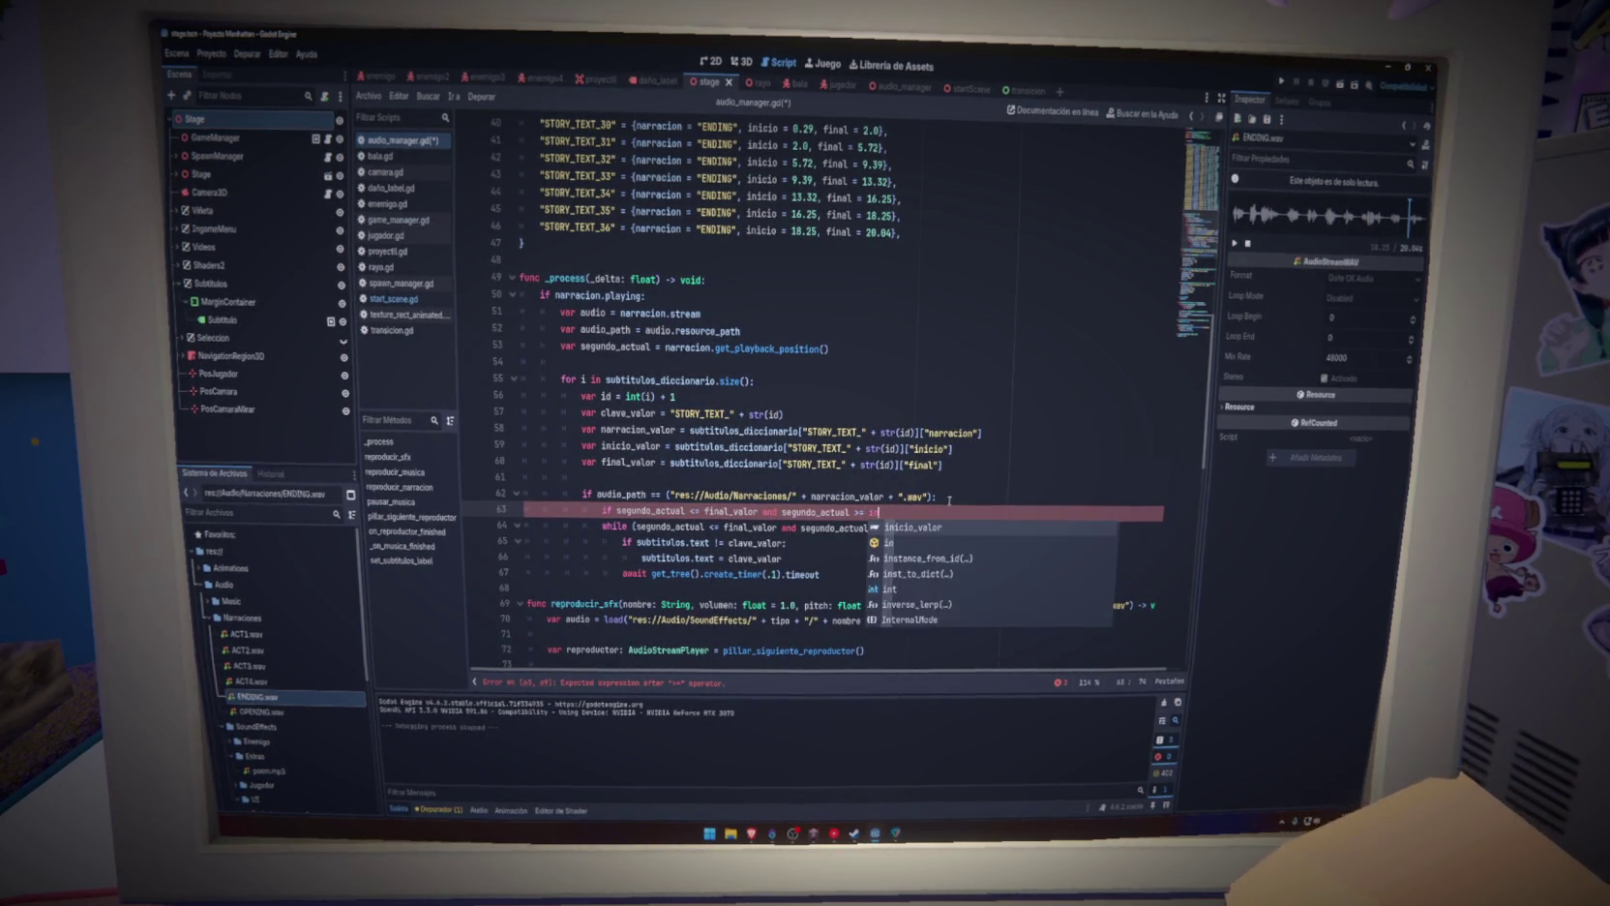
key(Return)
text(:)
key(Return)
text(subtitulos.text = "")
key(ctrl+s)
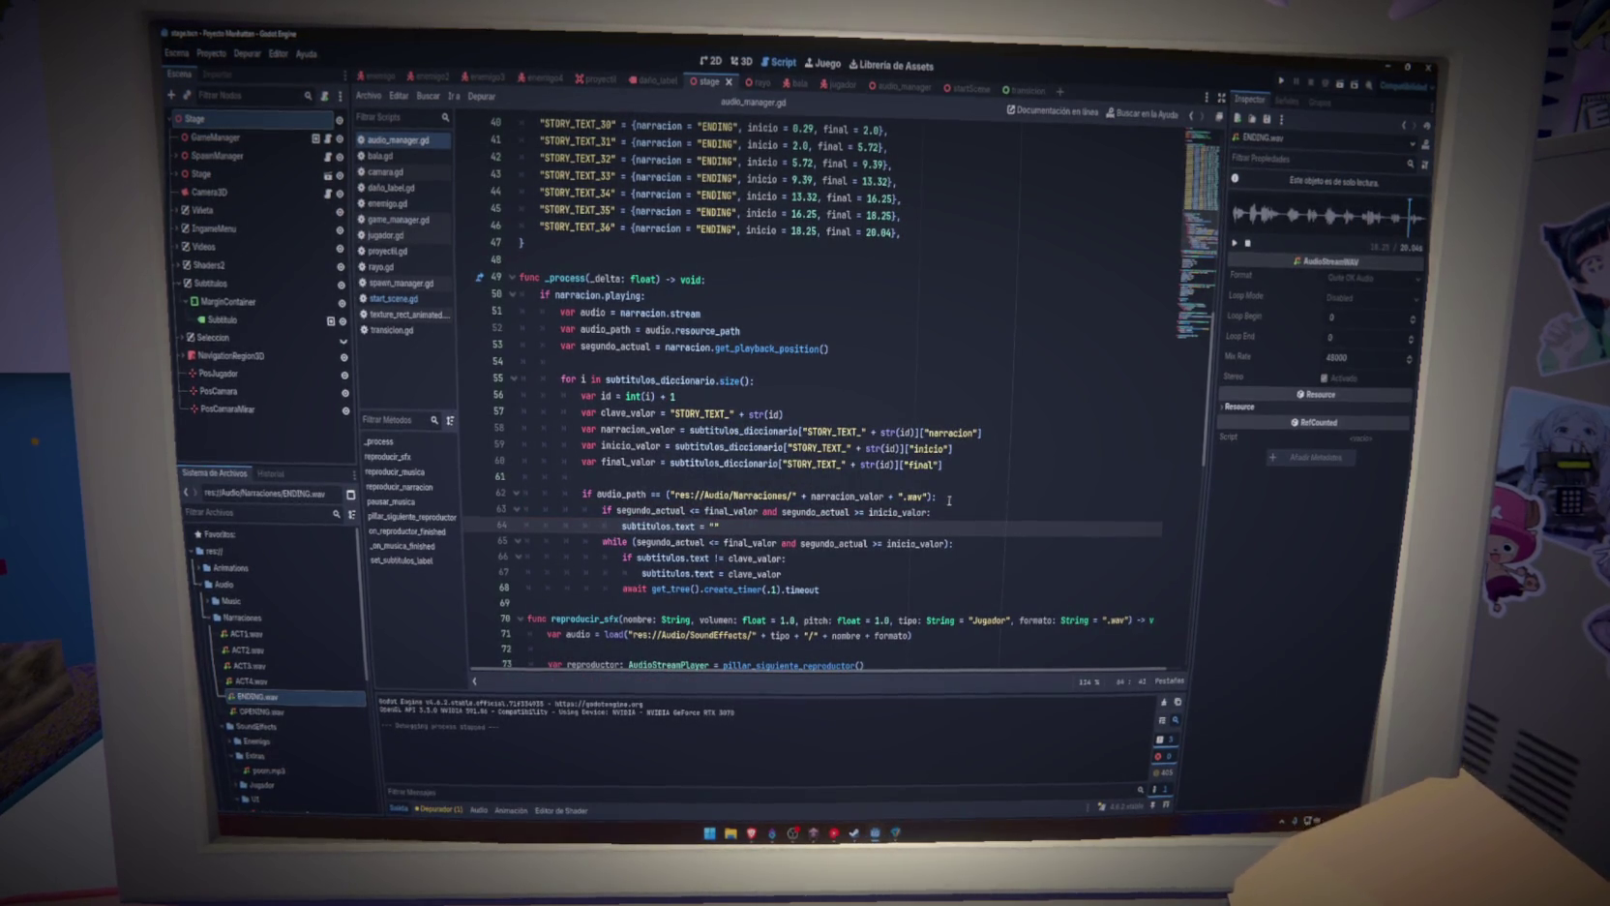
Try a break below line 64, remove it again, and run the game
click(616, 512)
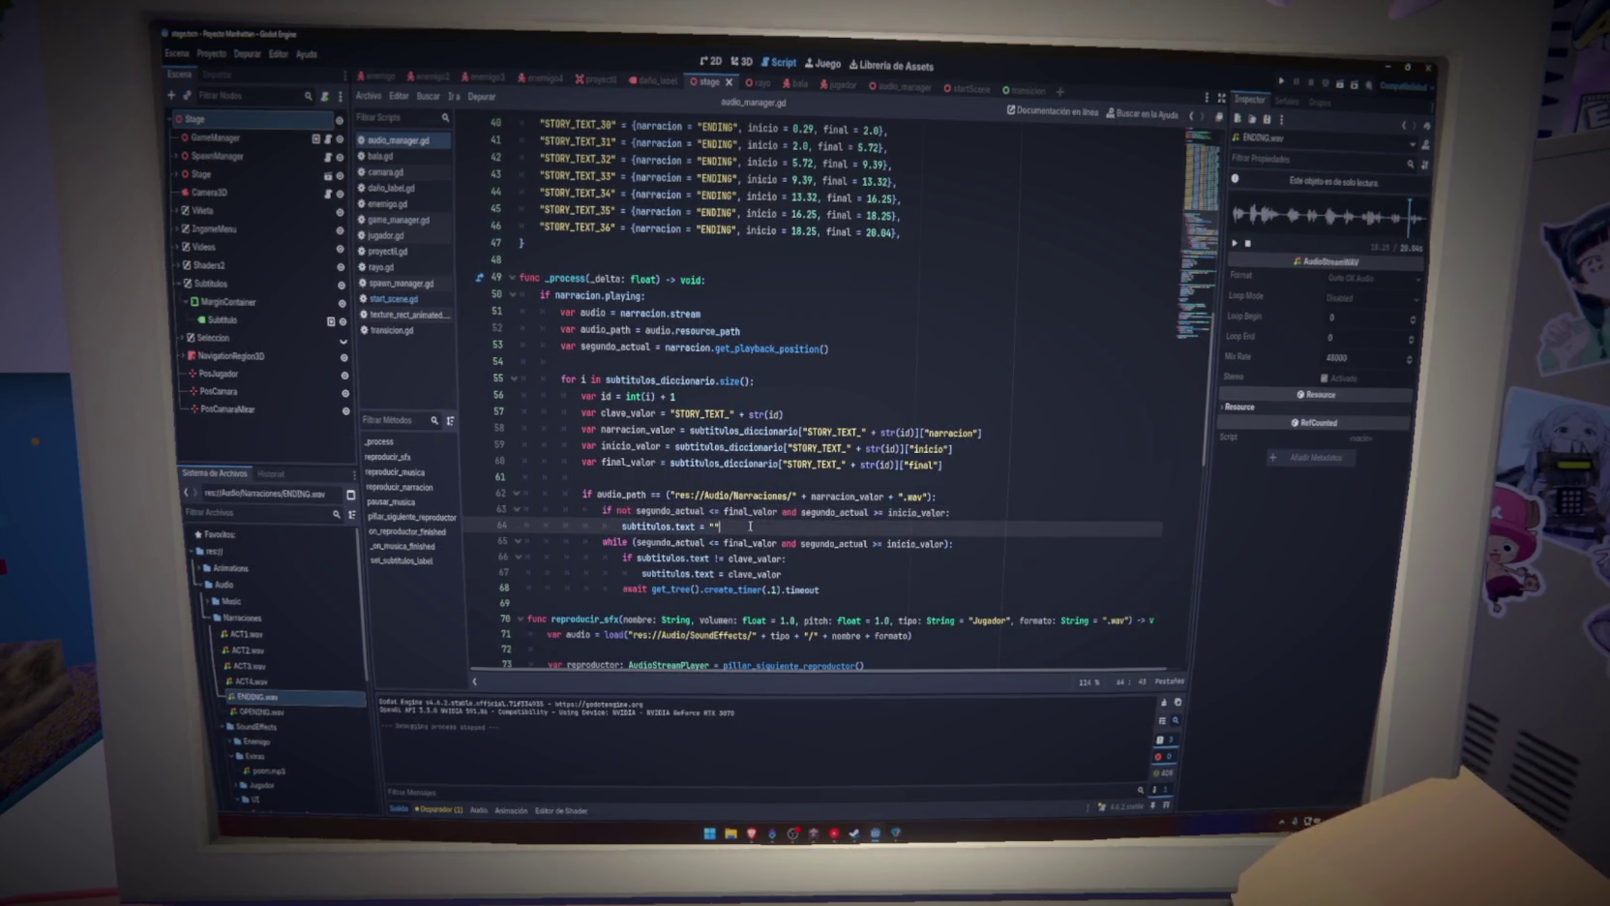
click(750, 525)
key(Return)
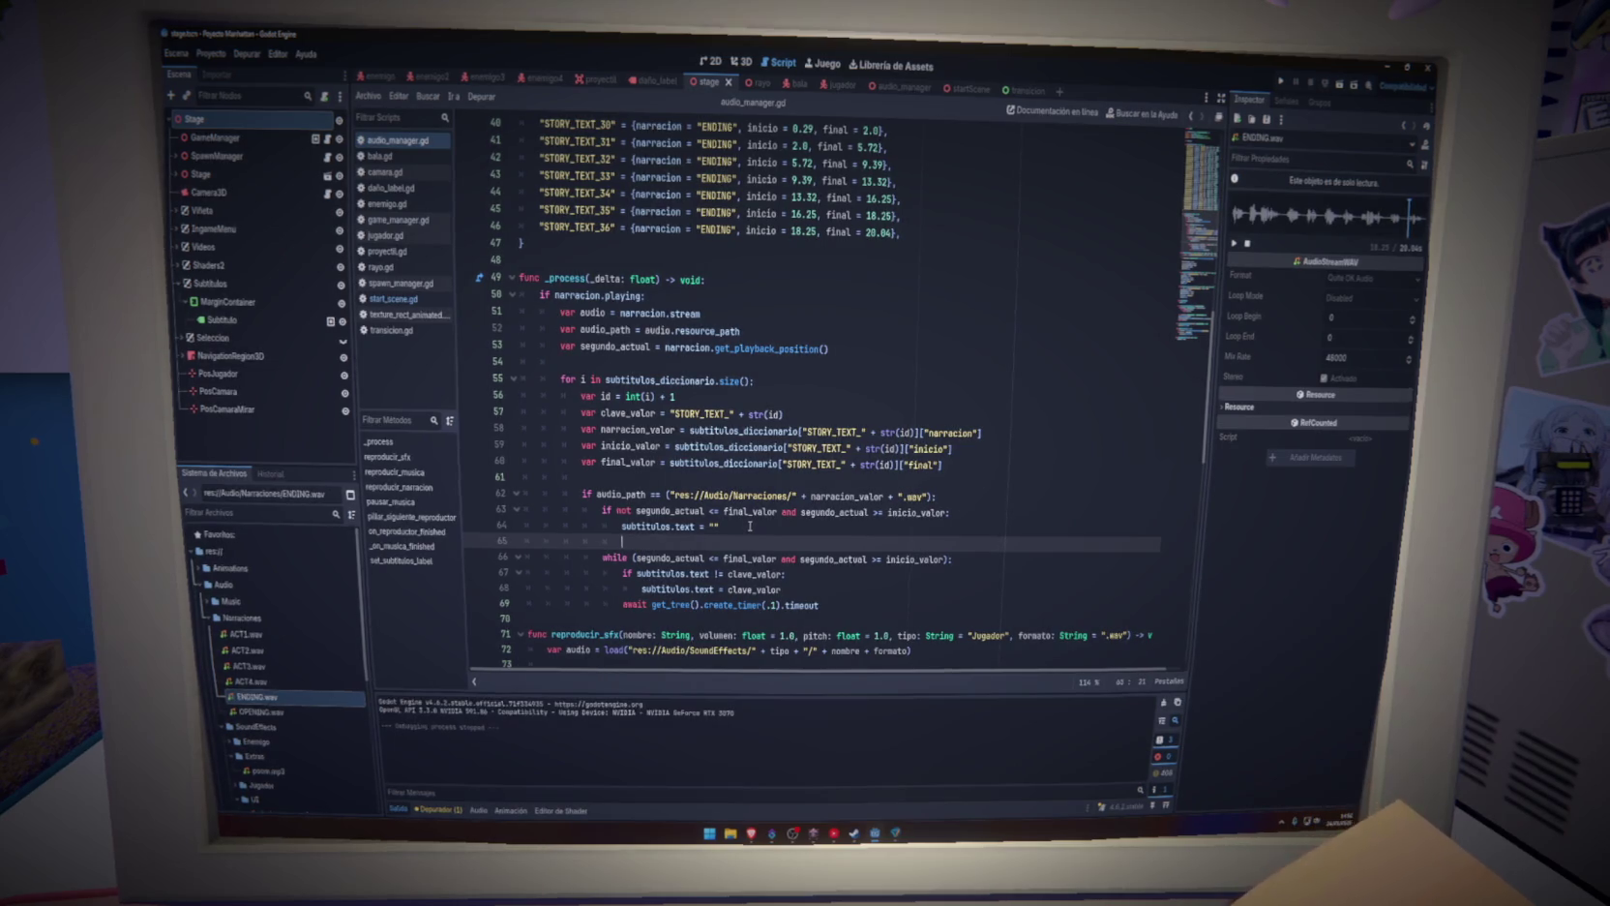
text(break)
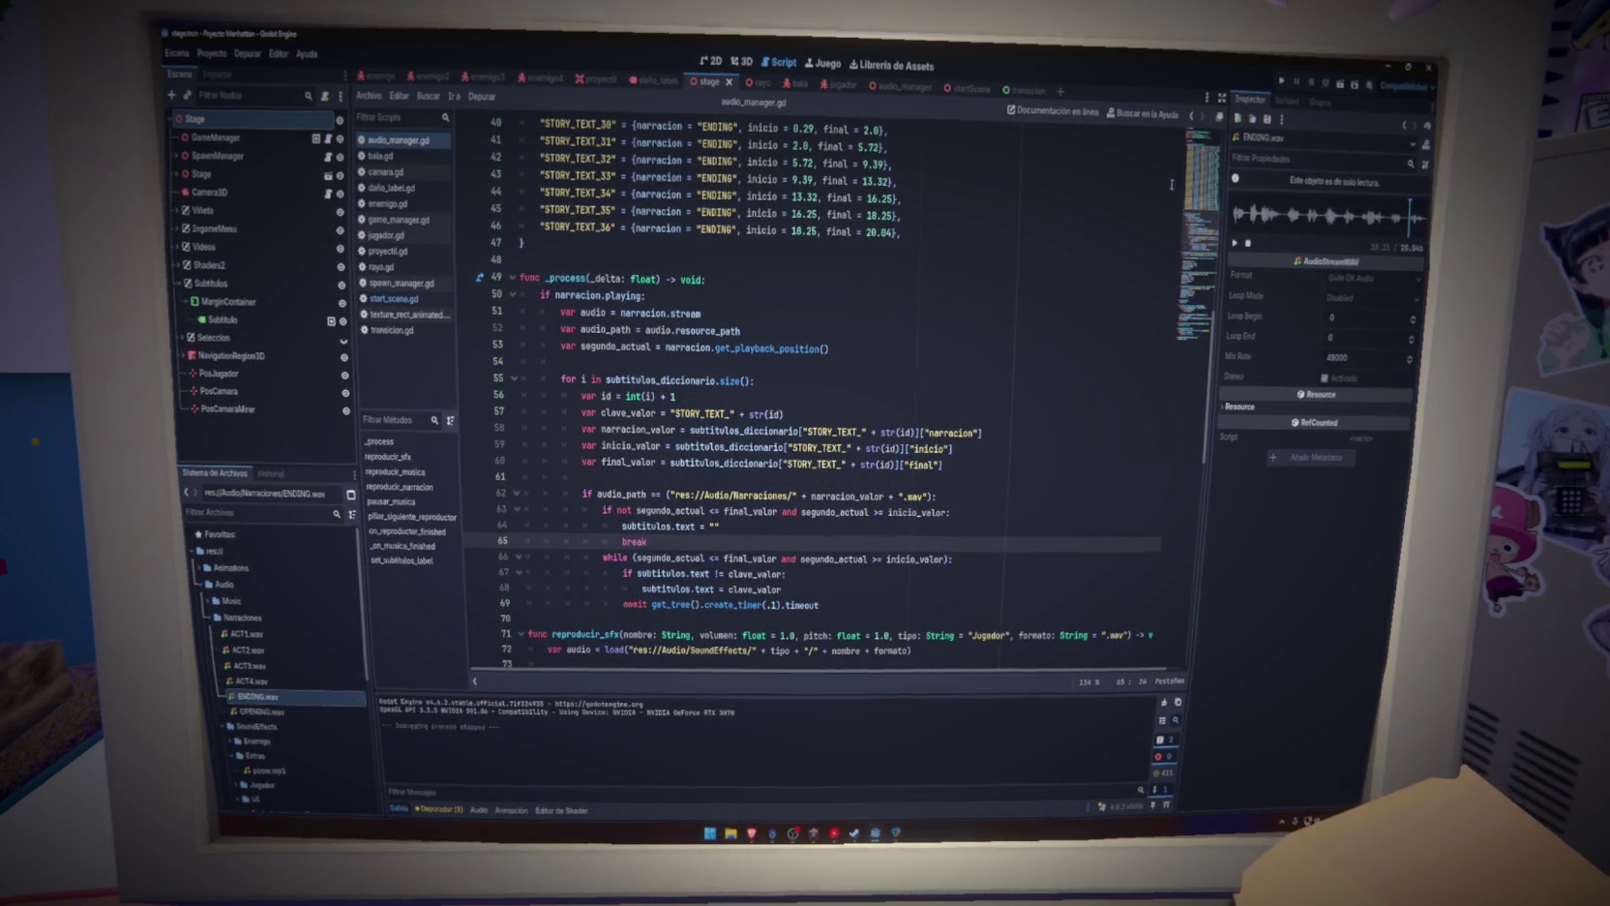
click(1280, 82)
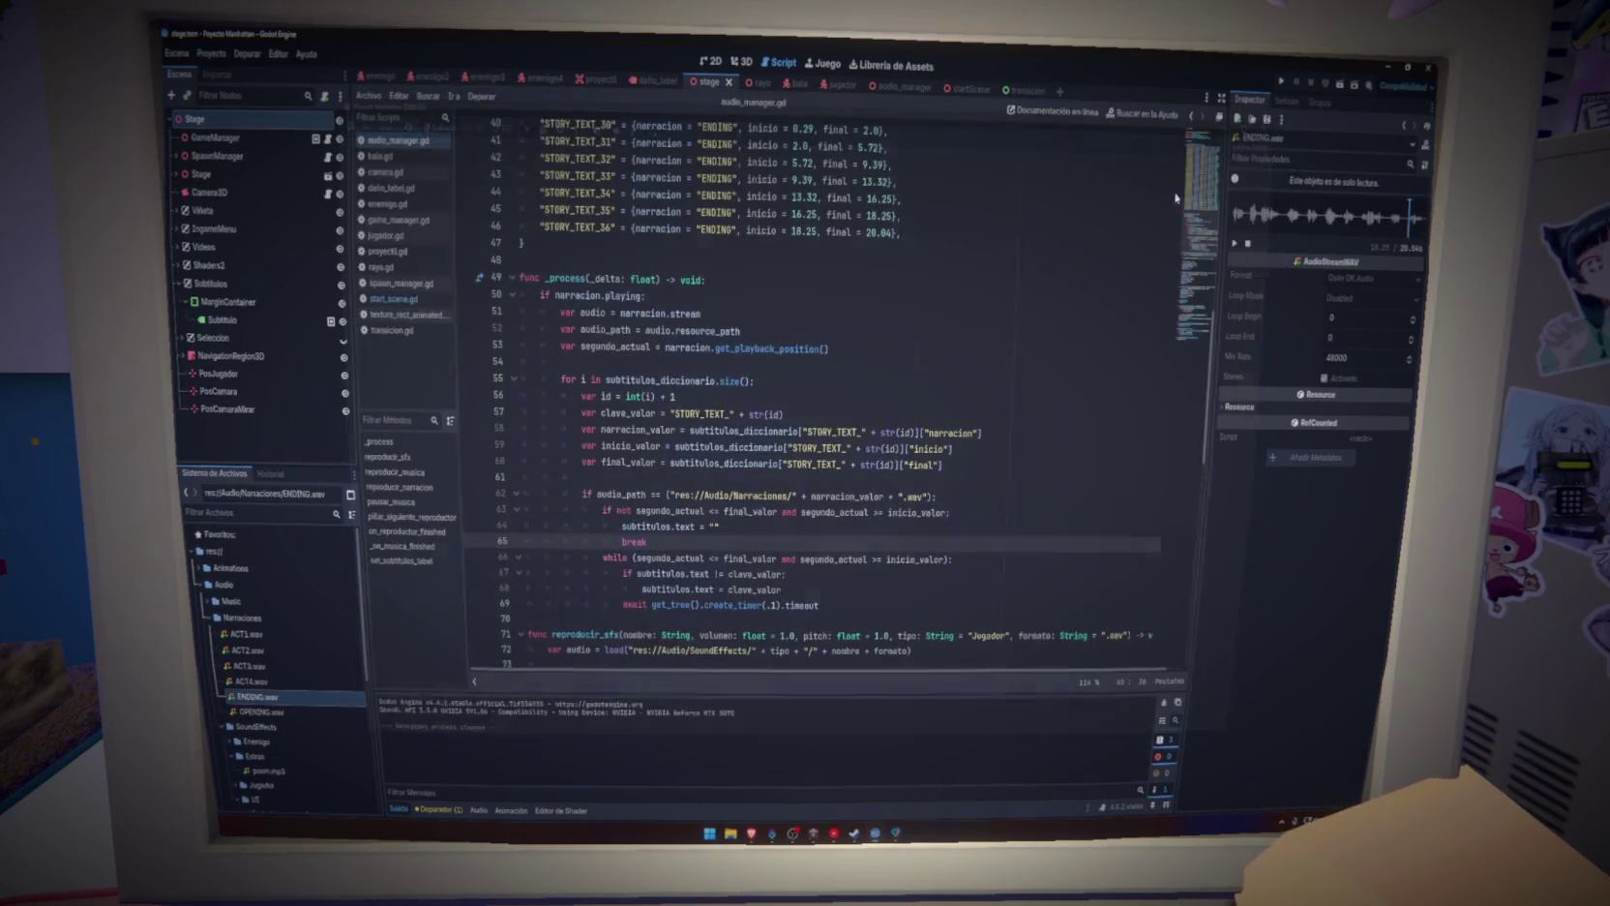
key(BackSpace)
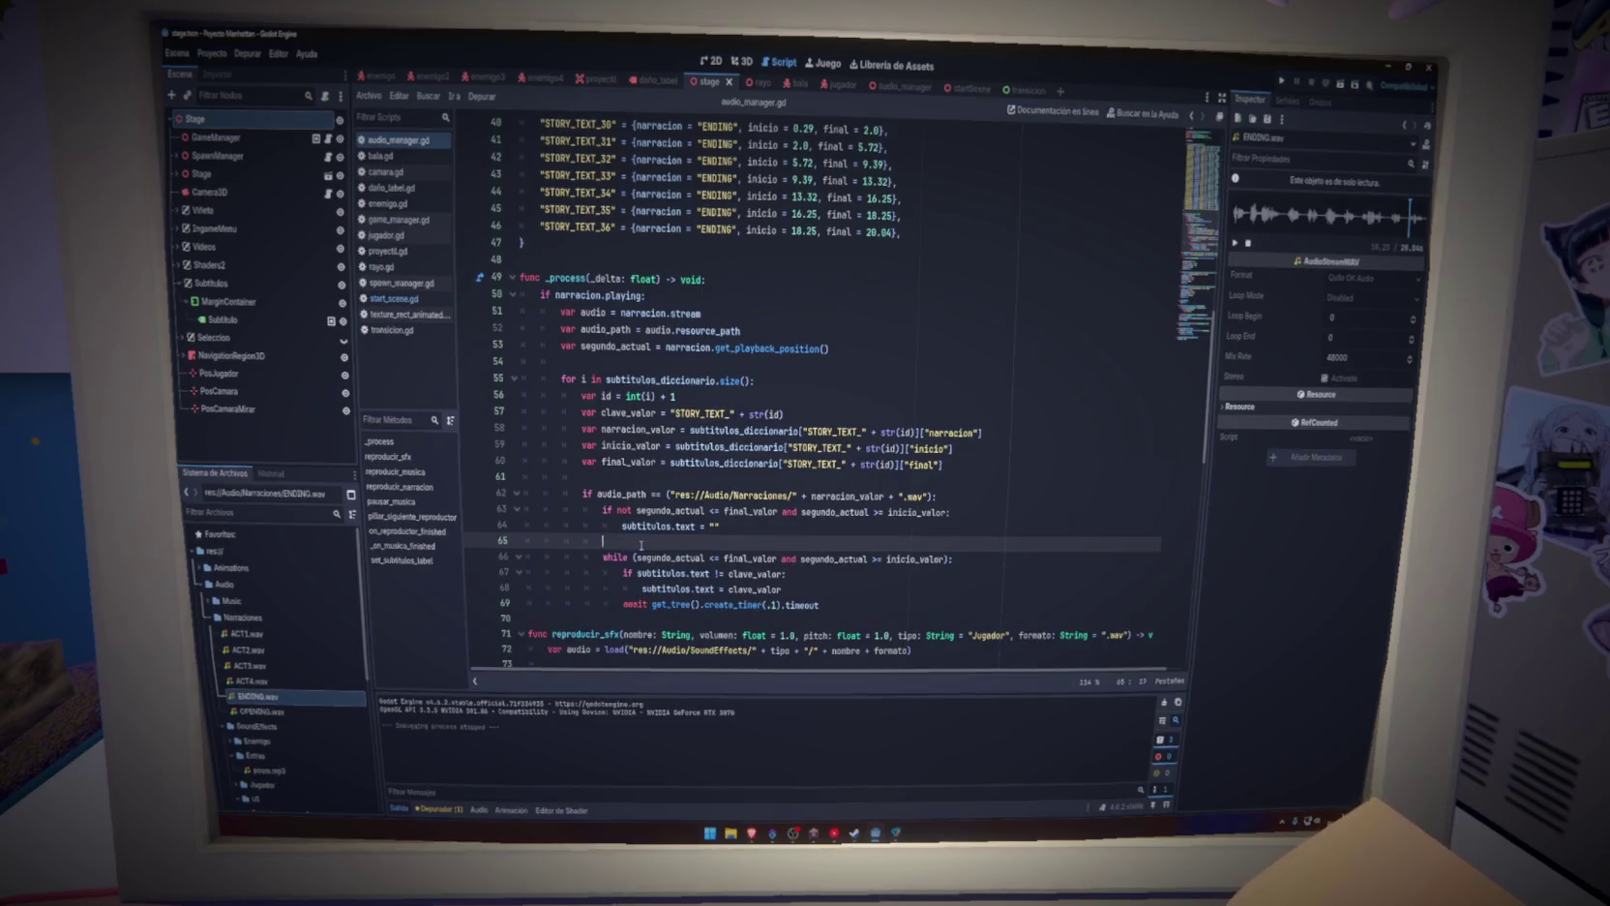
key(BackSpace)
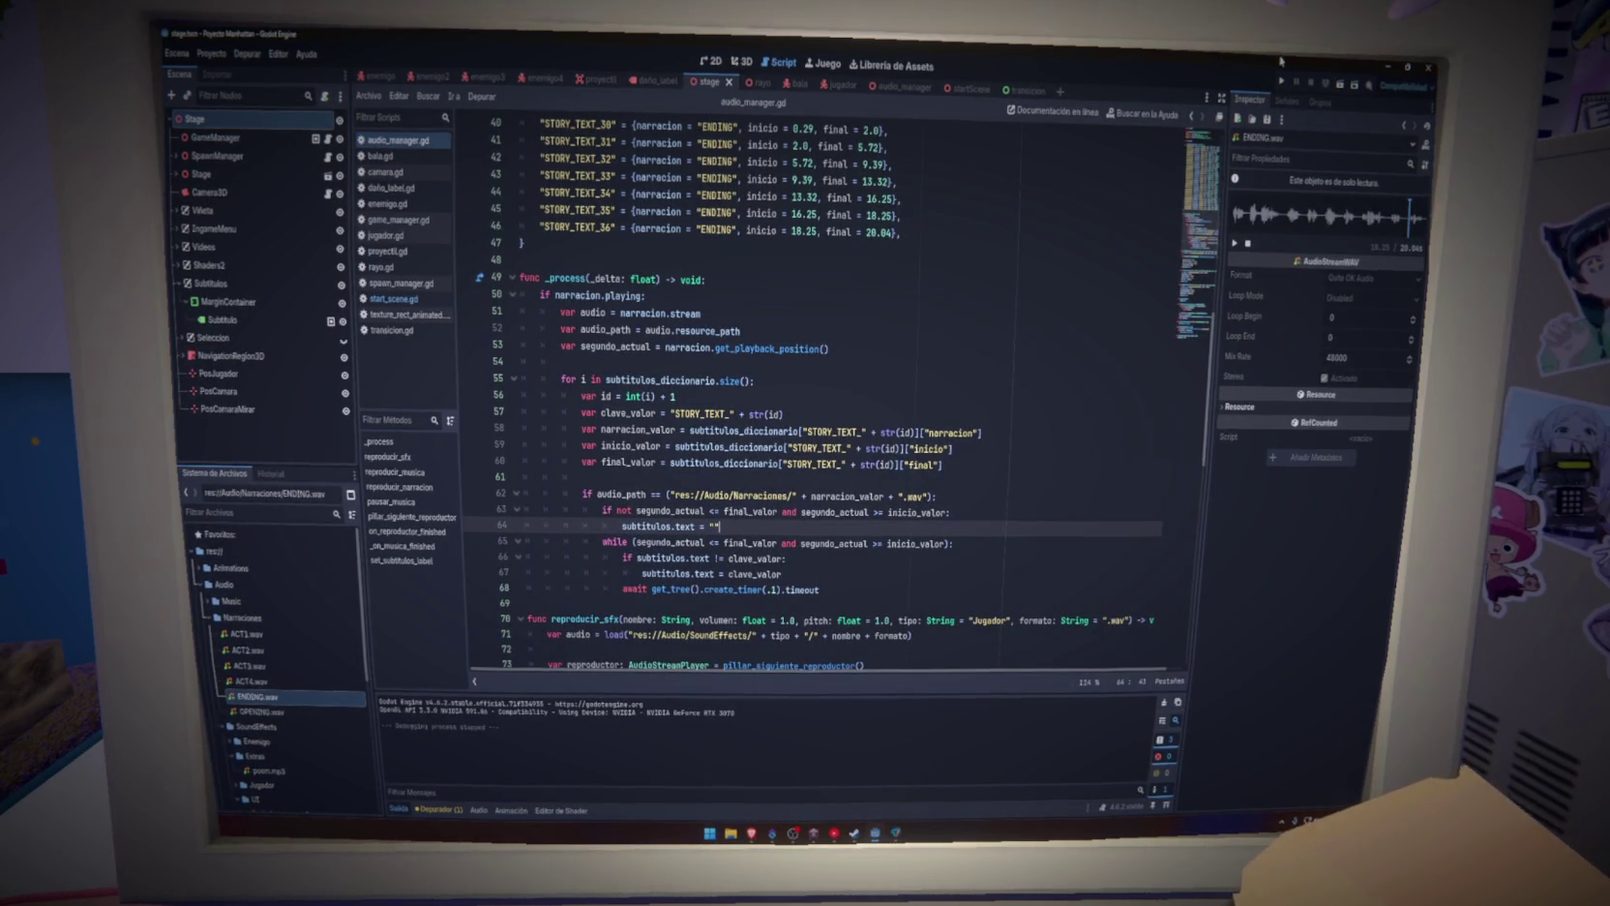
key(F5)
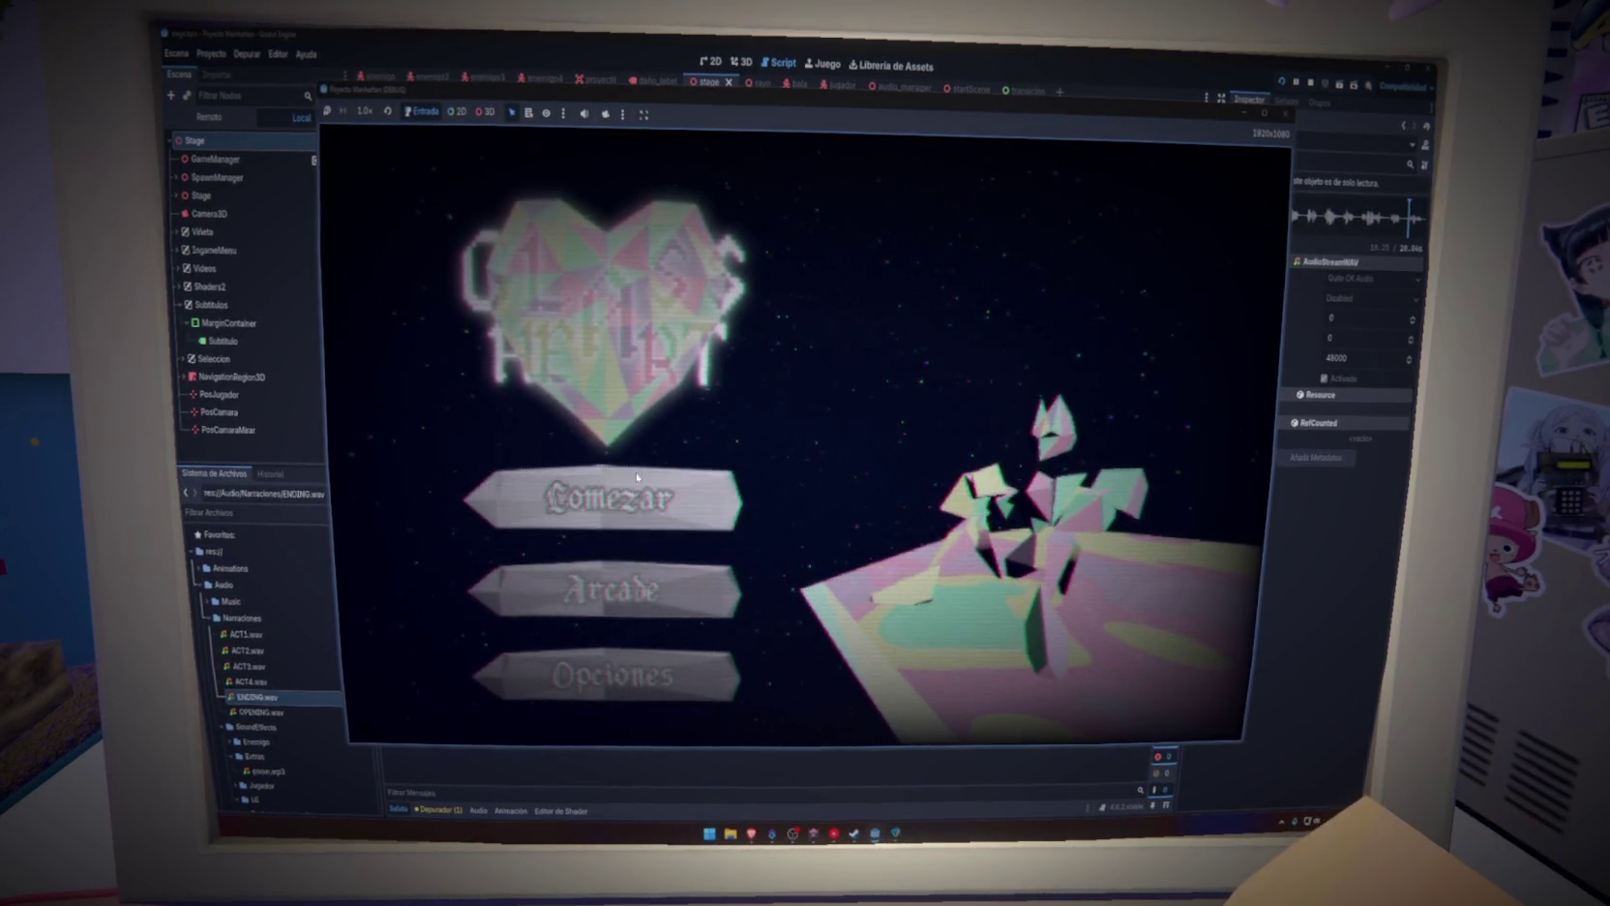
Start the game with Comenzar, watch the narration subtitles through Act 2 'Destierro', then stop it
click(667, 496)
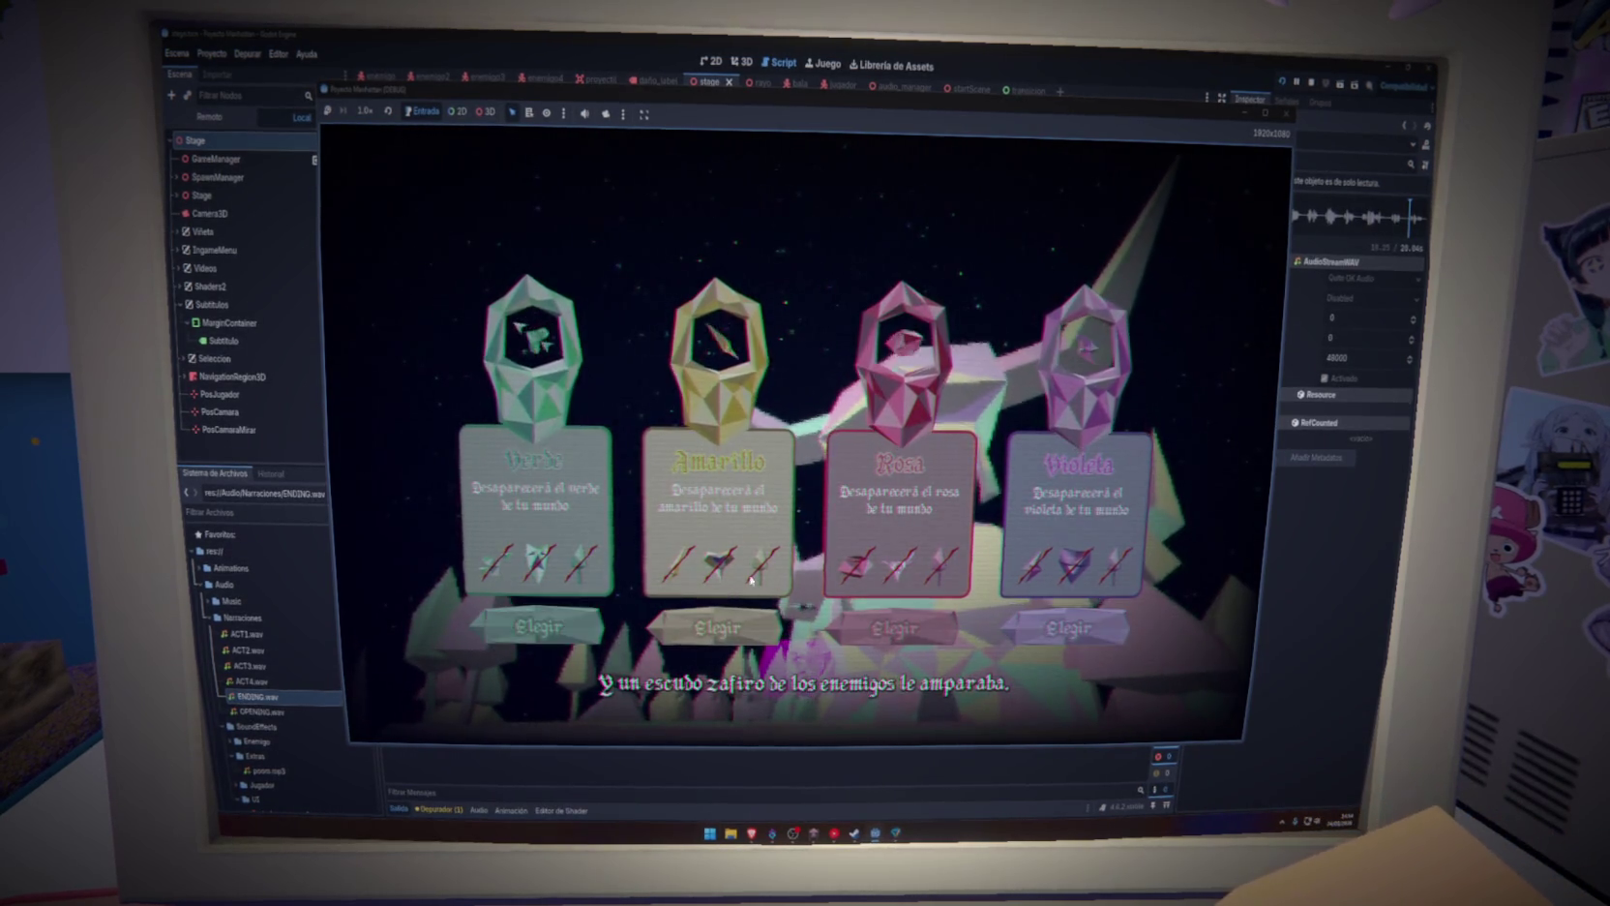
click(612, 605)
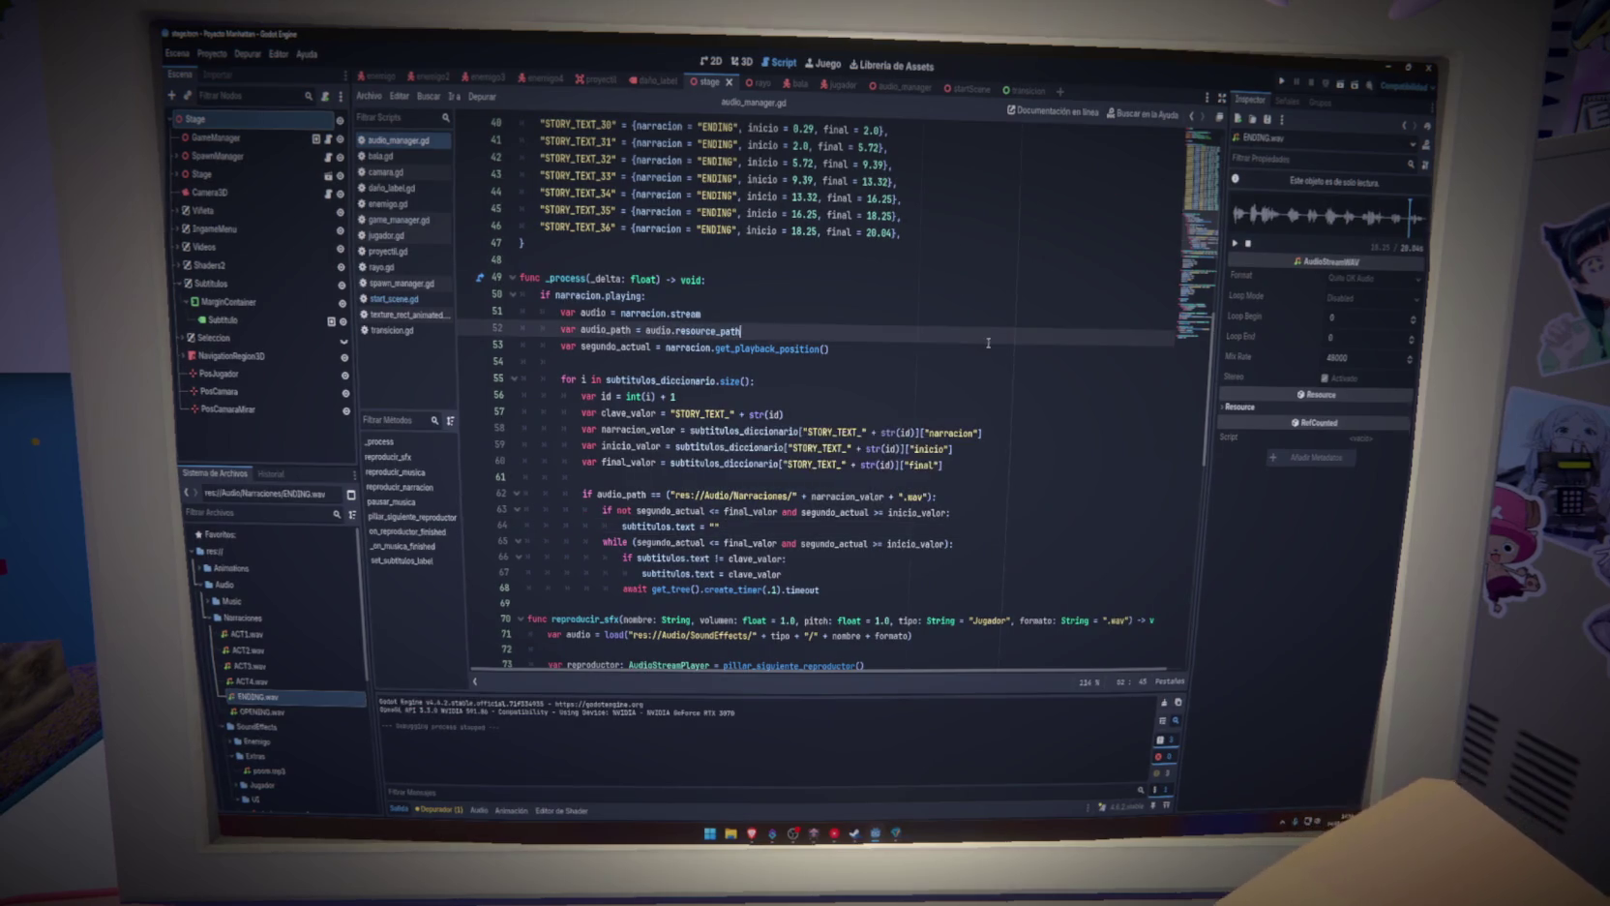
After the loop, add 'if subtitulos:' that clears the subtitle text, then run the game
click(856, 587)
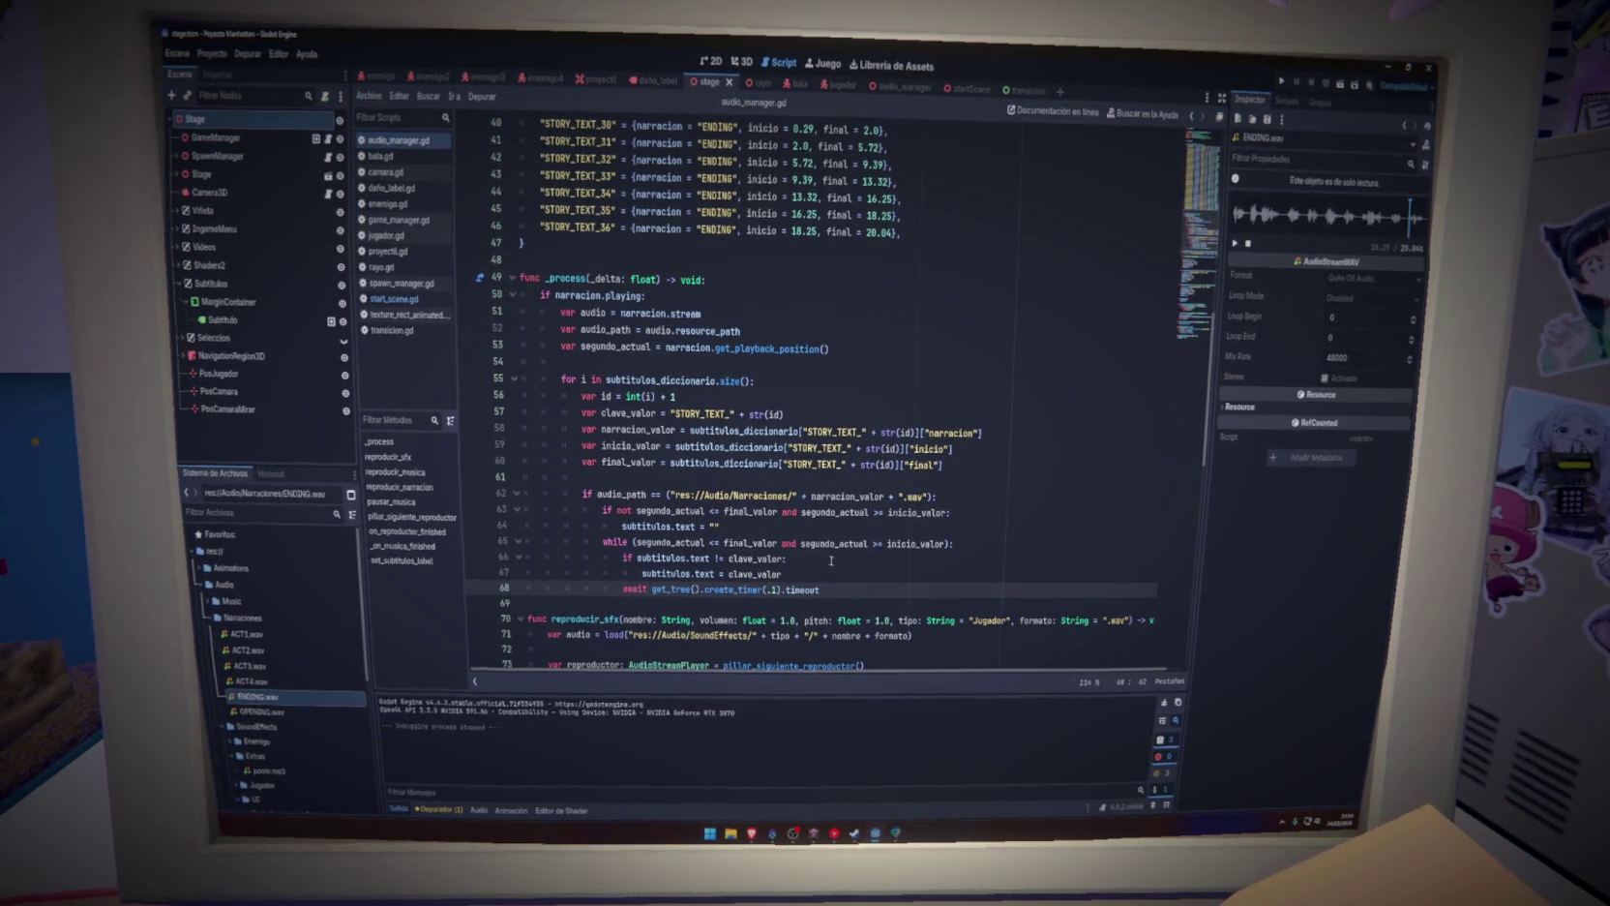
drag(757, 524, 622, 526)
key(ctrl+c)
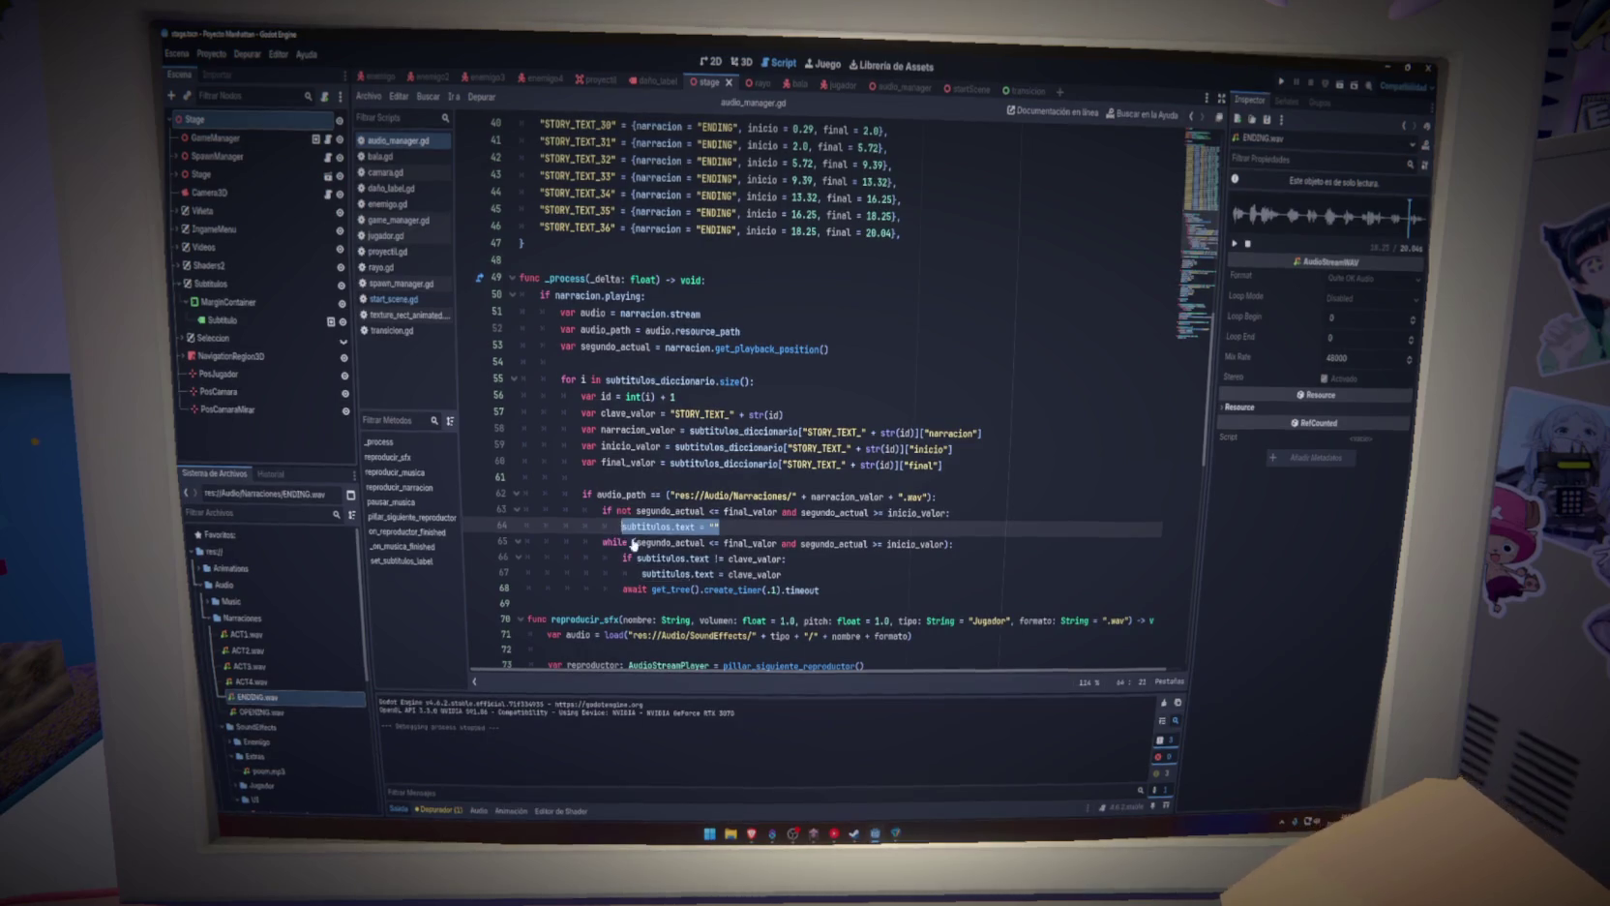
click(850, 591)
key(Return)
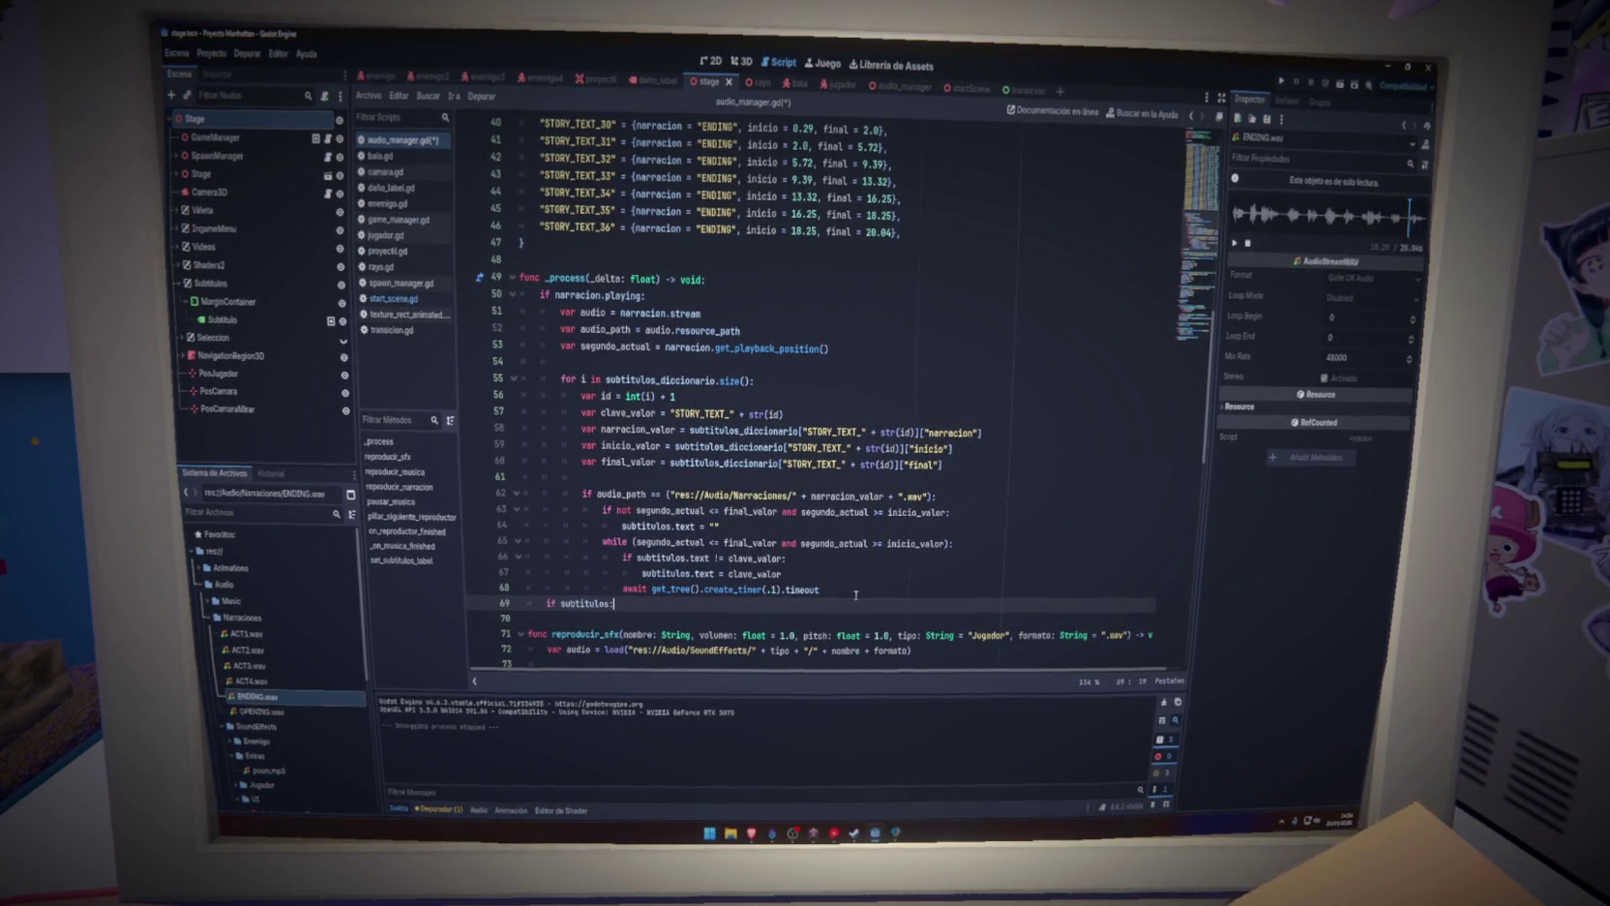
key(Return)
key(ctrl+v)
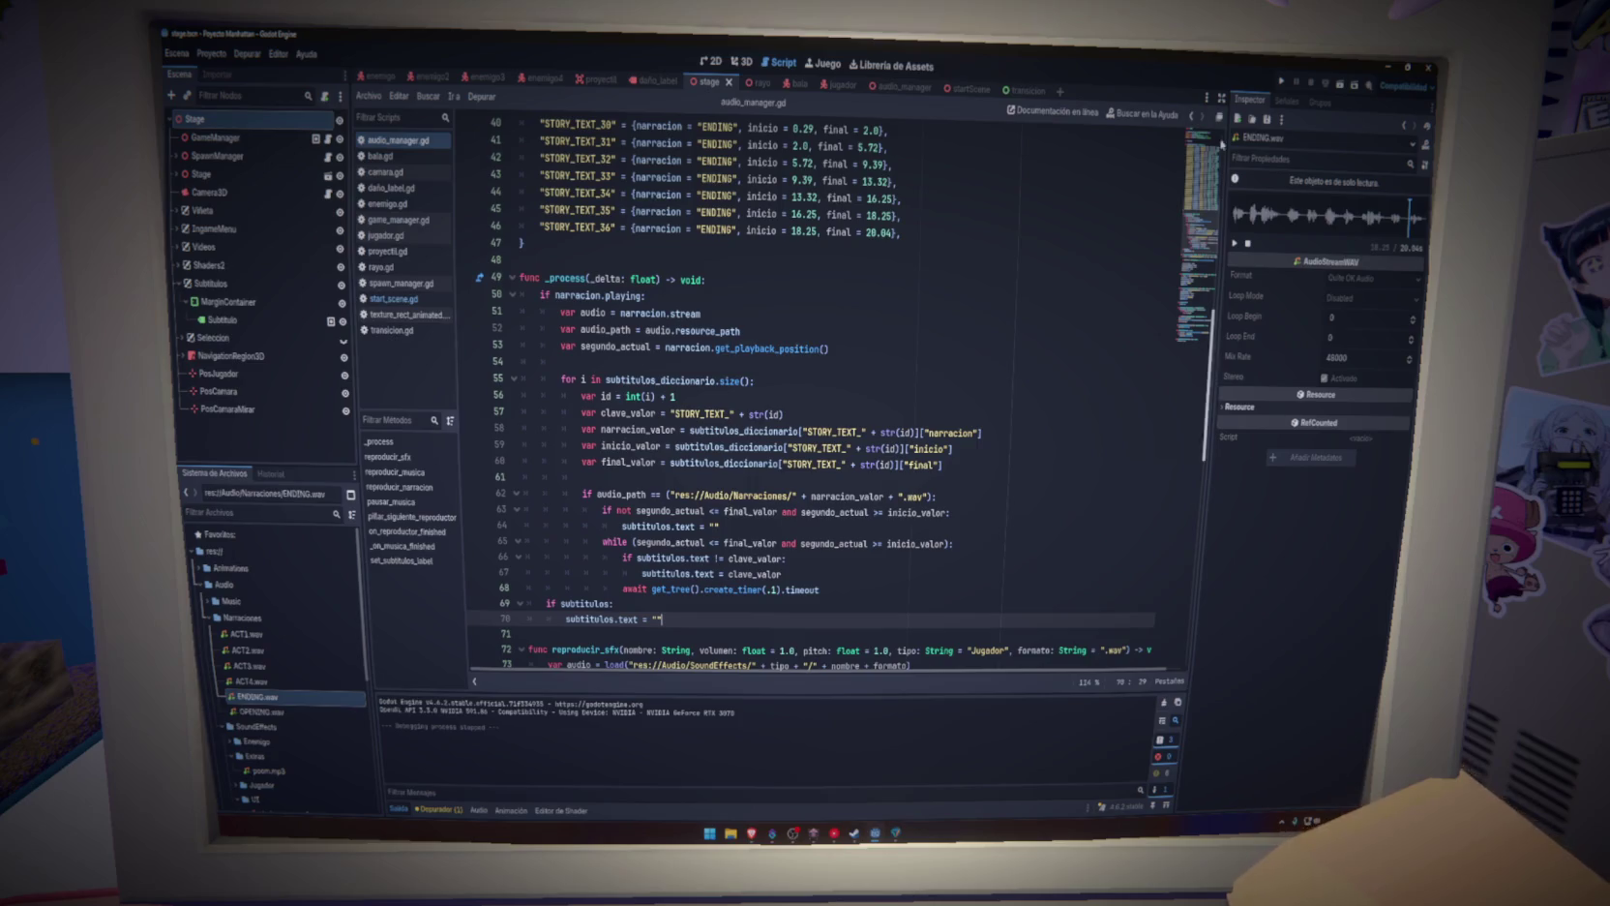
click(1283, 84)
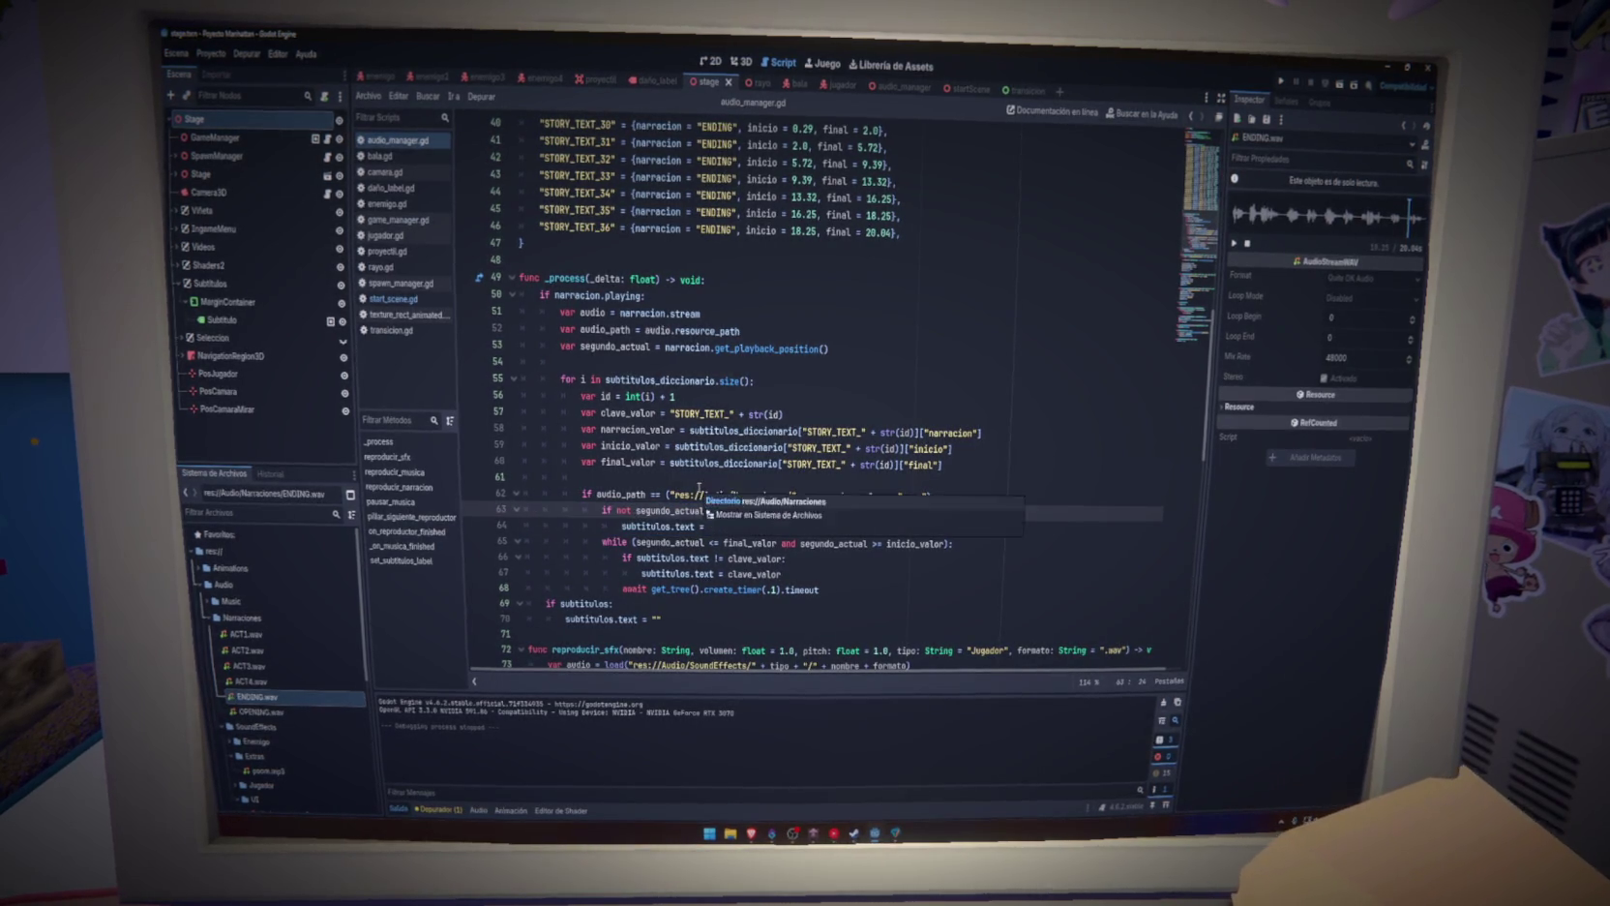
Wrap line 63's time-range condition in parentheses and rerun the game
key(ctrl+z)
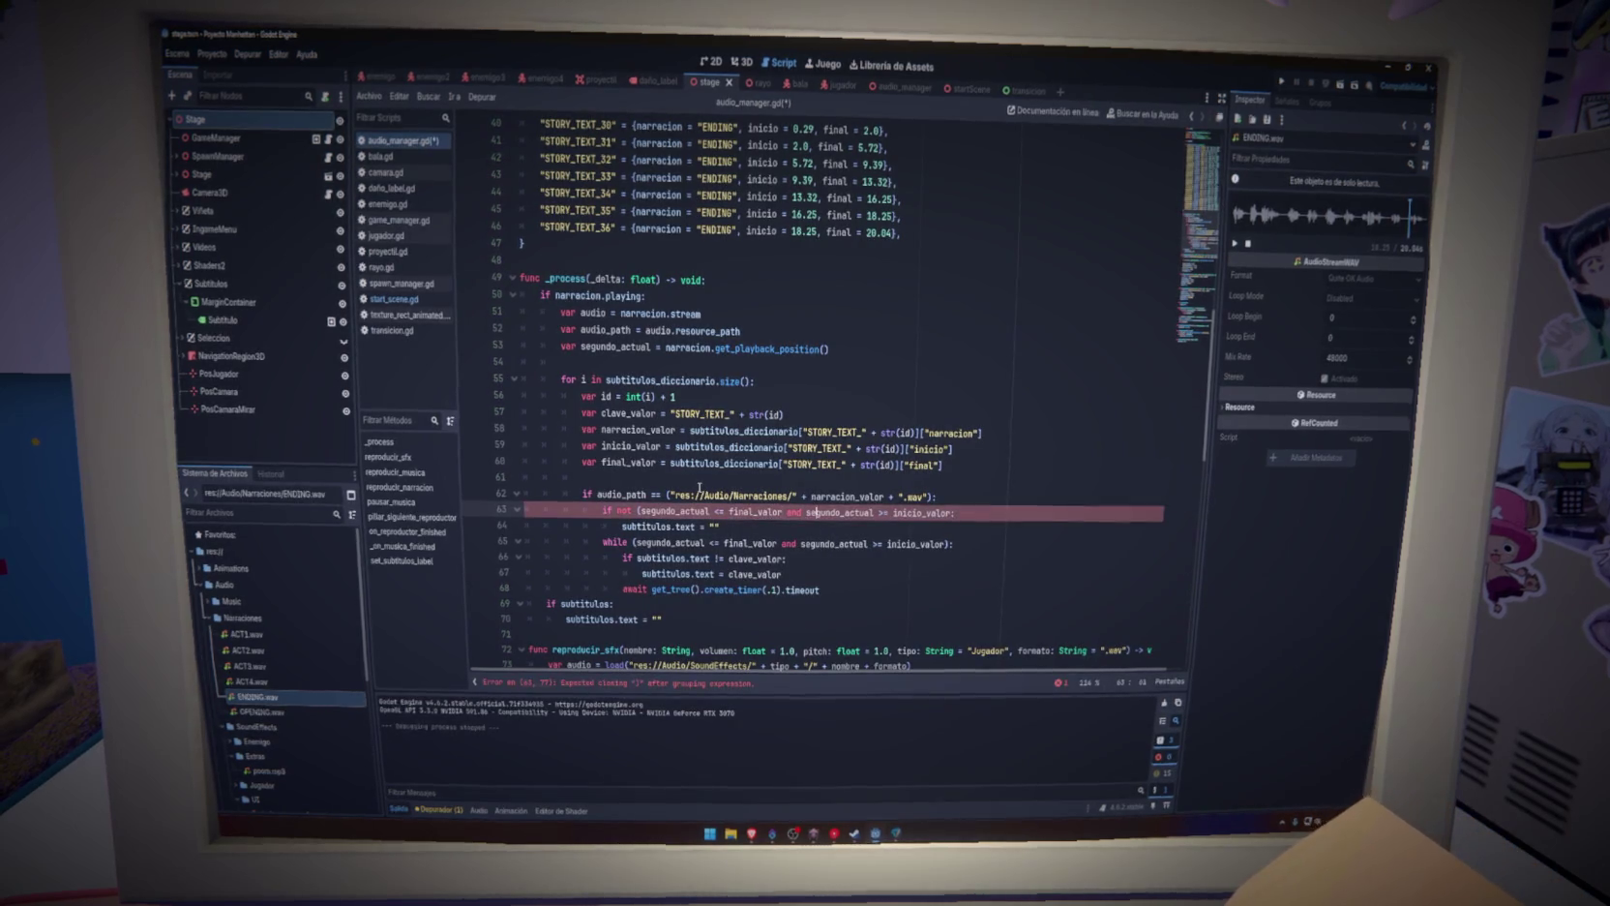
text():)
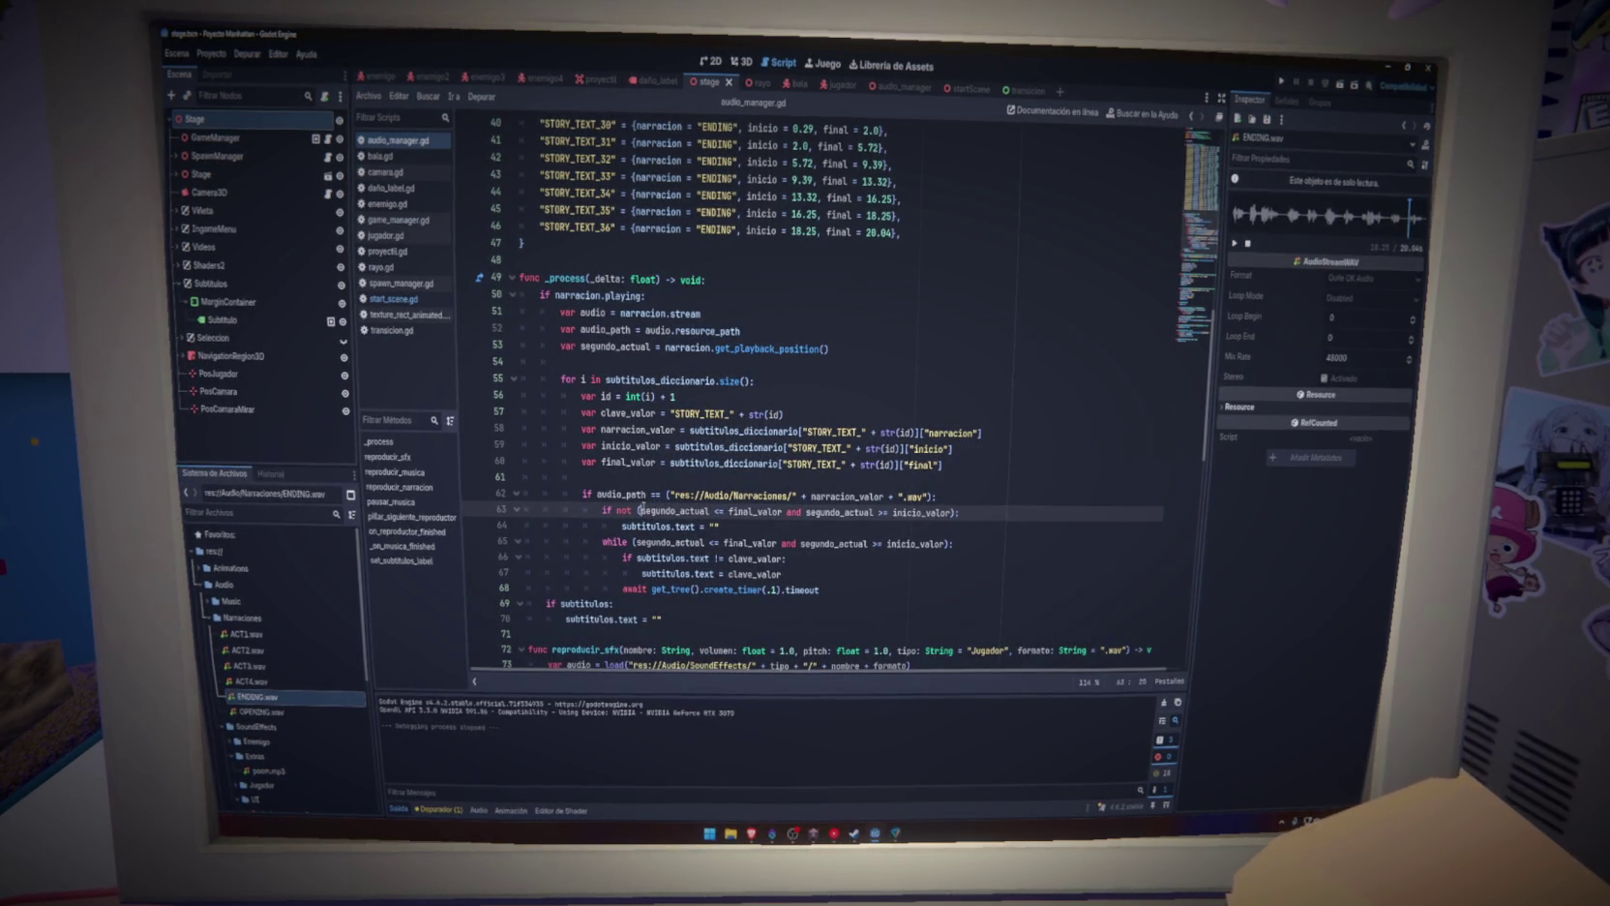
key(F5)
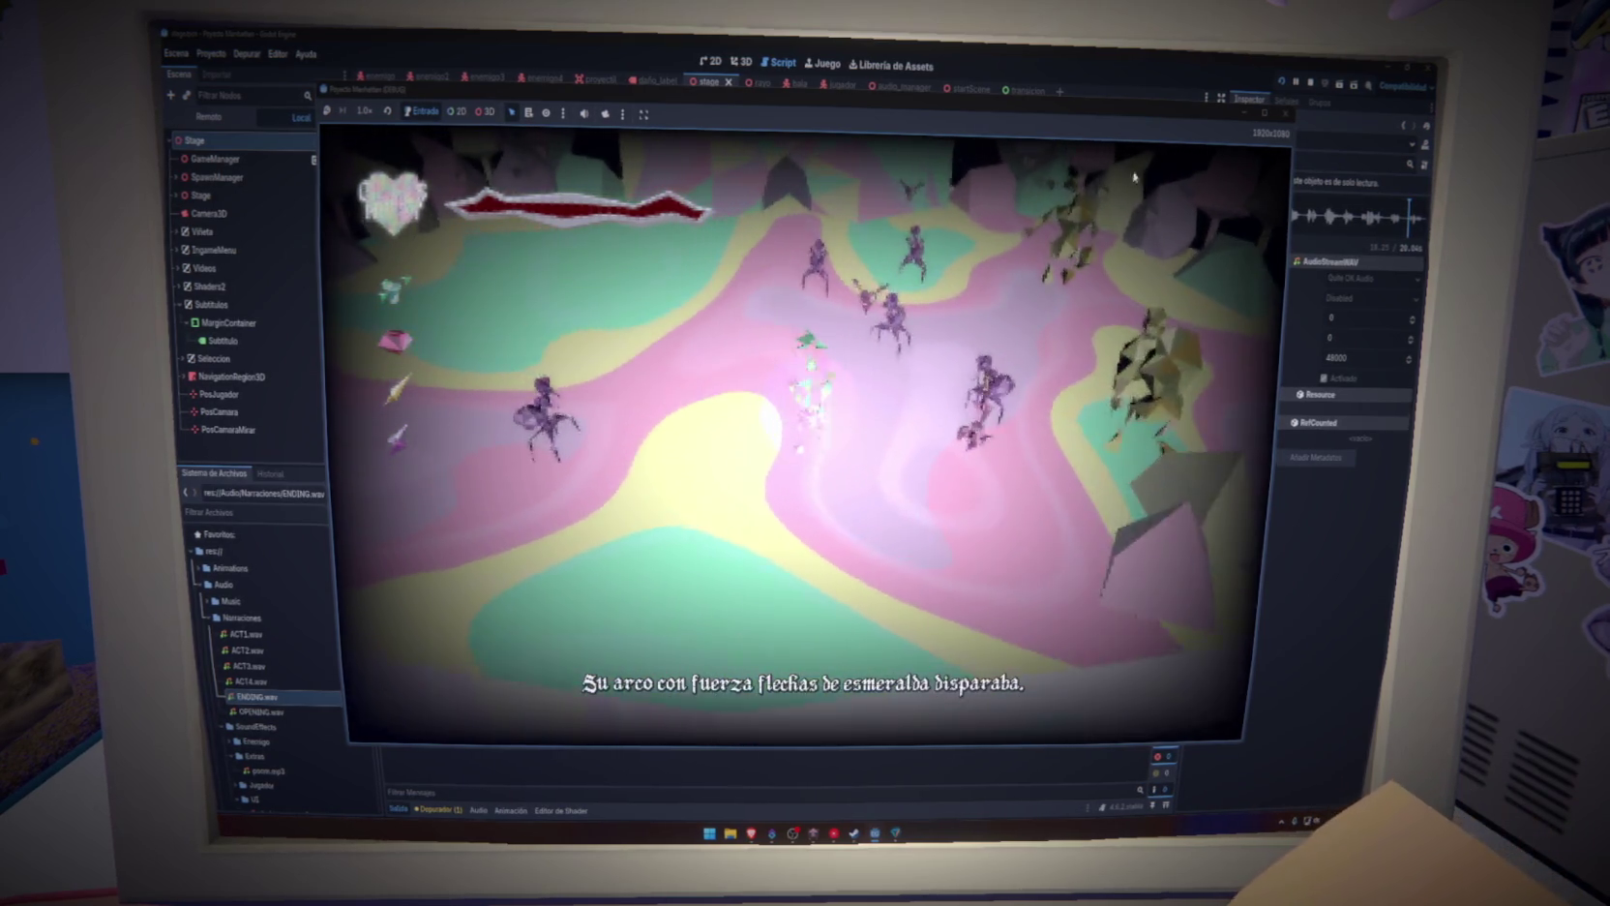
click(1282, 114)
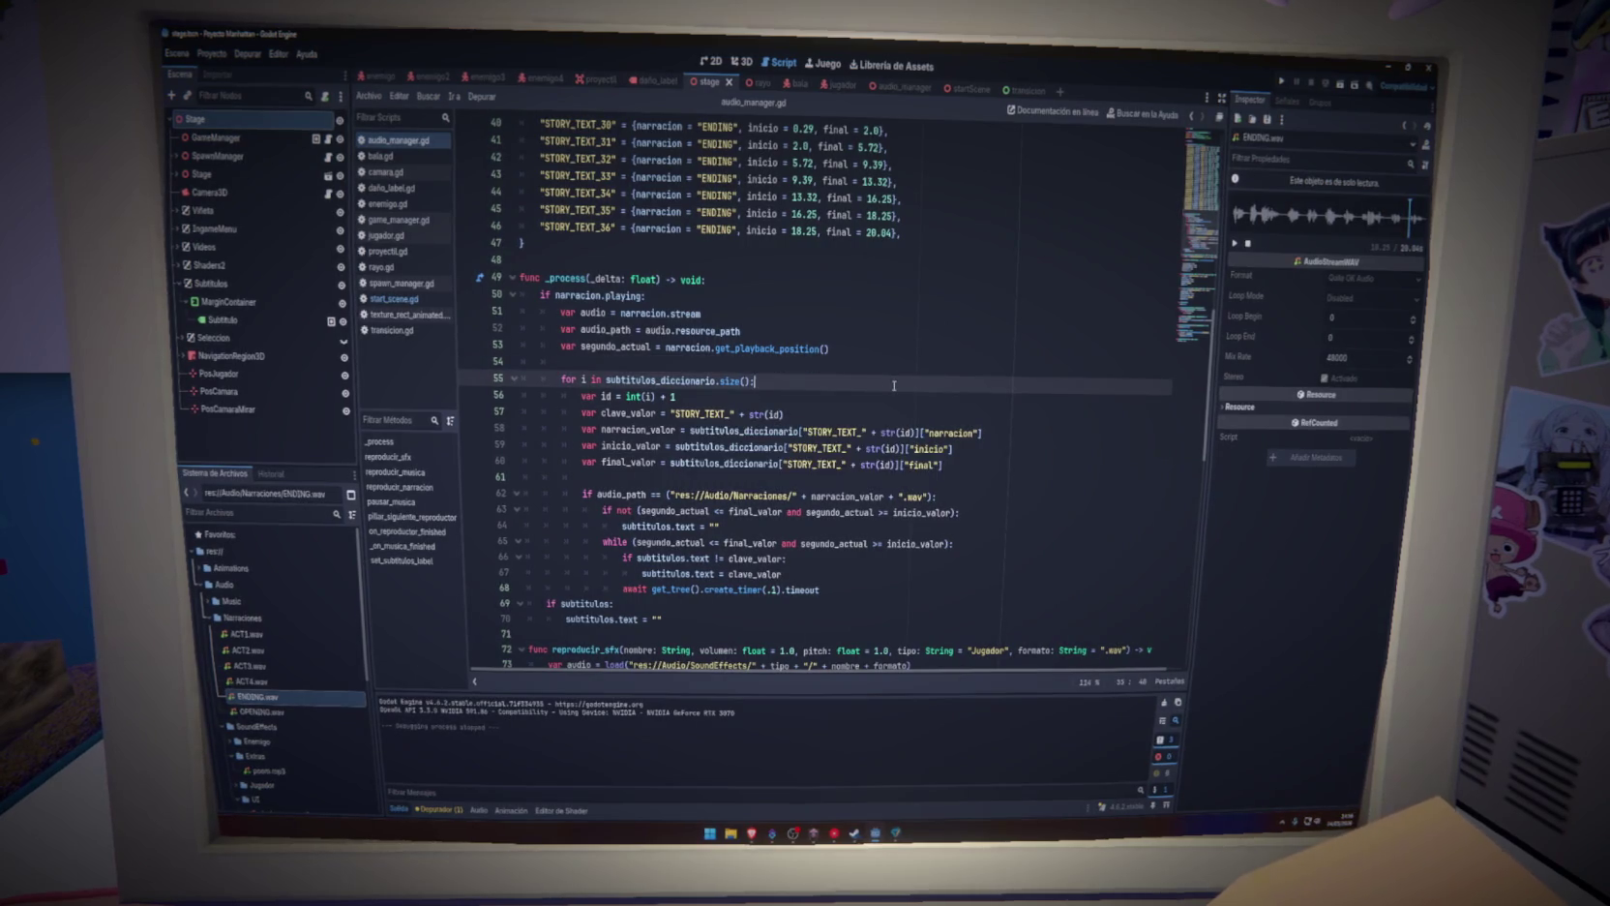
Remove the negation and its parentheses from line 63's time-range condition
click(894, 401)
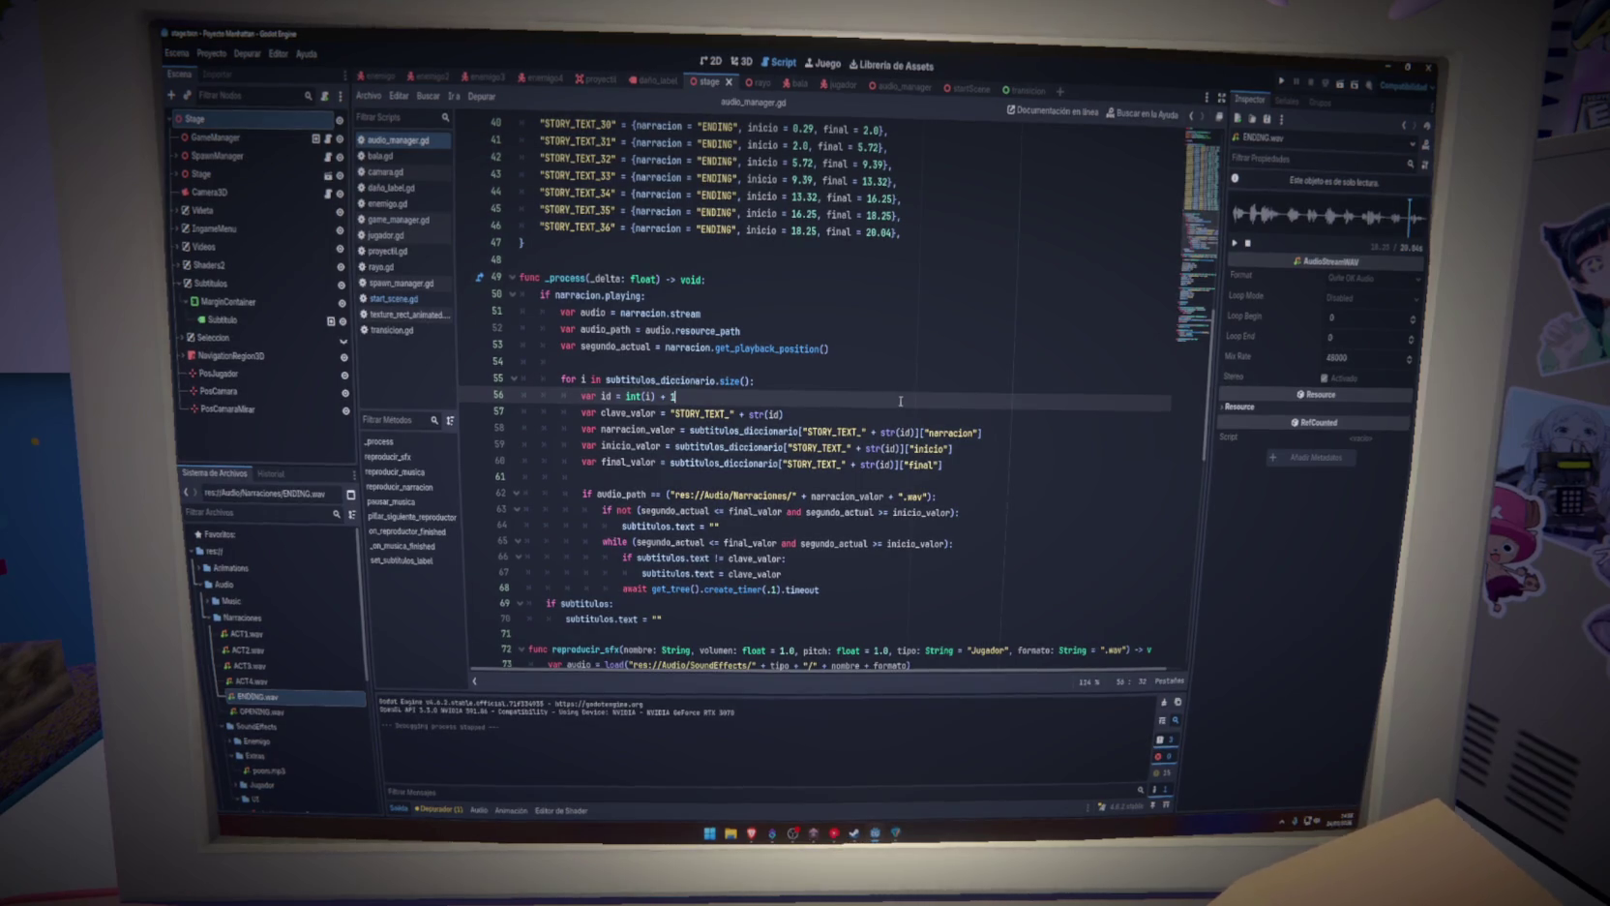
scroll(901, 401, up, 3)
mouse_move(896, 381)
mouse_down()
mouse_move(527, 366)
mouse_move(519, 193)
mouse_up()
click(922, 381)
scroll(924, 382, down, 4)
scroll(929, 383, down, 2)
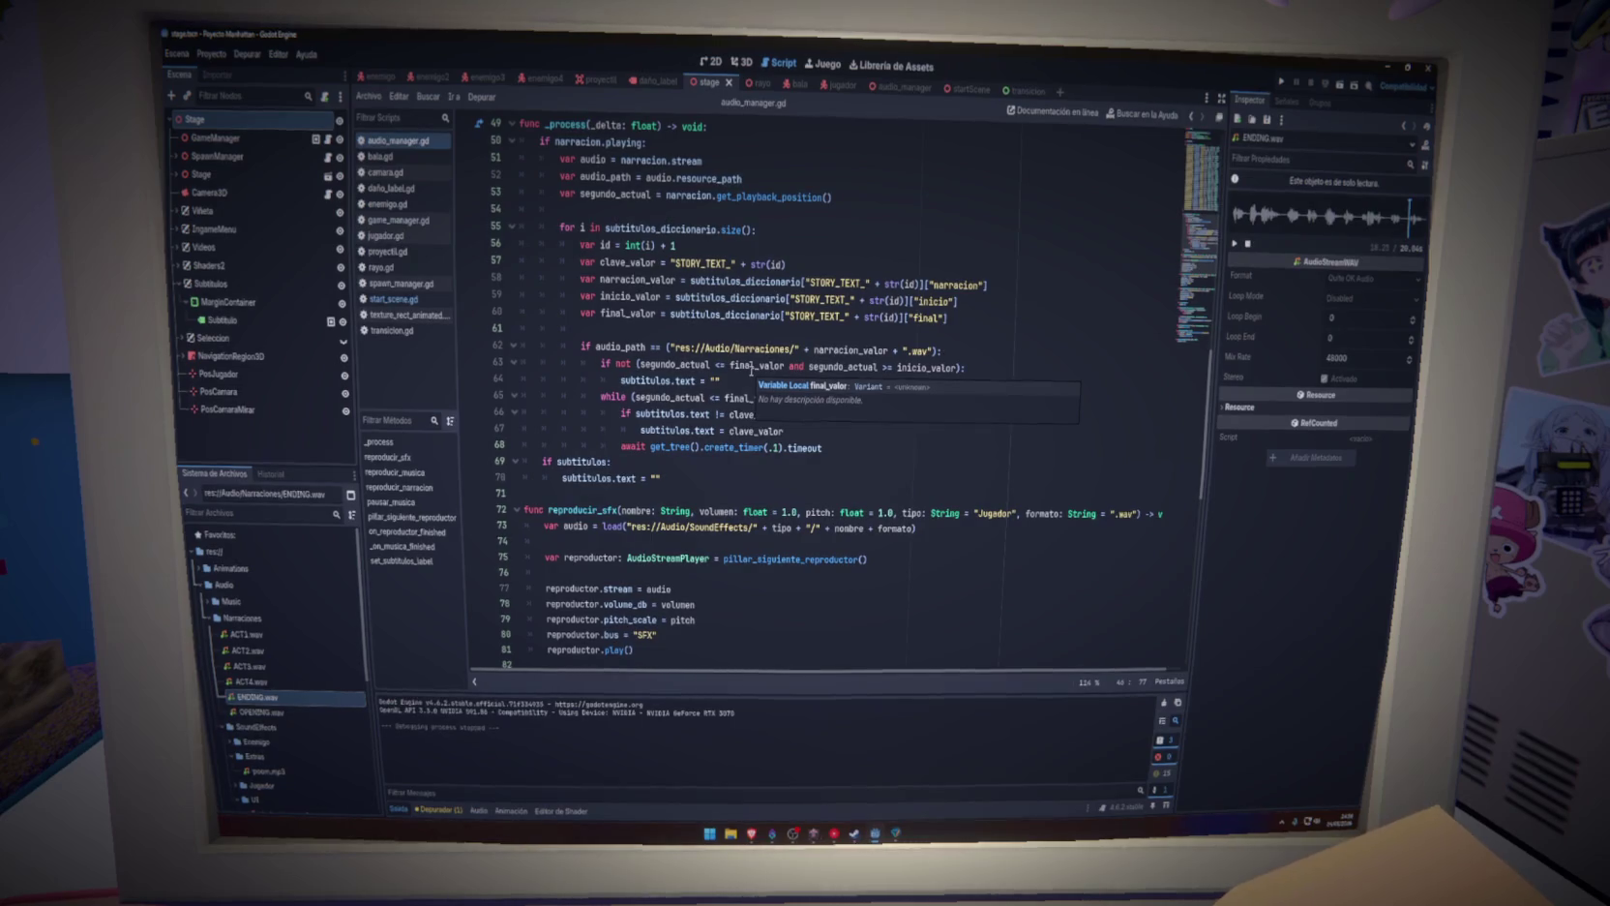
drag(615, 366, 640, 366)
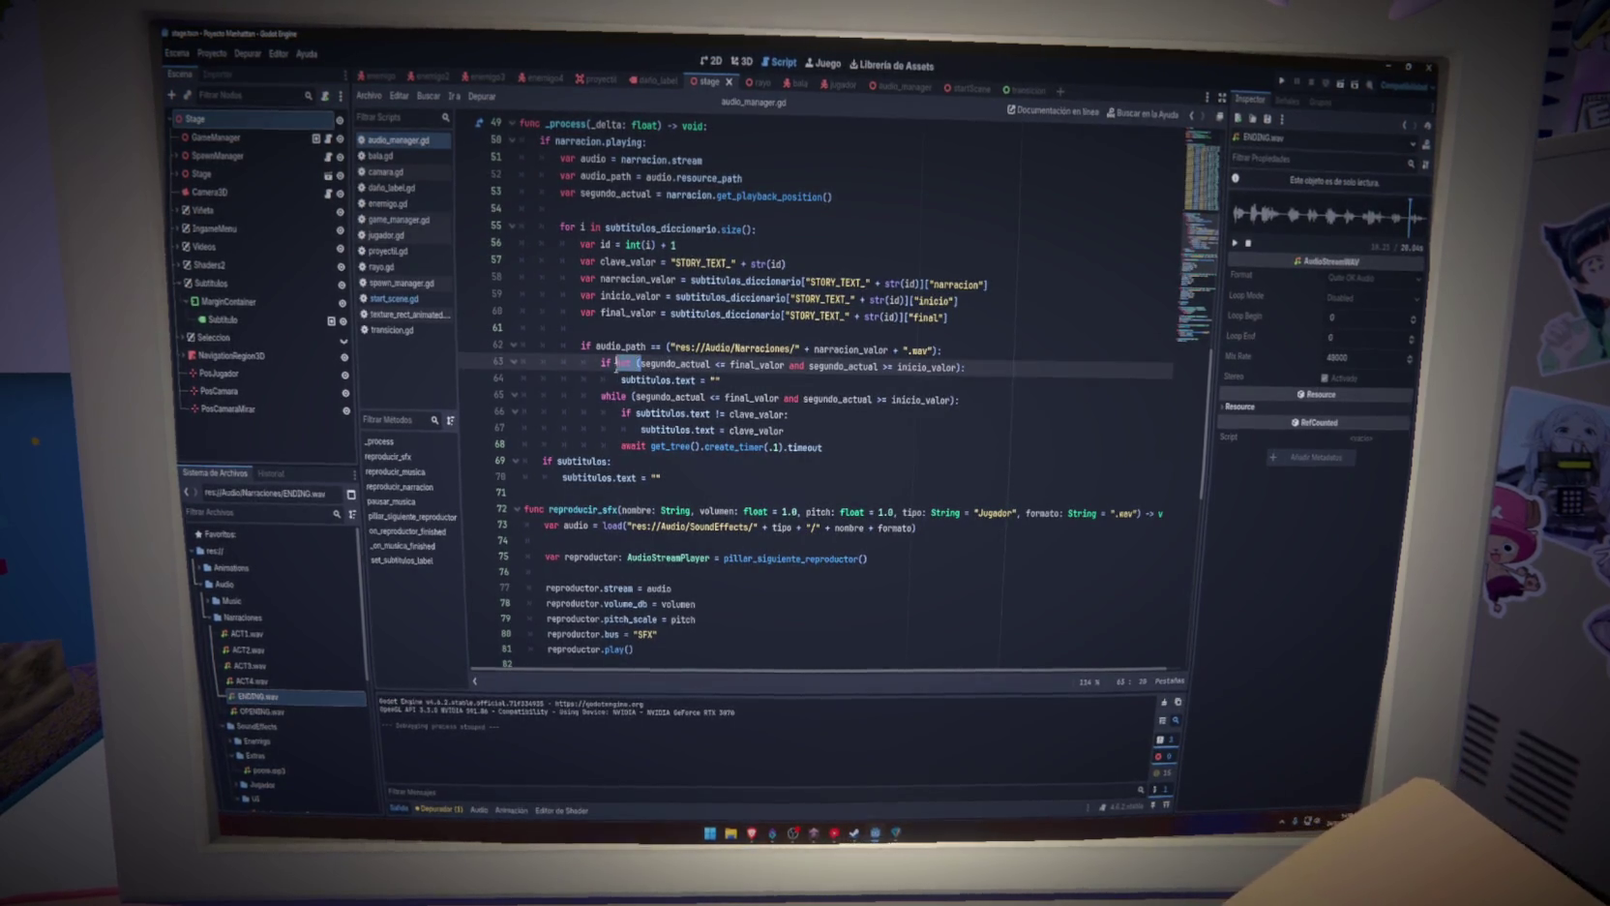
key(BackSpace)
click(937, 365)
key(BackSpace)
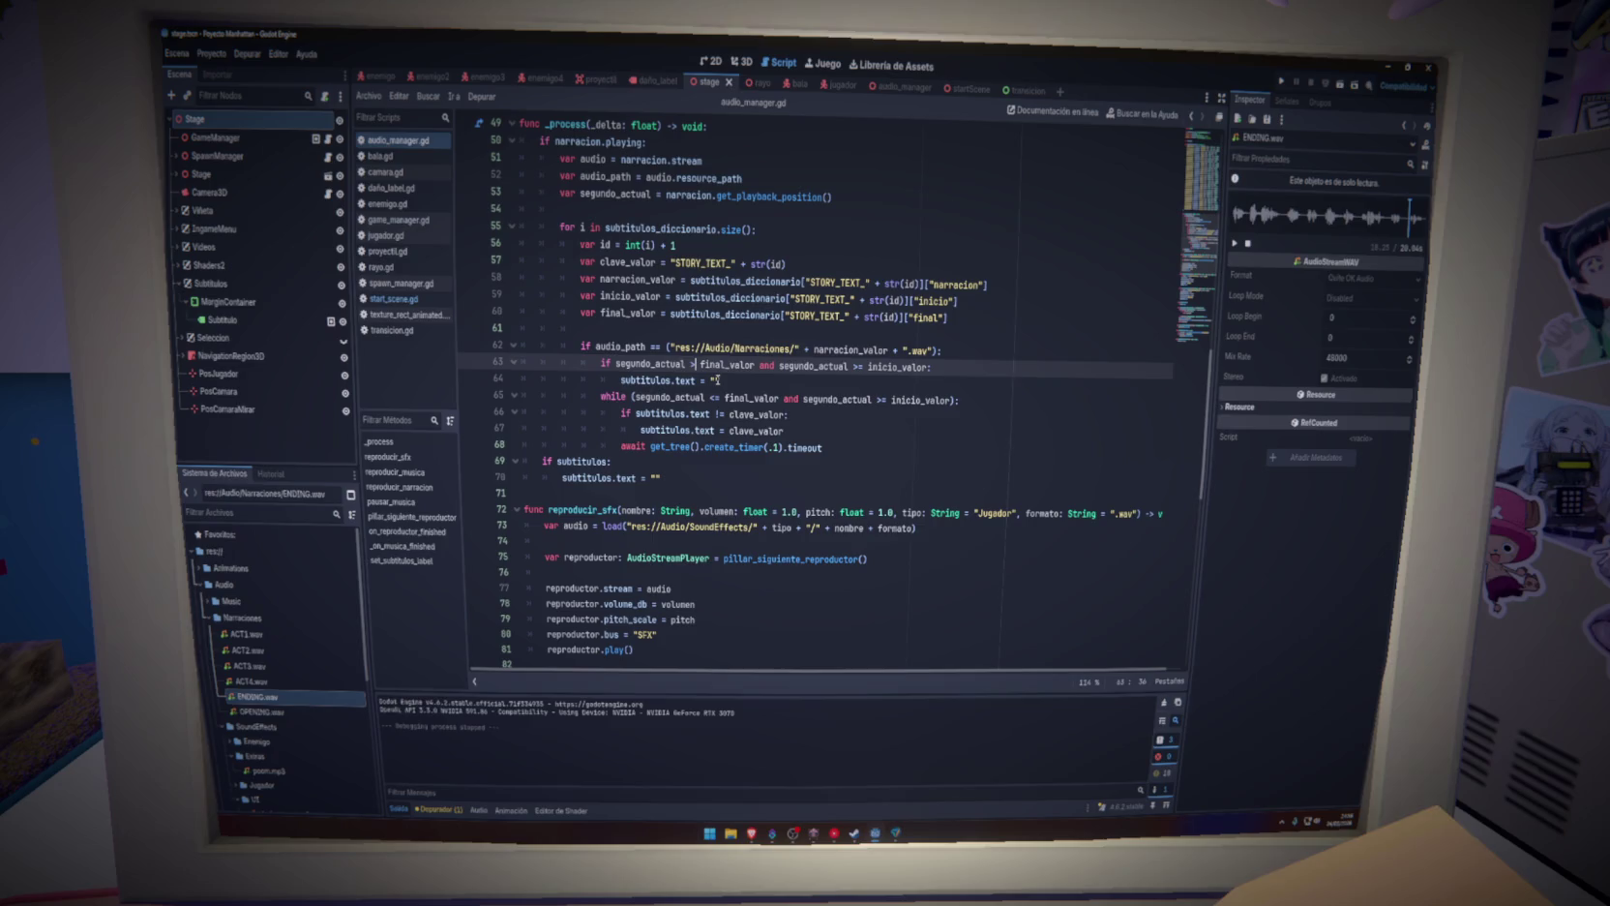
Add 'else:' after line 64, indent the while loop under it, save, and run the project
click(853, 378)
key(Return)
text(e:)
drag(823, 463, 566, 412)
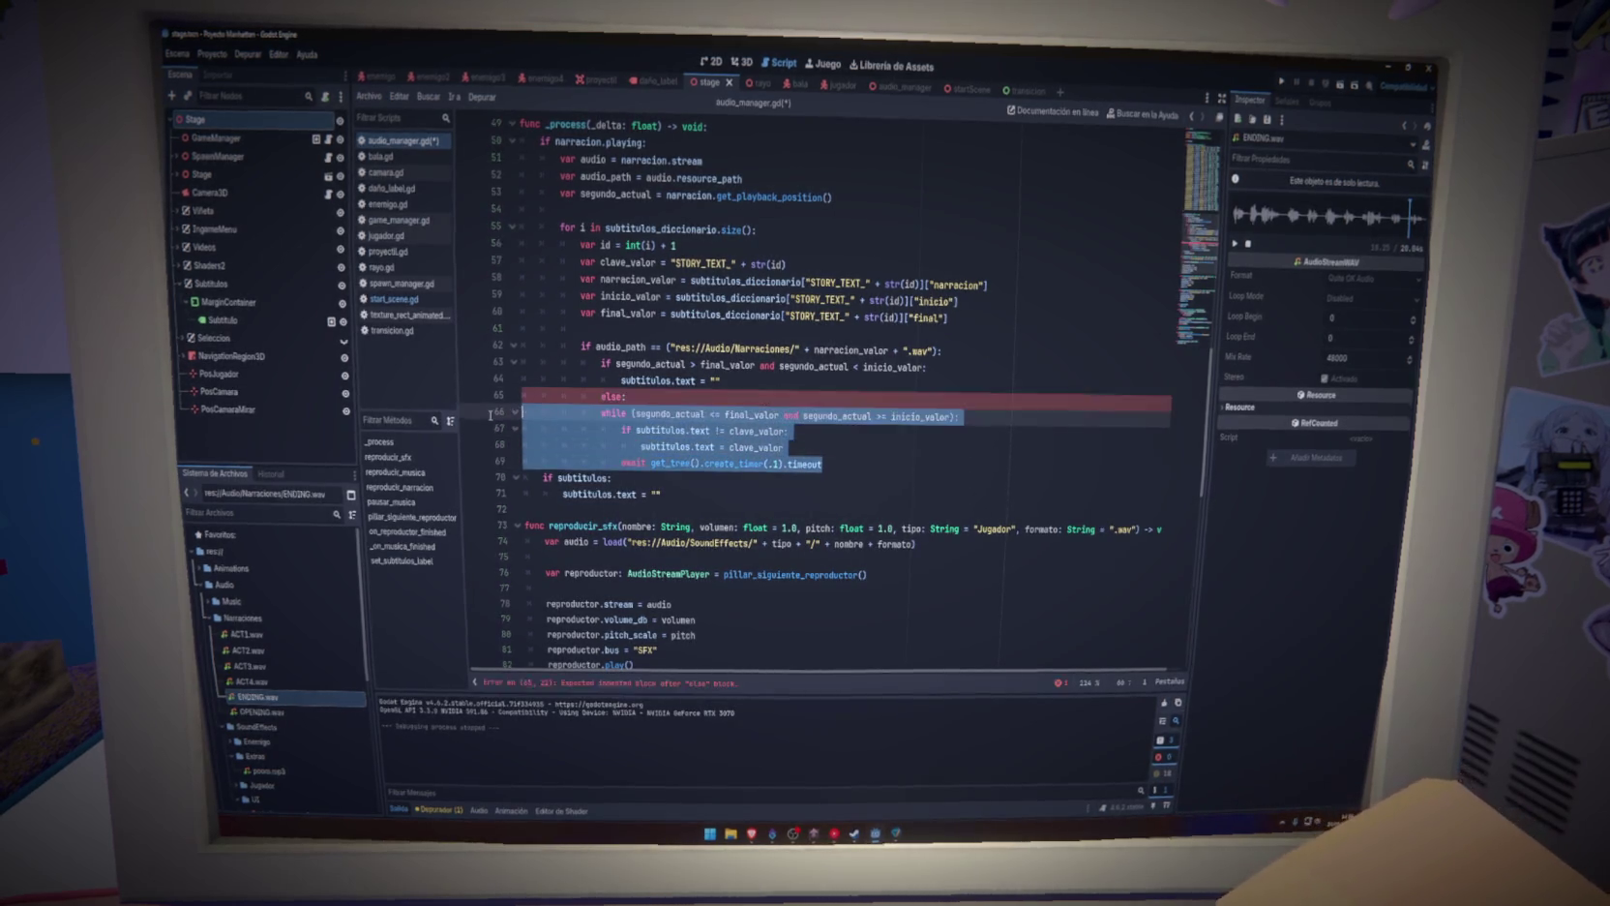
key(Tab)
key(ctrl+s)
click(1283, 82)
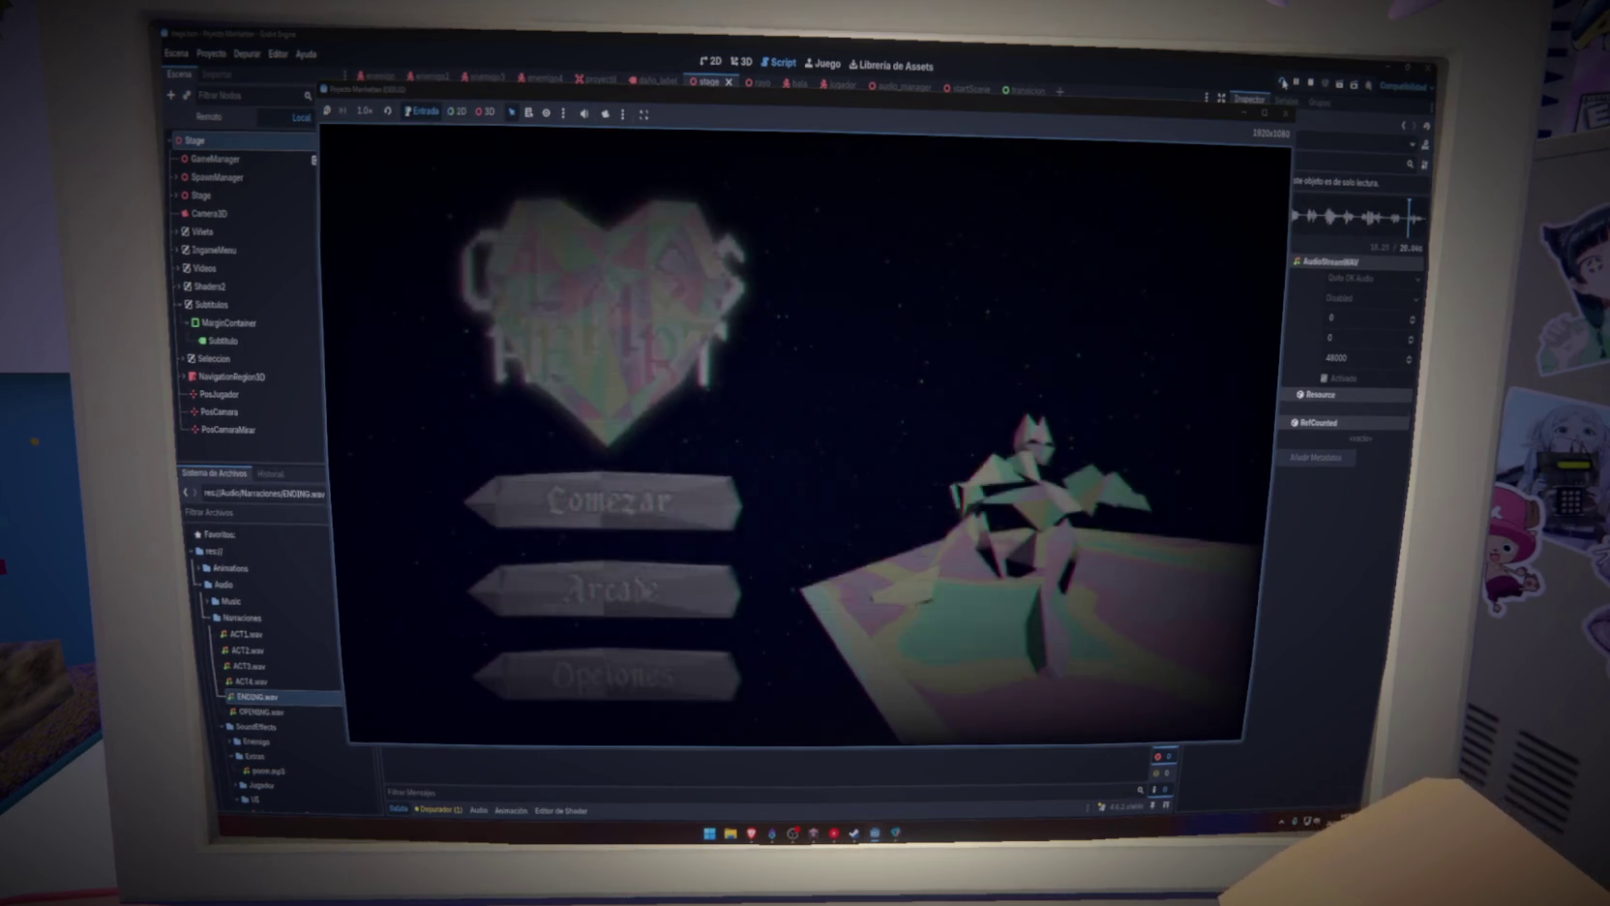
click(653, 526)
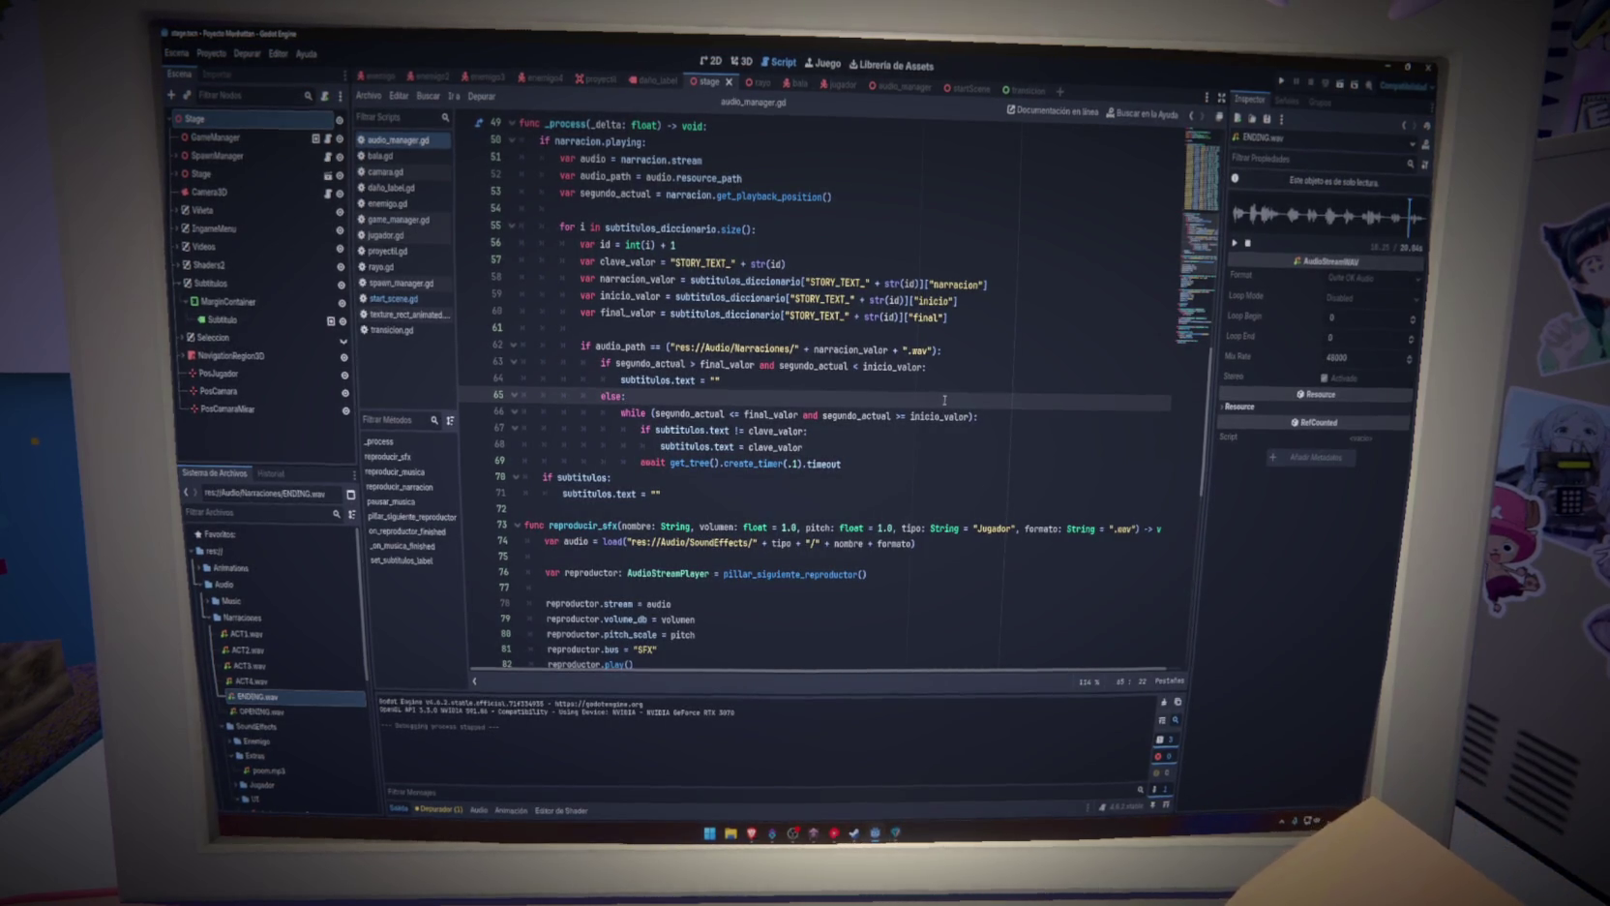
Review final_valor on line 63 and the variable setup lines 56–60
double_click(737, 366)
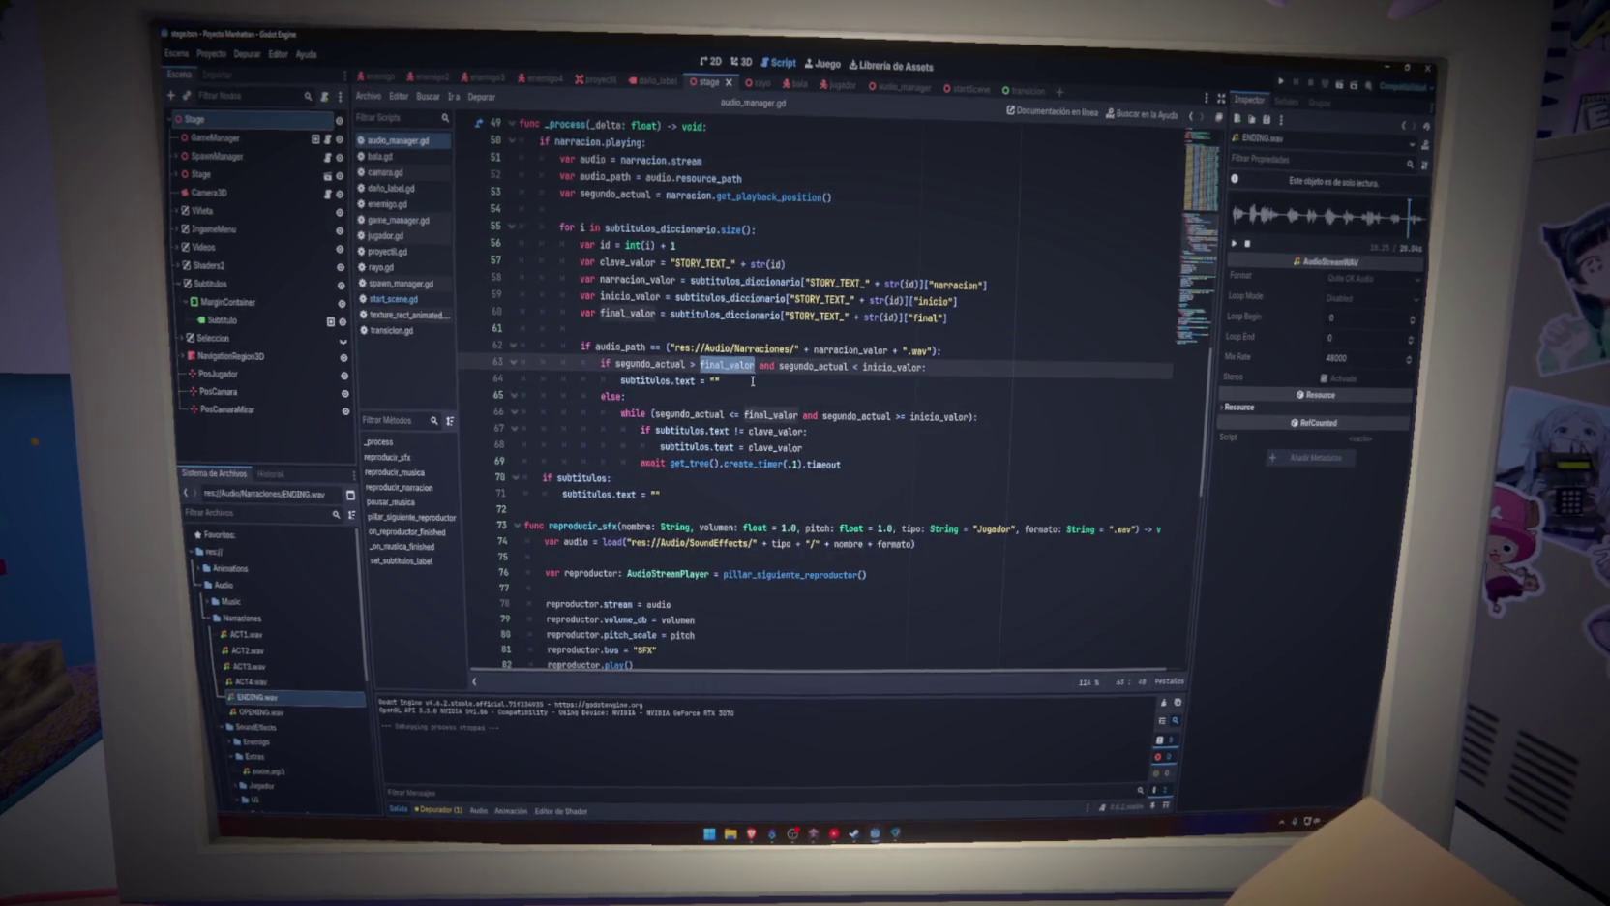
scroll(740, 387, up, 3)
click(757, 511)
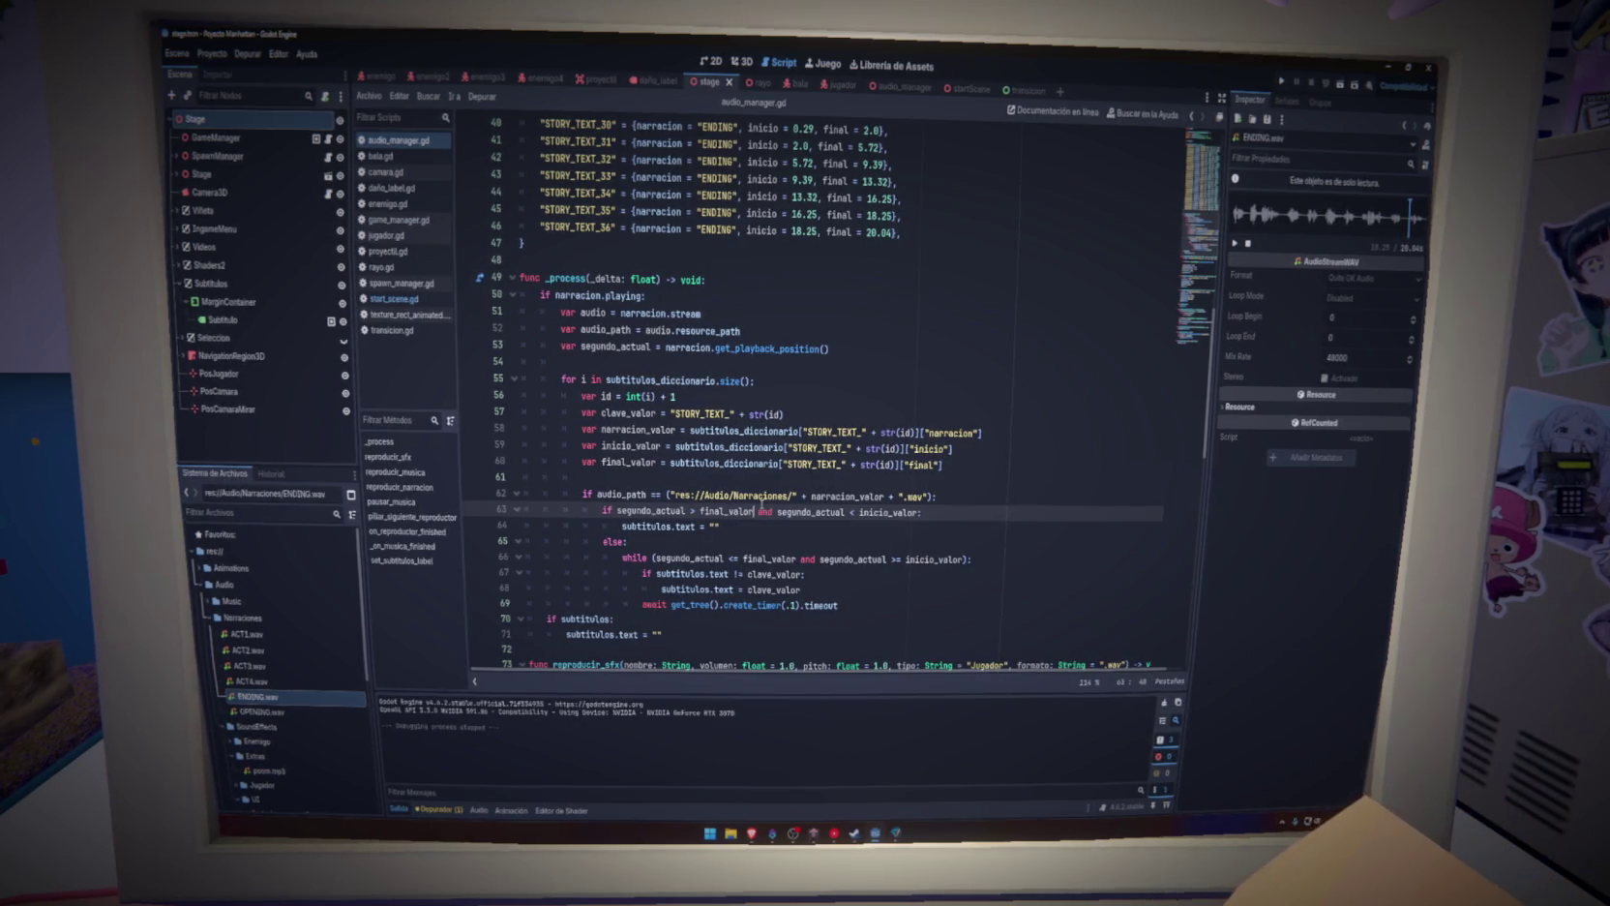
mouse_move(760, 500)
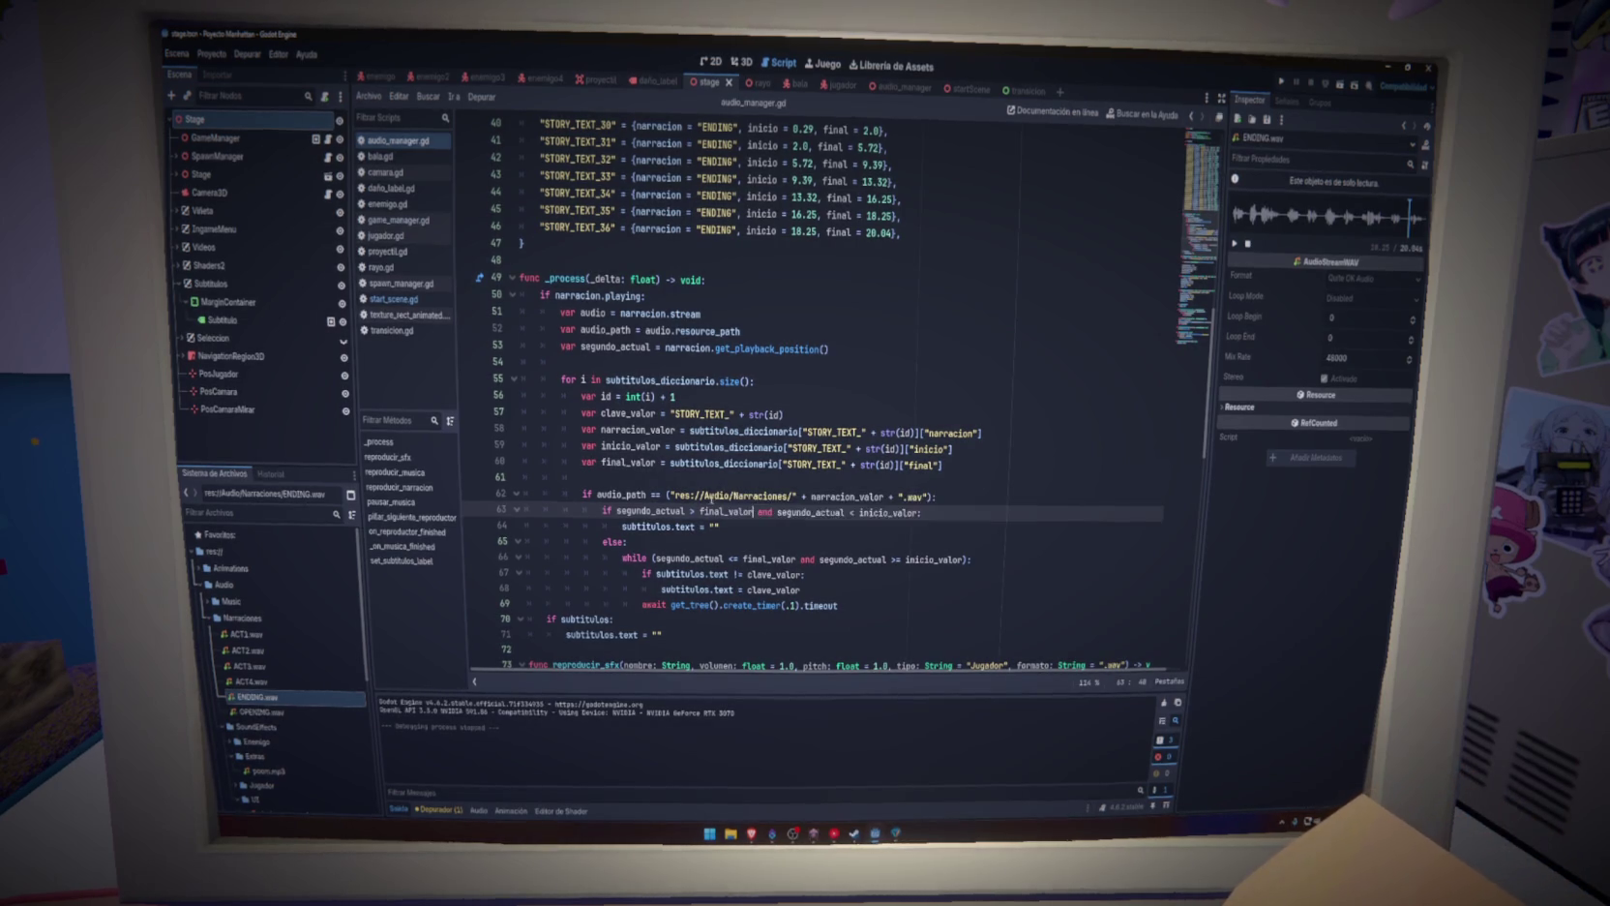
mouse_move(943, 464)
mouse_down()
mouse_move(561, 447)
mouse_move(542, 395)
mouse_up()
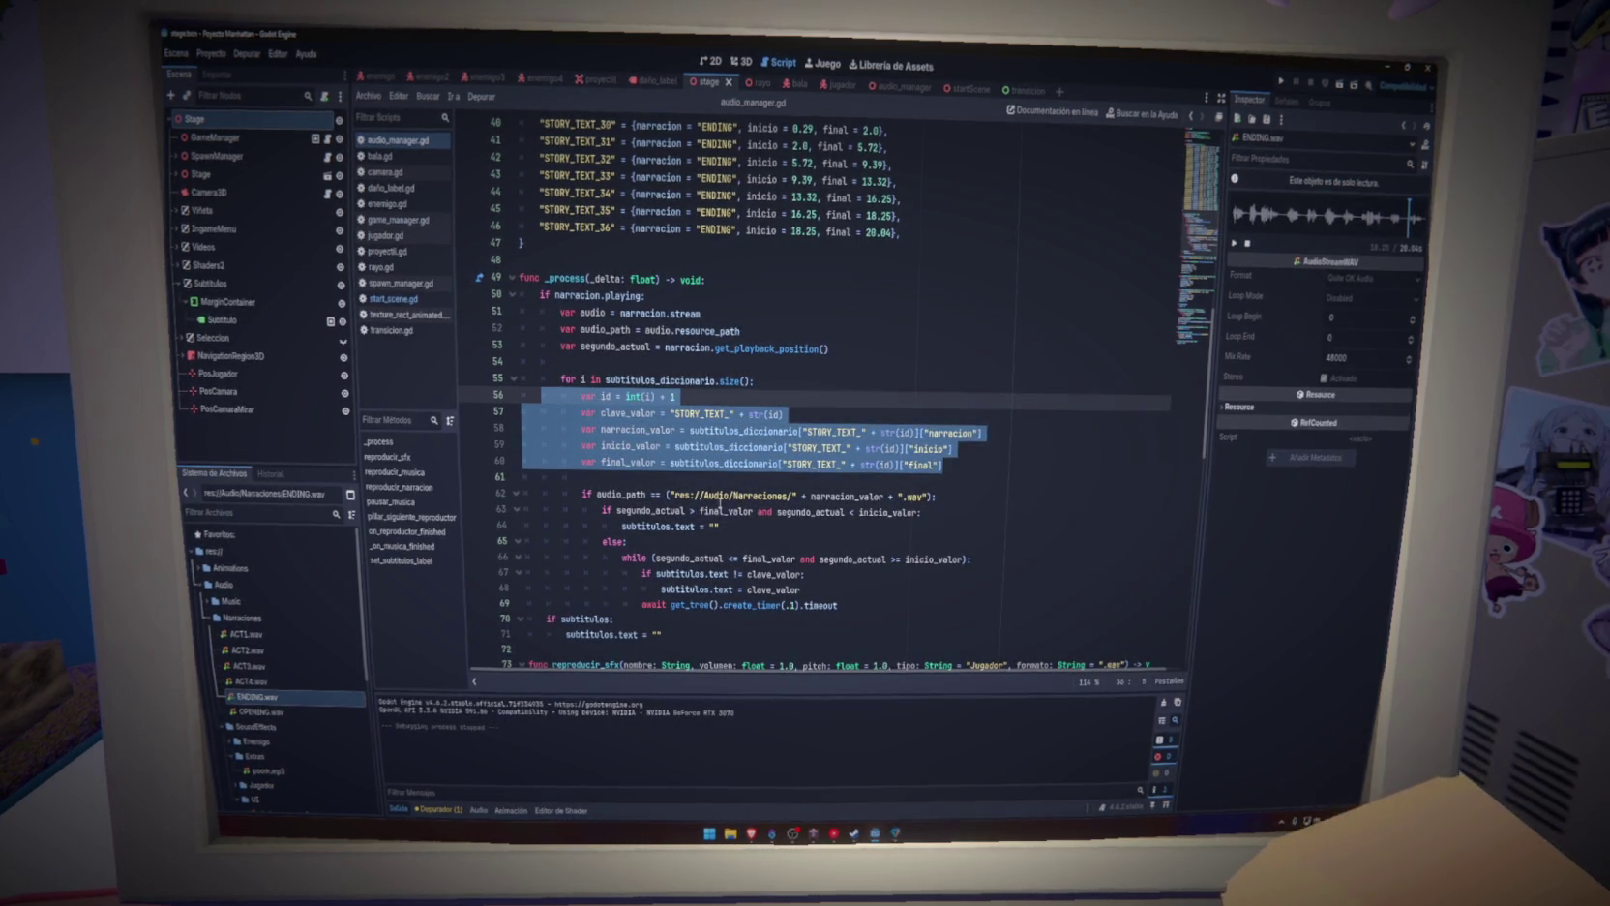
Add 'break' on a new line after line 64 and run the project
click(772, 528)
key(Return)
text(break)
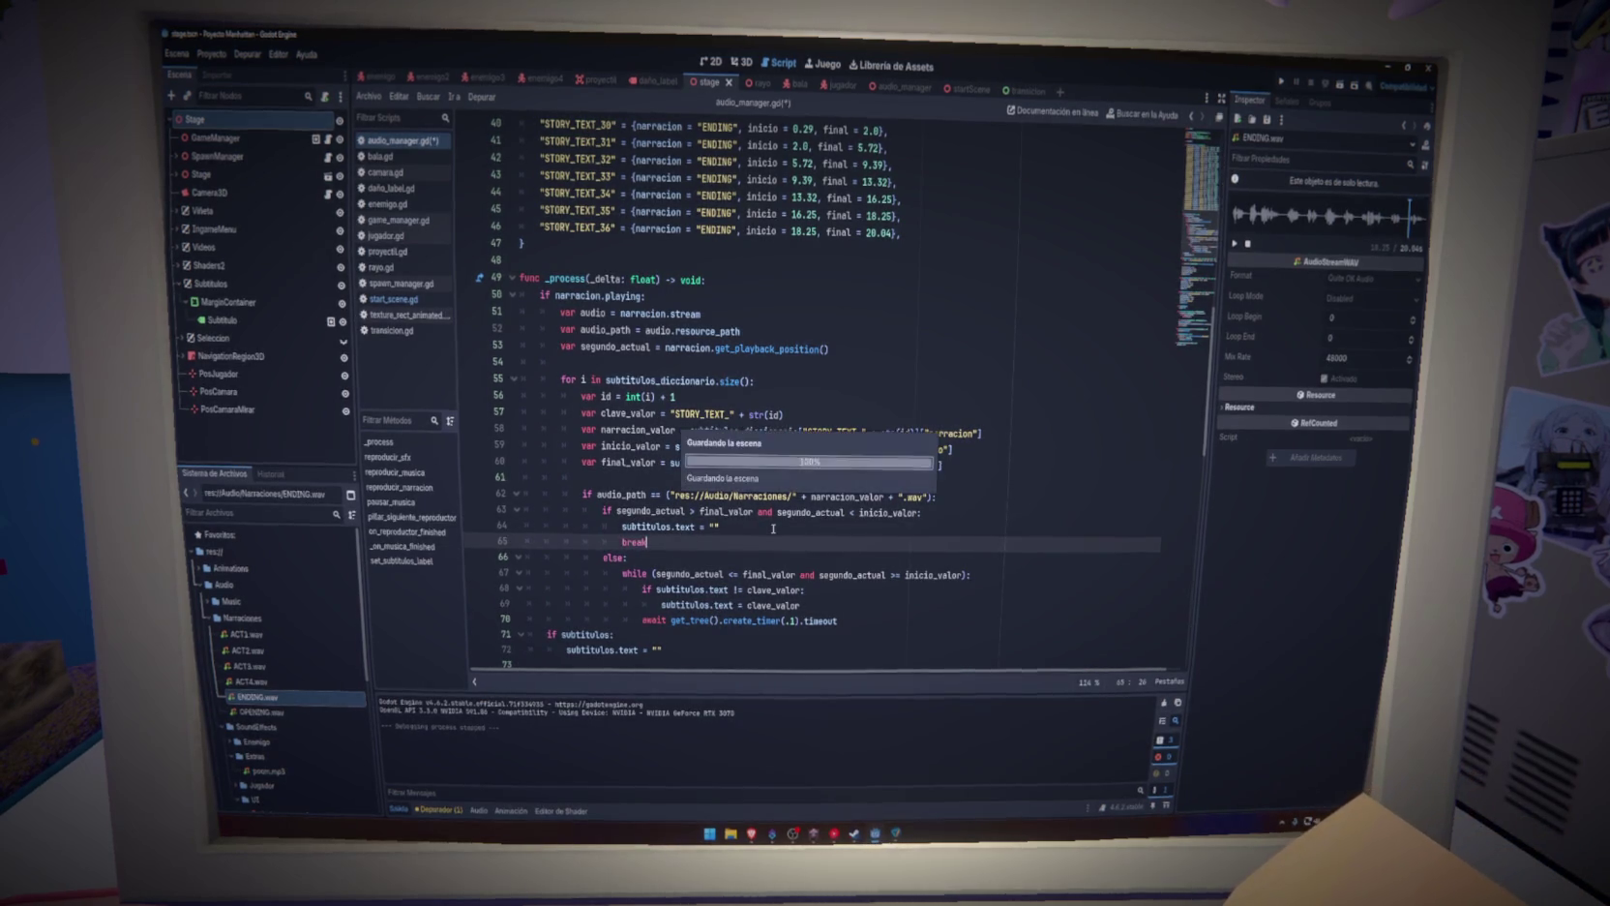
key(F5)
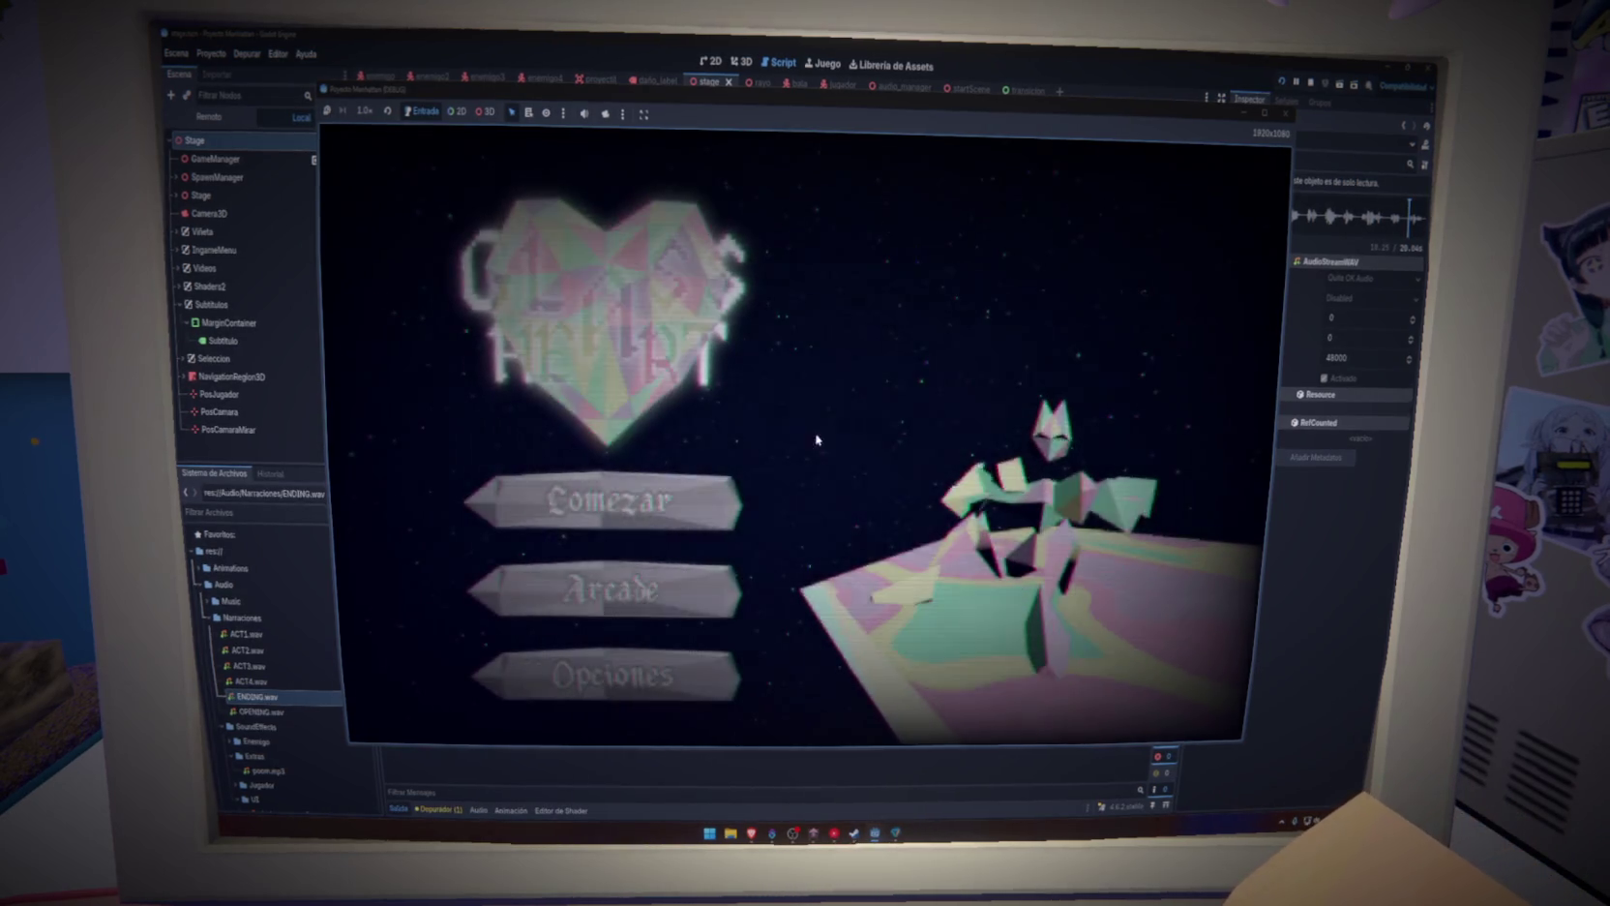
Start a new game with Comenzar, watch the narration subtitles, then close the game window
click(695, 491)
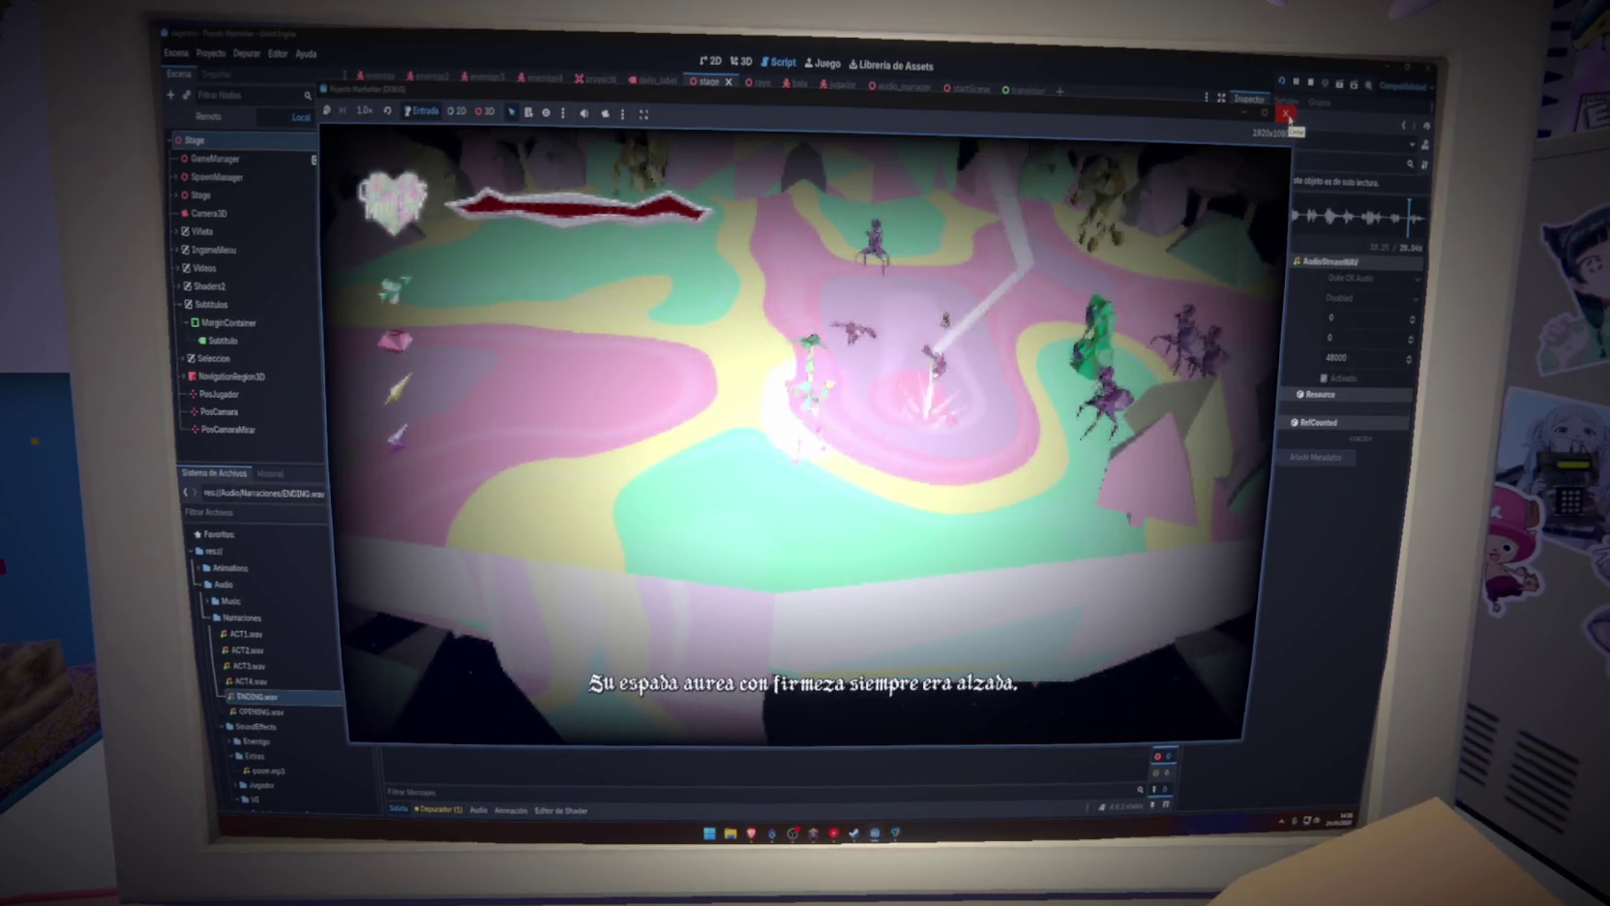
click(1286, 114)
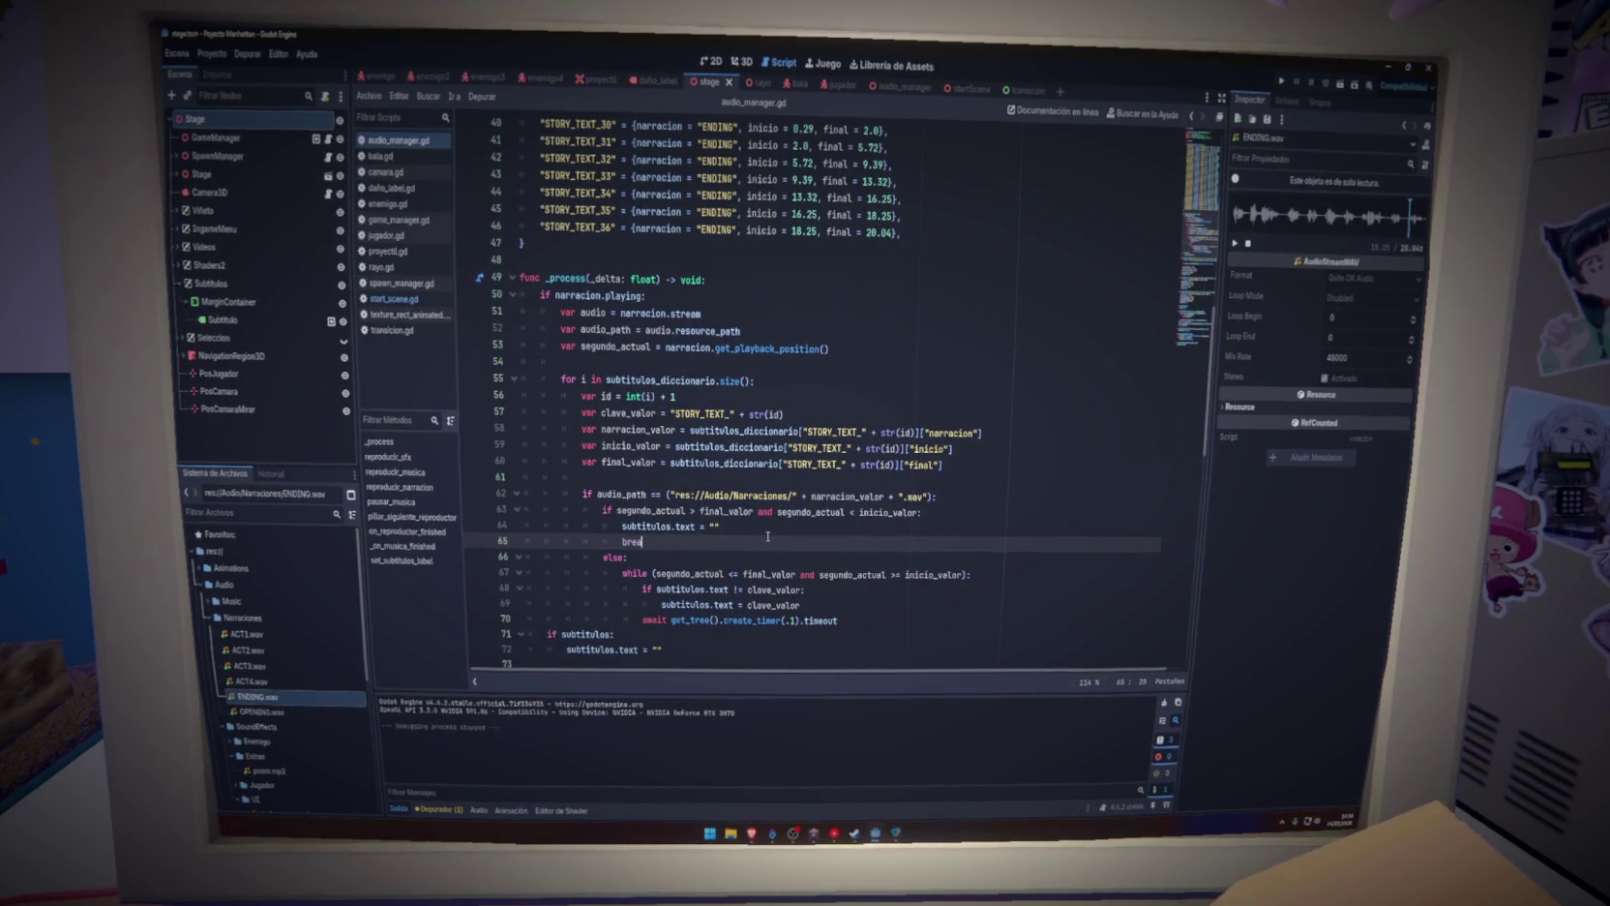
Delete the break line and wrap line 62's narration file path expression in parentheses
key(BackSpace)
key(BackSpace)
key(BackSpace)
key(Up)
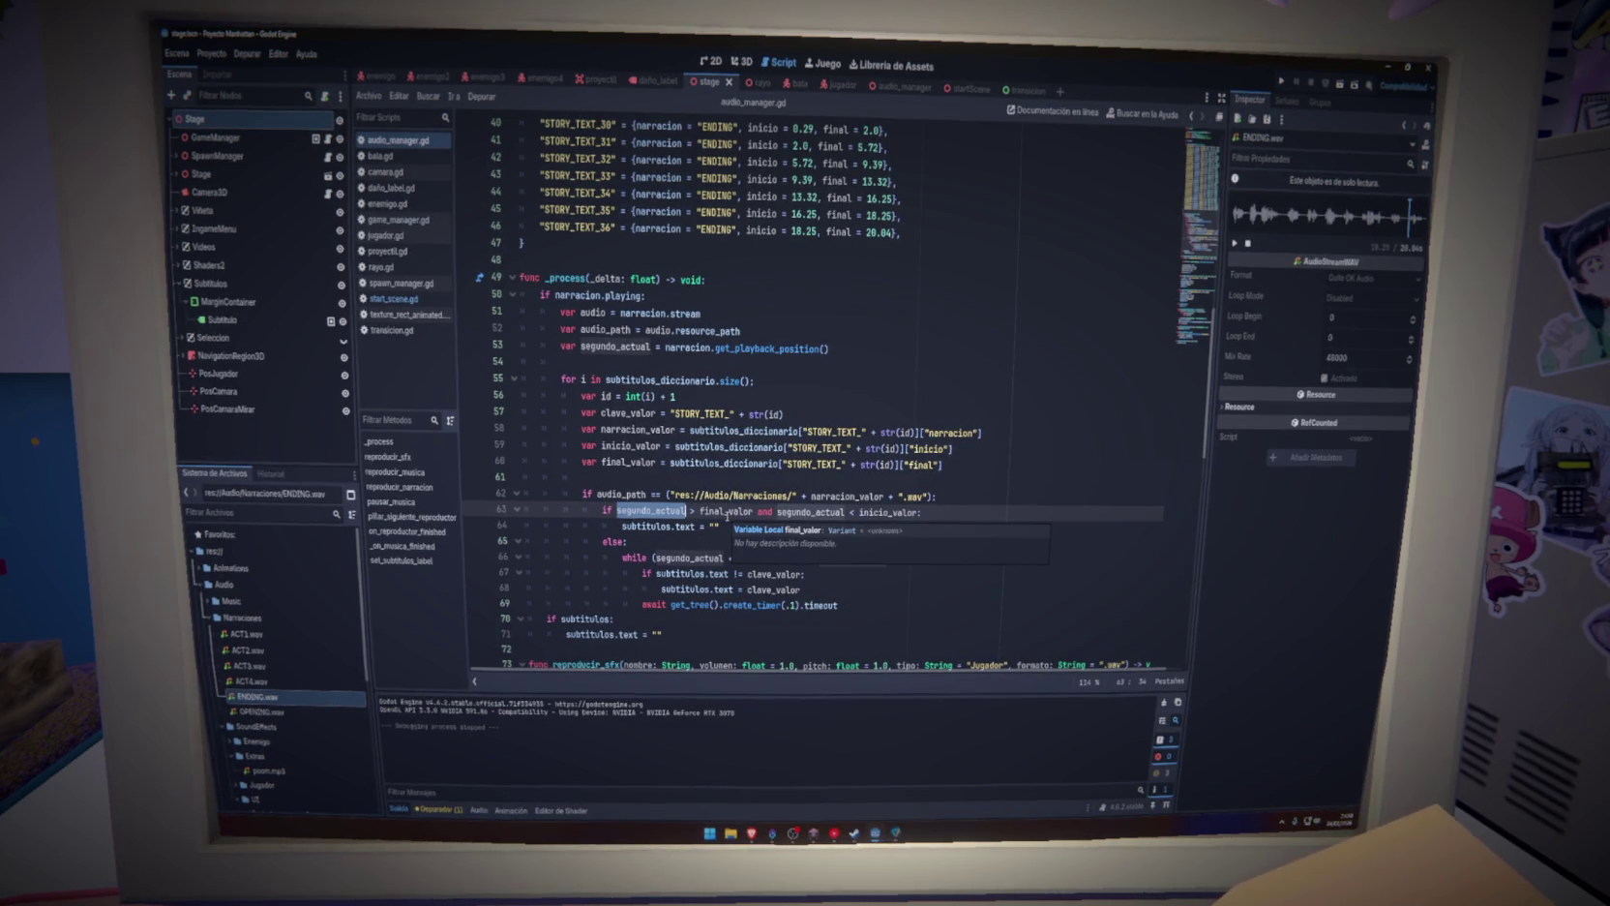
double_click(622, 495)
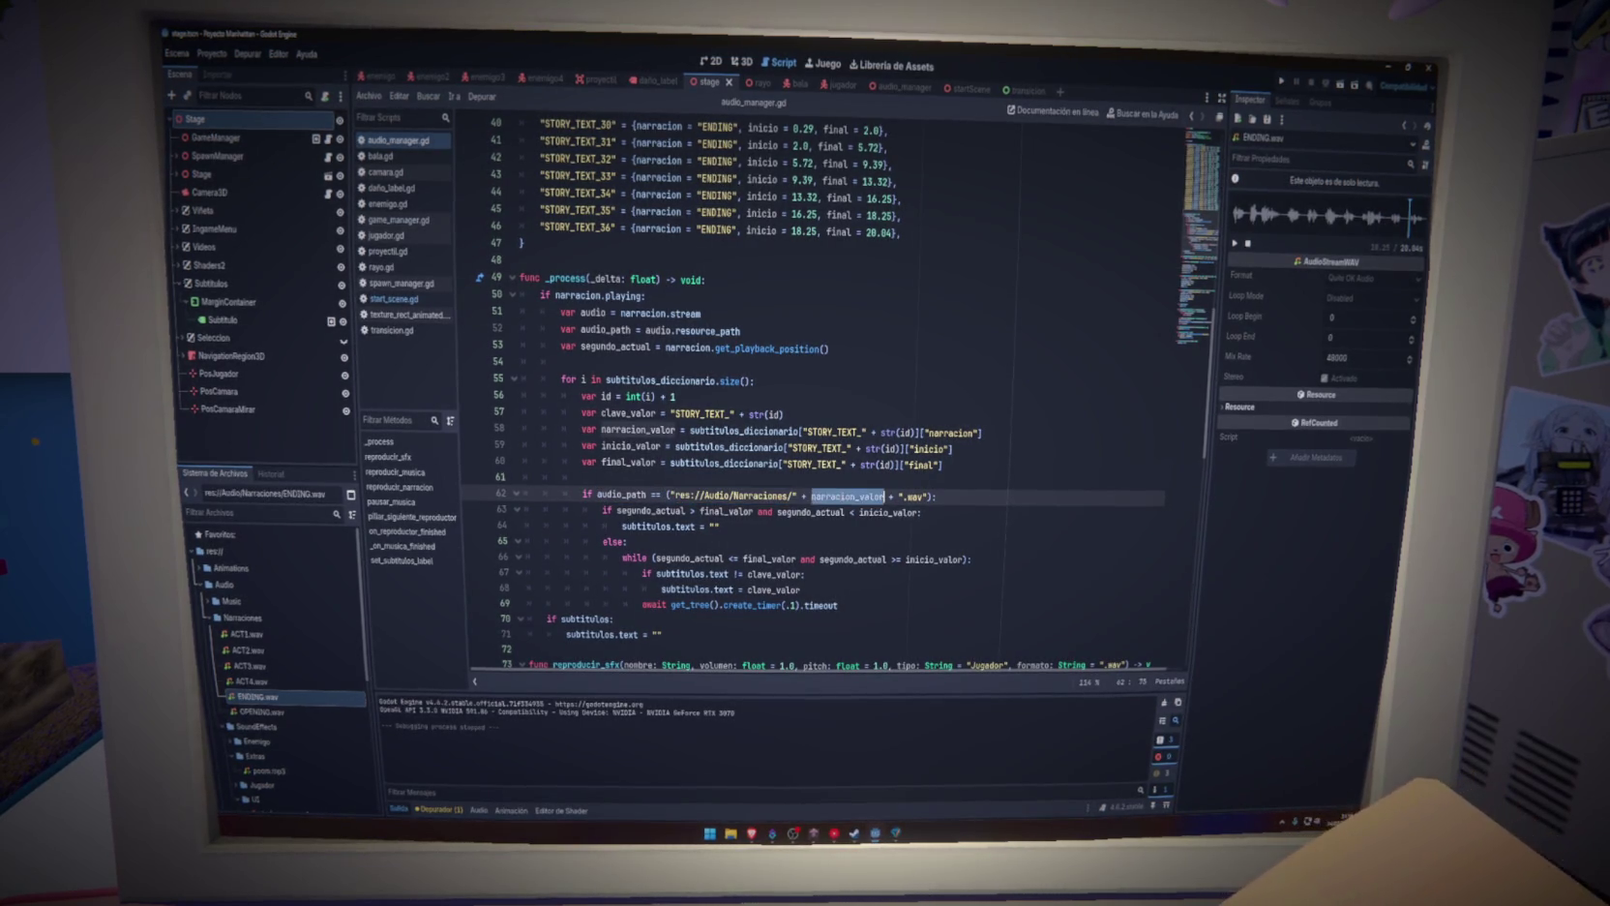
mouse_move(847, 498)
mouse_move(619, 494)
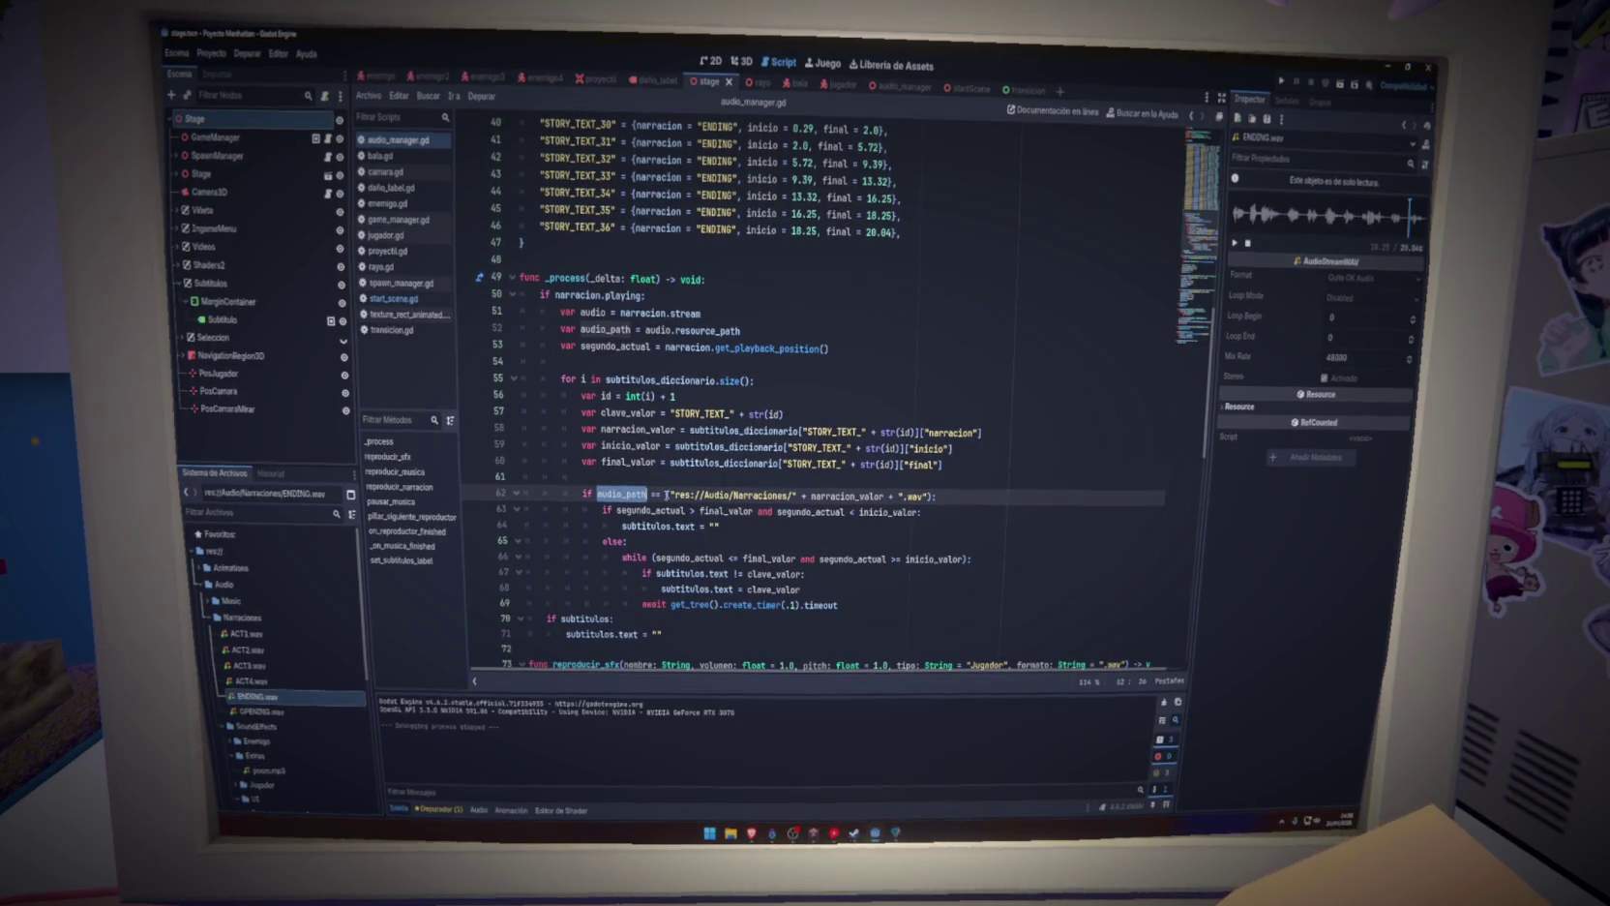
drag(668, 496, 927, 495)
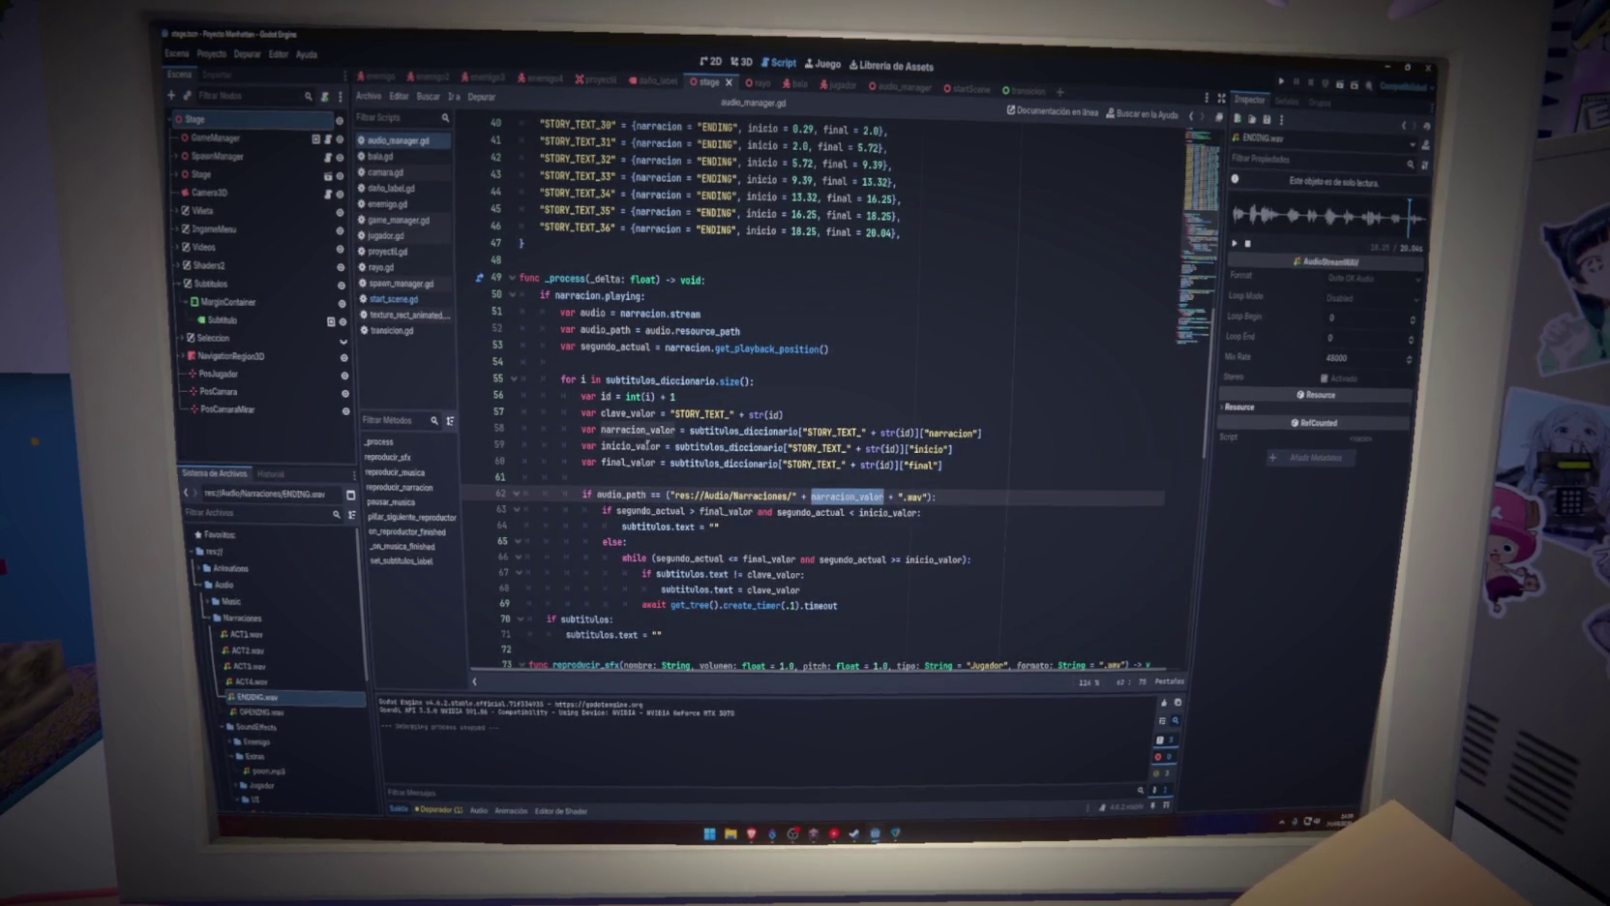
Add a break on line 70 after the while loop and save the script
click(842, 603)
key(Return)
text(break)
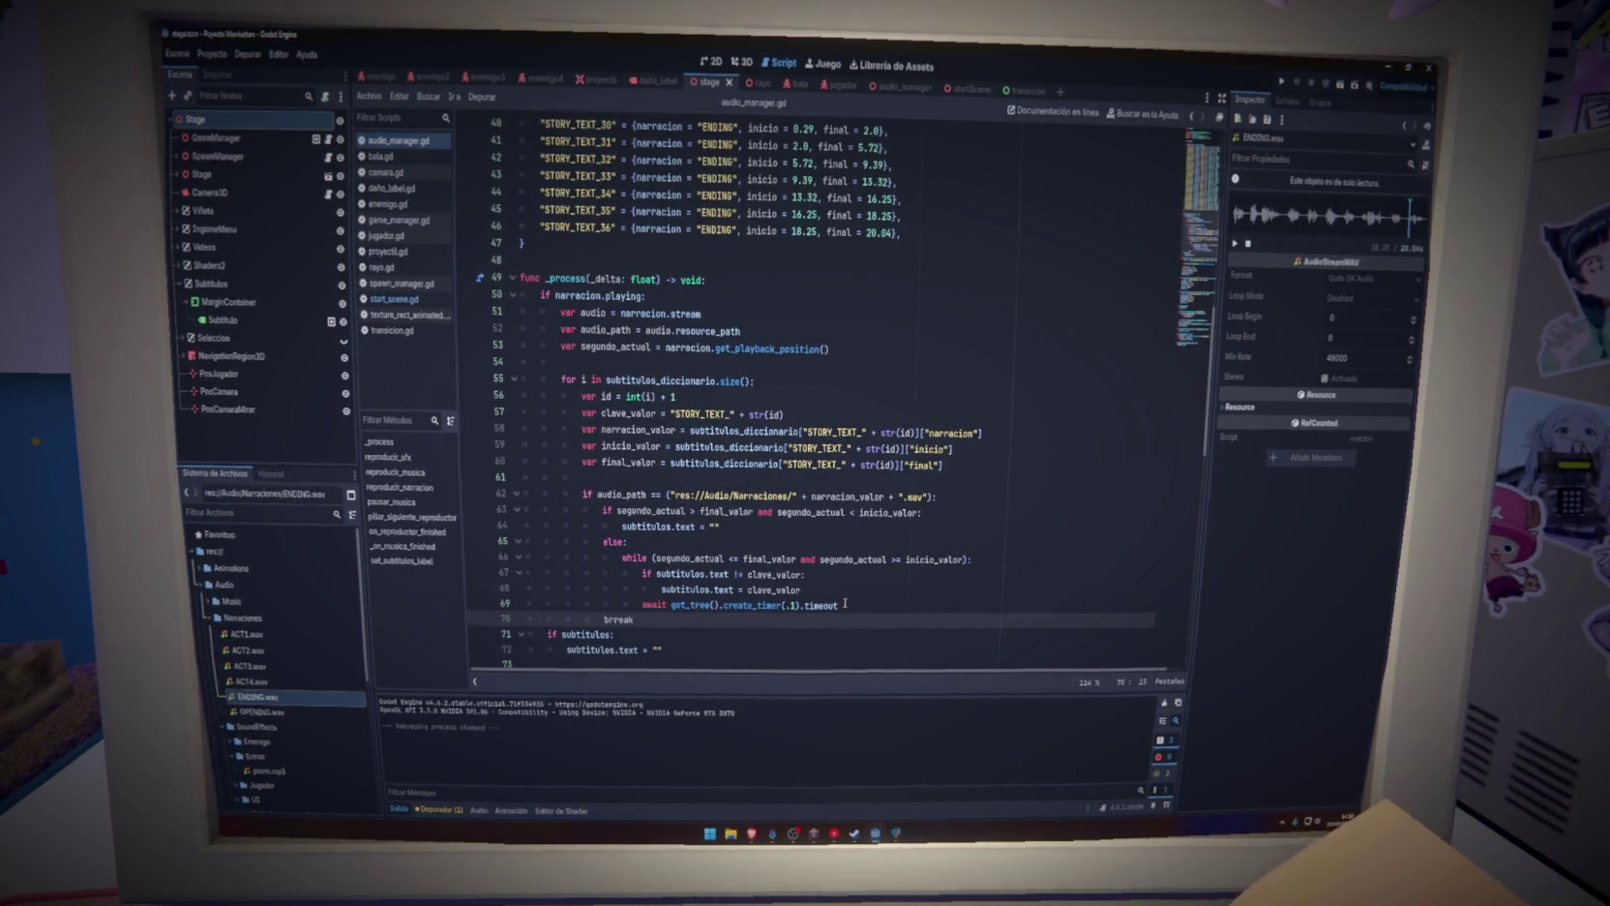
key(ctrl+s)
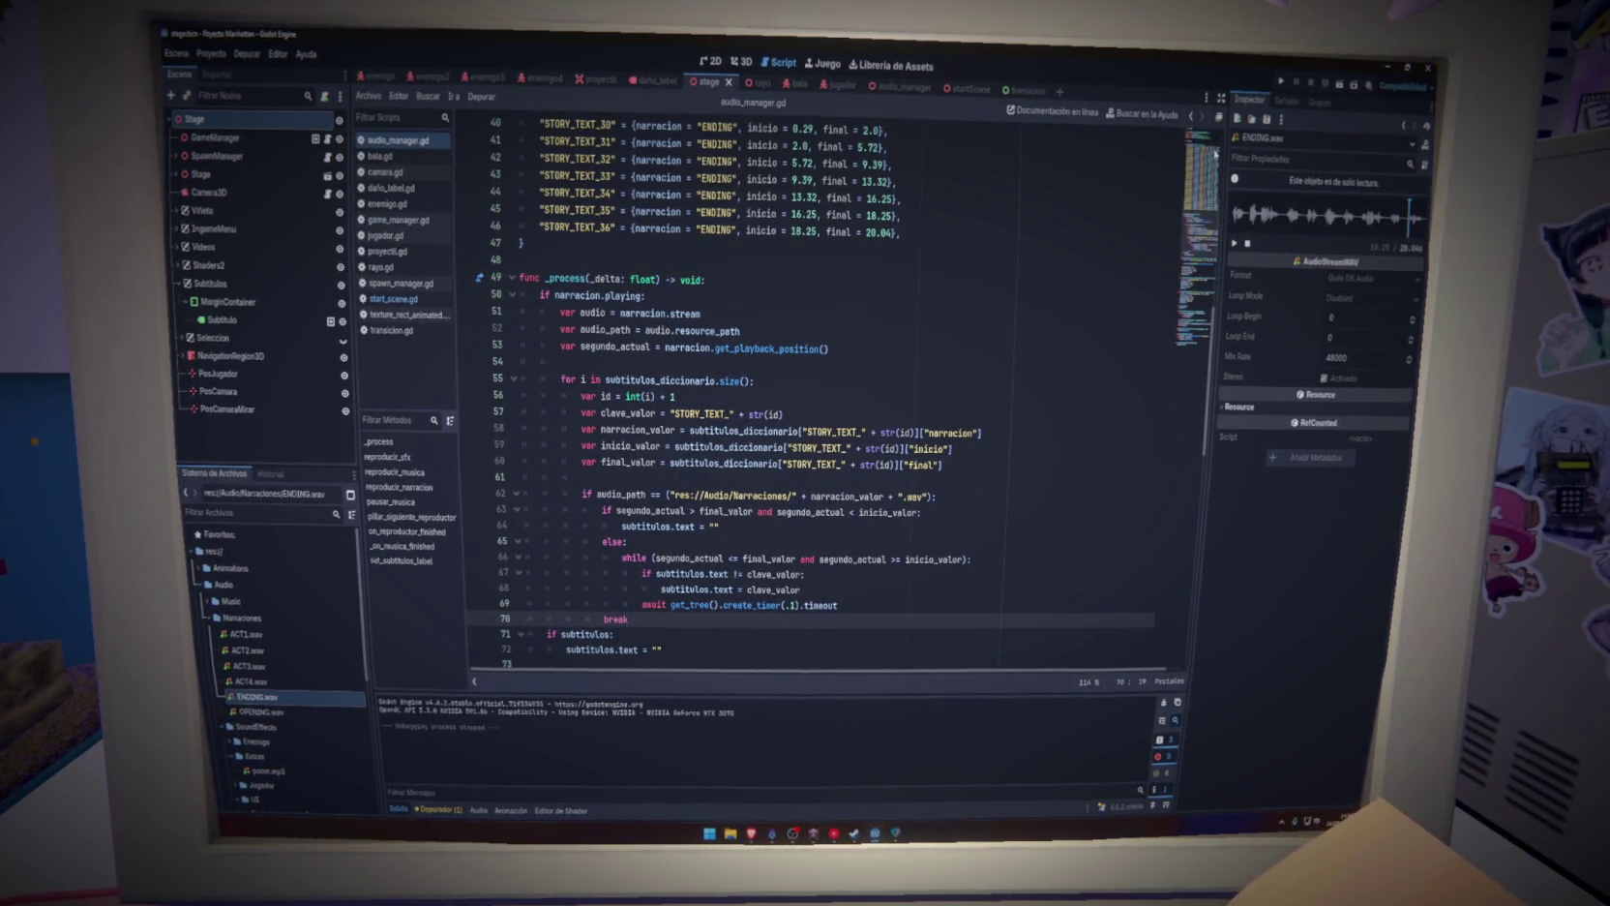
click(1282, 82)
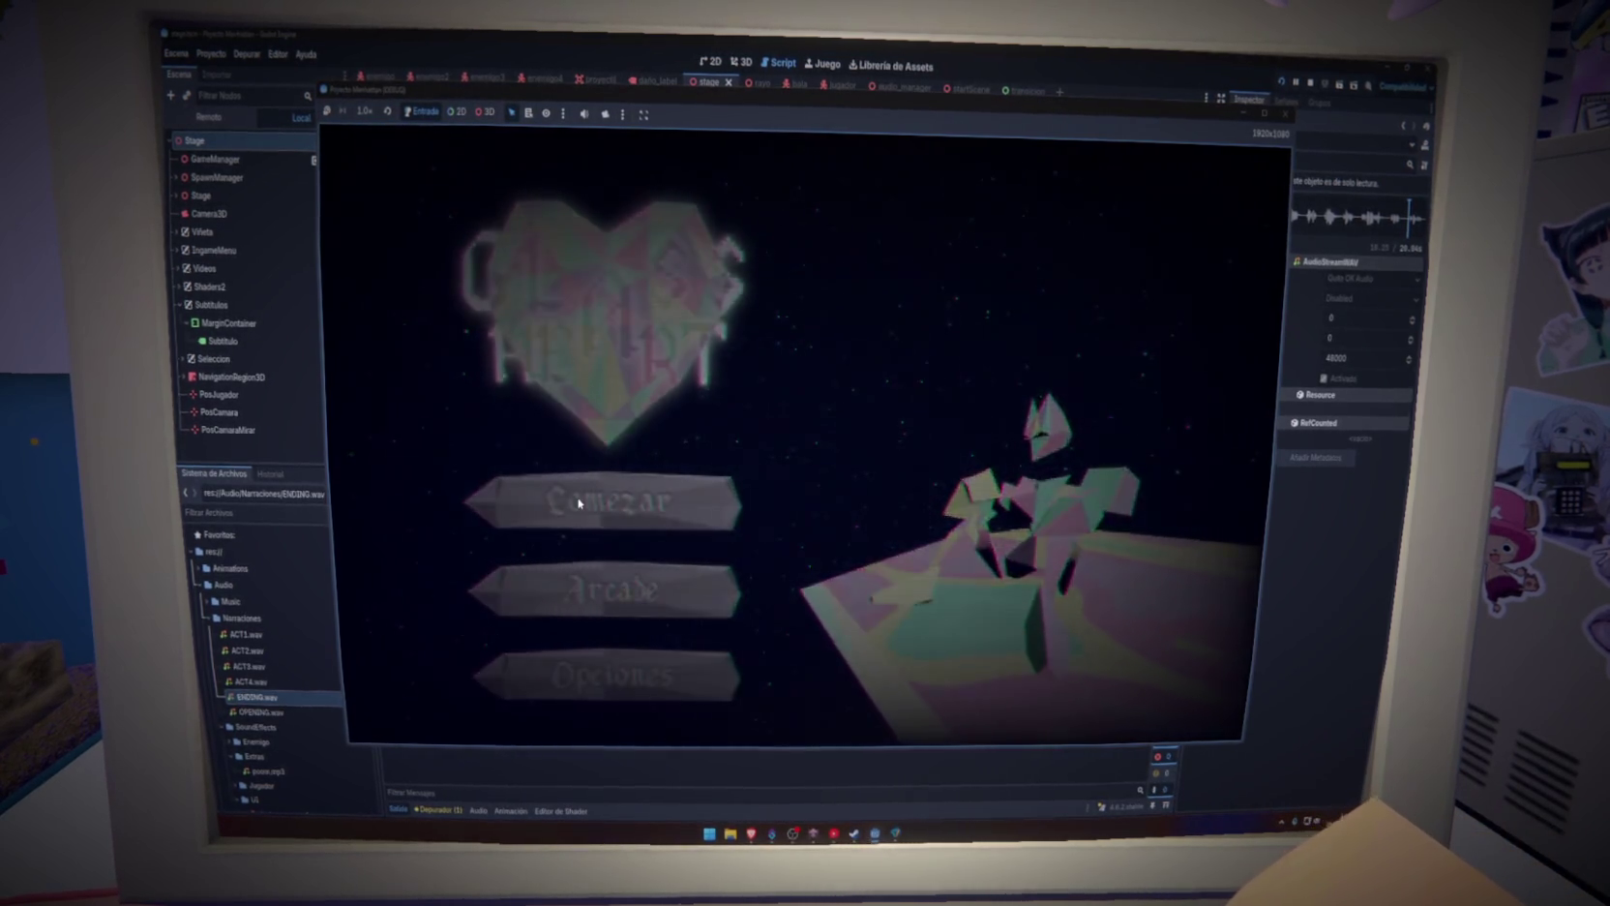
click(579, 502)
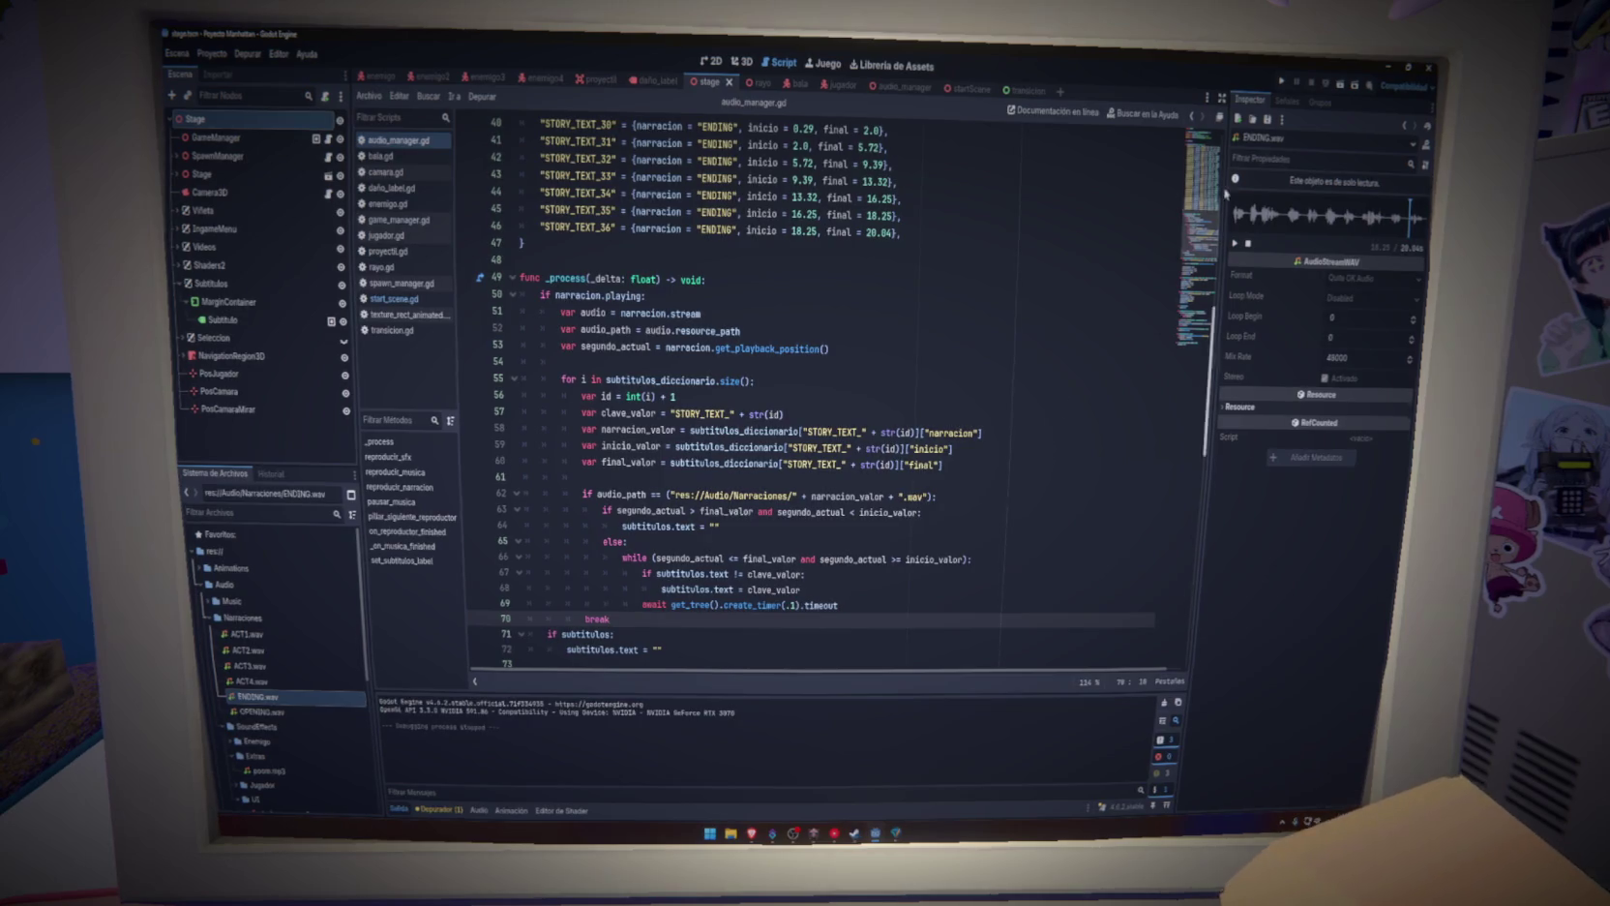
key(F5)
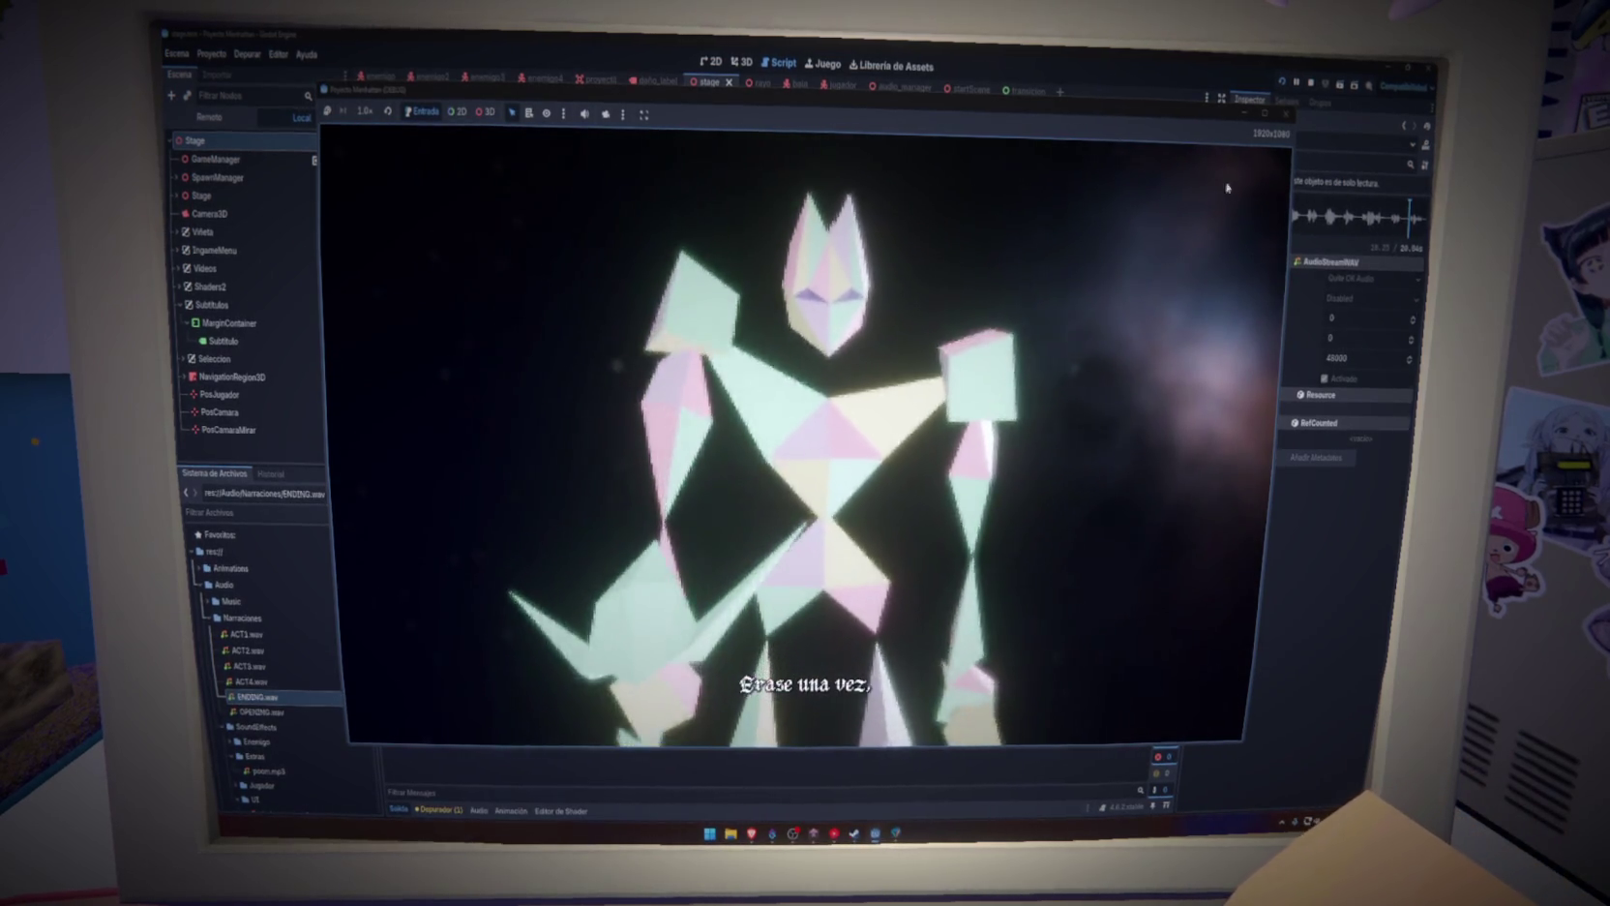
click(1287, 116)
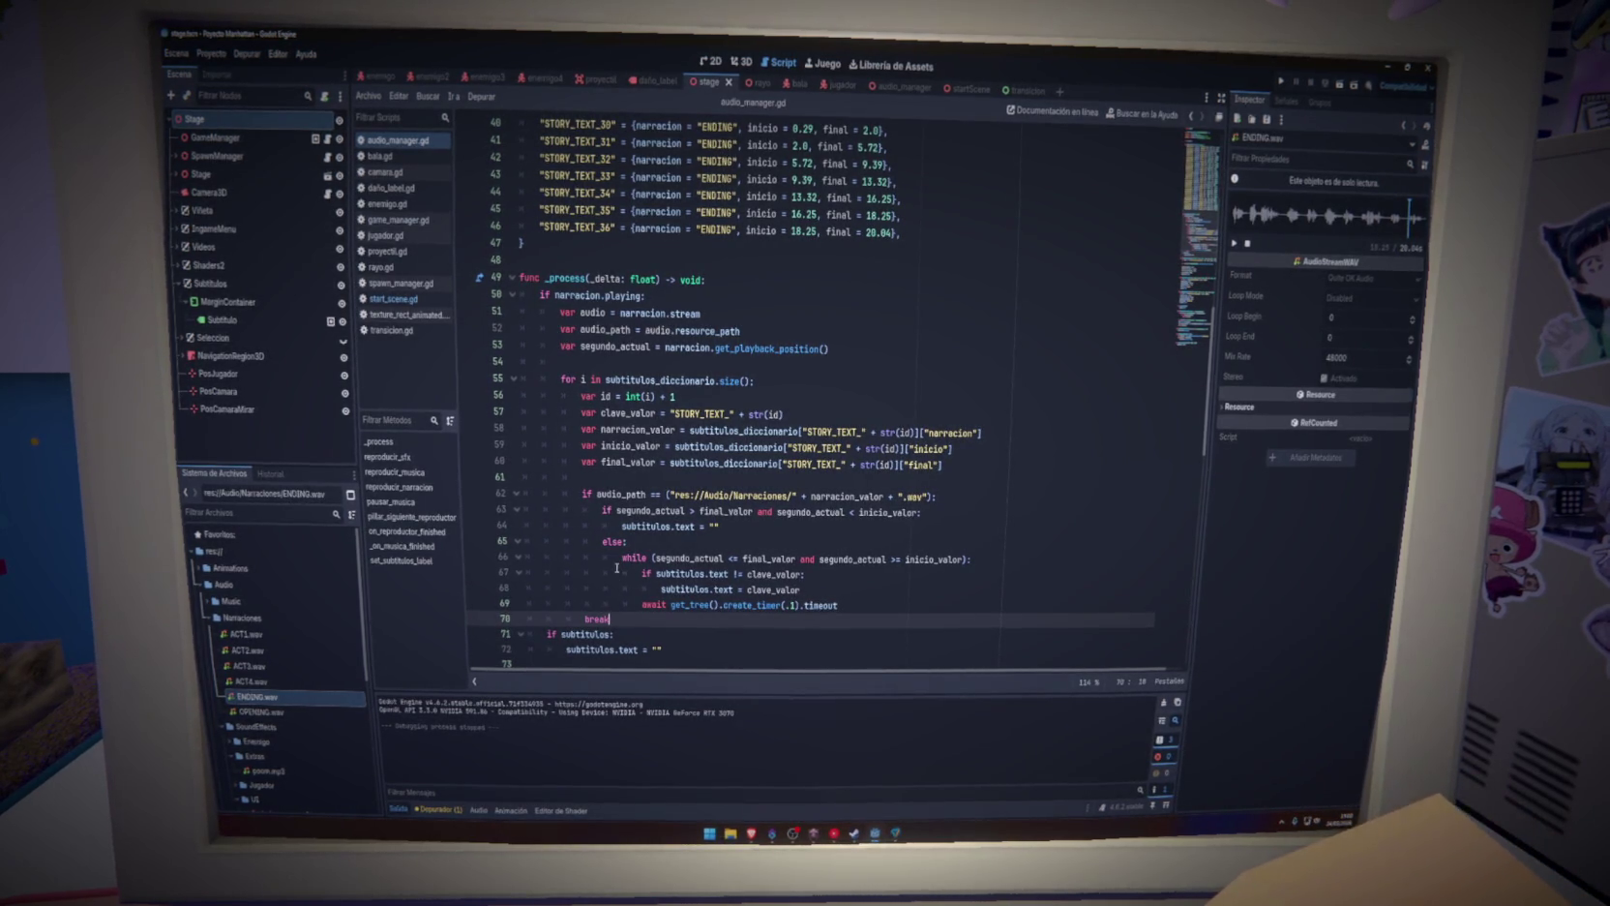
click(978, 557)
key(shift+Up)
key(BackSpace)
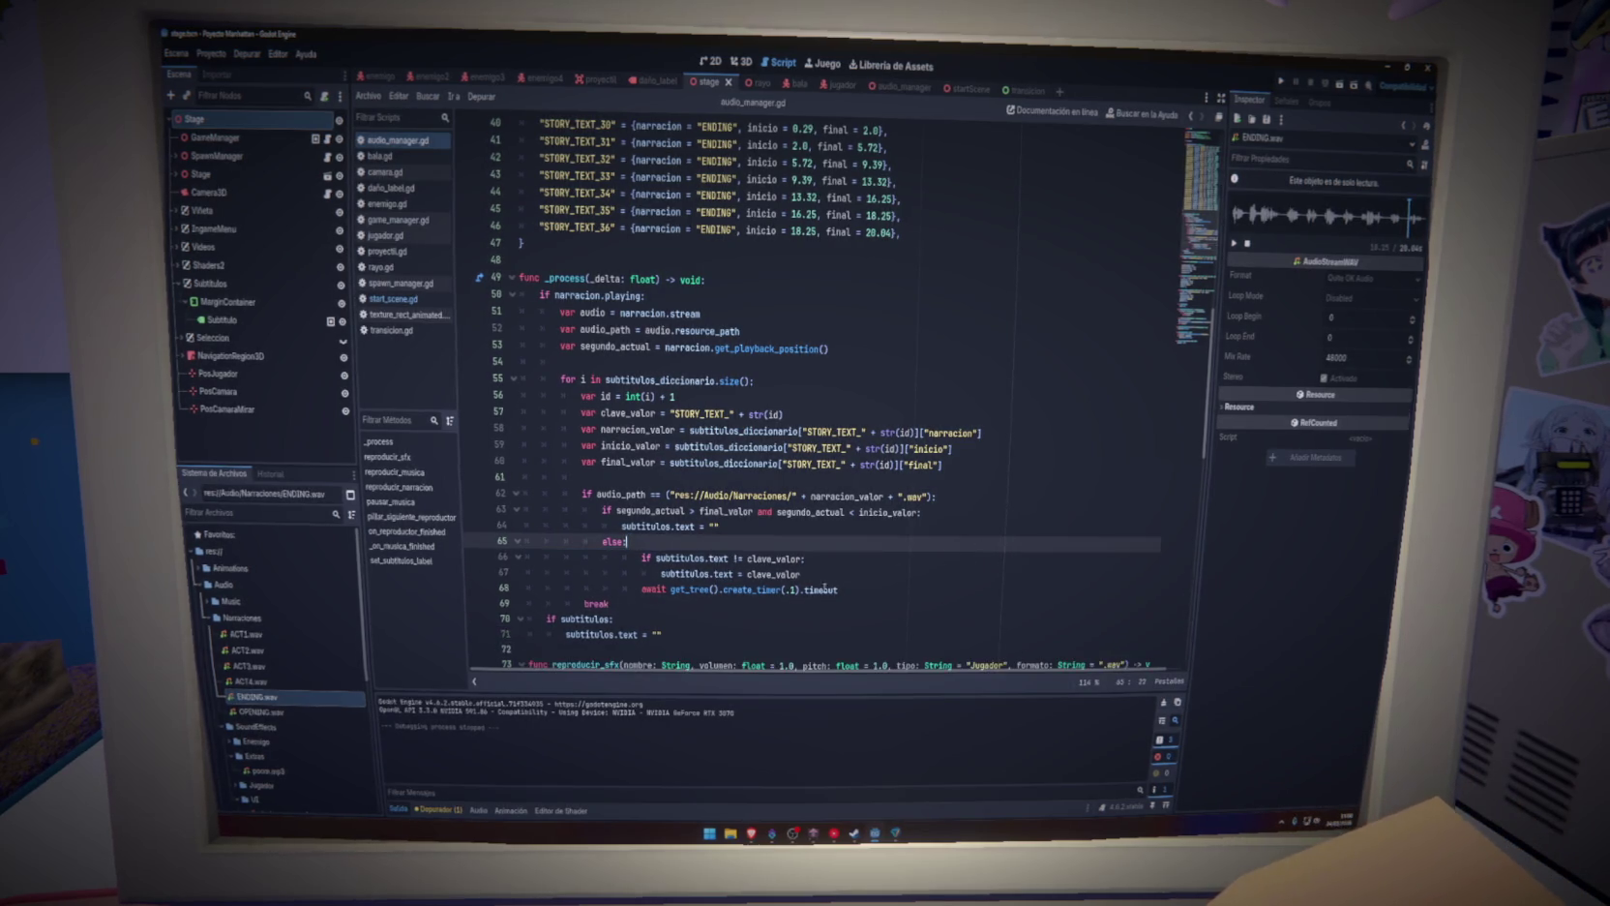
shift+click(864, 587)
key(shift+Tab)
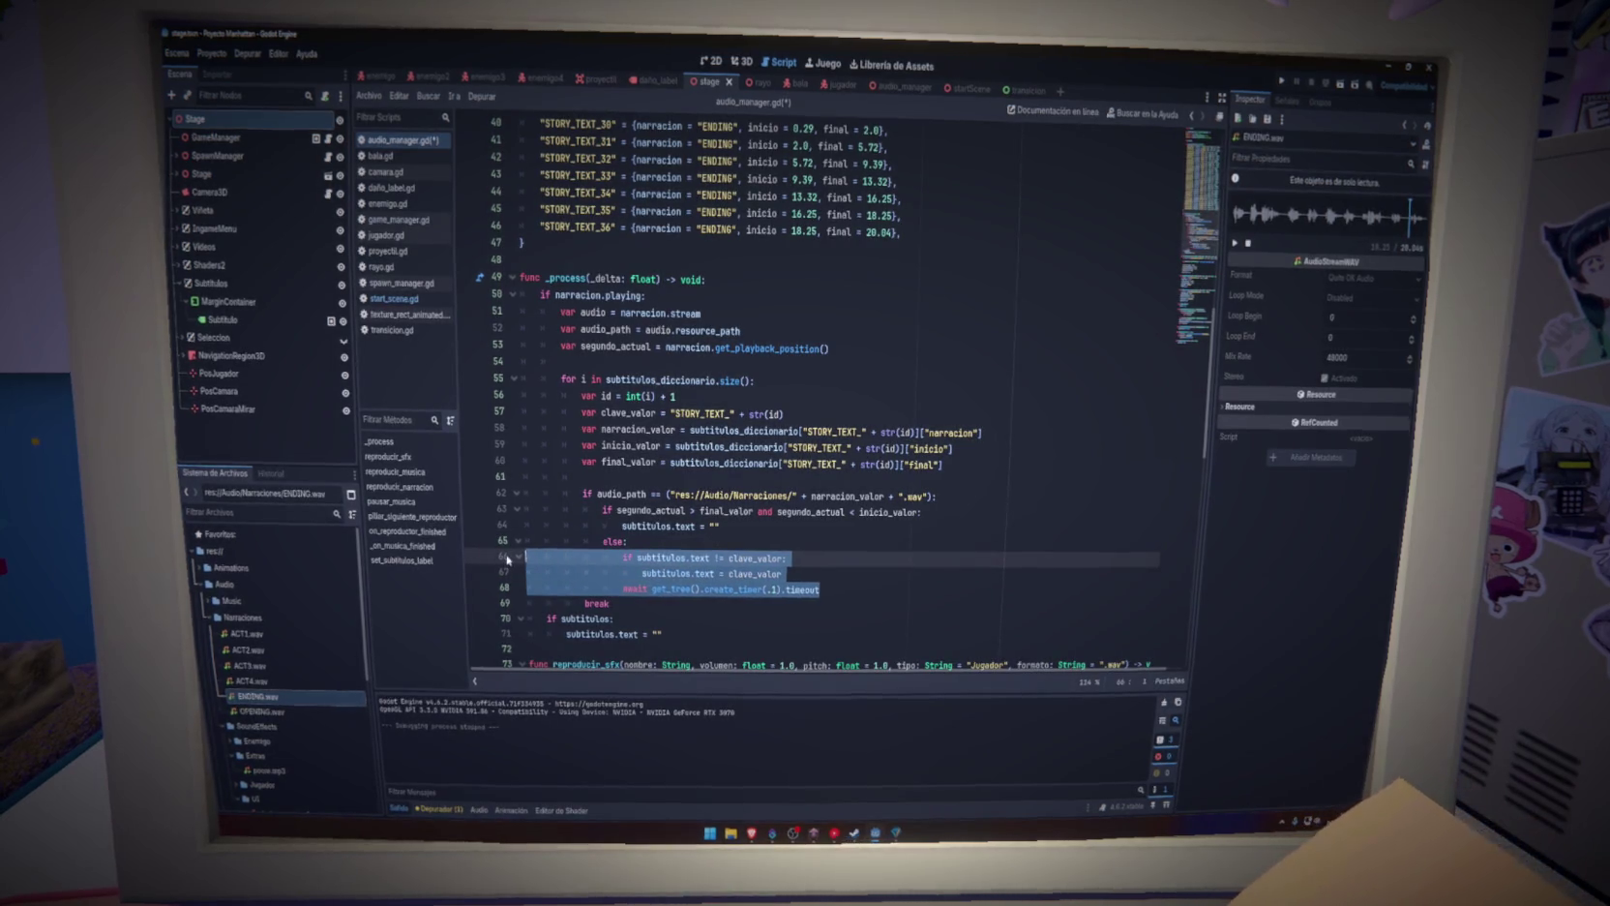
click(703, 541)
click(755, 526)
key(ctrl+s)
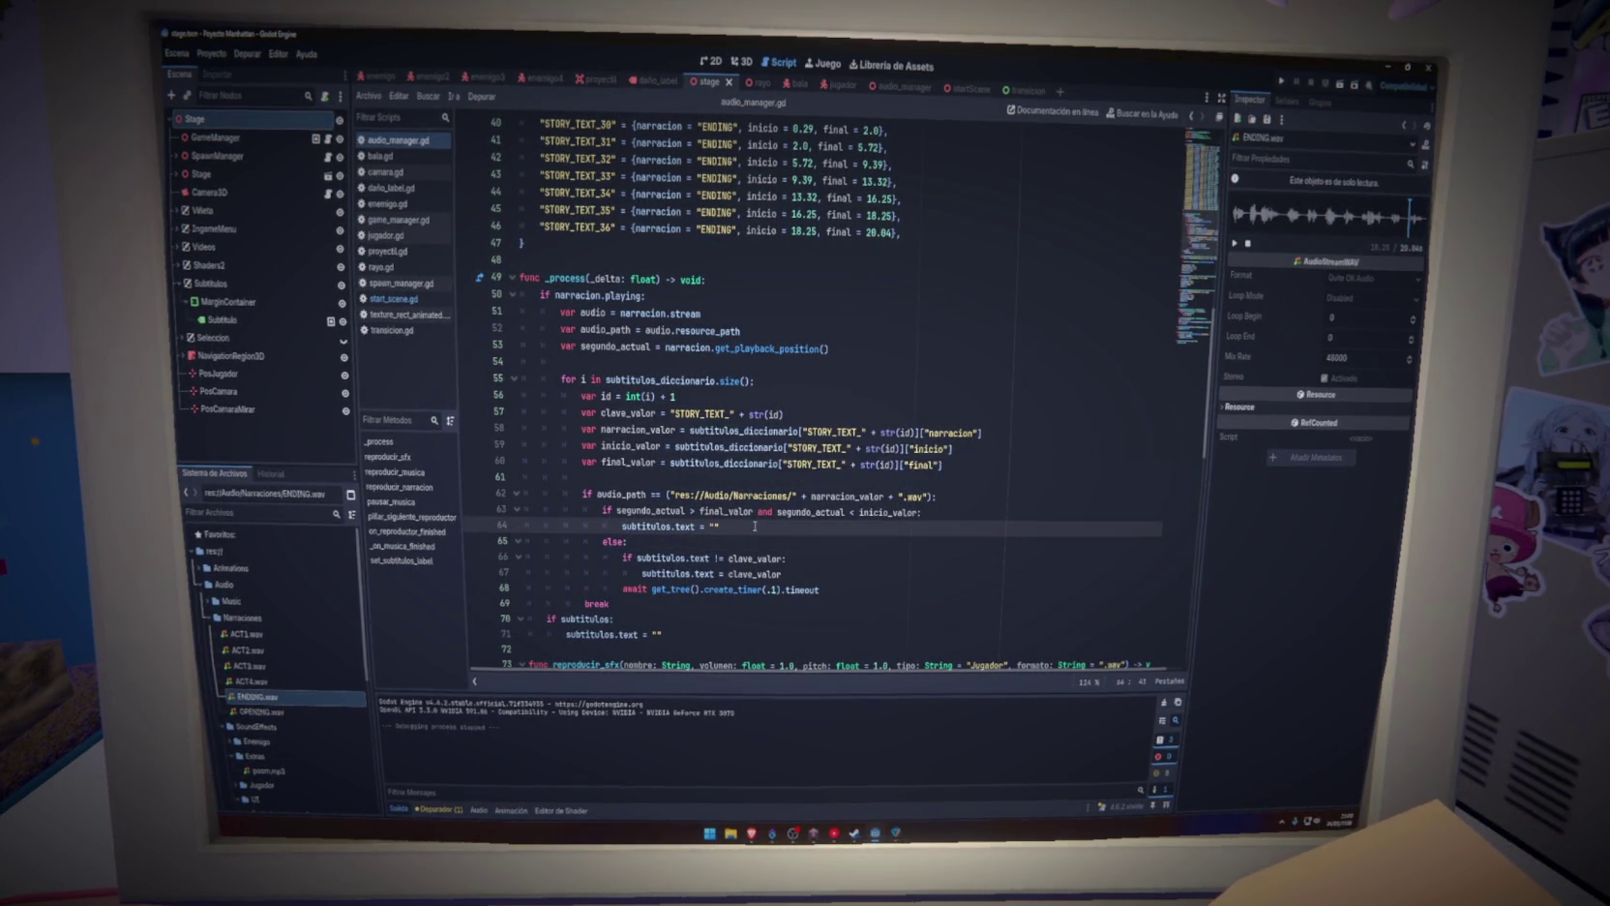
click(664, 602)
key(BackSpace)
key(BackSpace)
key(BackSpace)
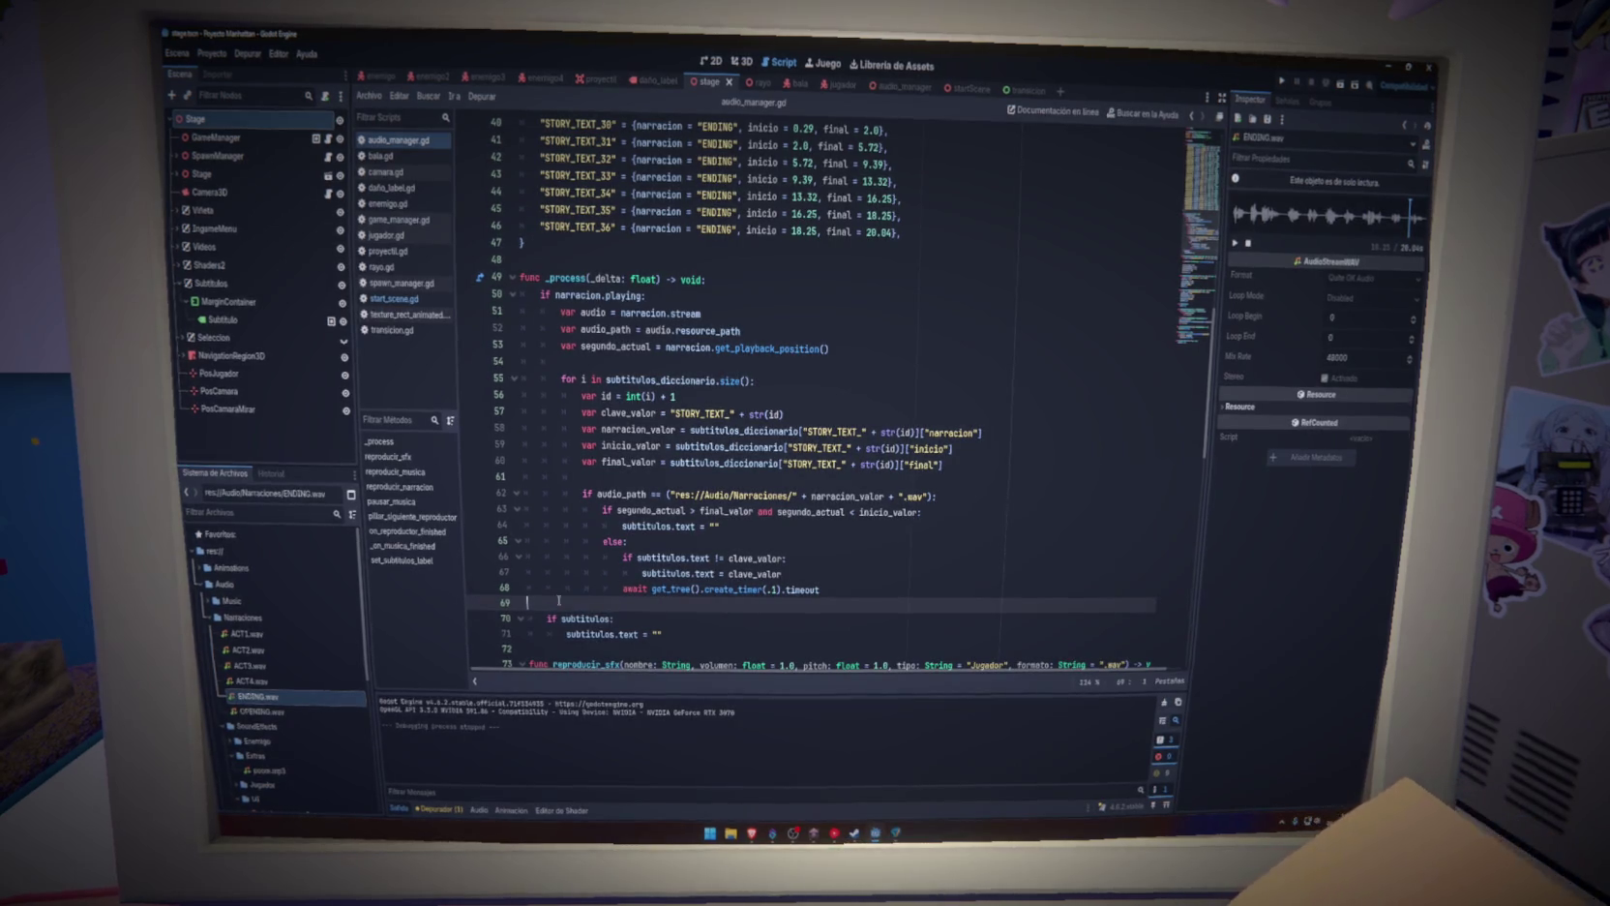
click(782, 574)
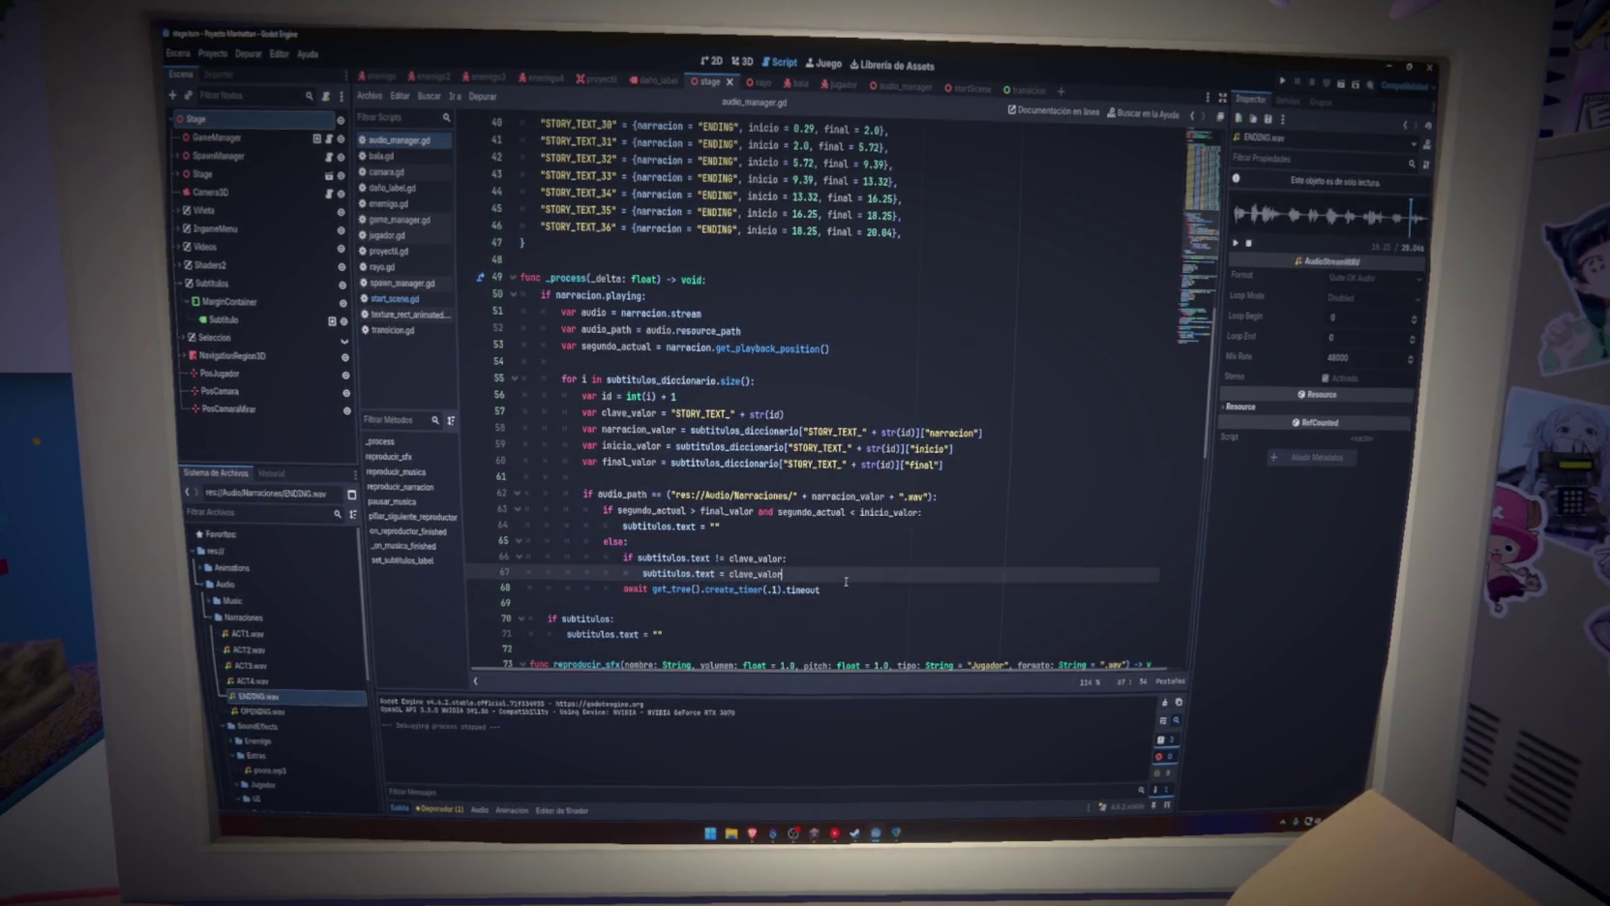
click(759, 606)
click(900, 562)
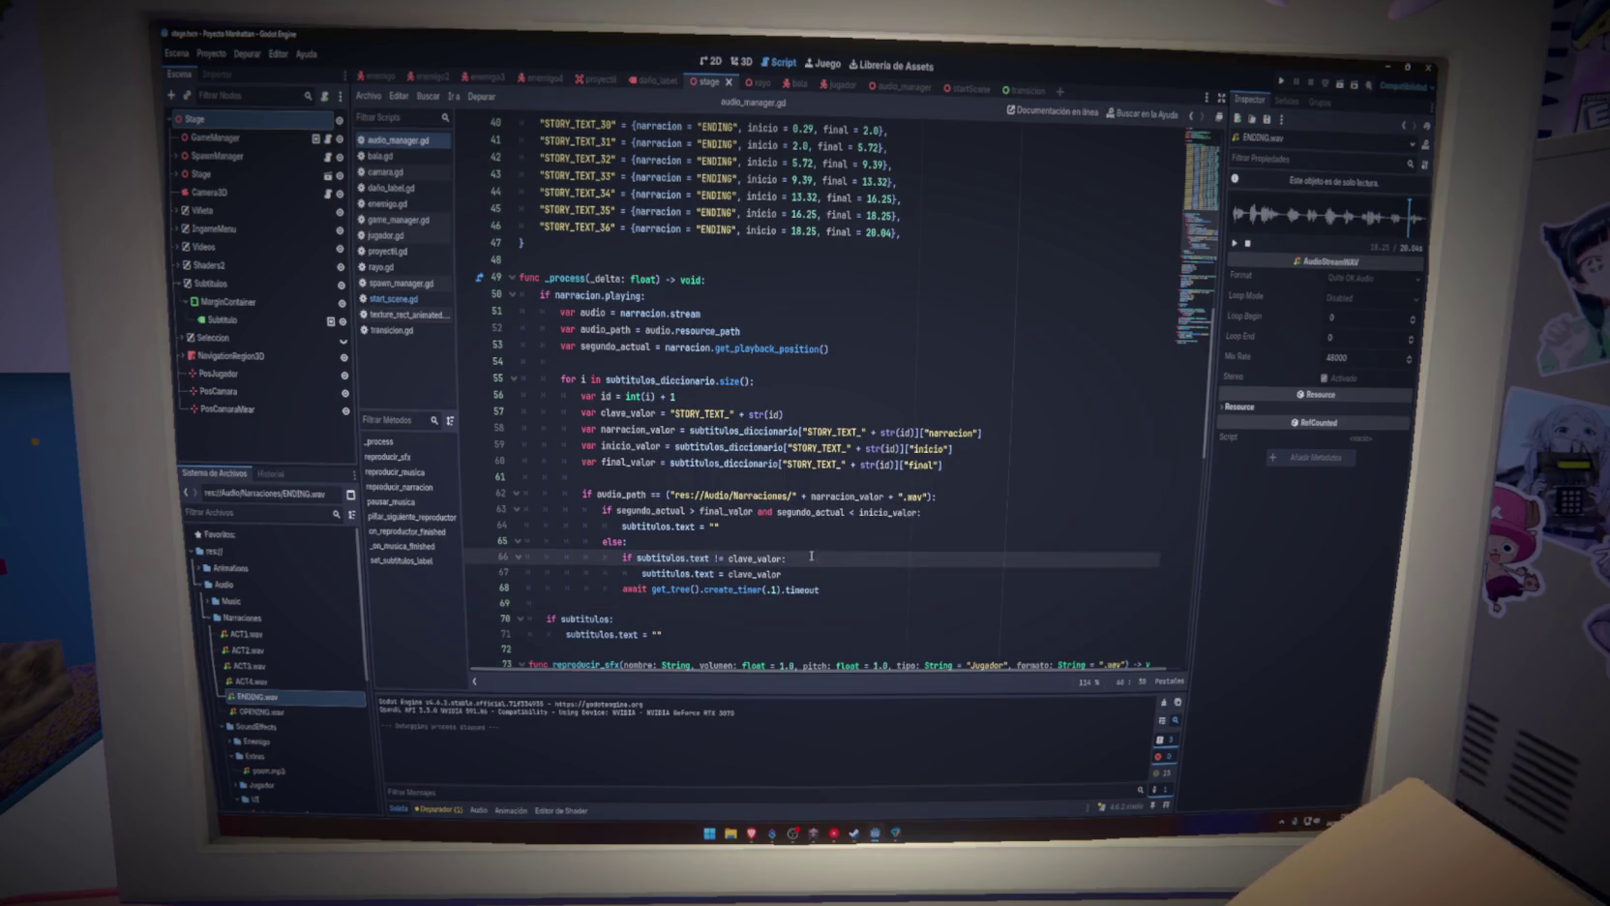
double_click(811, 512)
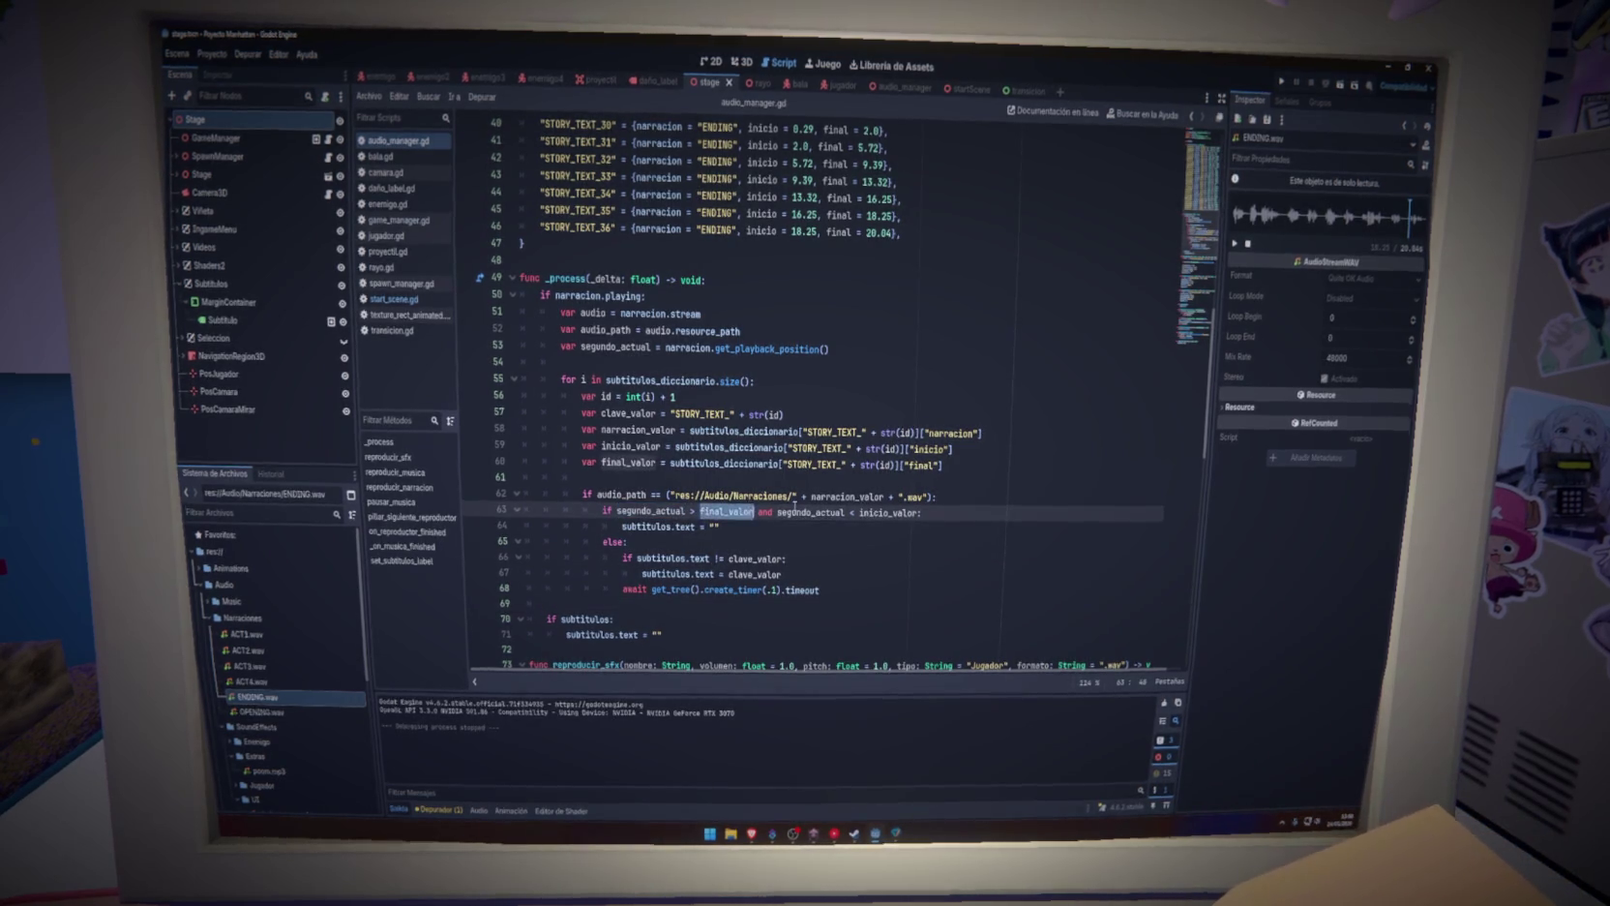
click(658, 525)
click(636, 557)
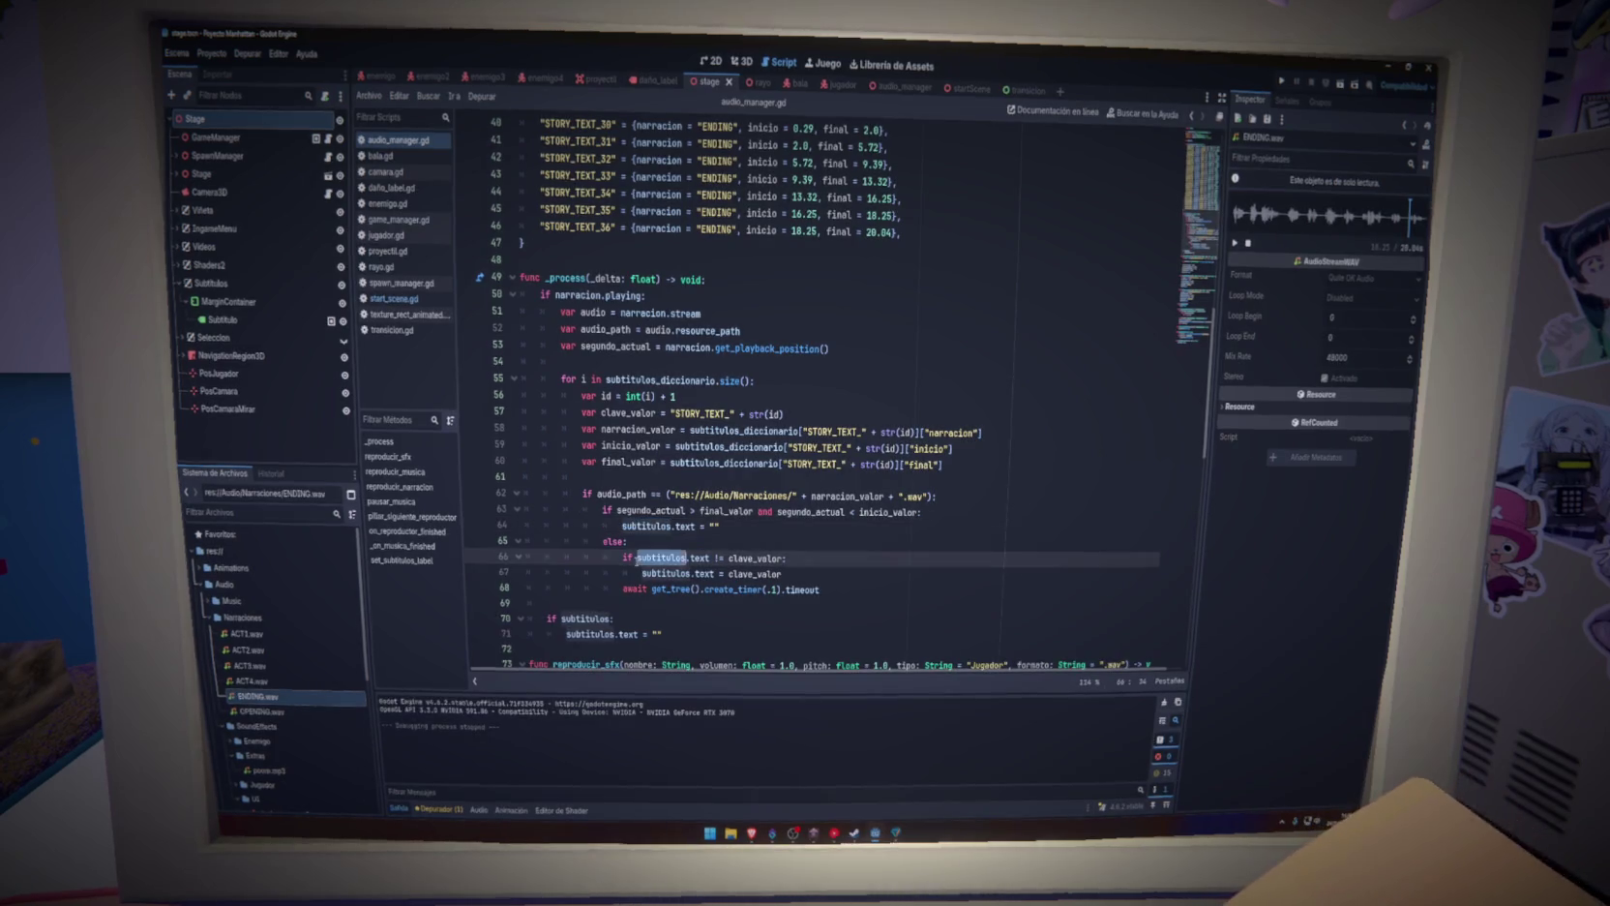
click(1282, 82)
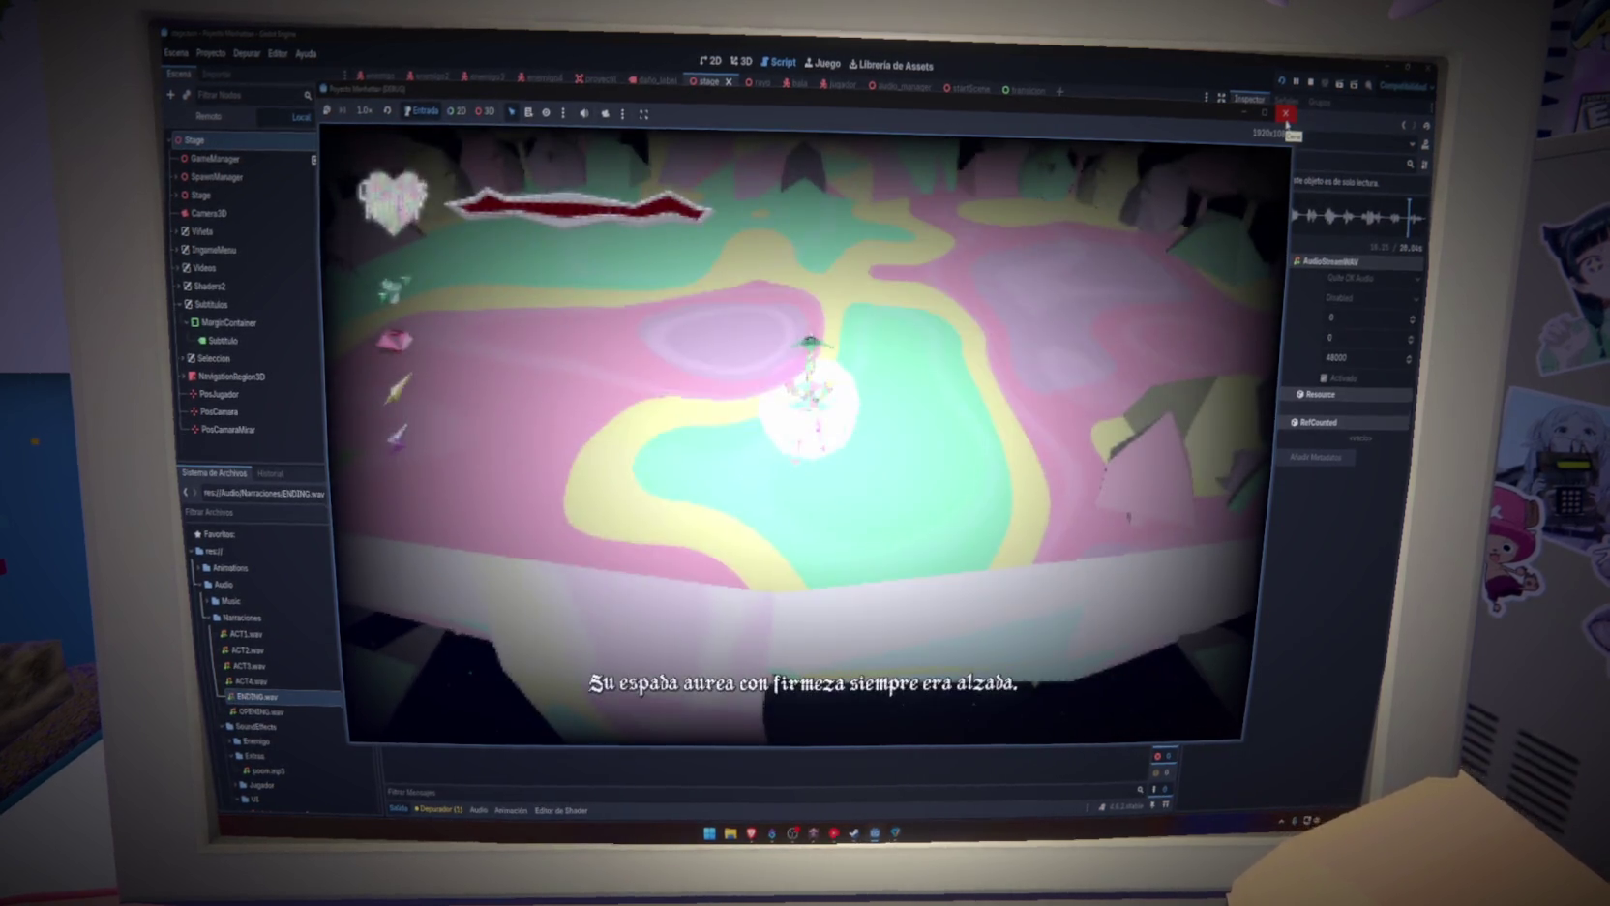
click(1286, 114)
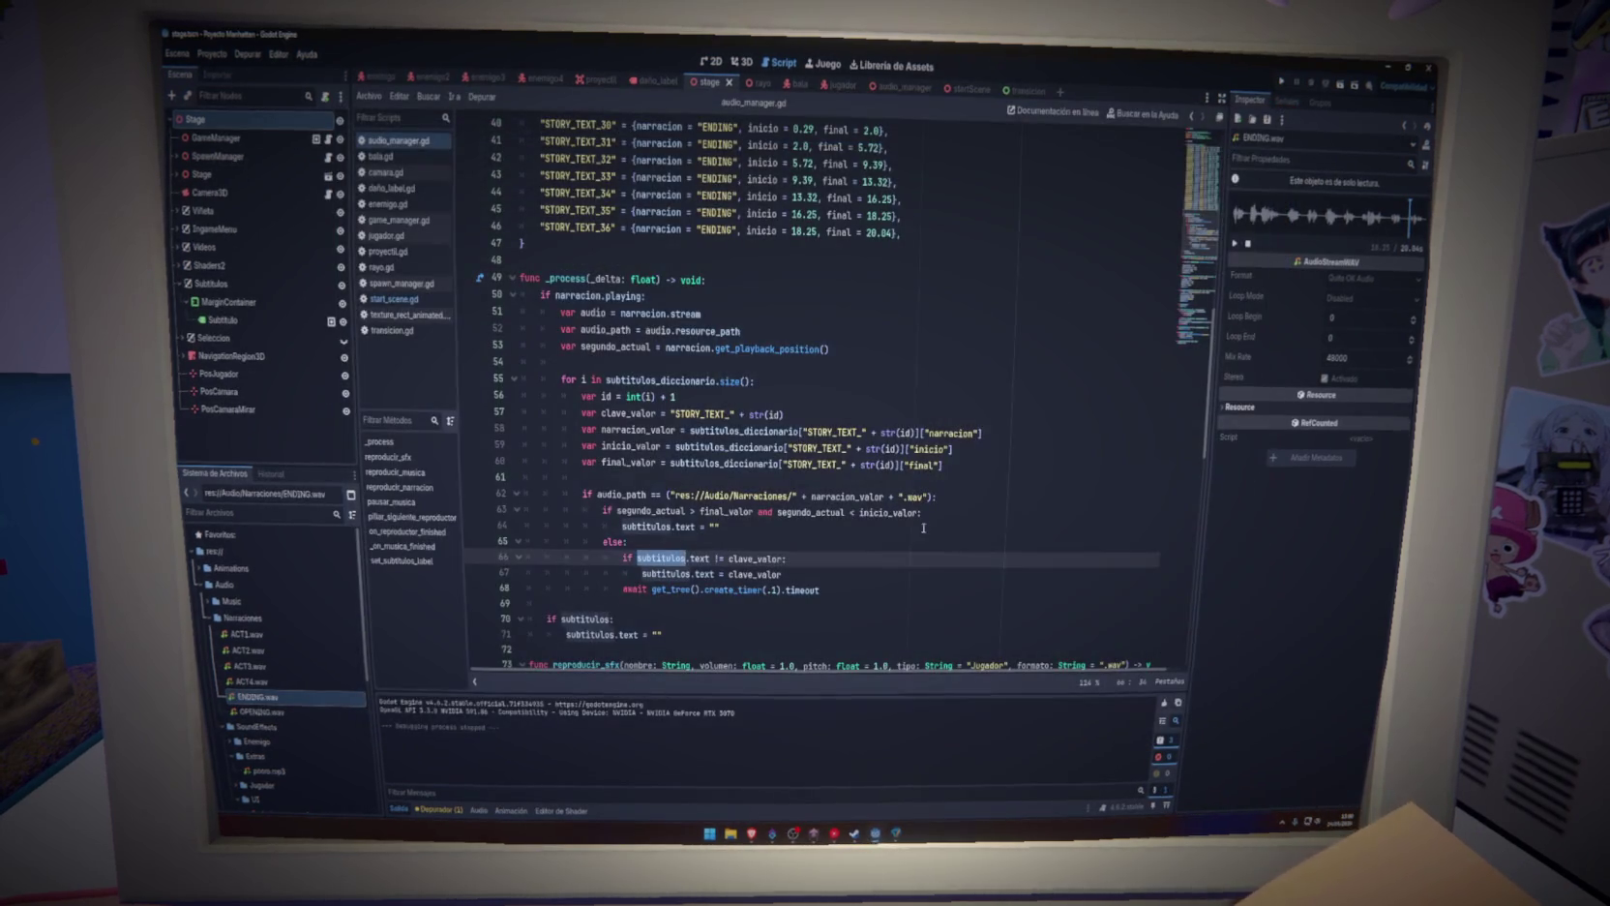
click(835, 555)
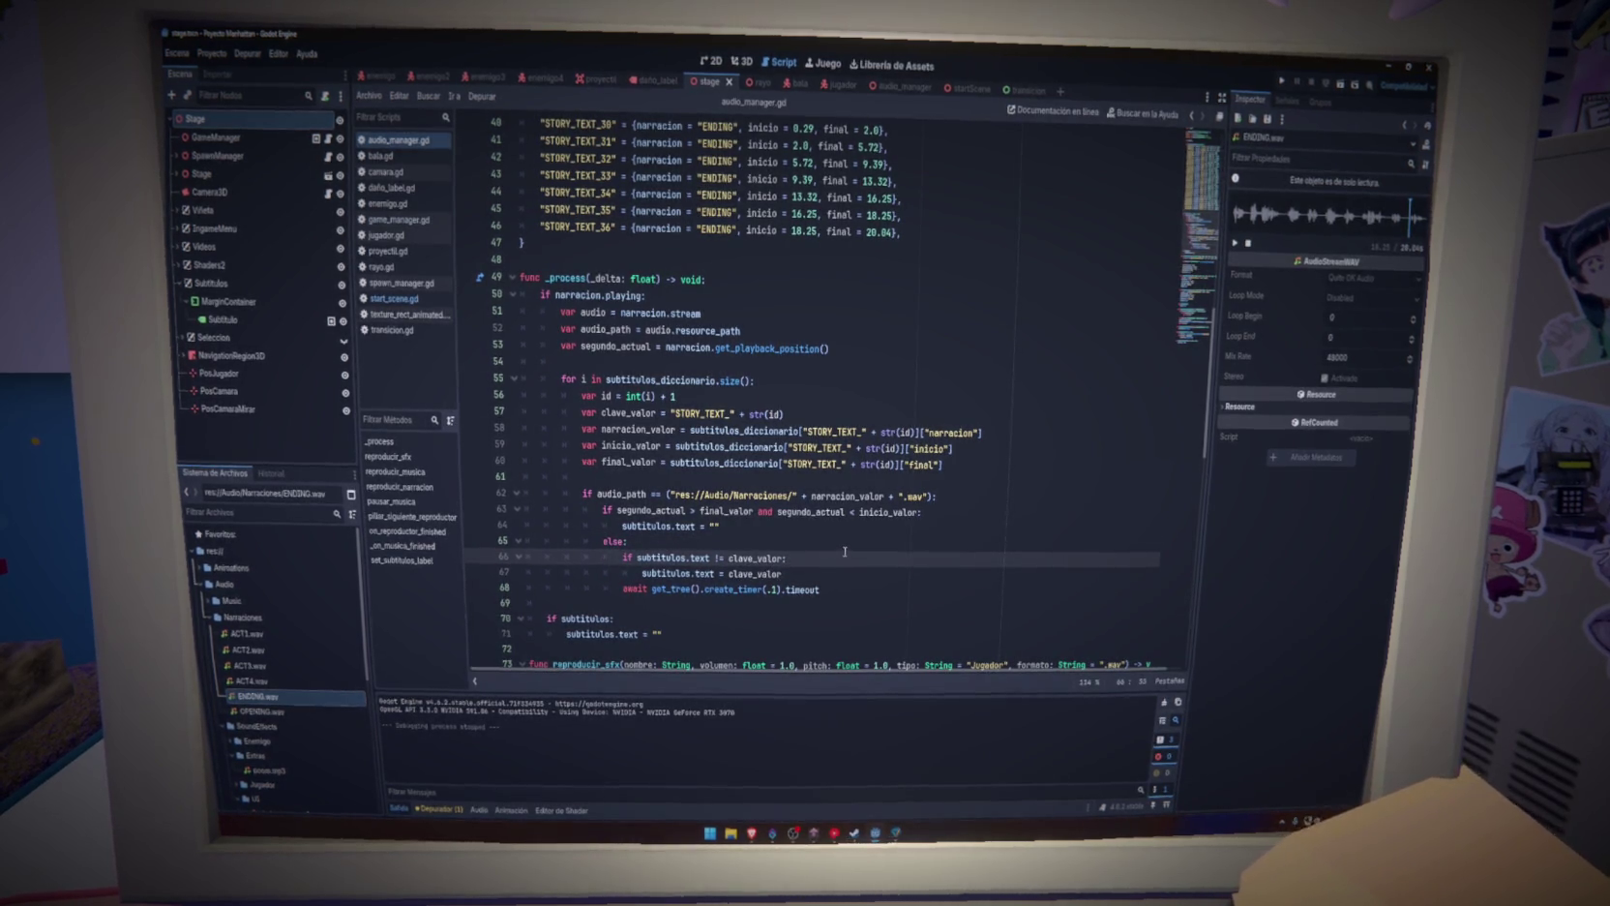
Delete the broken while line and dedent the subtitle update block one level
key(ctrl+z)
key(ctrl+z)
key(ctrl+z)
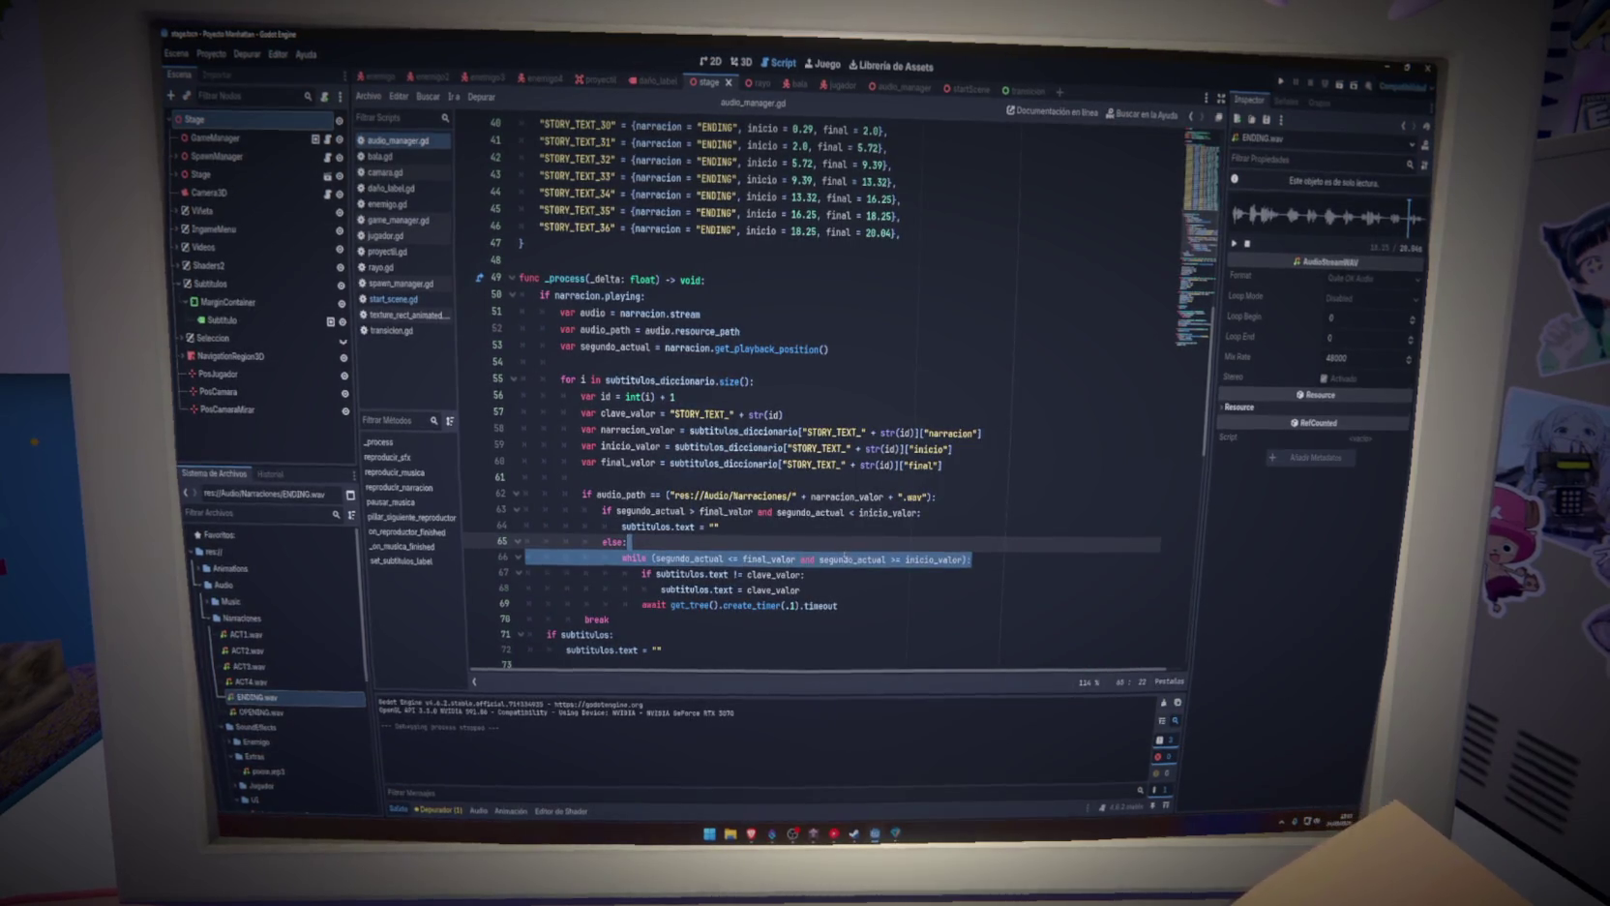
click(976, 569)
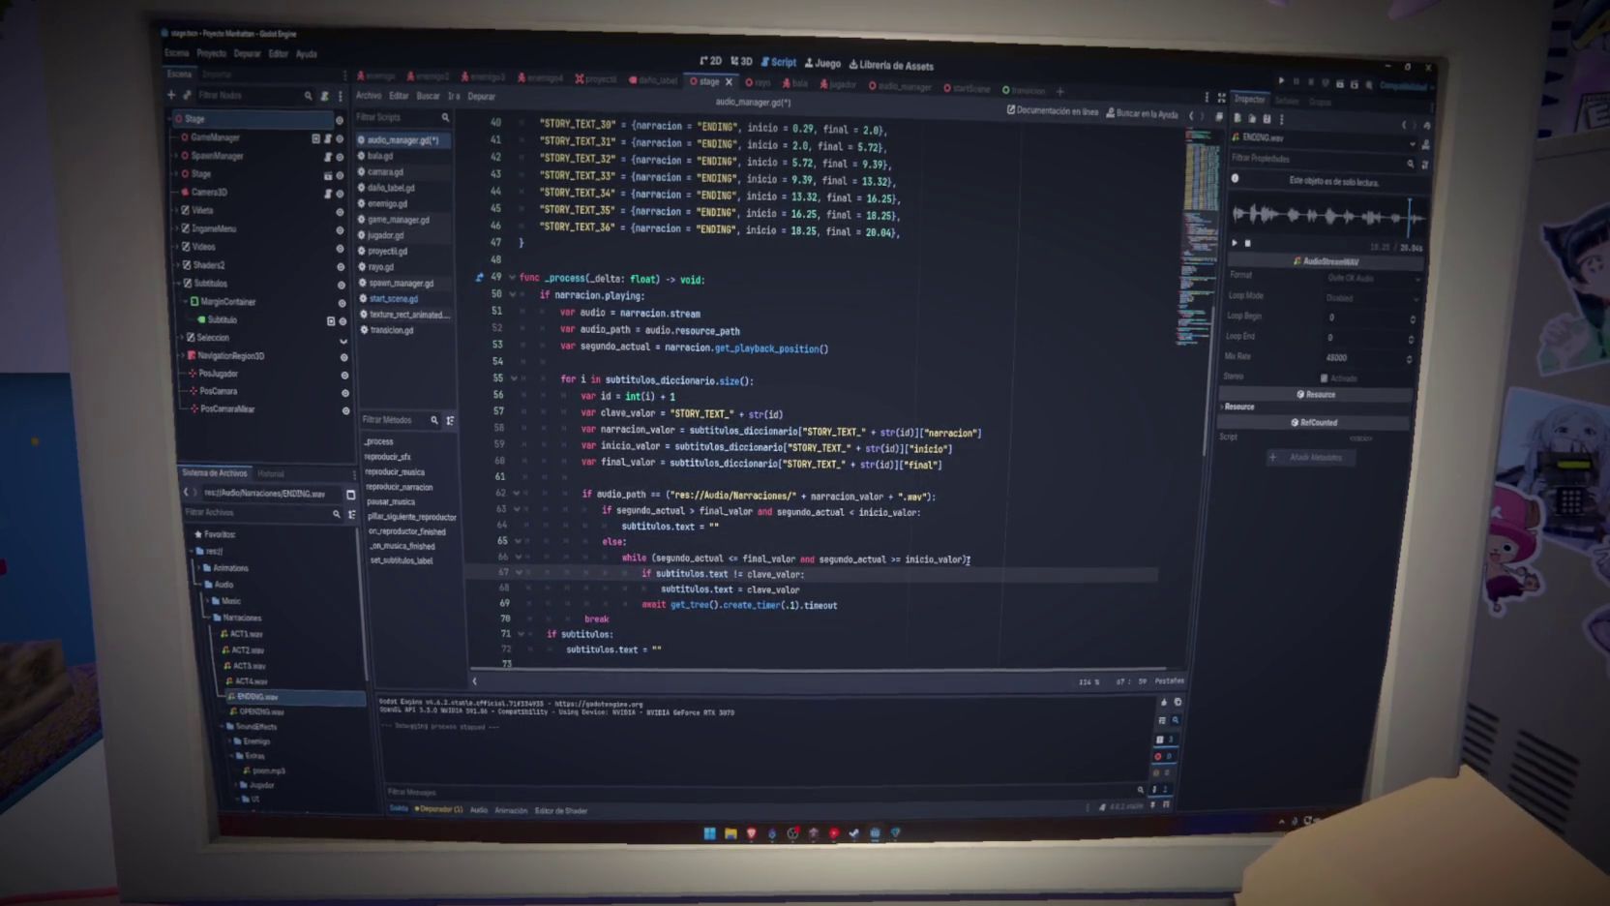
drag(969, 560, 694, 557)
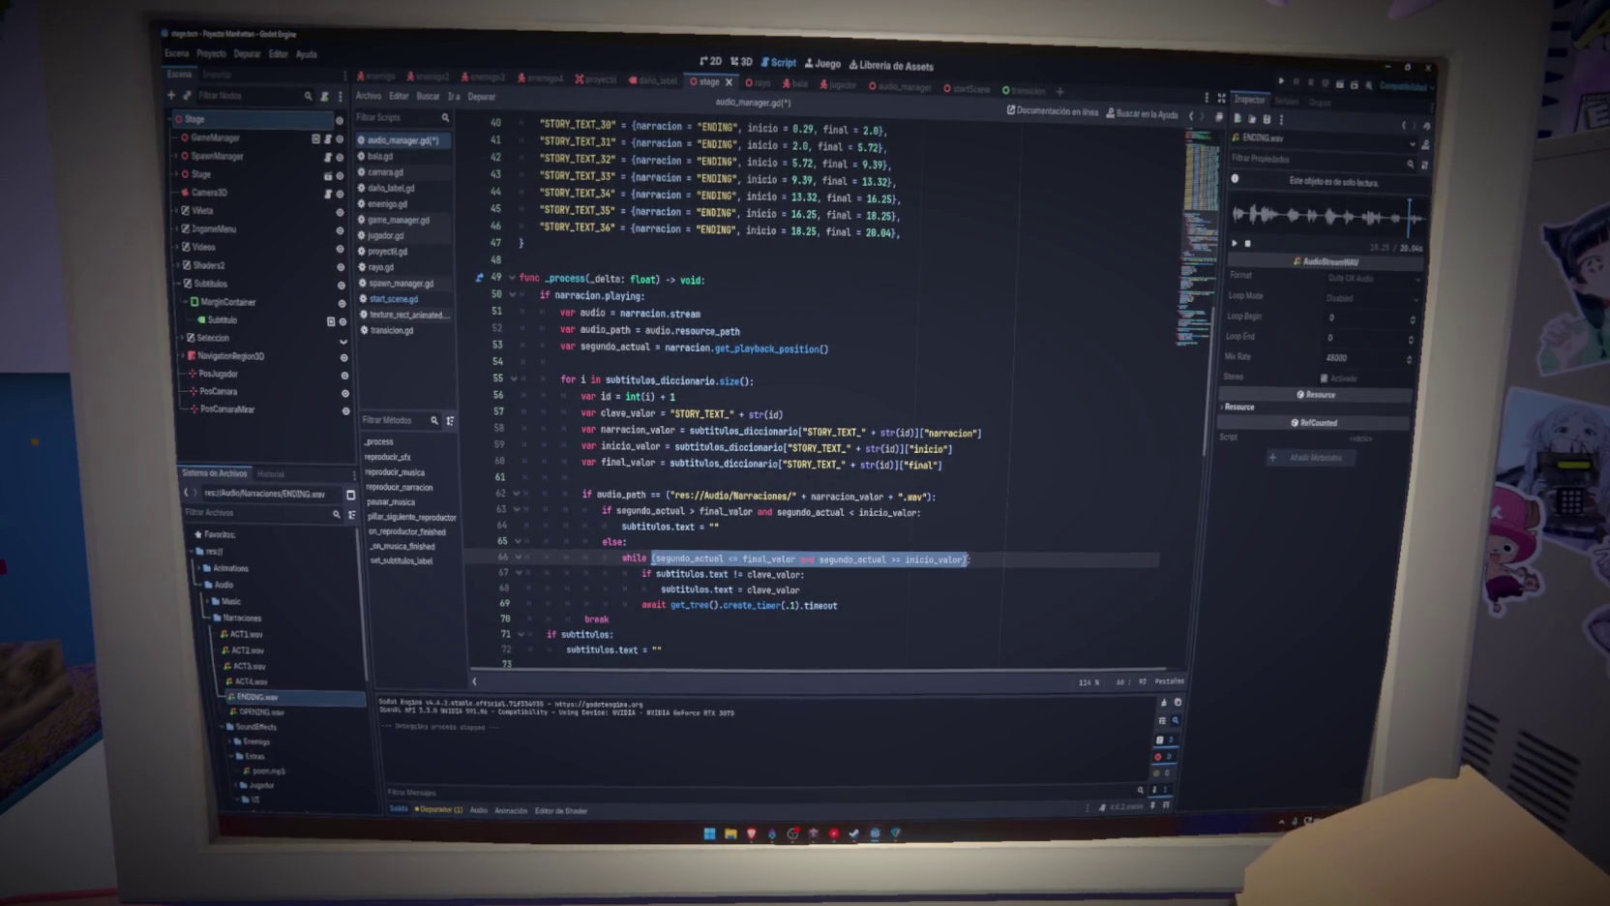
drag(730, 561, 554, 558)
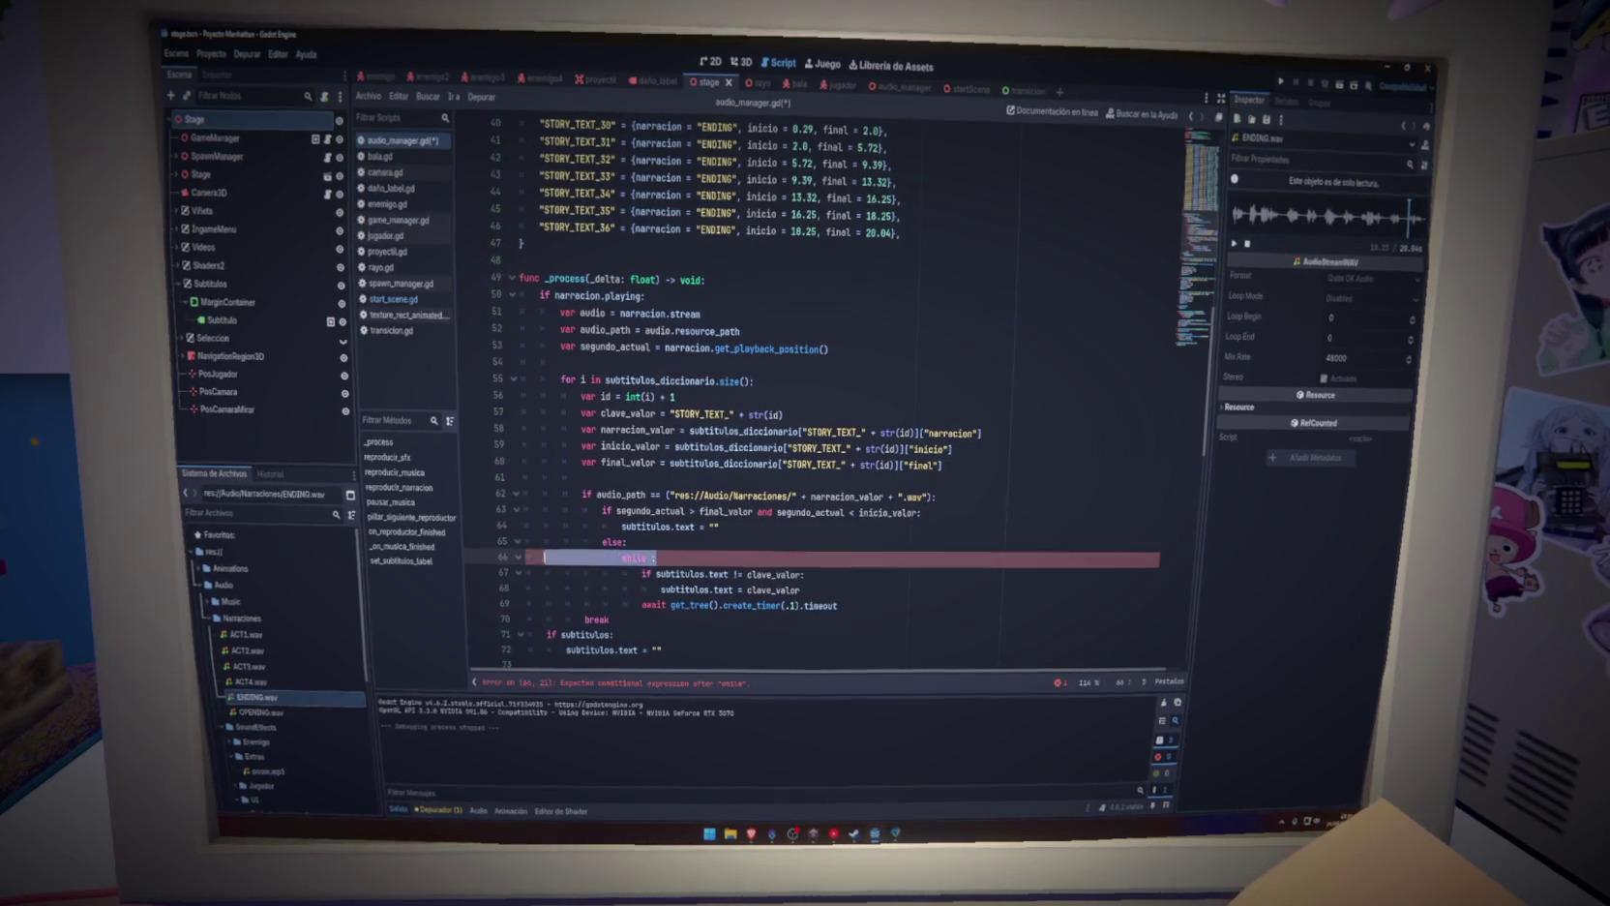
key(BackSpace)
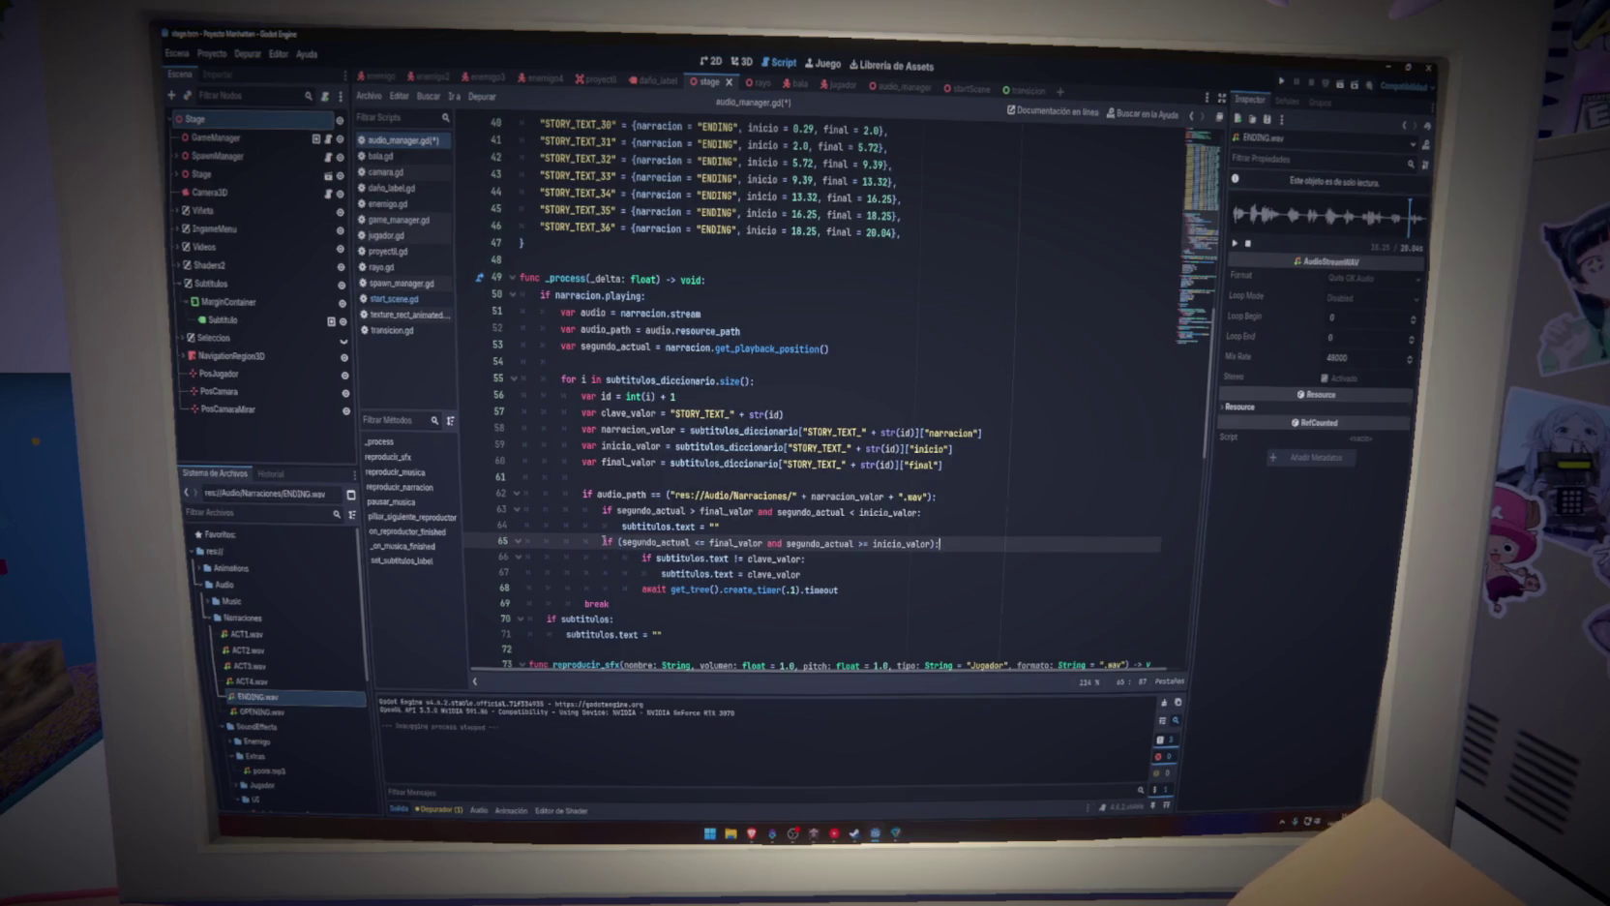
drag(815, 588, 460, 563)
key(shift+Tab)
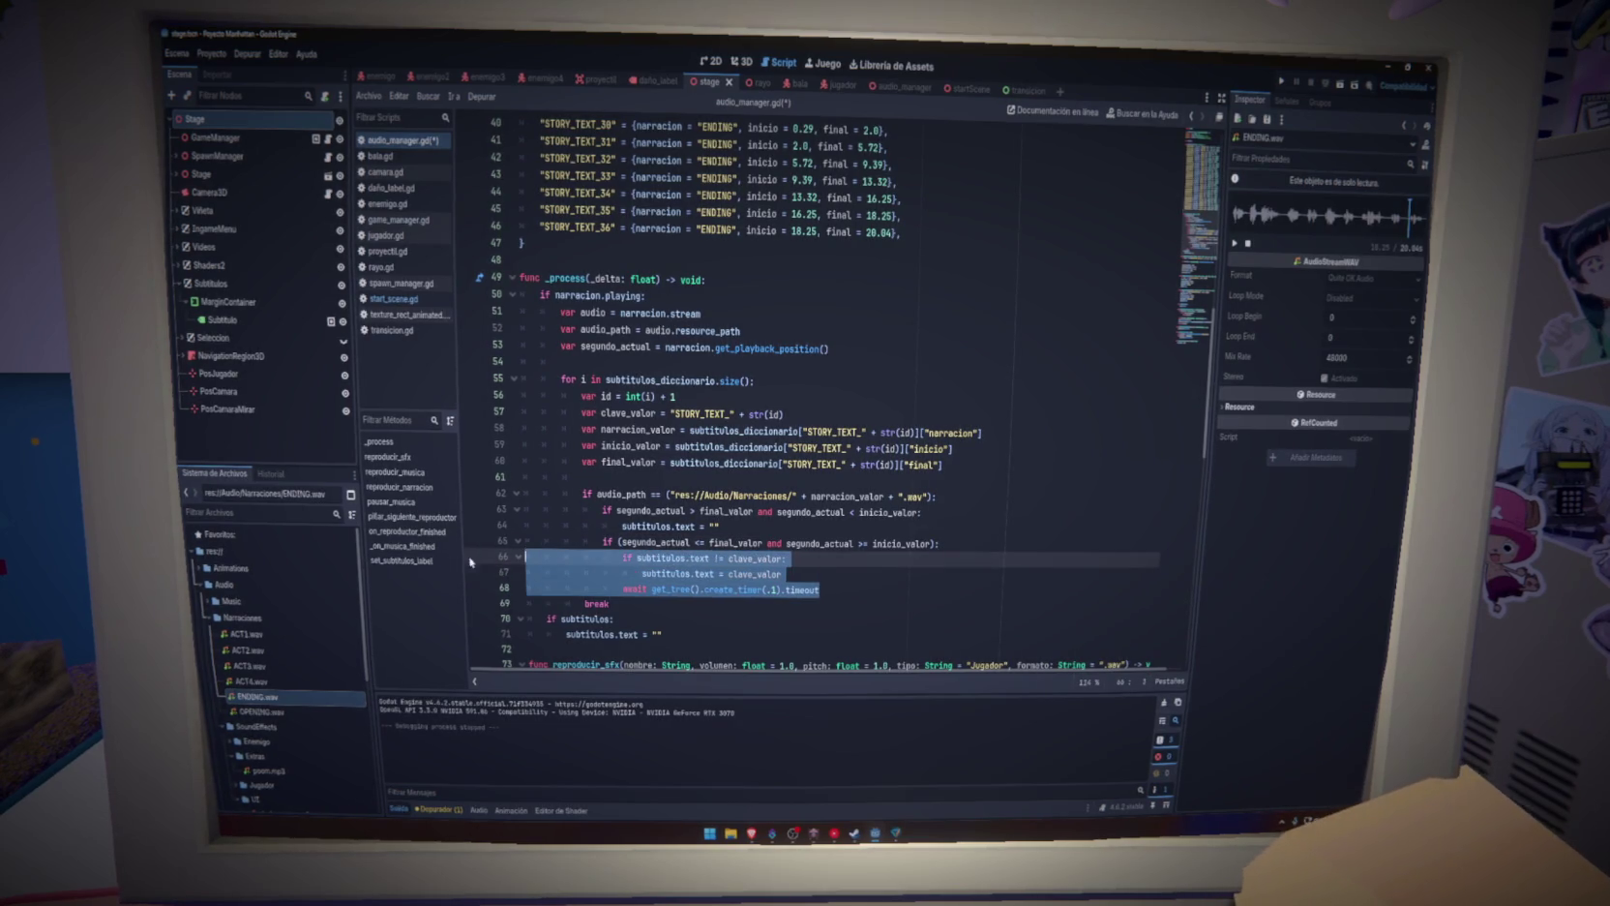
Replace the old out-of-range check with an else branch after the timer await that clears subtitulos.text
drag(750, 527, 601, 512)
key(BackSpace)
click(838, 576)
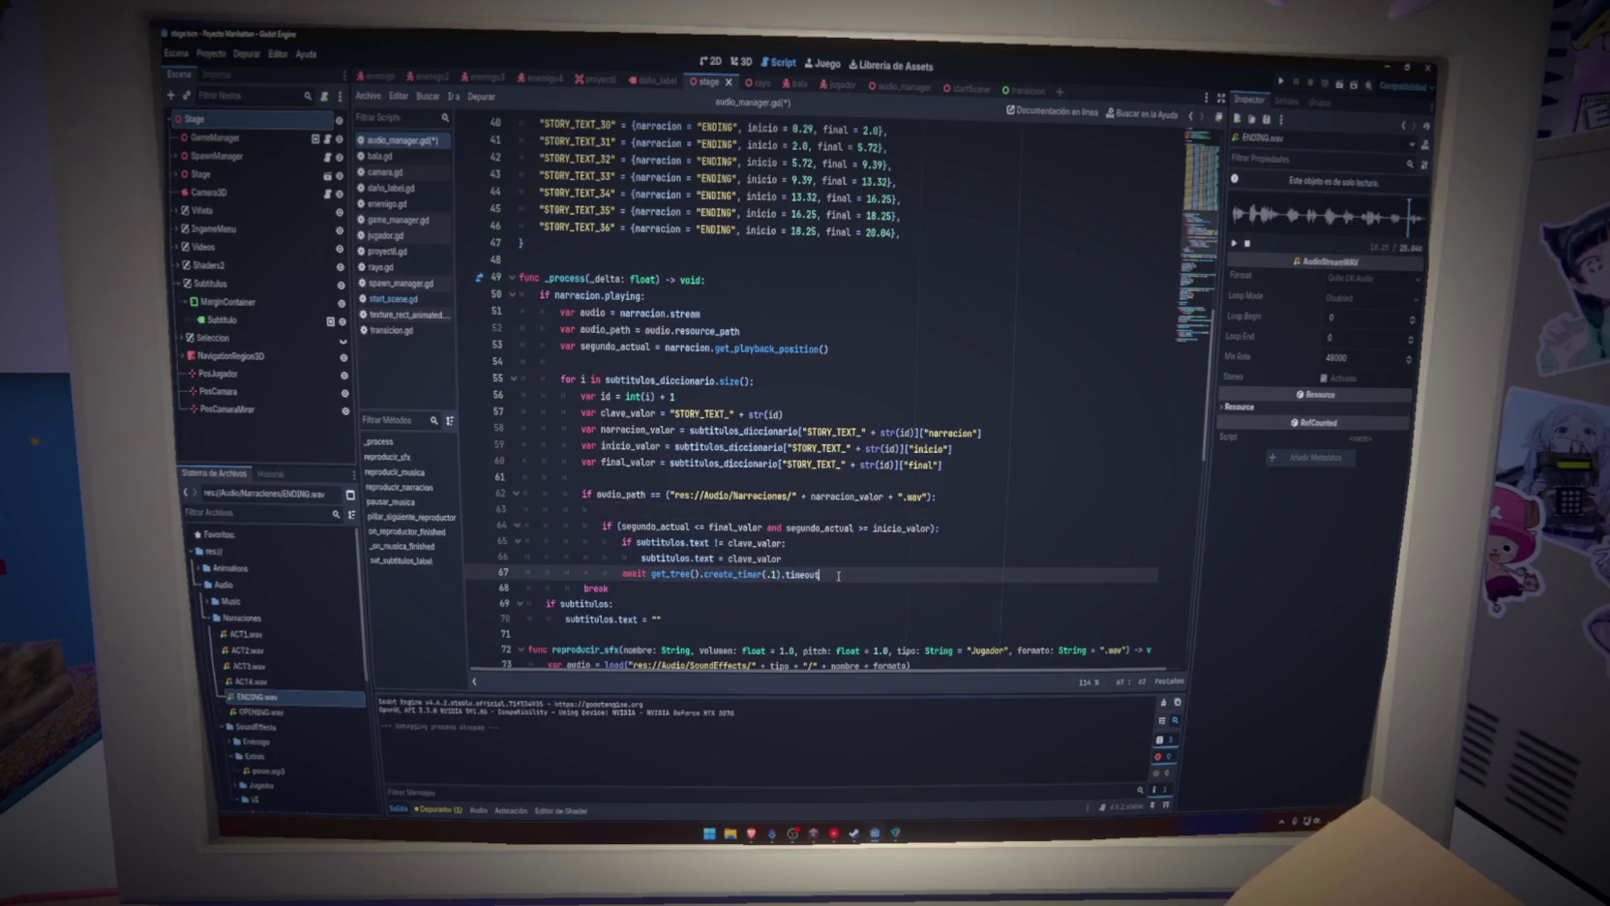
key(Return)
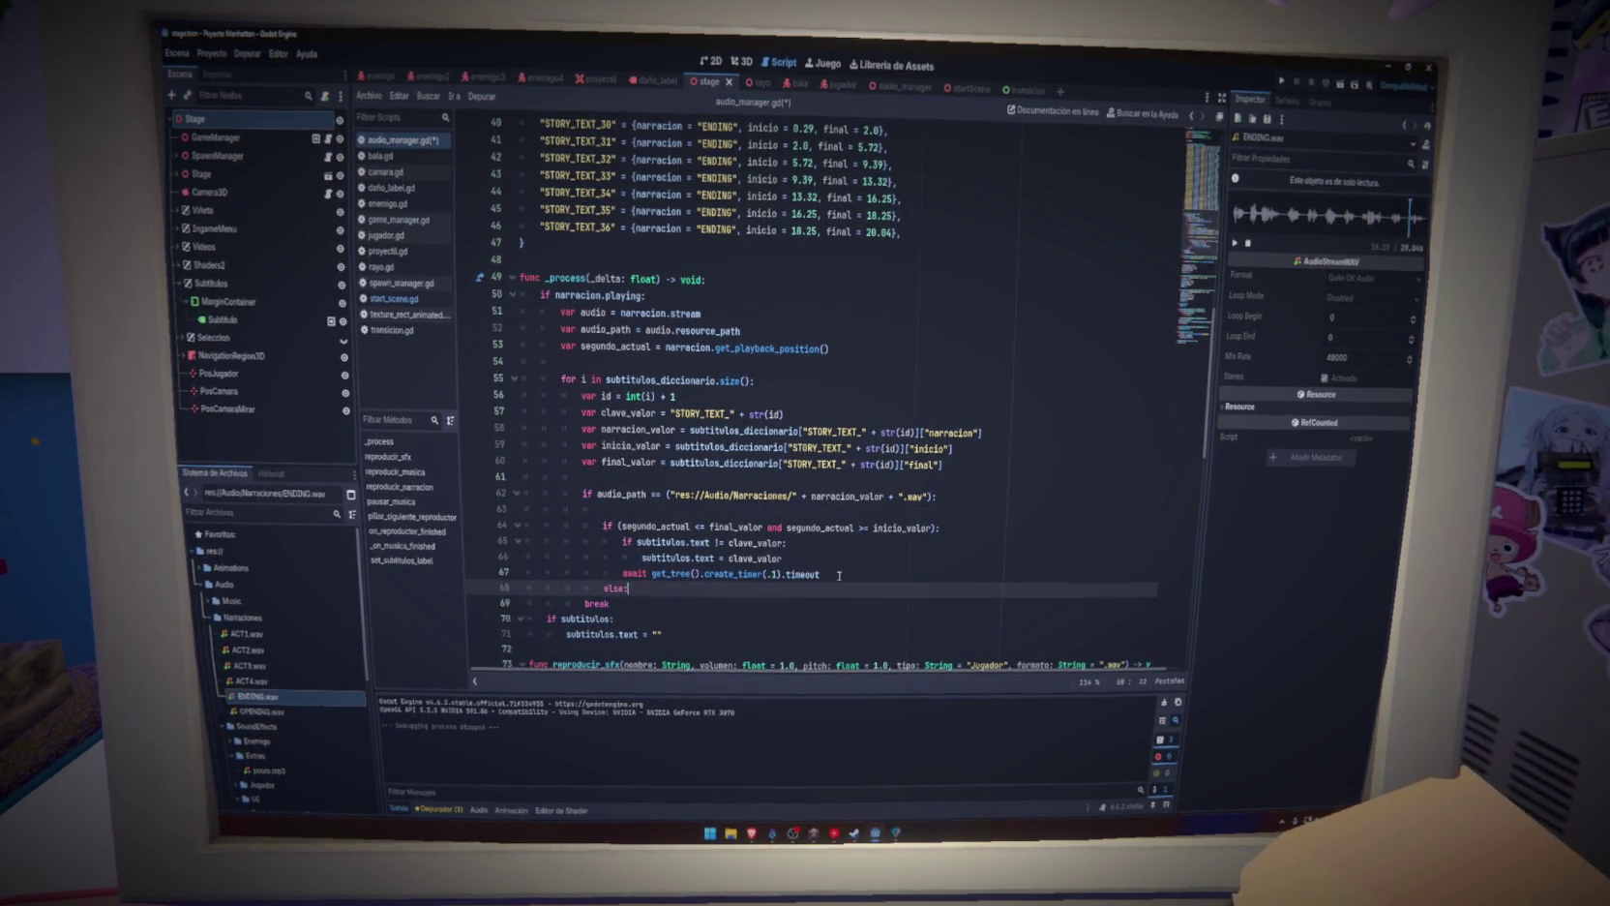
key(ctrl+v)
drag(943, 599, 629, 588)
key(BackSpace)
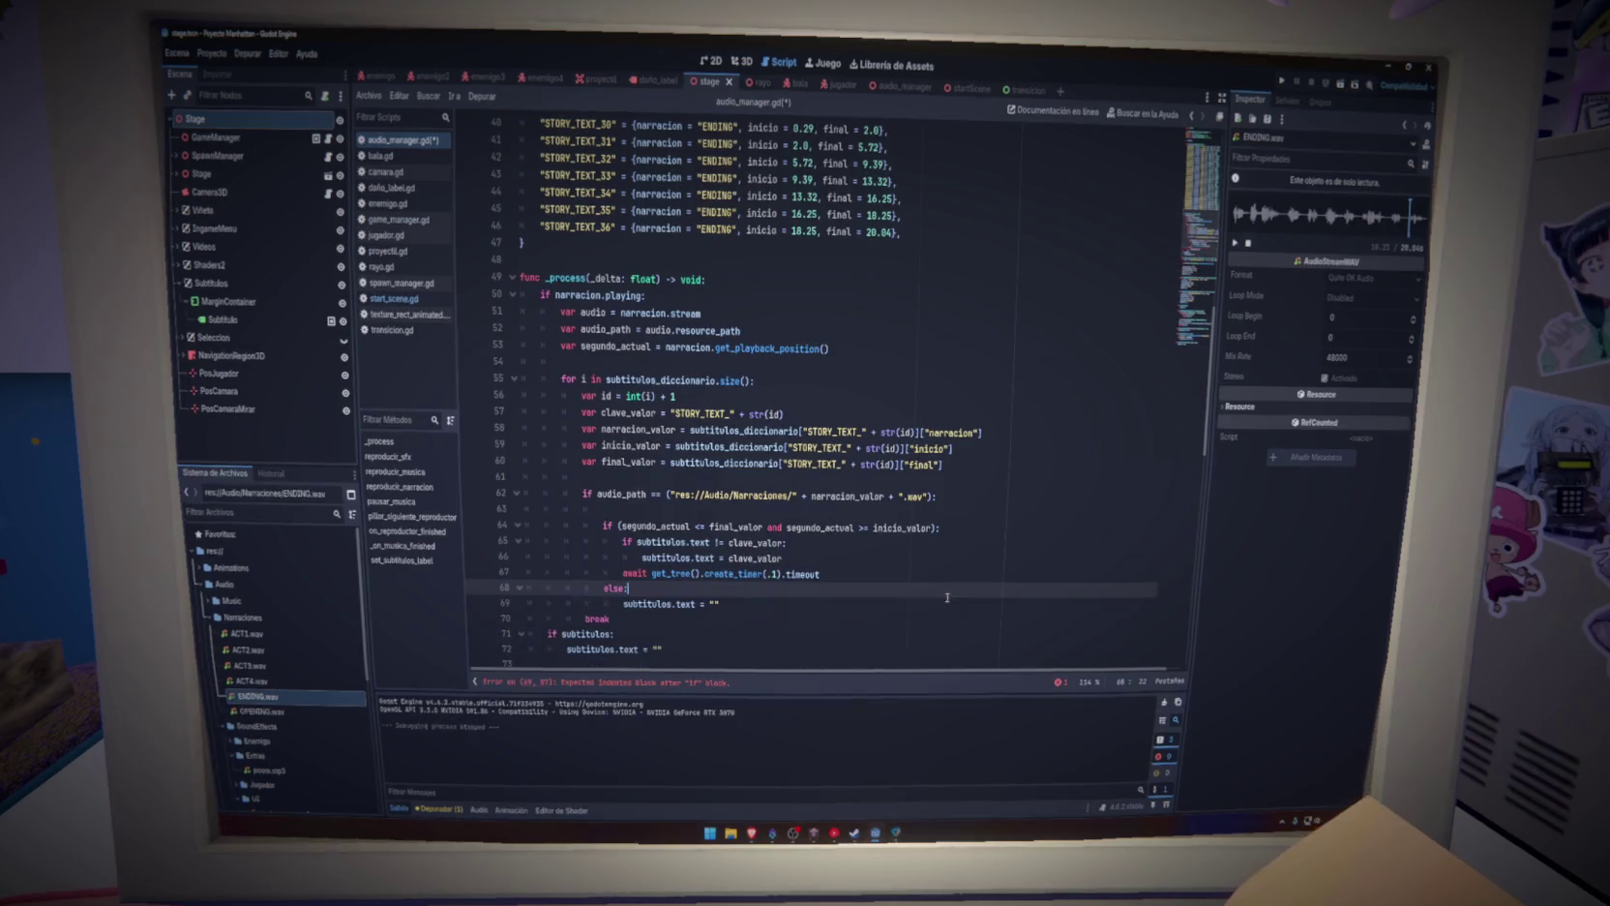
Remove the leftover blank line and the break line after the block
click(620, 510)
key(BackSpace)
key(Up)
key(Up)
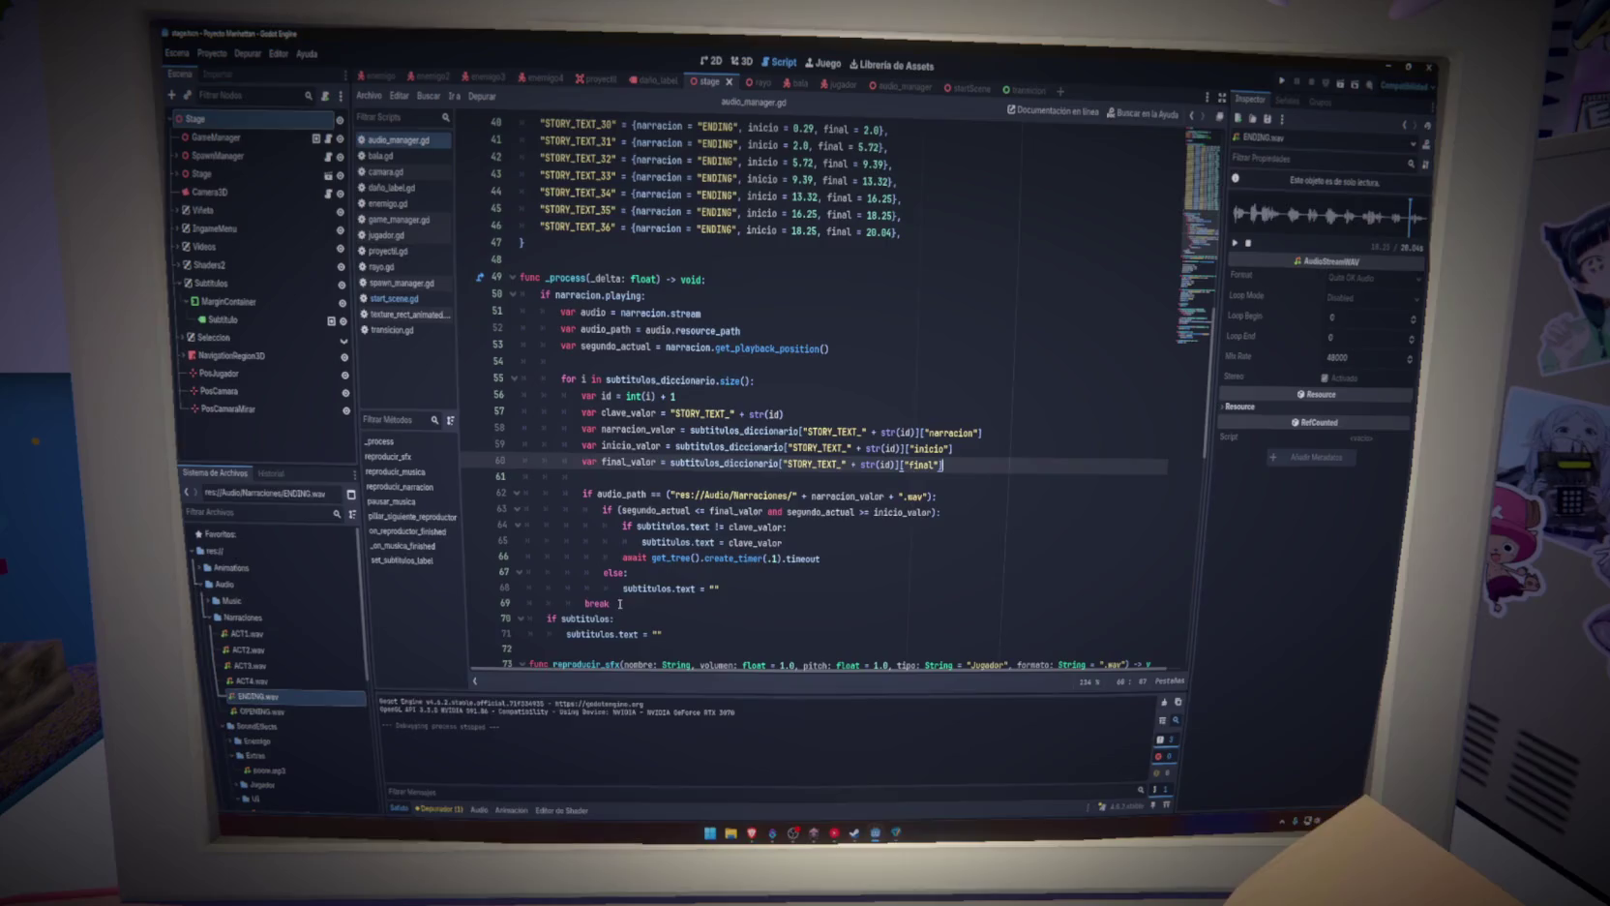
click(686, 602)
key(ctrl+shift+k)
click(1064, 496)
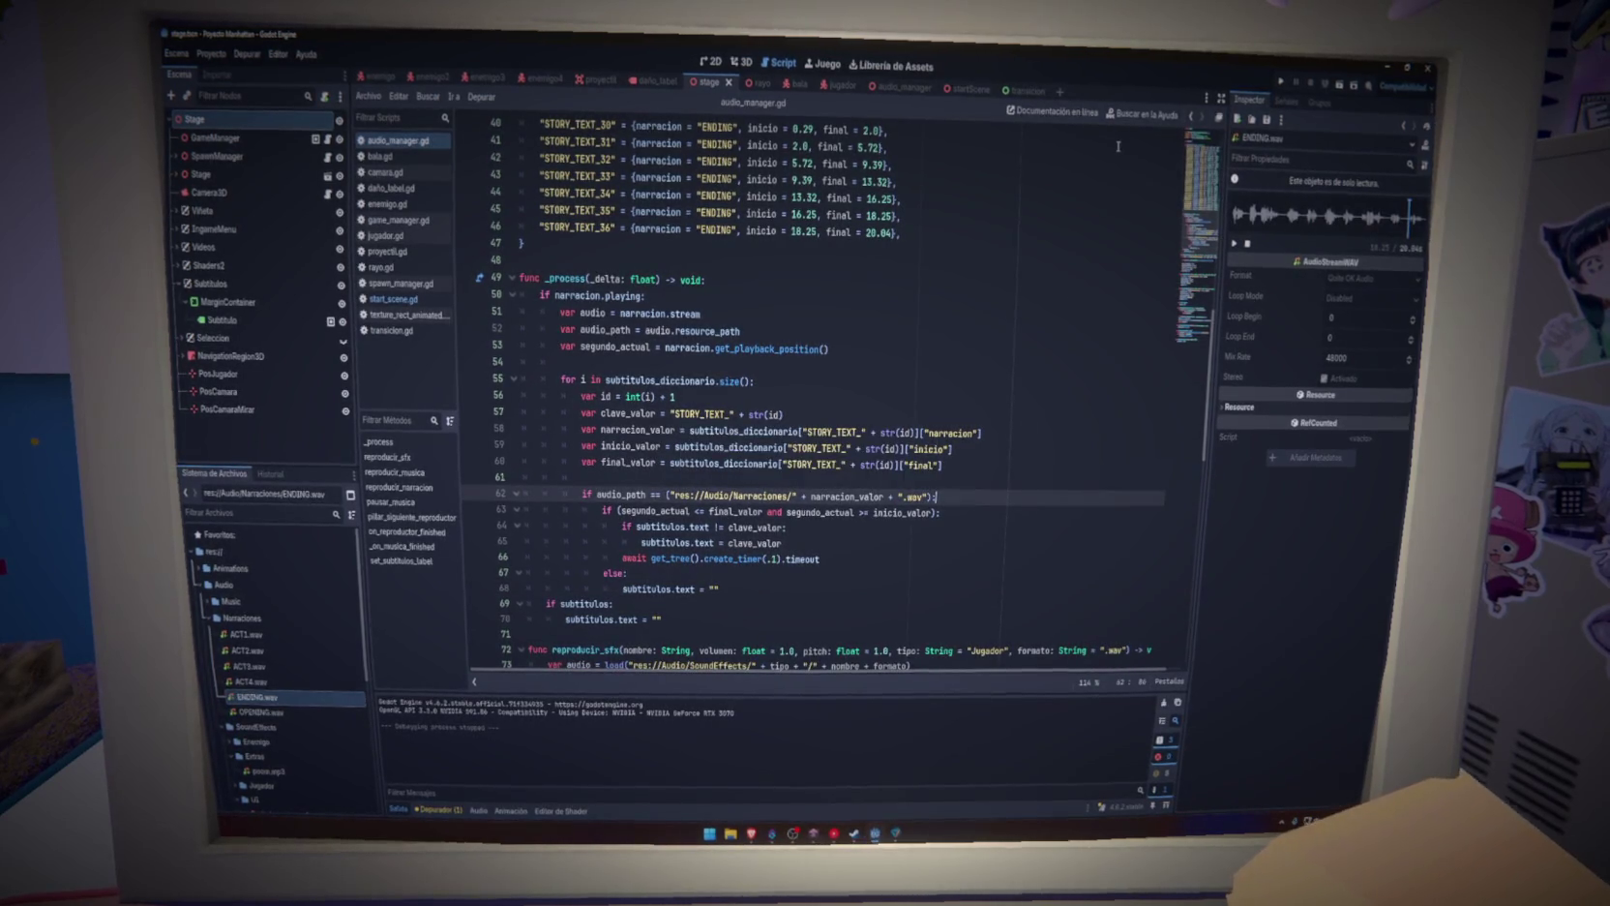
Test-run the game past the Comenzar menu, then close it
click(1282, 82)
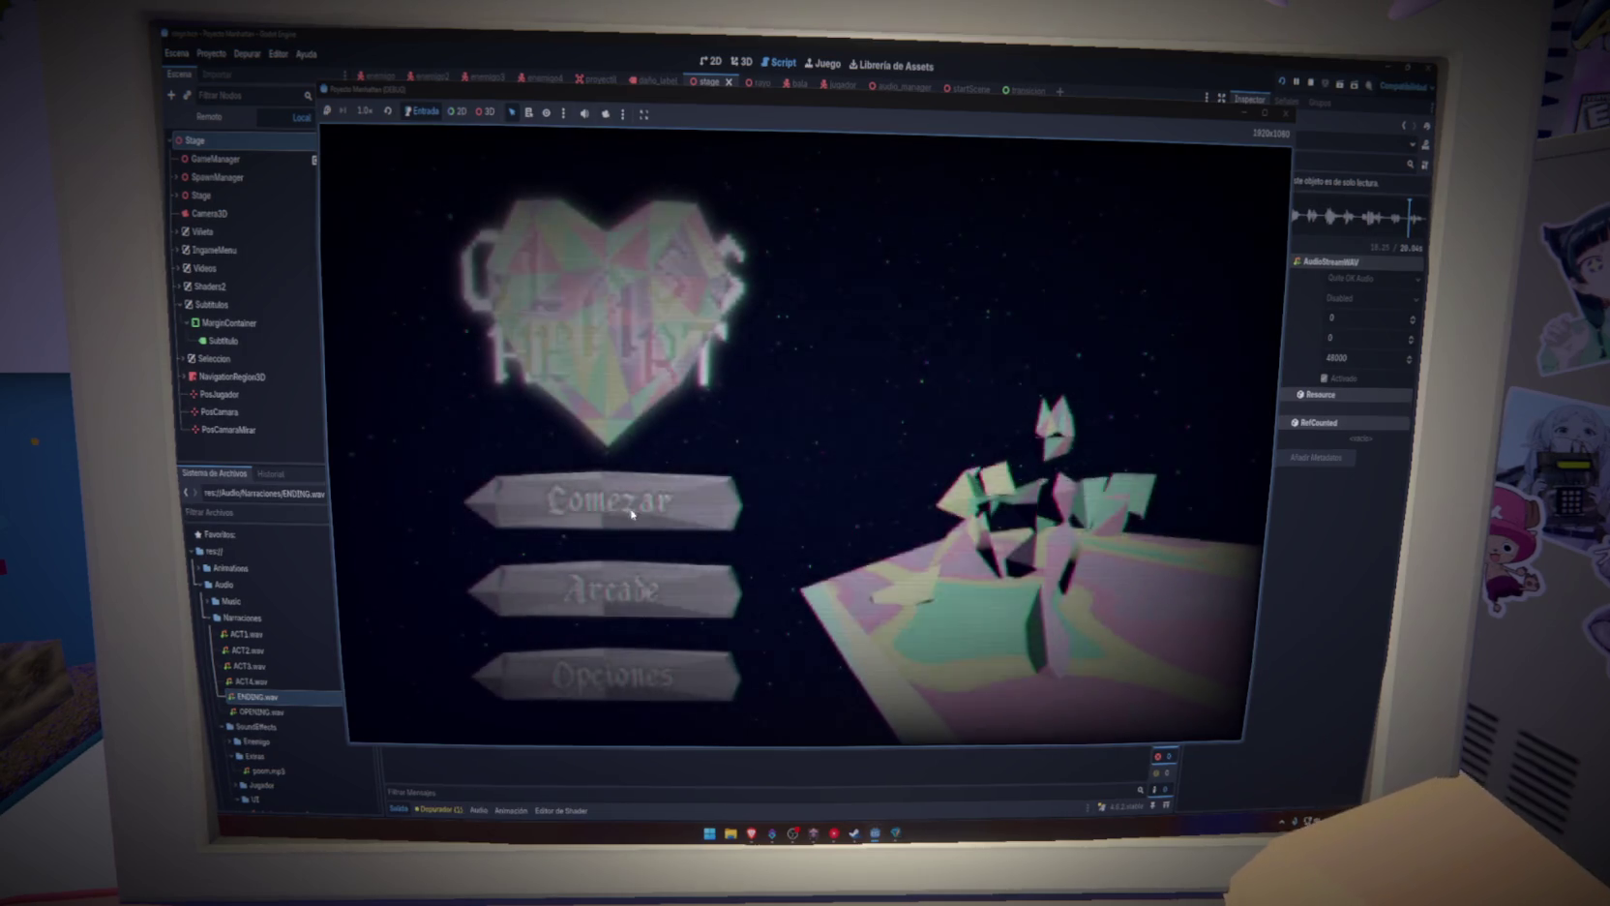
click(625, 516)
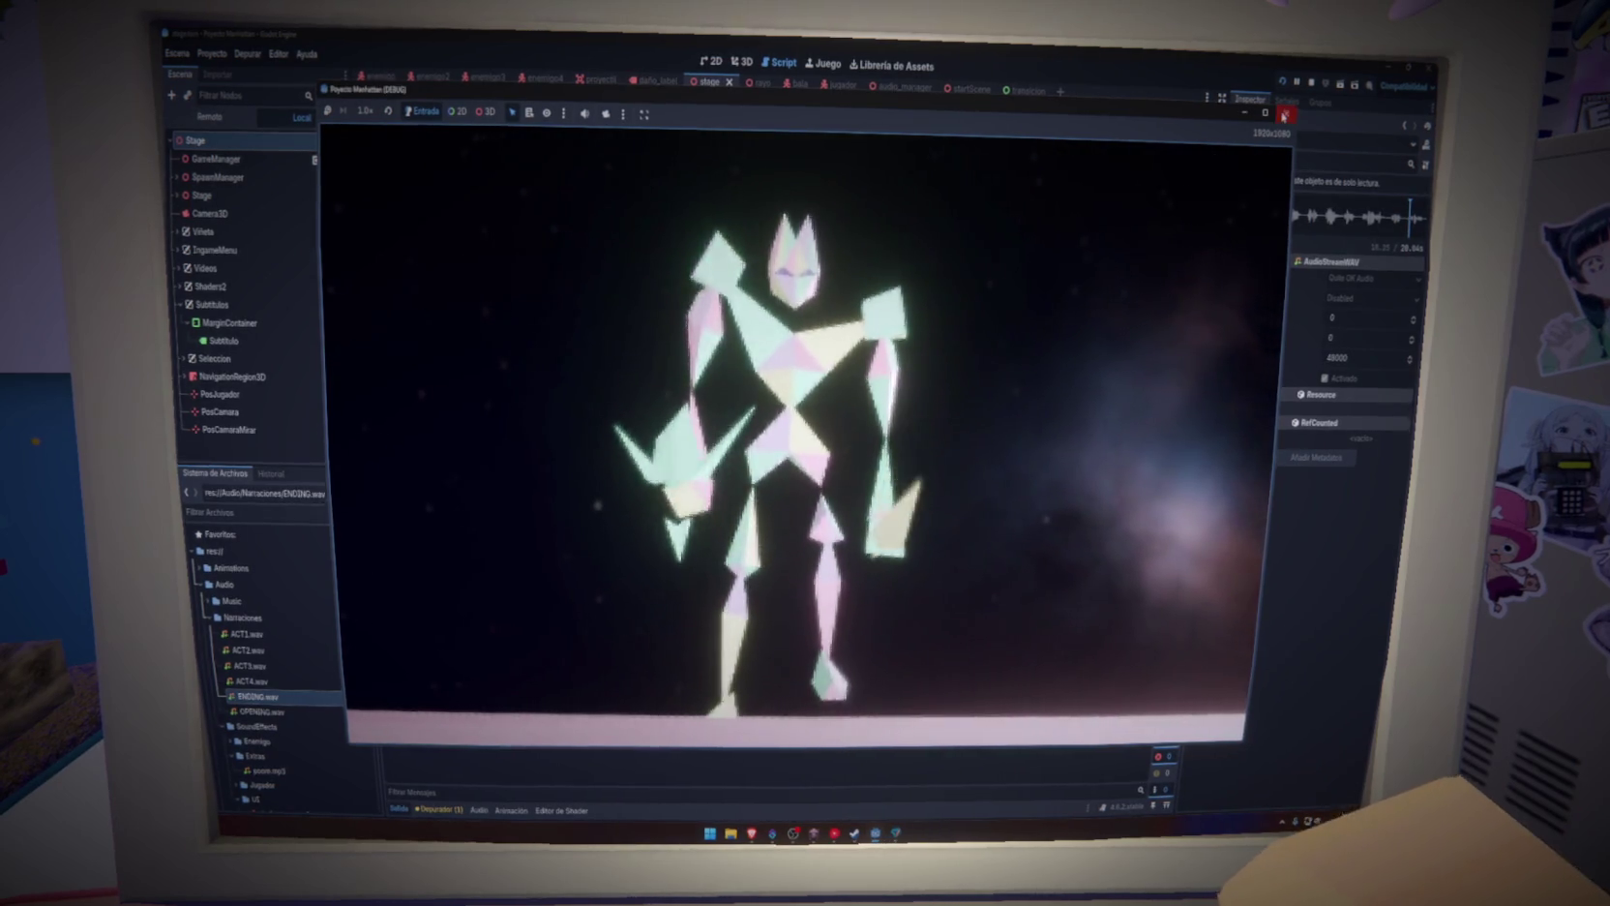
click(1286, 114)
Delete the trailing 'if subtitulos' clearing lines after the loop in audio_manager.gd
click(877, 524)
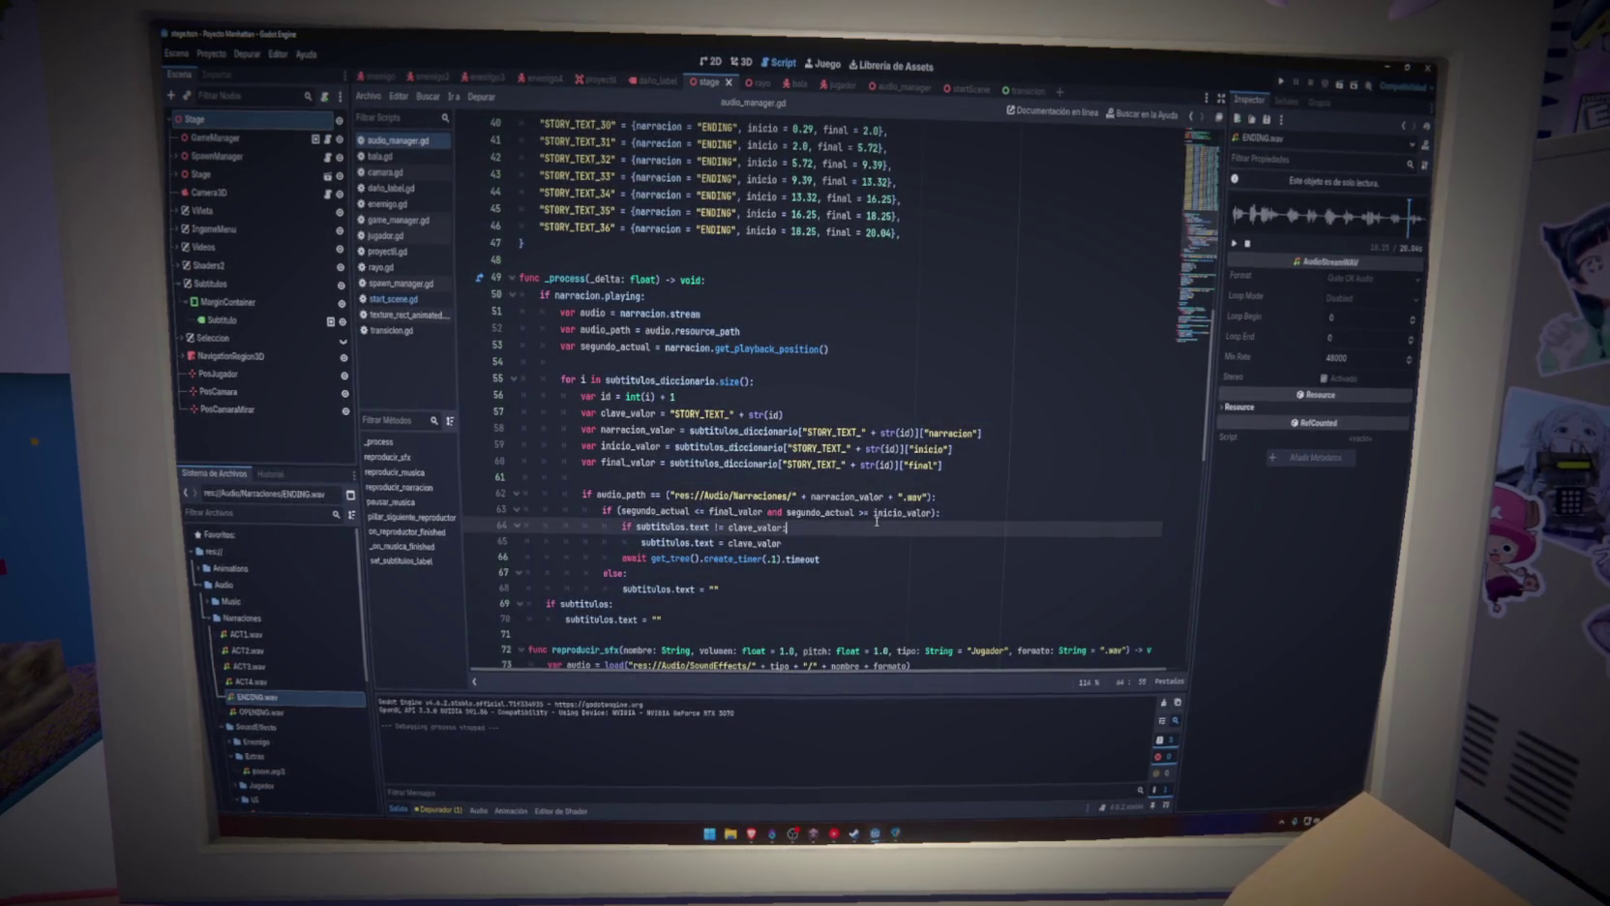
drag(678, 620, 735, 590)
key(BackSpace)
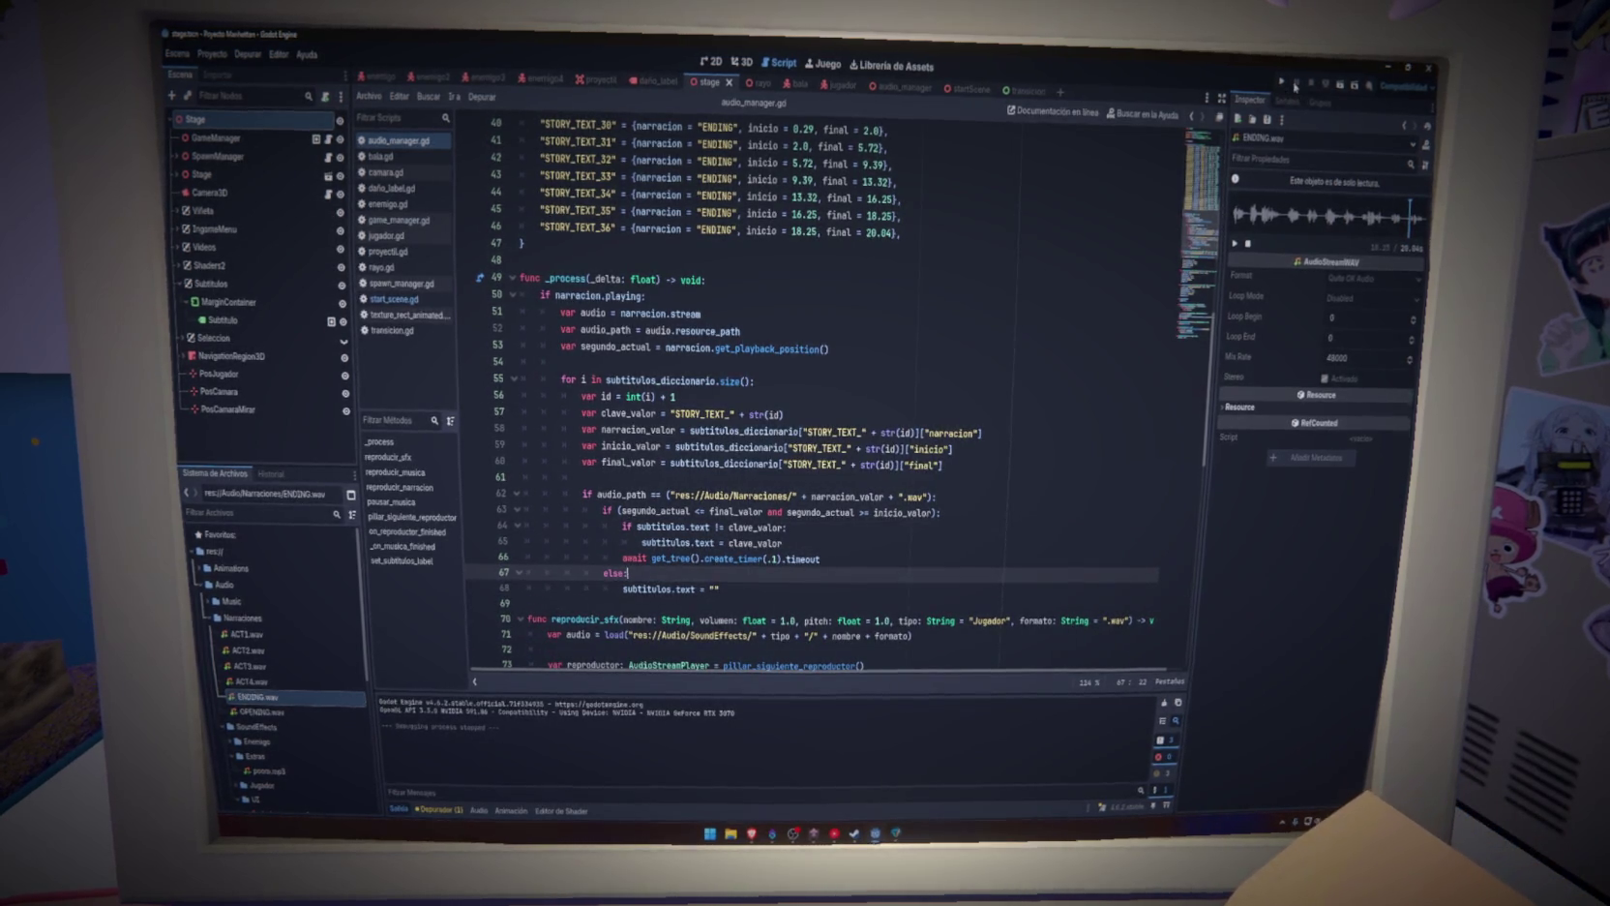
Run the game again with F5, start it from the title menu, and close it
key(F5)
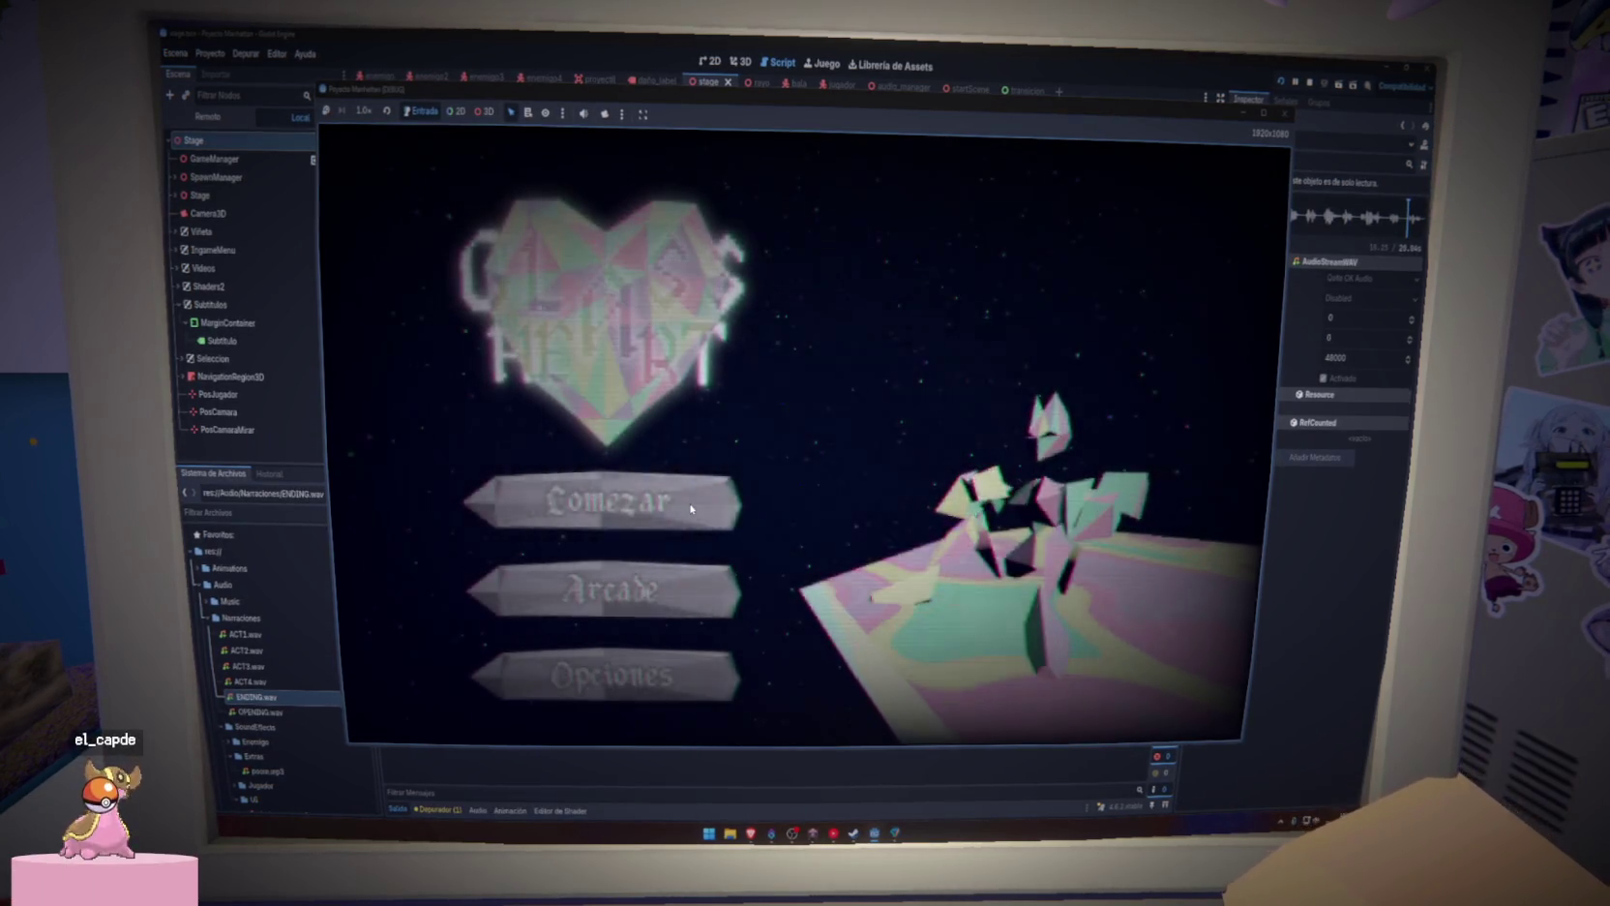
click(701, 507)
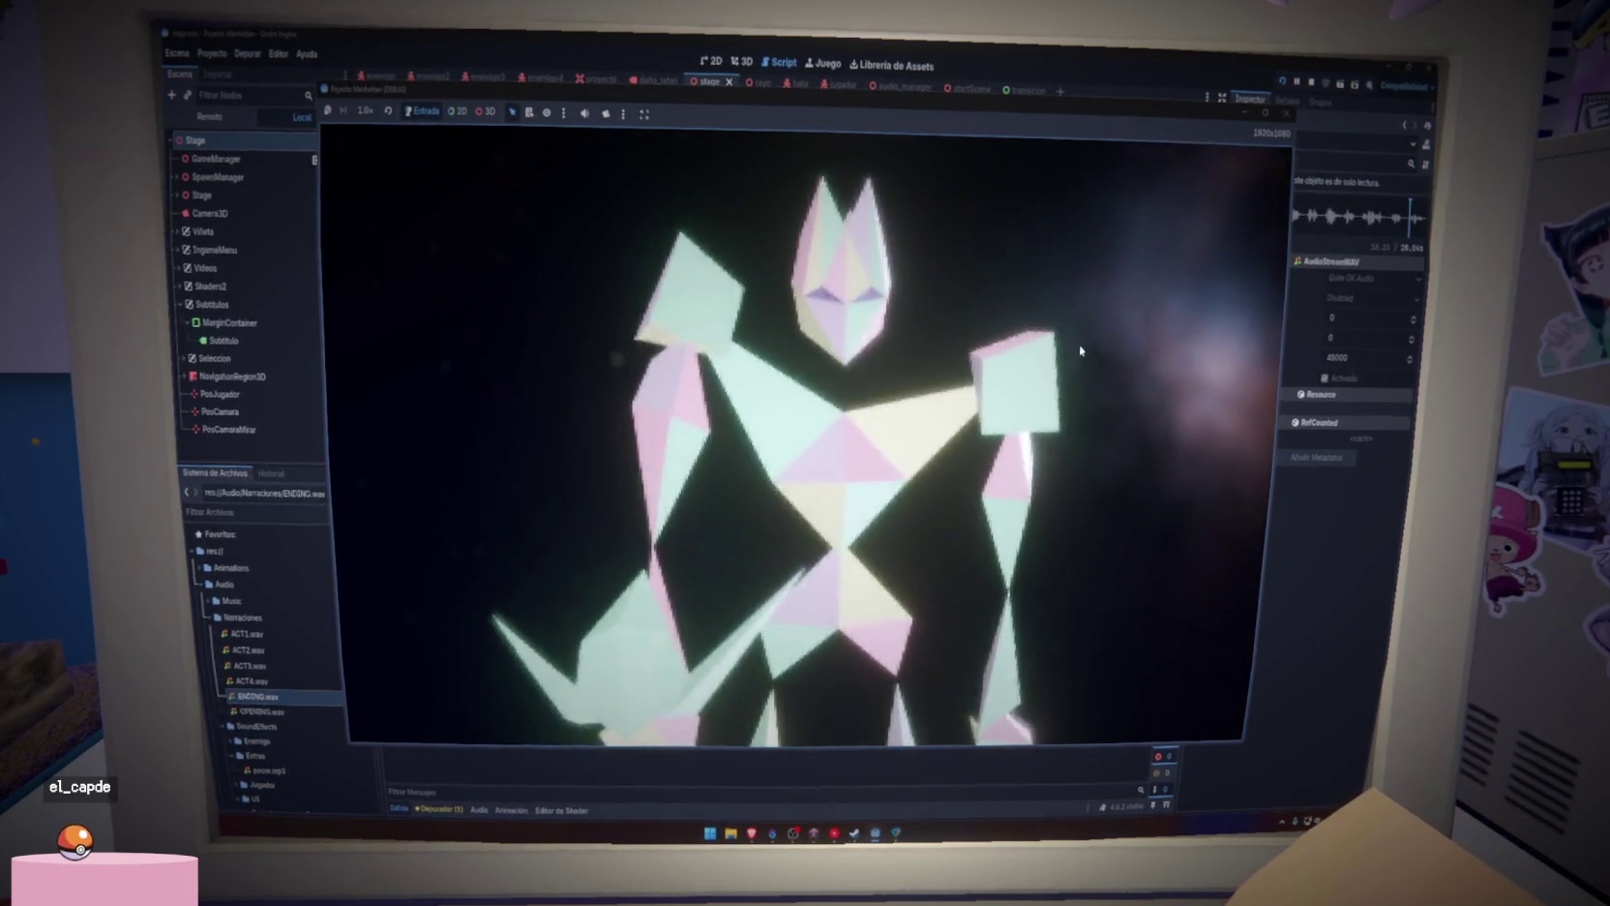
click(1292, 115)
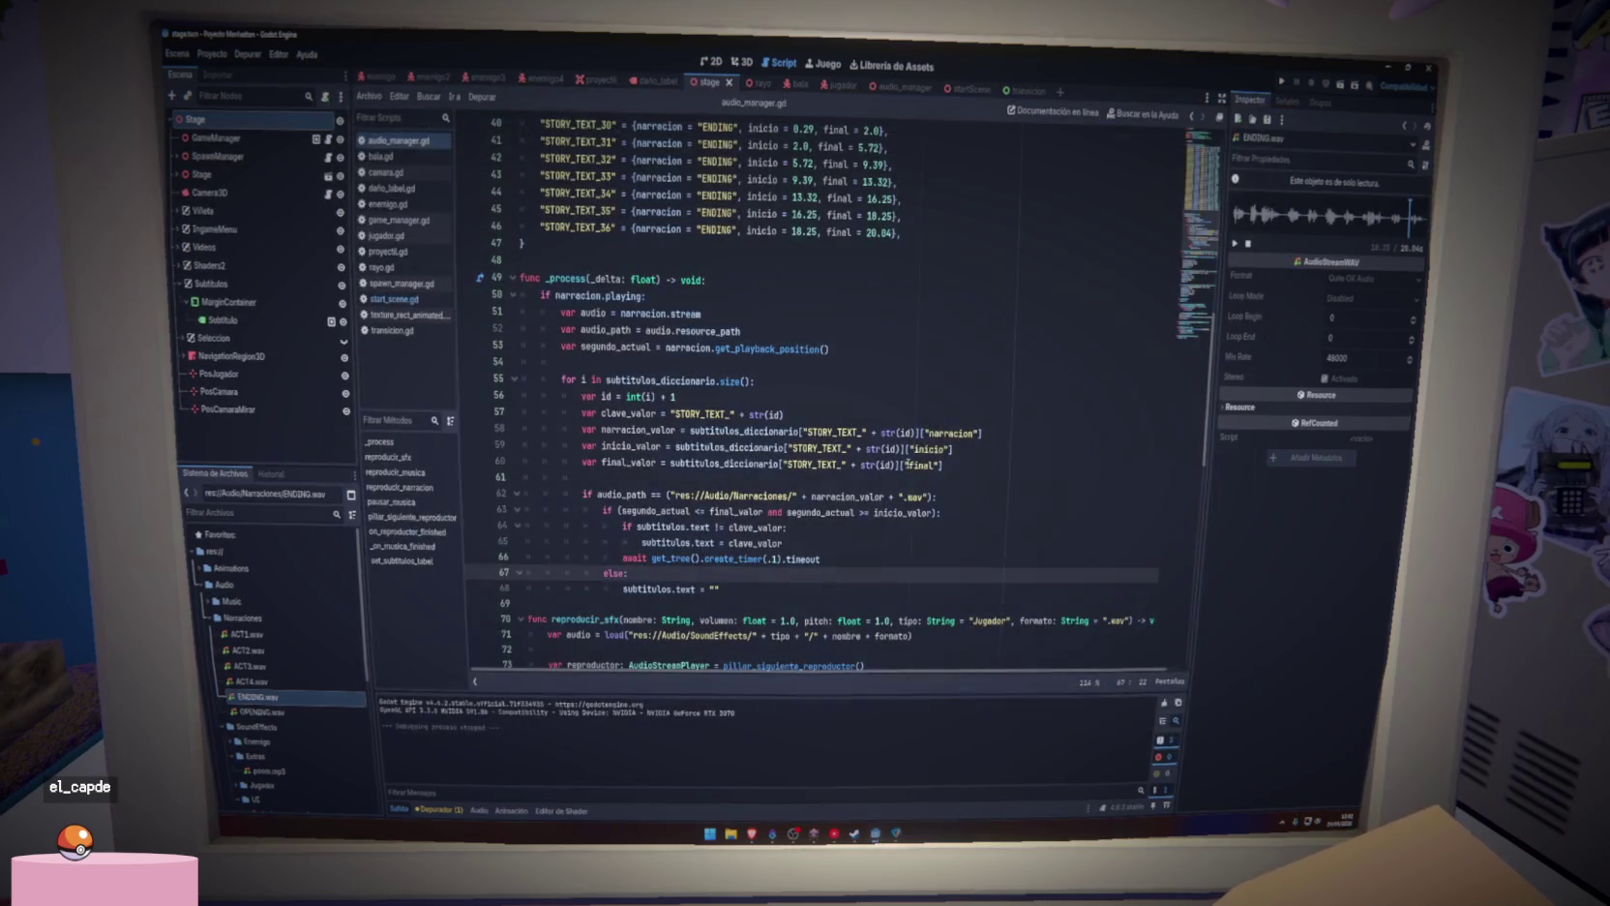
click(920, 541)
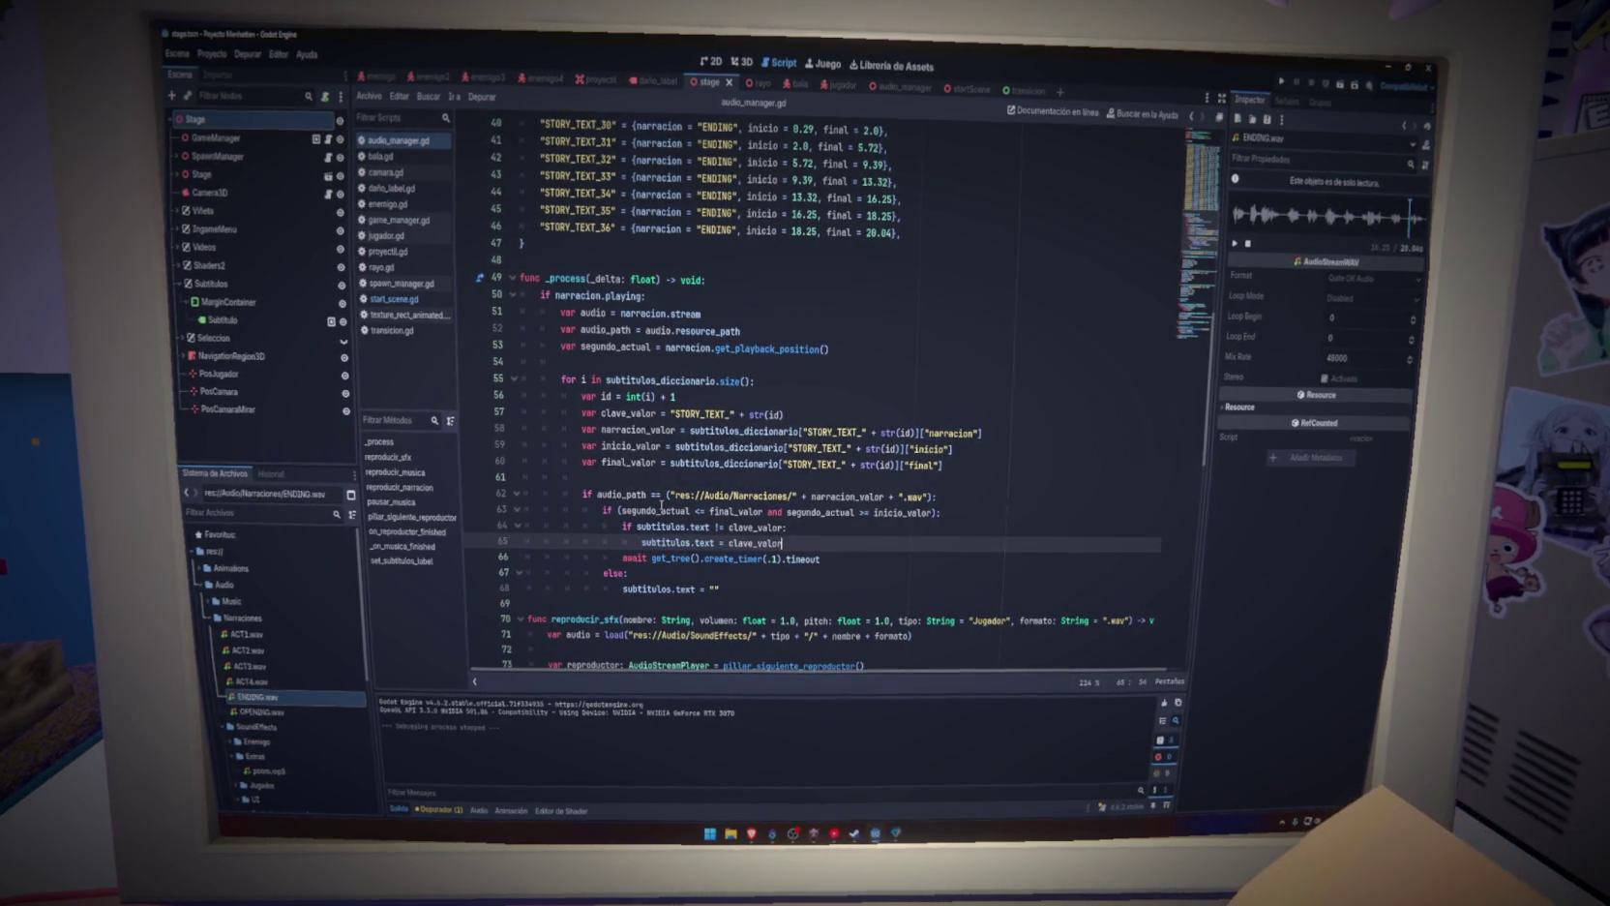
double_click(656, 510)
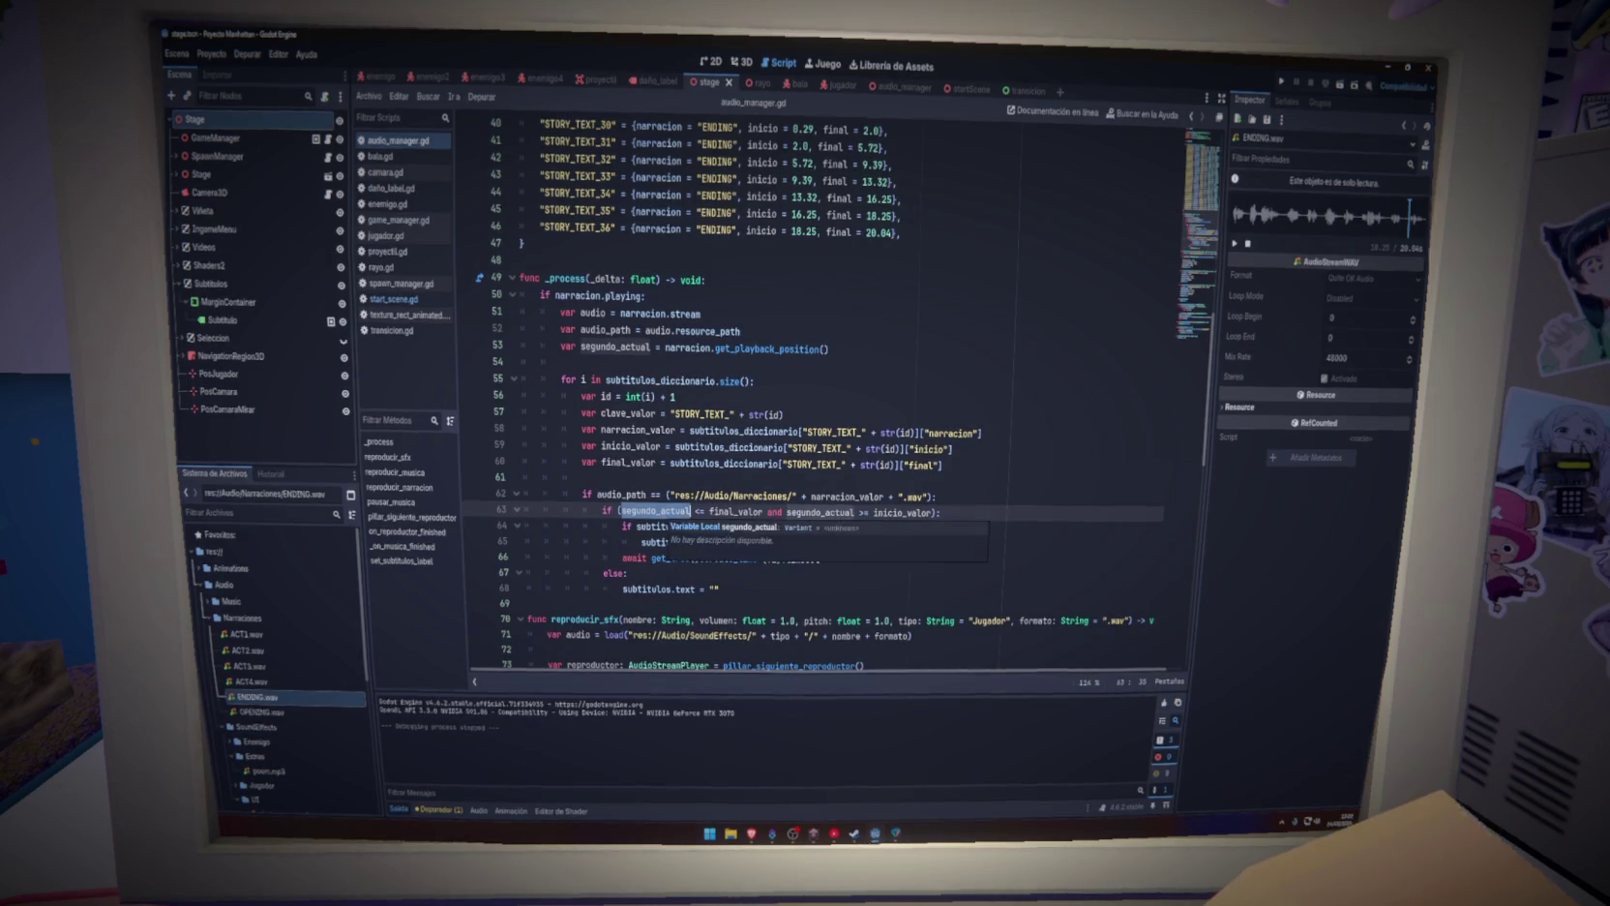
double_click(820, 512)
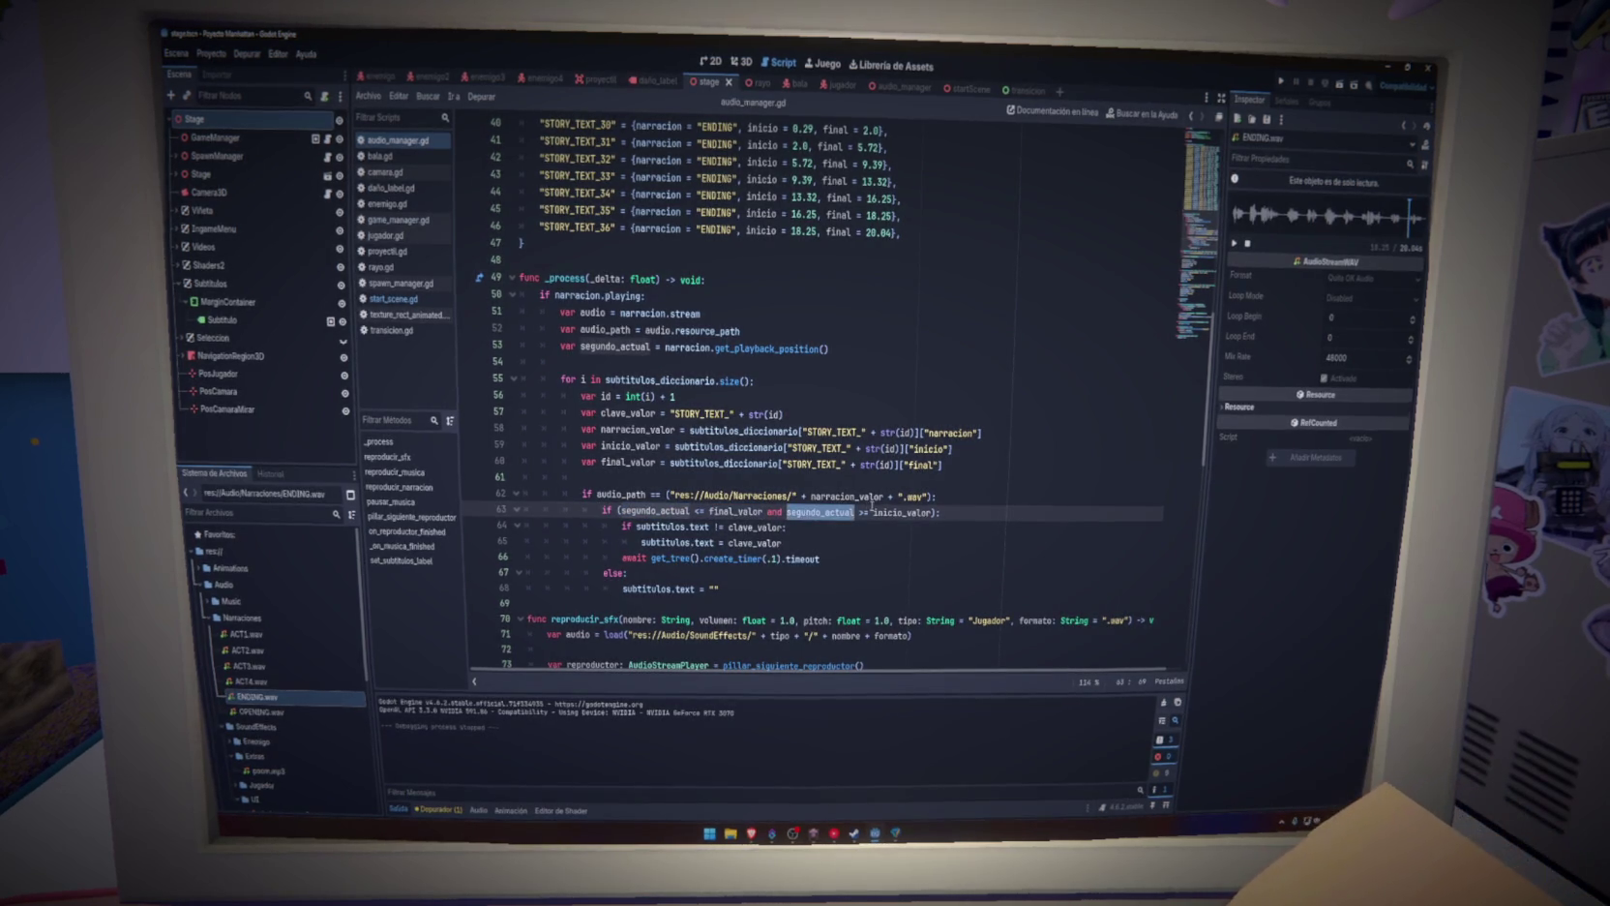
mouse_move(908, 513)
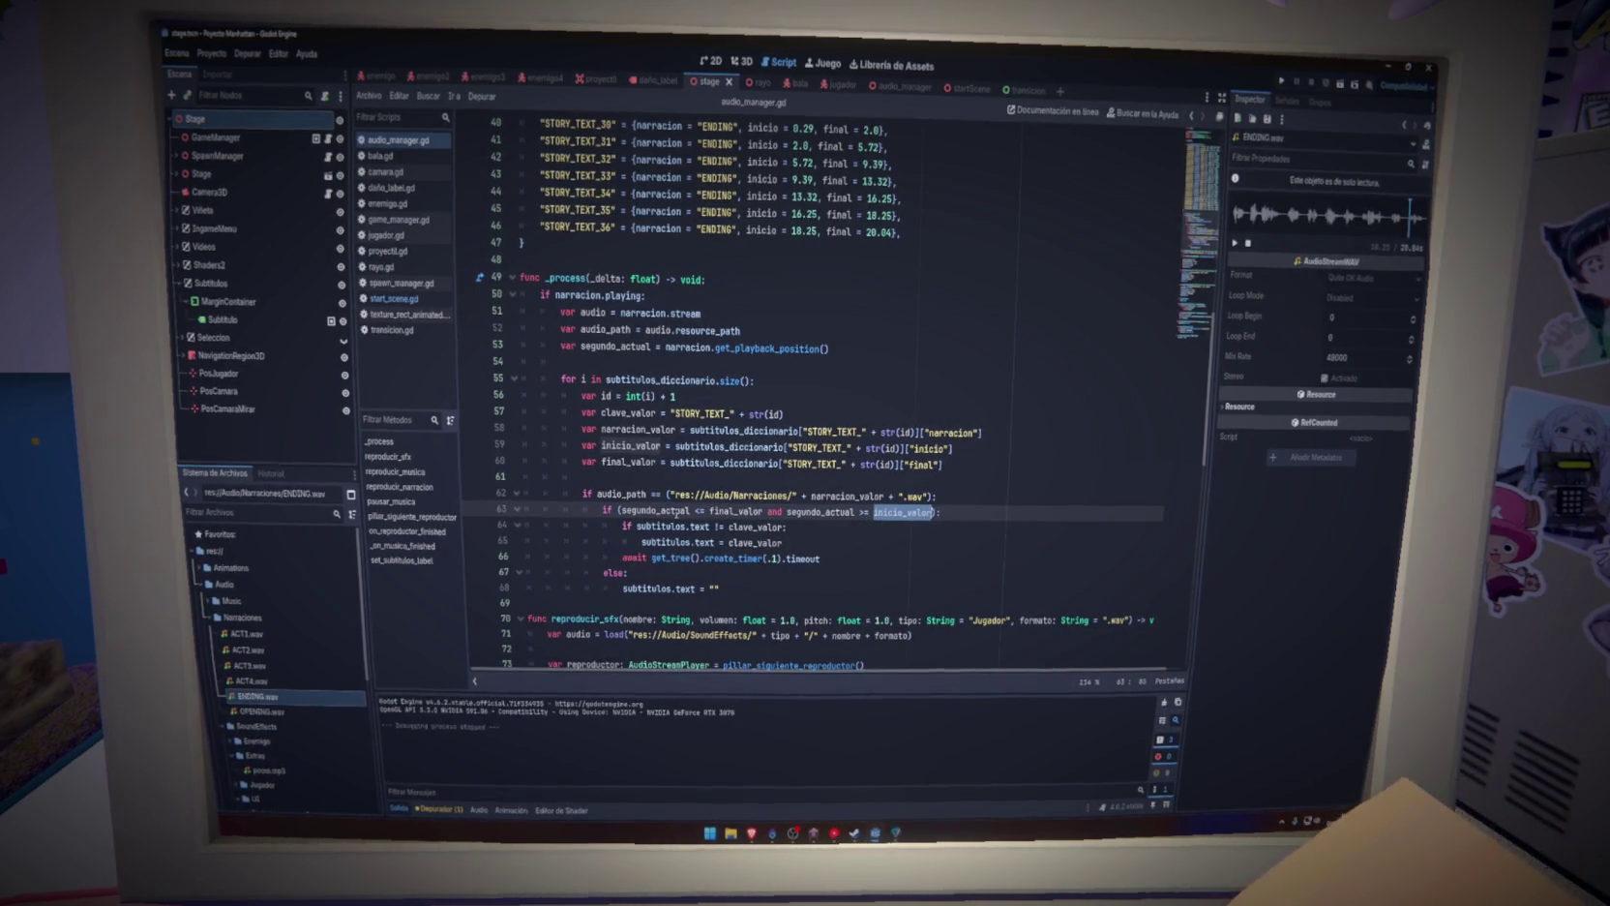
double_click(683, 511)
mouse_move(666, 525)
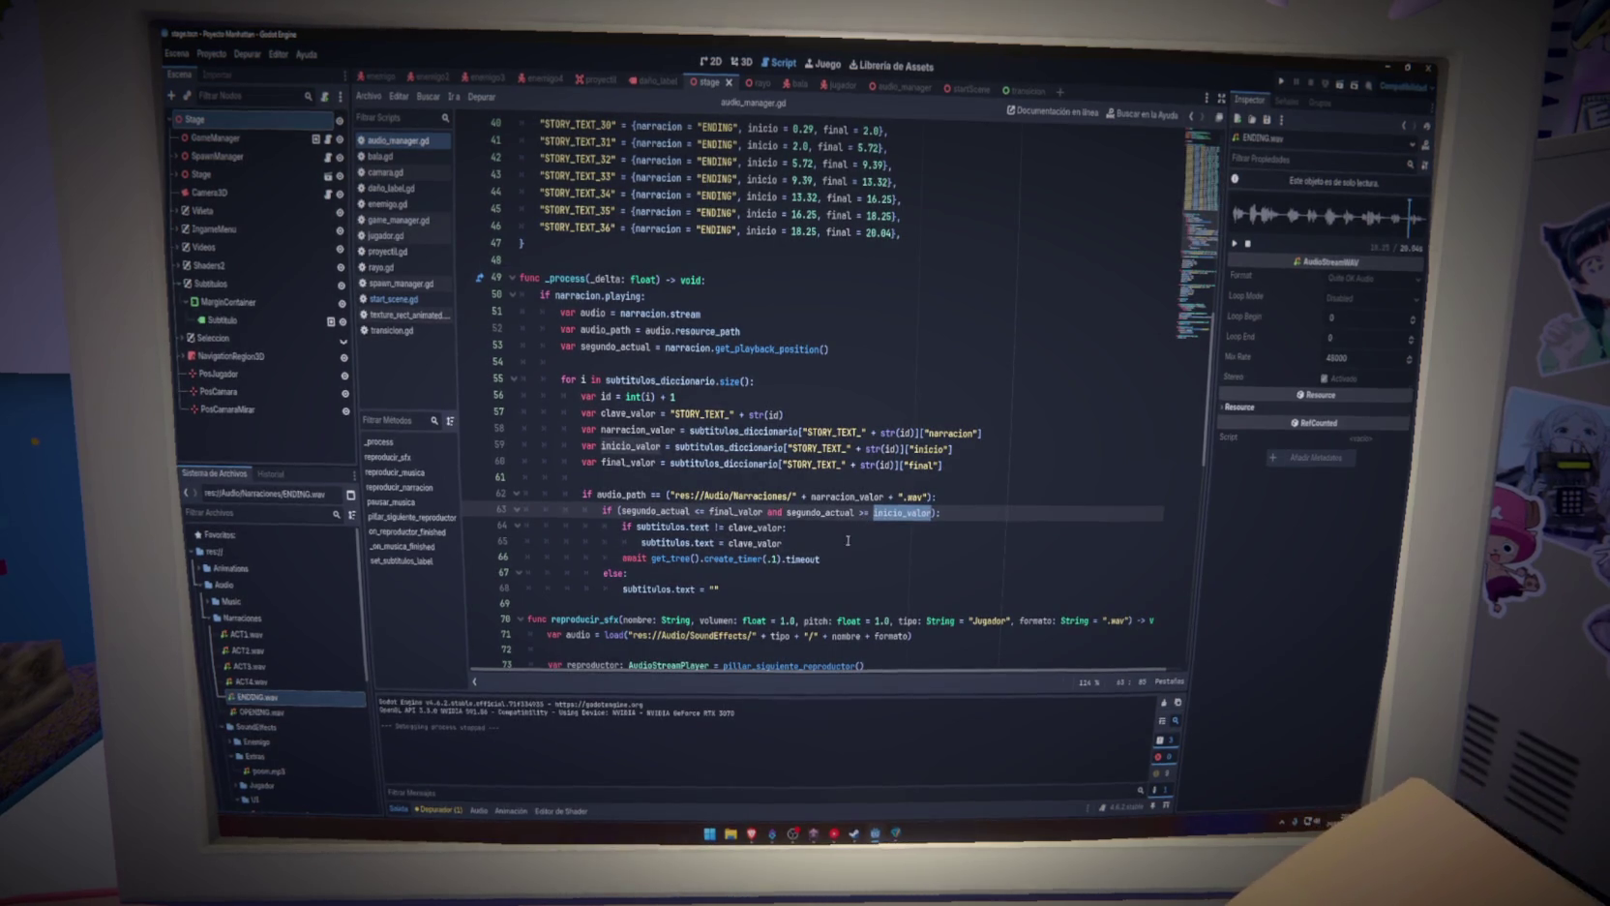
click(838, 560)
key(Page_Down)
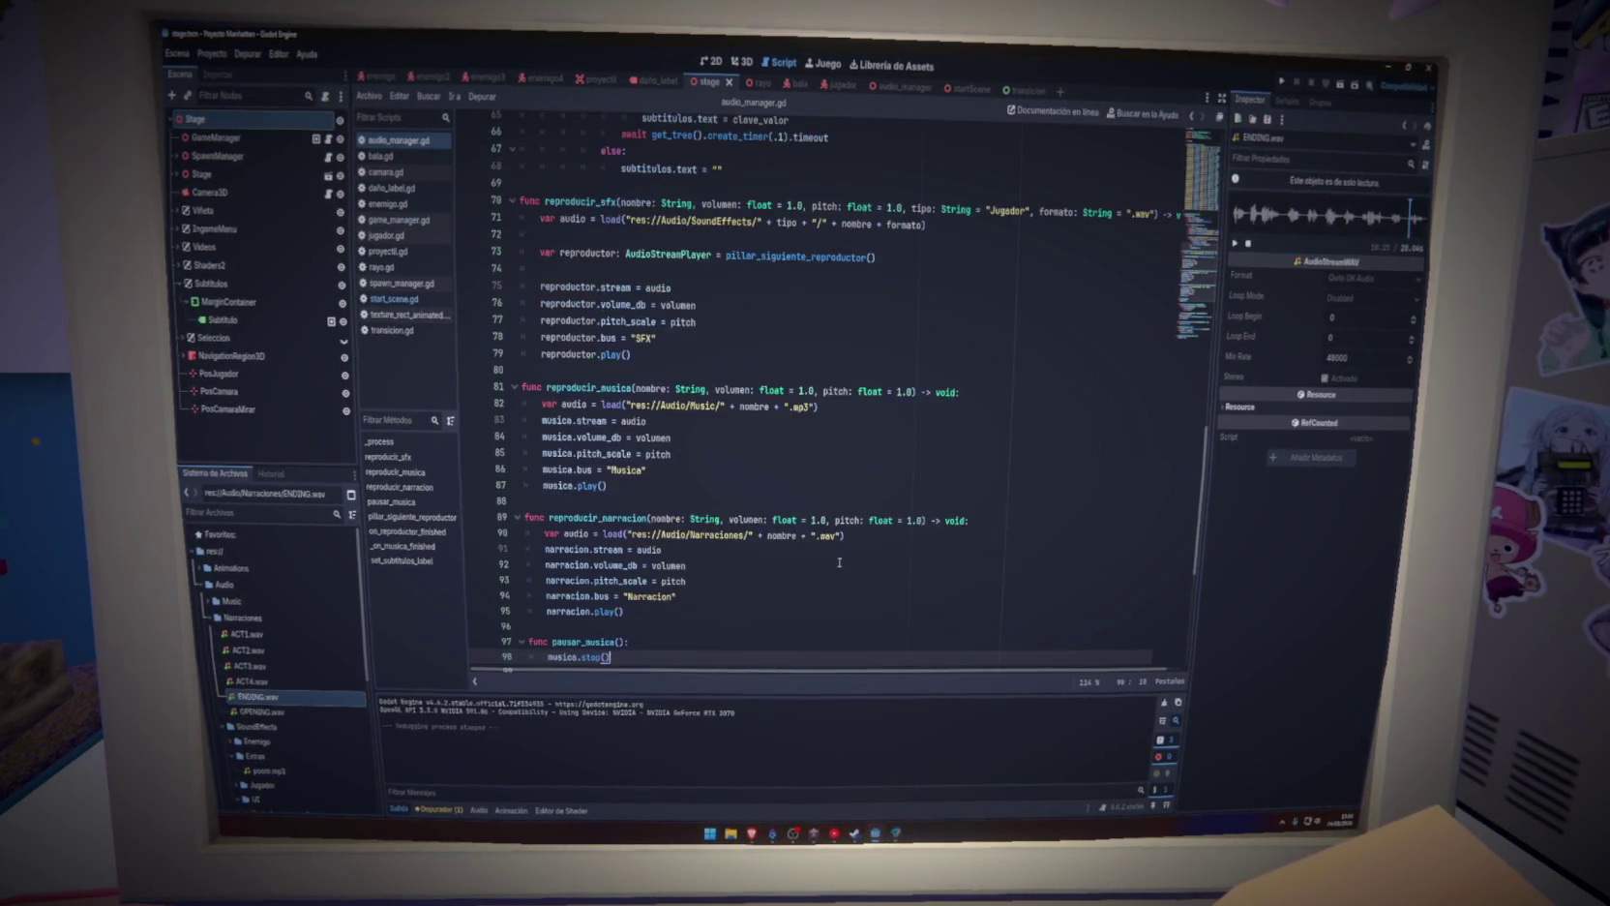
scroll(1174, 270, up, 6)
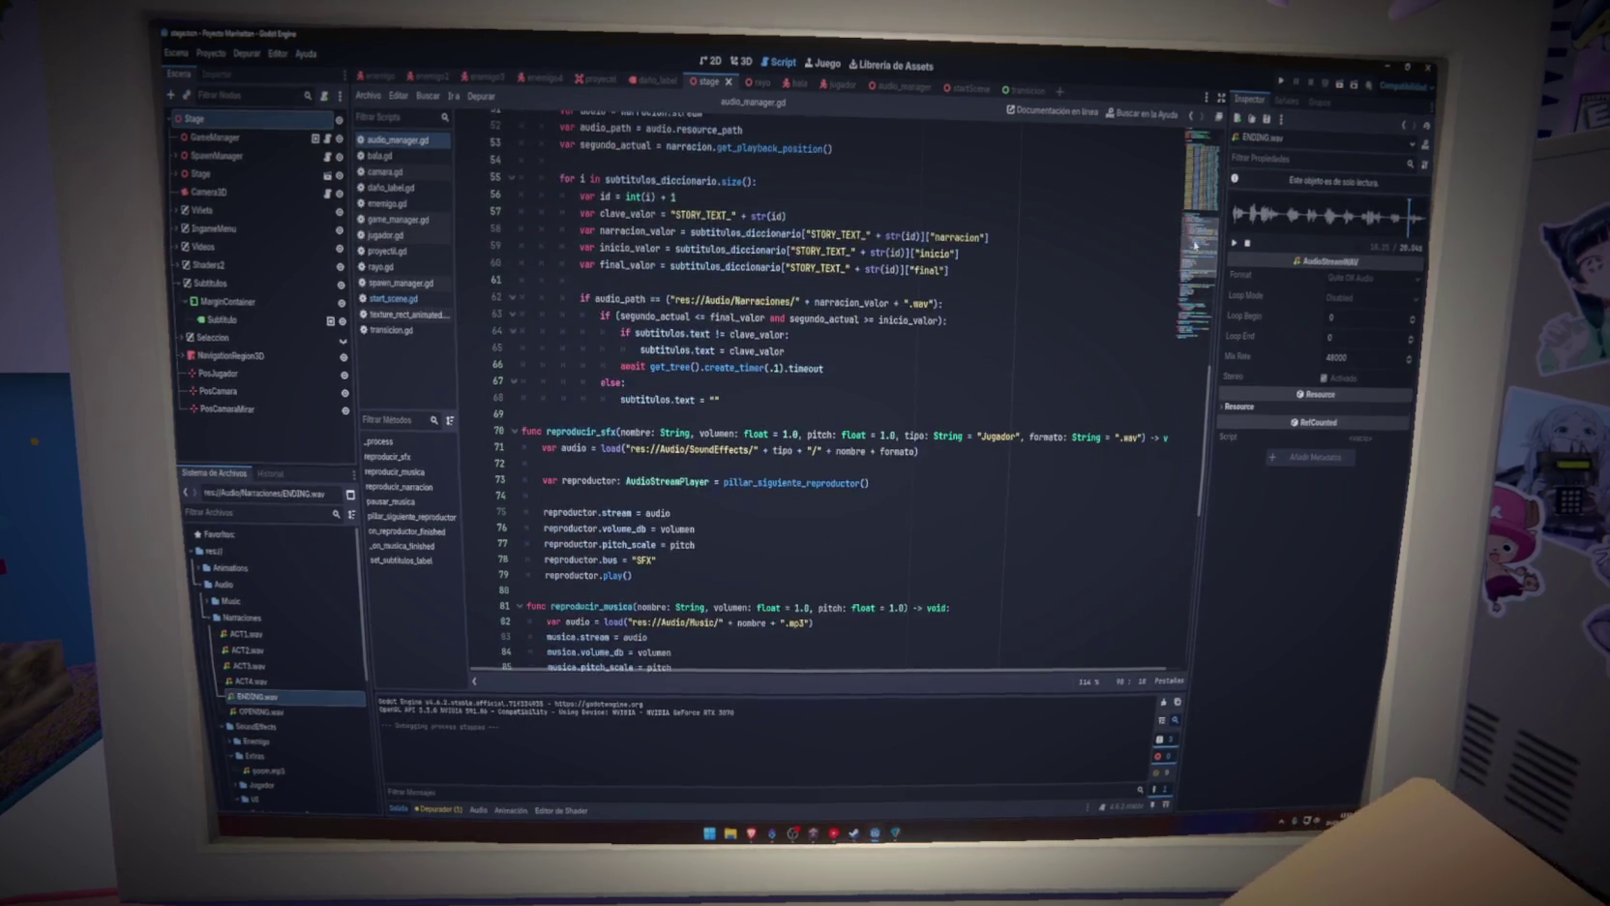
Add a break on a new line after the line 66 timer await, then launch the game
click(831, 450)
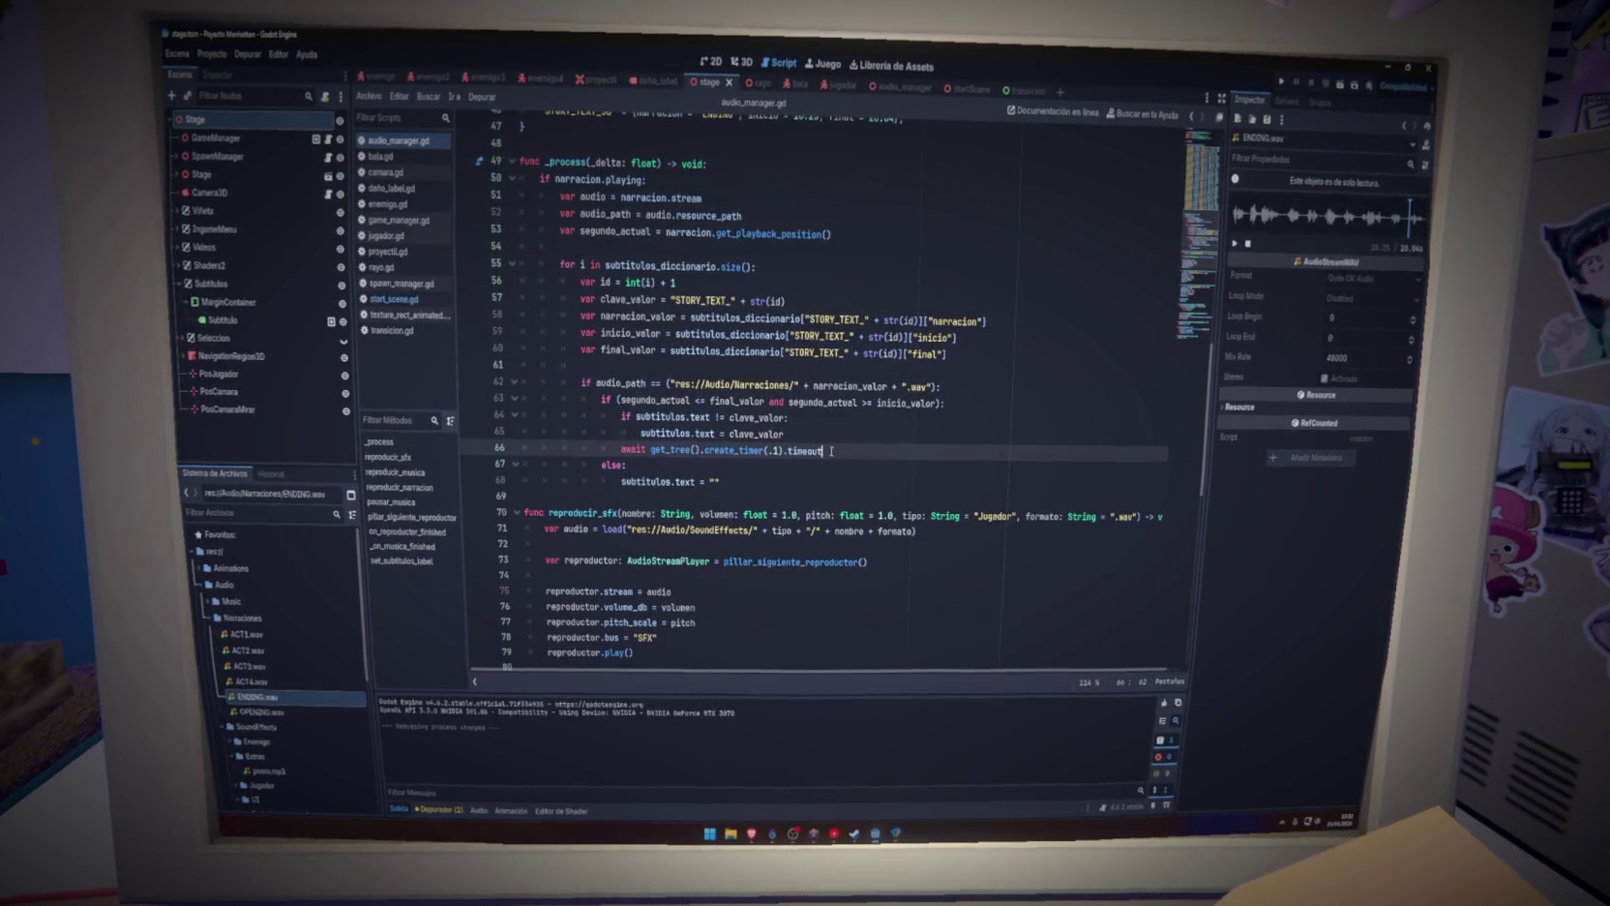
key(Return)
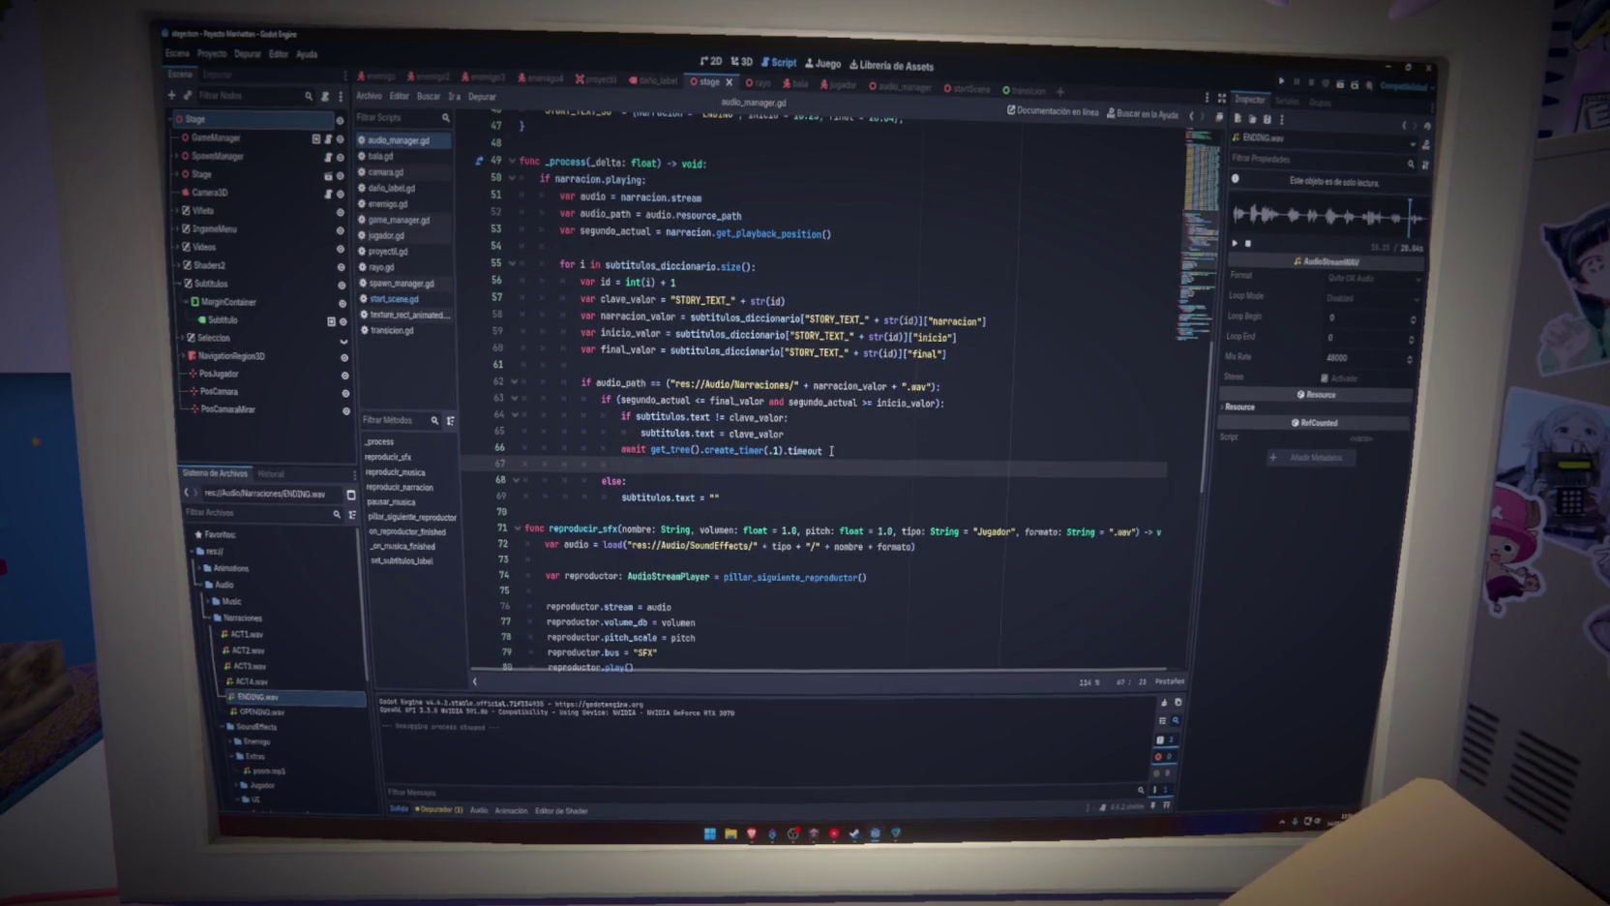
text(break)
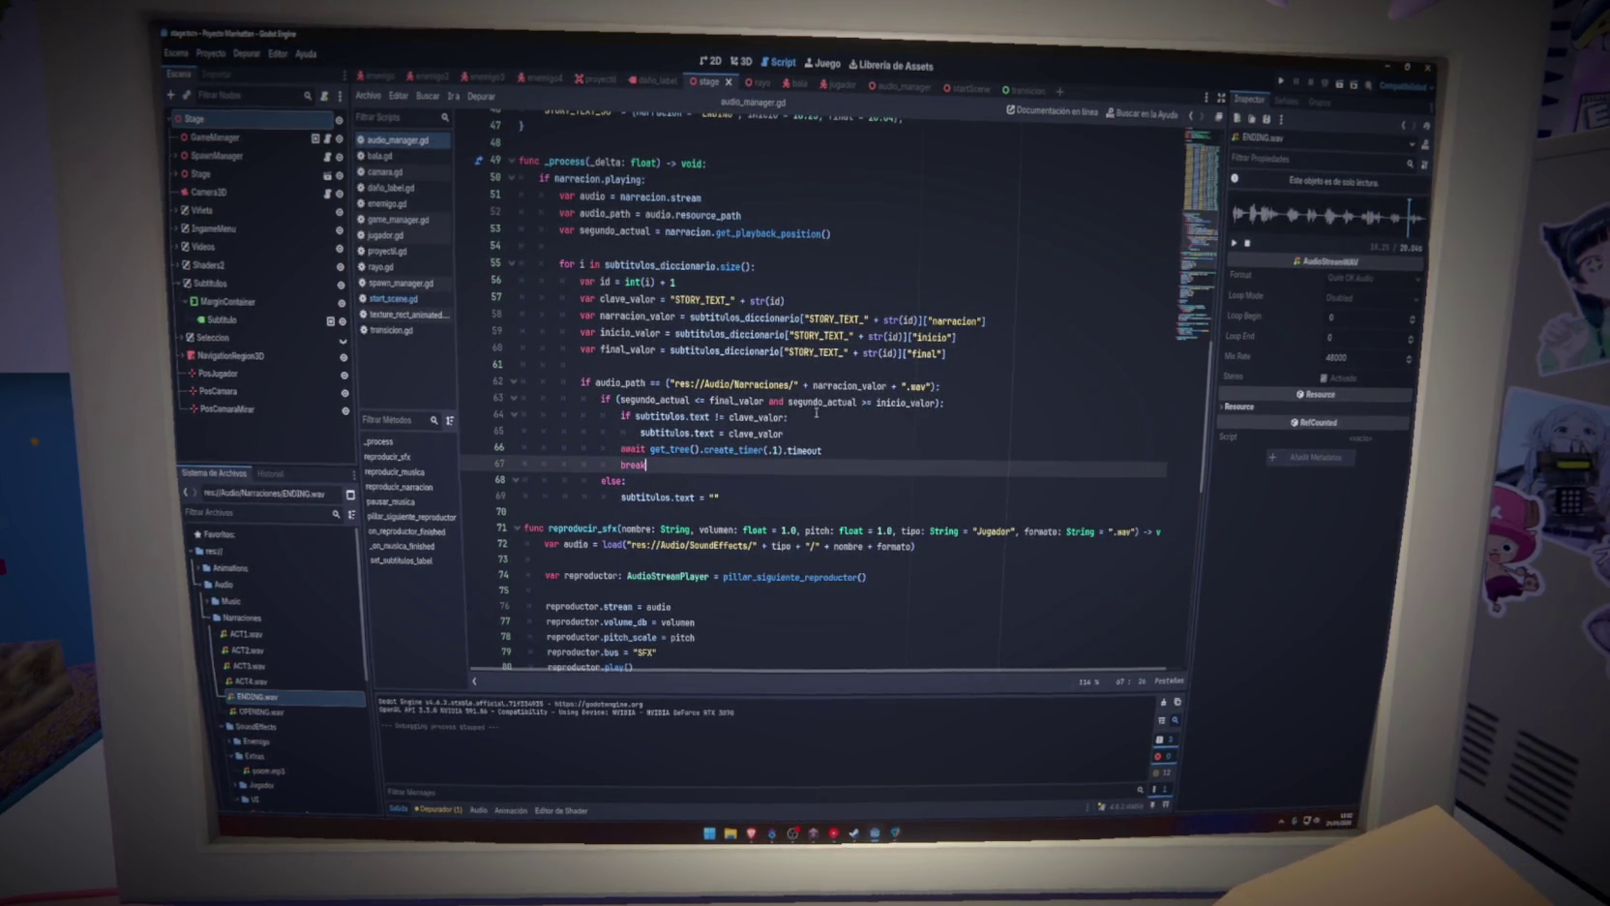
key(F5)
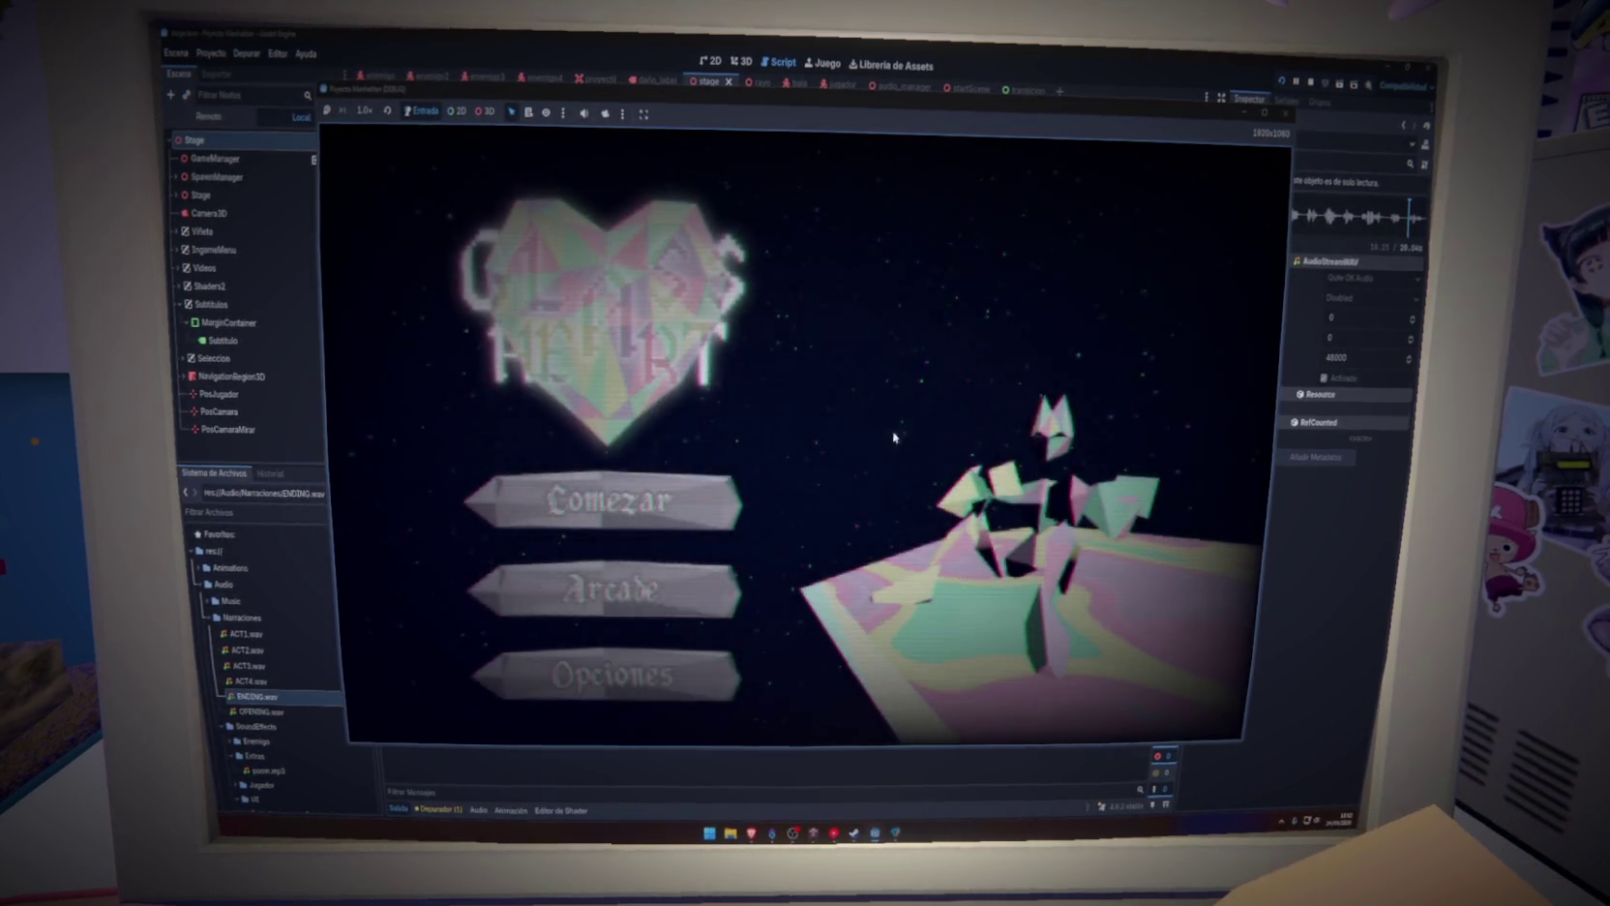
Start a new game with Comezar and play through to the four colour-choice cards
click(604, 502)
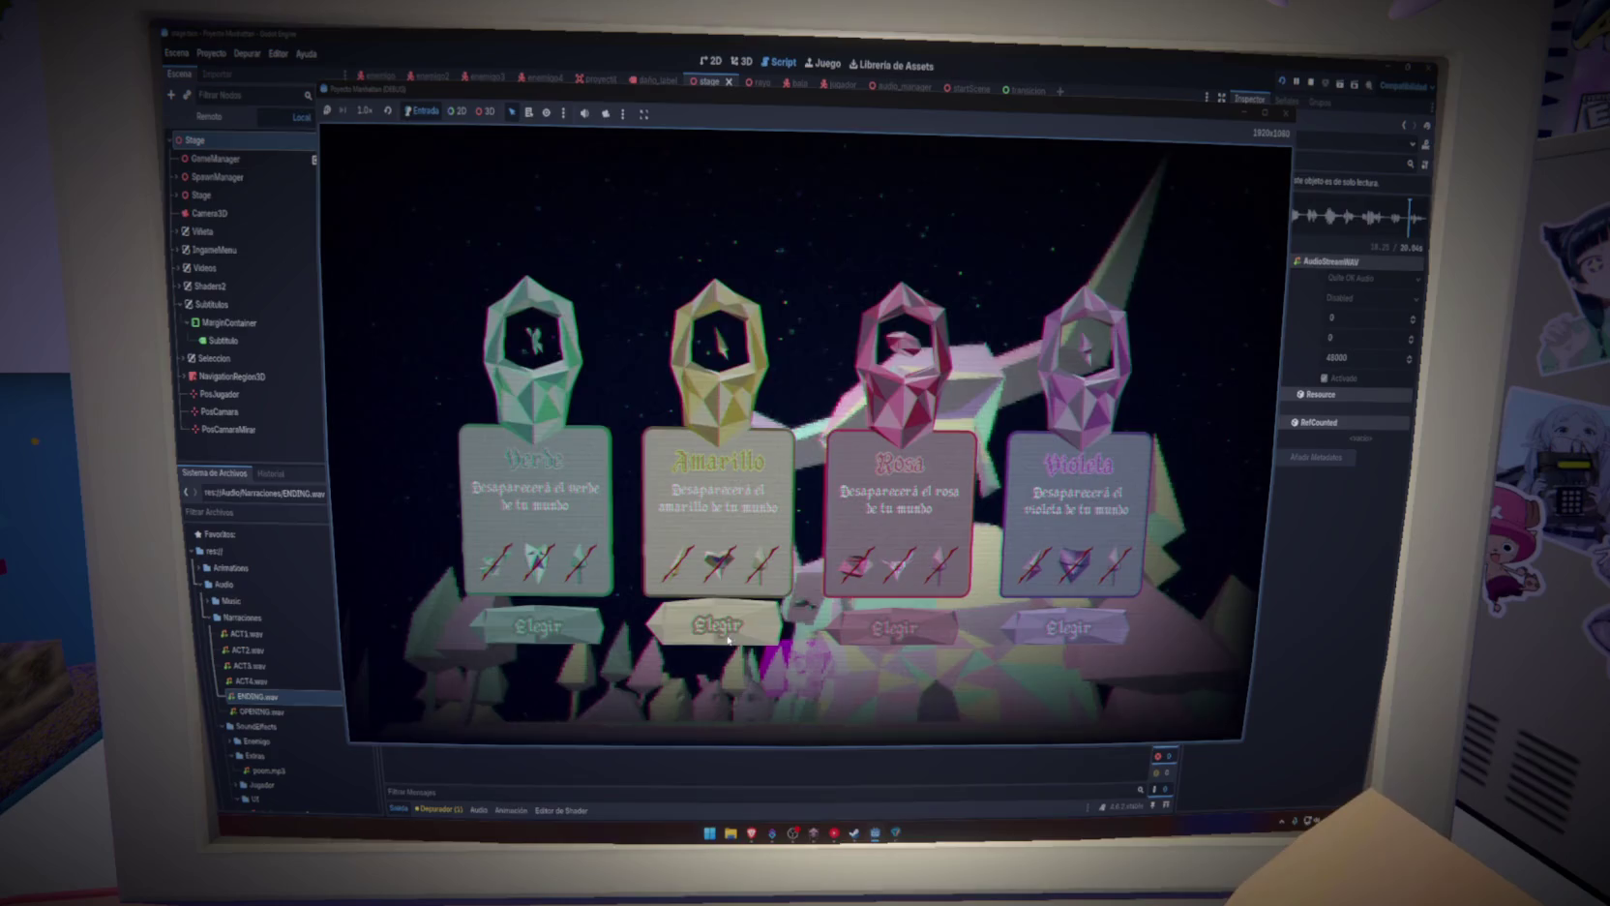
Pick the Verde card, leaving Amarillo, Rosa and Violeta on the choice screen
click(548, 630)
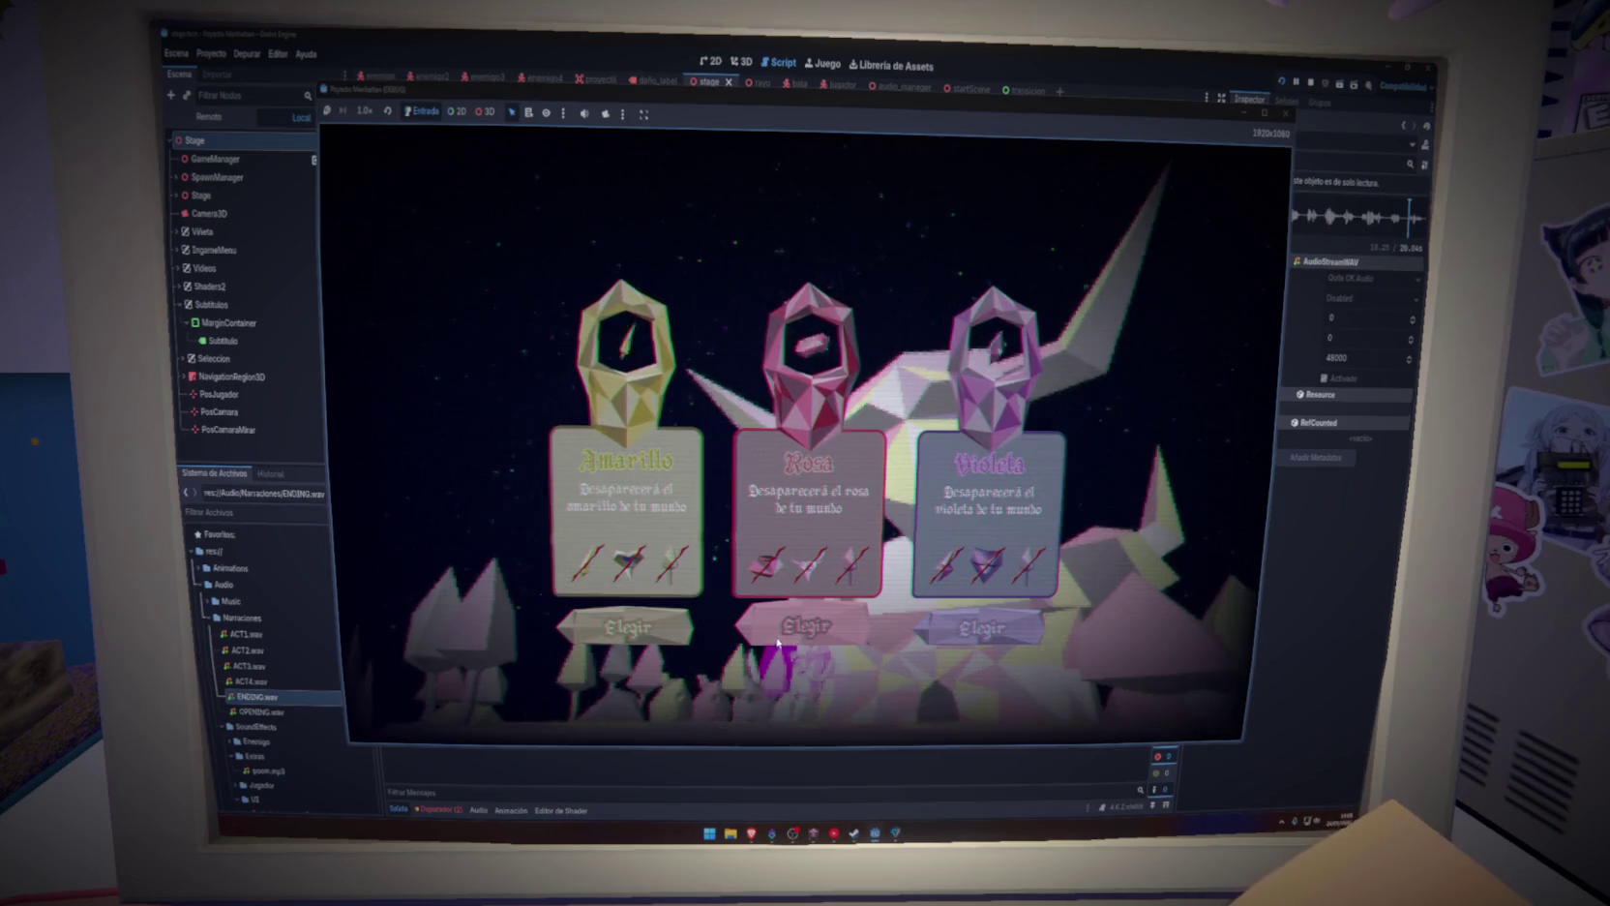
Pick the Violeta card, leaving only Amarillo and Rosa to choose from
click(974, 630)
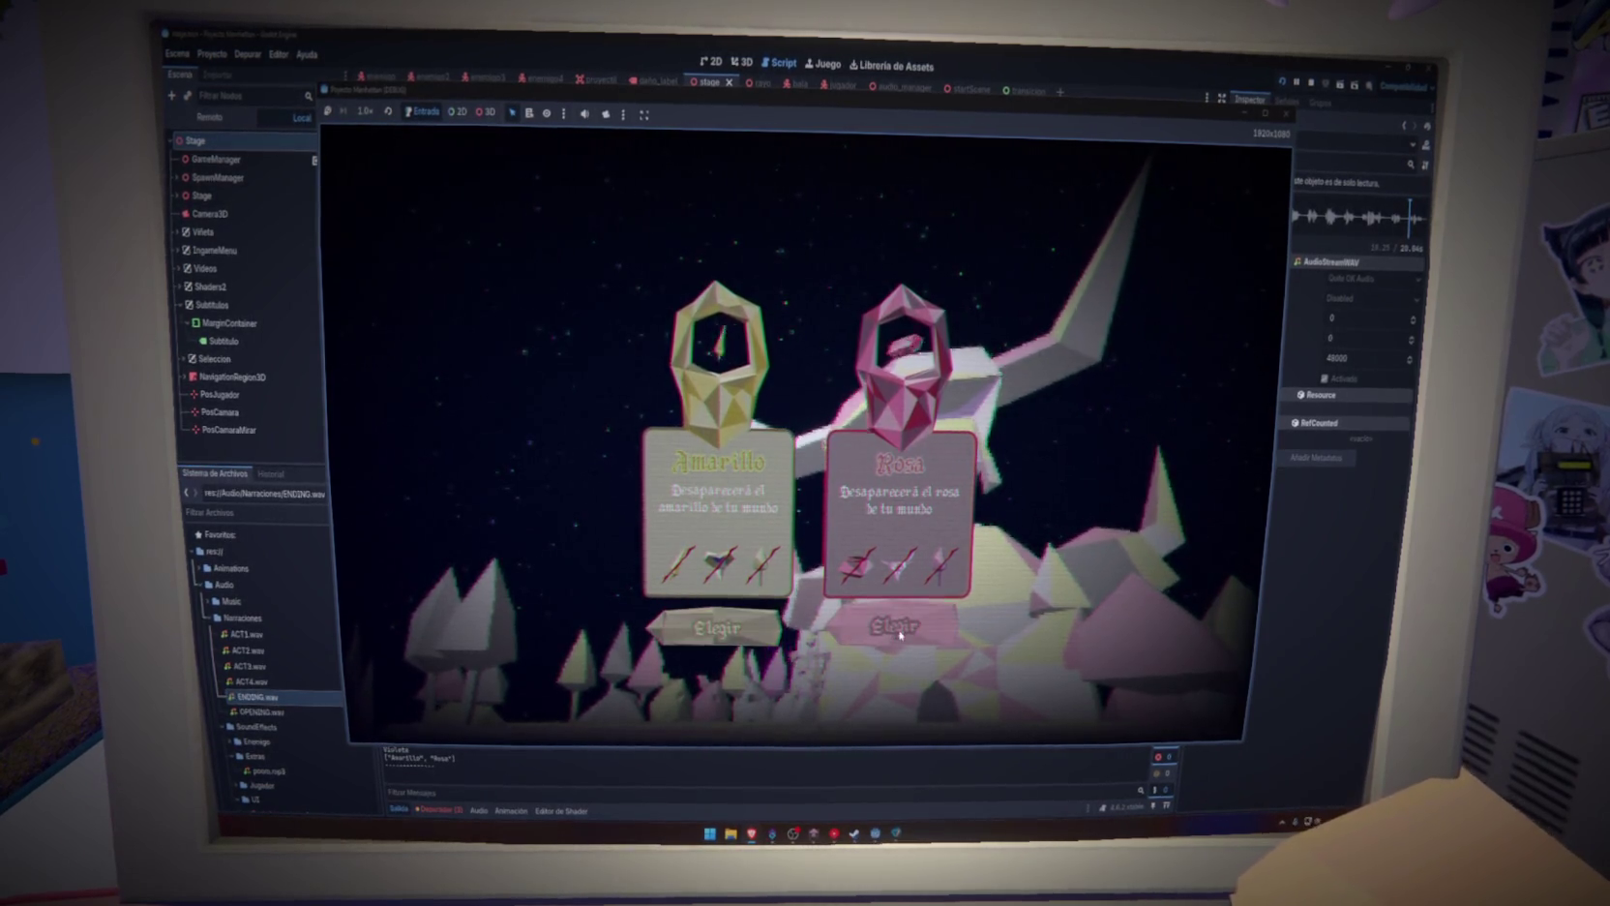
Pick Amarillo as the final colour so the run reaches its ending scene
click(898, 630)
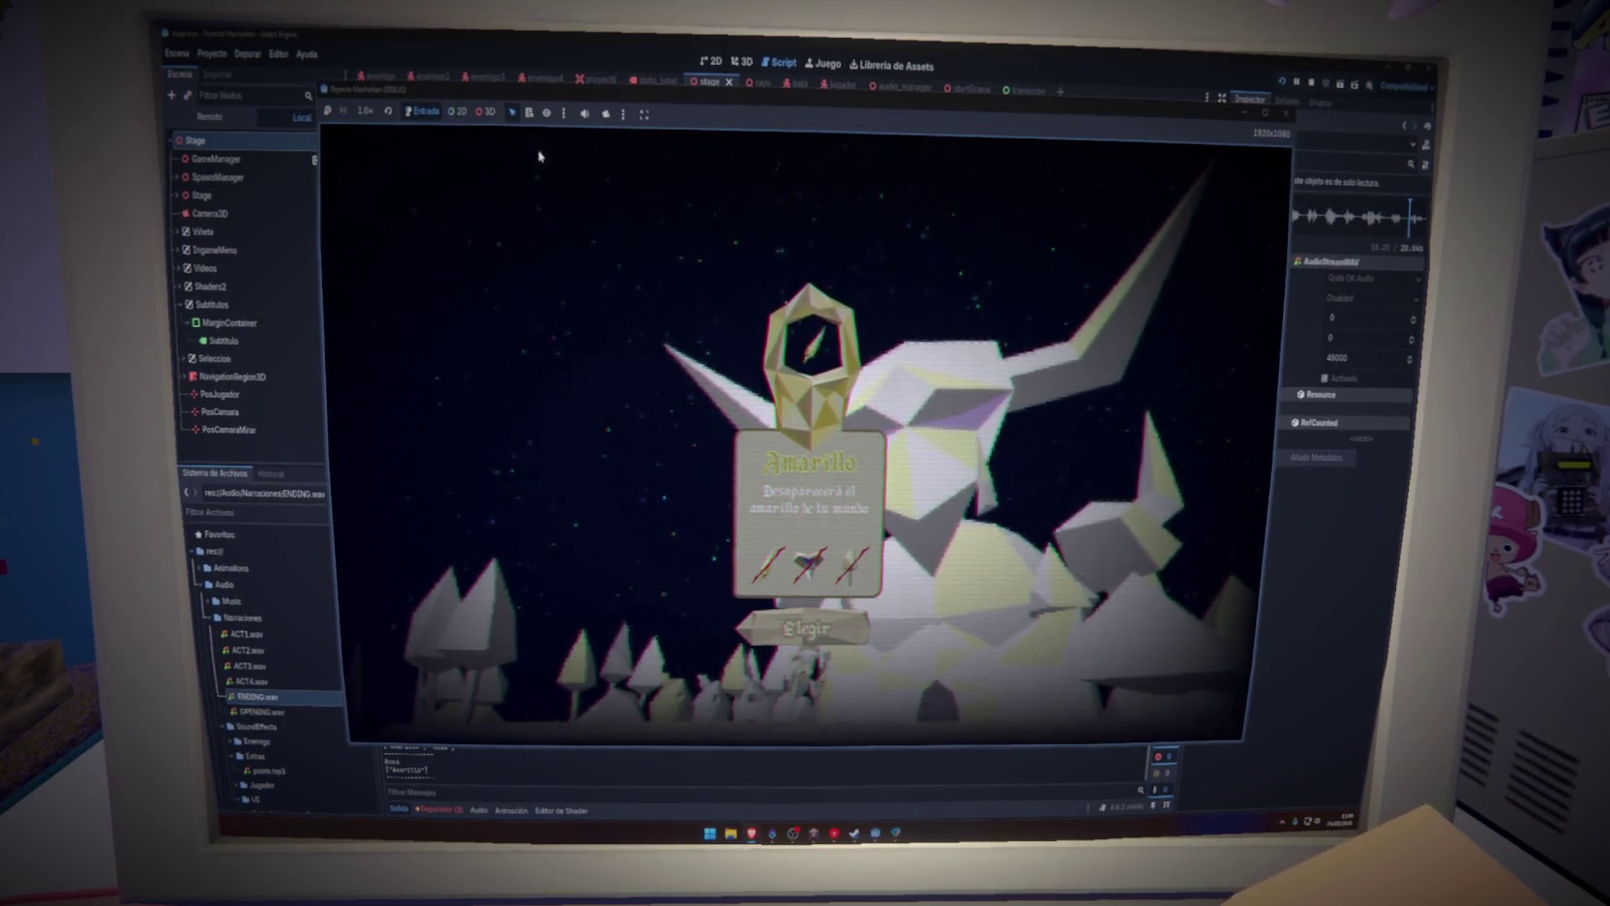
click(803, 628)
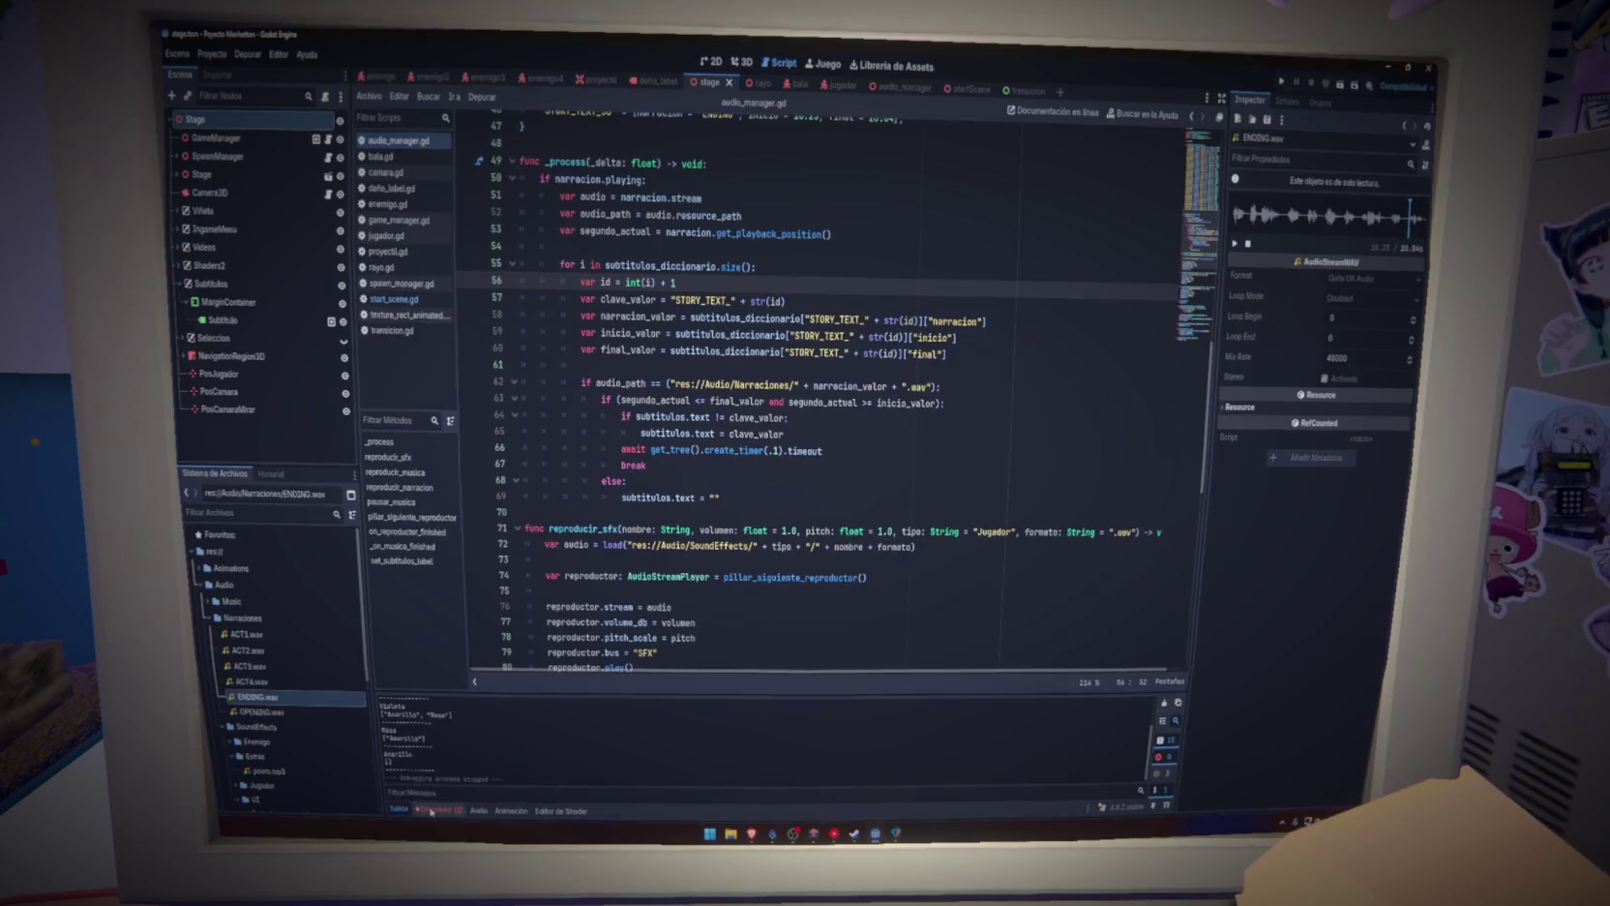
Clear the logged run errors and open the Transicion node's script in the transicion scene
click(468, 690)
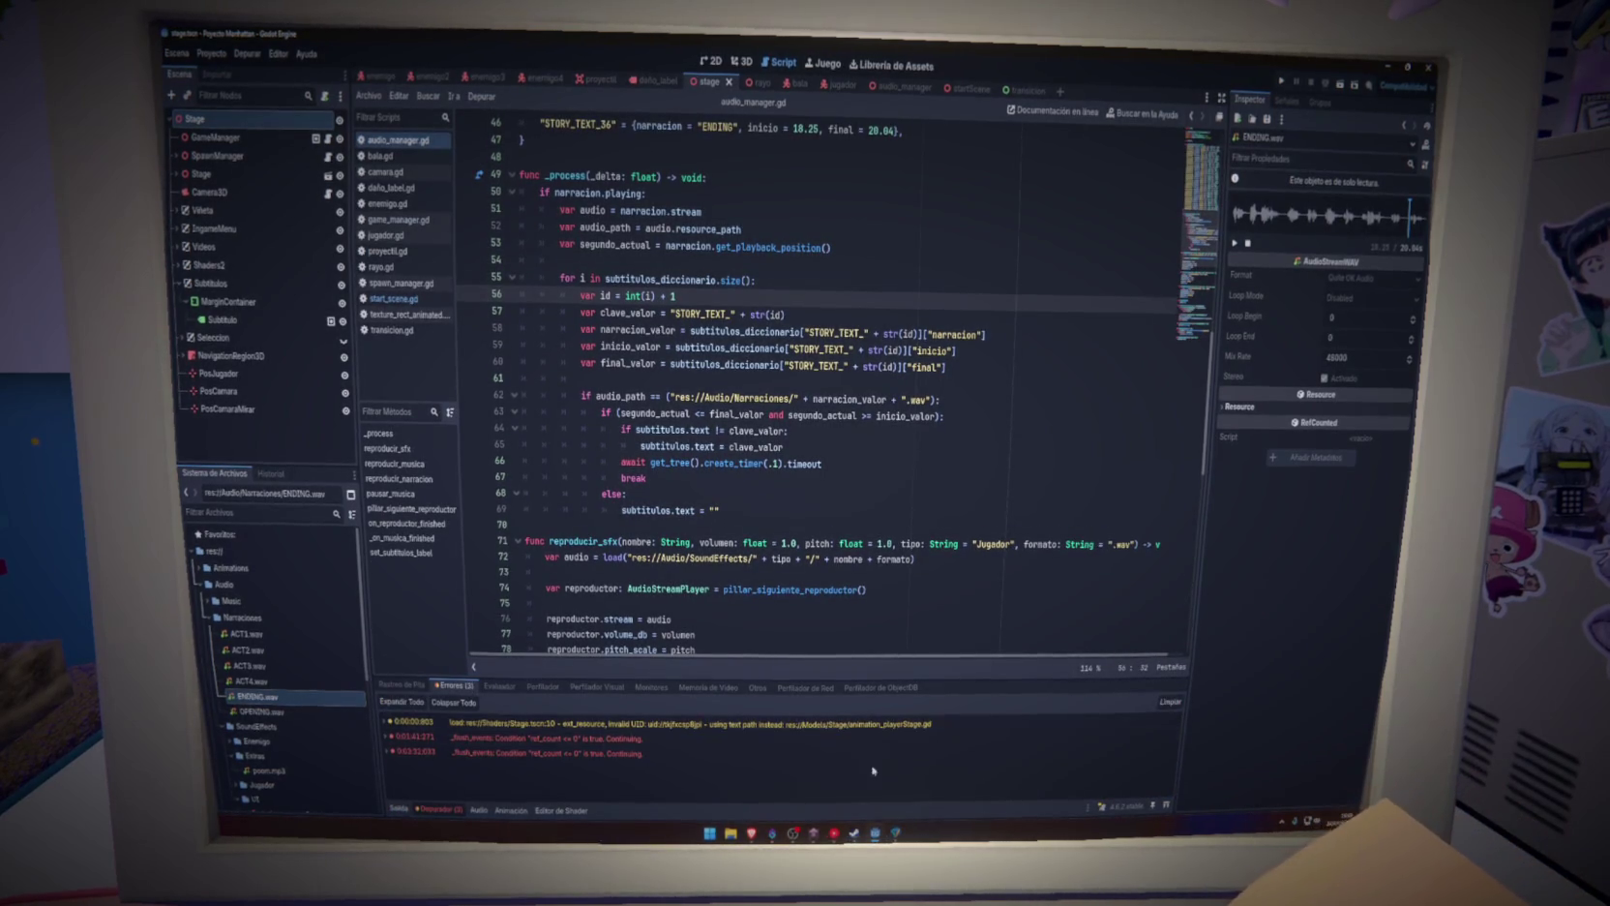
click(1164, 703)
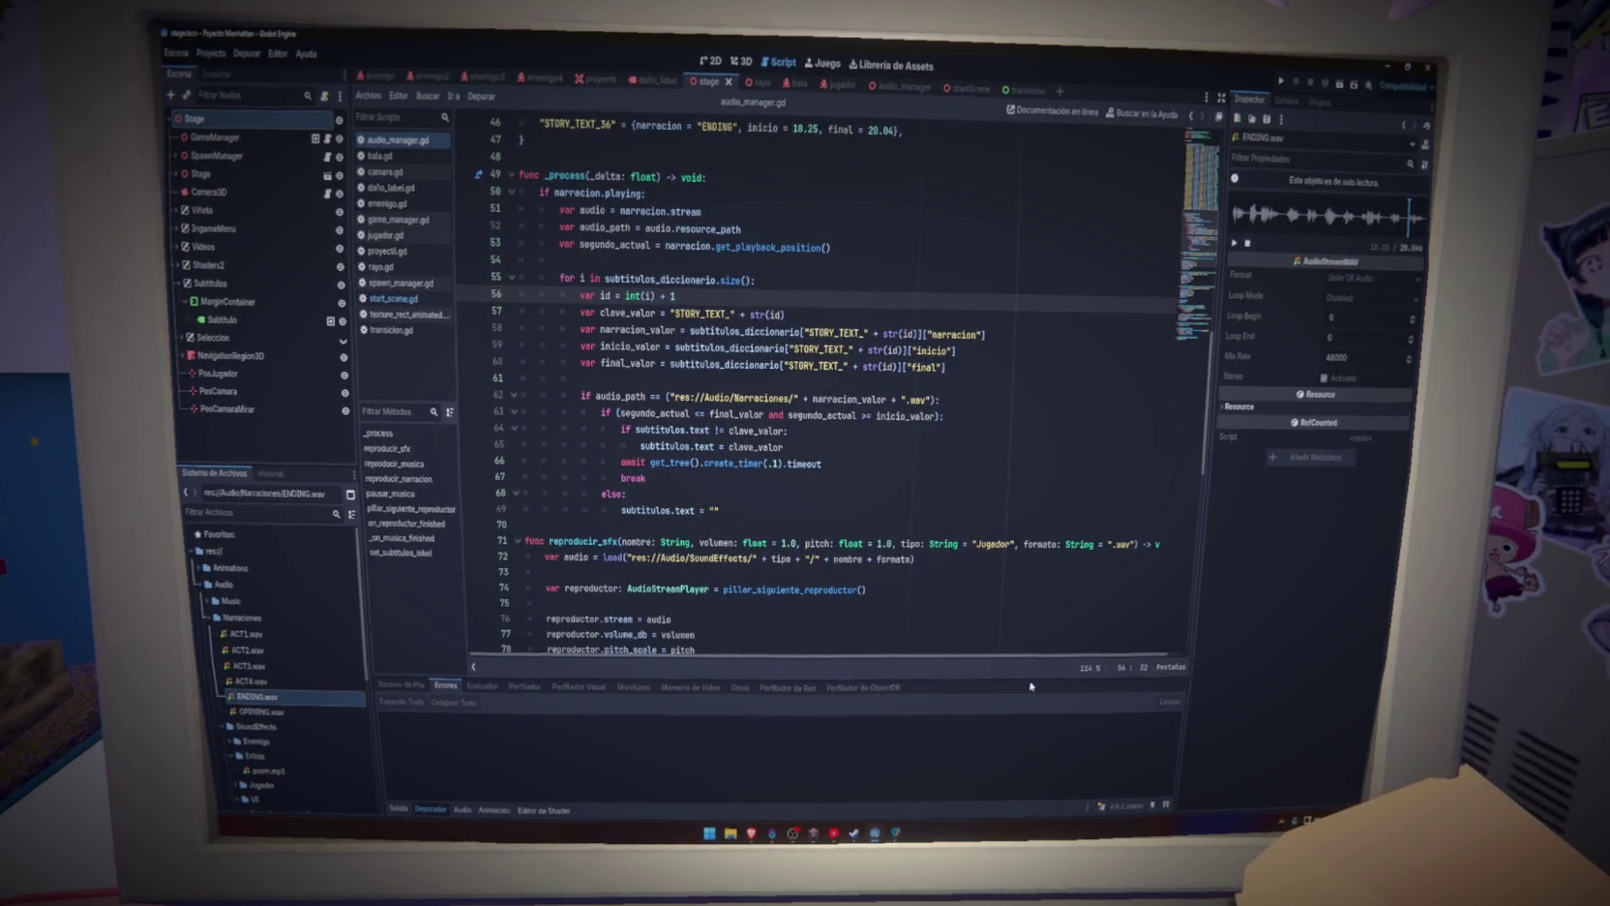
click(852, 446)
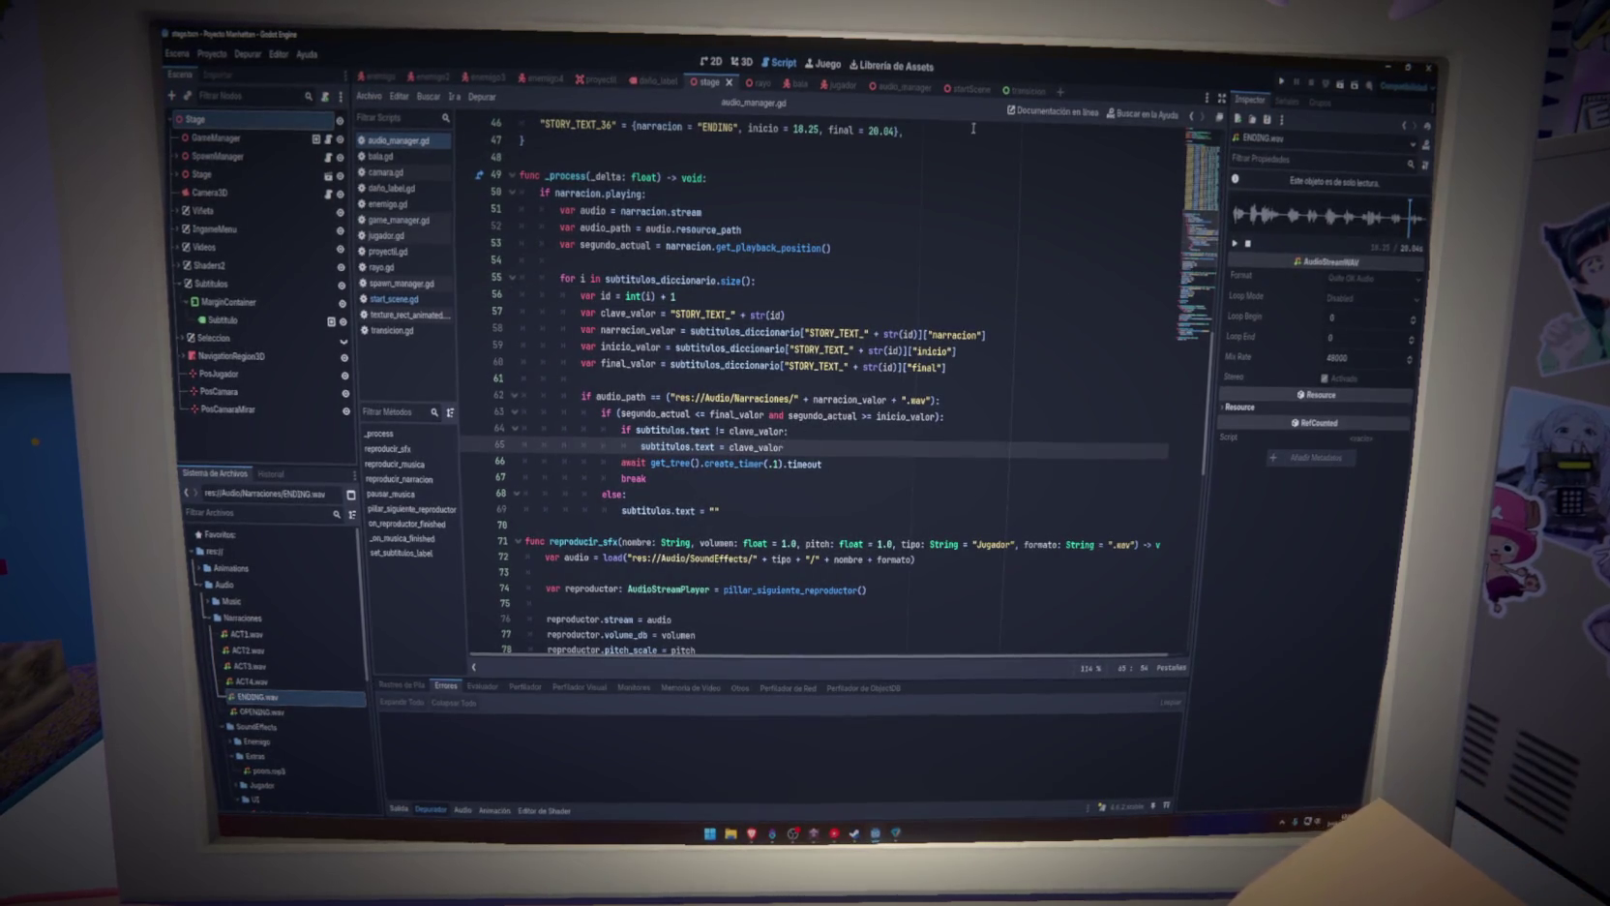
click(1022, 91)
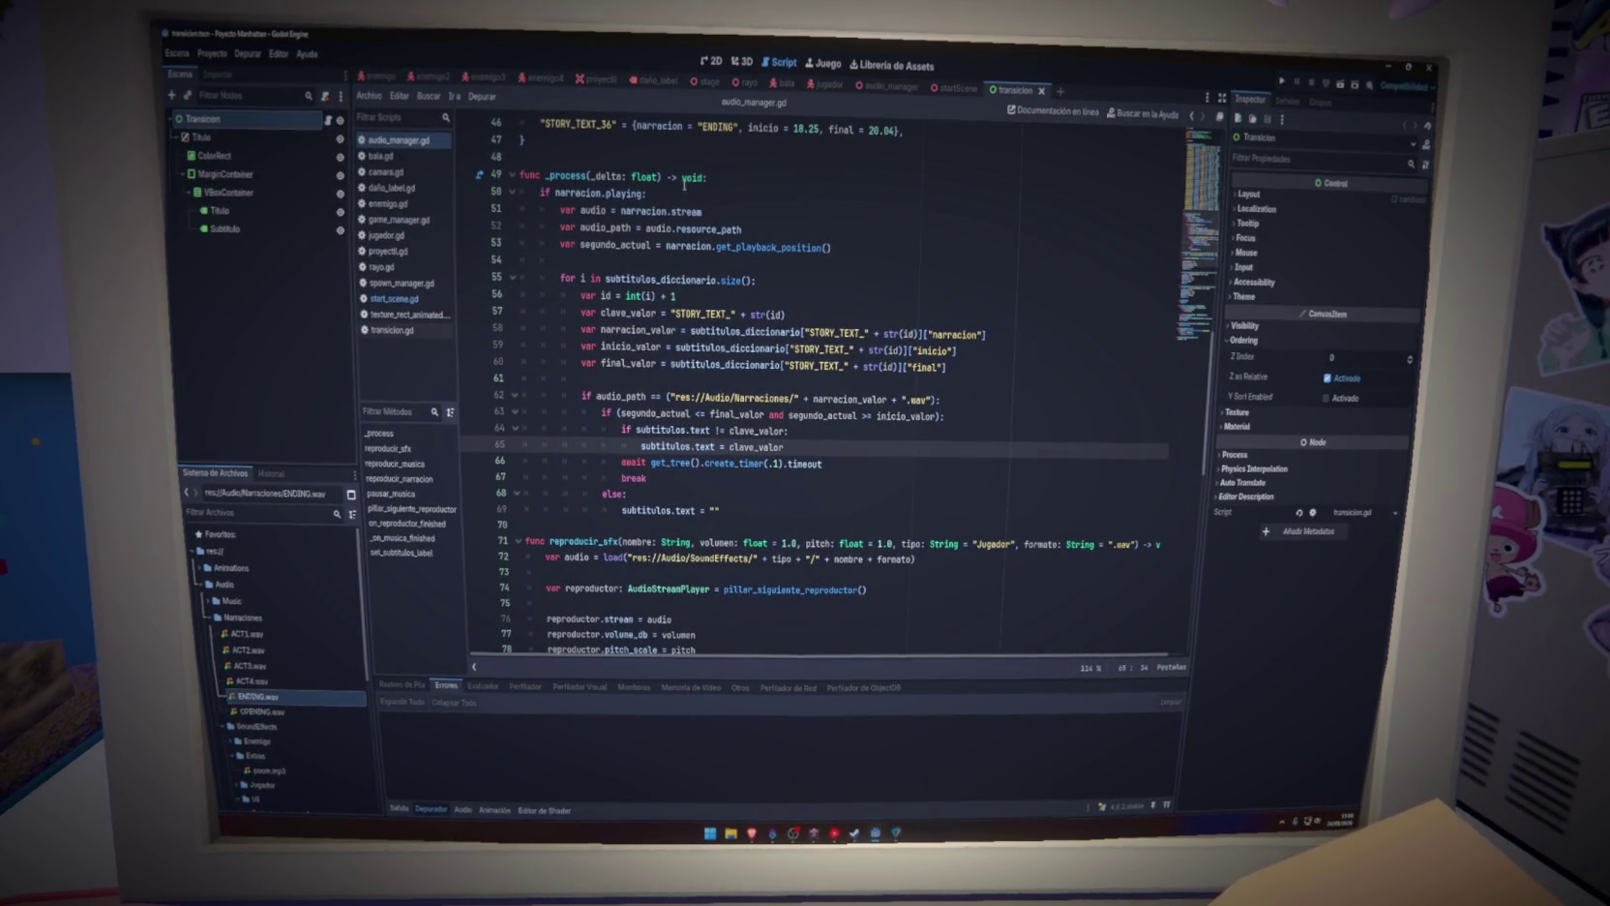
click(327, 123)
Add a 'duracion: int = 1' parameter to alpha_a_negro and use it as the tween time
double_click(581, 295)
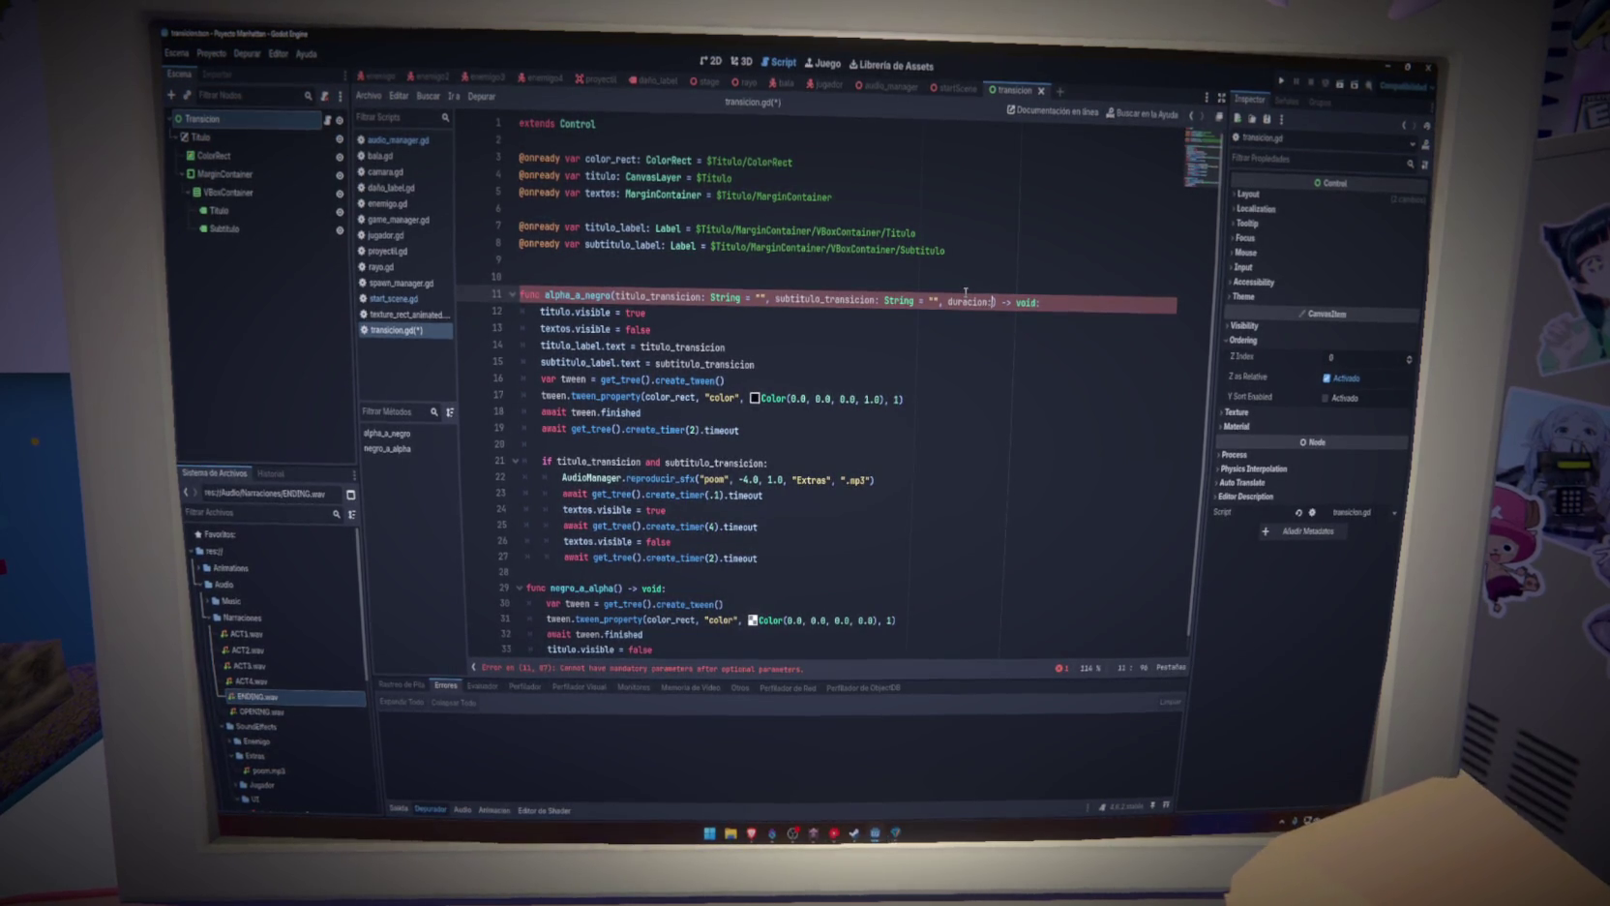
text( int = 1)
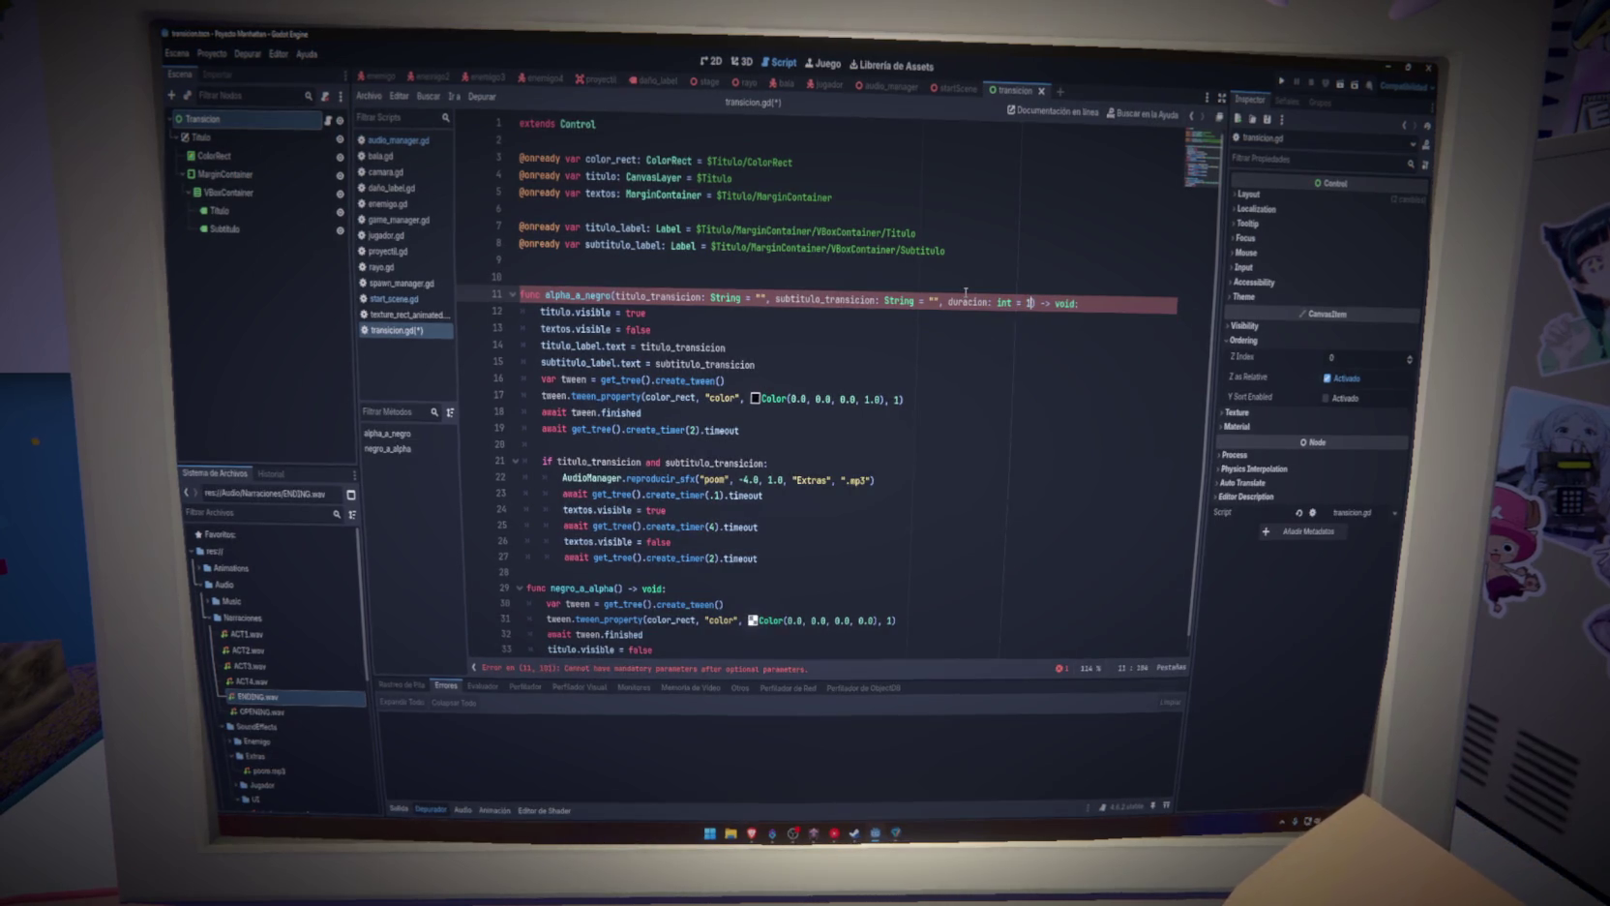
click(899, 400)
text(duracion)
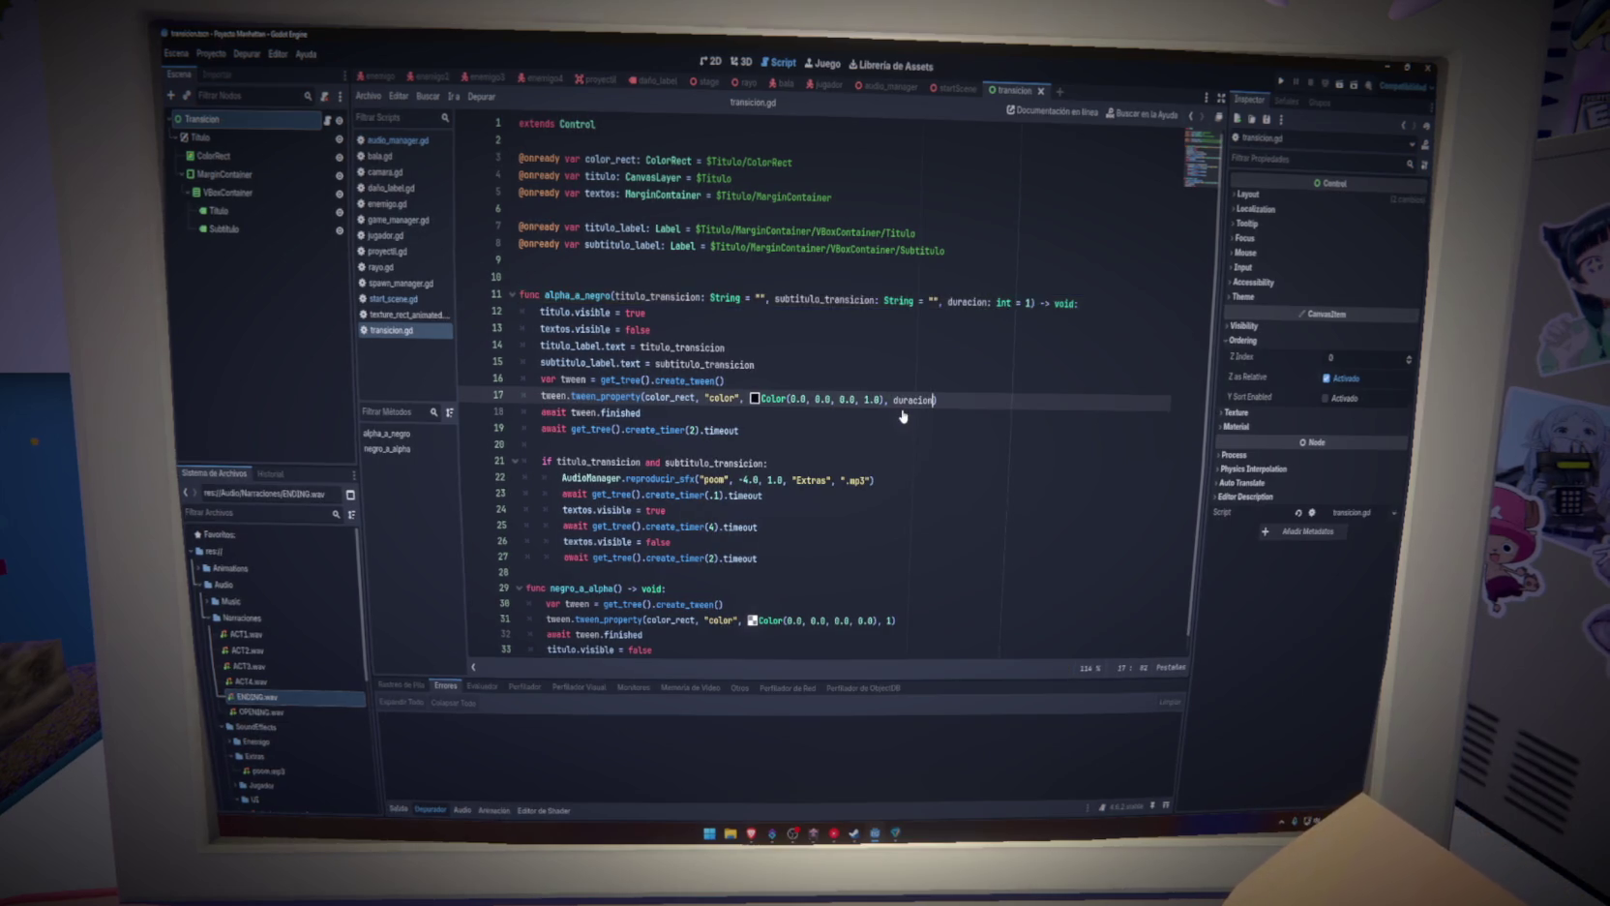
drag(938, 304, 1028, 303)
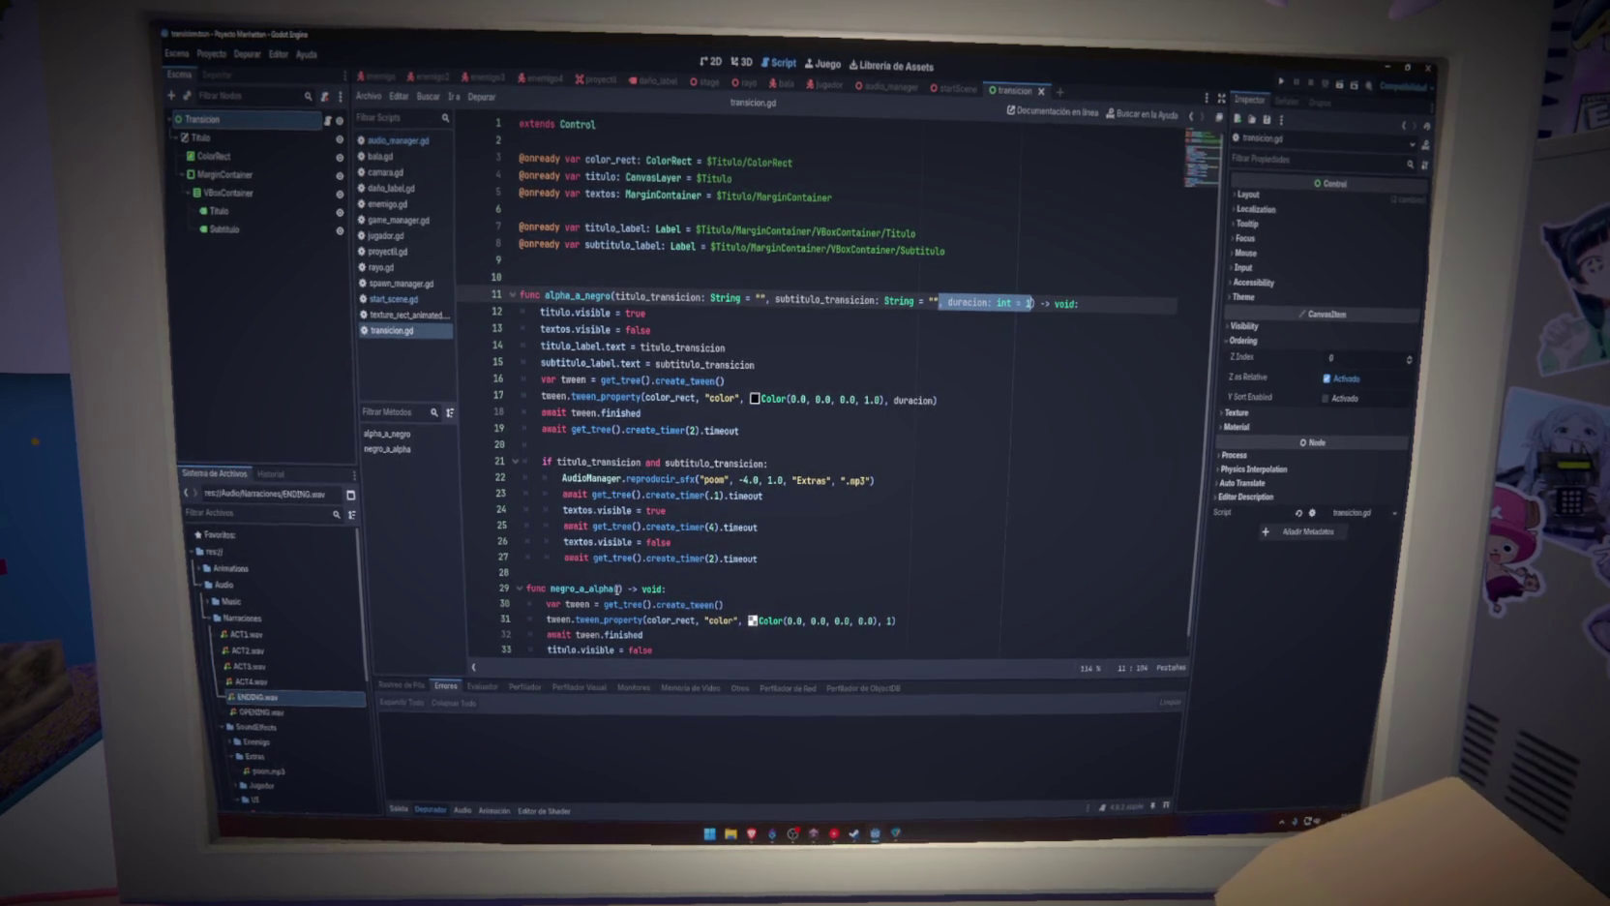
click(1018, 349)
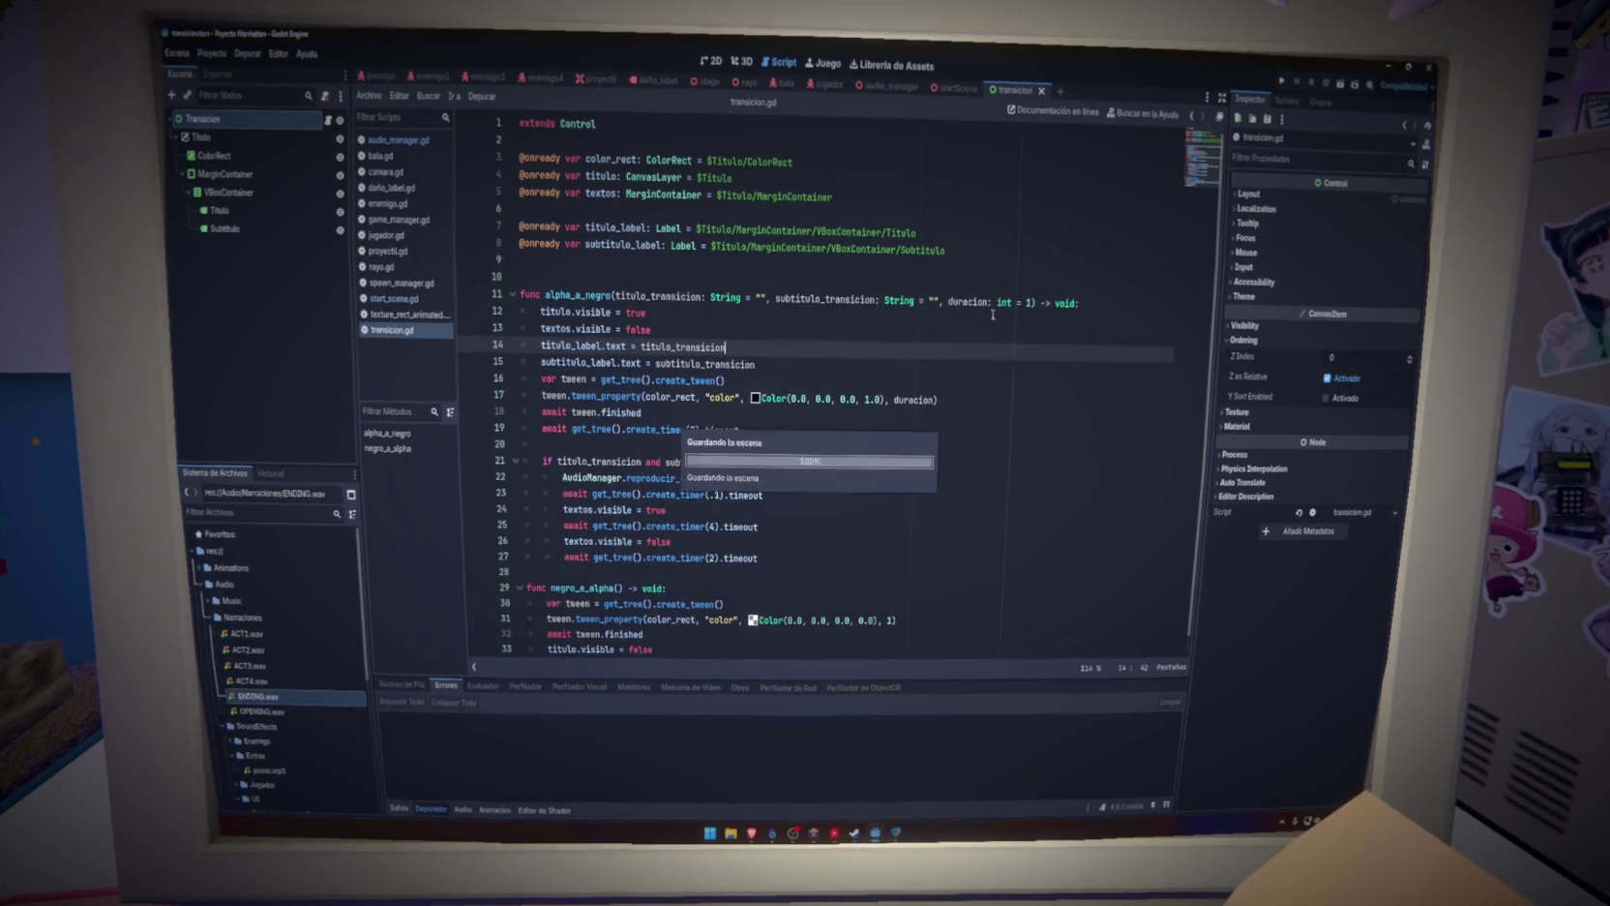
click(586, 293)
double_click(587, 293)
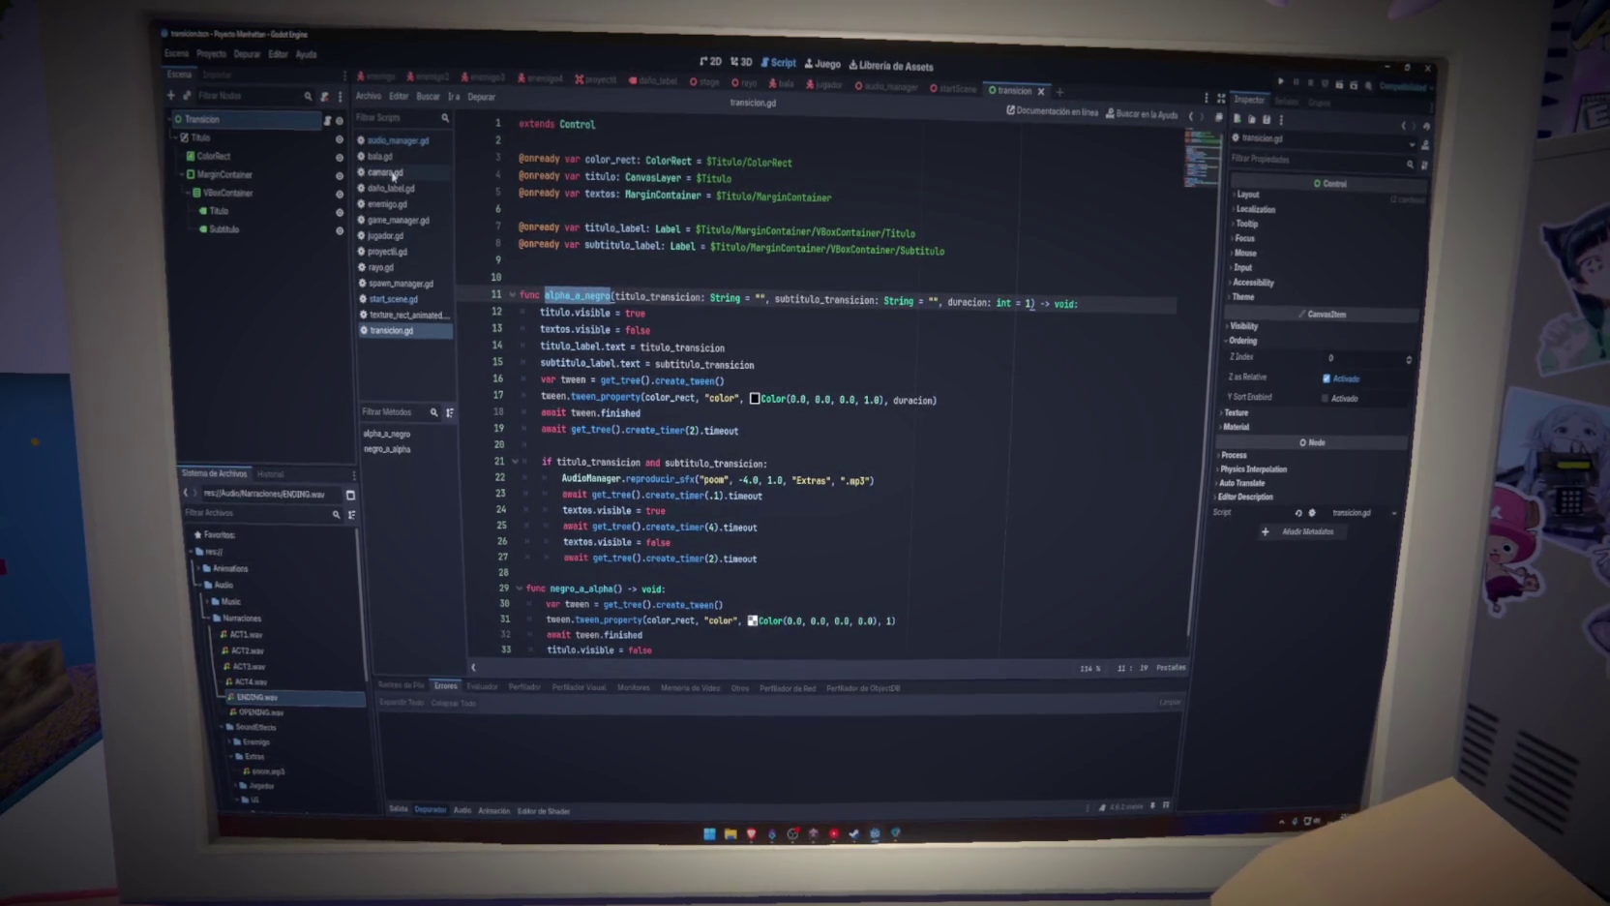
click(396, 220)
Make the alpha_a_negro call on line 103 use a 6-second fade and save game_manager.gd
scroll(682, 472, down, 10)
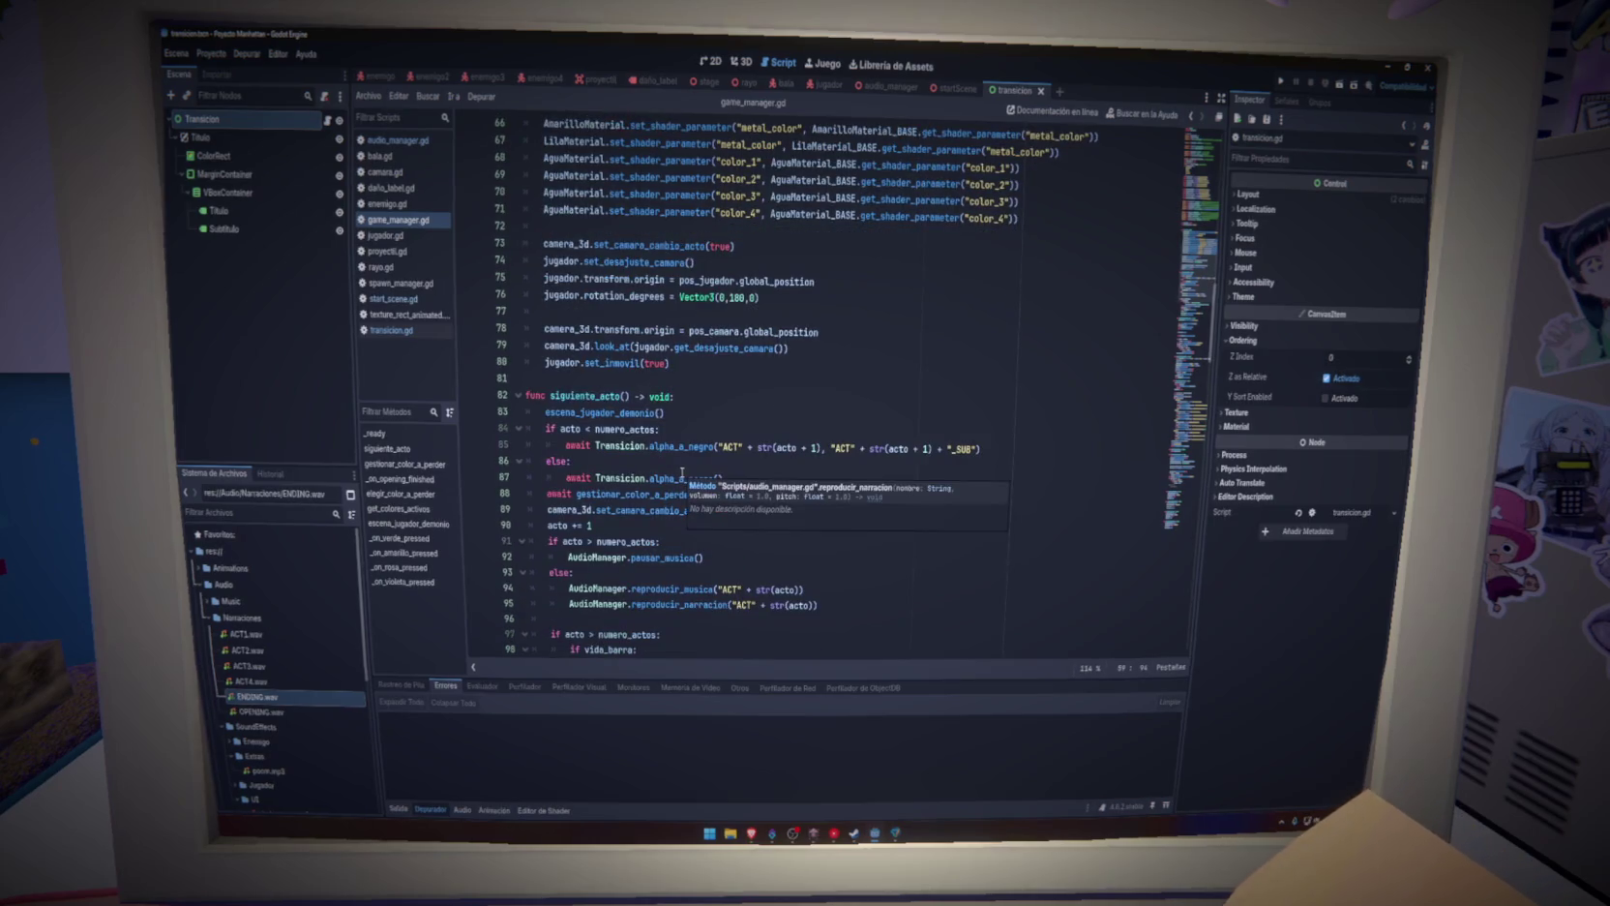
scroll(682, 472, down, 4)
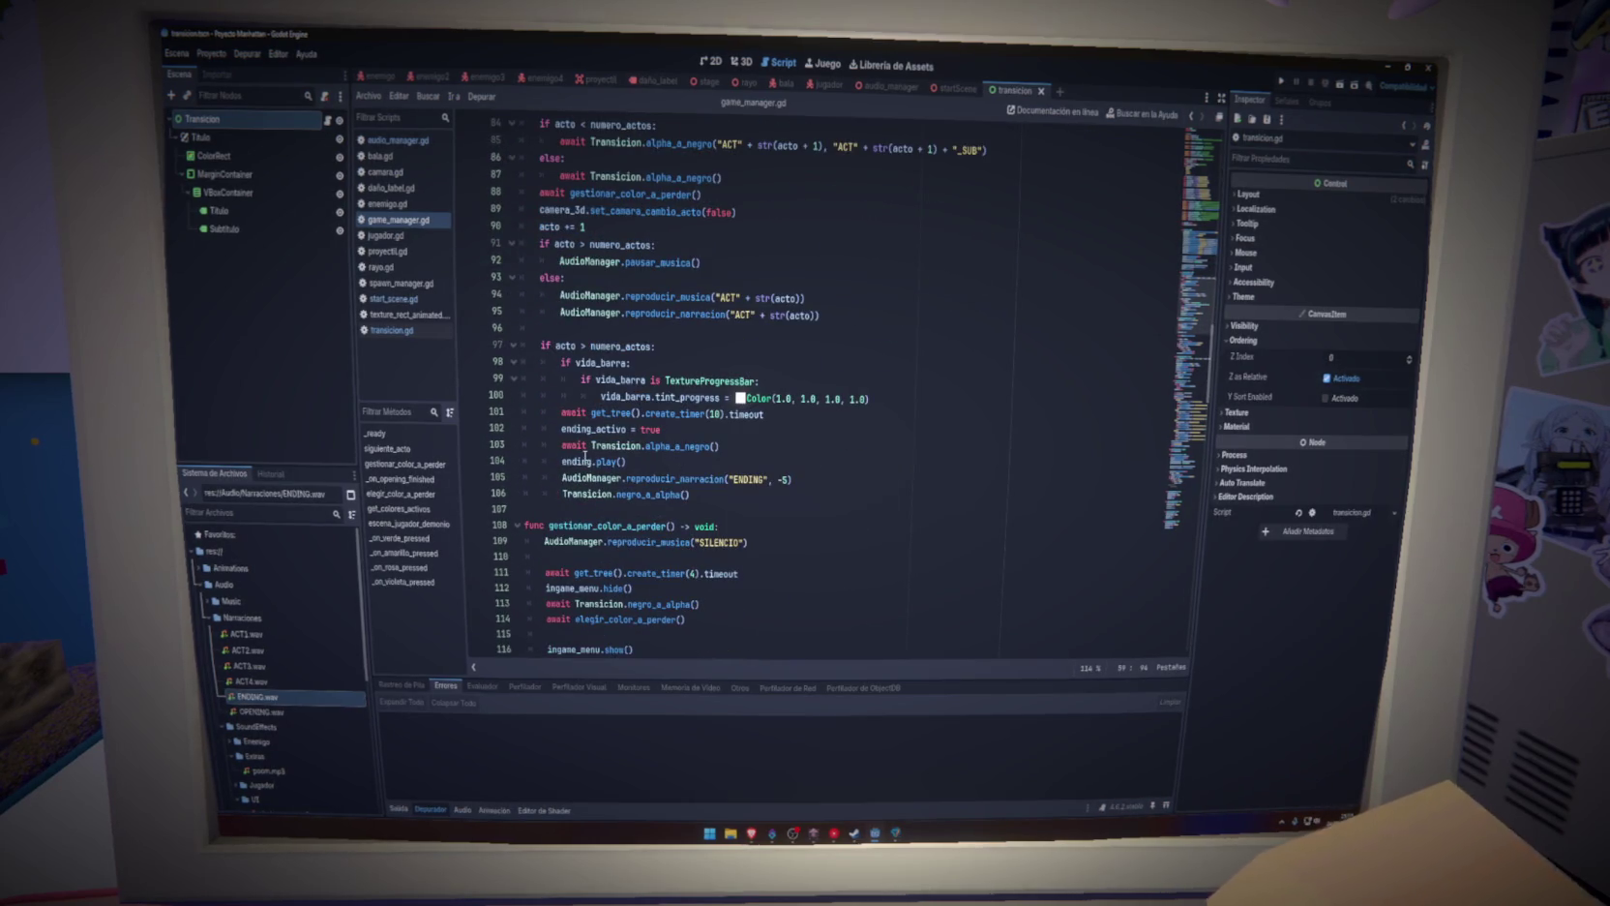
double_click(580, 461)
double_click(650, 495)
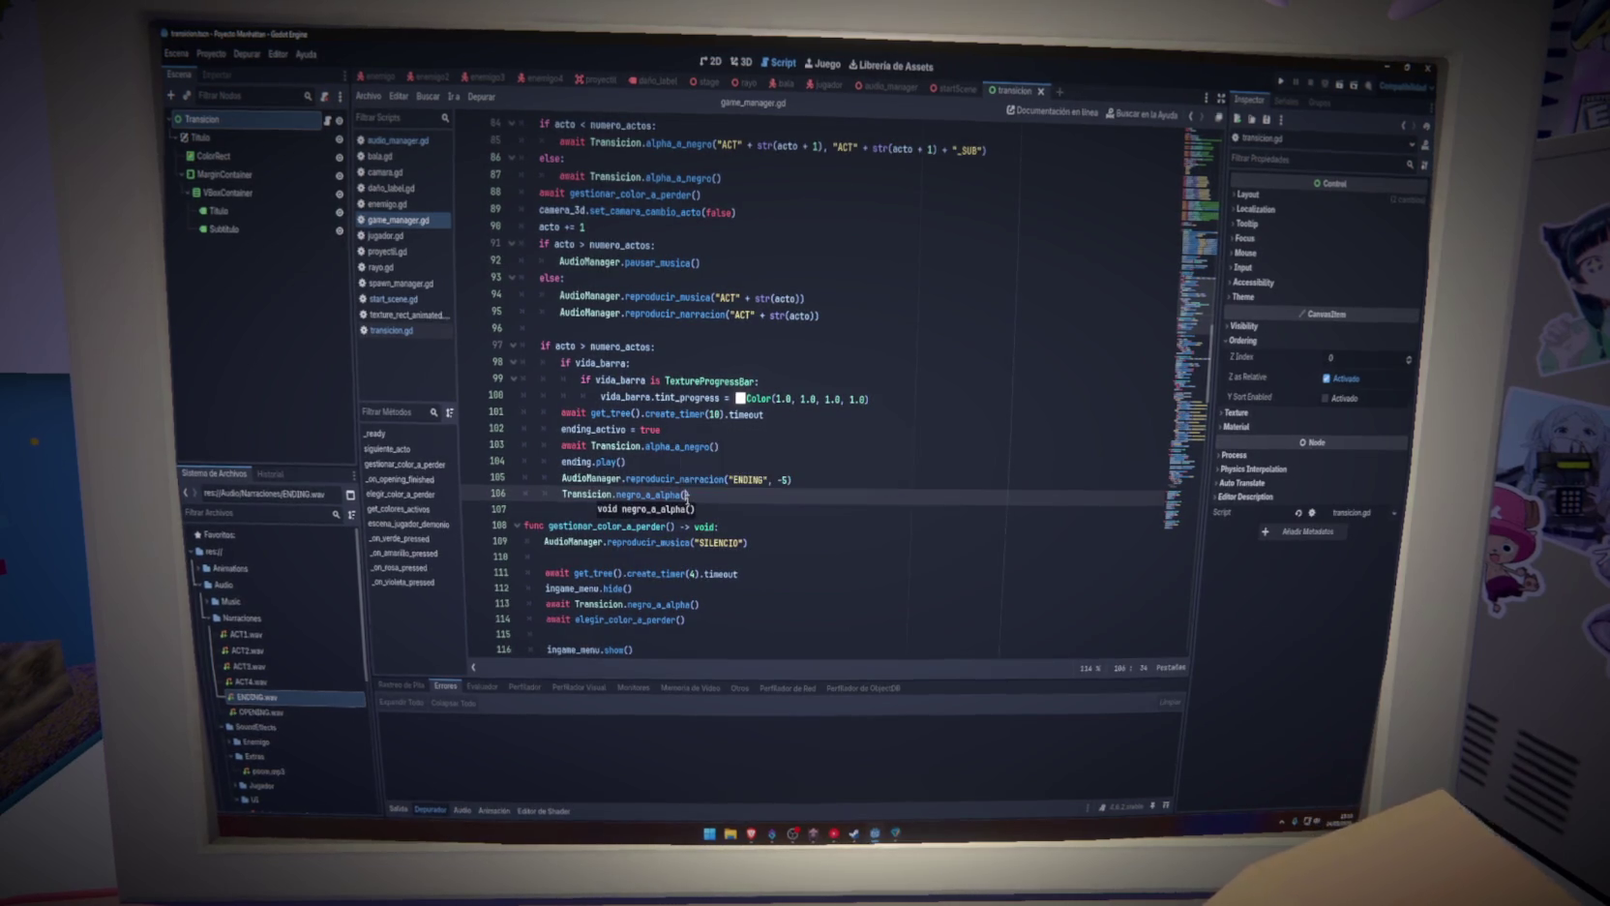
click(717, 446)
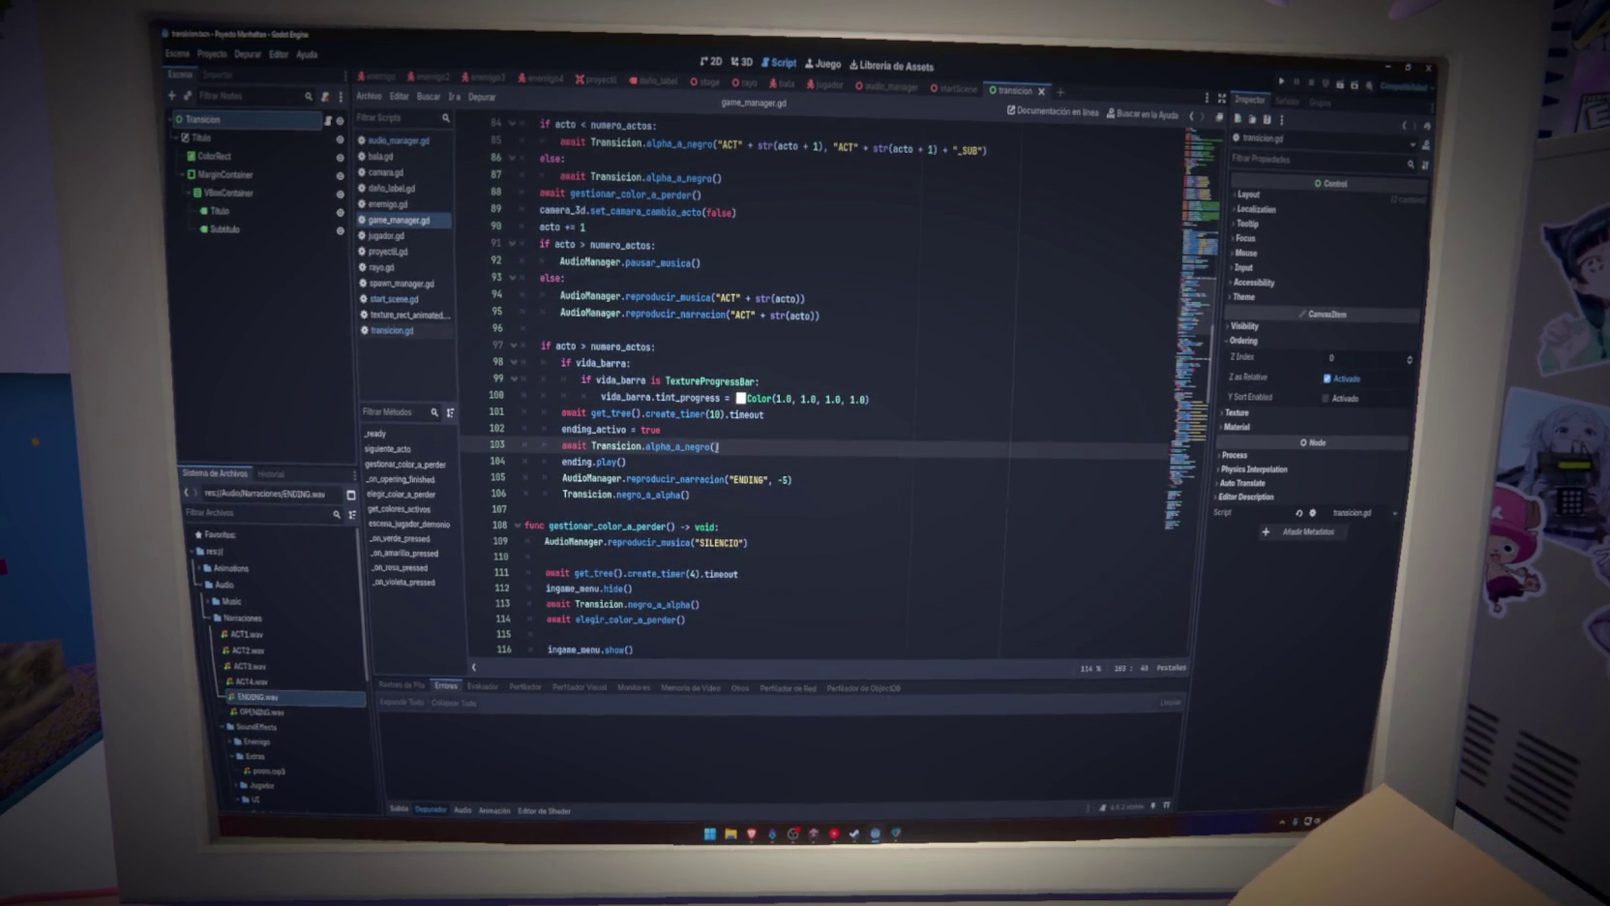
text(")
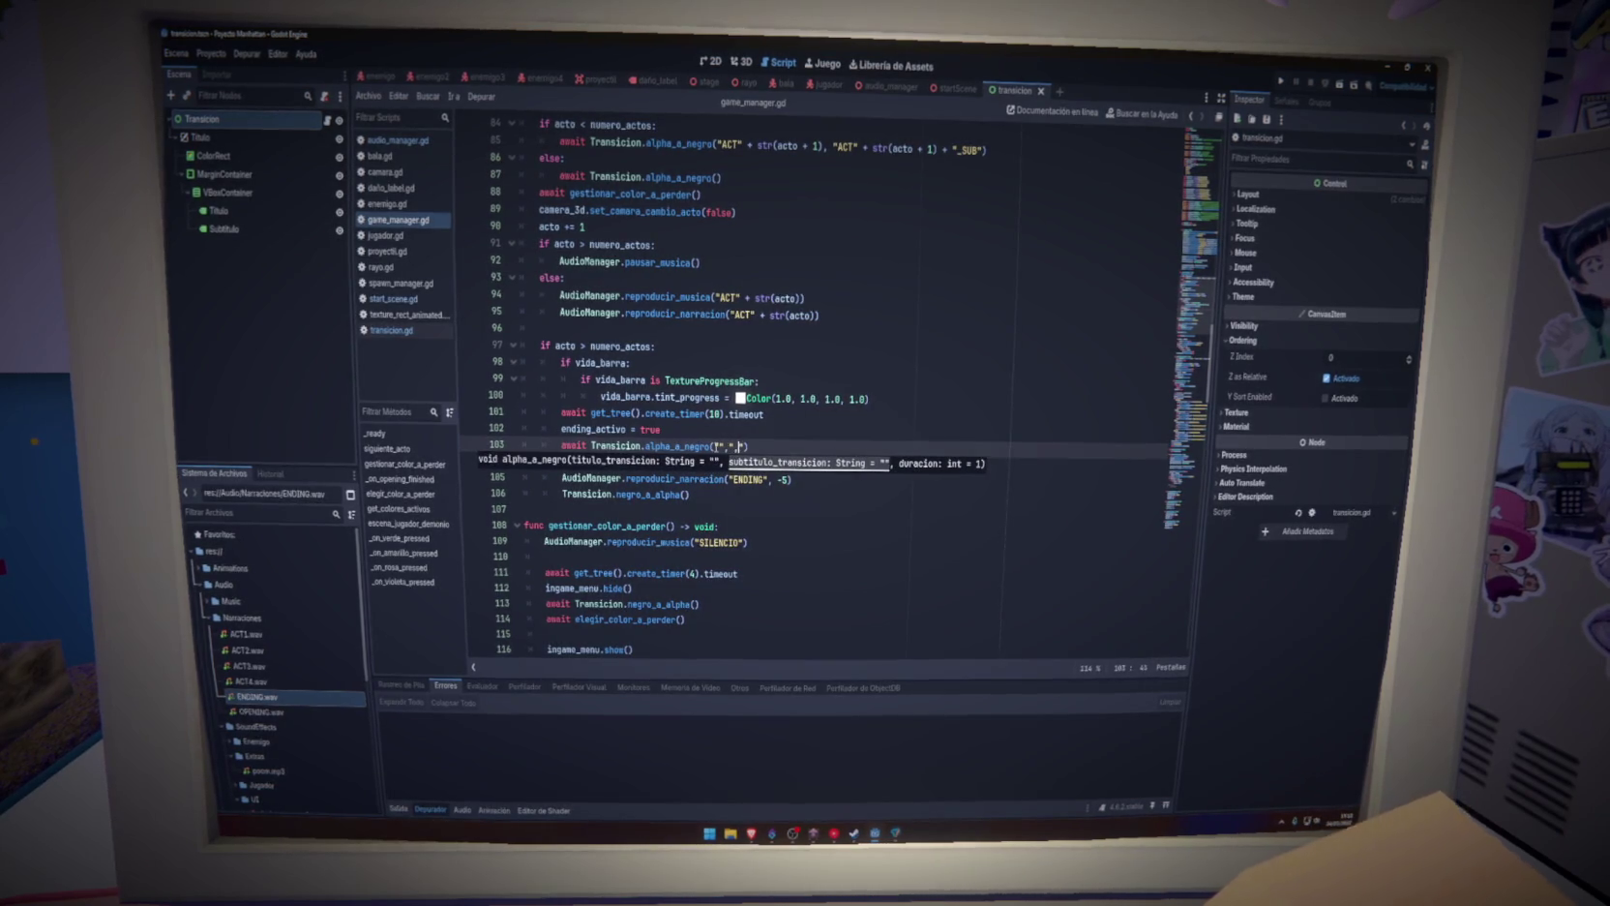
text(", 4)
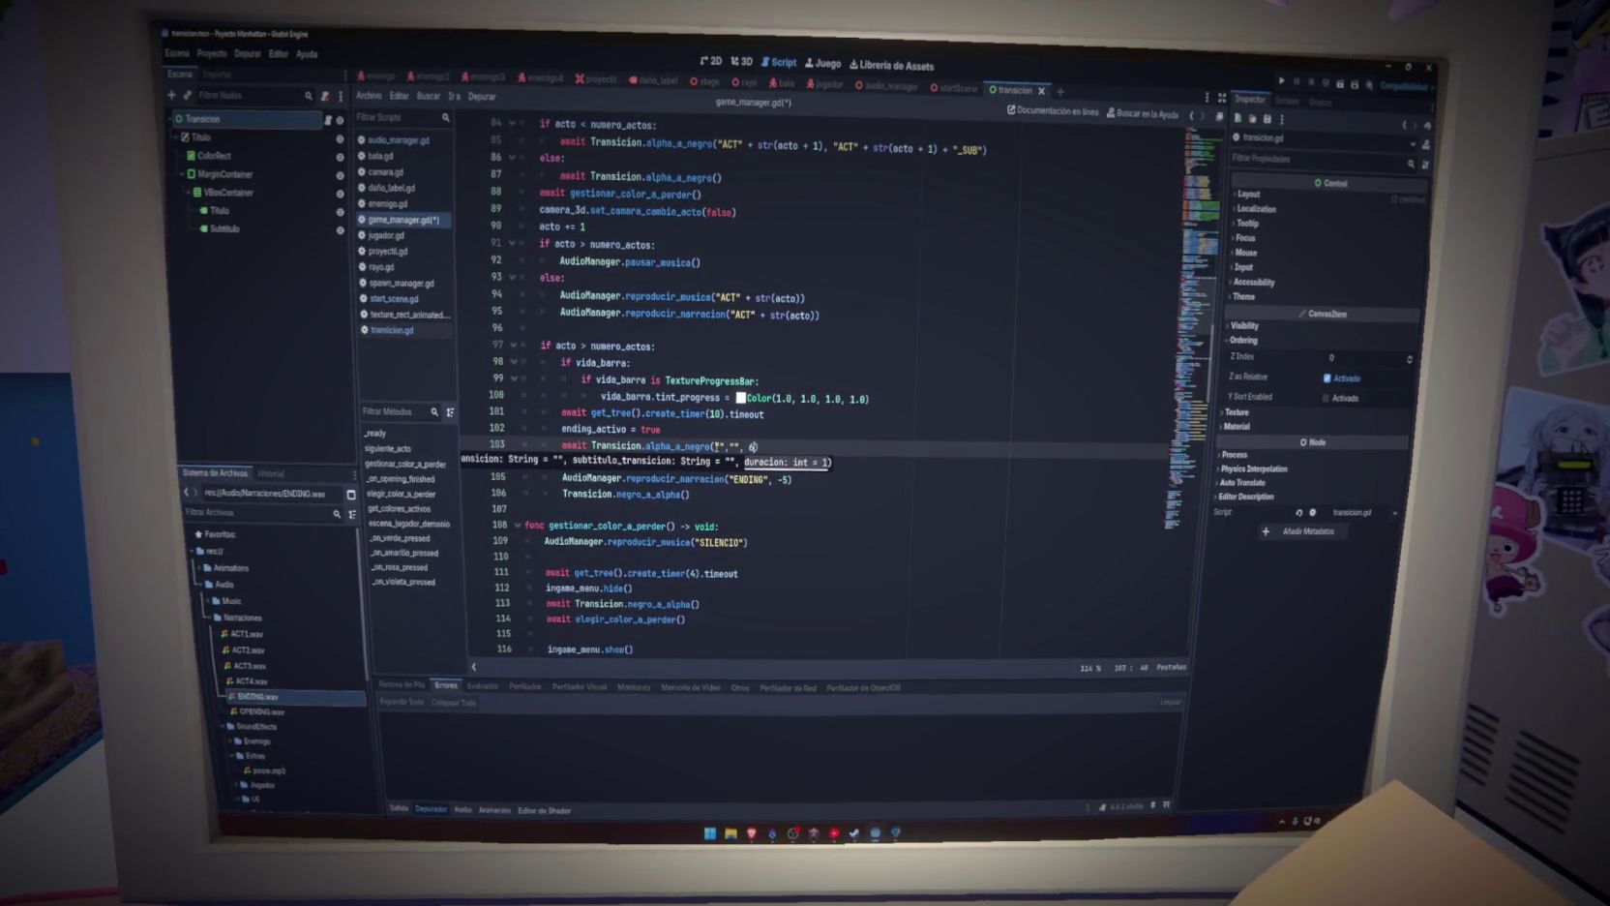
key(ctrl+s)
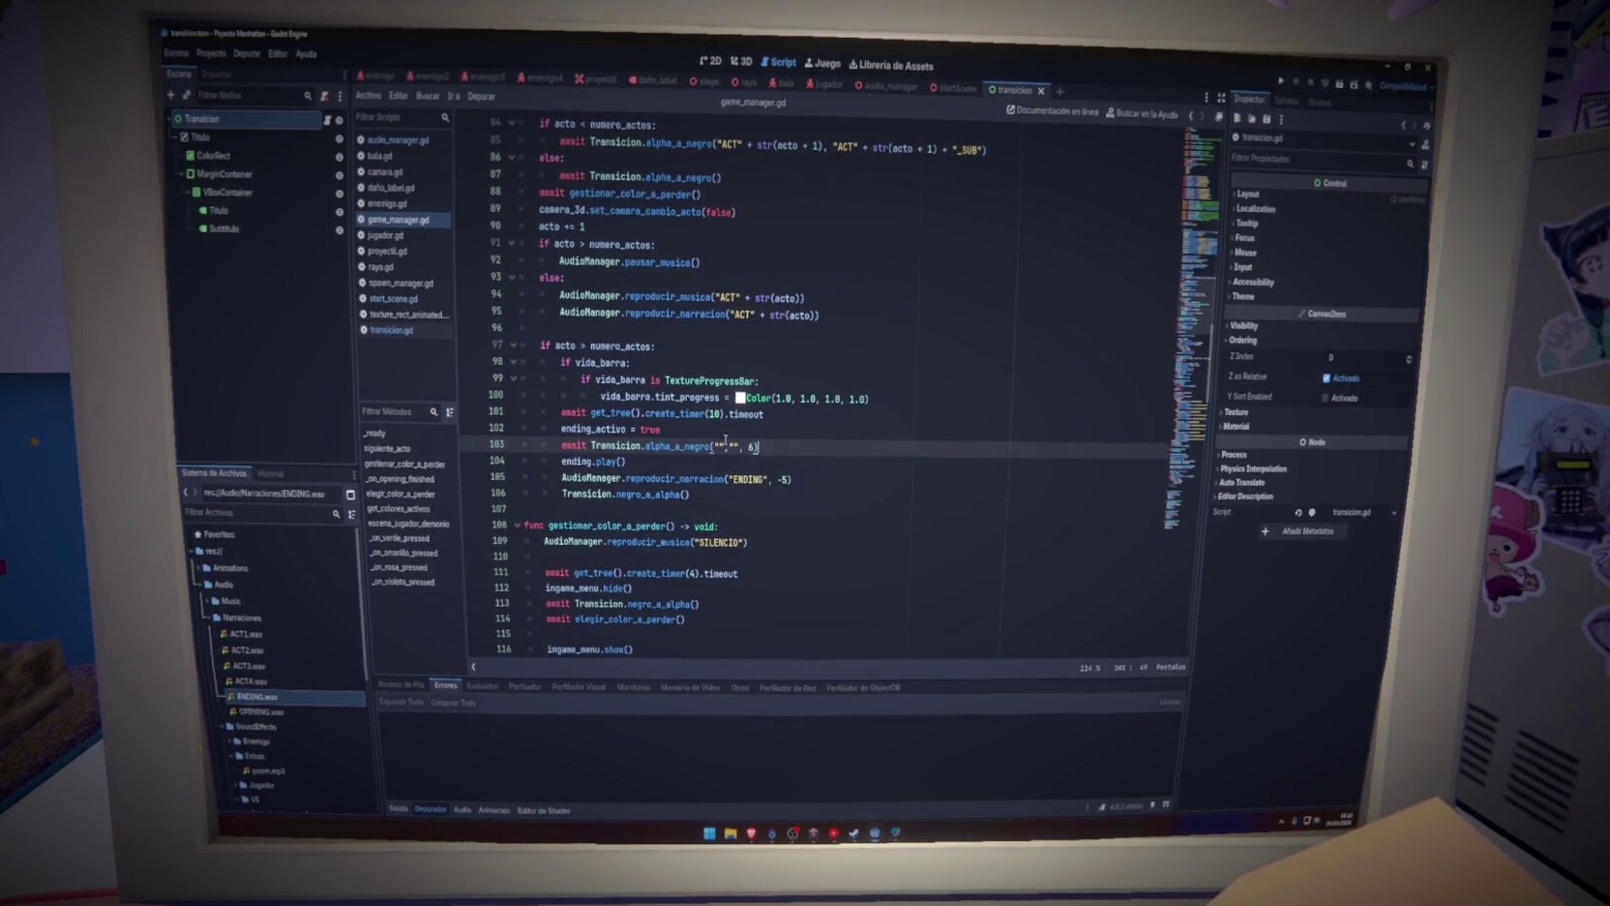
Briefly test-run the game, then change the line 101 timer from 20 to 16 seconds
click(715, 413)
text(2)
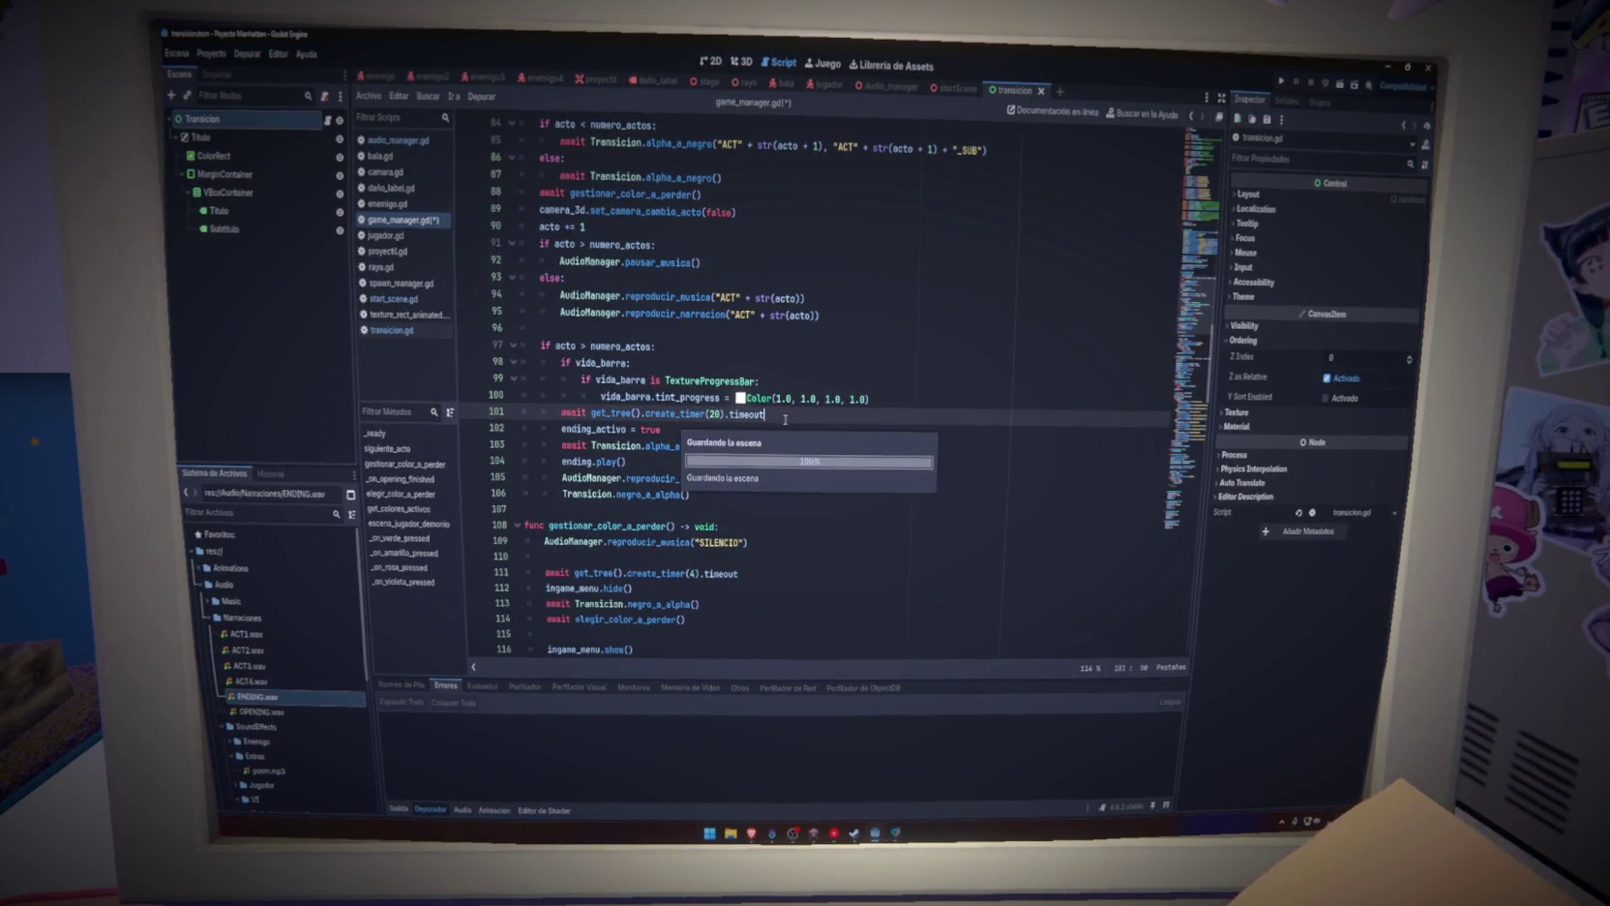
click(1283, 81)
click(1287, 103)
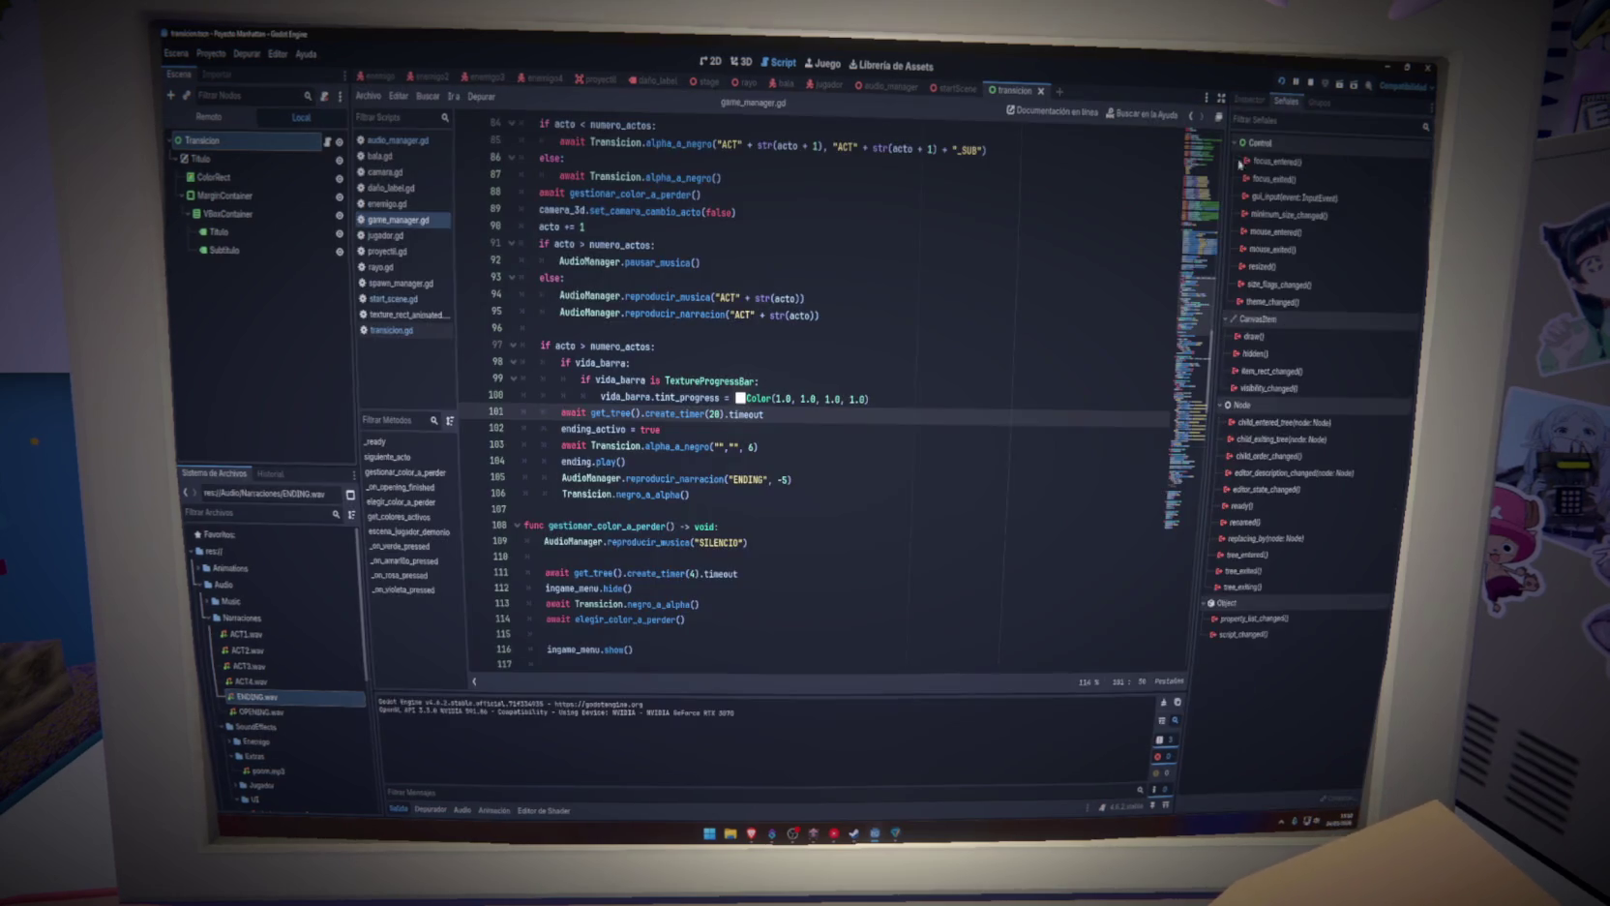
mouse_move(875, 833)
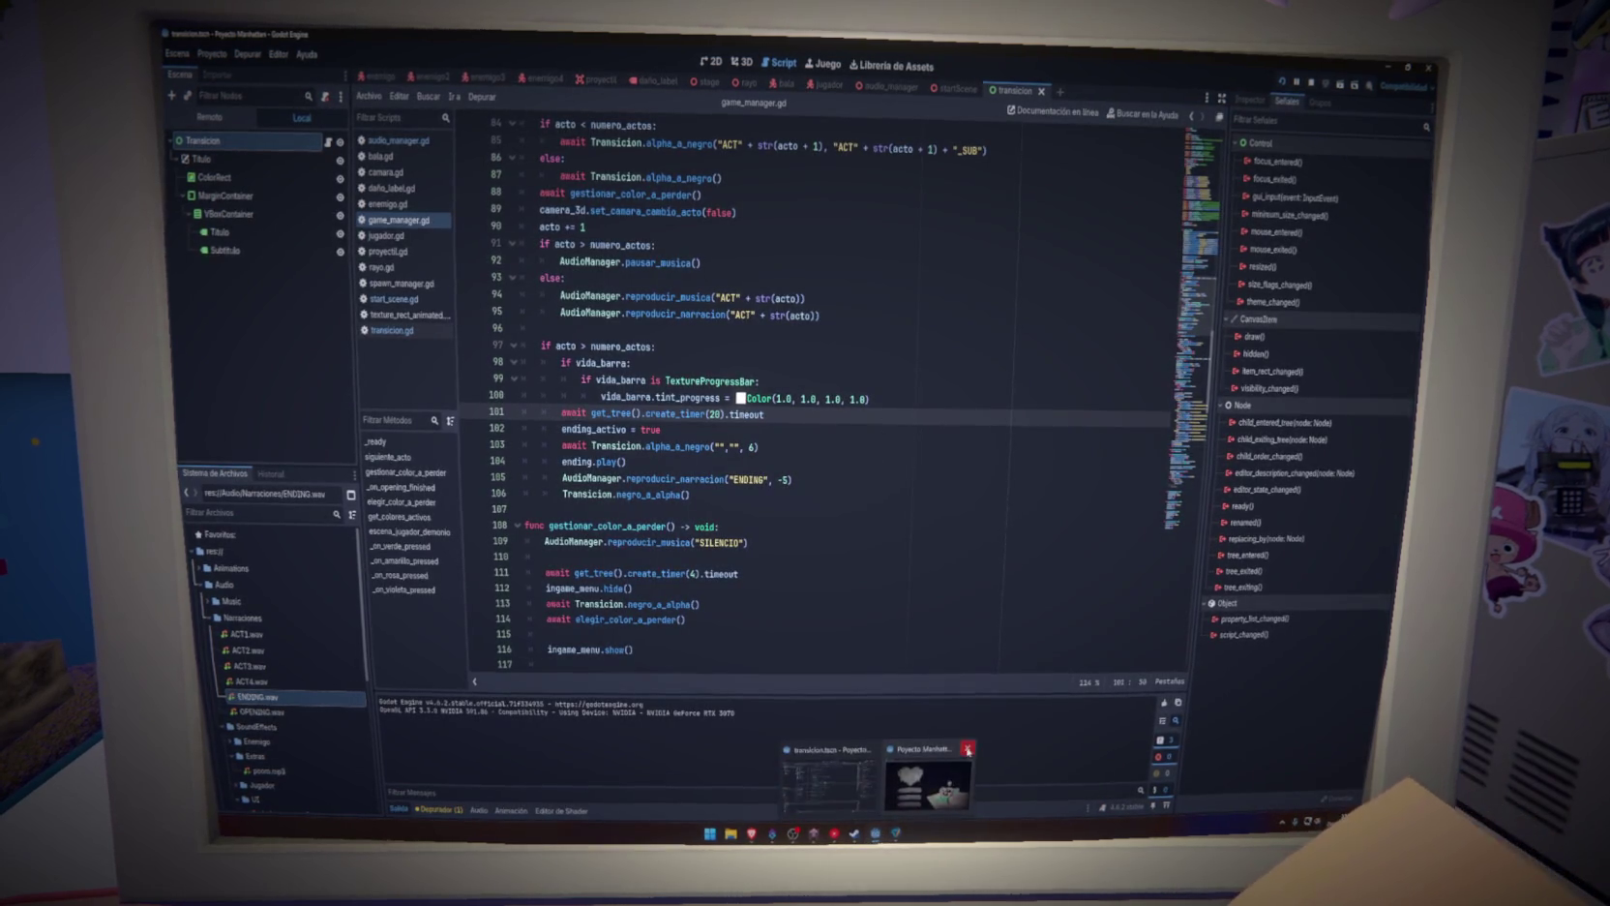
click(968, 749)
click(722, 413)
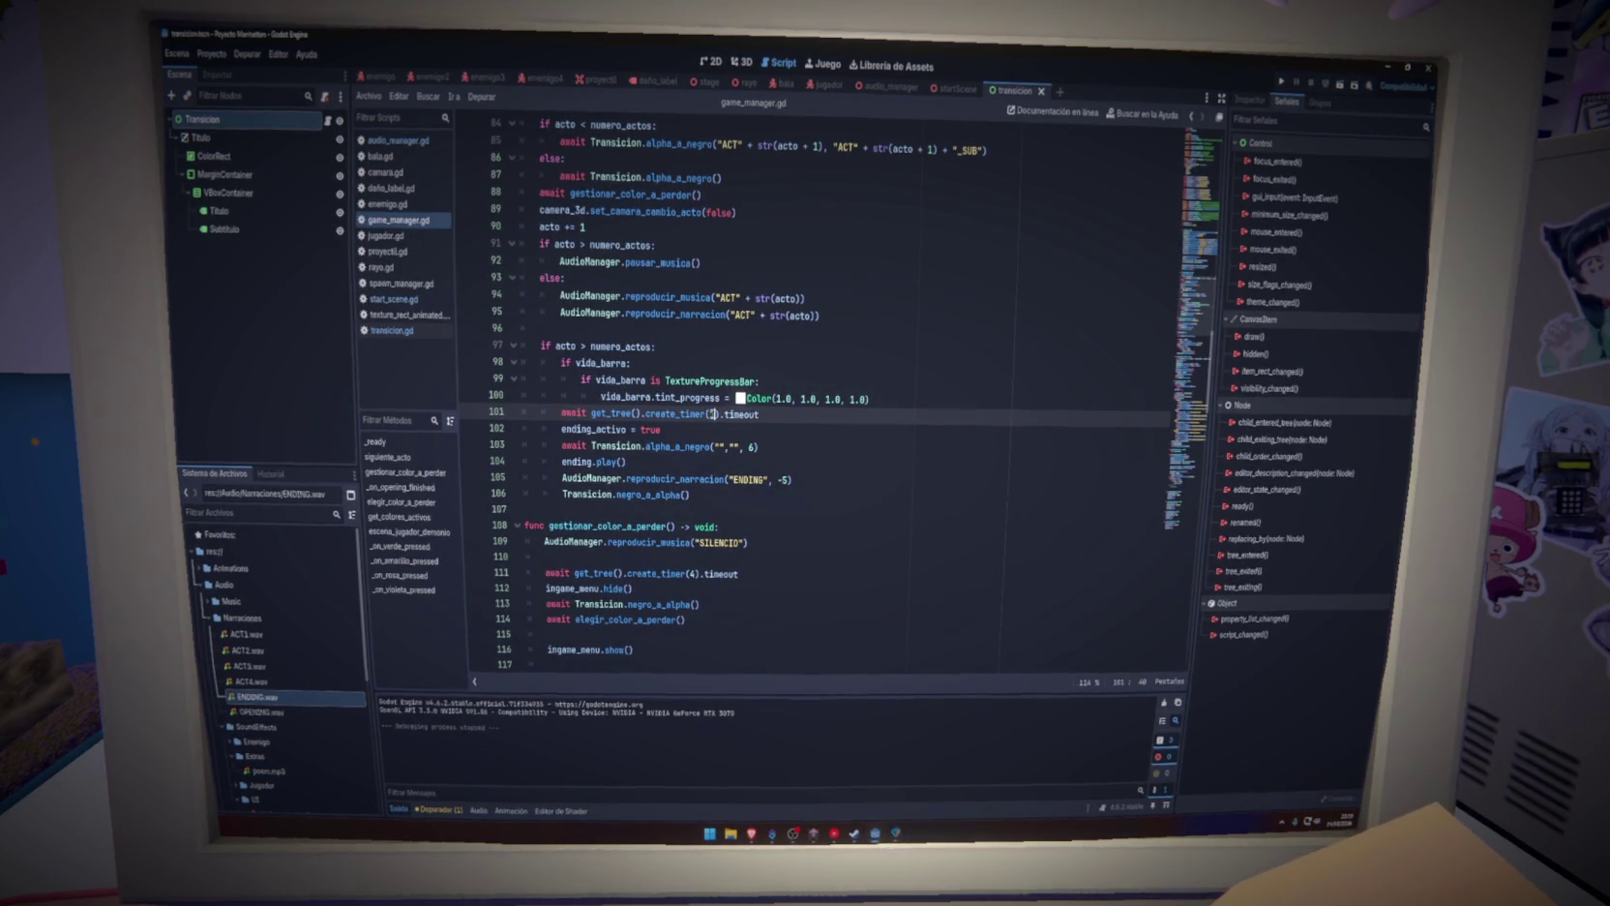
text(16)
key(End)
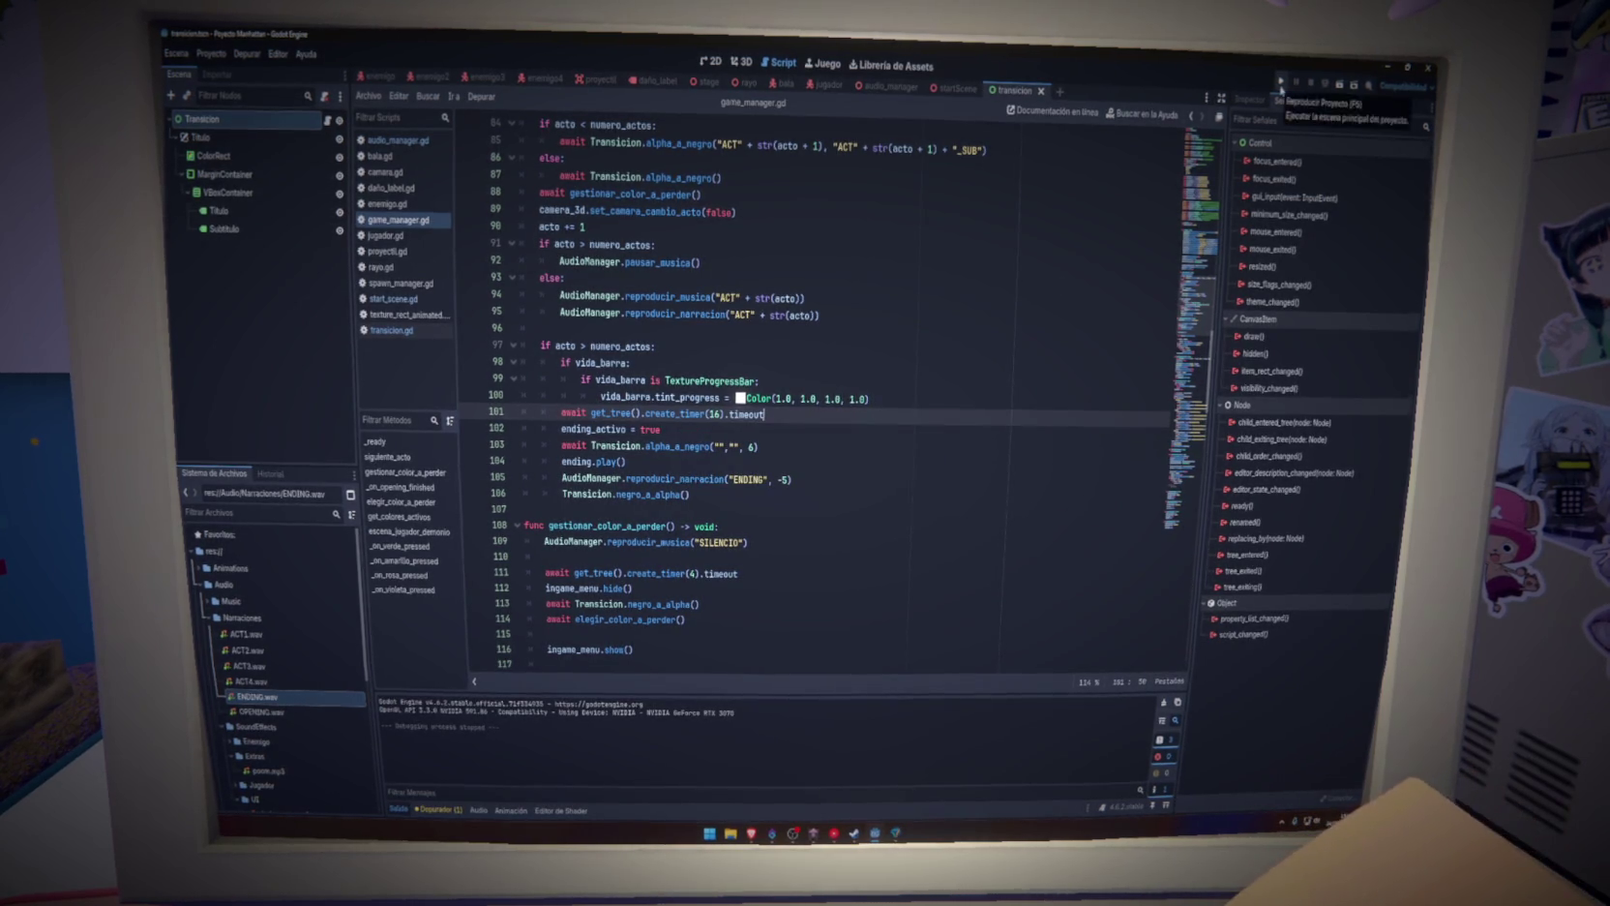
Run the project and start a new game, reaching the Verde, Amarillo, Rosa and Violeta cards
click(1282, 82)
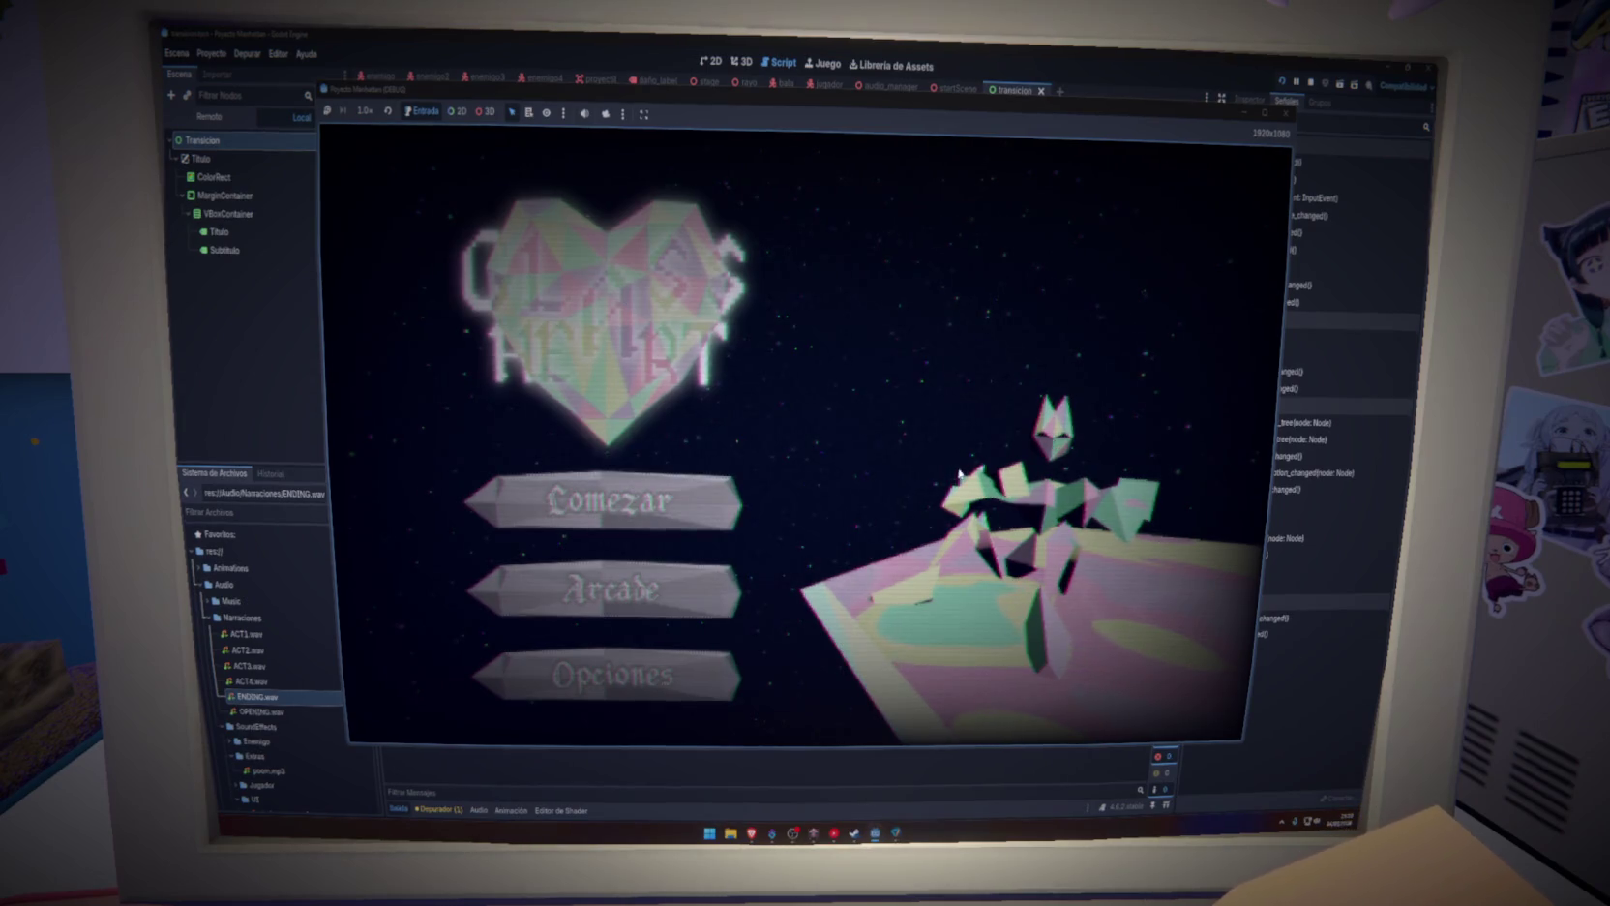
click(617, 513)
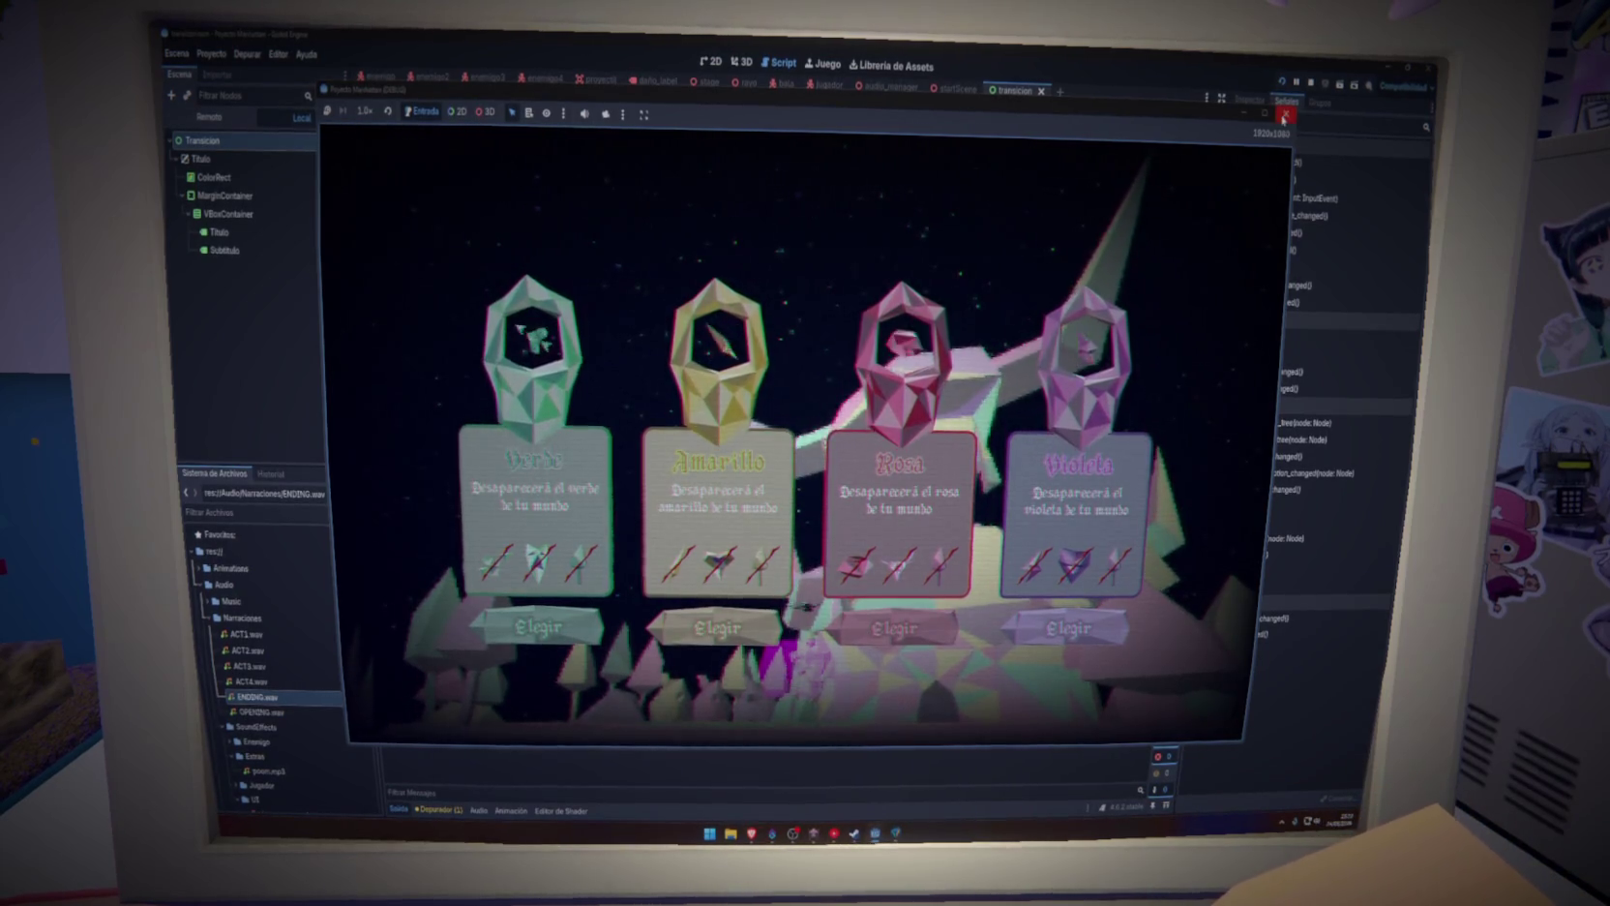
Close the running game and open the stage scene in the 2D workspace
click(1287, 112)
click(735, 63)
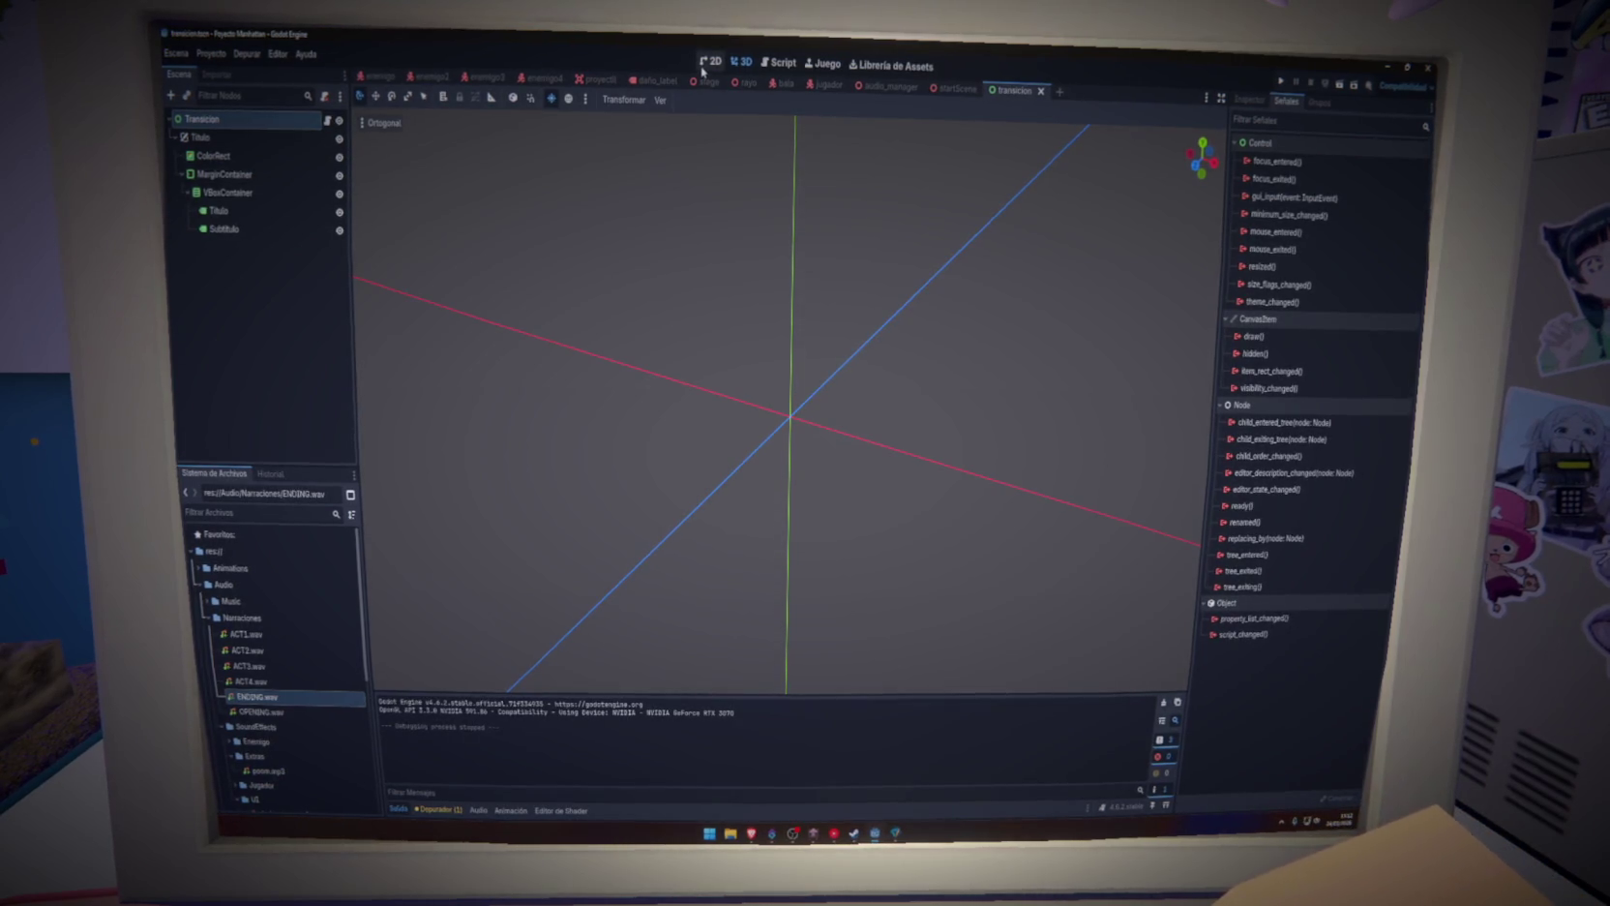
click(711, 61)
click(782, 61)
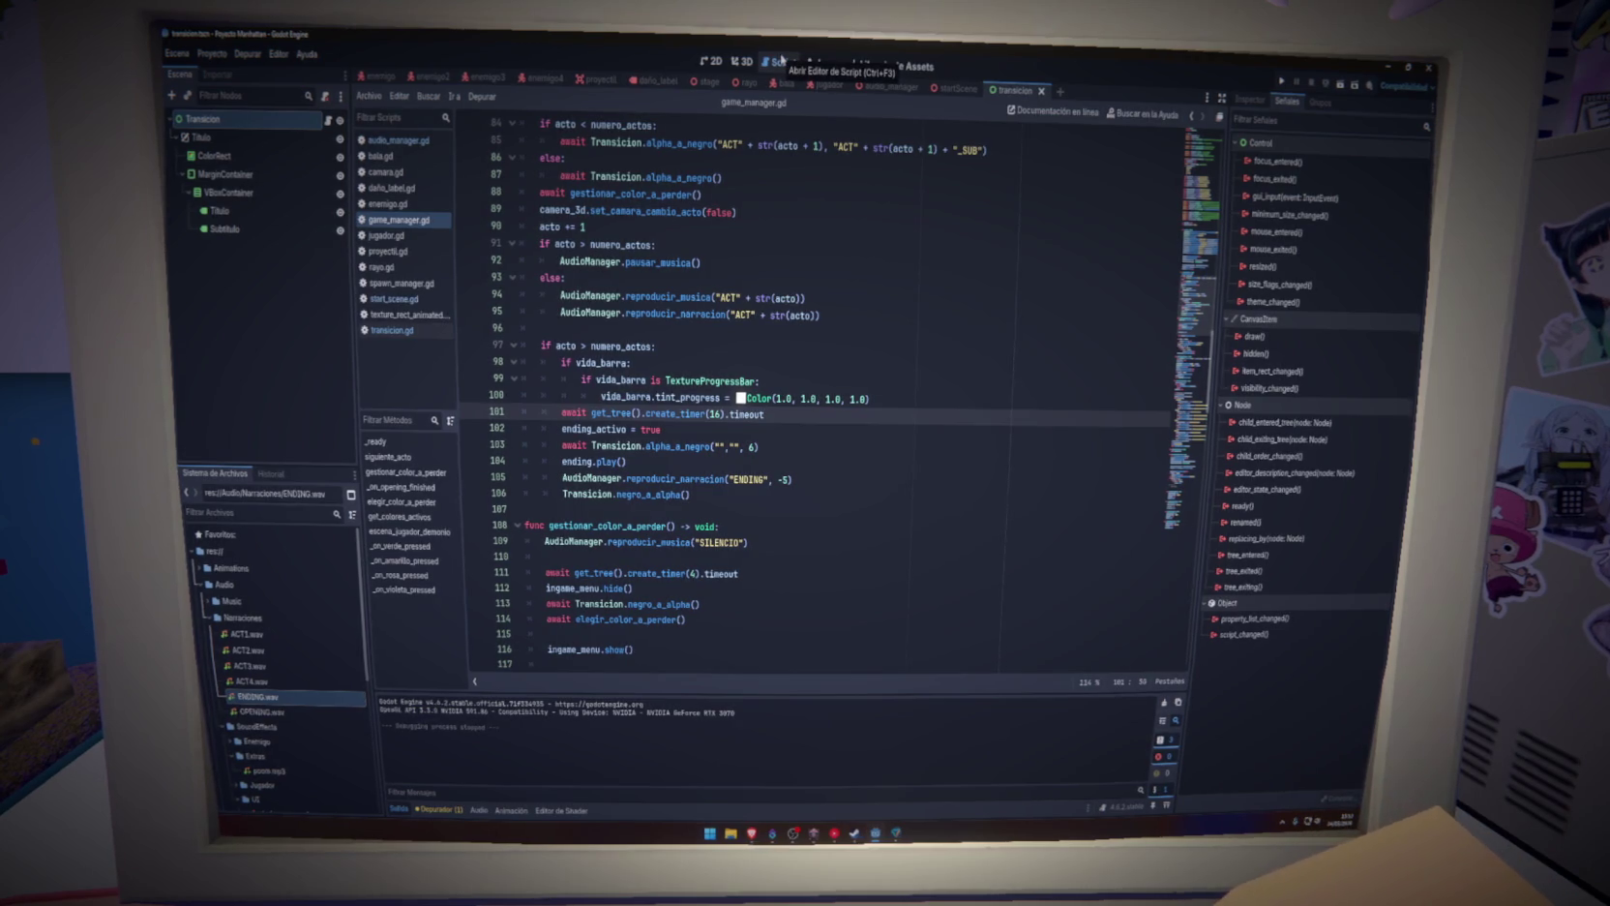
mouse_move(774, 145)
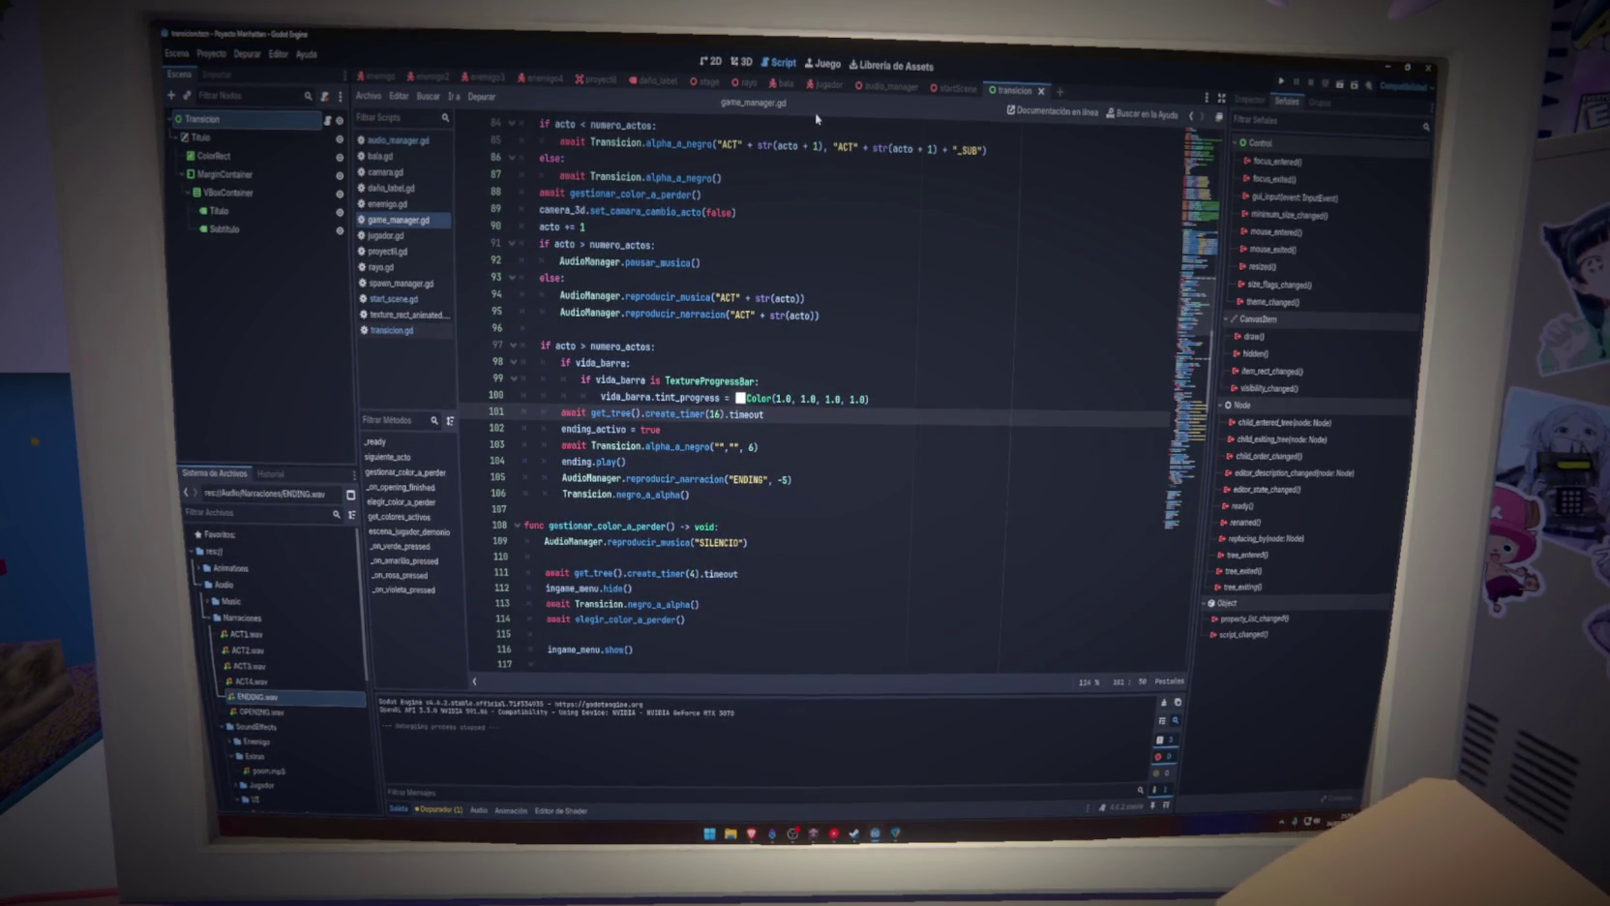
click(716, 63)
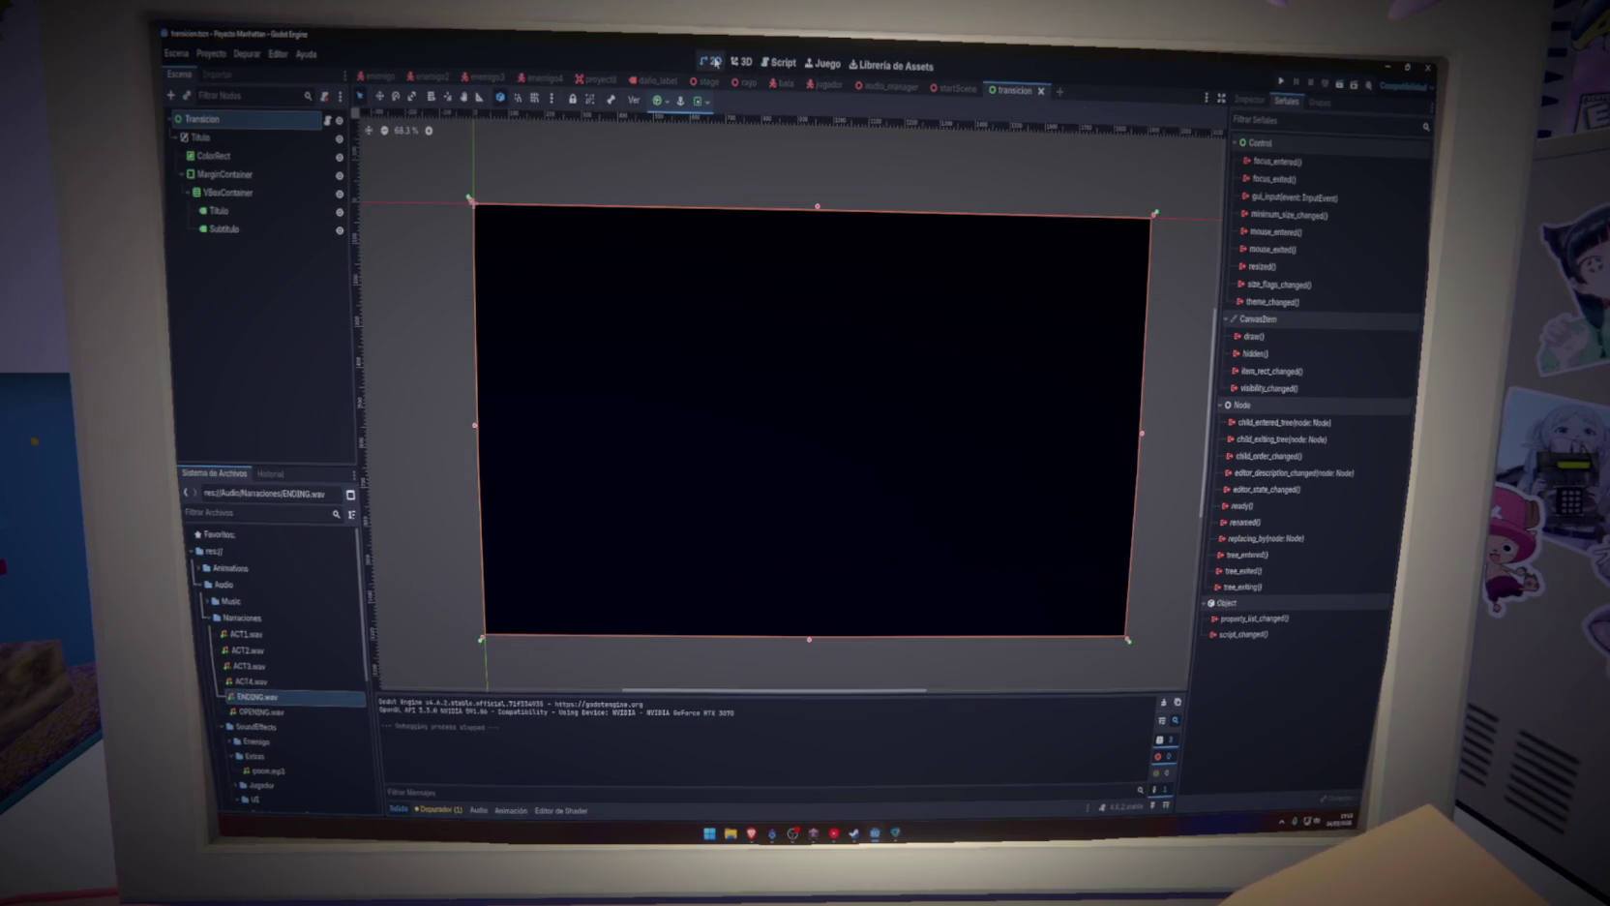
click(740, 63)
click(716, 62)
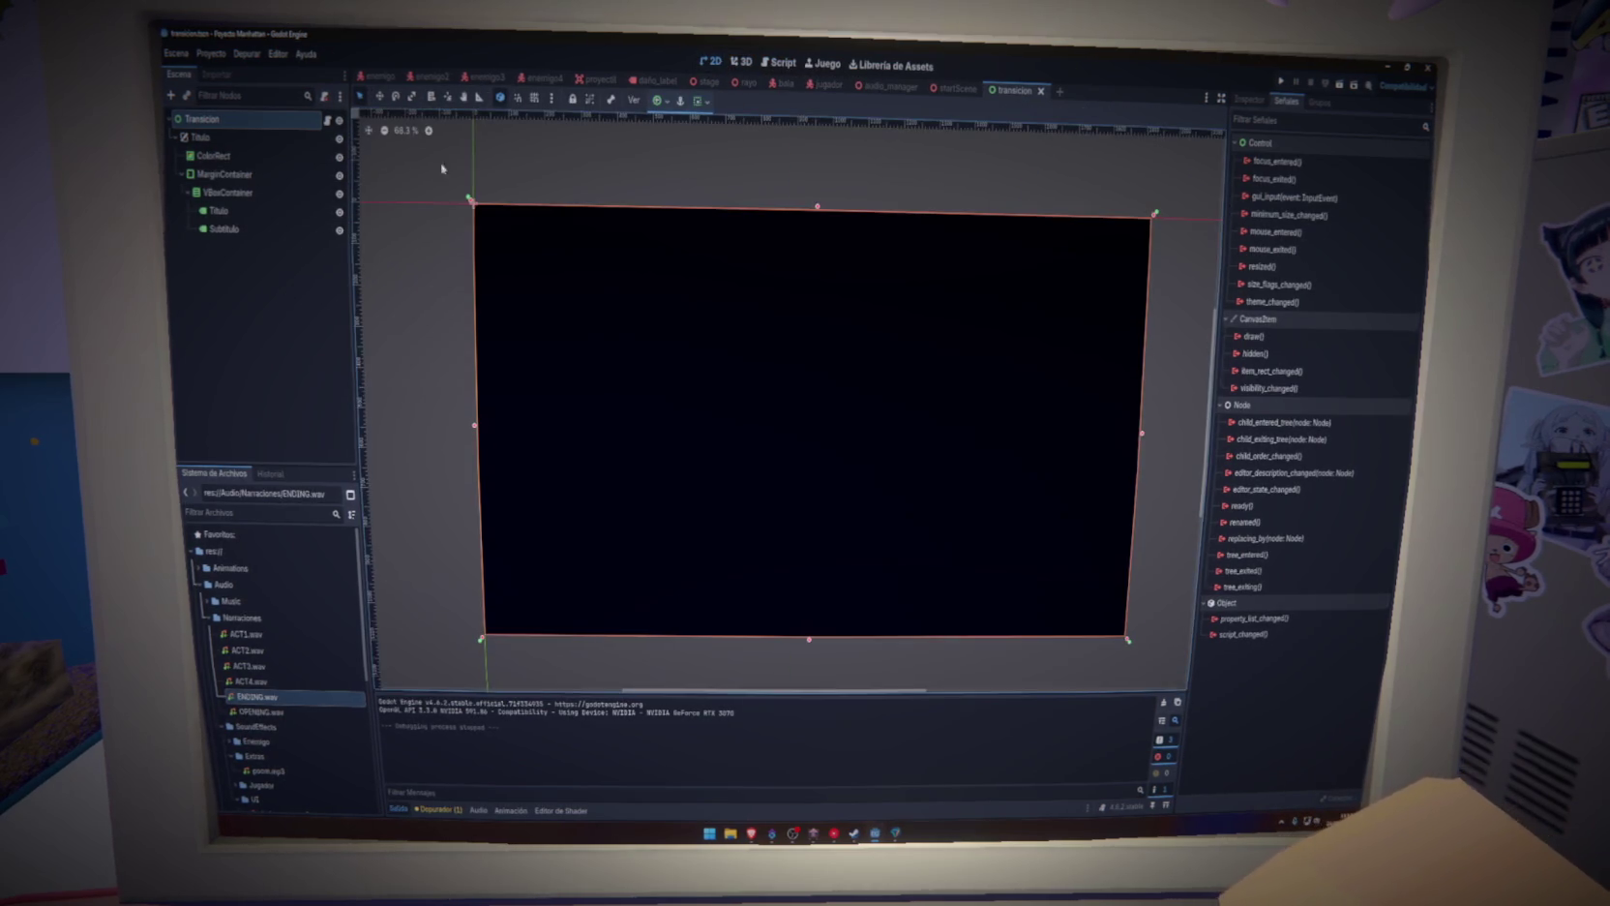
click(707, 84)
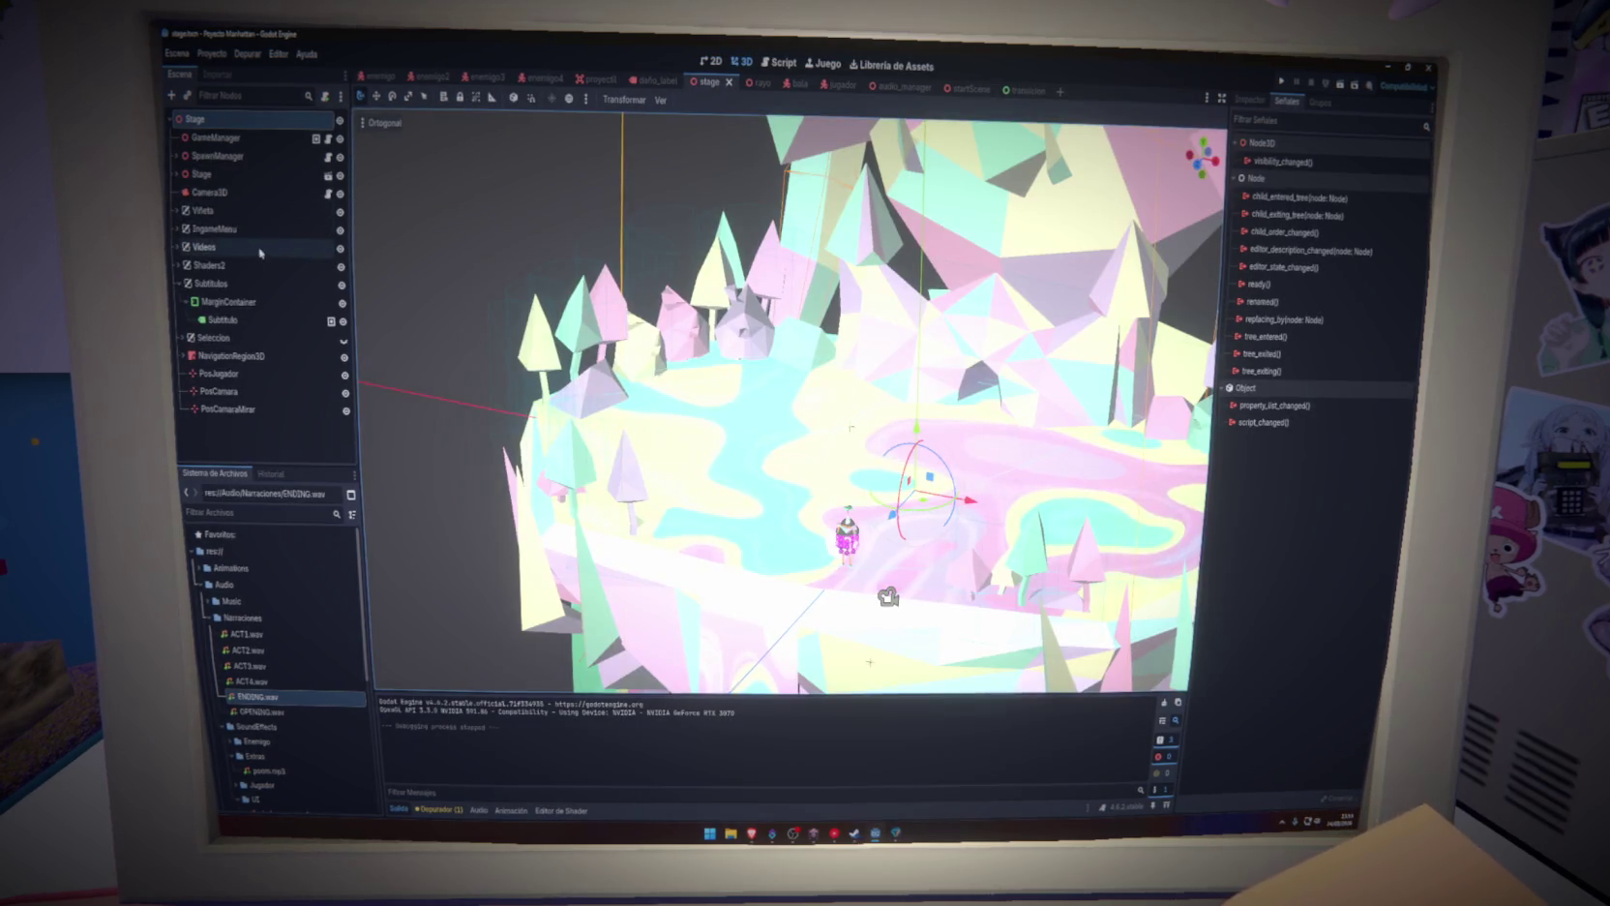
Collapse IngameMenu and Subtitulos, expand Seleccion, and turn its visibility on
click(184, 232)
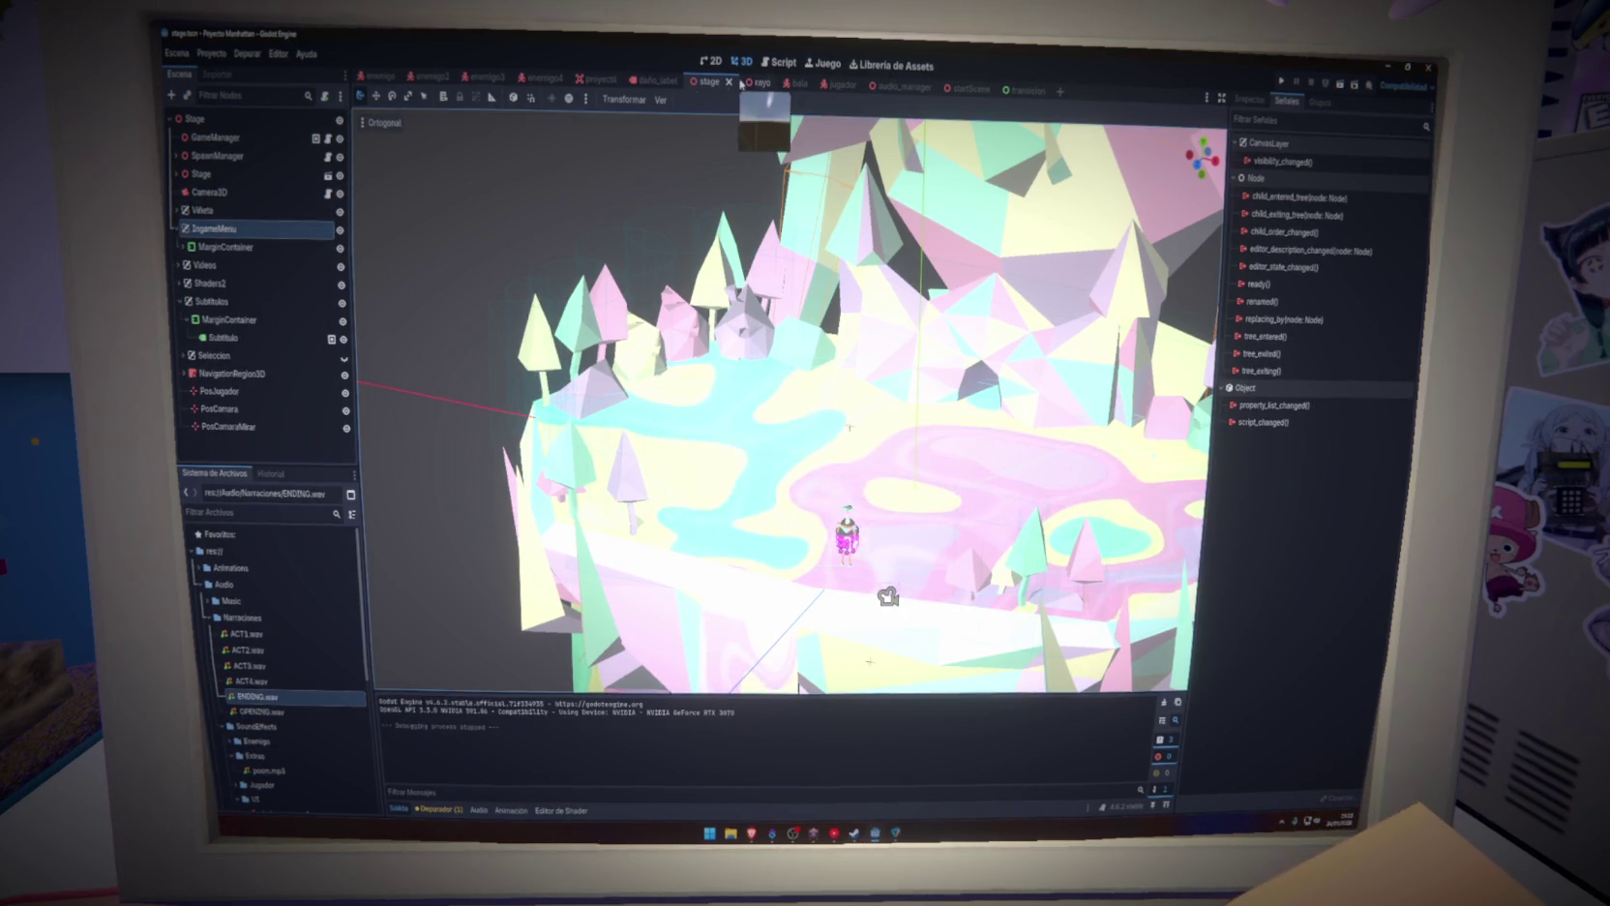
click(178, 230)
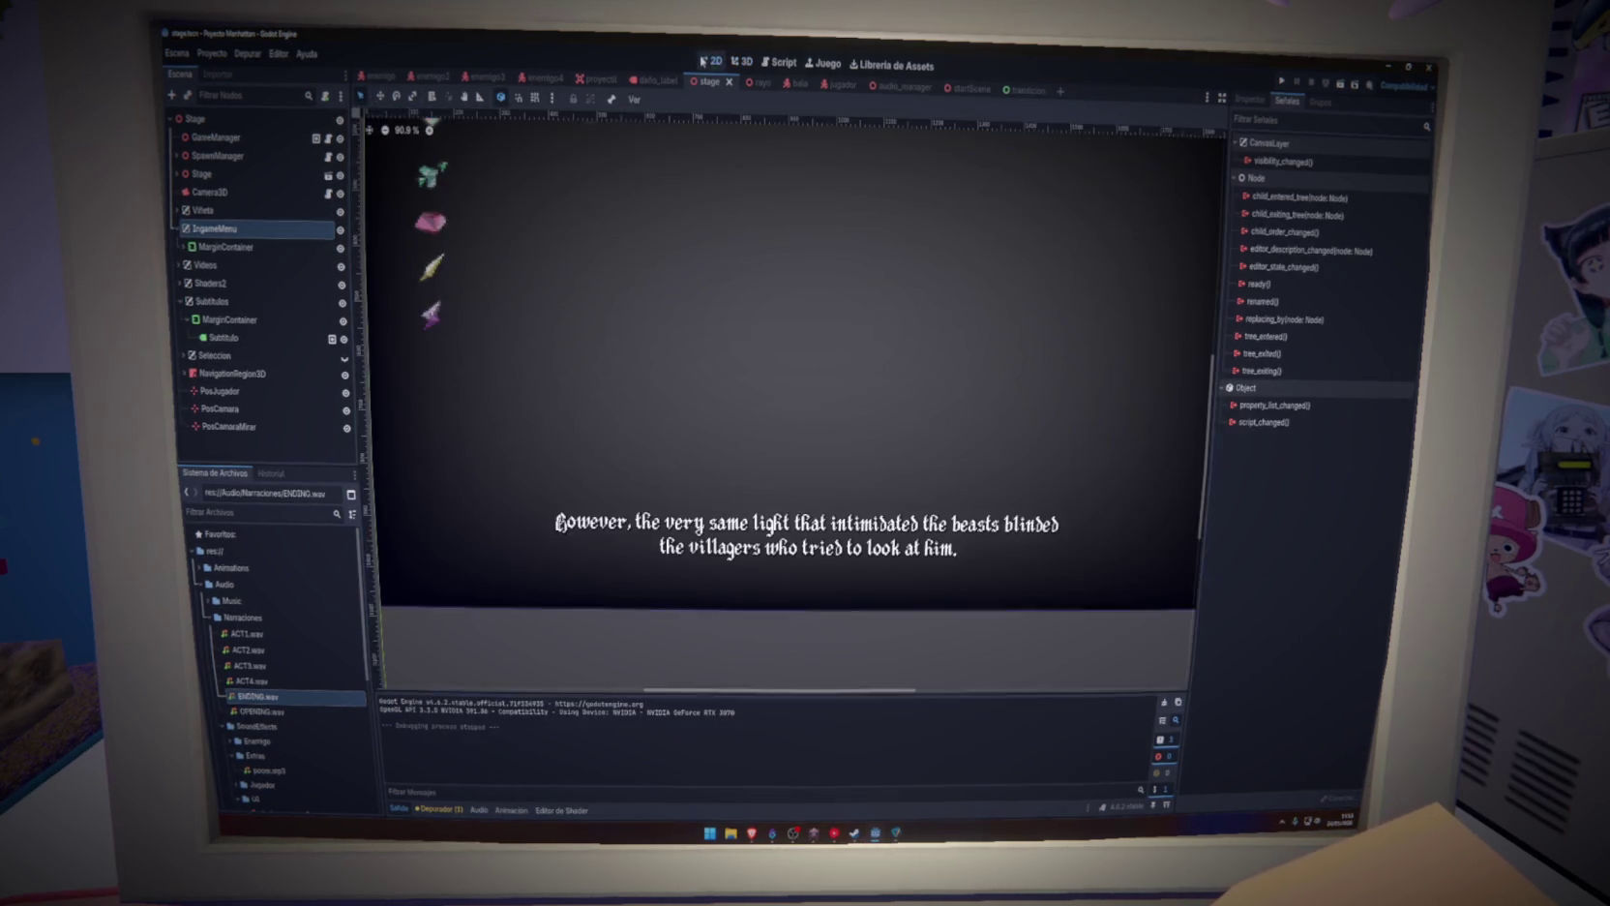
click(183, 248)
click(183, 248)
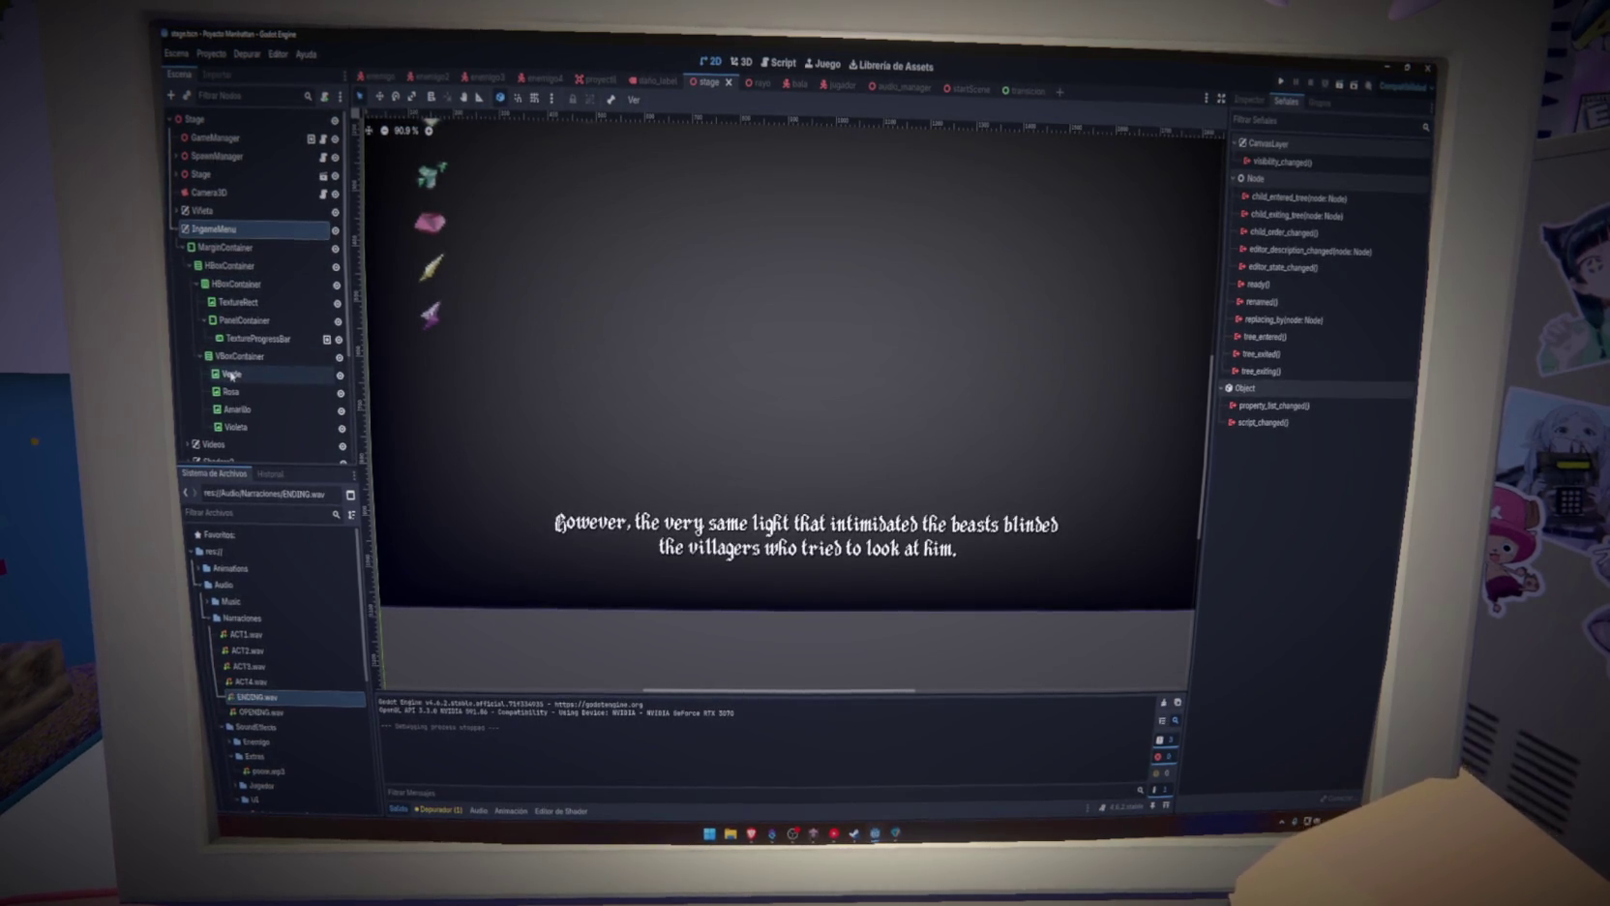
click(183, 248)
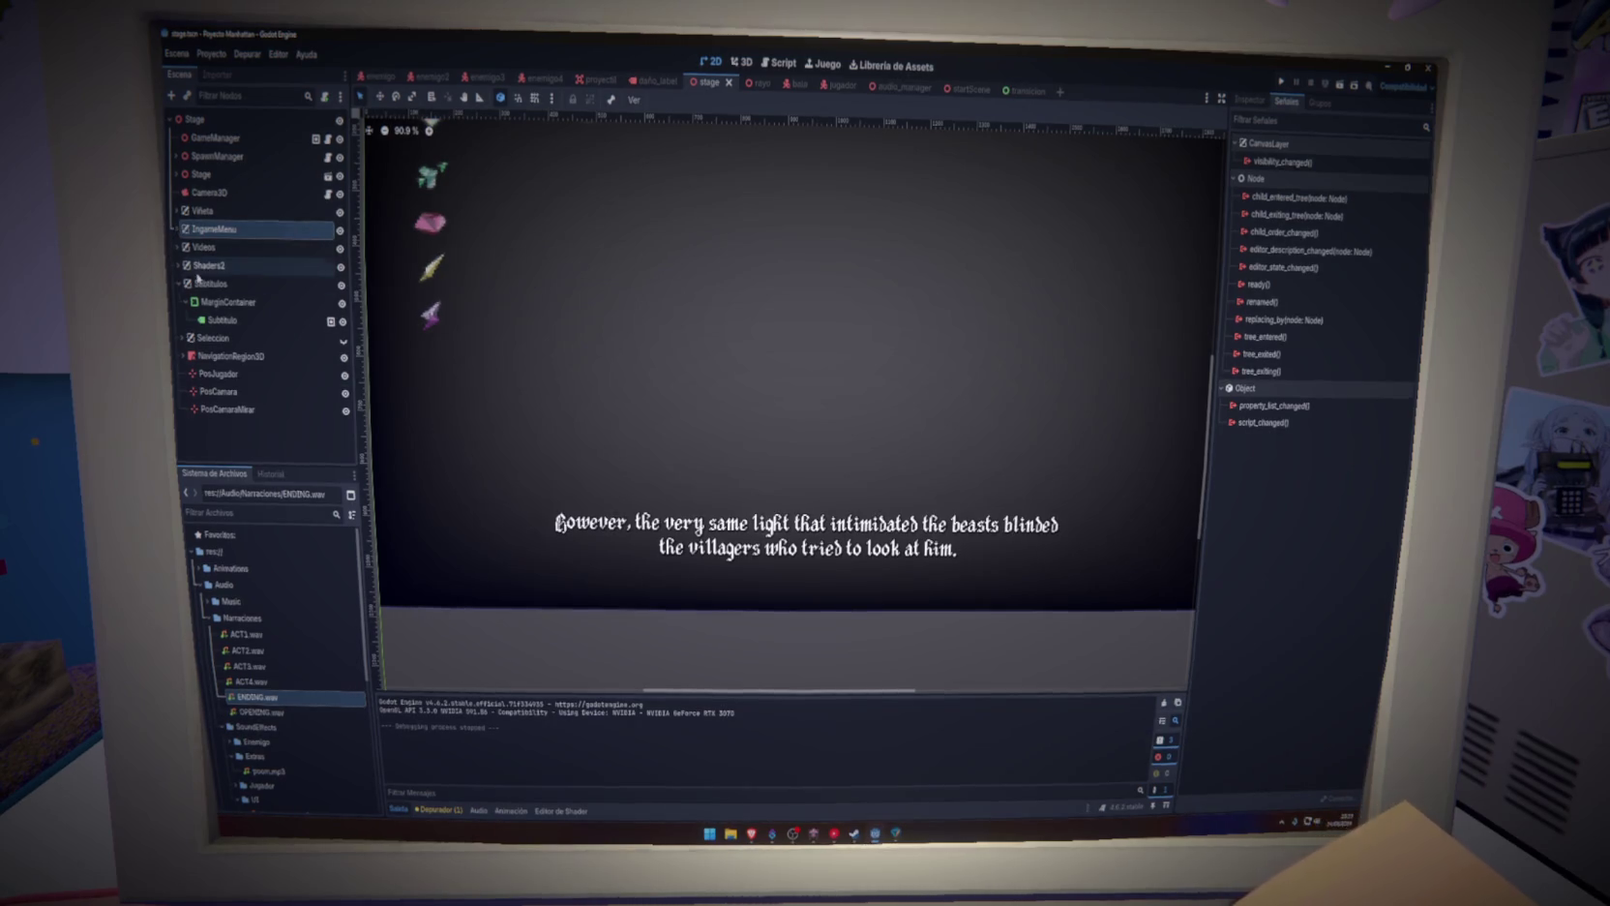
click(177, 283)
click(232, 320)
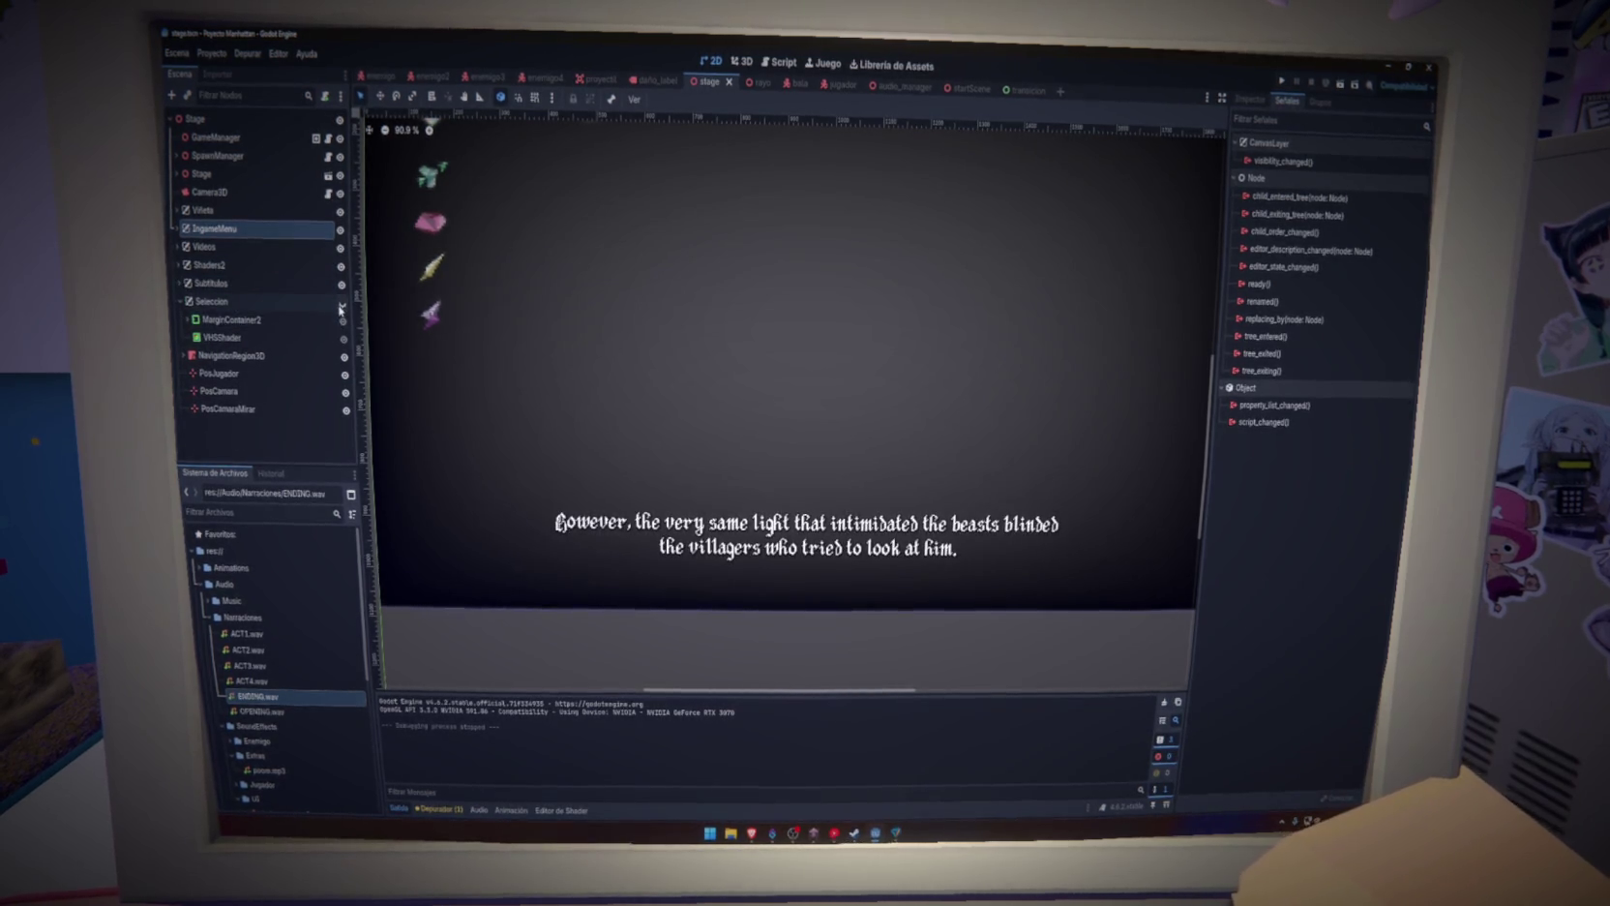
click(343, 320)
Frame the colour-selection menu on the canvas and expand MarginContainer2 to reveal Verde
double_click(243, 327)
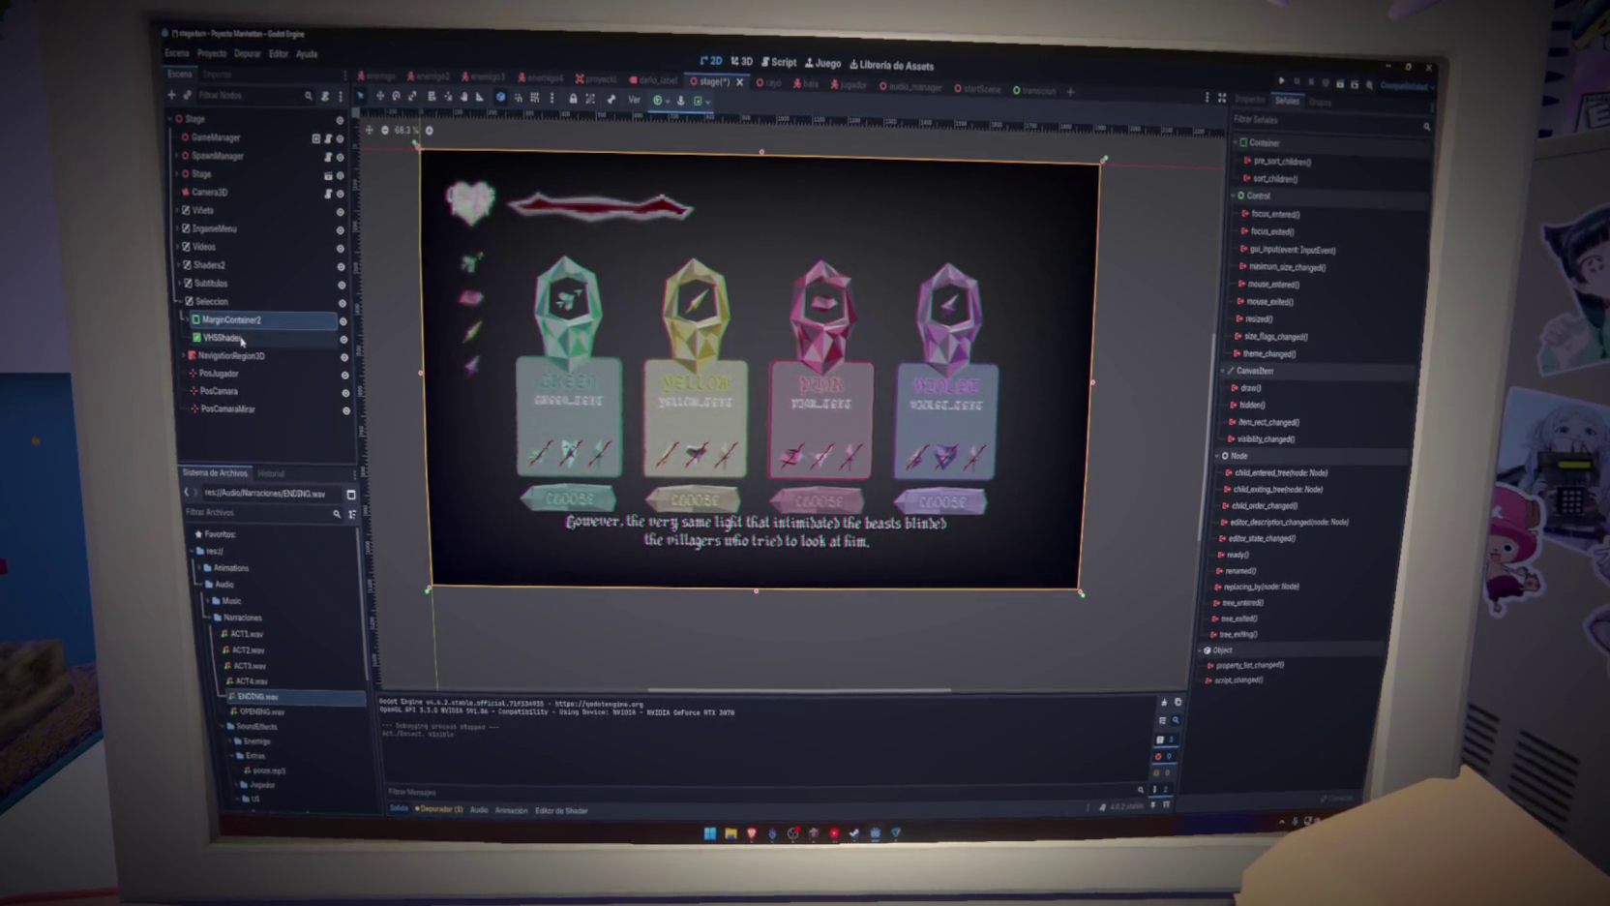
click(185, 320)
click(189, 338)
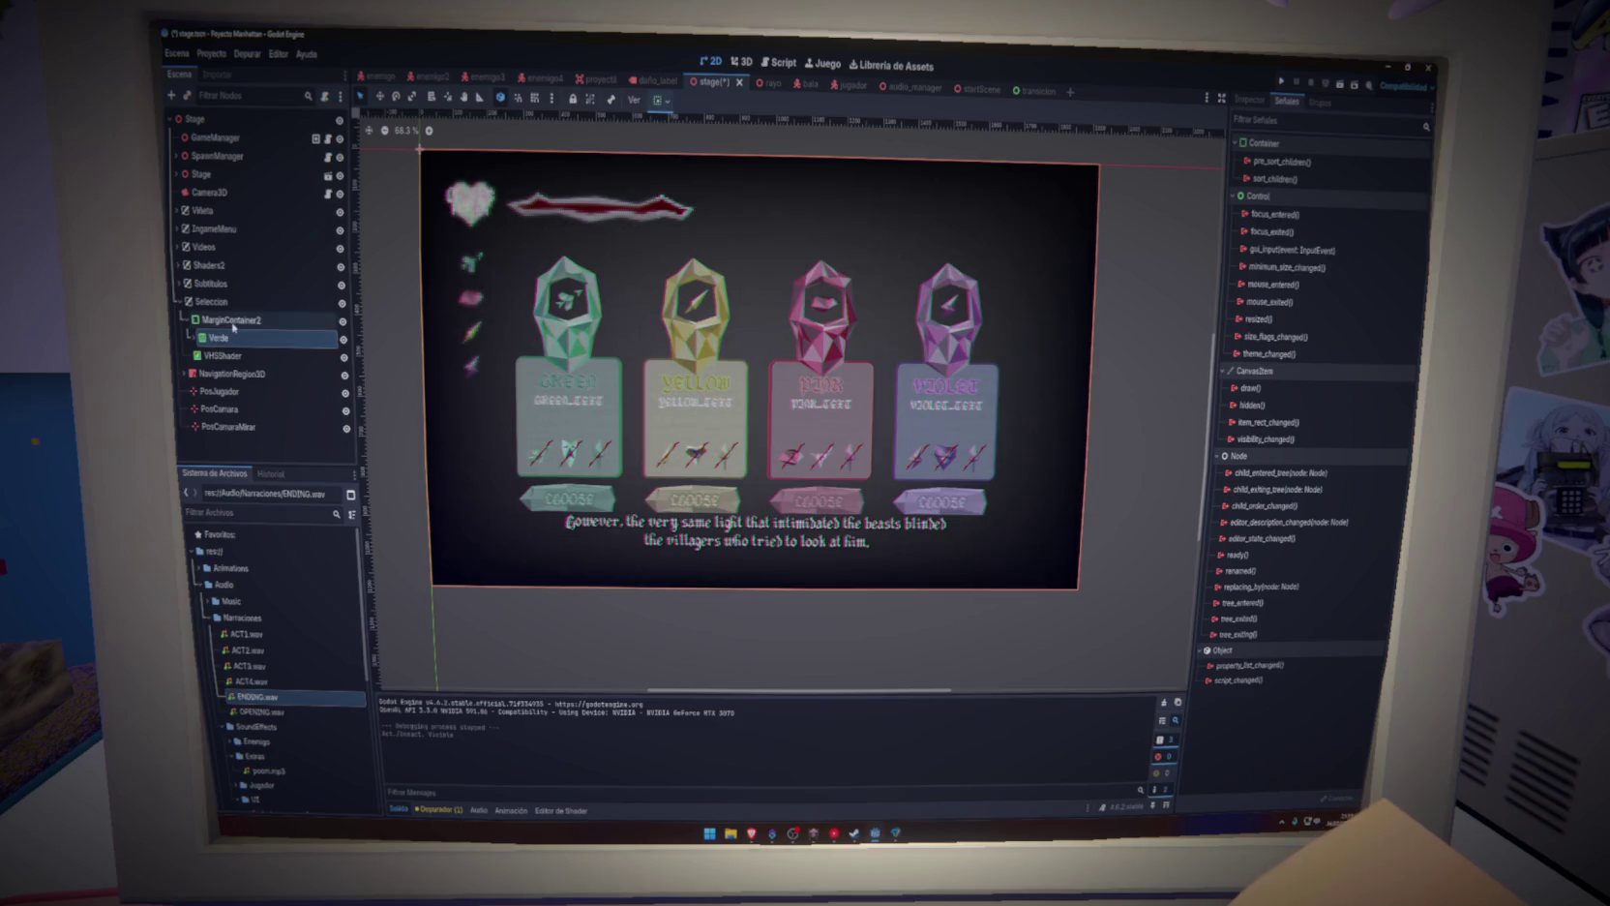
Start adding a child node to MarginContainer2, then cancel the Create New Node dialog
click(233, 327)
right_click(238, 328)
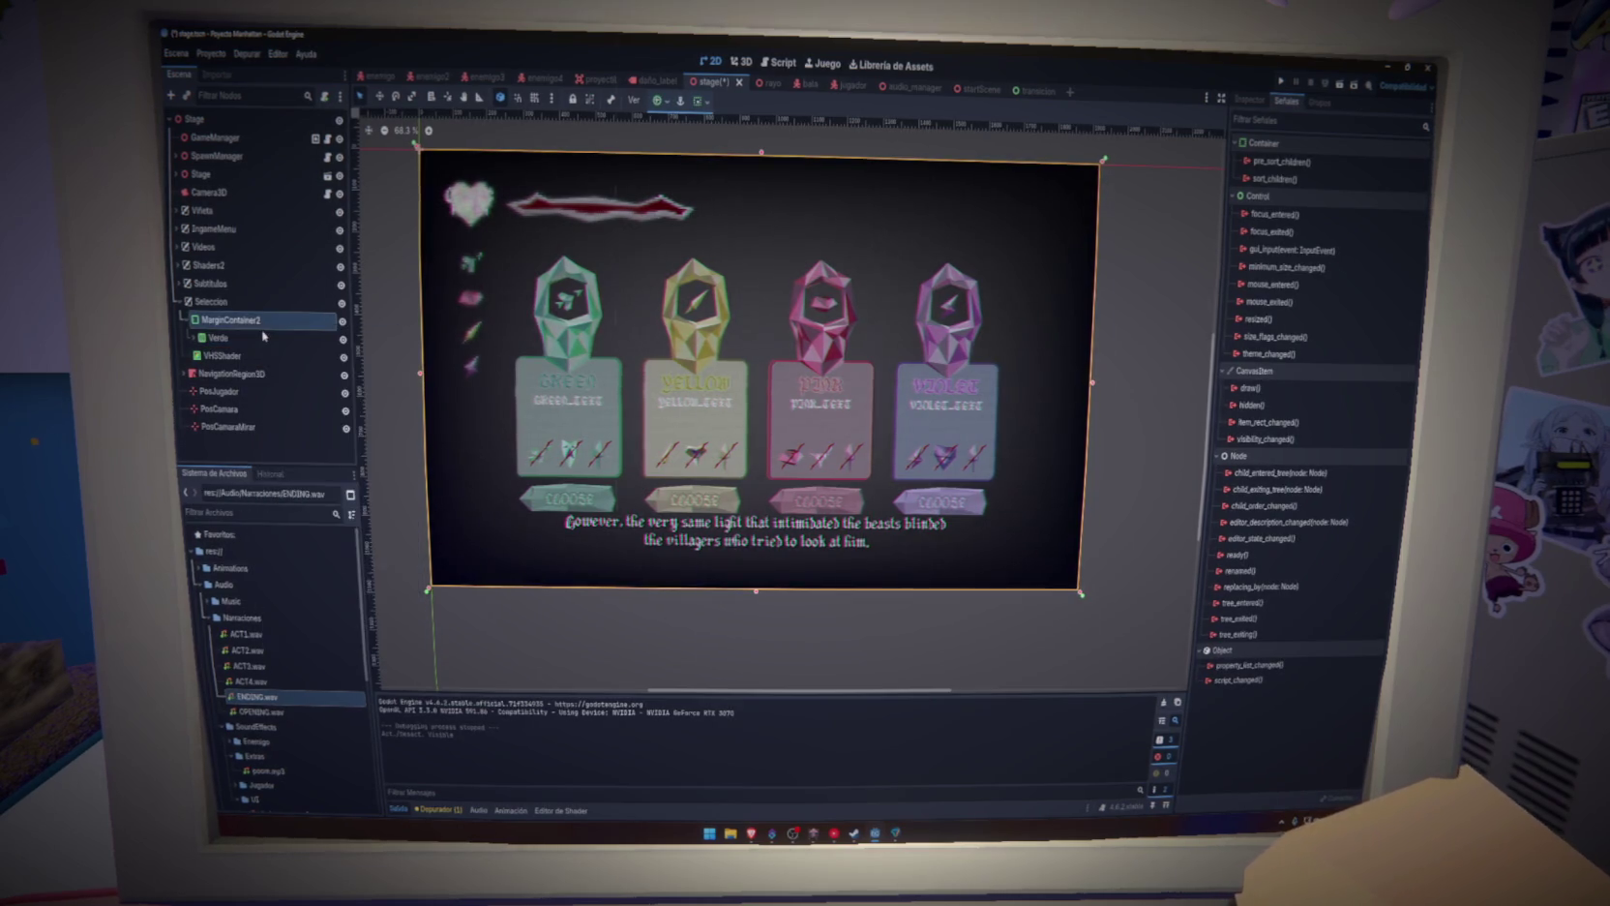
key(ctrl+a)
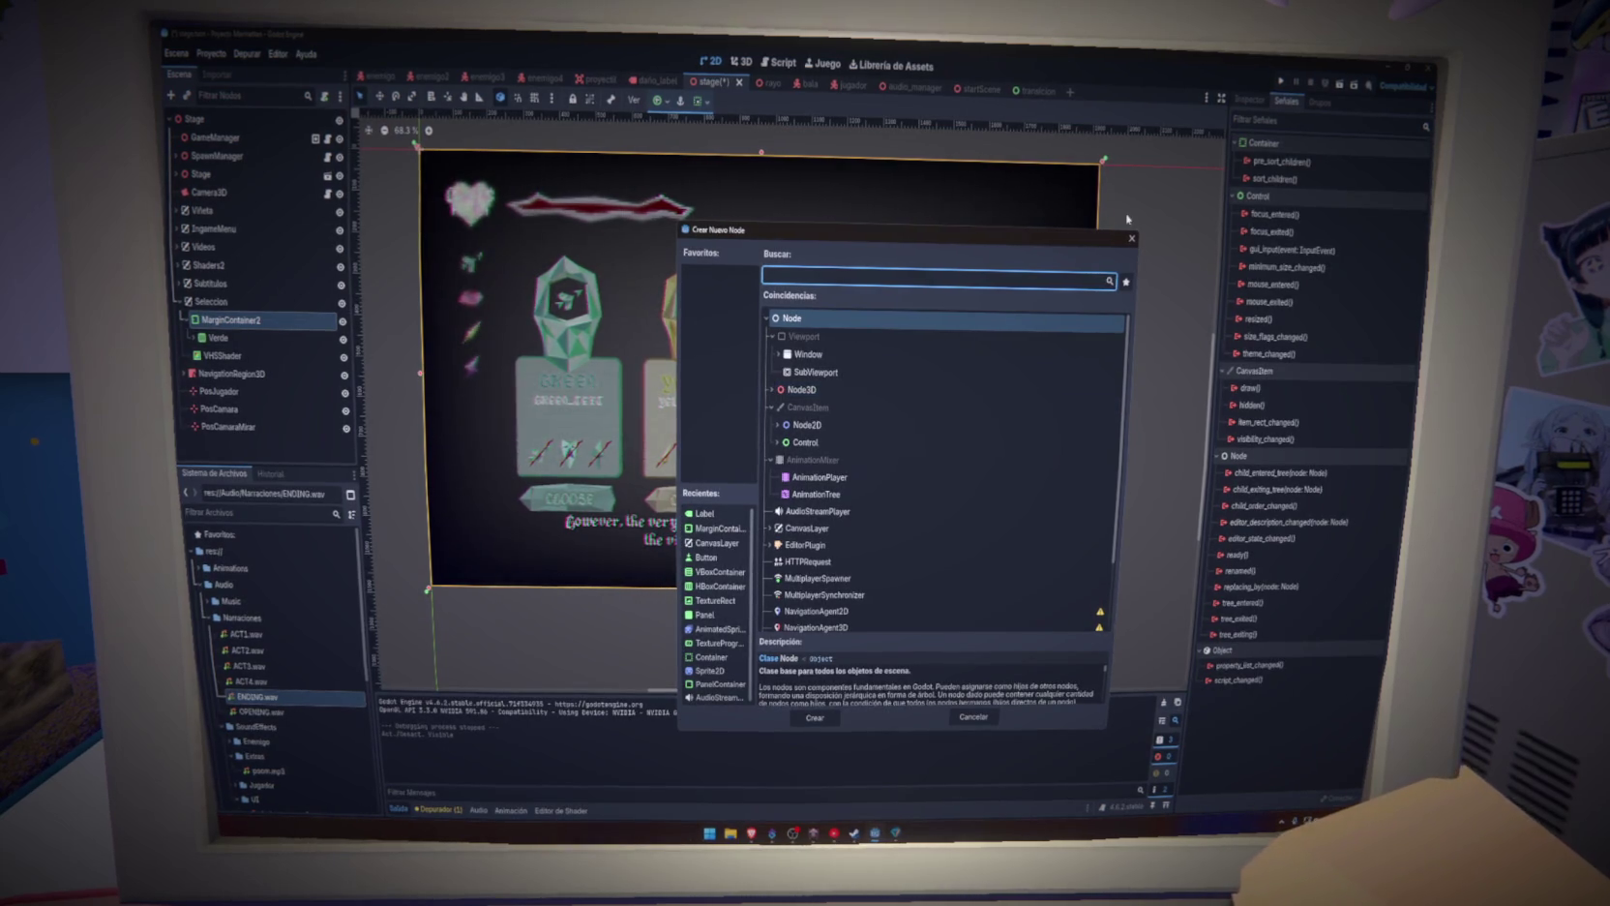
key(Escape)
Expand Verde and collapse its Verde, Amarillo and Rosa card nodes in the Scene dock
click(194, 338)
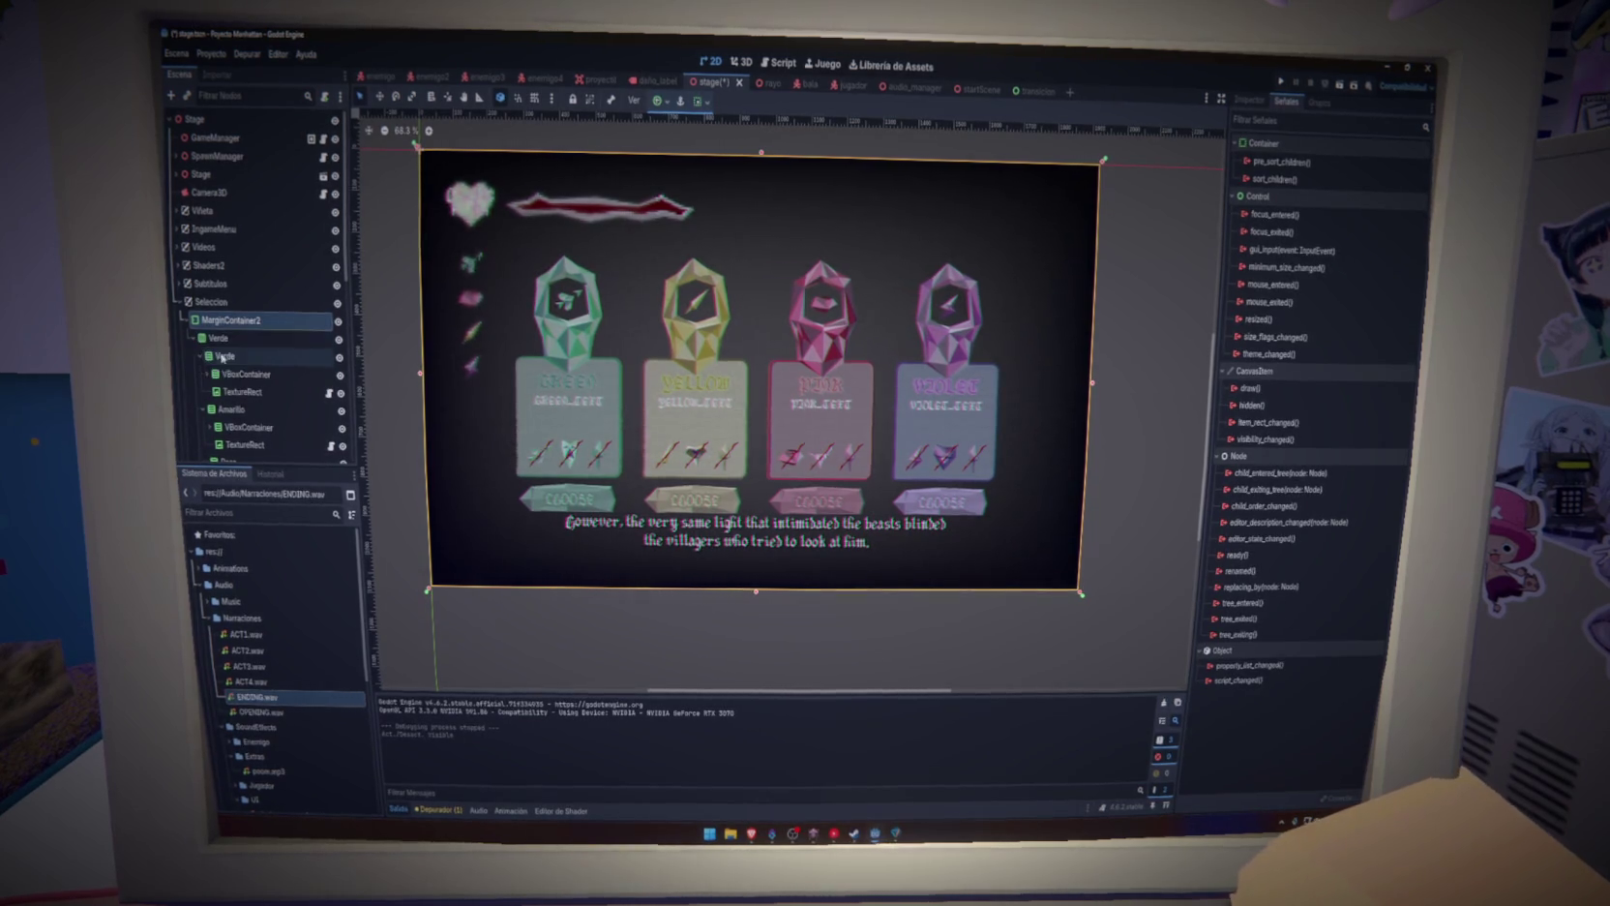
click(223, 342)
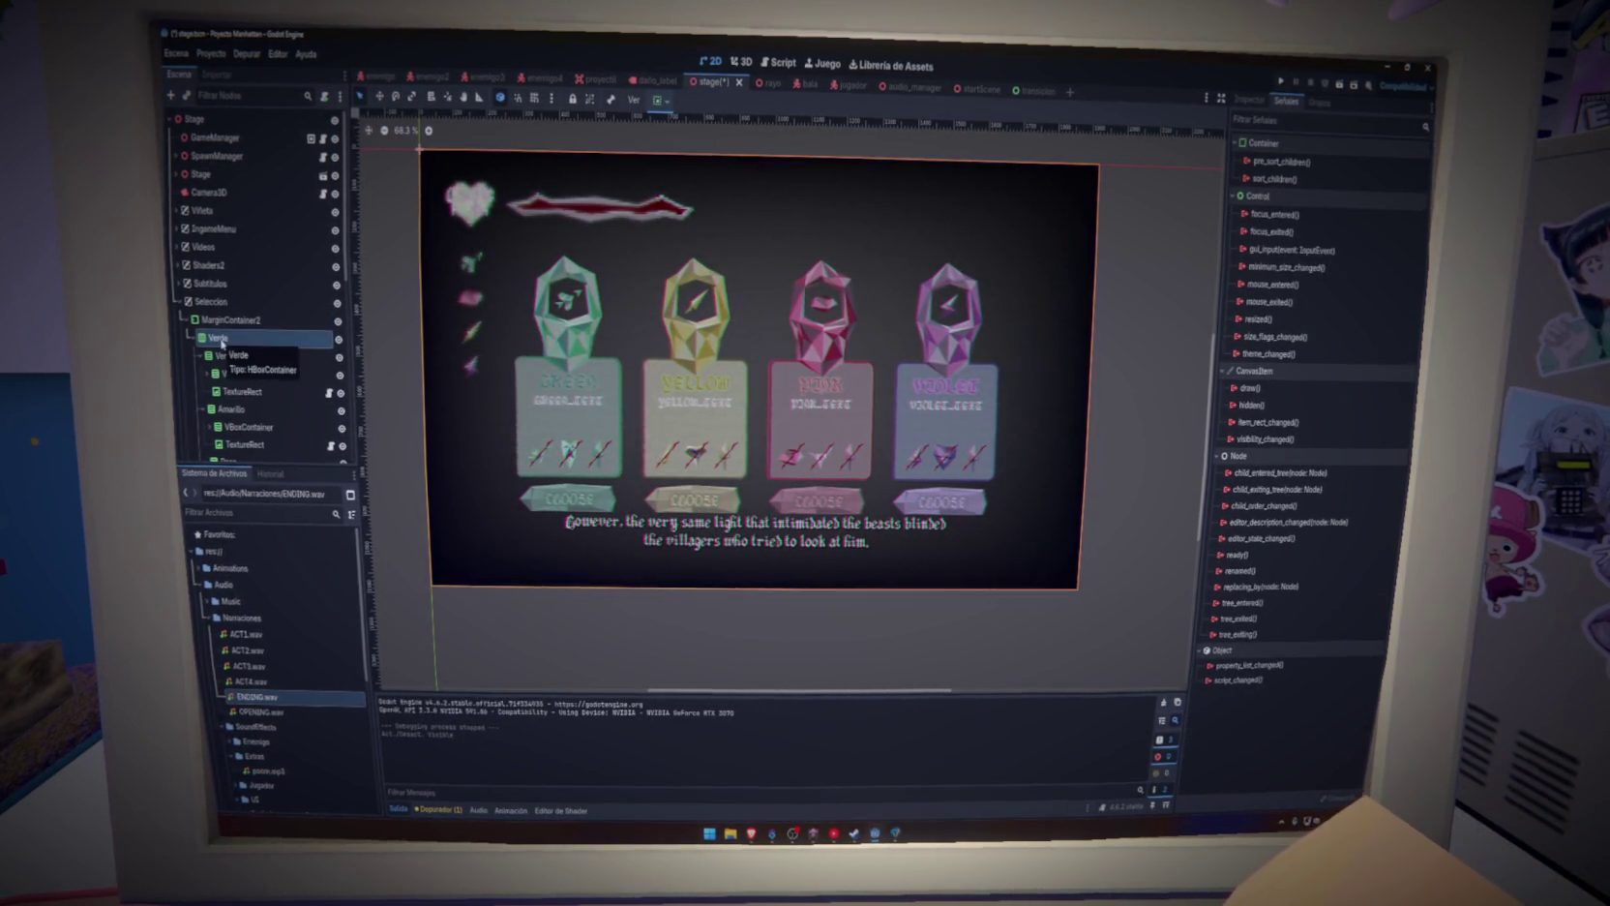
scroll(222, 343, down, 2)
click(197, 313)
click(200, 329)
click(201, 347)
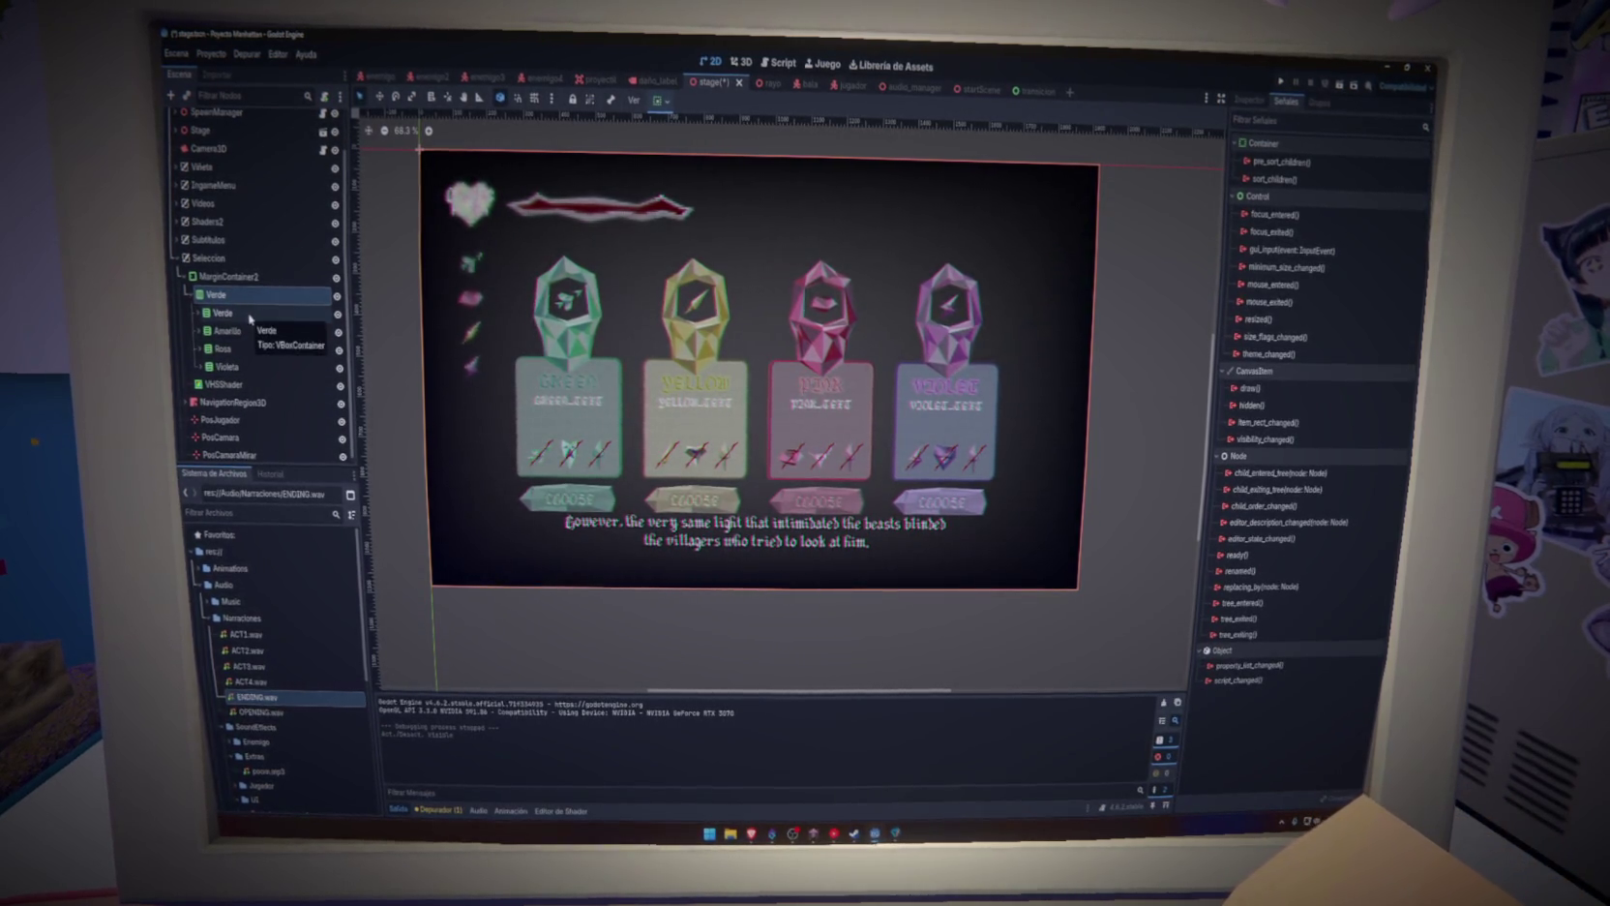
Add a VBoxContainer under MarginContainer2, nest the Verde card row inside it, and save
right_click(247, 278)
click(250, 288)
text(vbox)
key(Return)
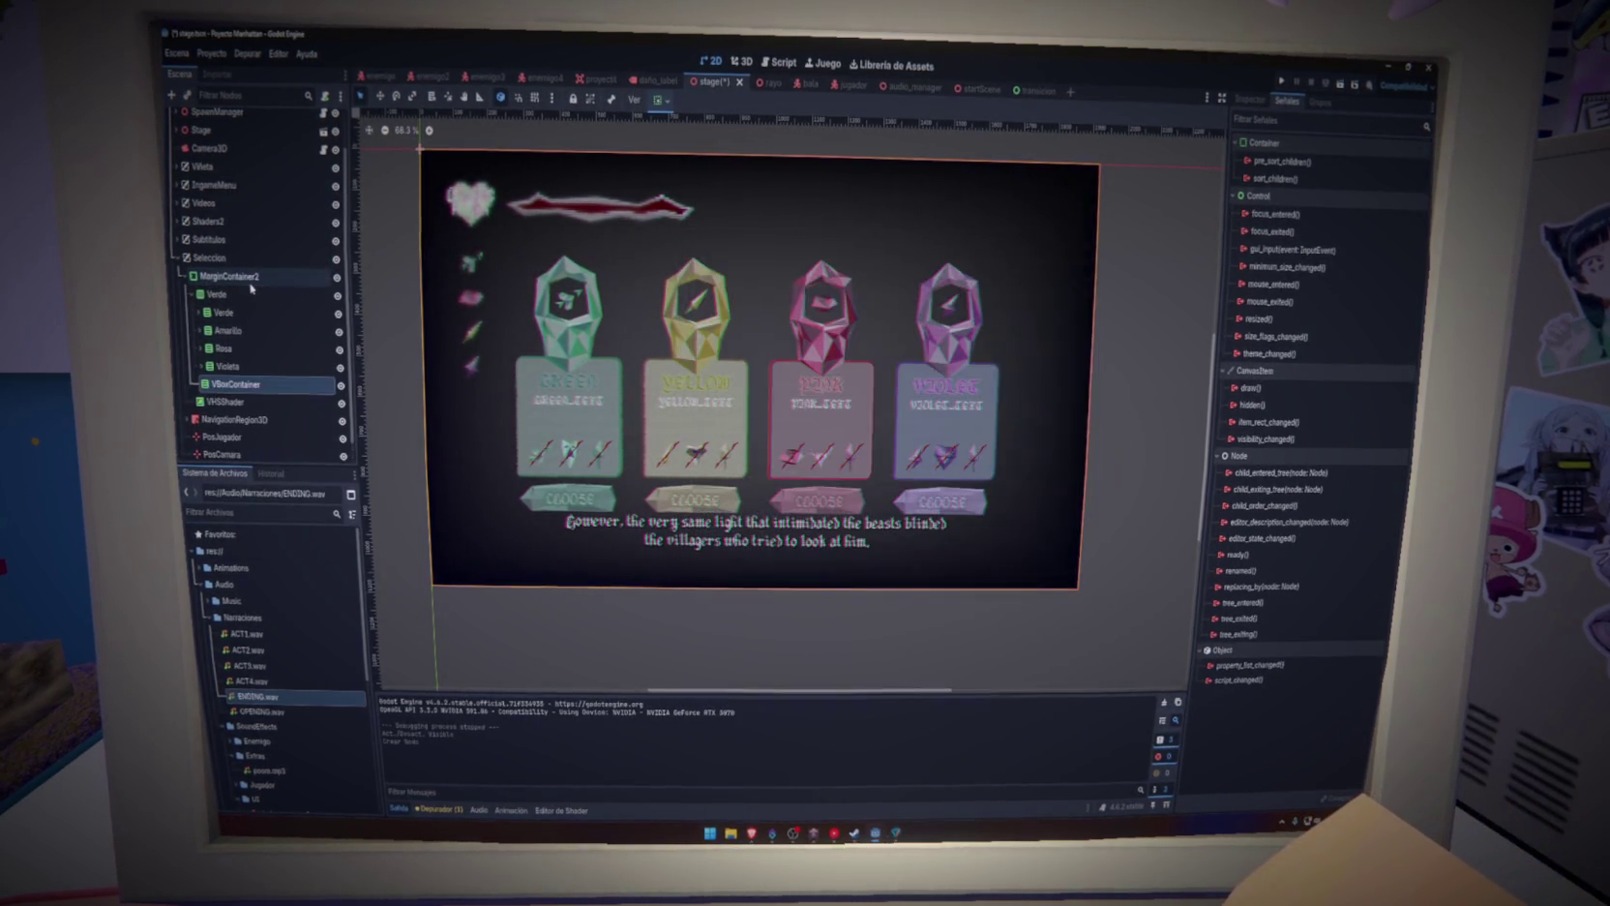
drag(204, 283, 228, 297)
key(ctrl+s)
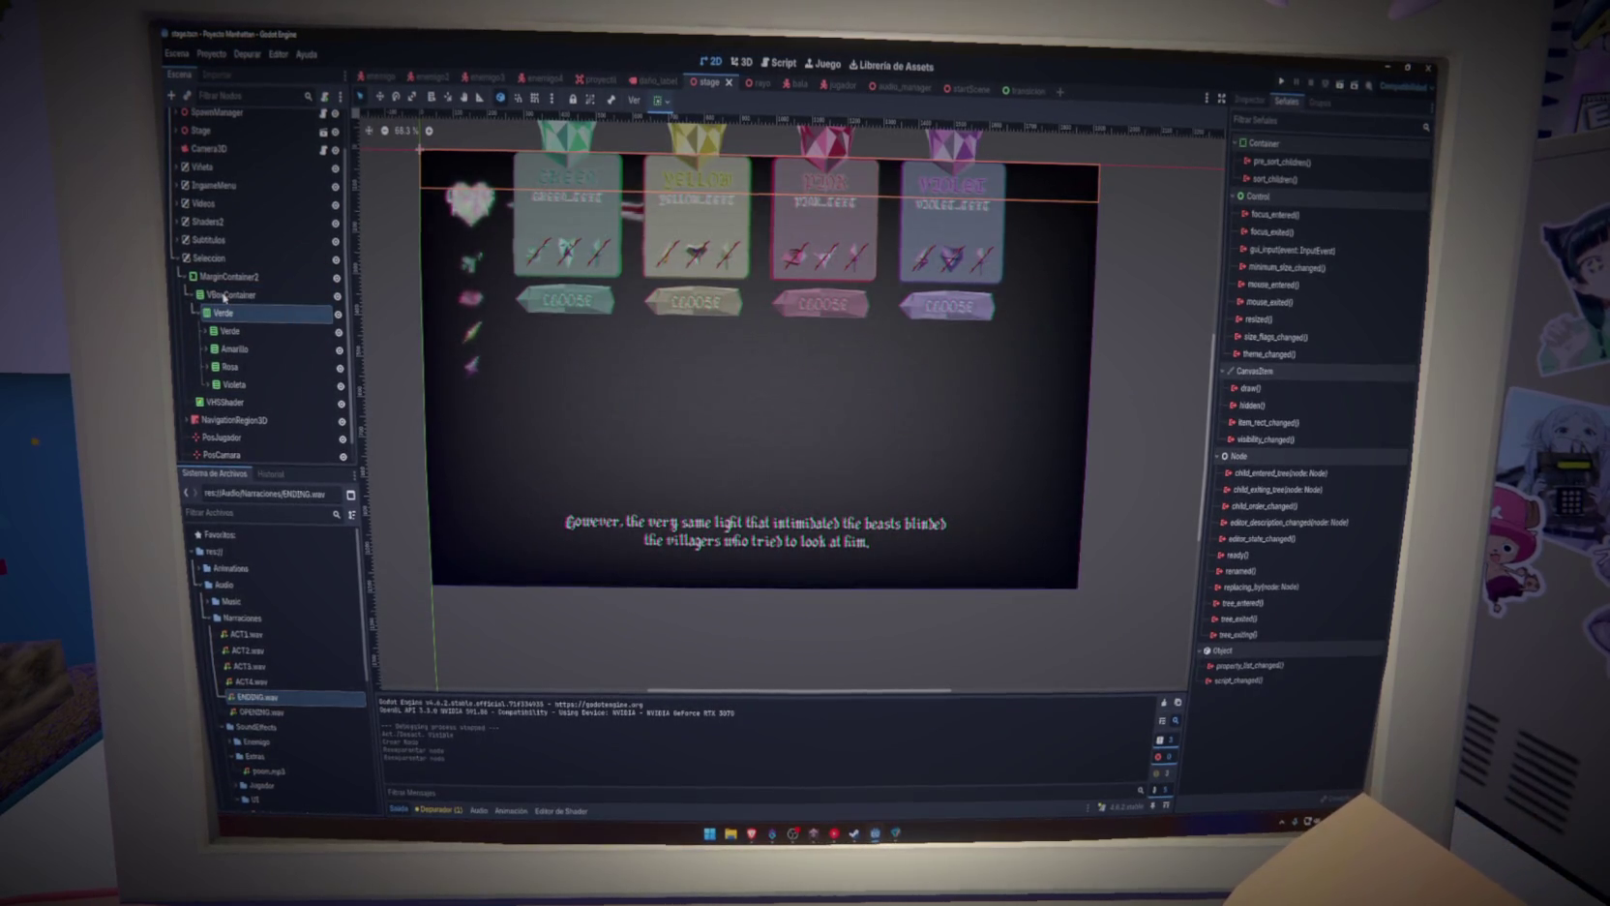
Set the Verde card row's vertical sizing to Expand in the container sizing menu
click(659, 100)
click(722, 149)
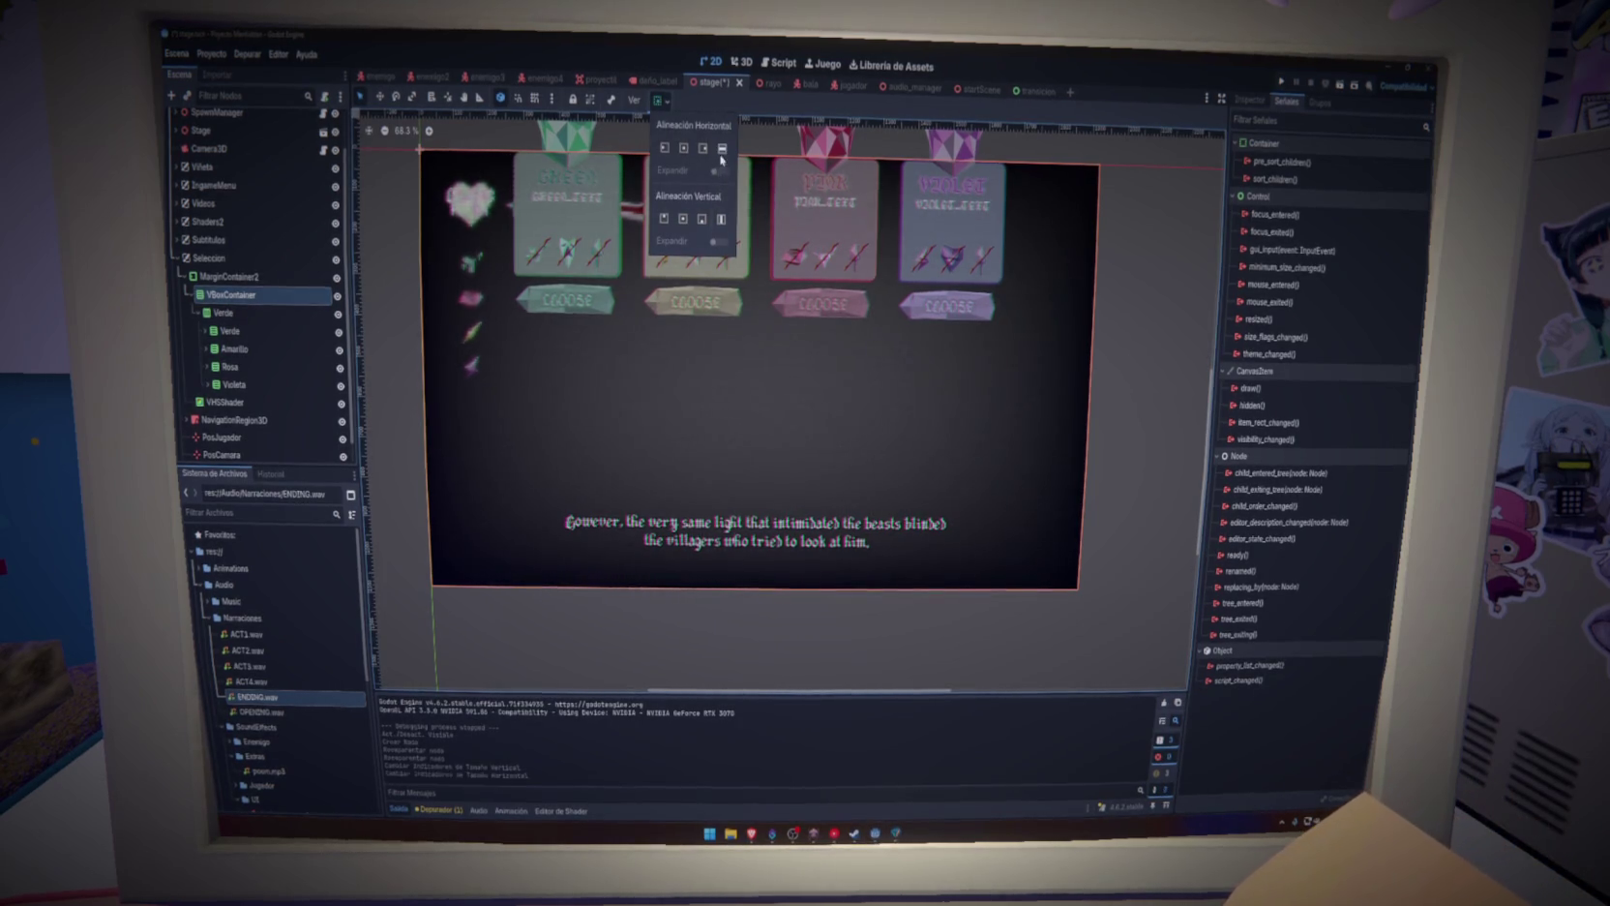
key(Escape)
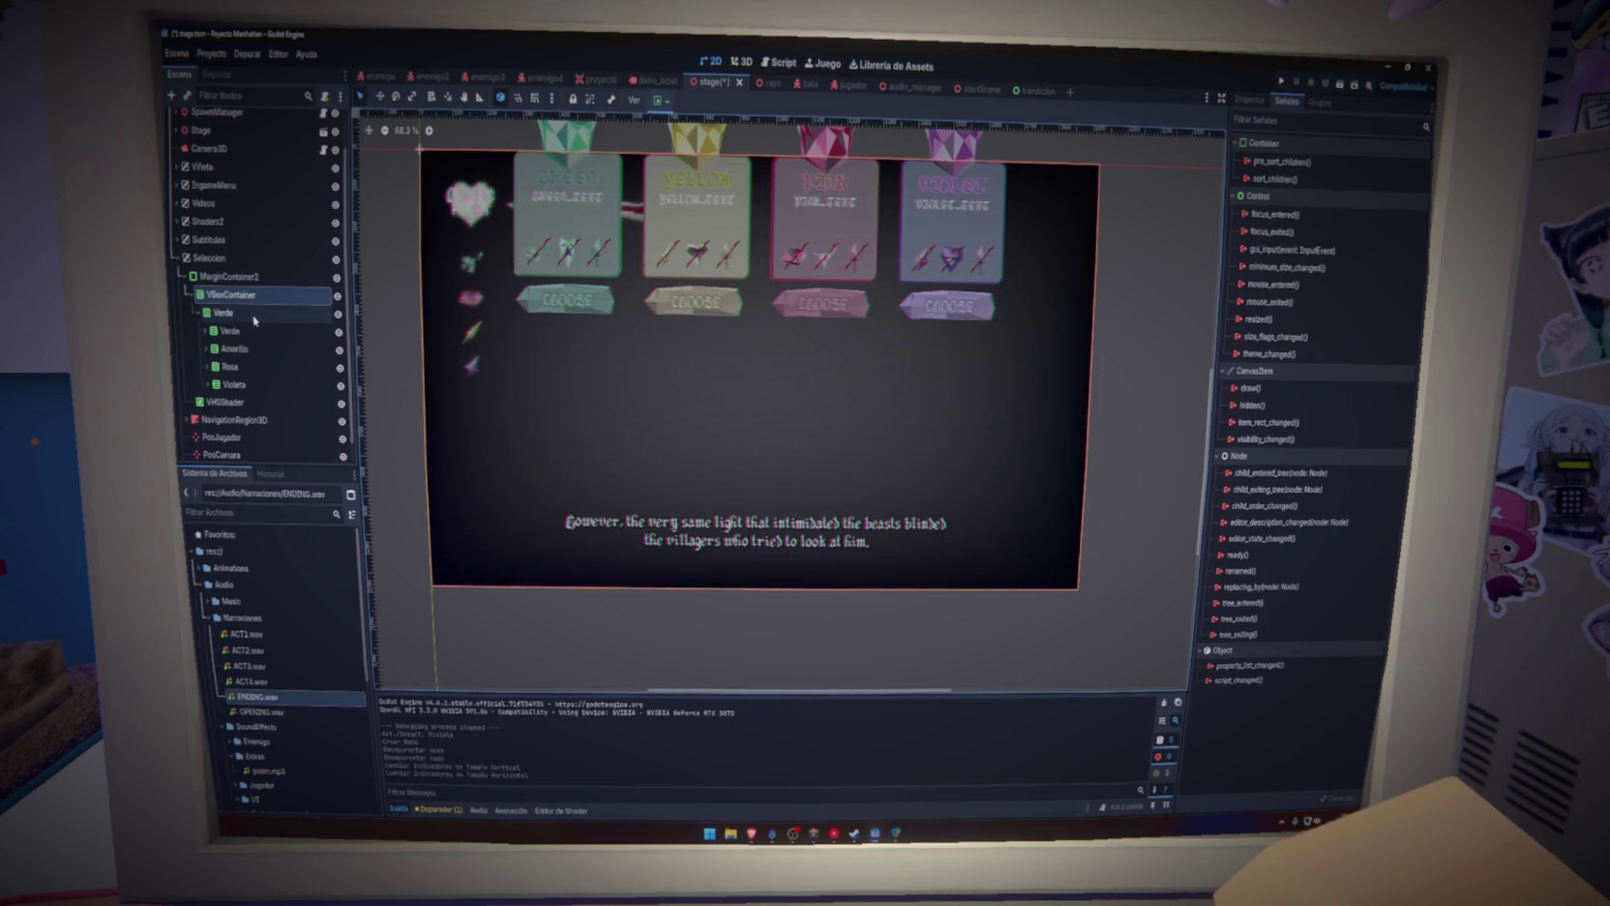
click(236, 279)
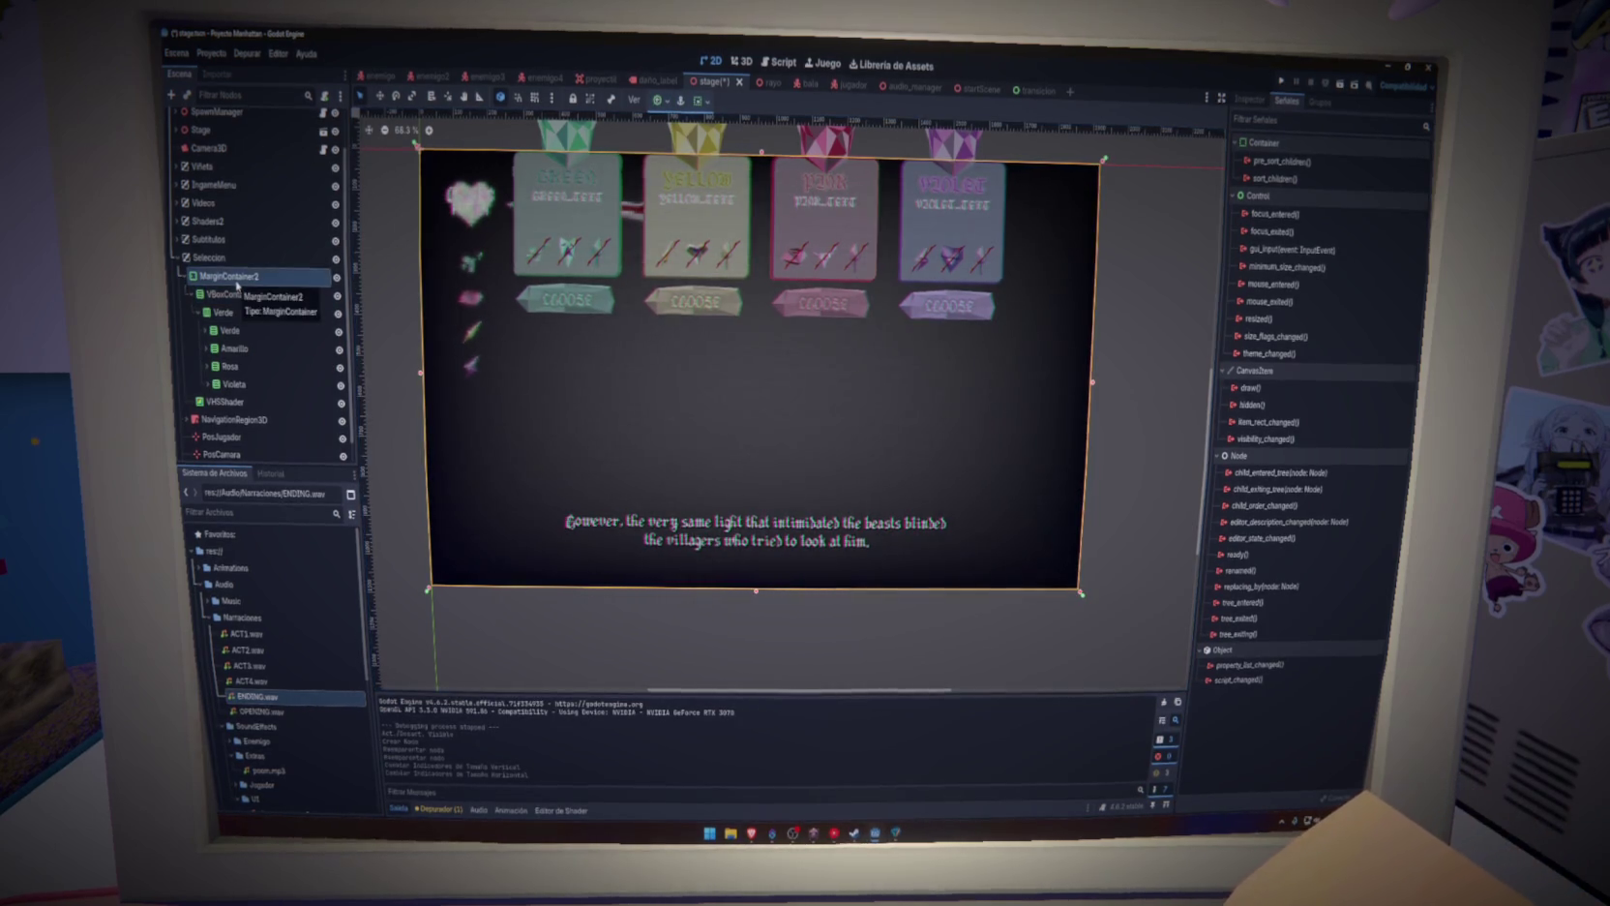
click(240, 312)
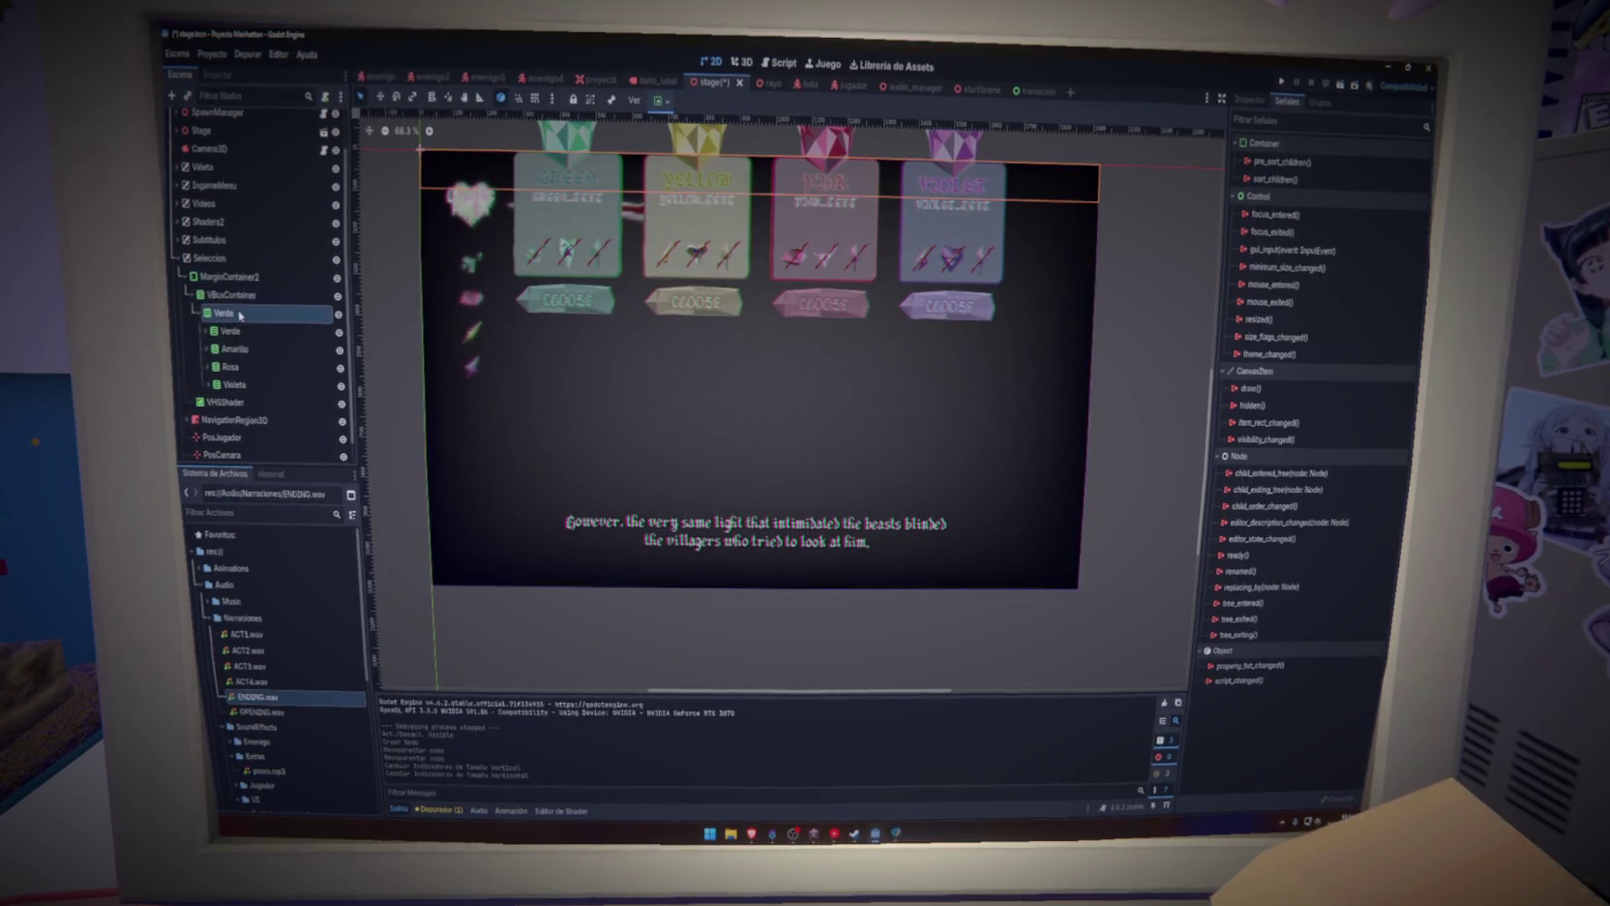
click(661, 100)
click(717, 241)
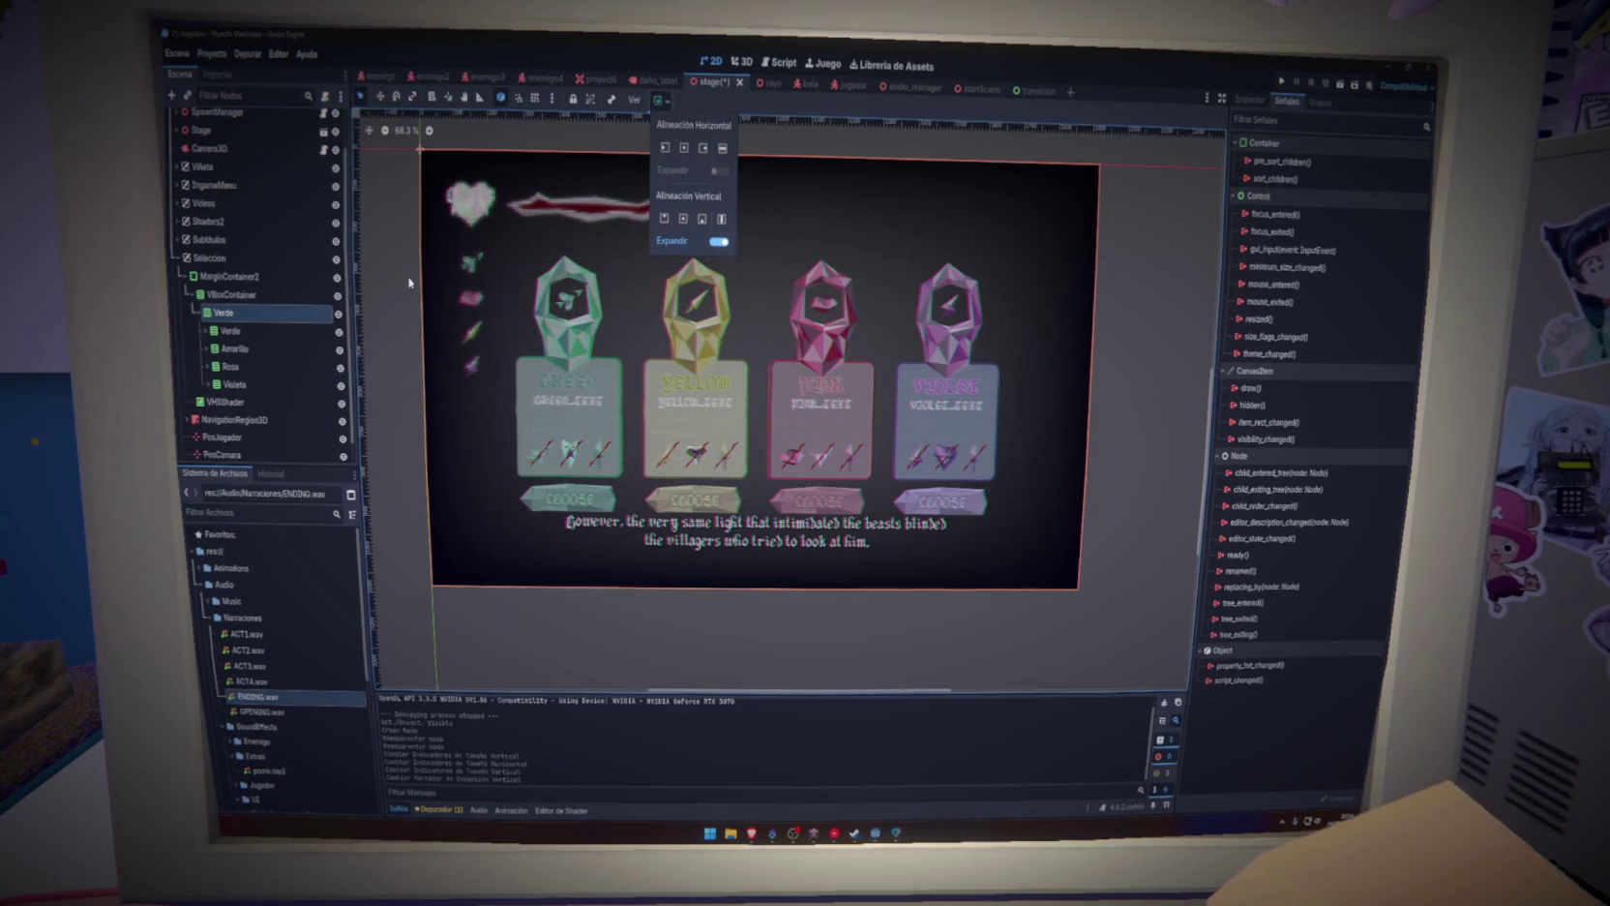
click(255, 295)
Add a Label under VBoxContainer and move it above Verde as the first child
right_click(255, 295)
click(291, 309)
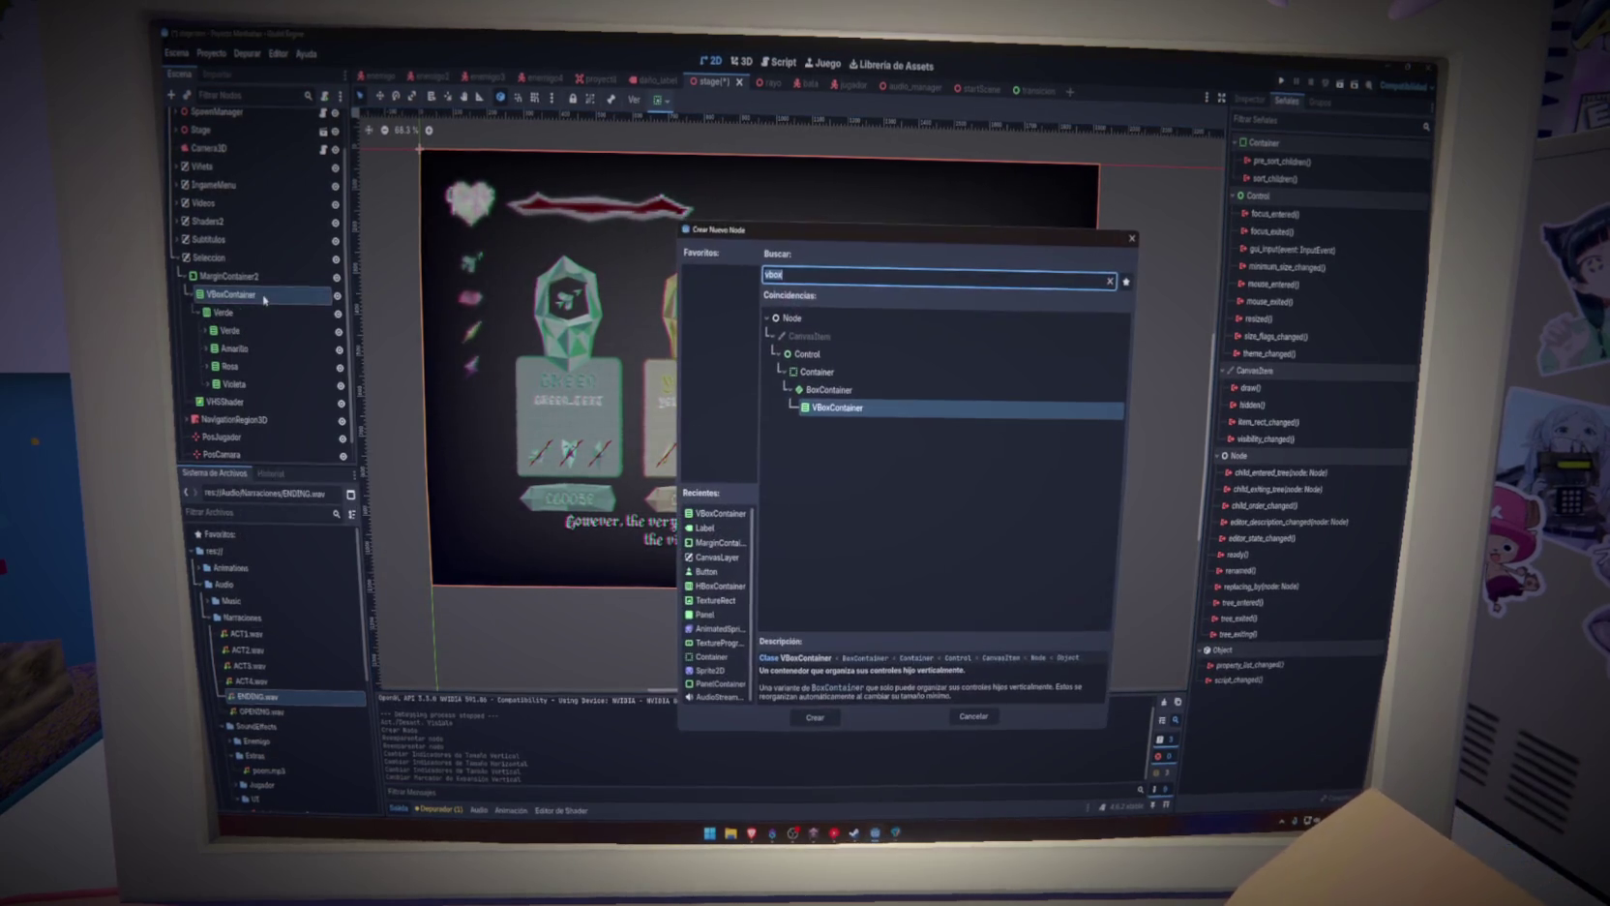
text(label)
key(Return)
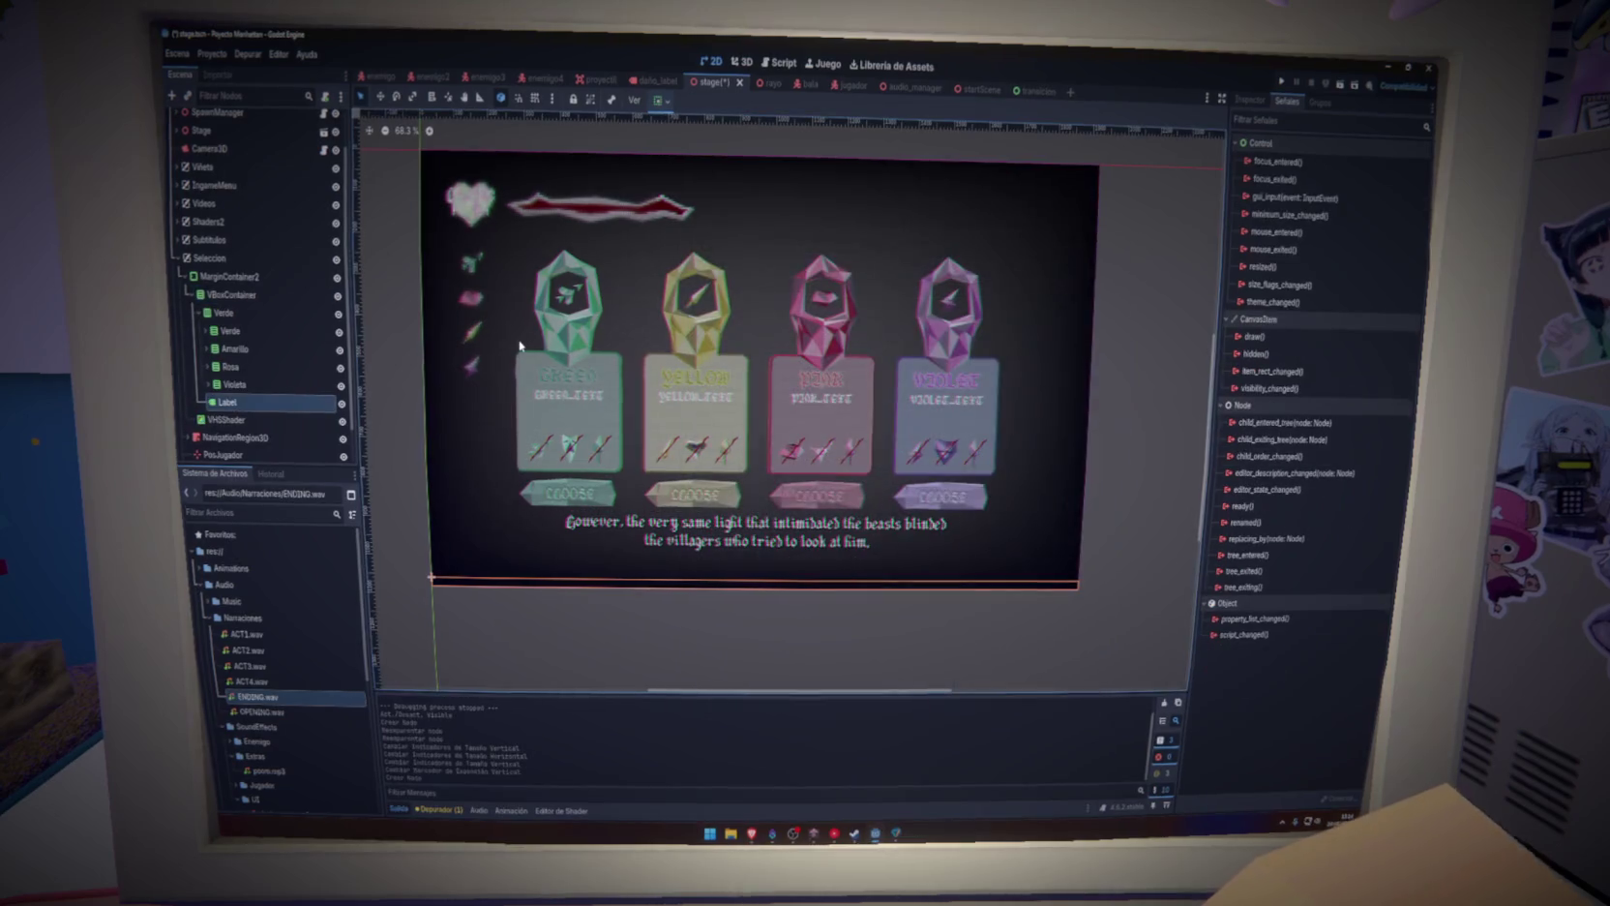
click(202, 313)
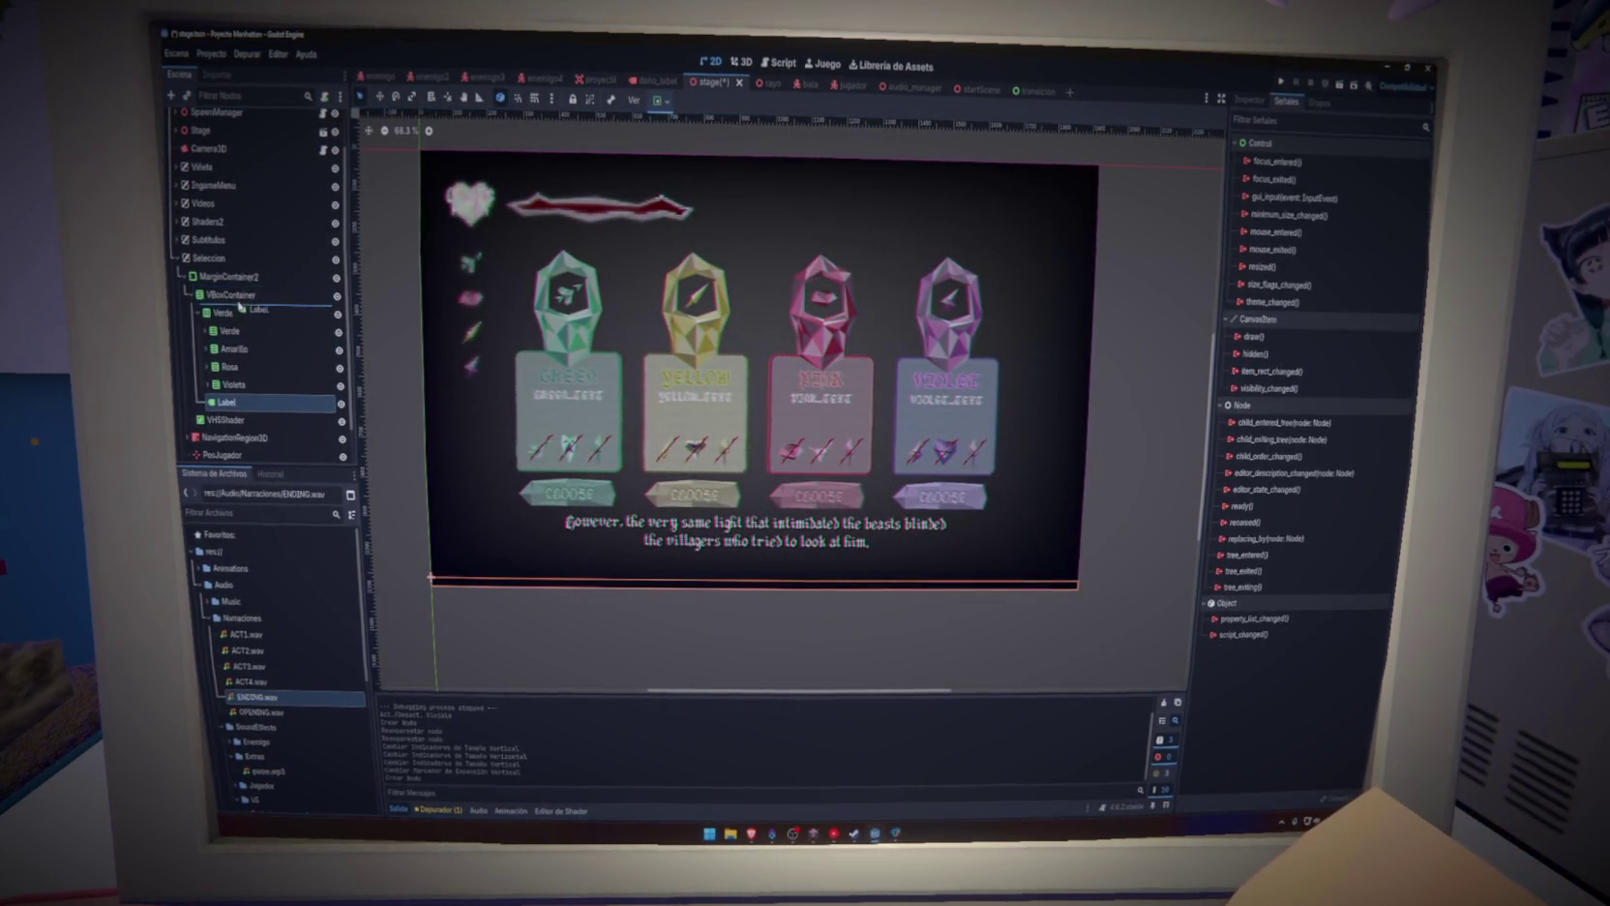
drag(228, 330, 218, 334)
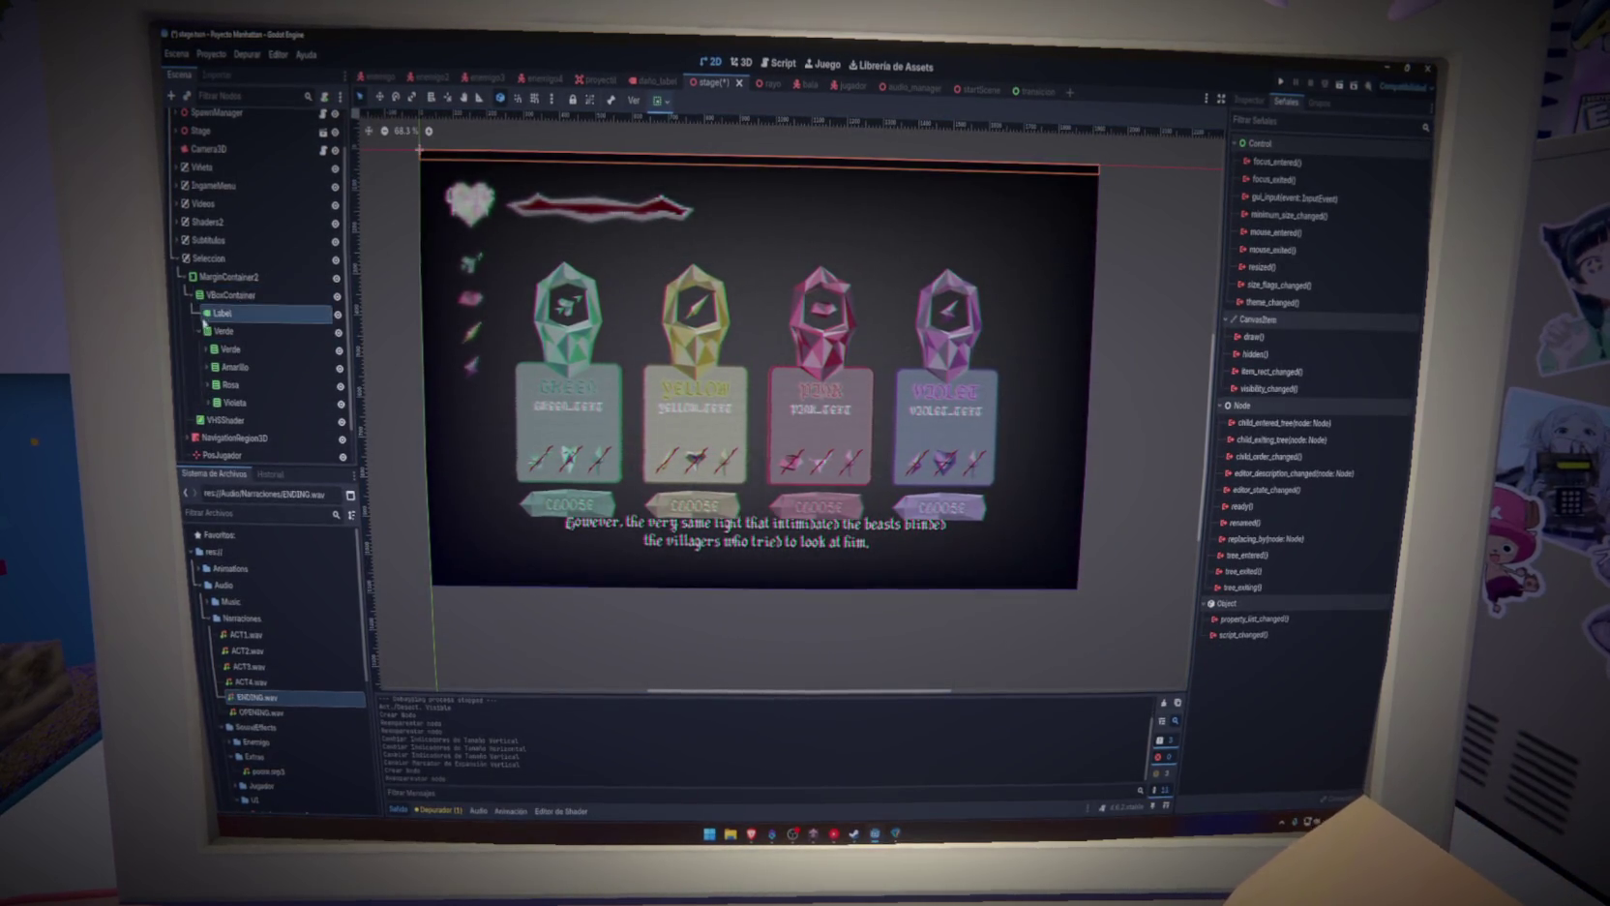
Set the Label's text to 'Selecciona el color a eliminar de tu mundo' and save
click(1249, 100)
click(1309, 231)
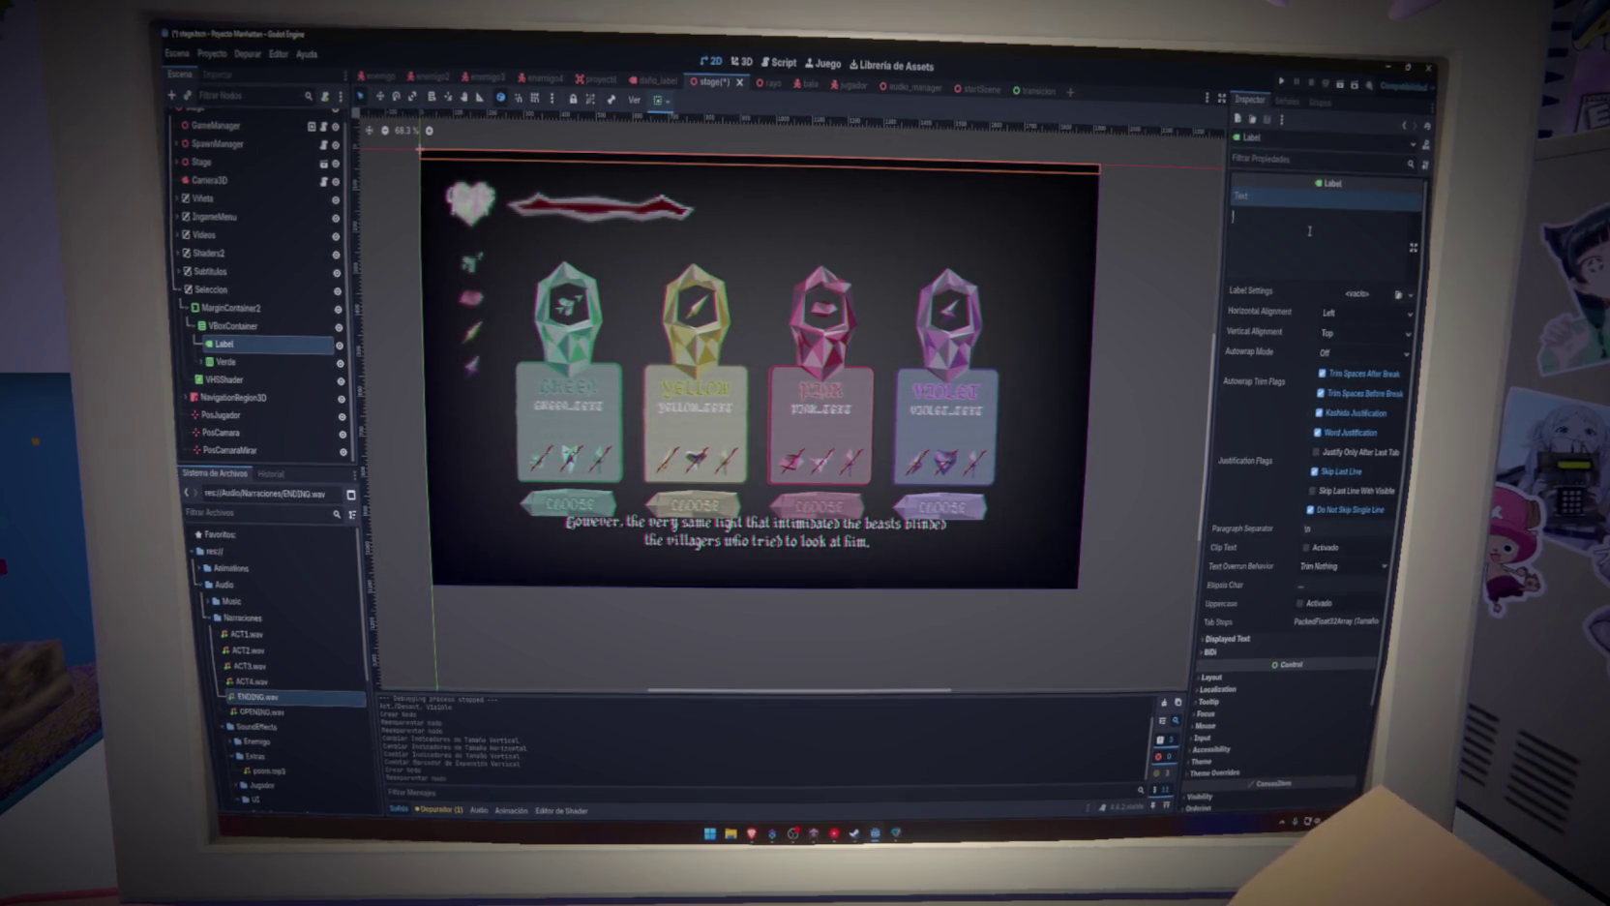
text(Selecciona)
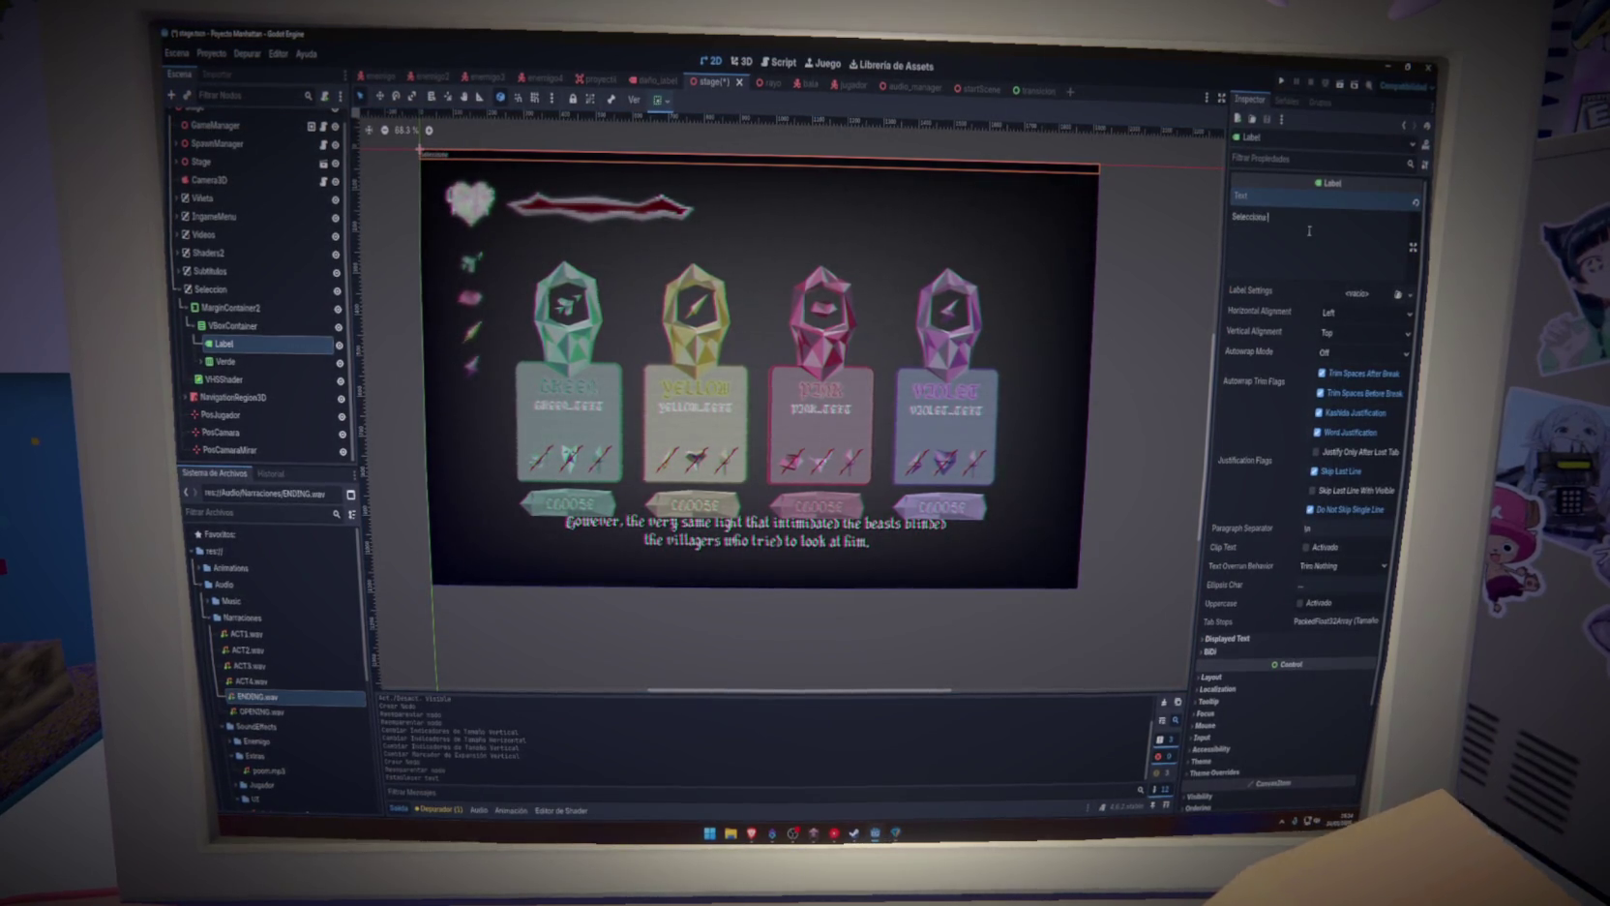
text( mu)
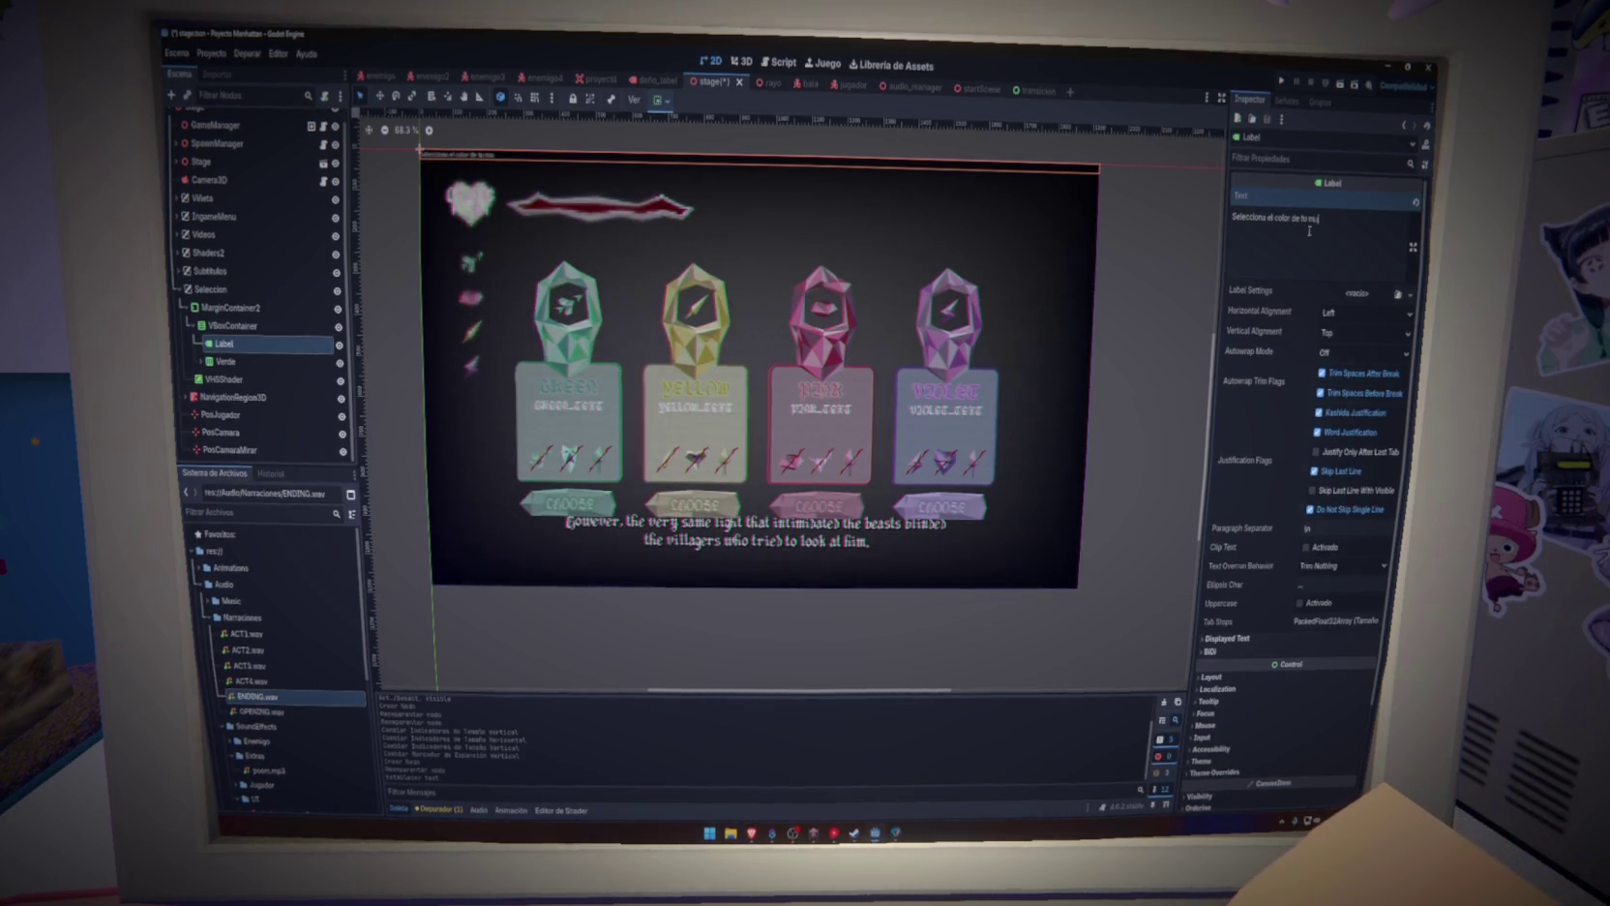
key(BackSpace)
key(BackSpace)
key(BackSpace)
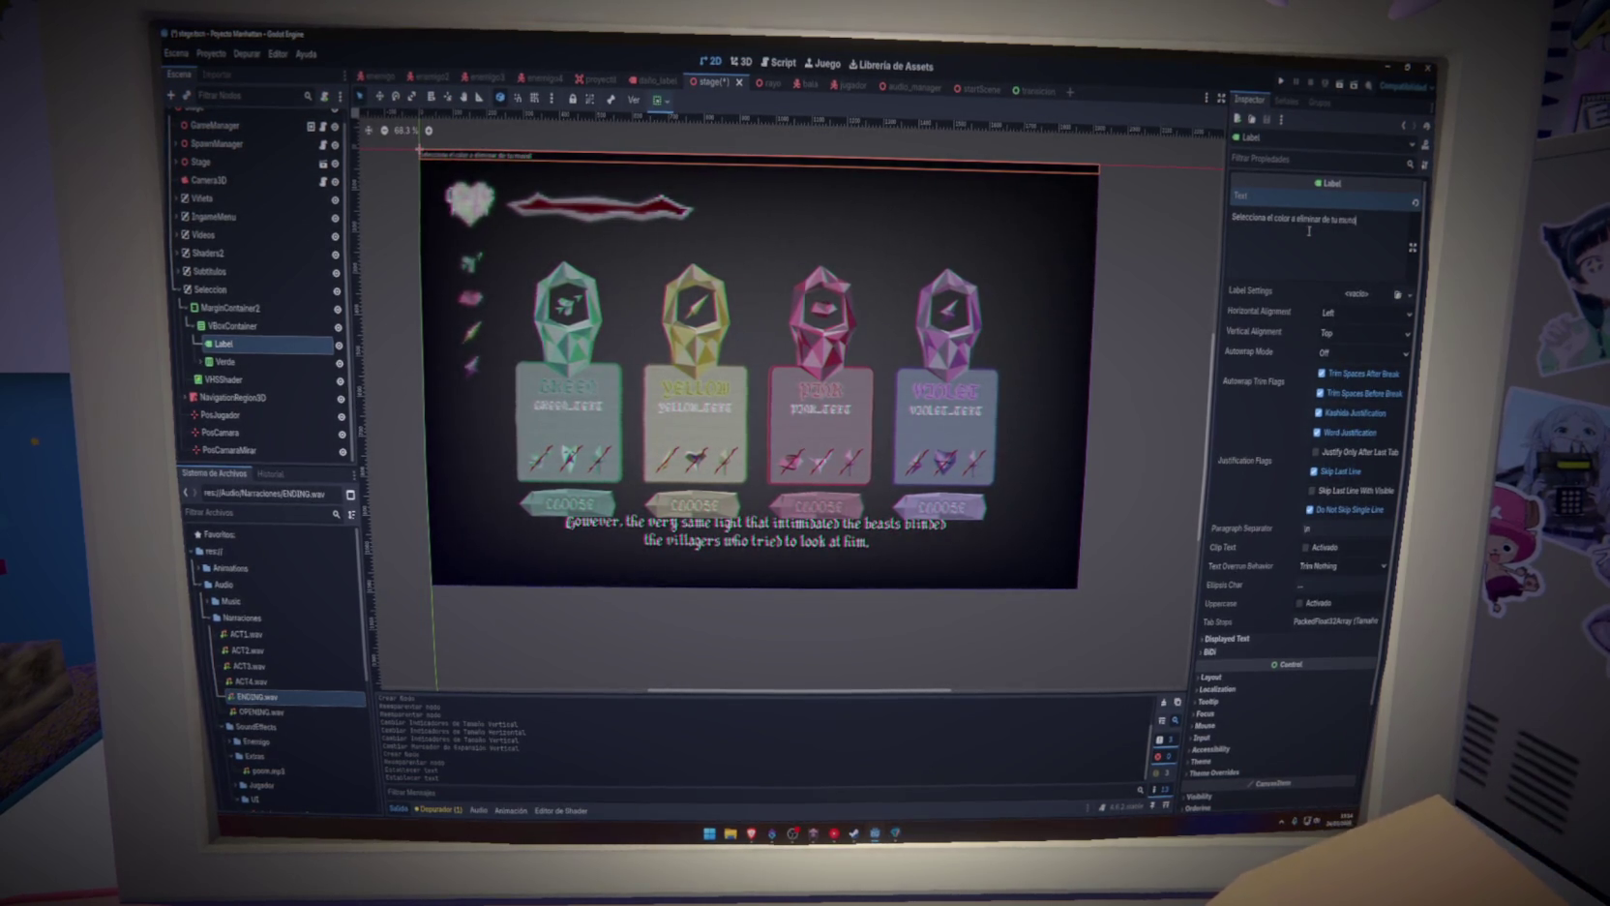
key(ctrl+s)
click(1365, 295)
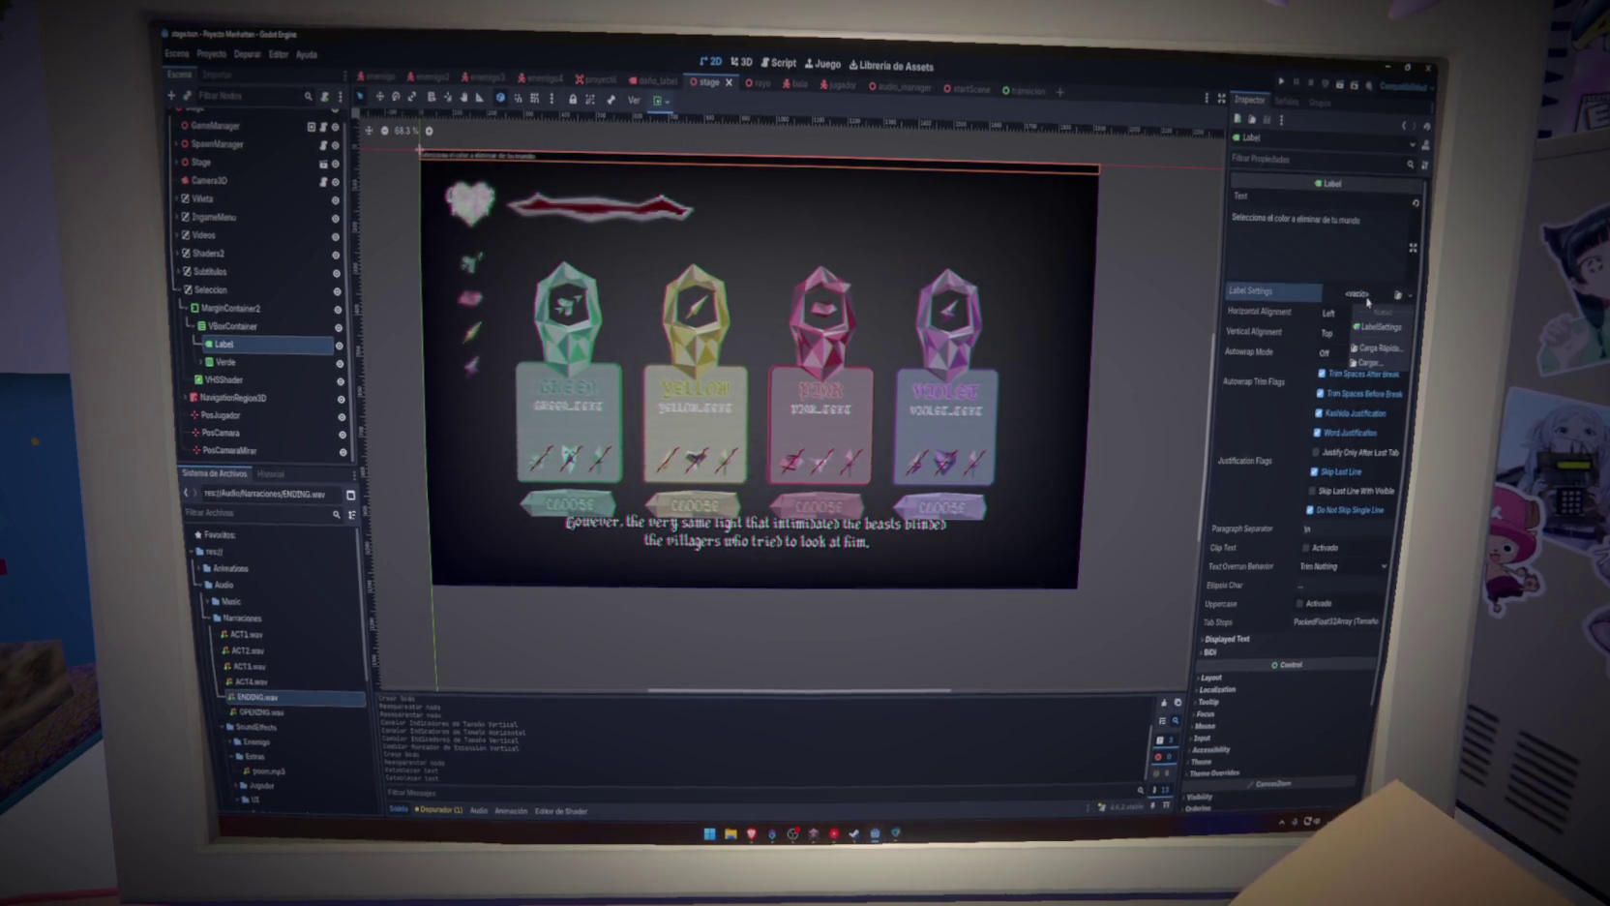
Create a new LabelSettings for the label using the OldeTome.ttf font
click(1379, 327)
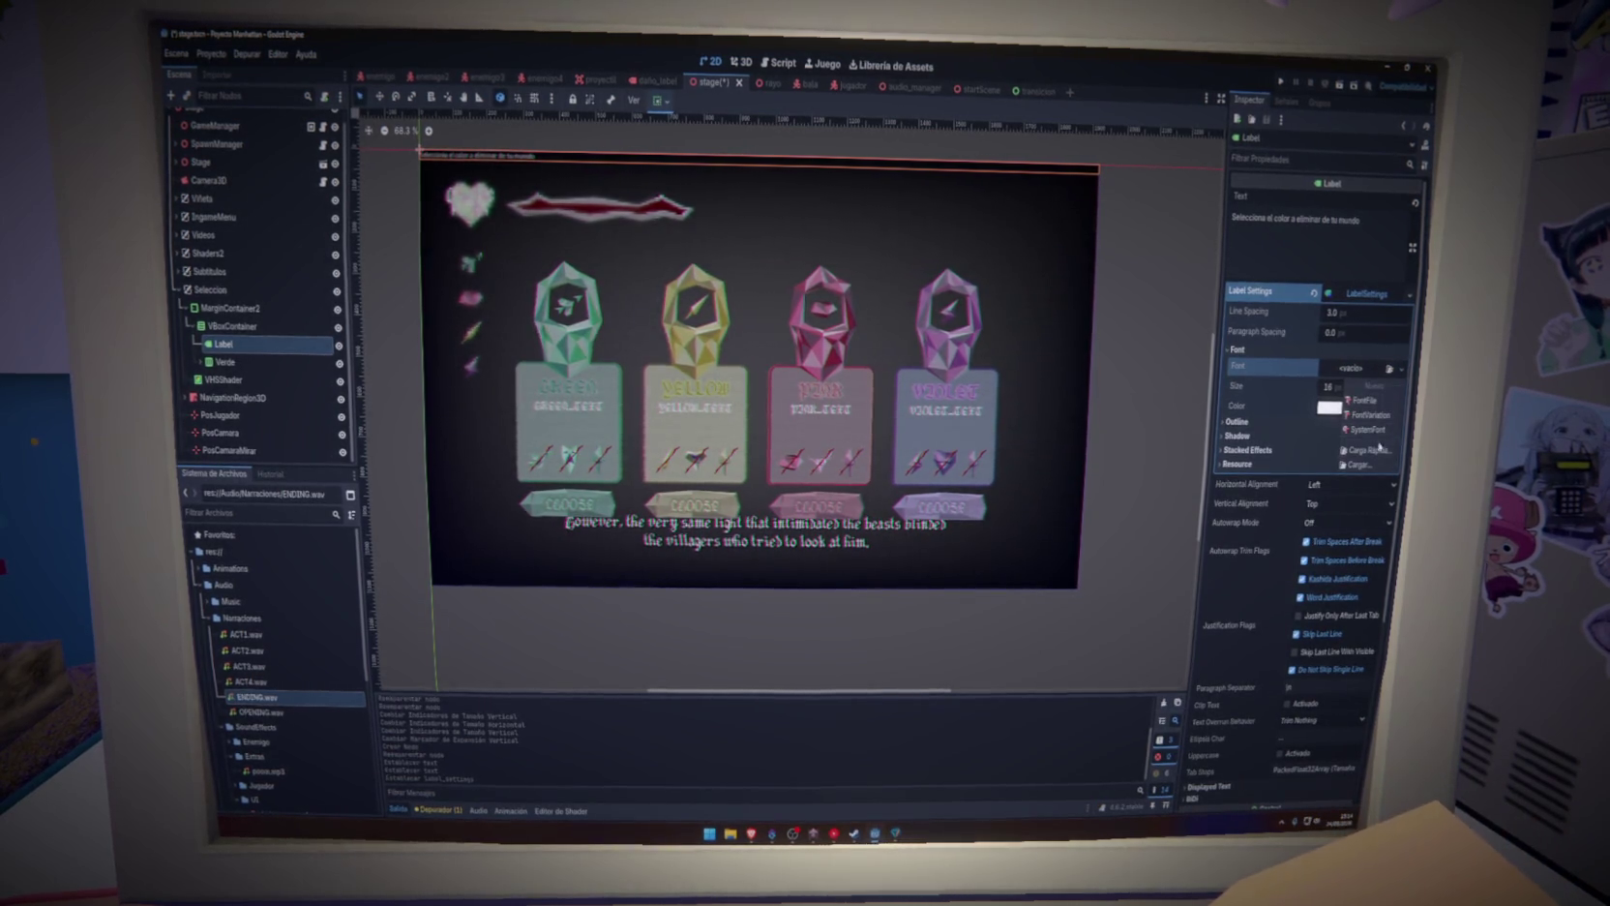
click(1405, 371)
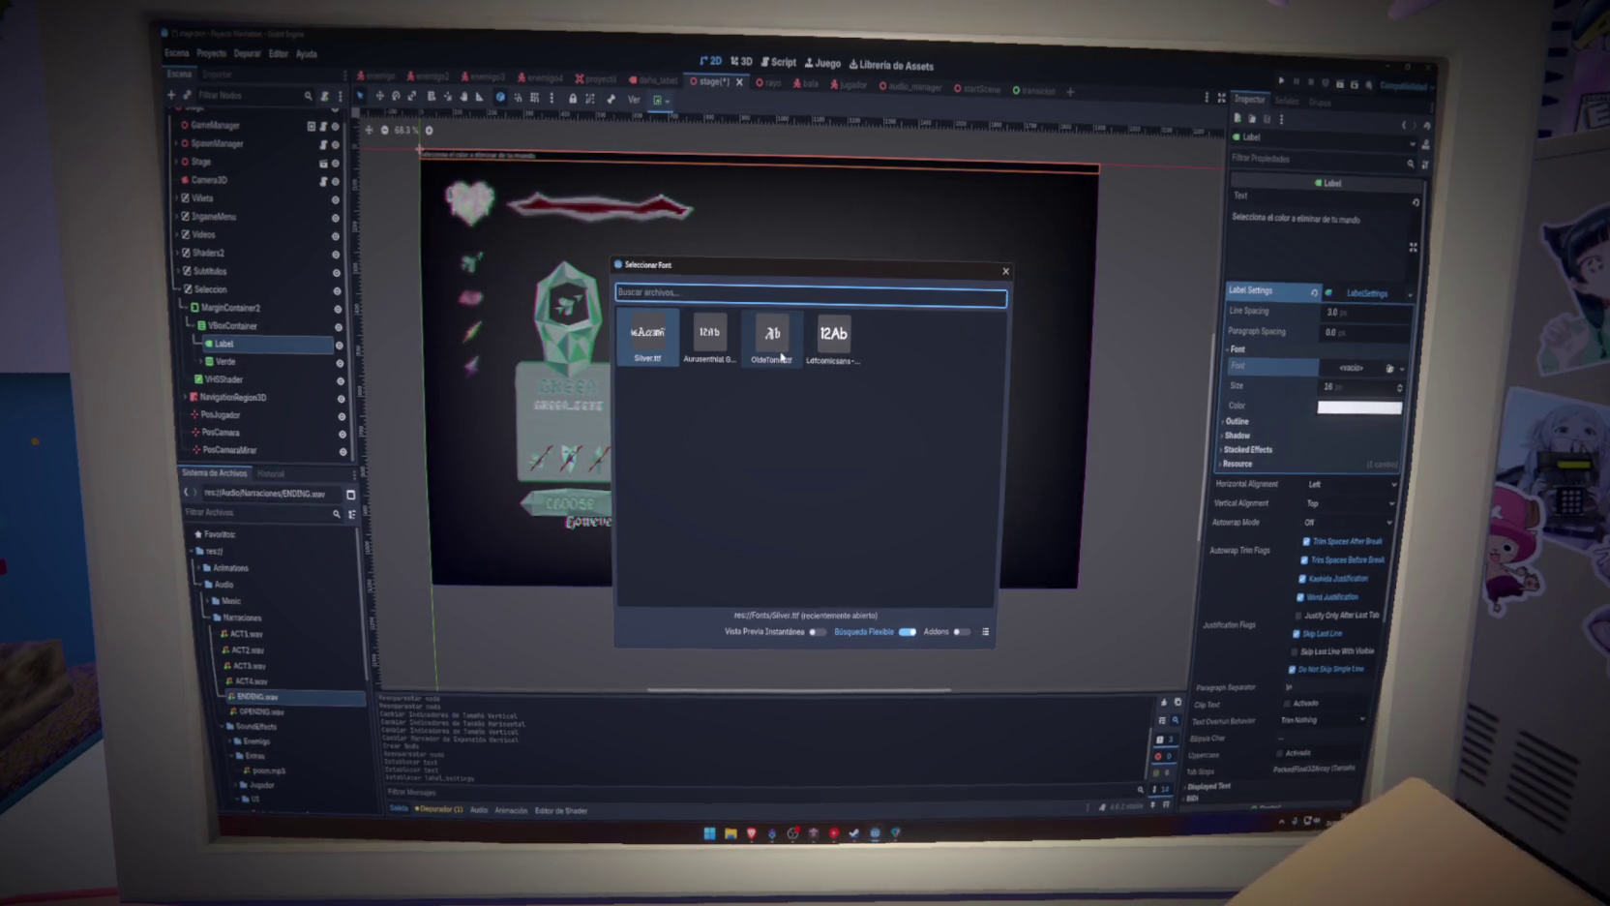
double_click(781, 355)
click(780, 350)
Set the label's horizontal alignment to Center
click(284, 344)
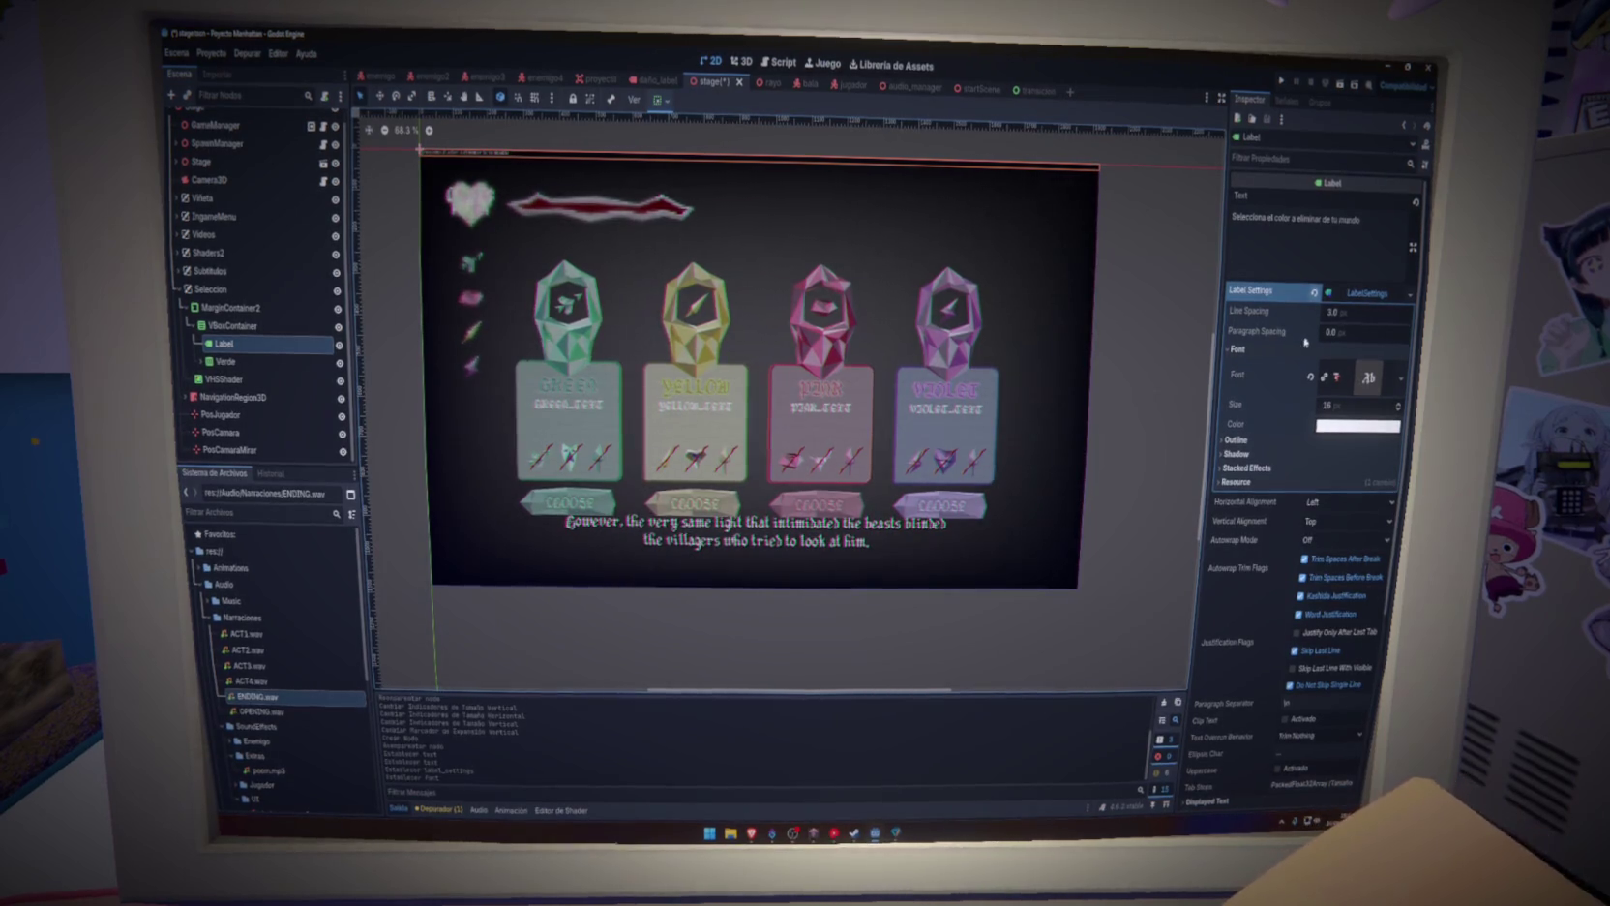
click(1334, 502)
click(1332, 529)
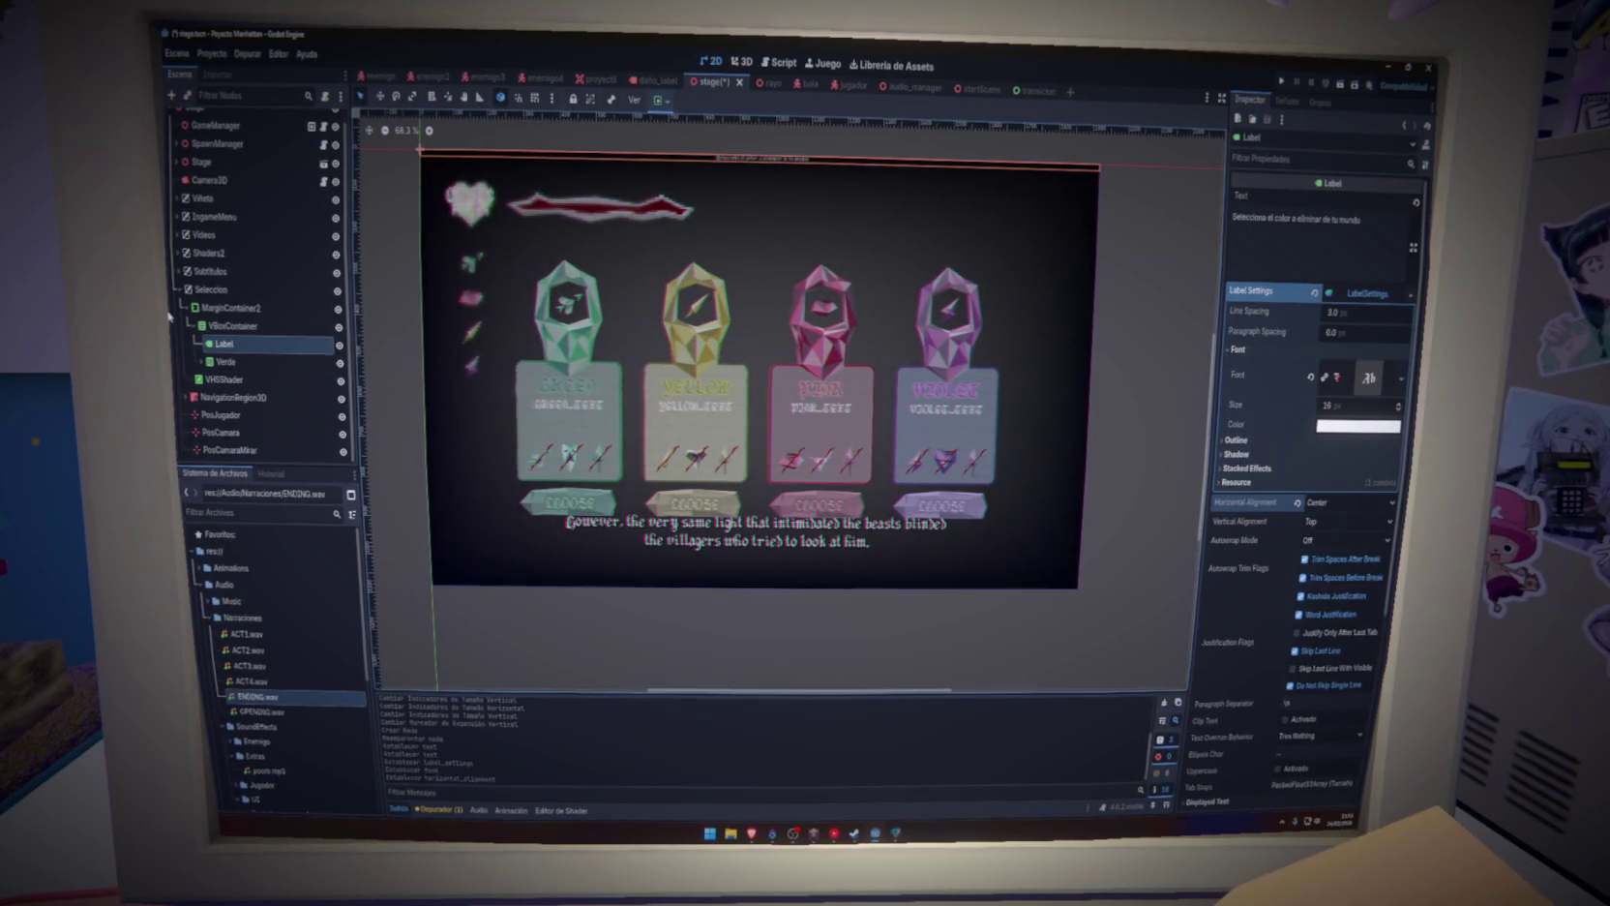
Set the VBoxContainer's Alignment to Center
click(232, 325)
click(1355, 200)
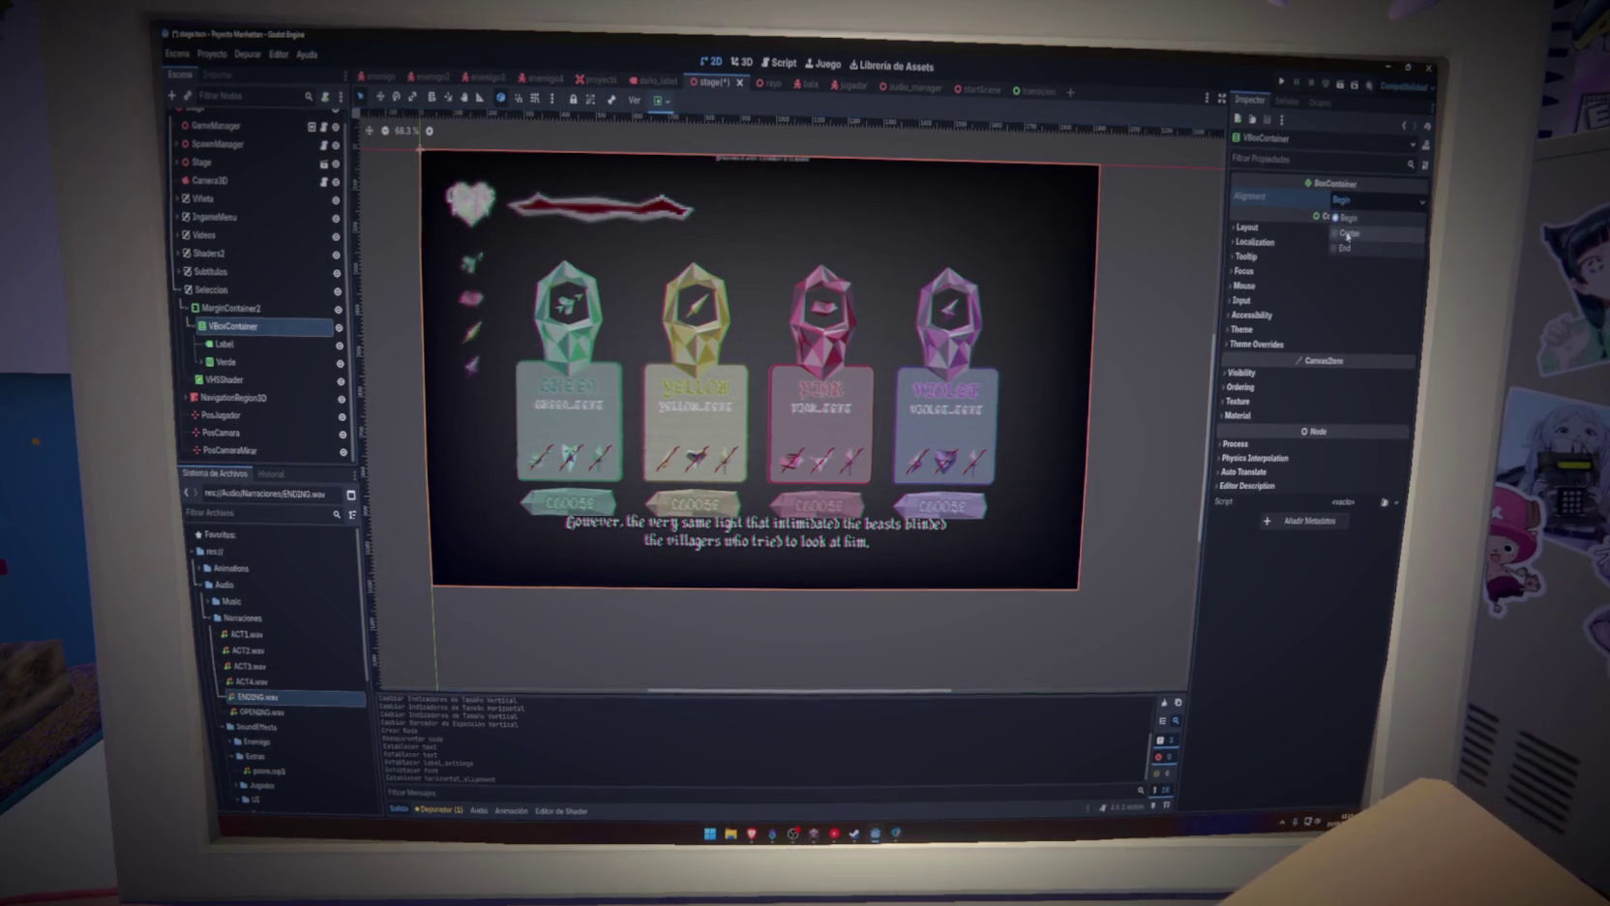
click(1350, 229)
Make the Verde card row's vertical sizing Fill with Expand enabled
click(252, 352)
click(249, 360)
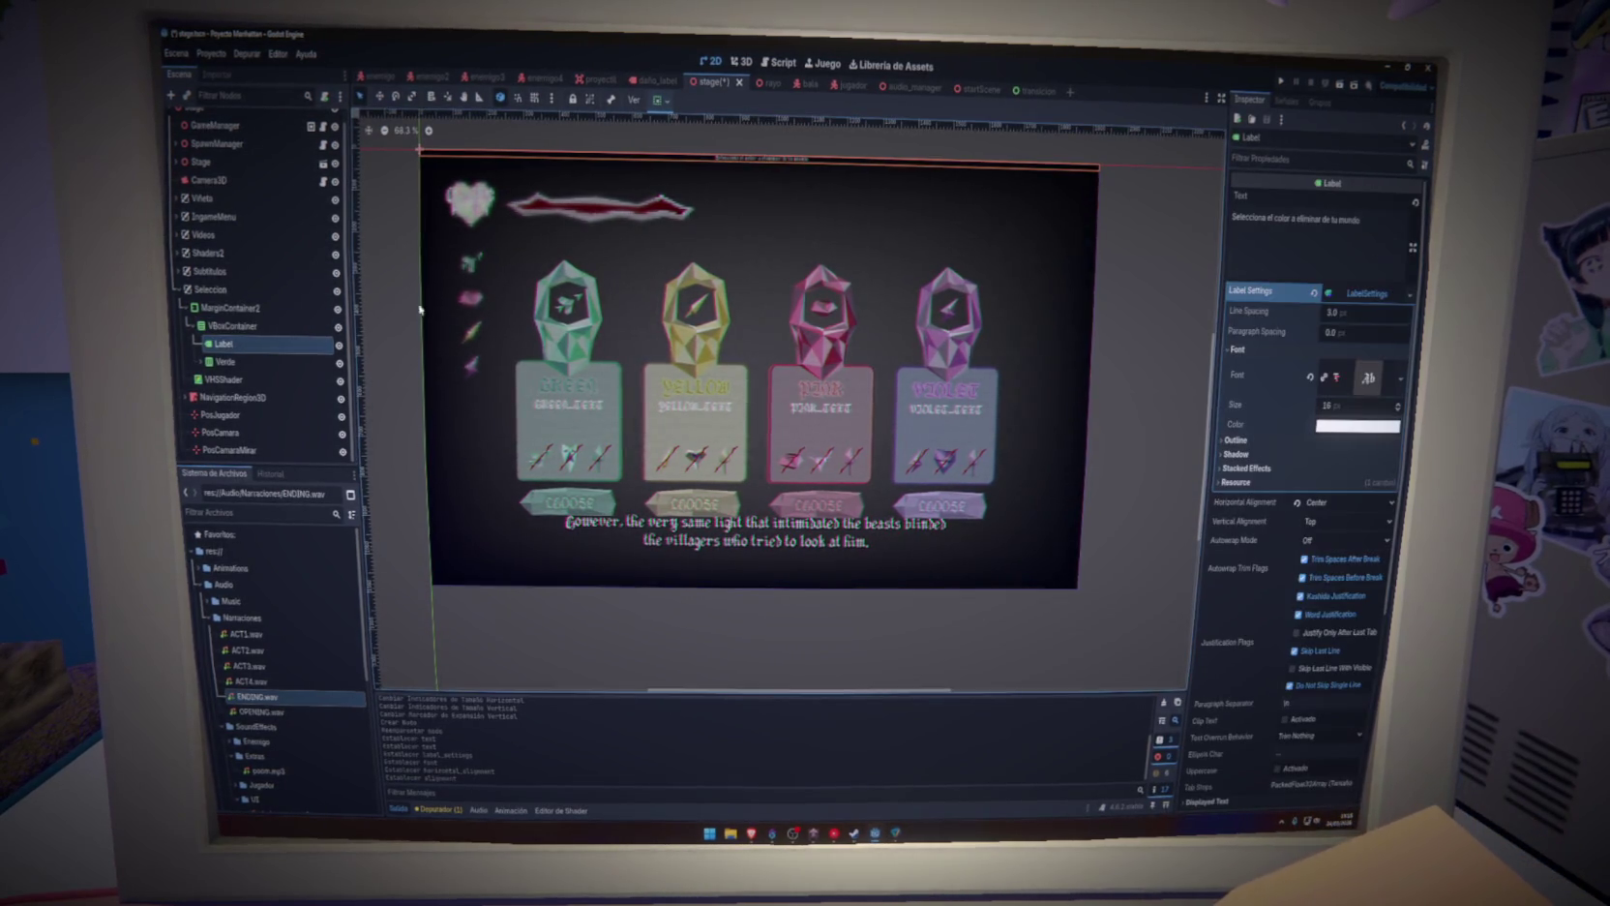
click(660, 100)
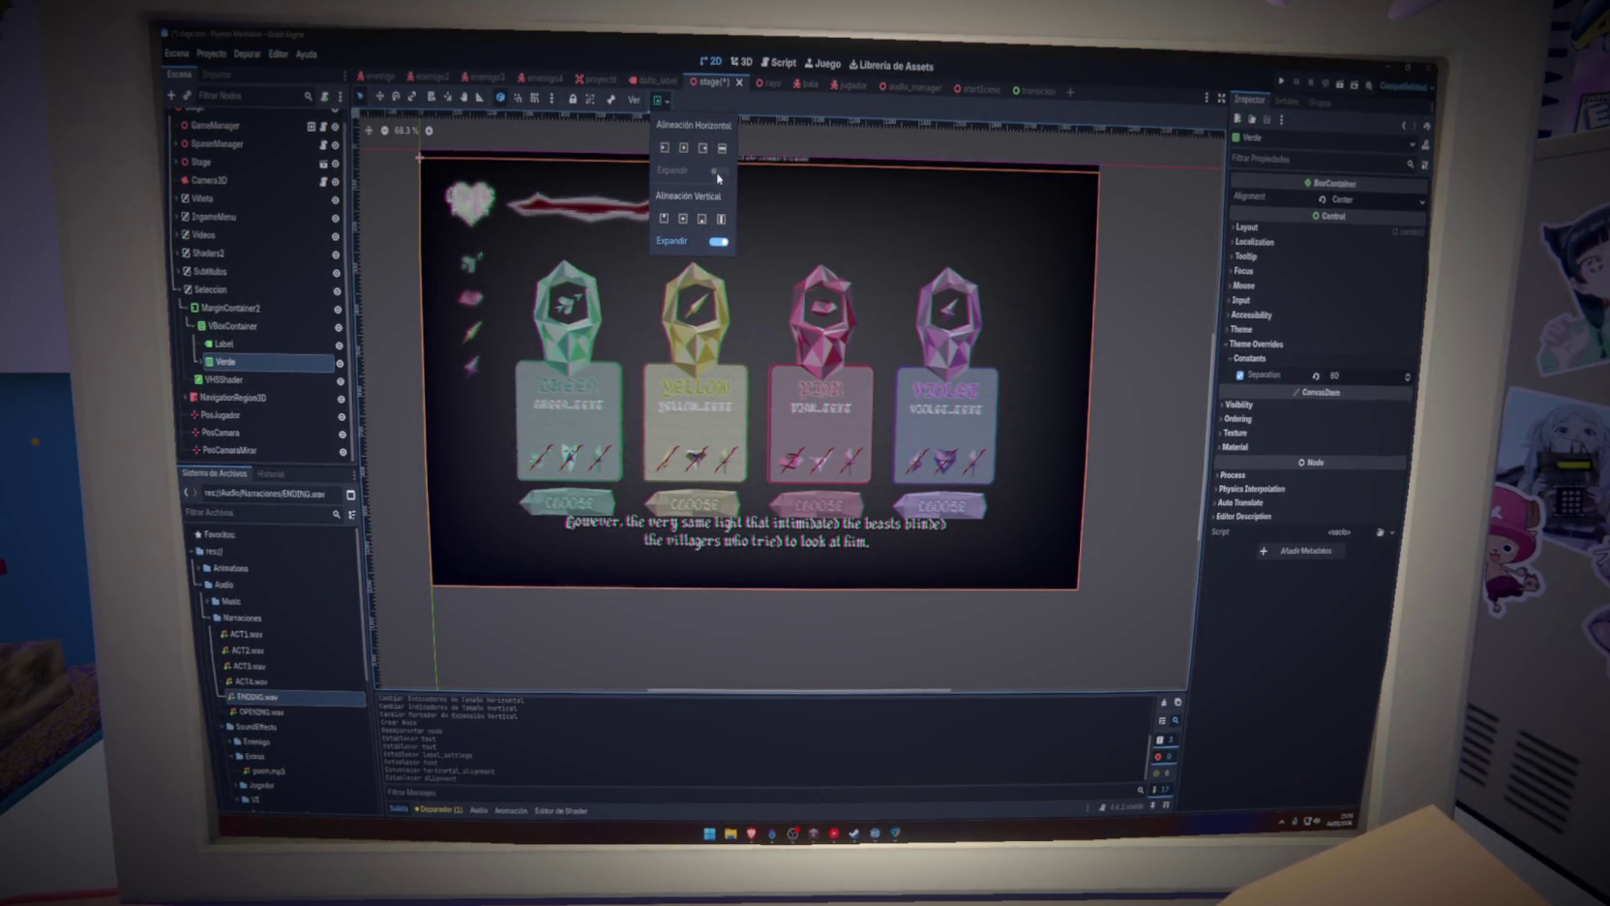
click(718, 242)
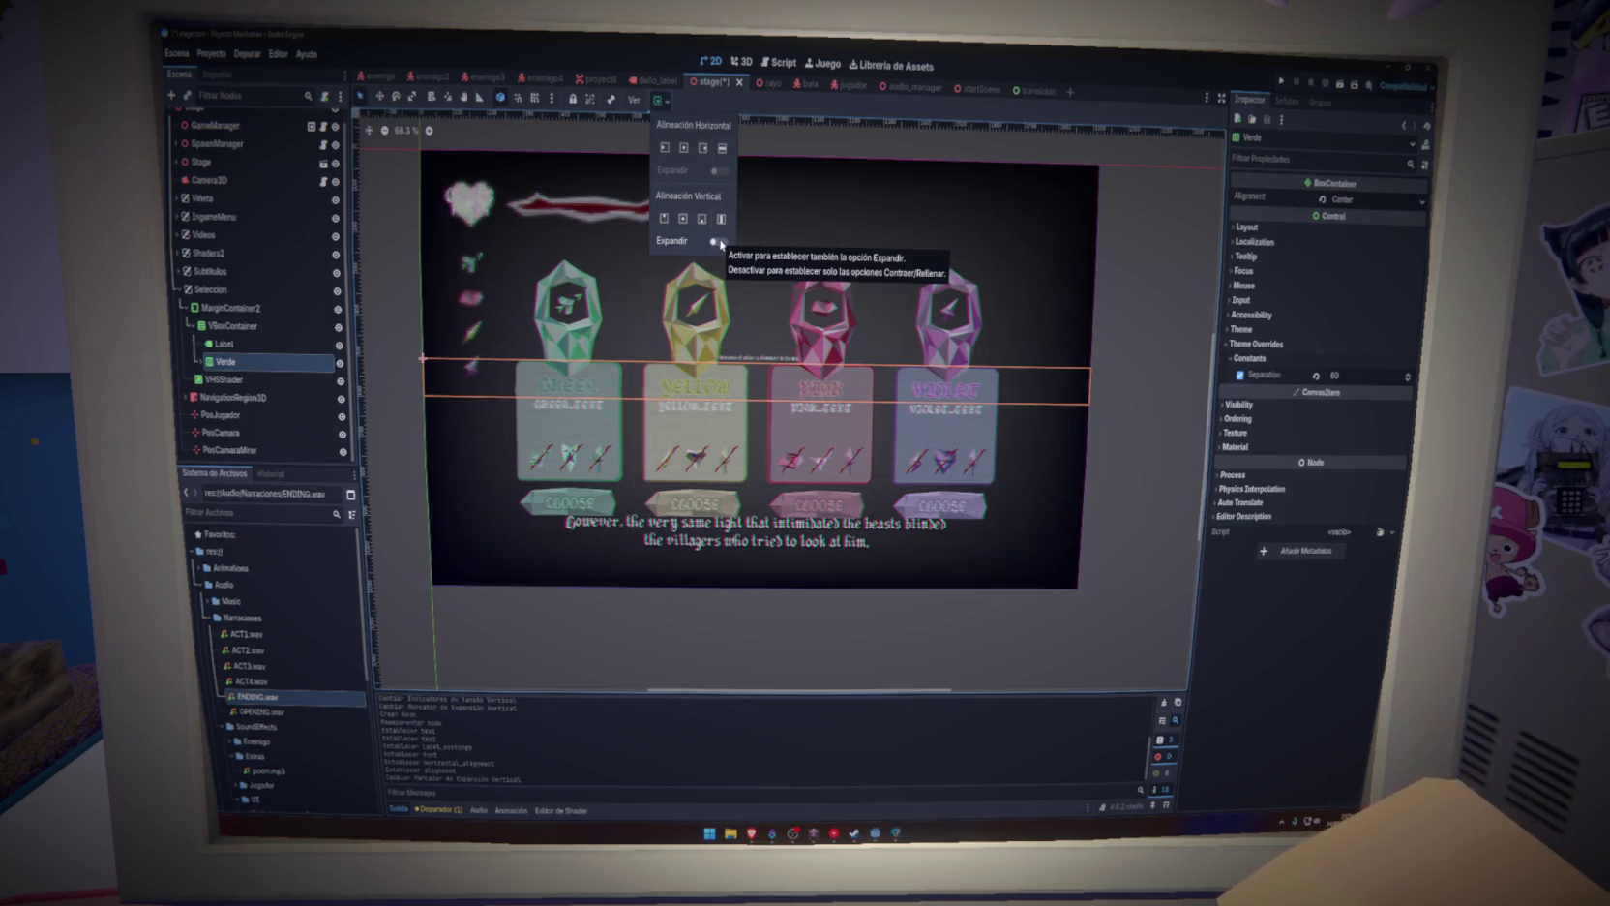
click(718, 242)
click(682, 218)
click(718, 242)
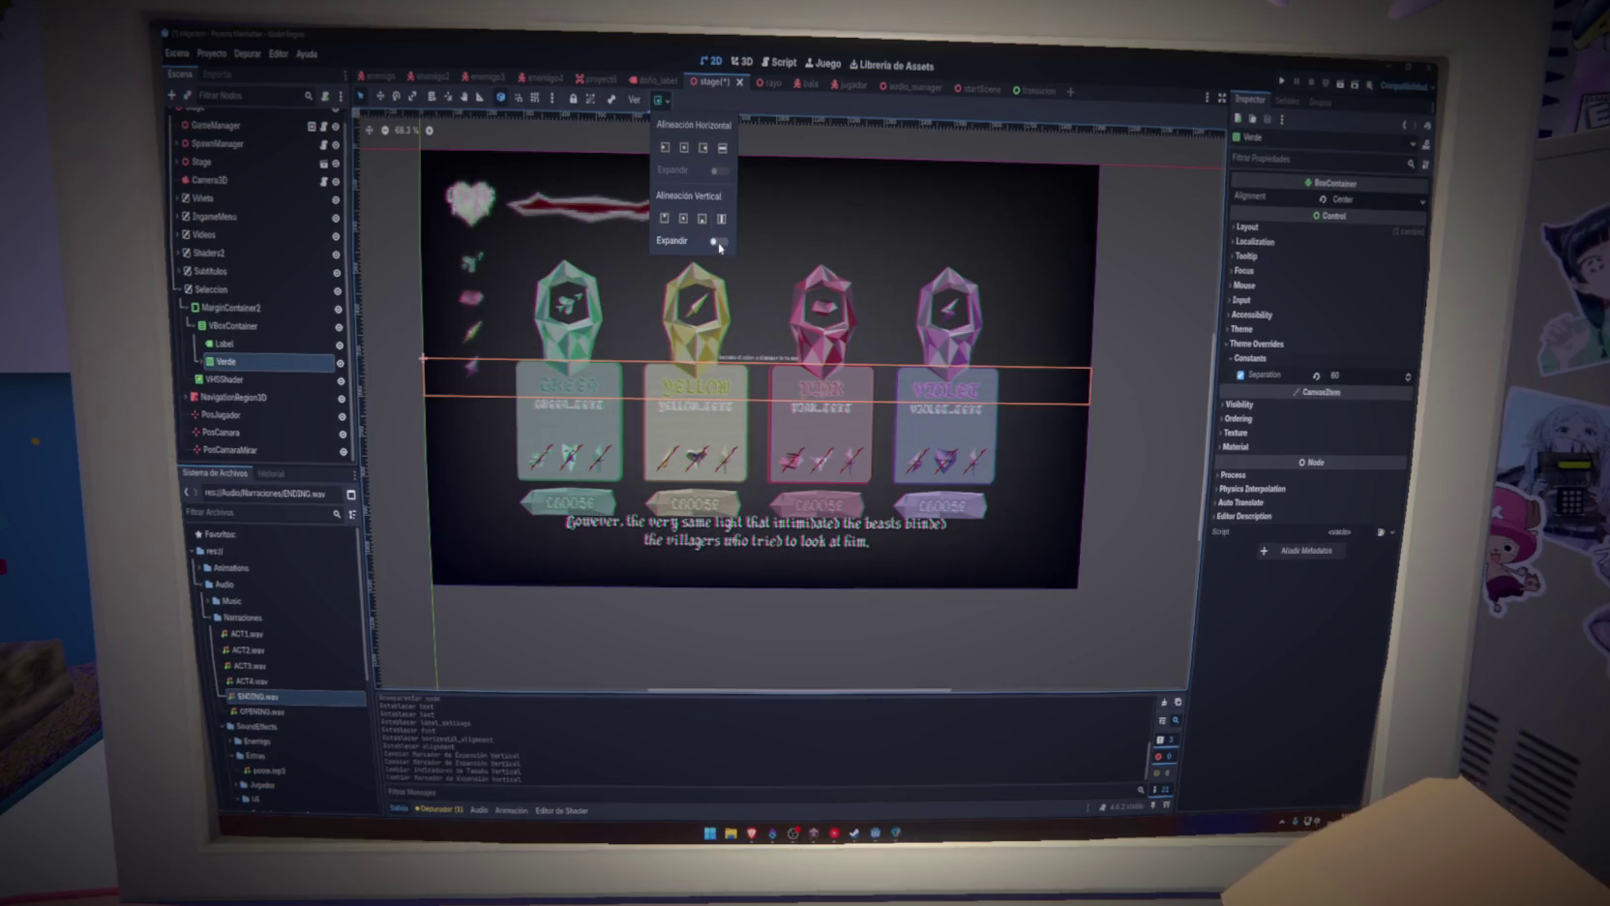
click(719, 243)
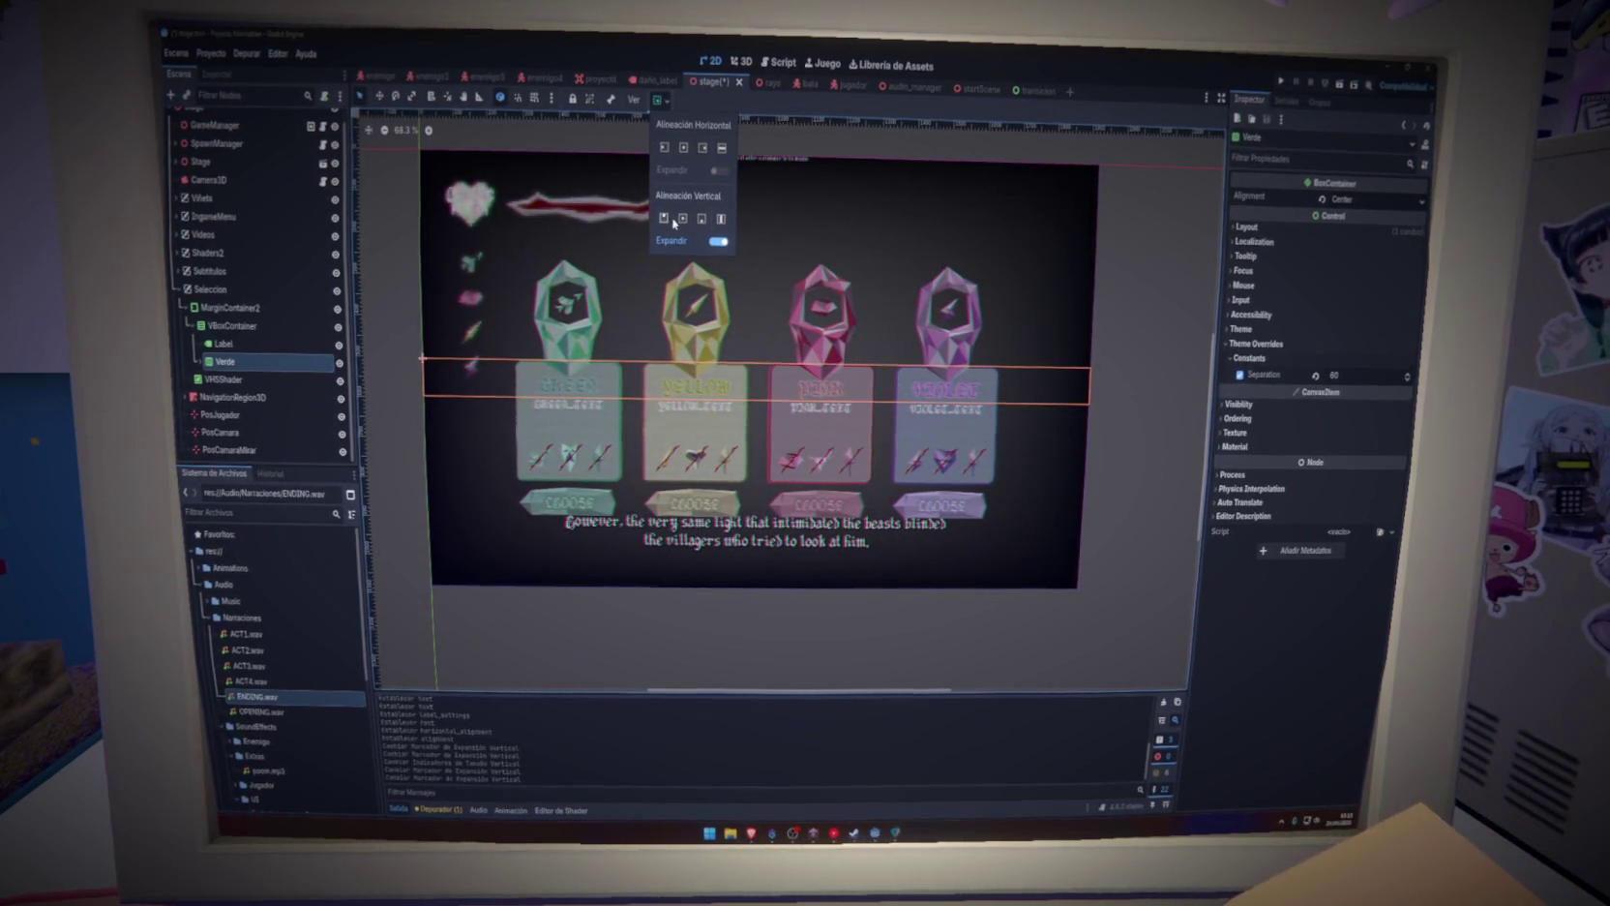
click(721, 220)
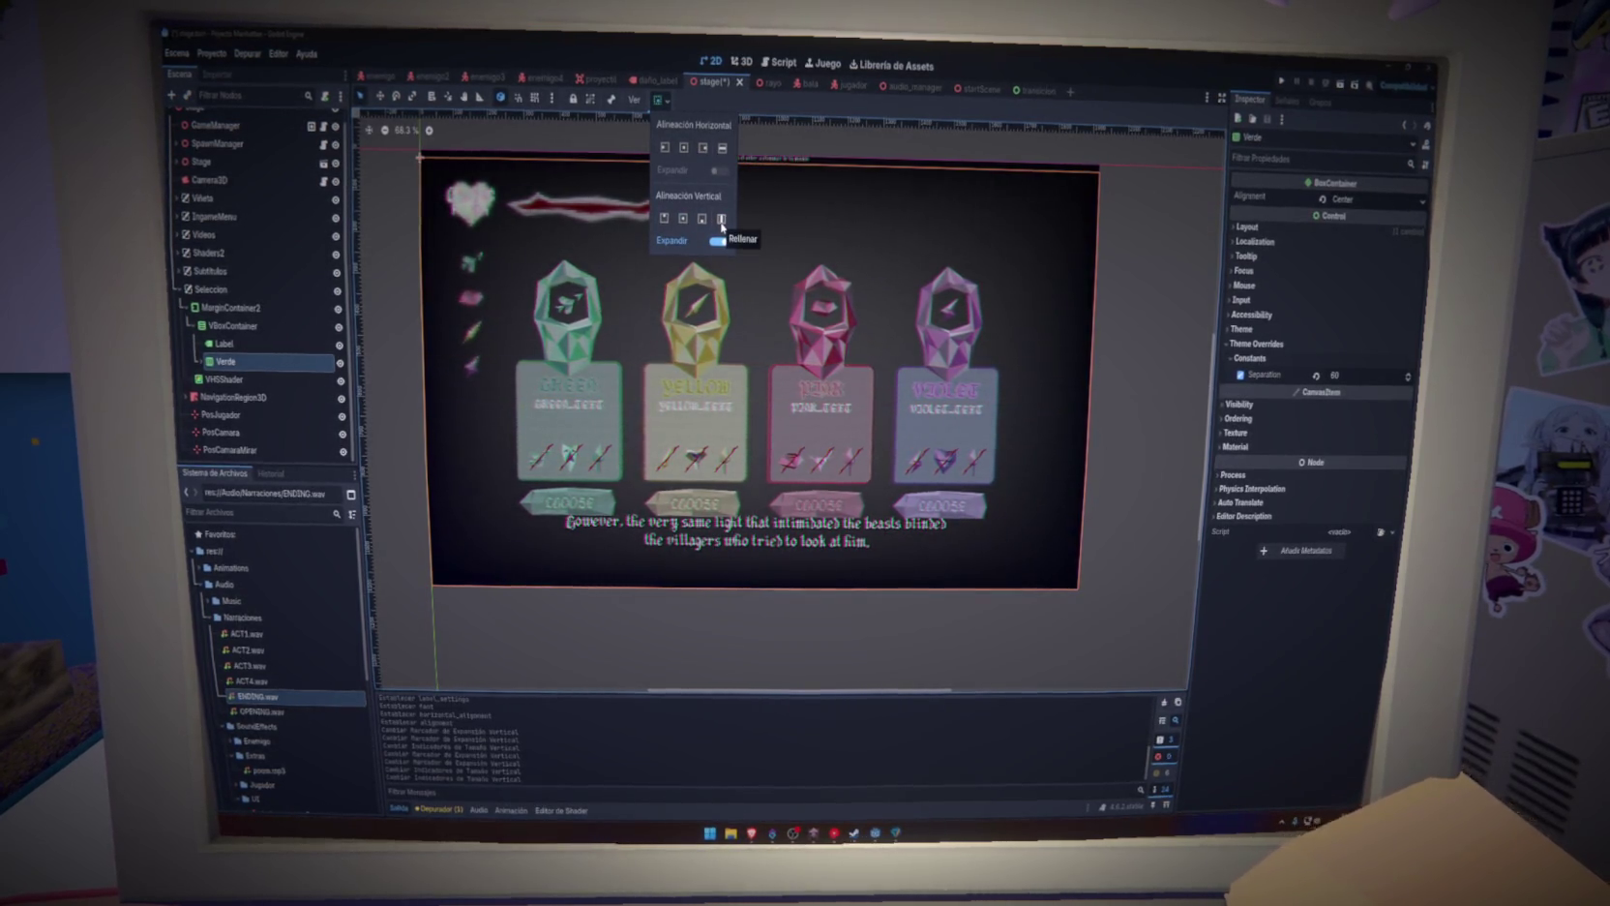
click(257, 330)
click(257, 330)
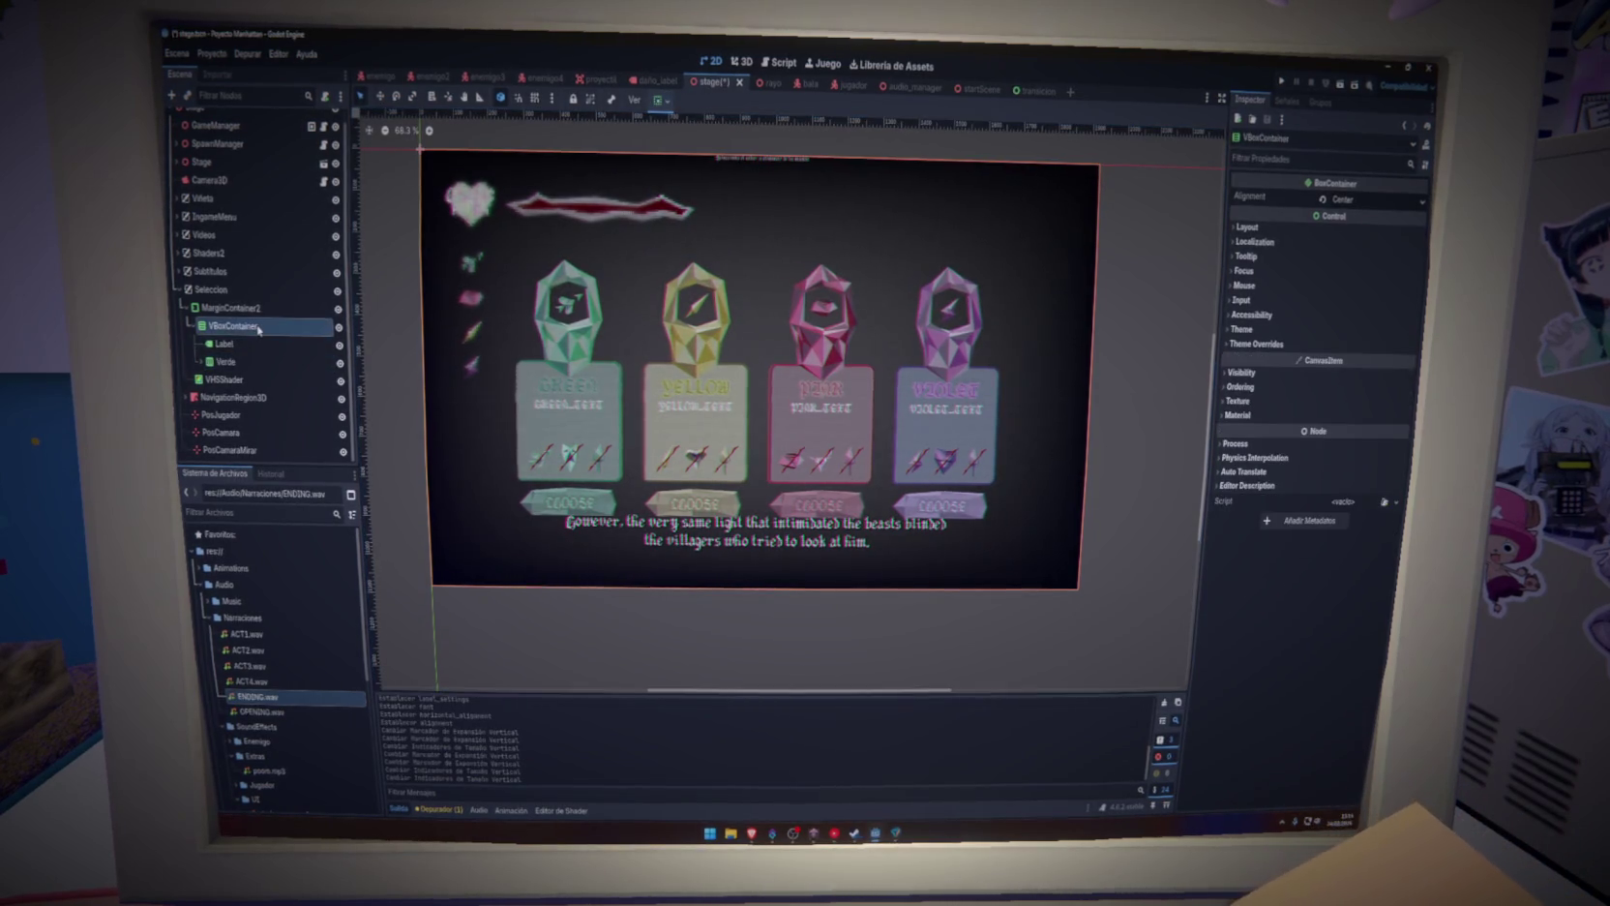
click(258, 311)
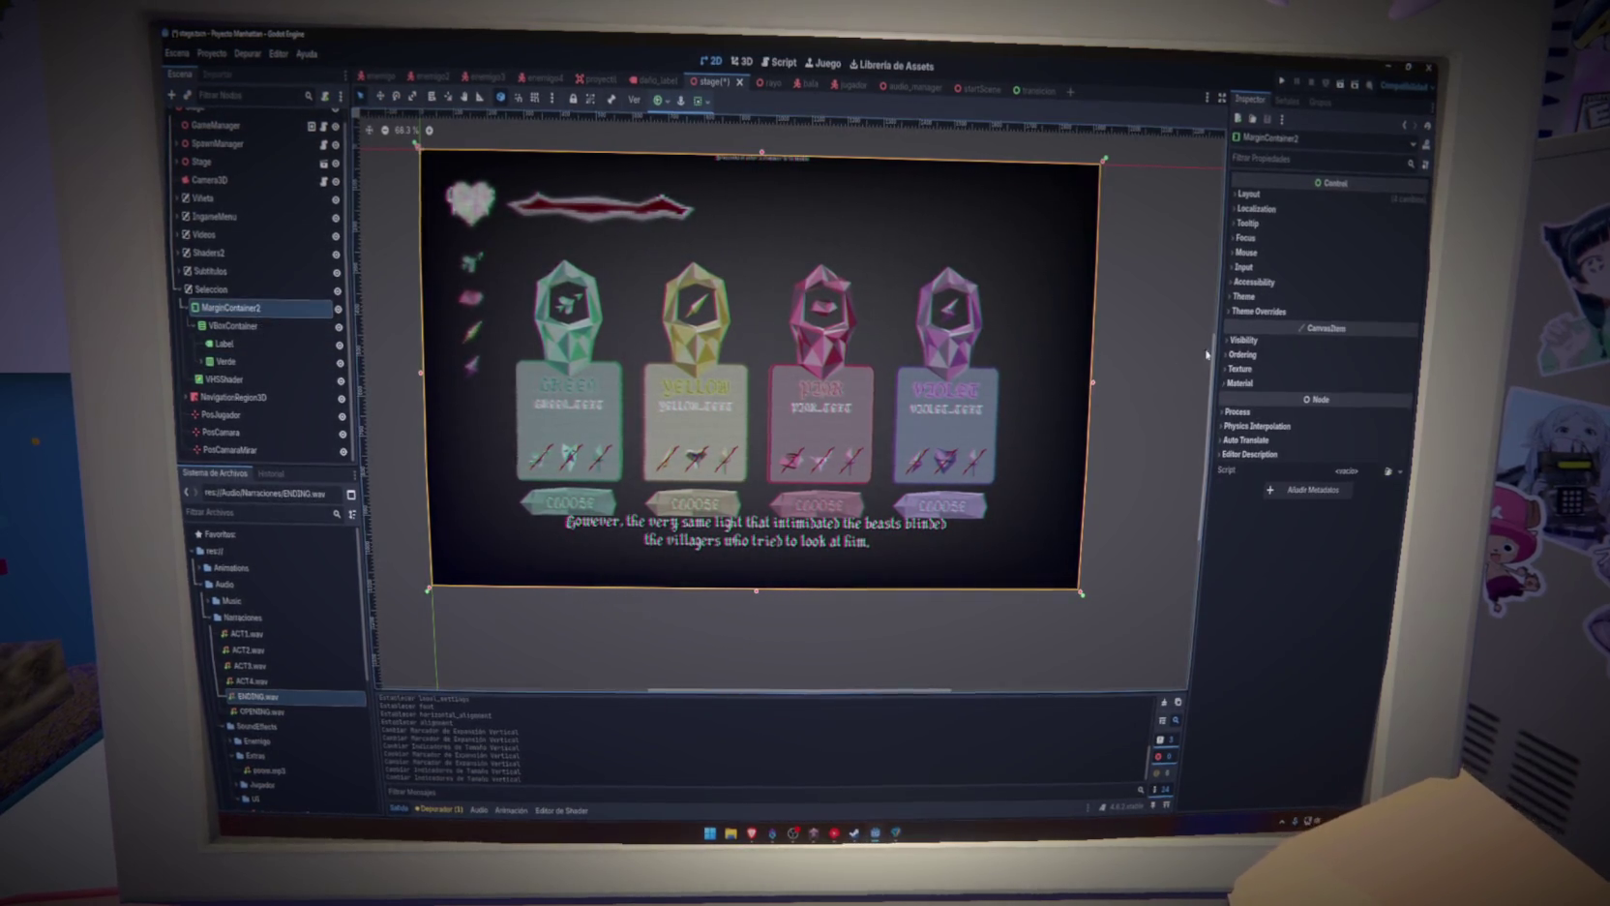
Override MarginContainer2's left and right margins to 200
click(1331, 312)
click(1330, 326)
drag(1338, 346, 1539, 346)
drag(1404, 343, 1366, 338)
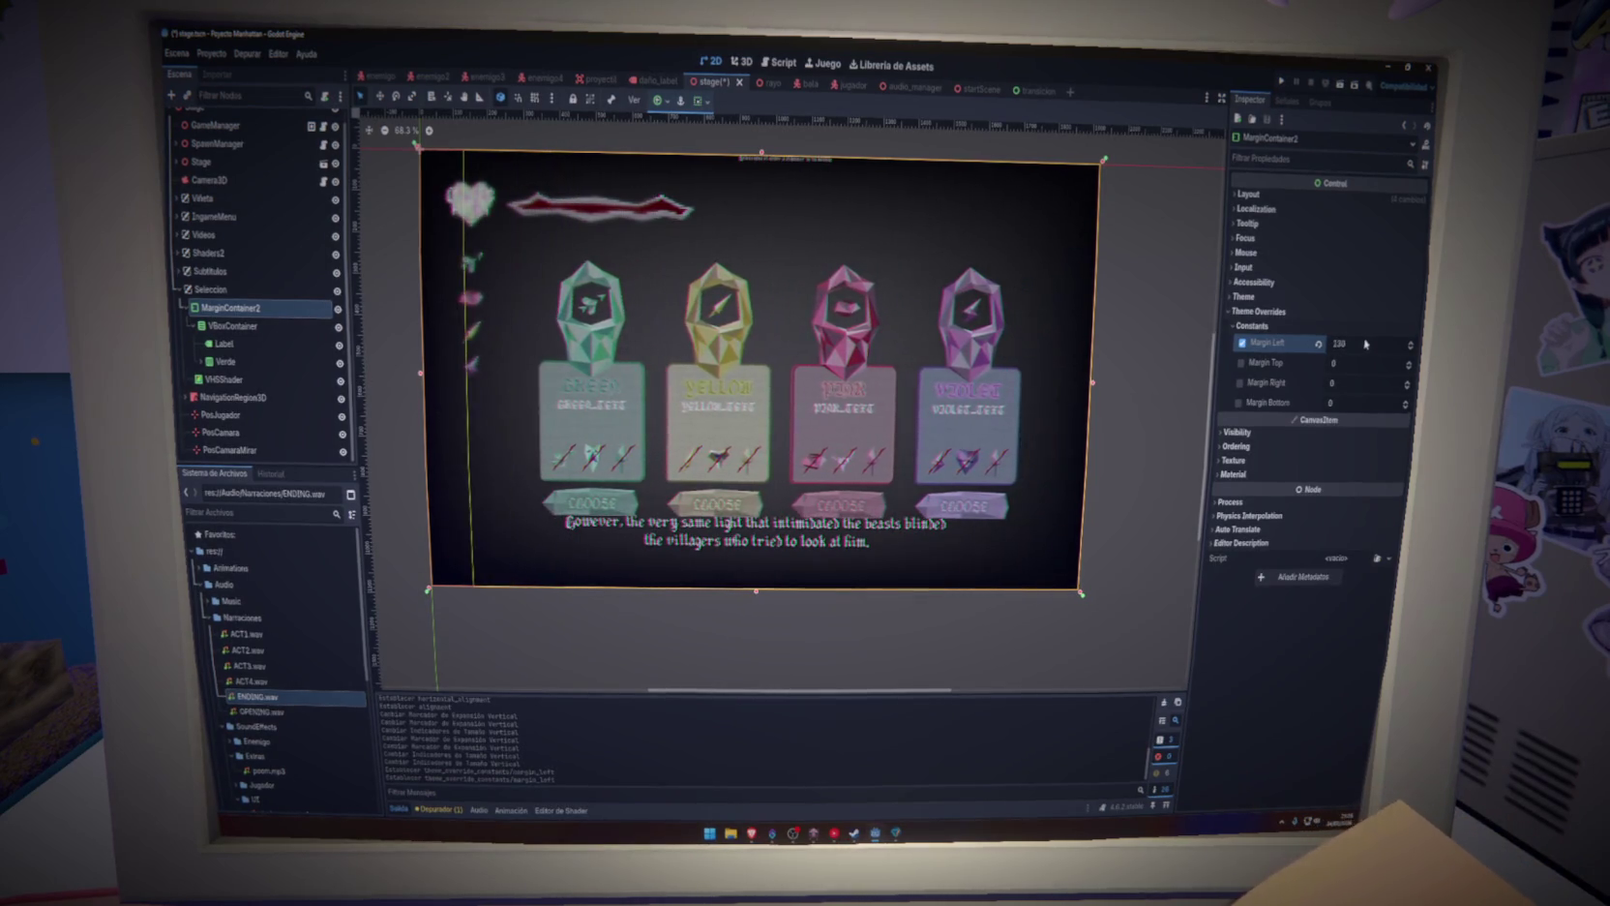
text(0)
key(Return)
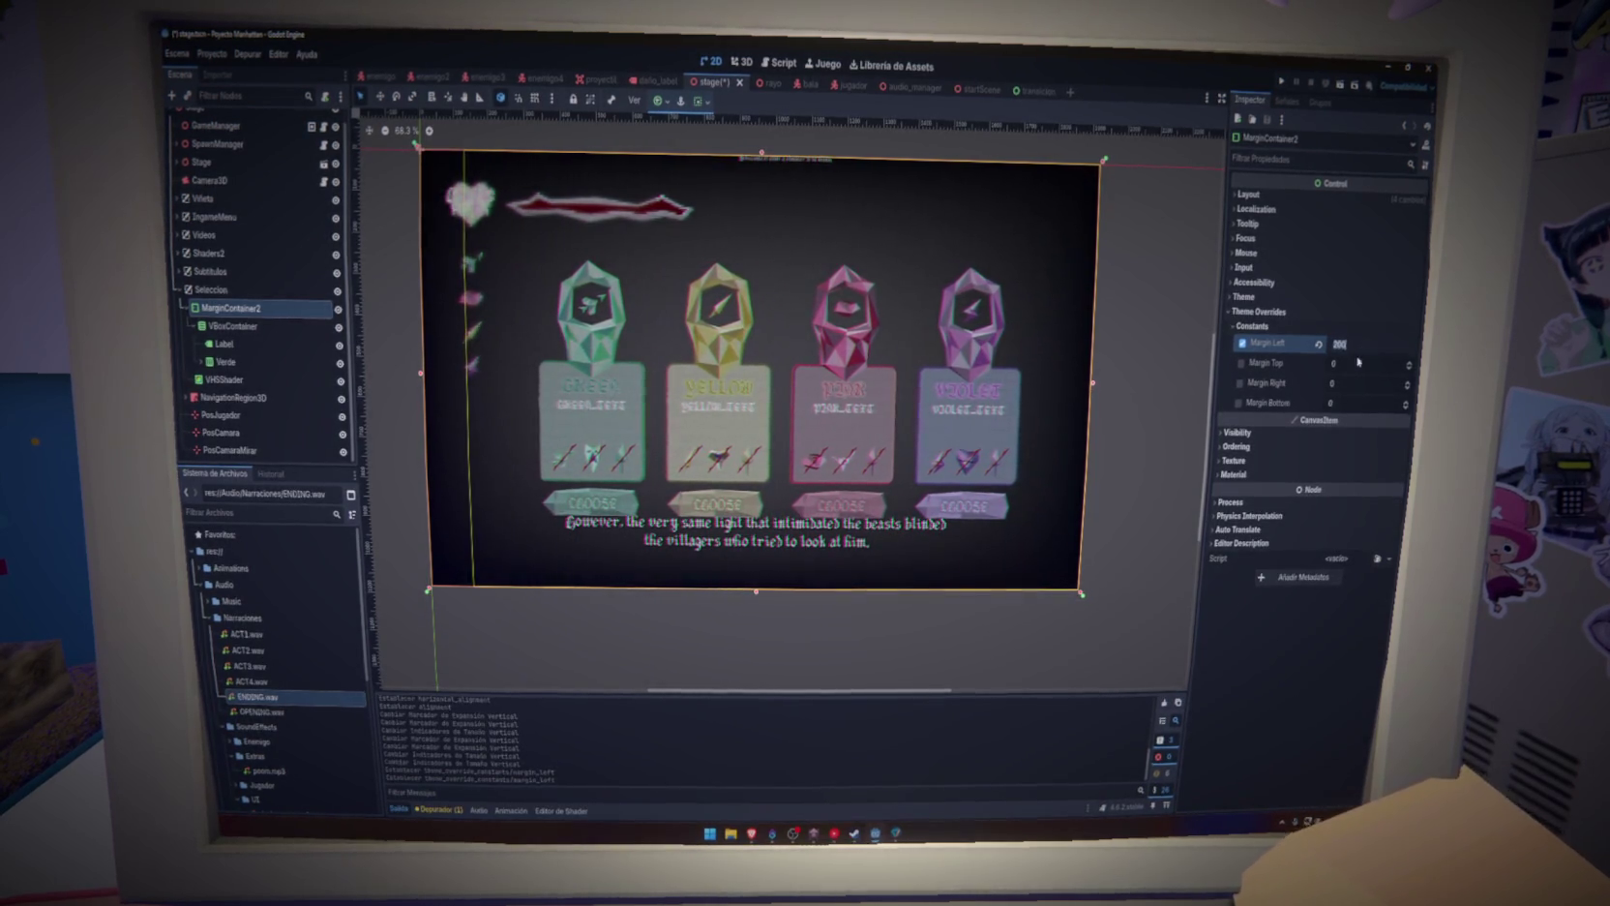
click(1354, 384)
text(200)
key(Return)
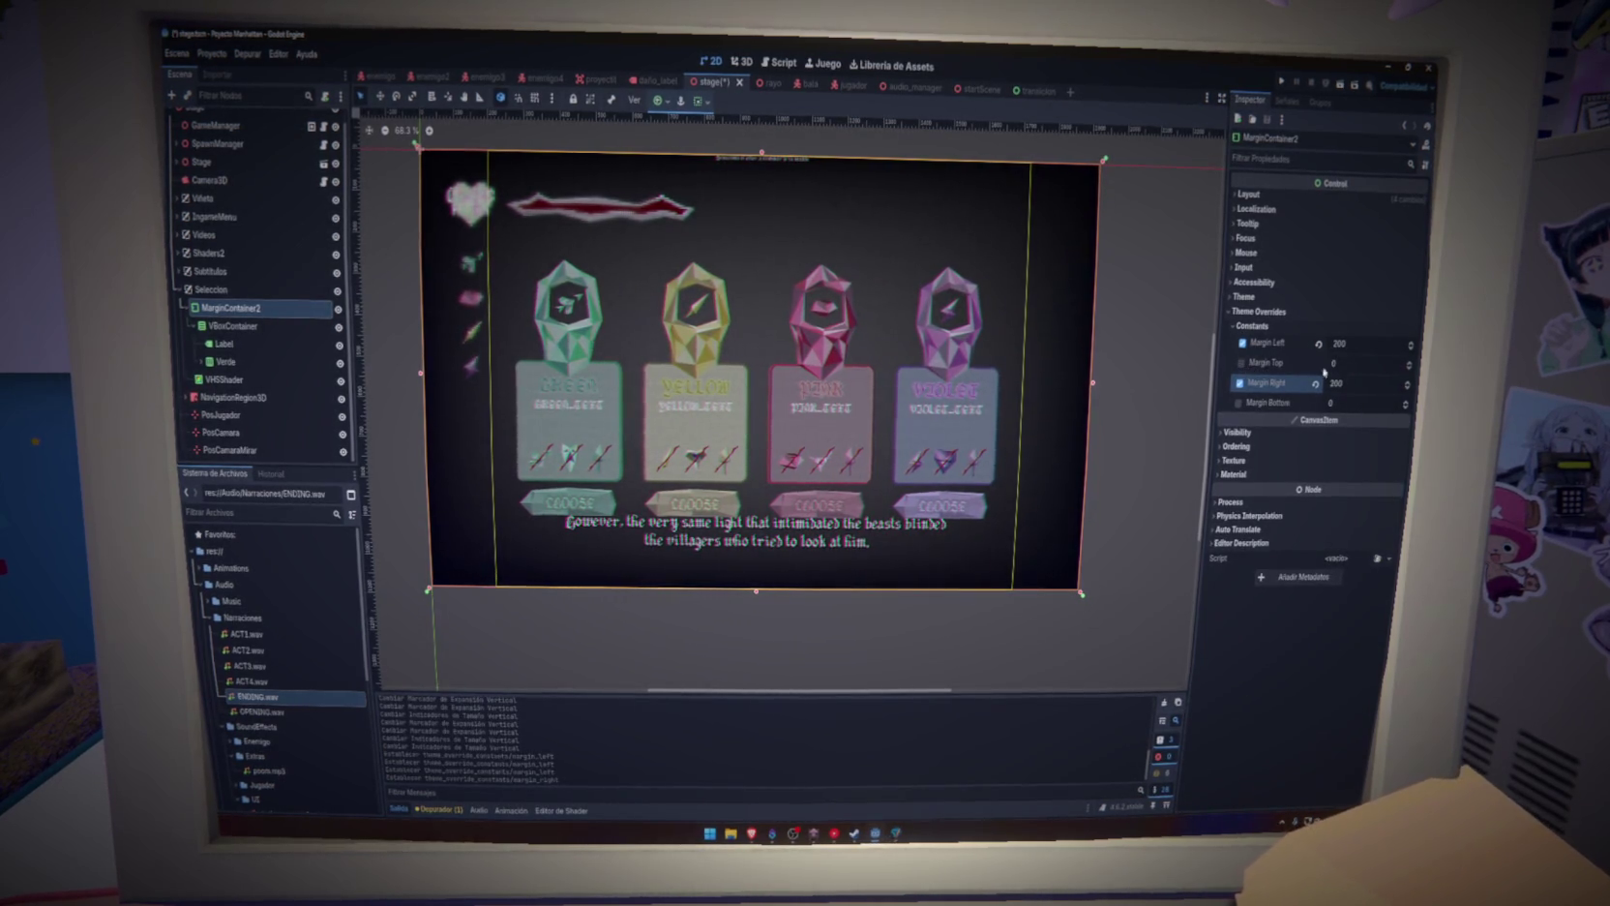
Set the top and bottom margins to 120, keeping the right margin at 200
drag(1346, 363, 1403, 363)
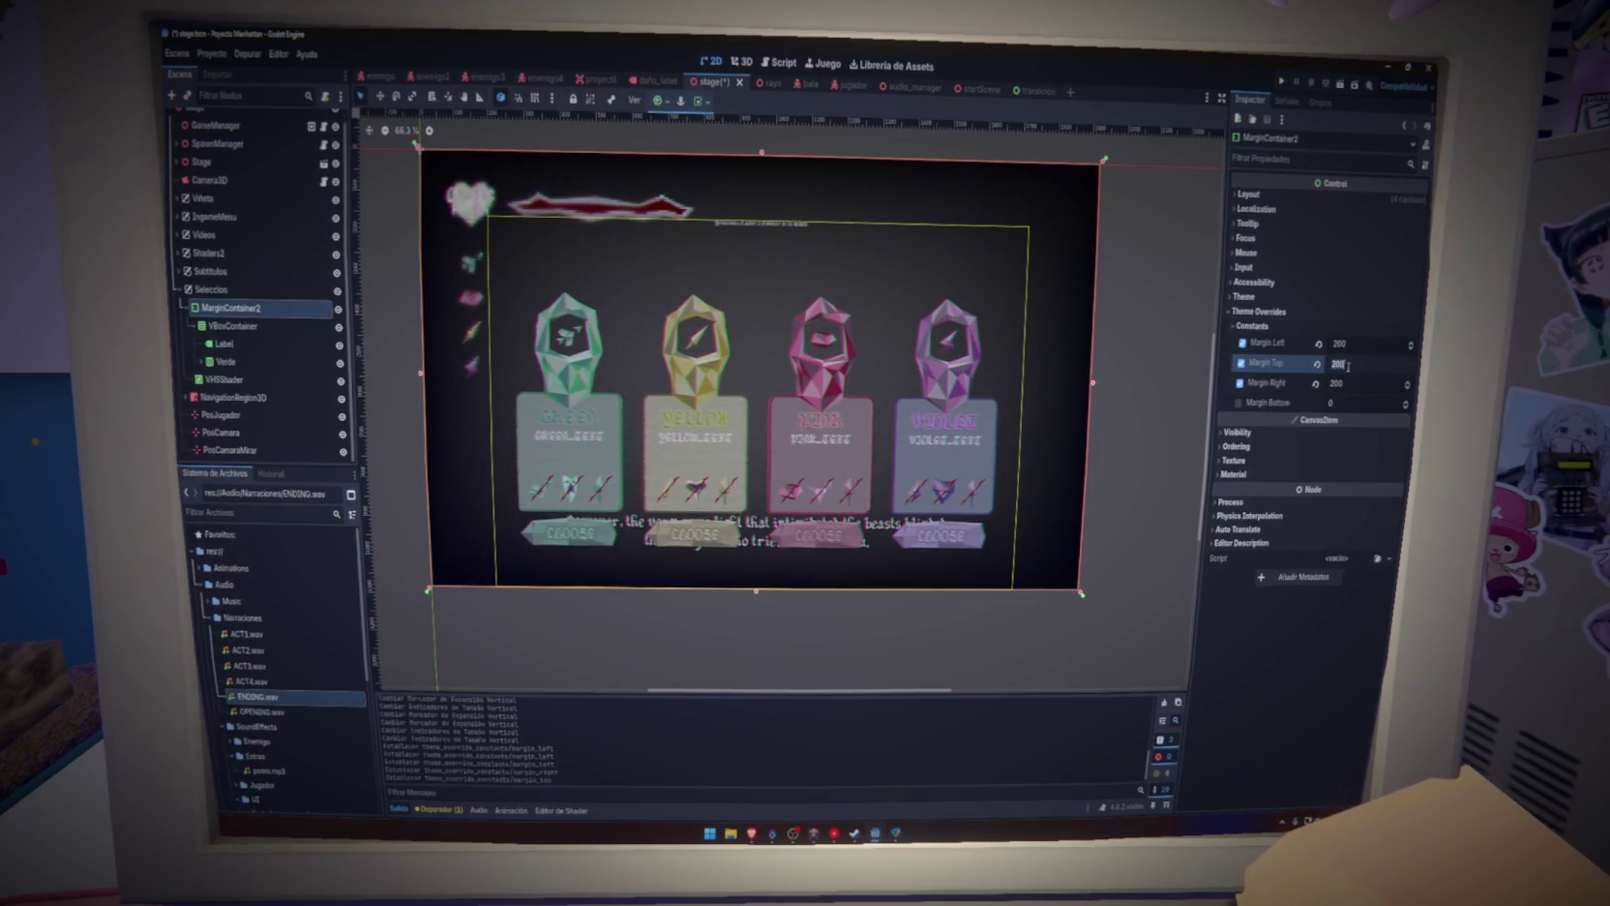
click(1347, 402)
text(200)
key(Return)
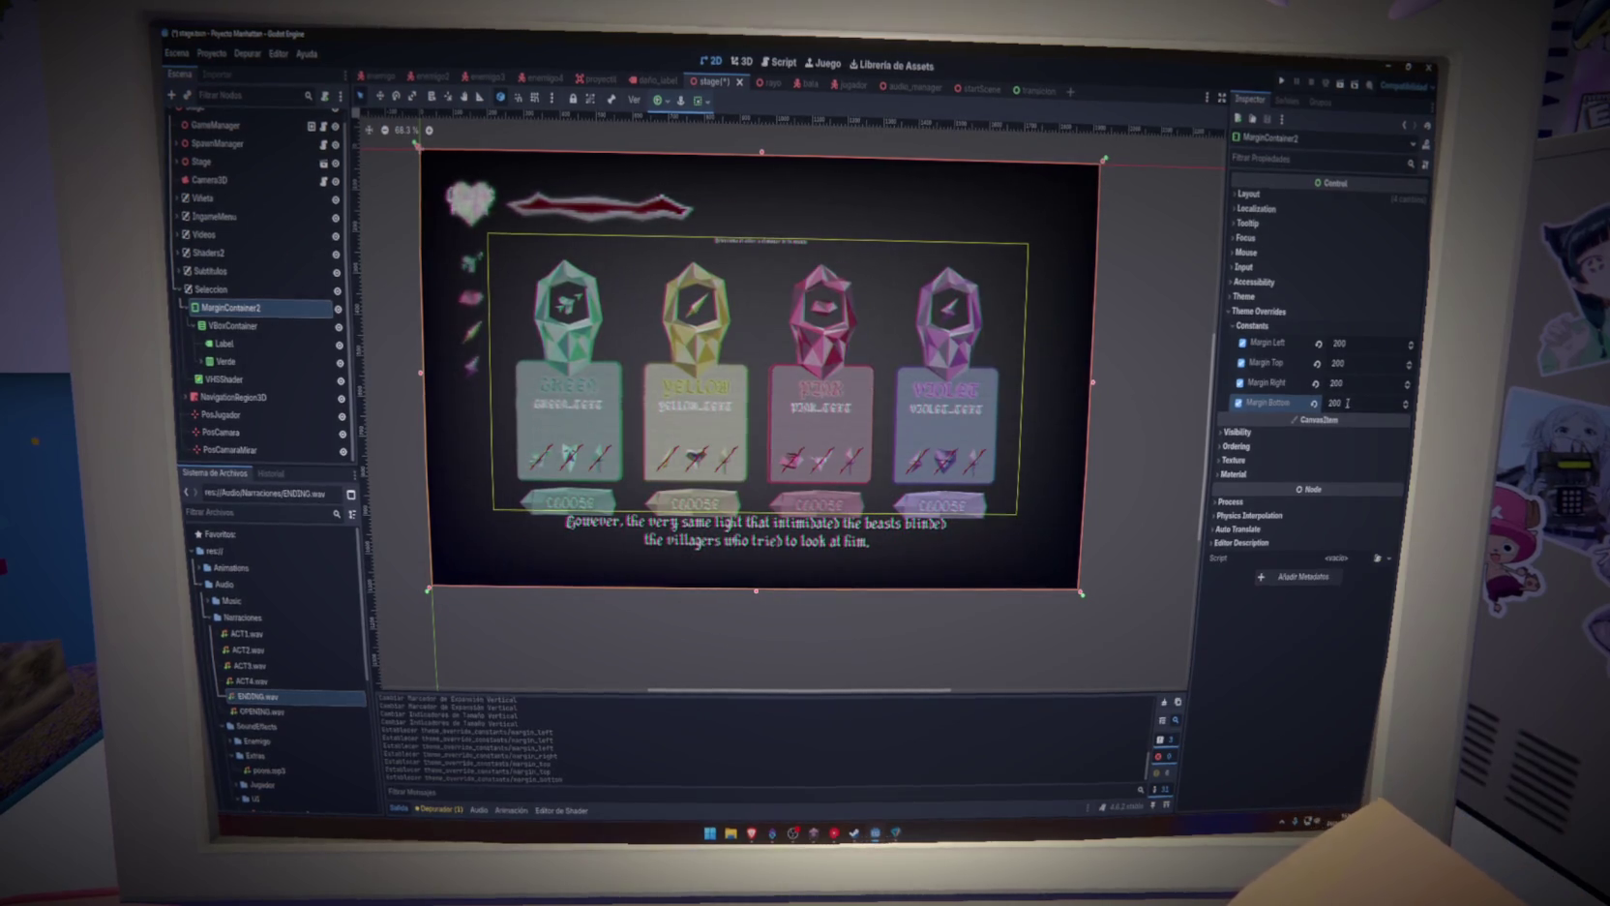
click(1346, 403)
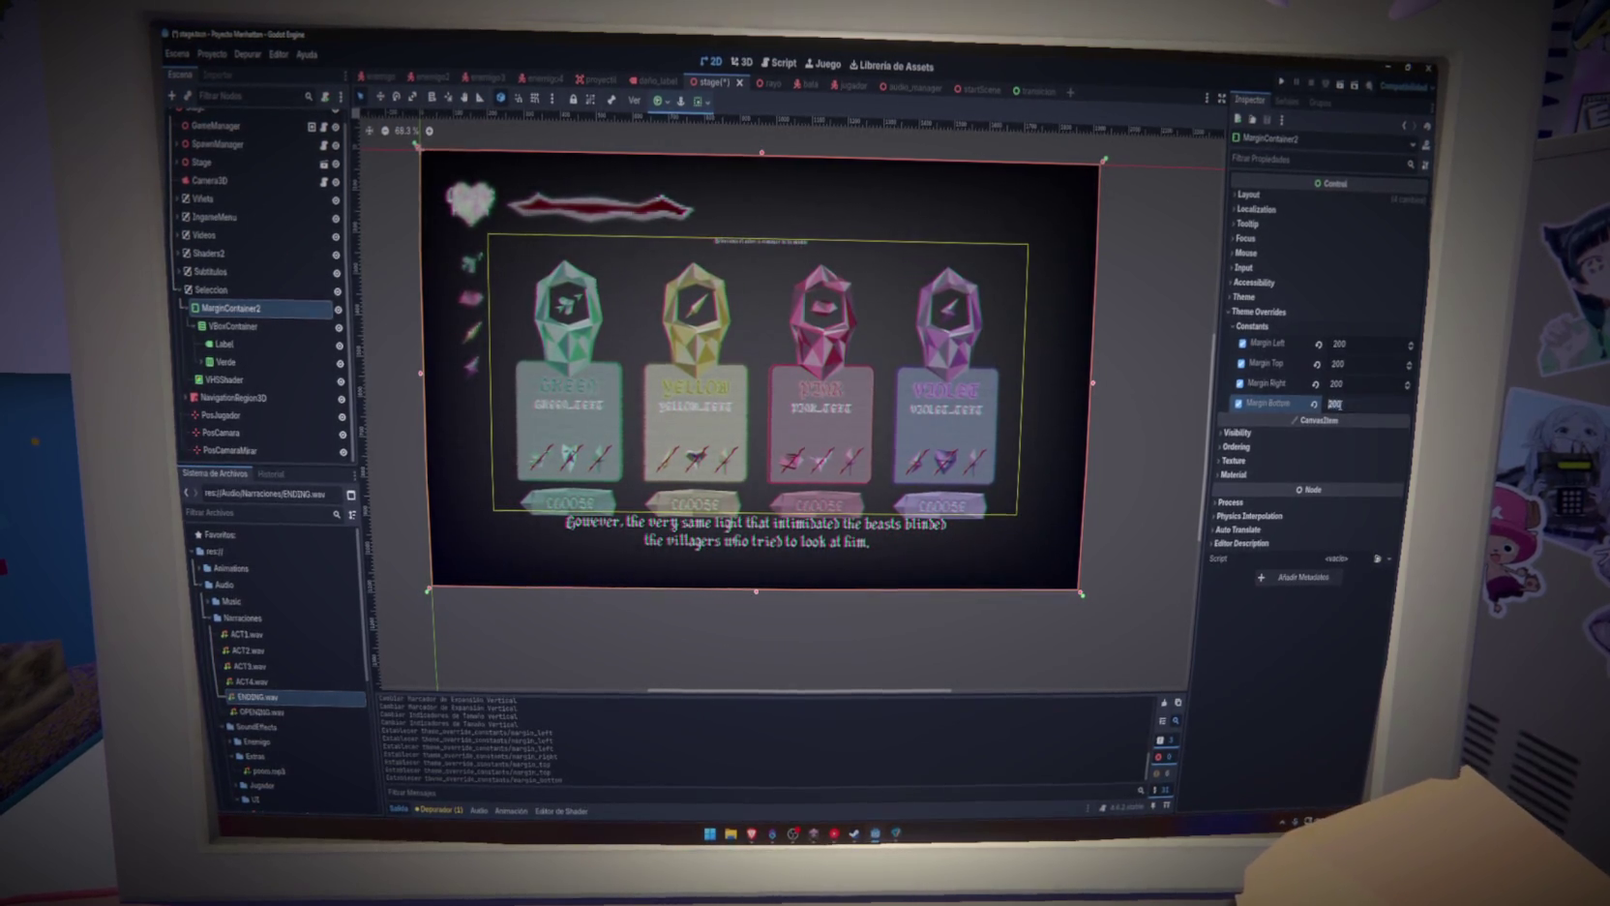
text(120)
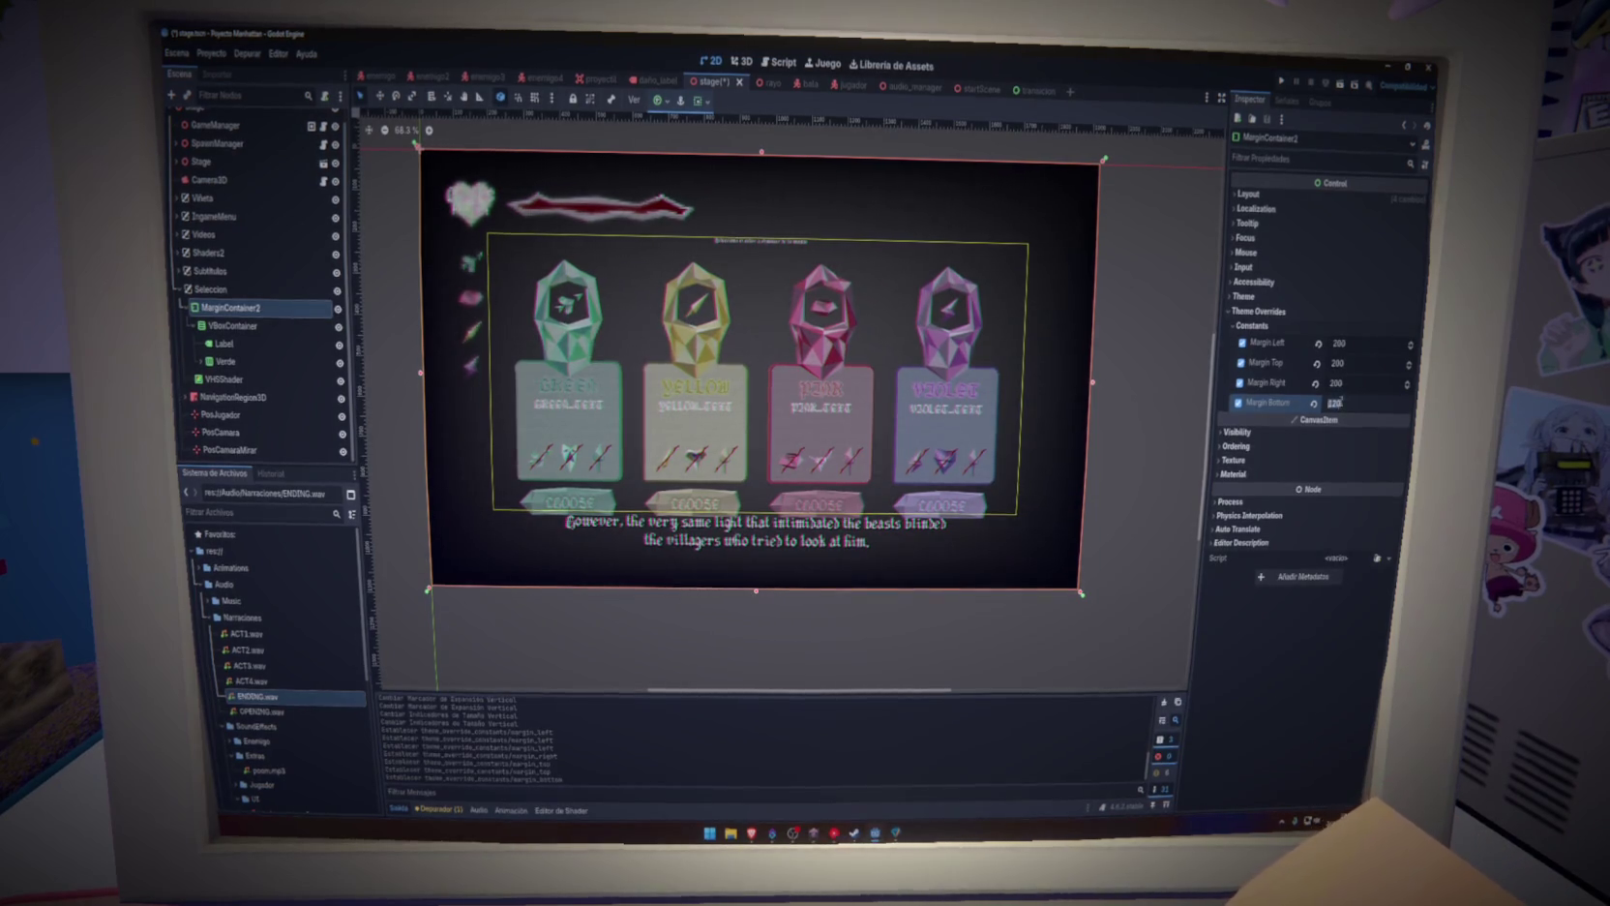
key(Return)
click(1343, 383)
text(120)
key(Return)
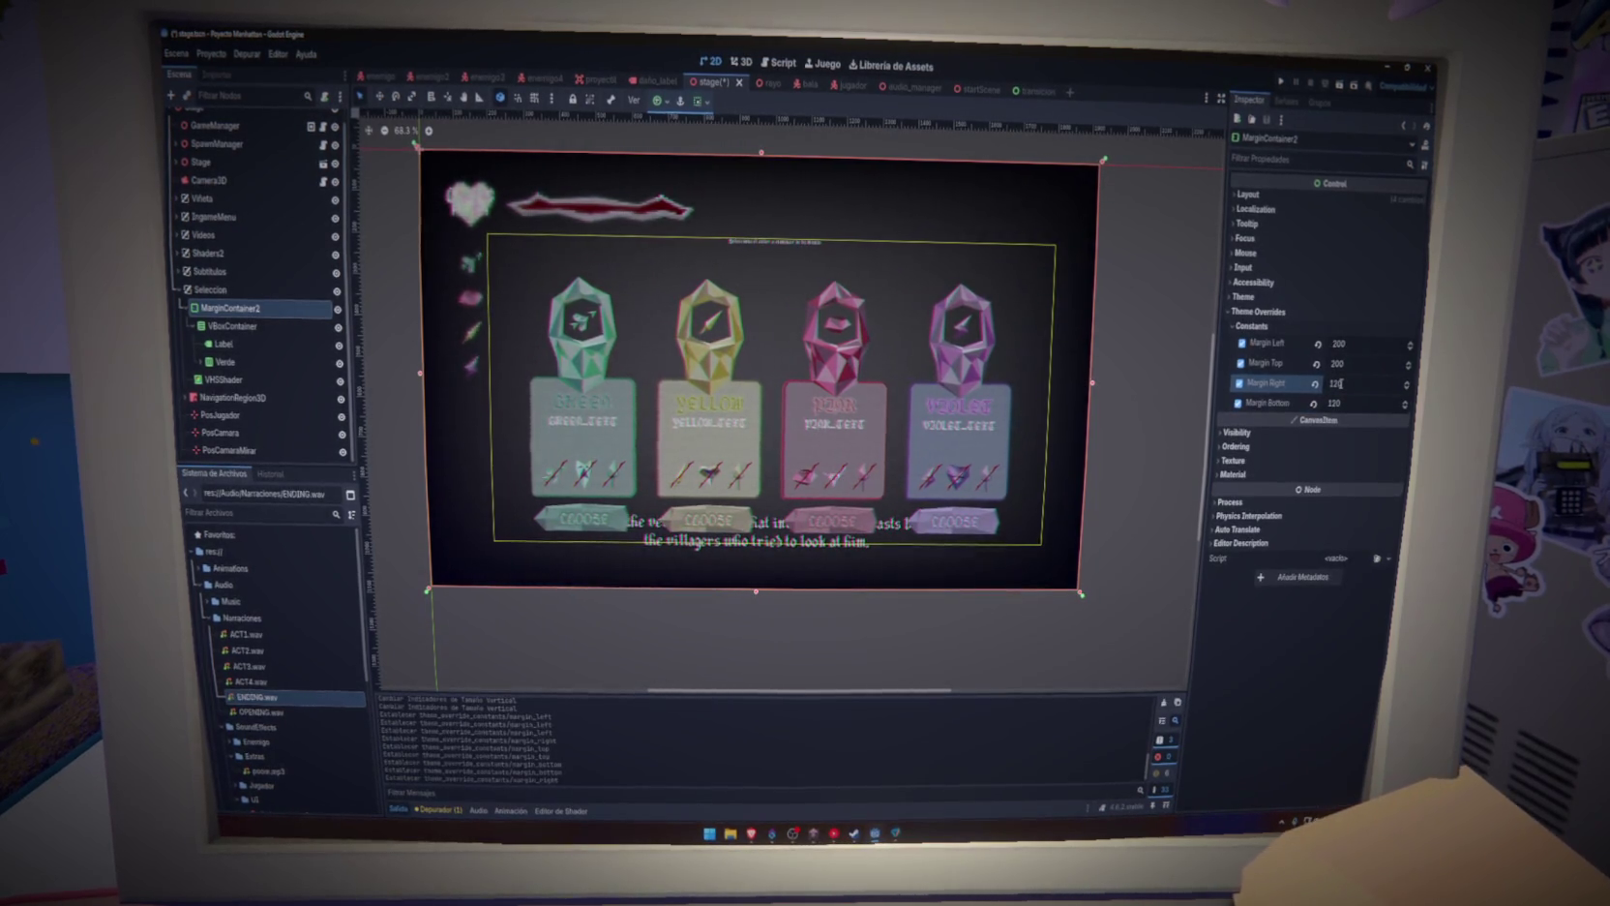
key(ctrl+z)
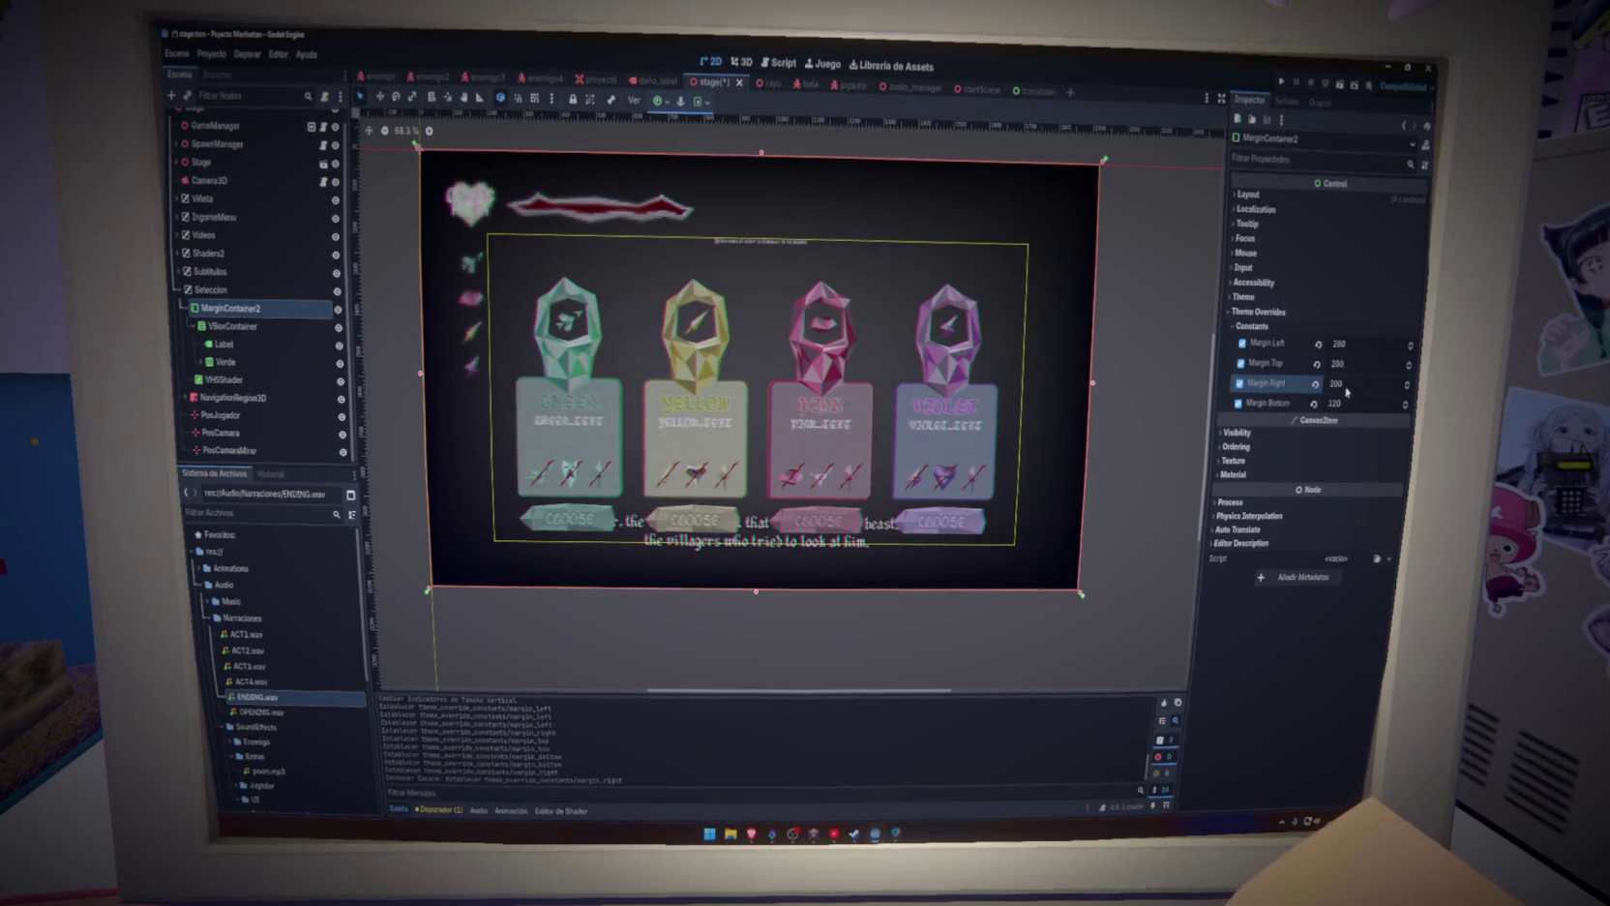
click(1368, 364)
text(120)
key(Return)
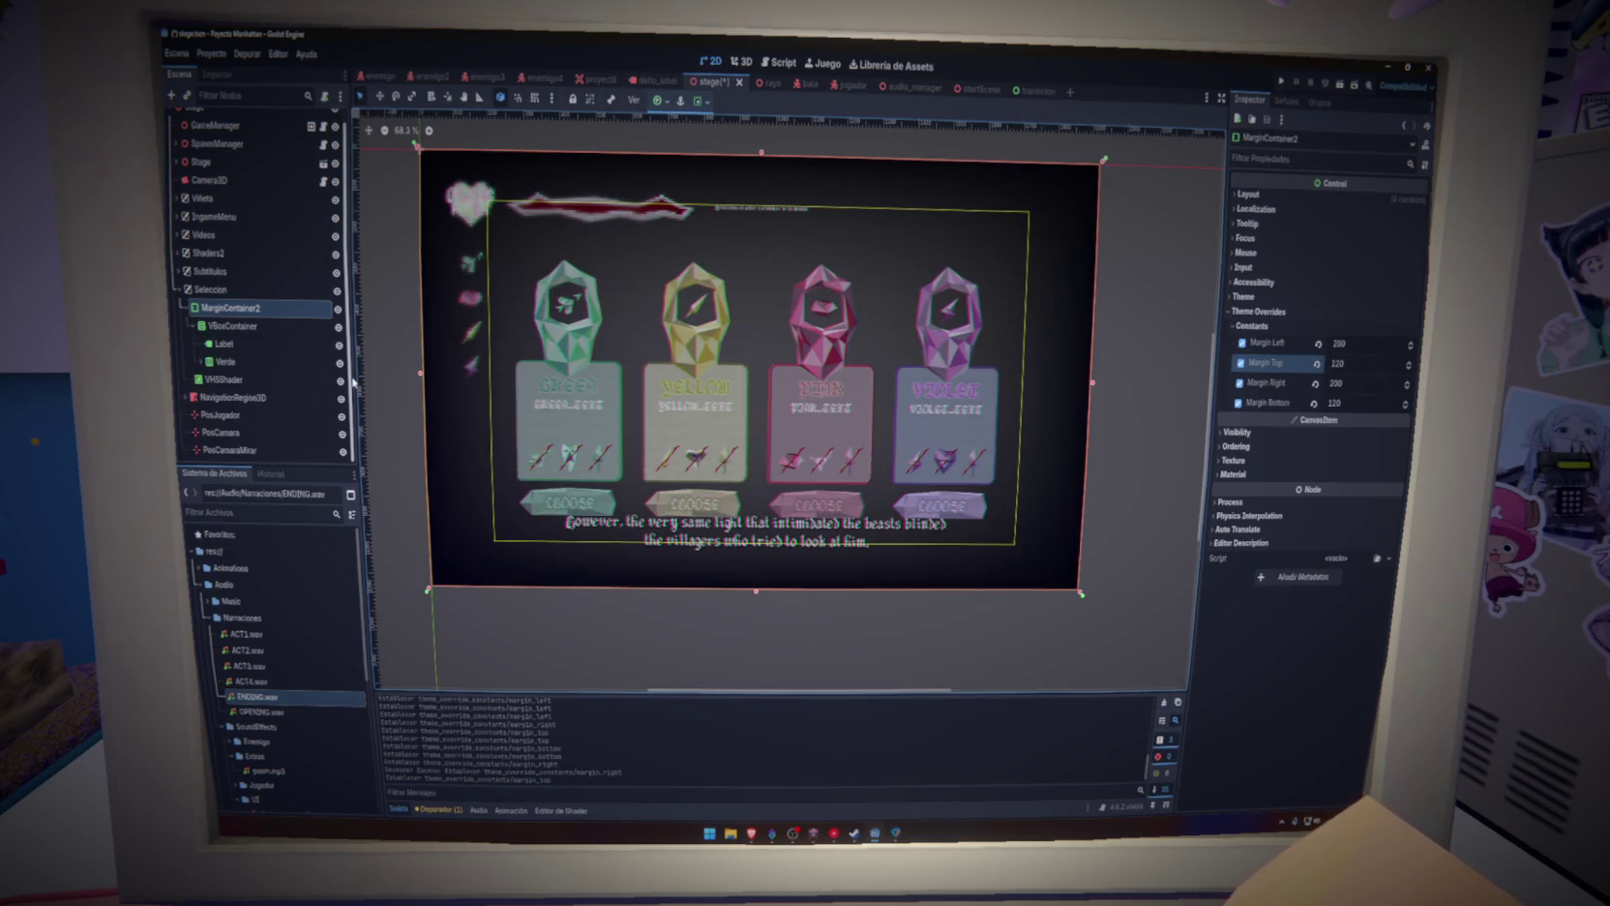
Increase the heading label's font size to 65 and save
click(841, 352)
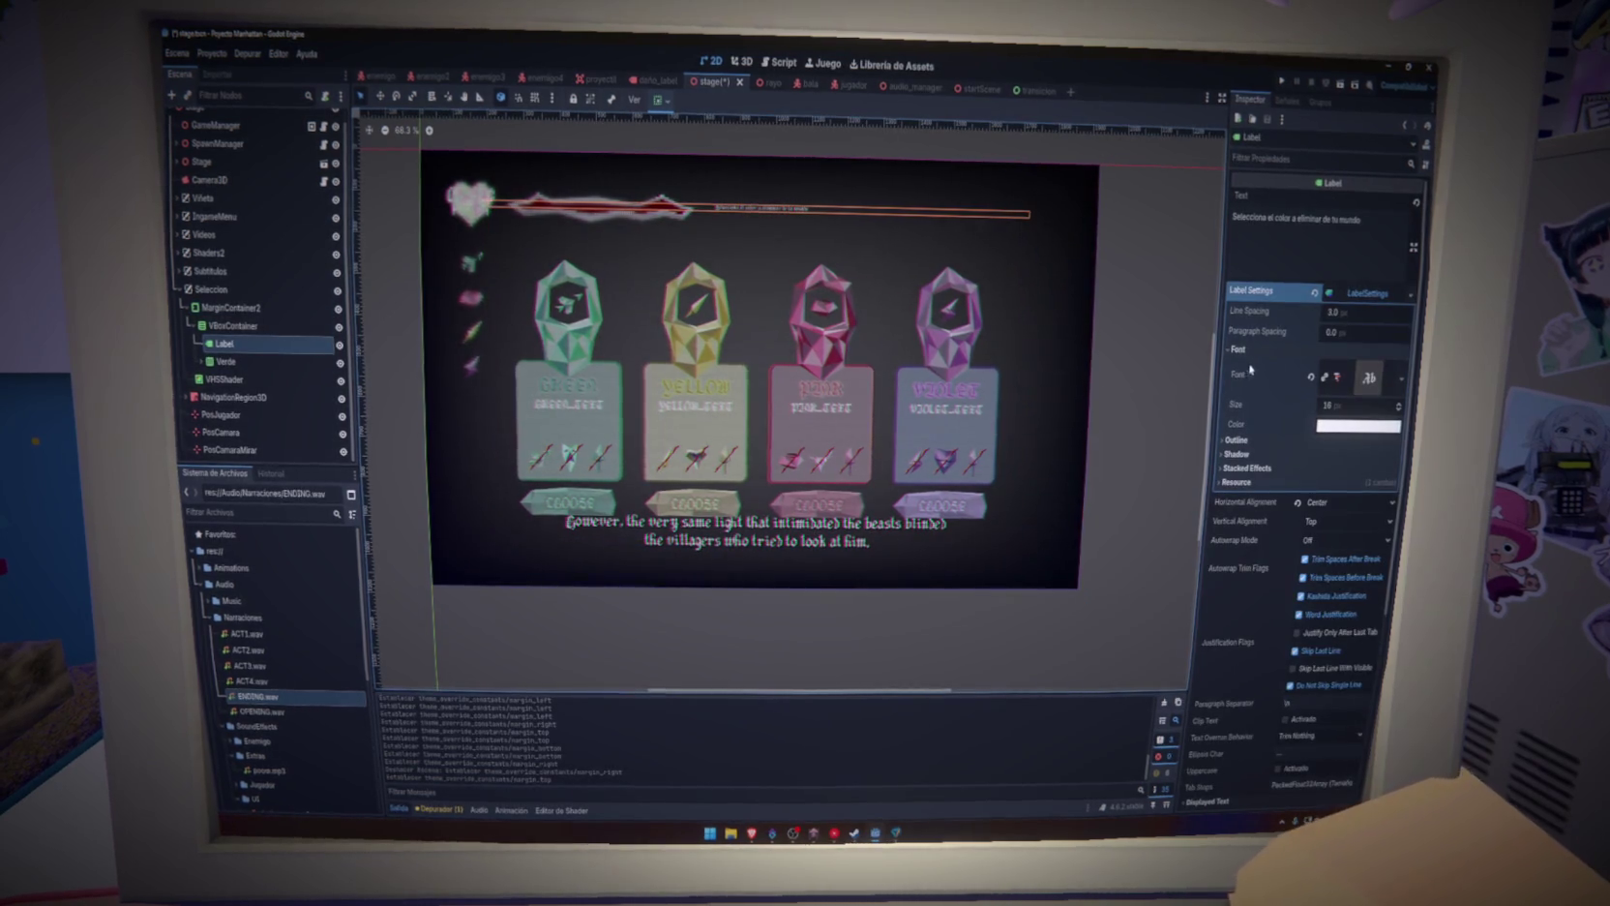
drag(1290, 409, 1344, 405)
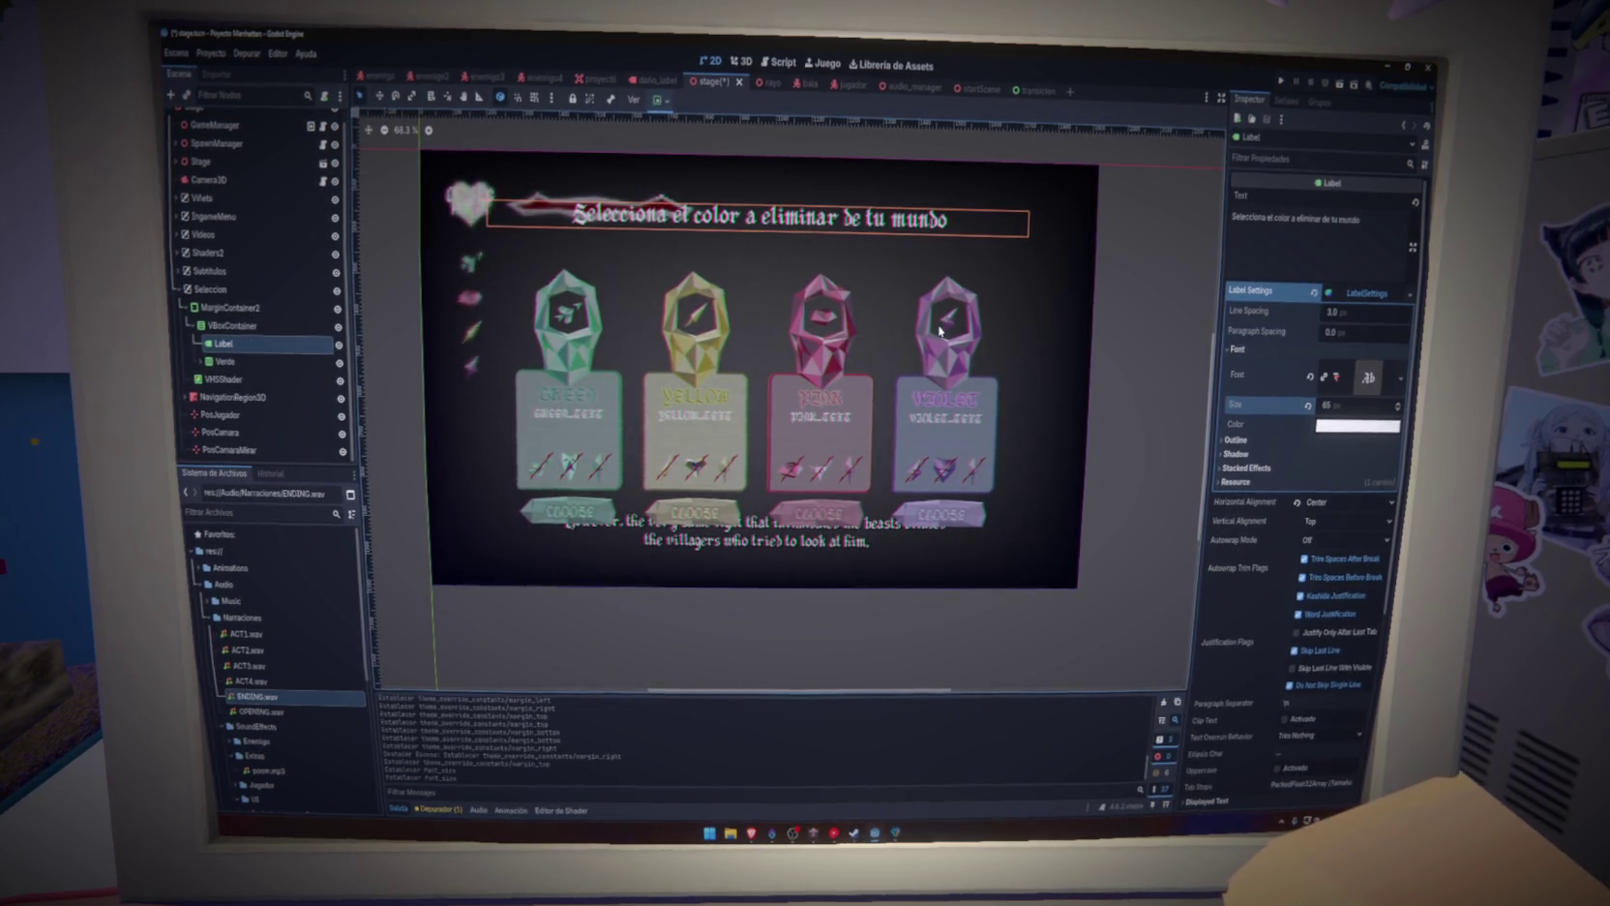
key(ctrl+s)
Give the heading a black outline of size 12 and save
click(1252, 440)
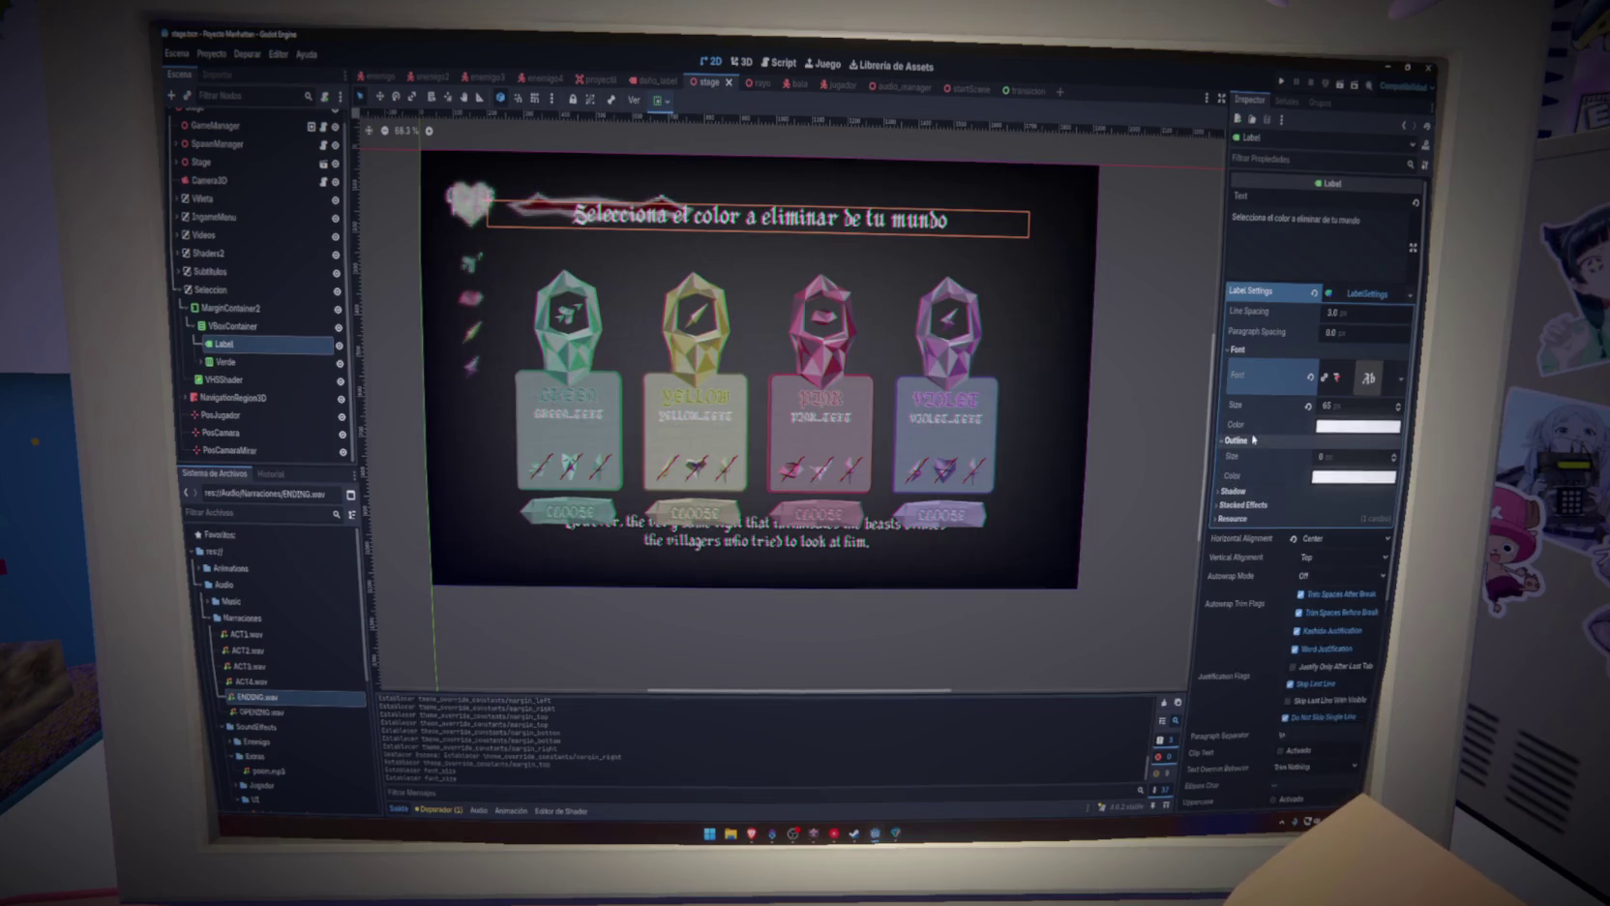
drag(1323, 459, 1341, 457)
click(1332, 476)
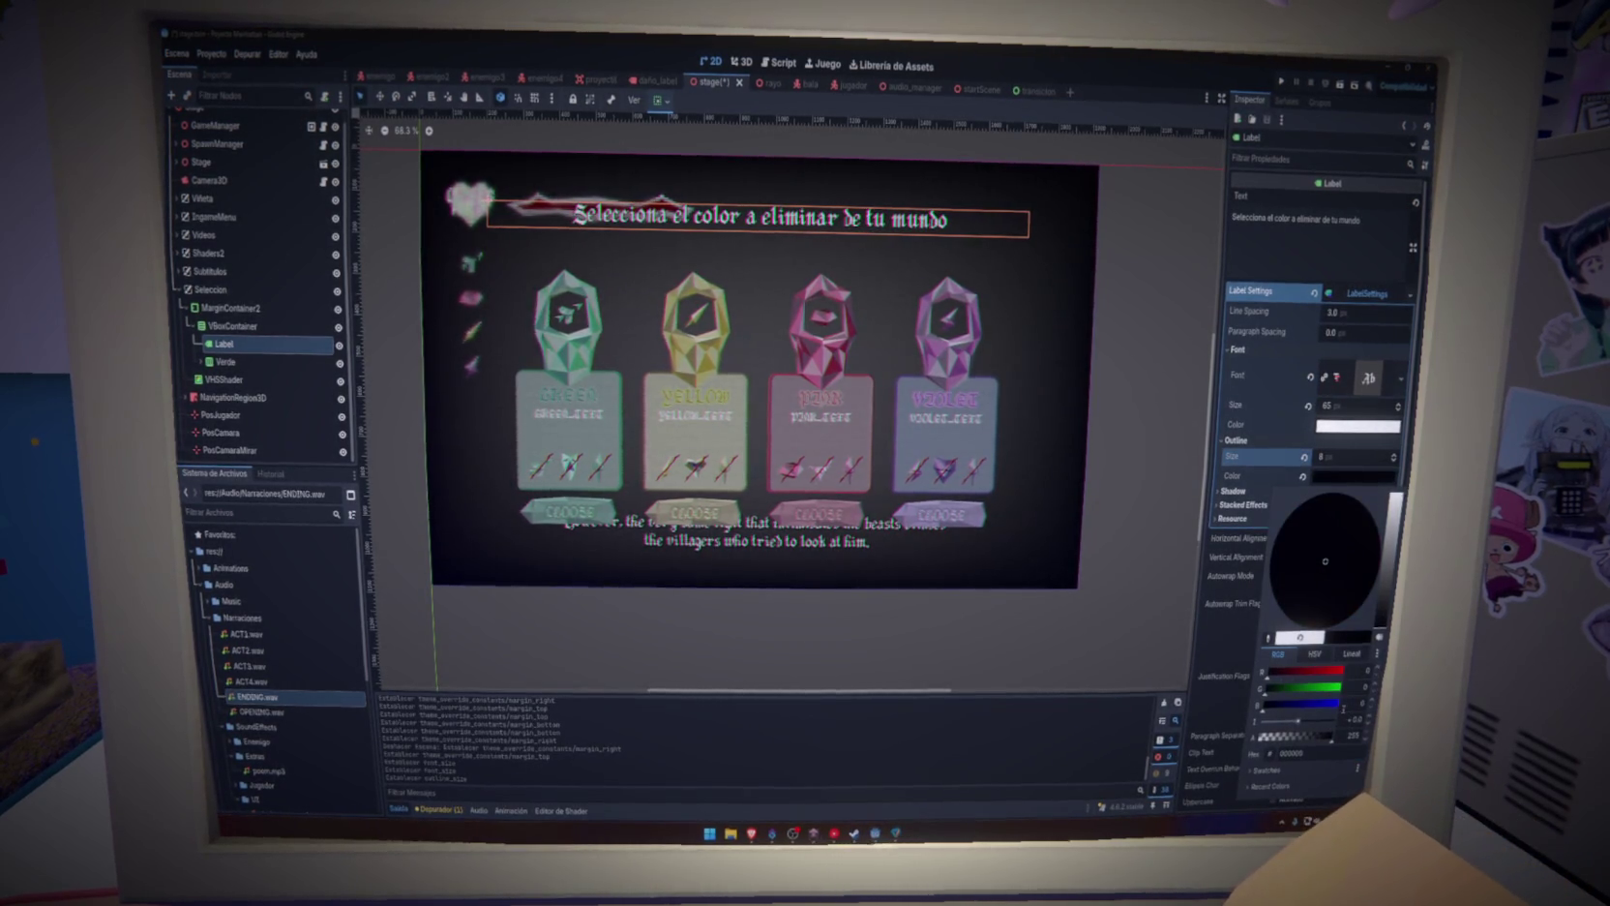
click(1172, 306)
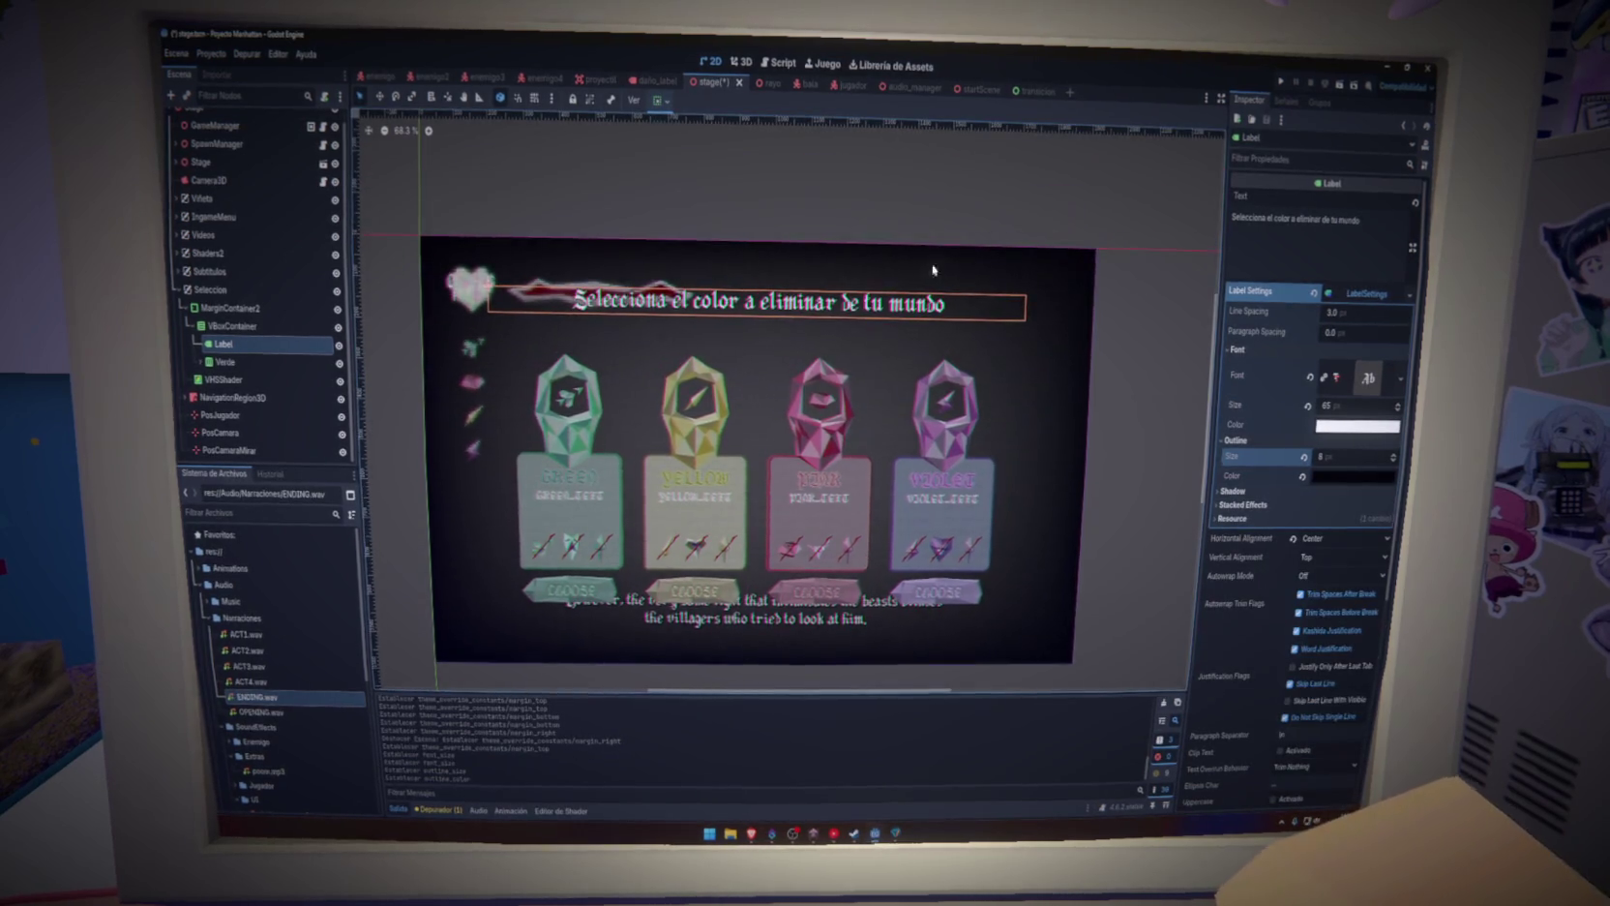
scroll(927, 258, up, 3)
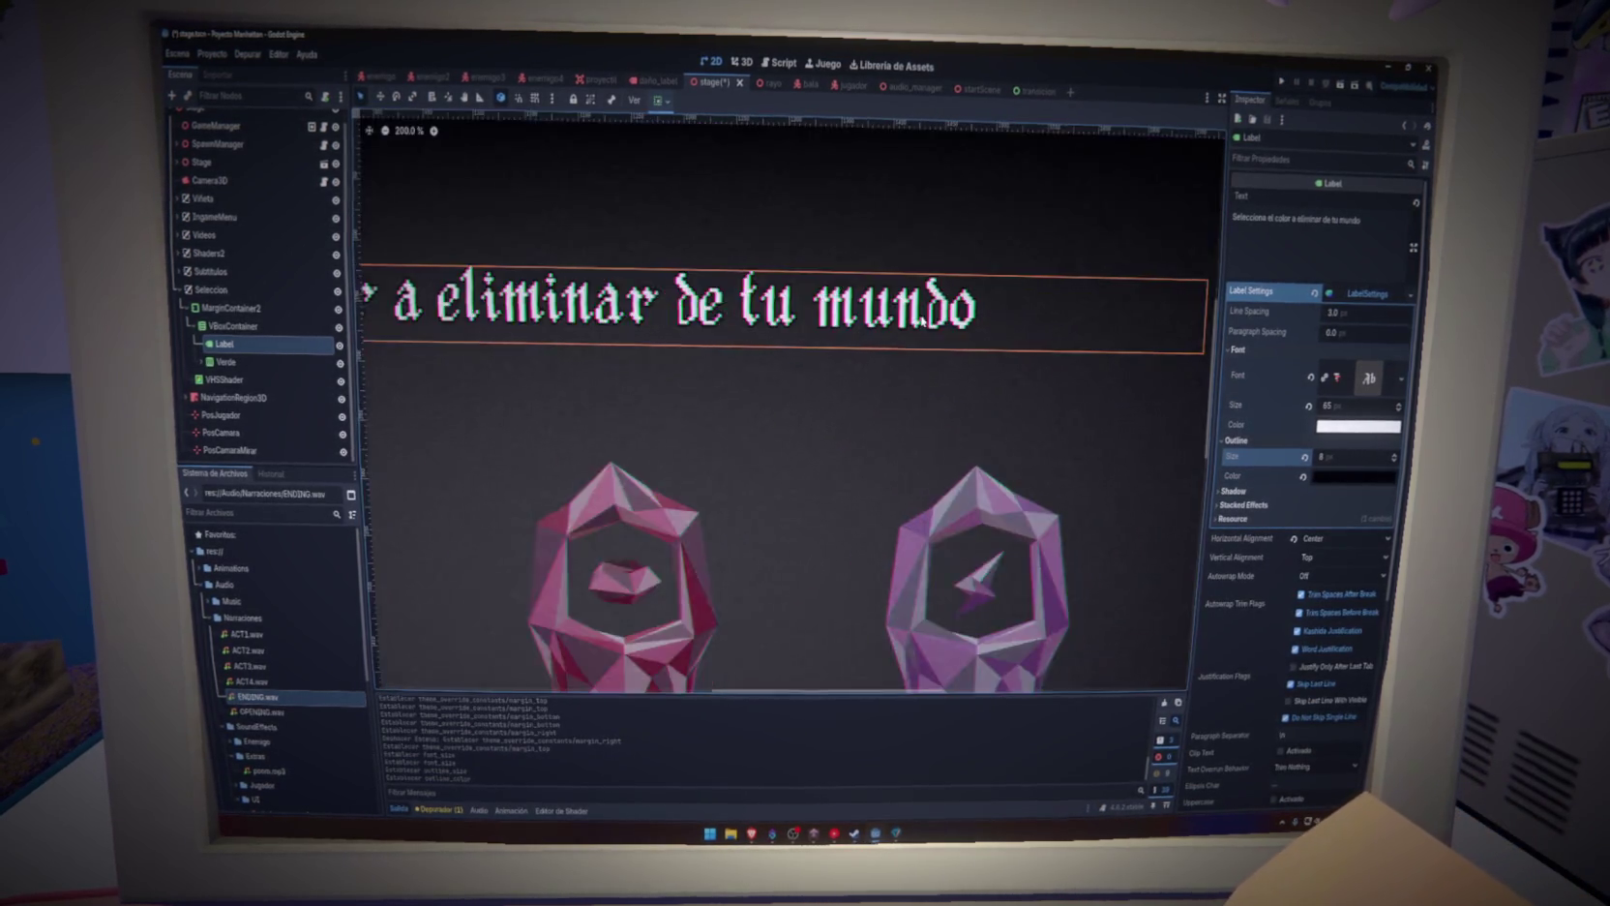
scroll(924, 322, up, 2)
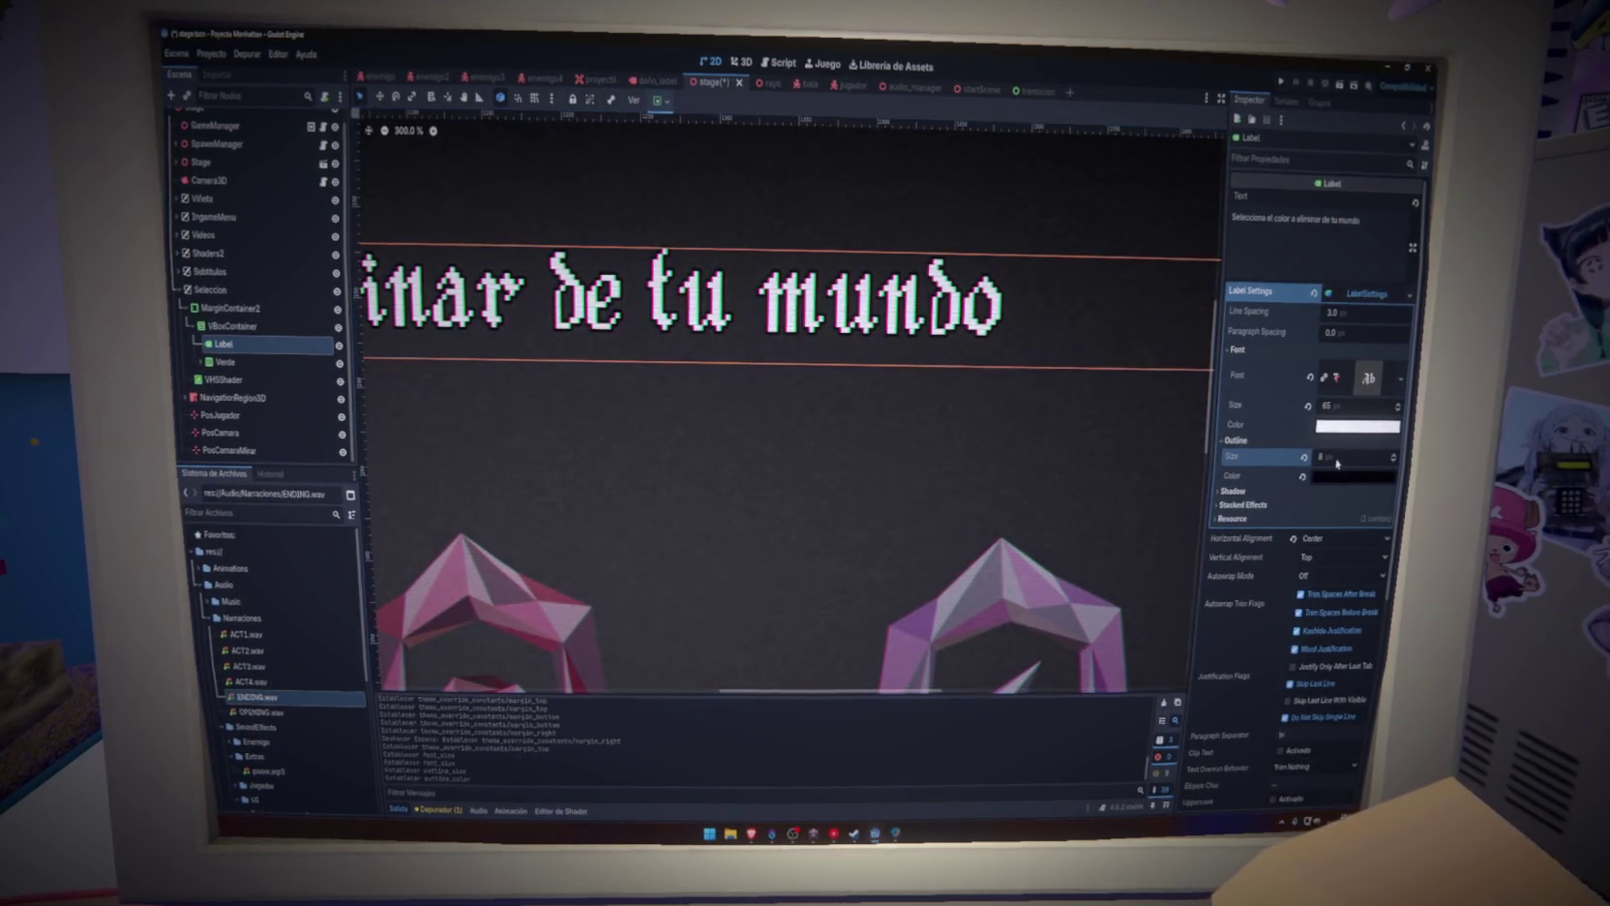
drag(1340, 456, 1355, 457)
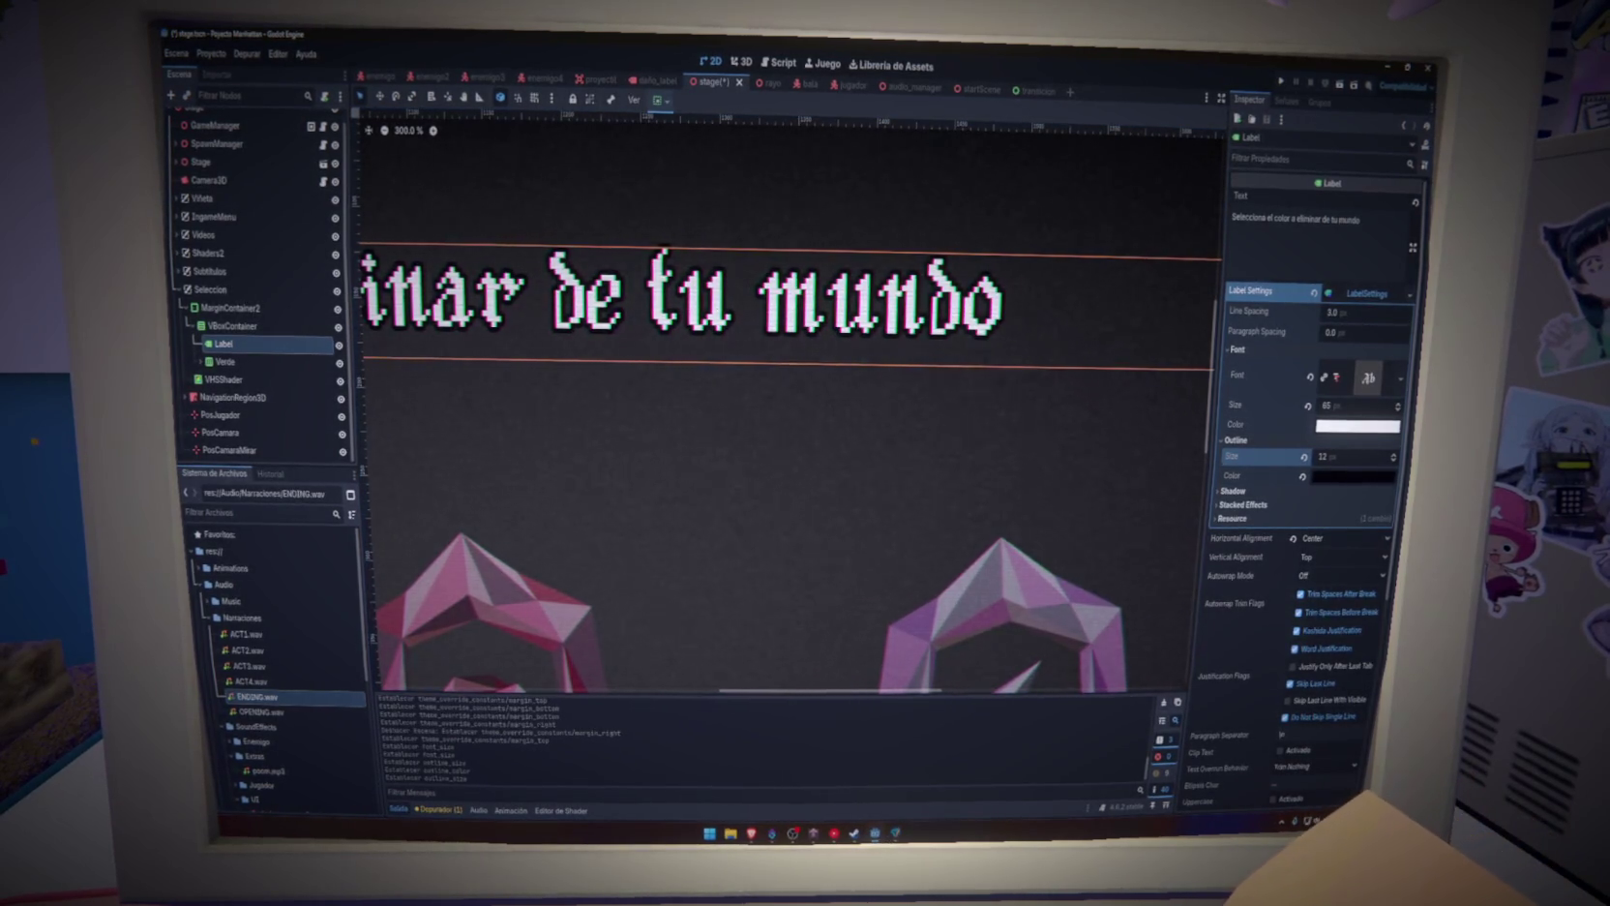
scroll(997, 436, down, 2)
scroll(996, 436, down, 8)
scroll(645, 388, up, 4)
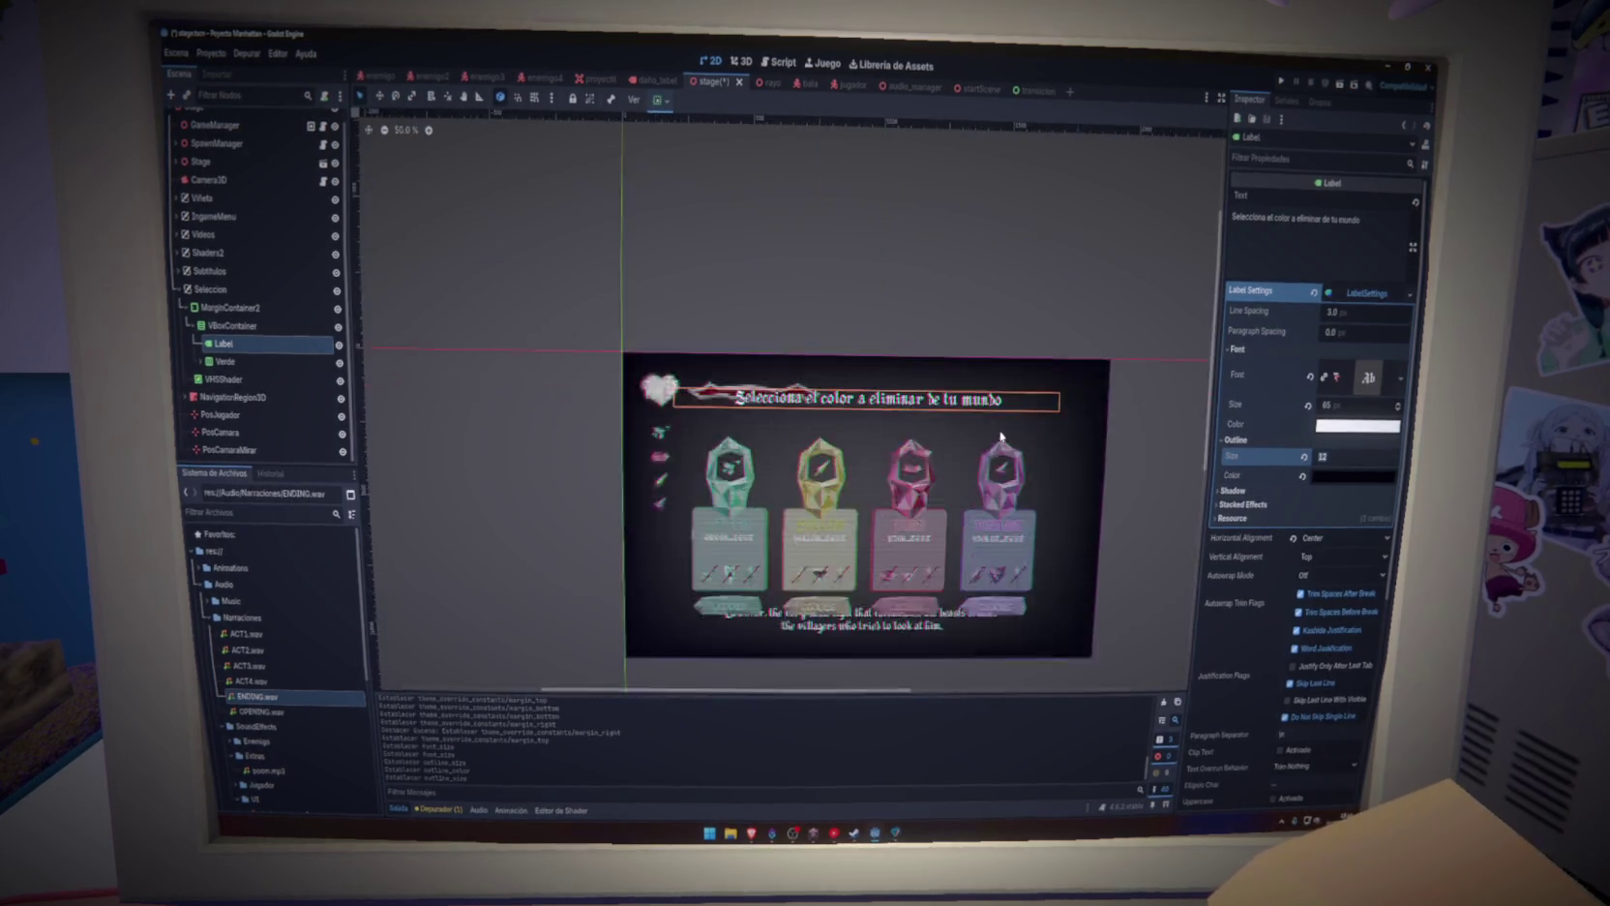
scroll(644, 388, up, 2)
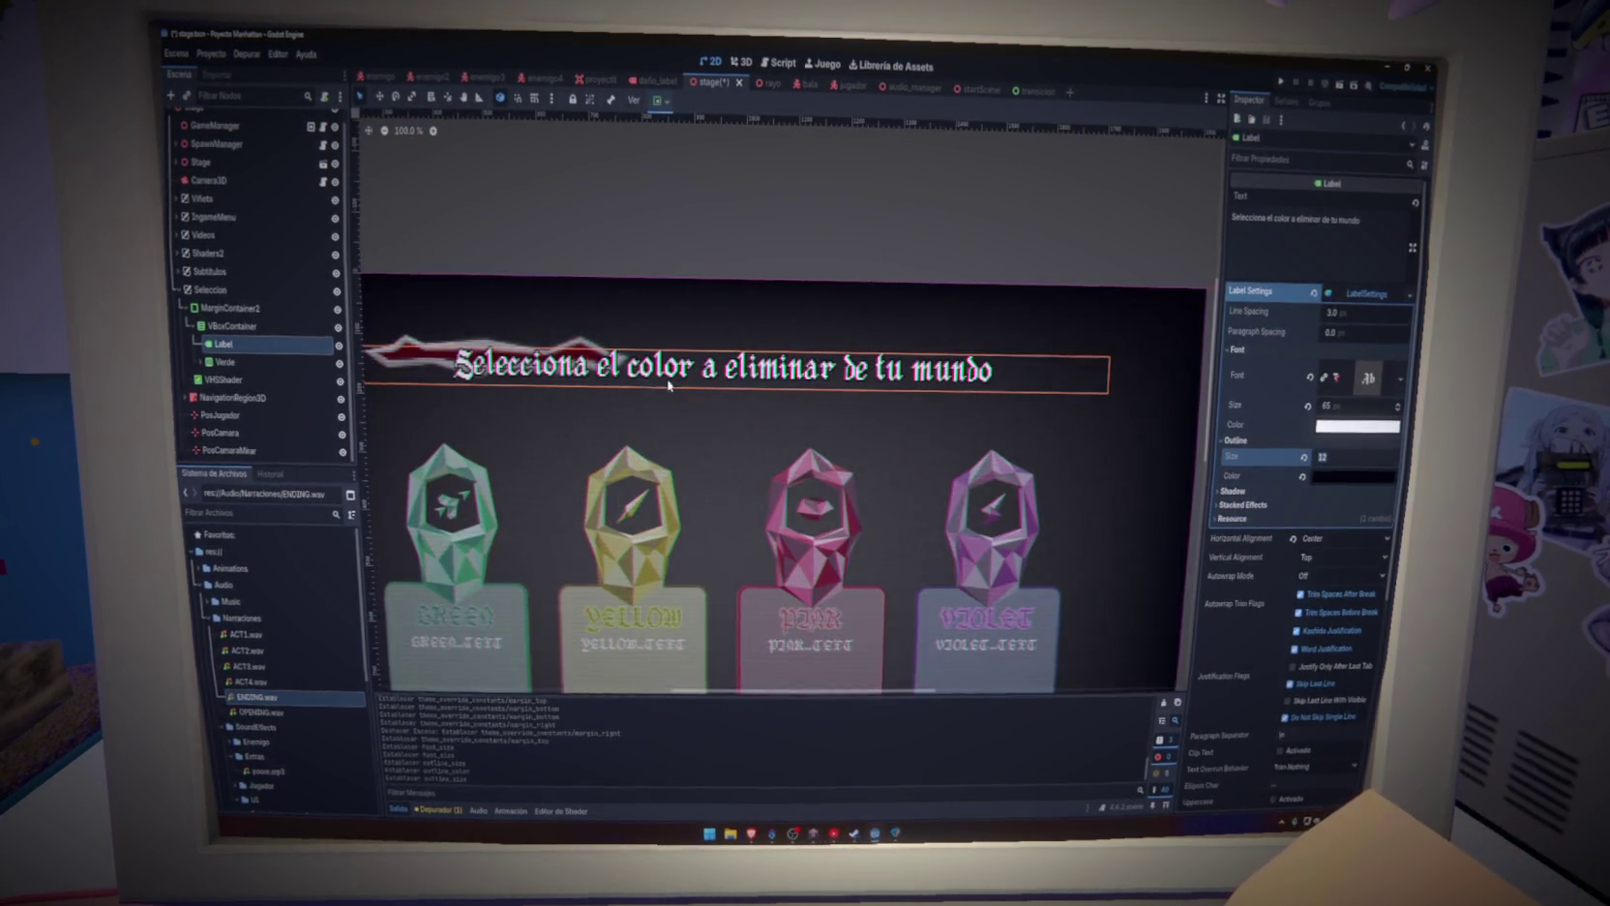
scroll(645, 388, down, 2)
key(ctrl+s)
Make the heading's font colour slightly greyer
click(1369, 427)
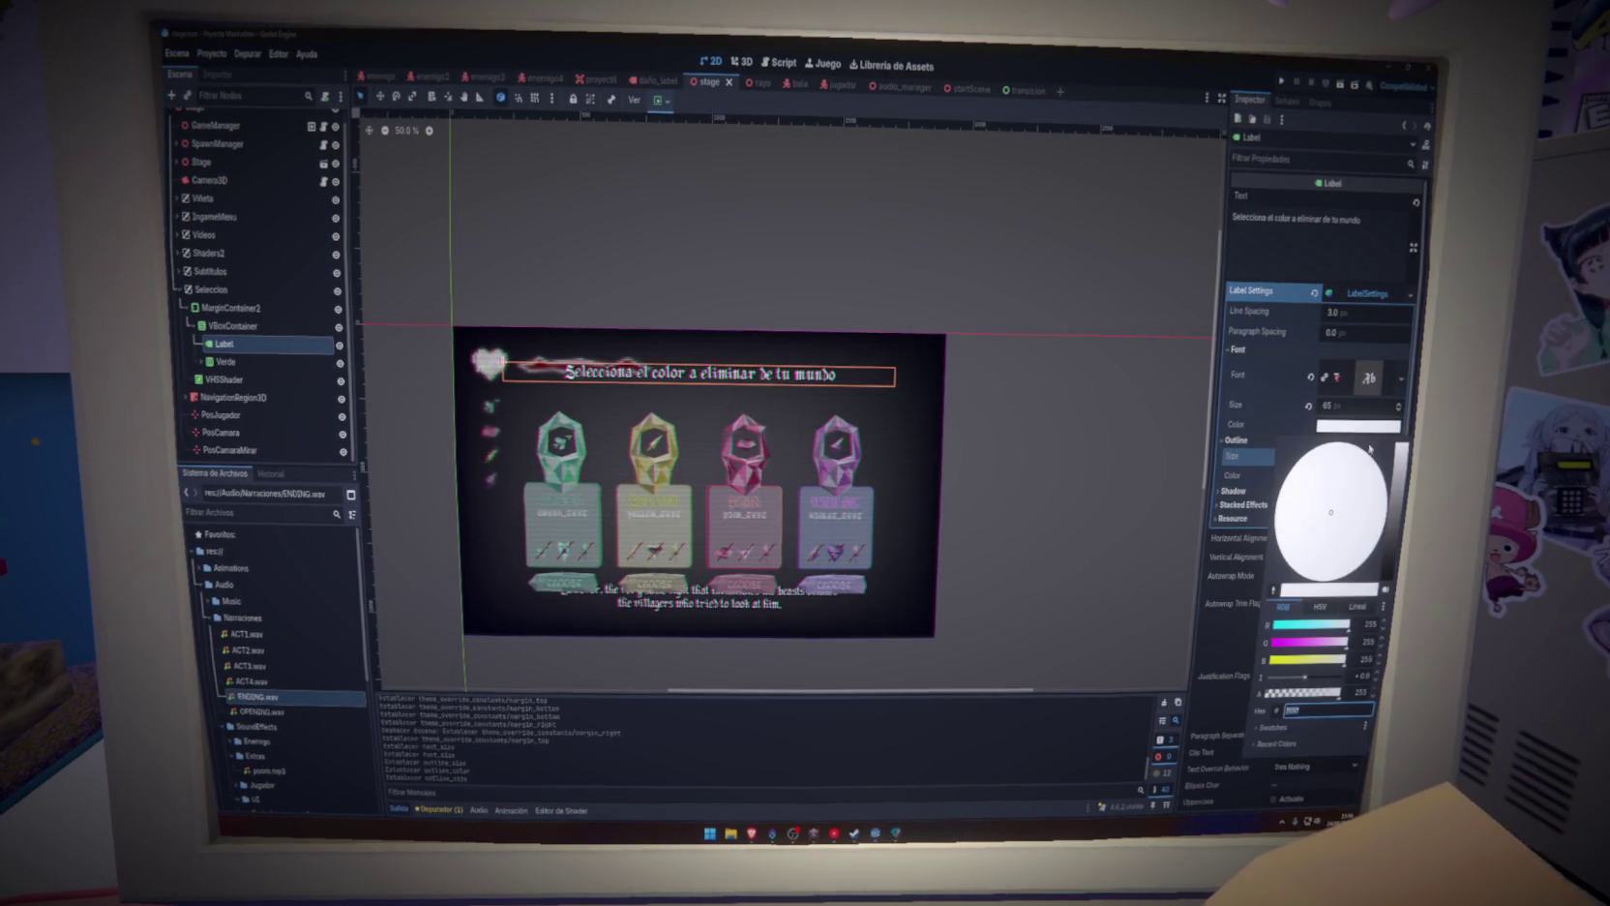
drag(1402, 456, 1401, 465)
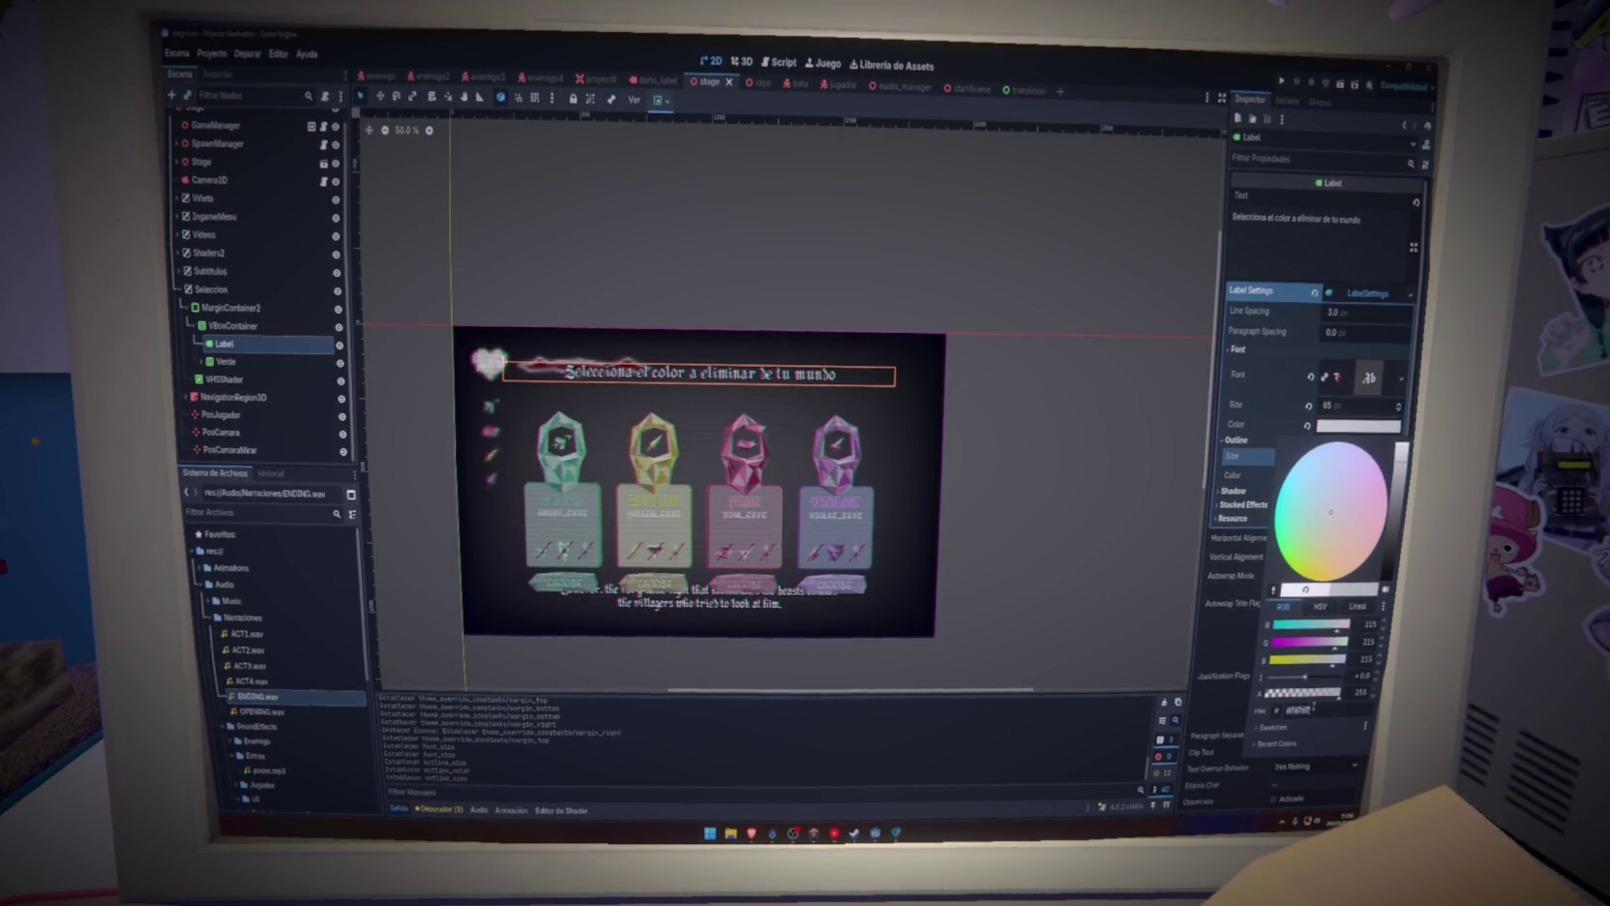
click(838, 372)
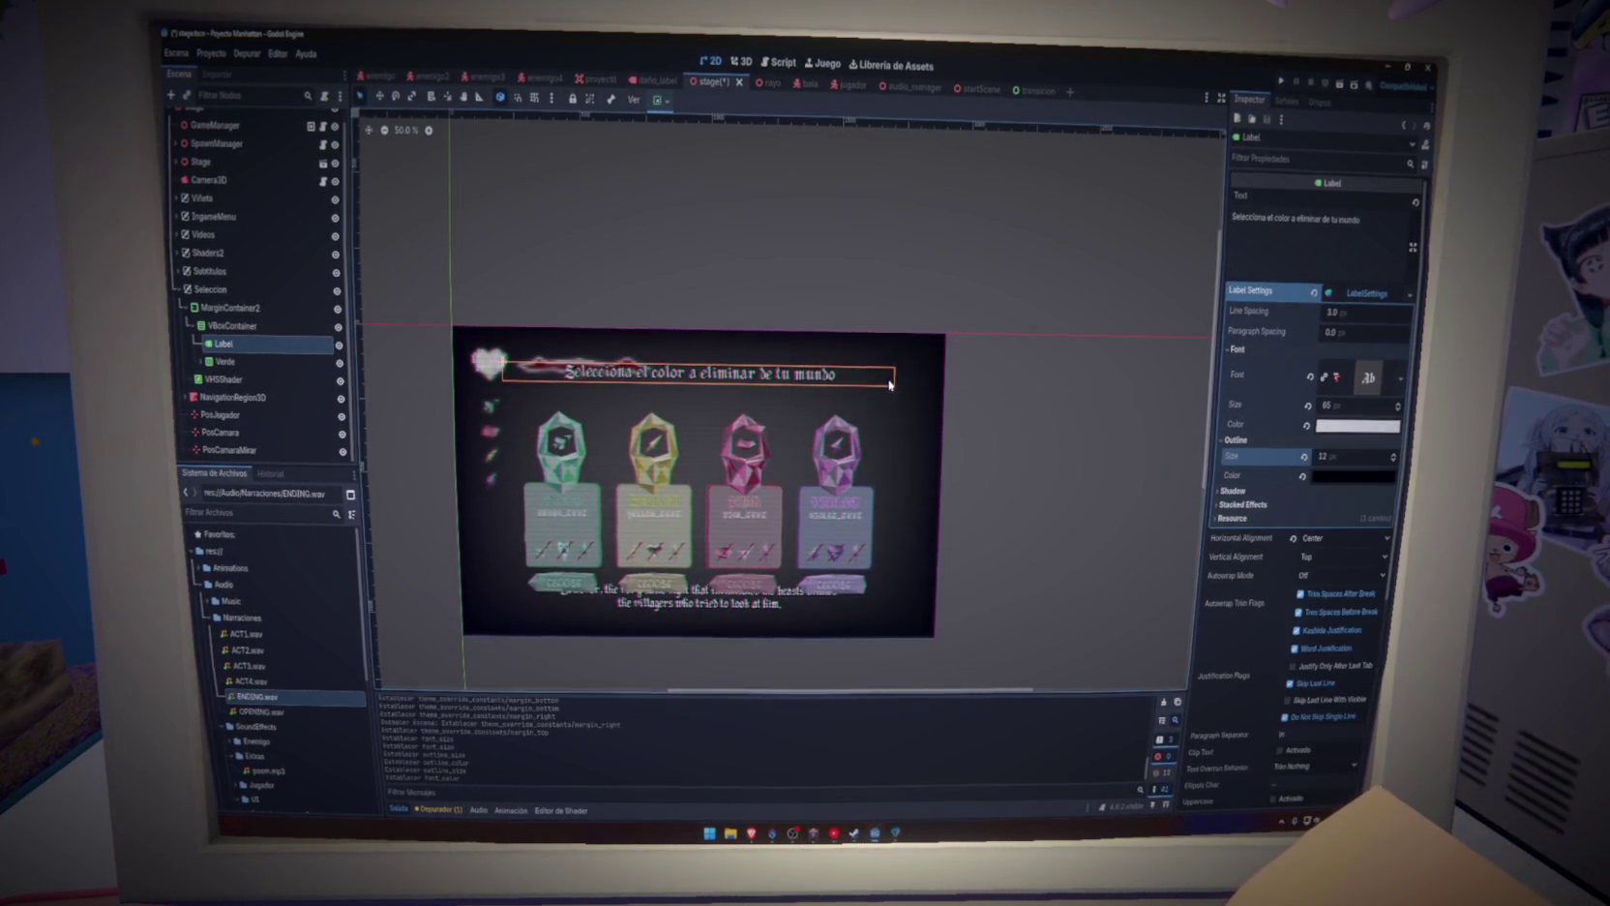
scroll(792, 374, up, 5)
scroll(789, 376, down, 8)
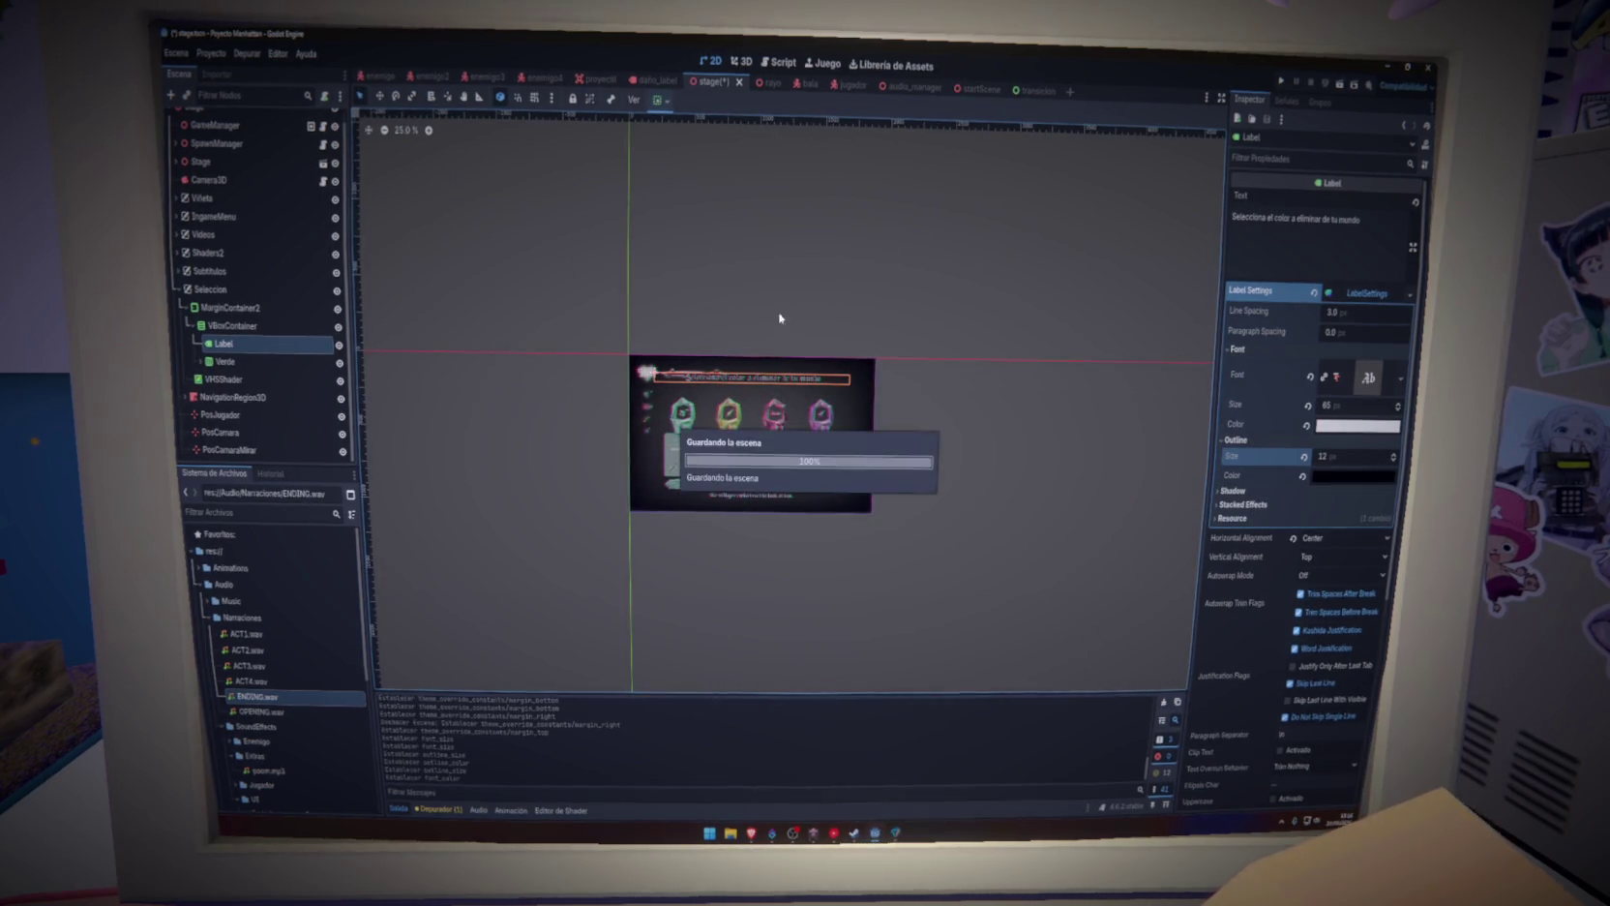
Save, hide the Seleccion menu, and browse transicion, startScene, audio_manager and jugador before returning to stage
key(ctrl+s)
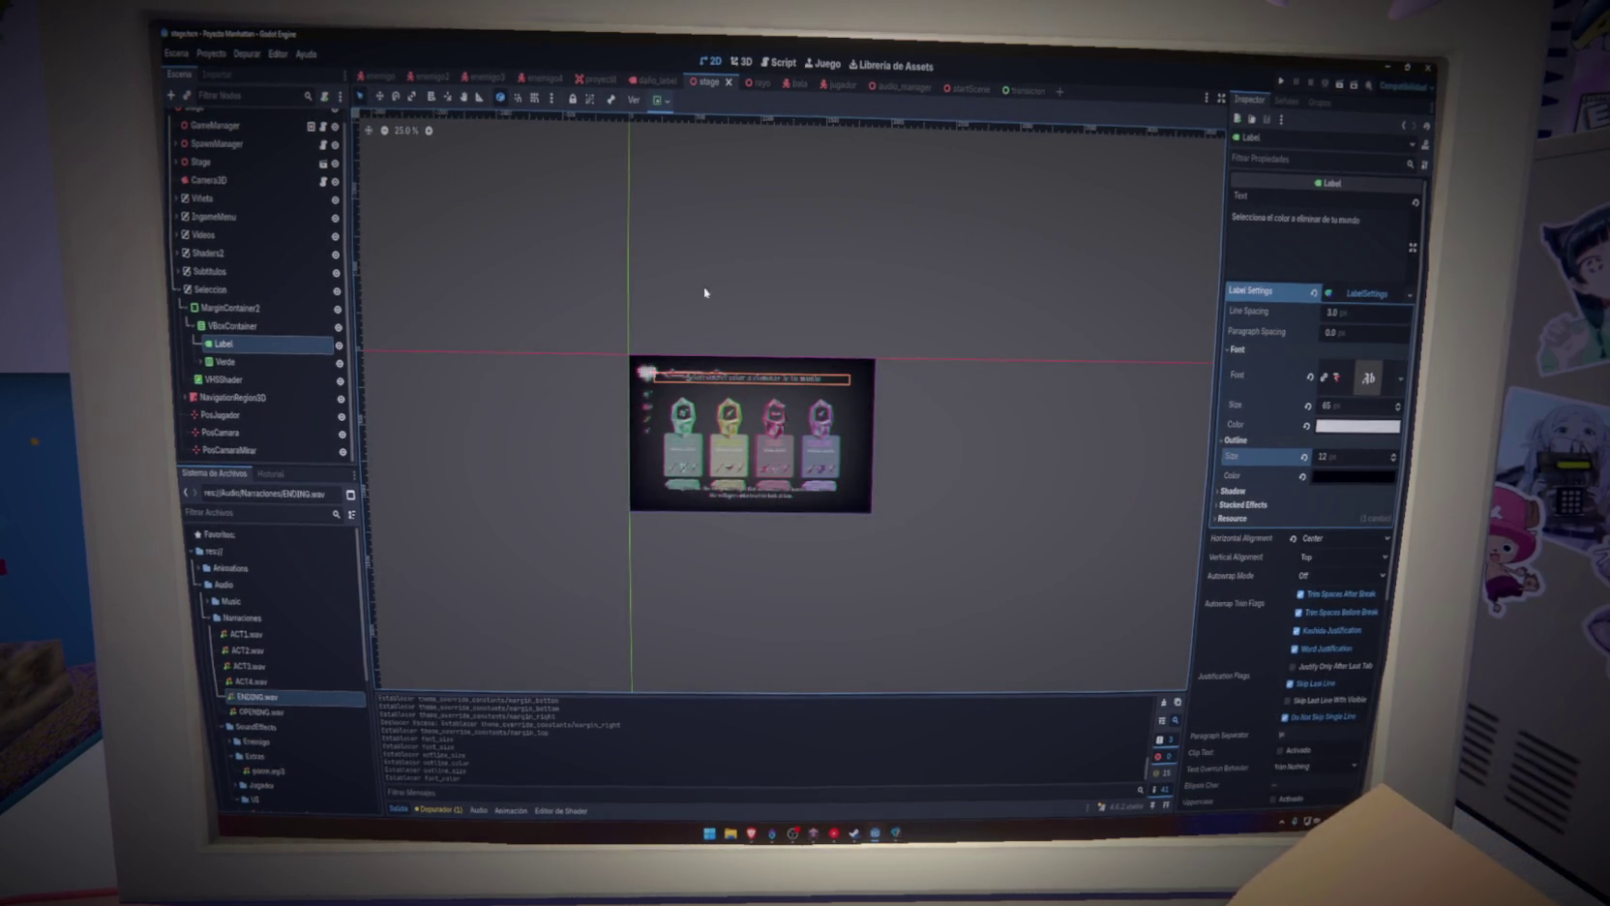
click(338, 291)
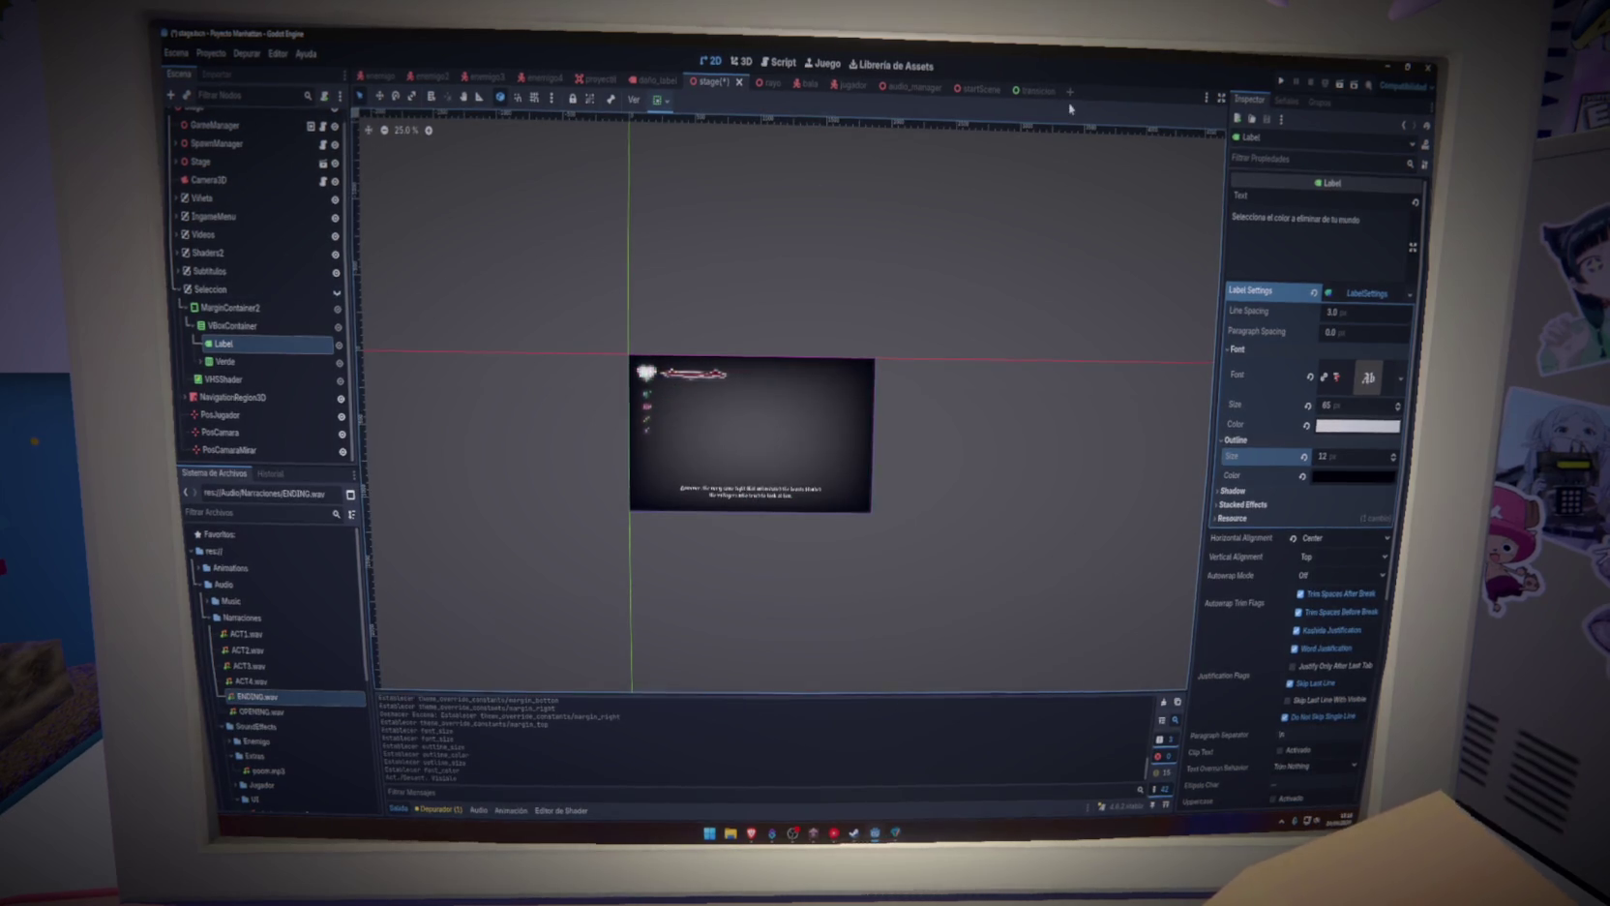
click(1026, 90)
click(971, 88)
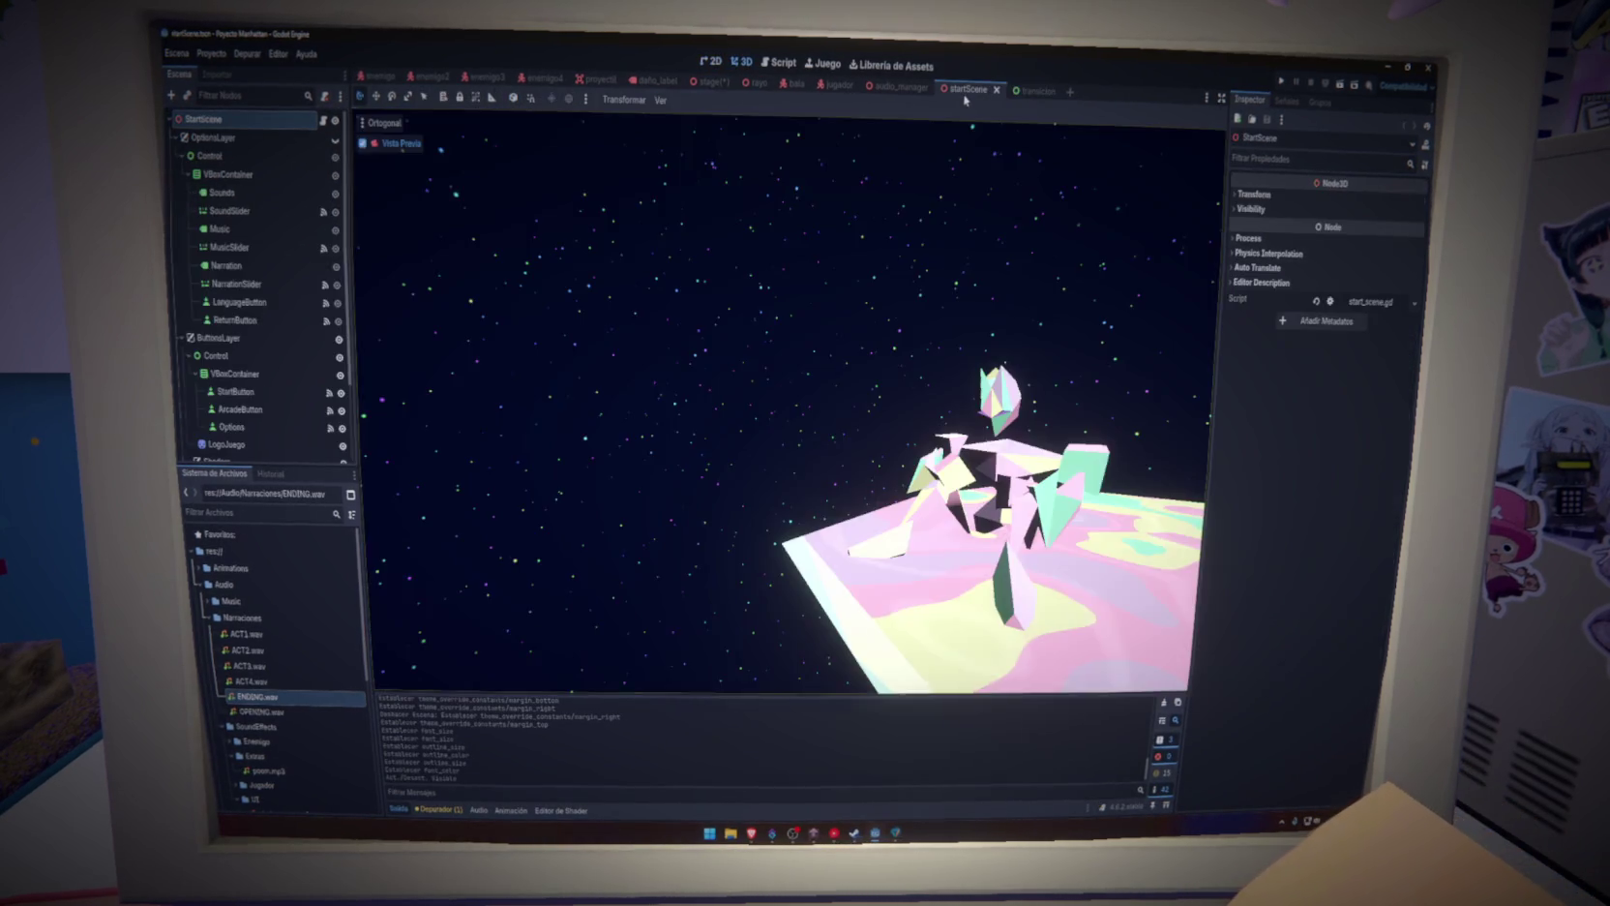
click(892, 89)
click(838, 85)
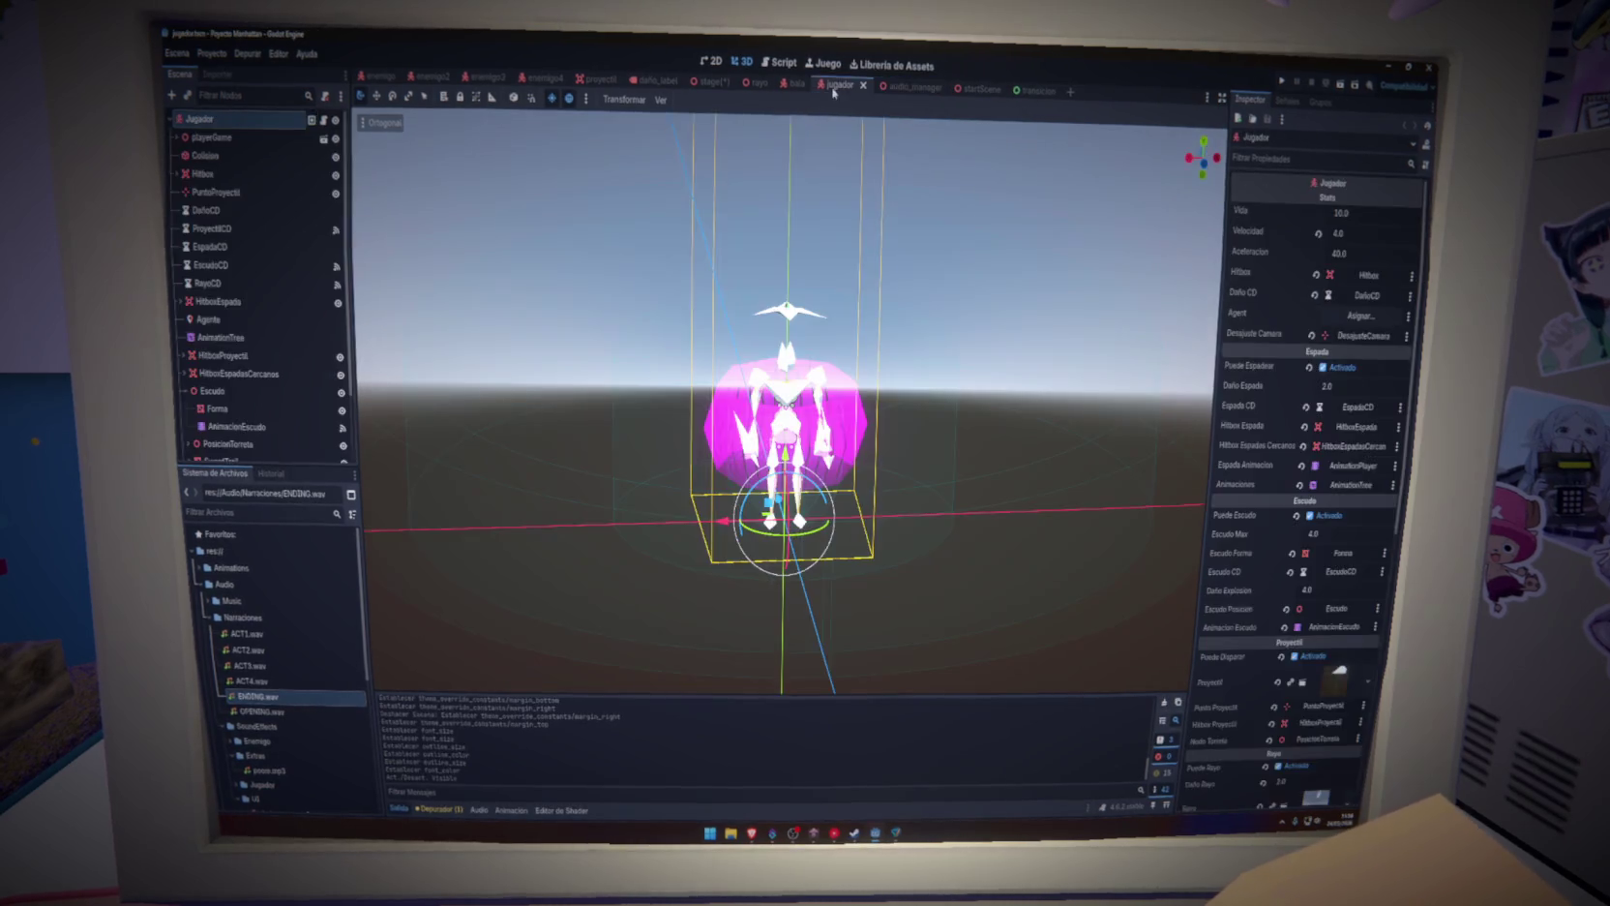
key(ctrl+shift+Tab)
key(ctrl+shift+Tab)
key(ctrl+shift+Tab)
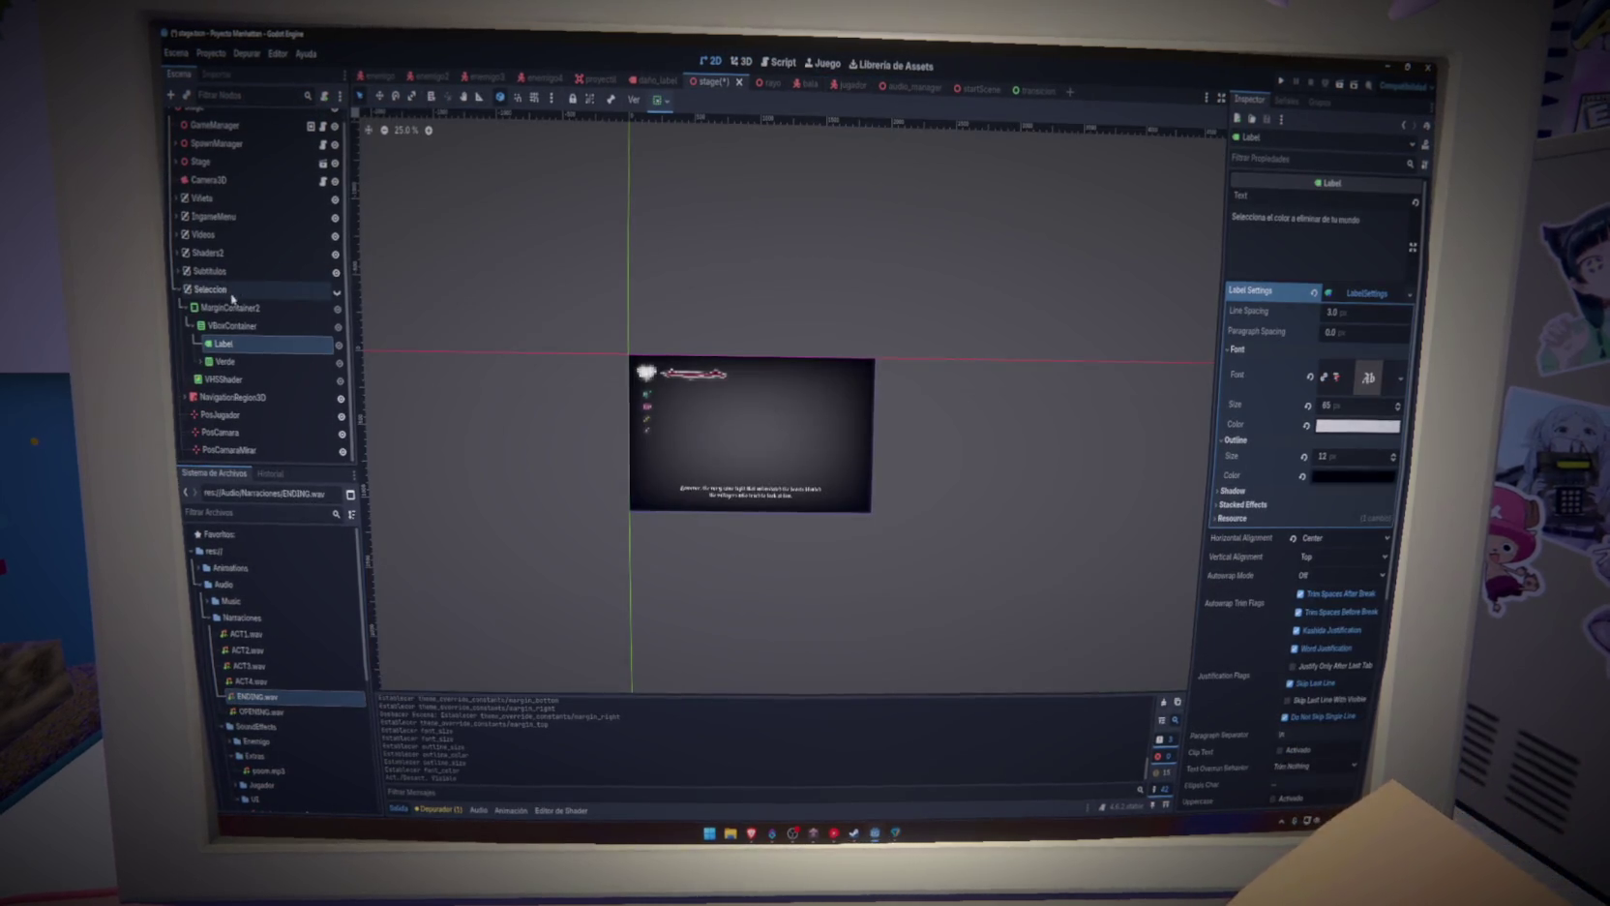
click(221, 307)
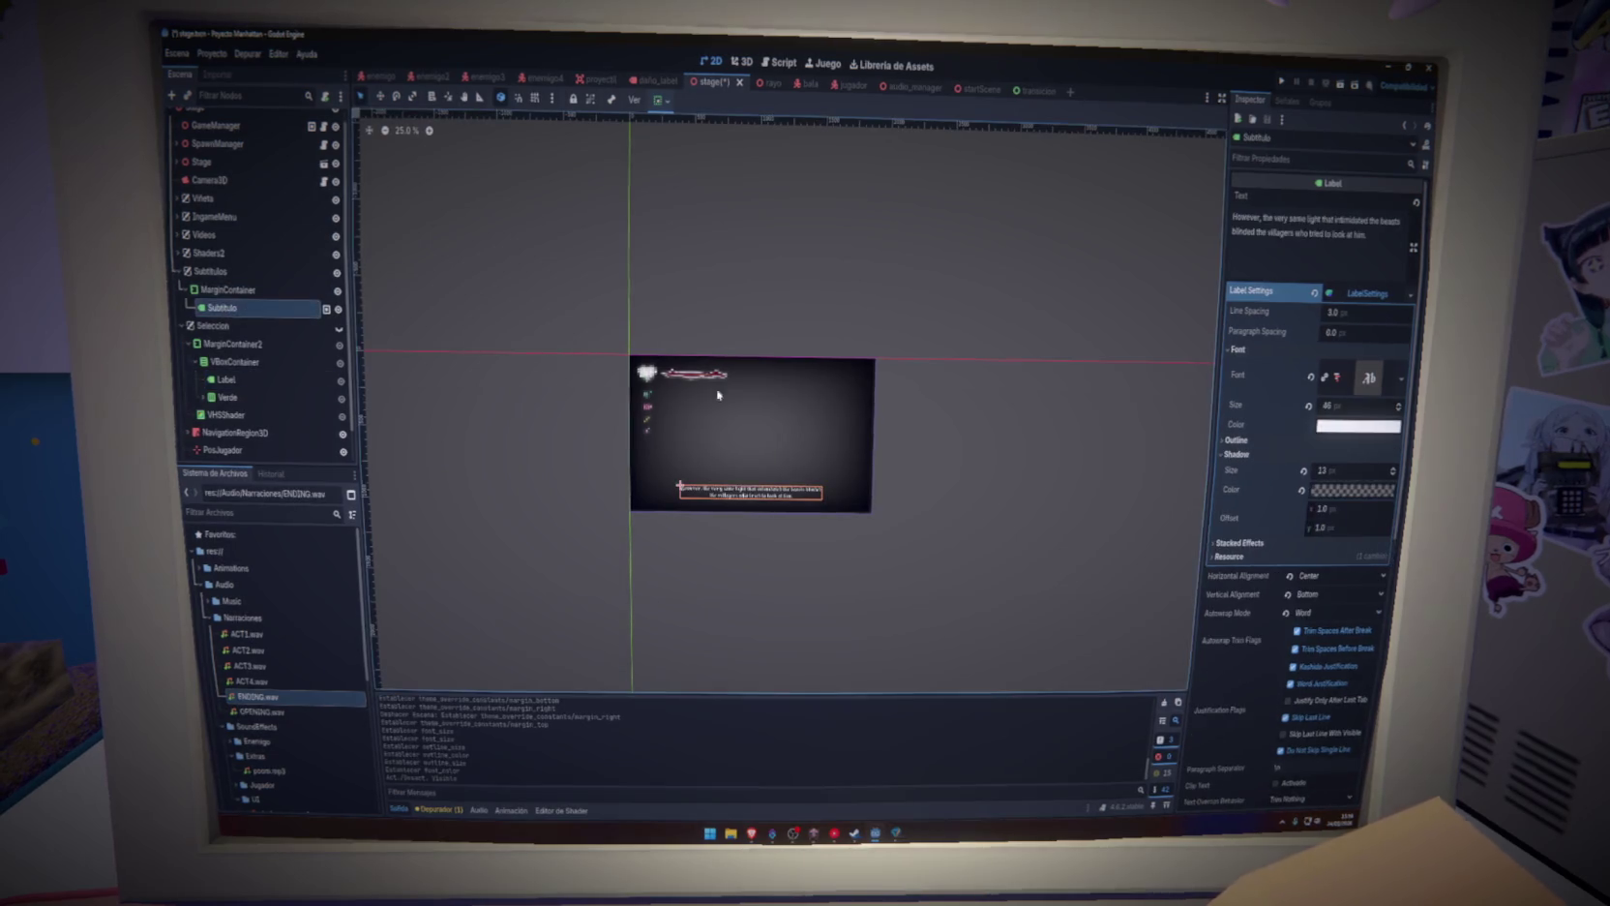
Give the Subtitulo text a black outline of size 10
click(1359, 425)
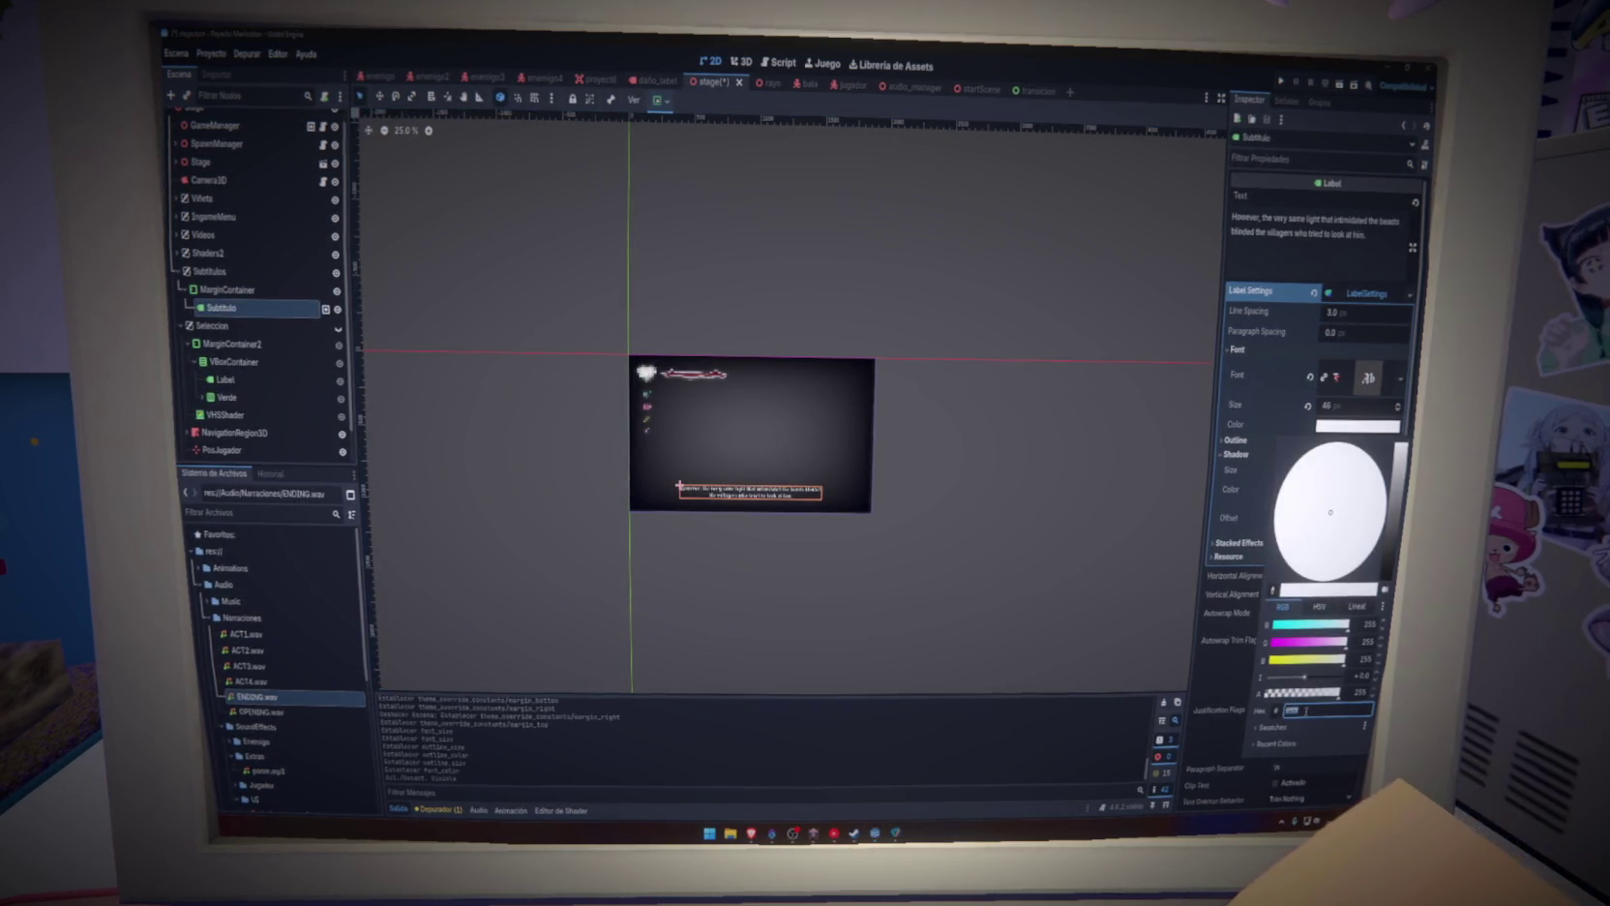
click(1258, 460)
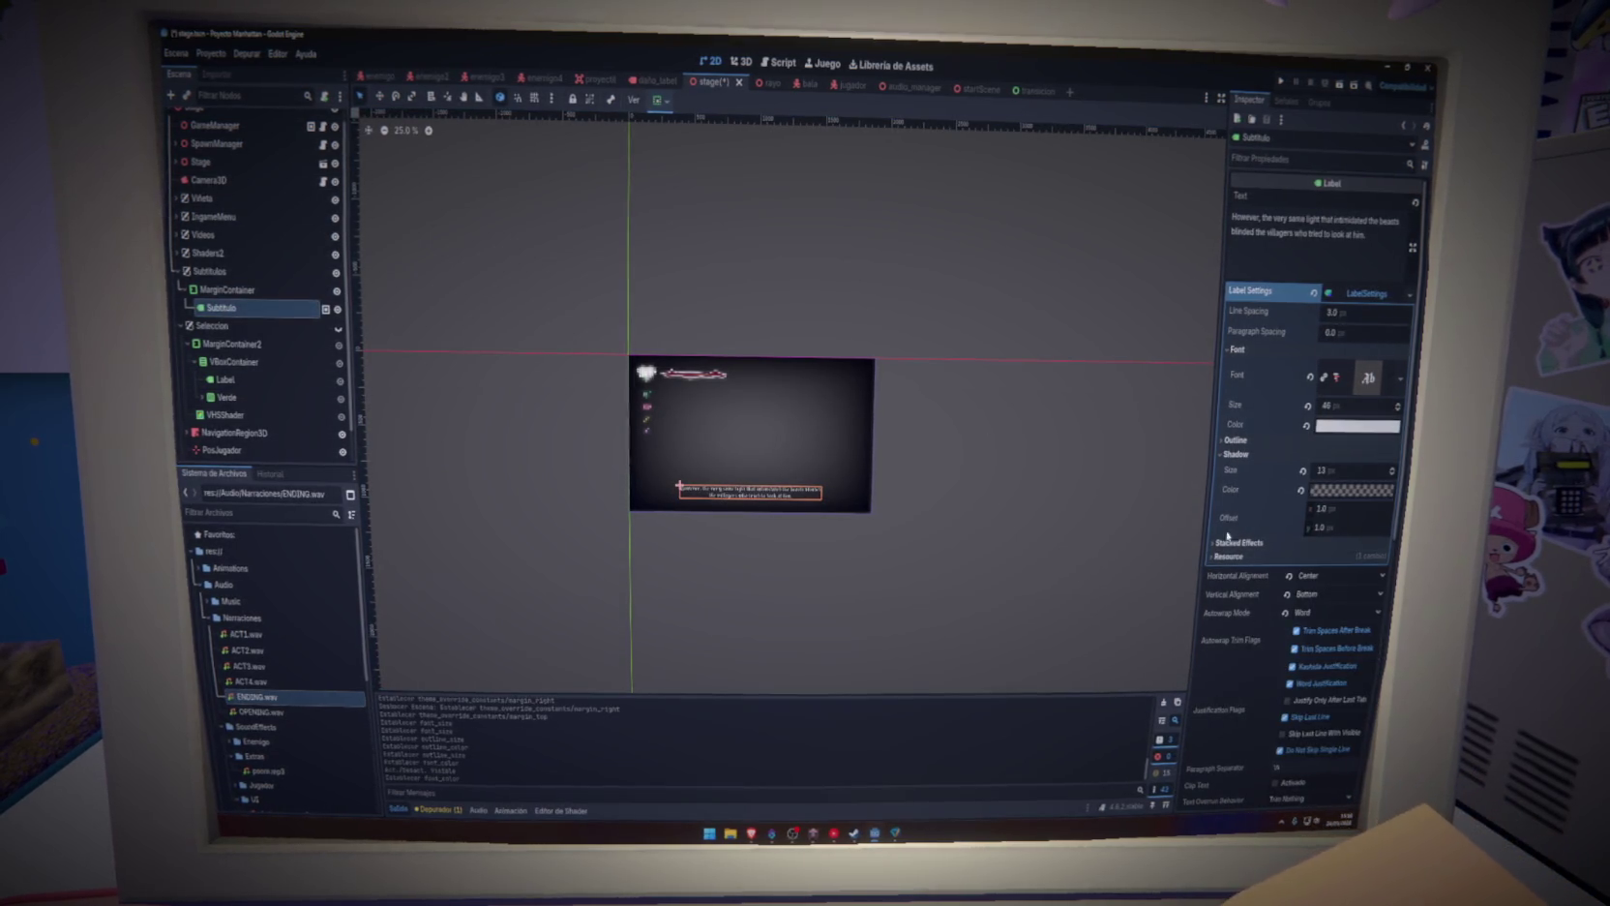
click(1249, 457)
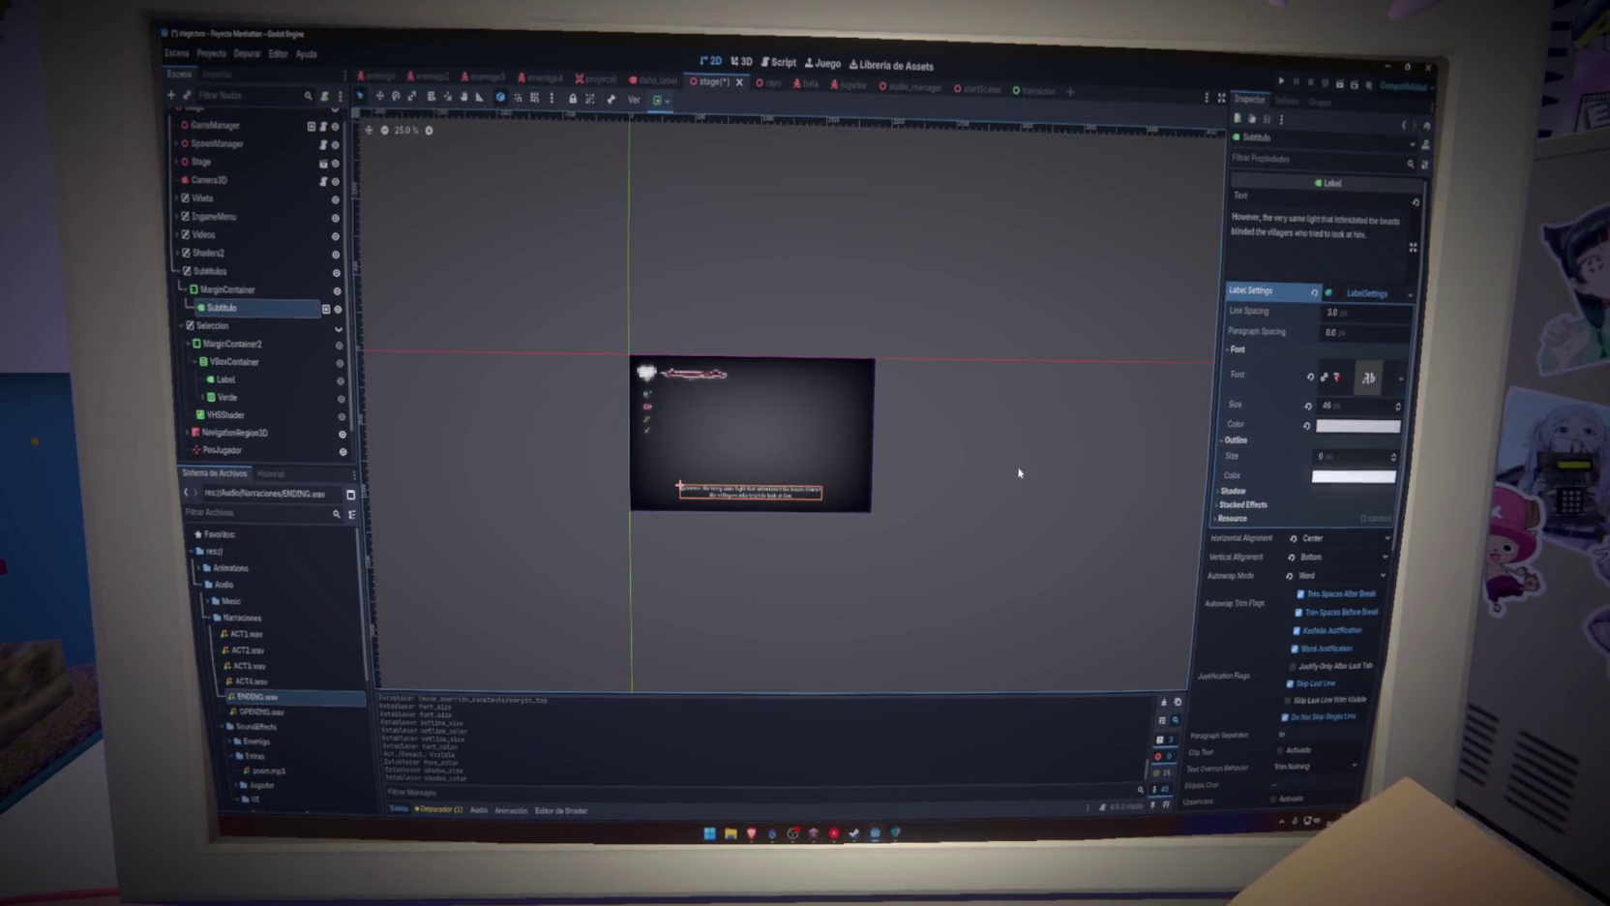
scroll(759, 545, up, 8)
scroll(759, 545, down, 2)
mouse_move(1350, 455)
mouse_down()
mouse_move(1399, 455)
mouse_move(1381, 668)
mouse_move(1383, 620)
mouse_up()
click(1355, 476)
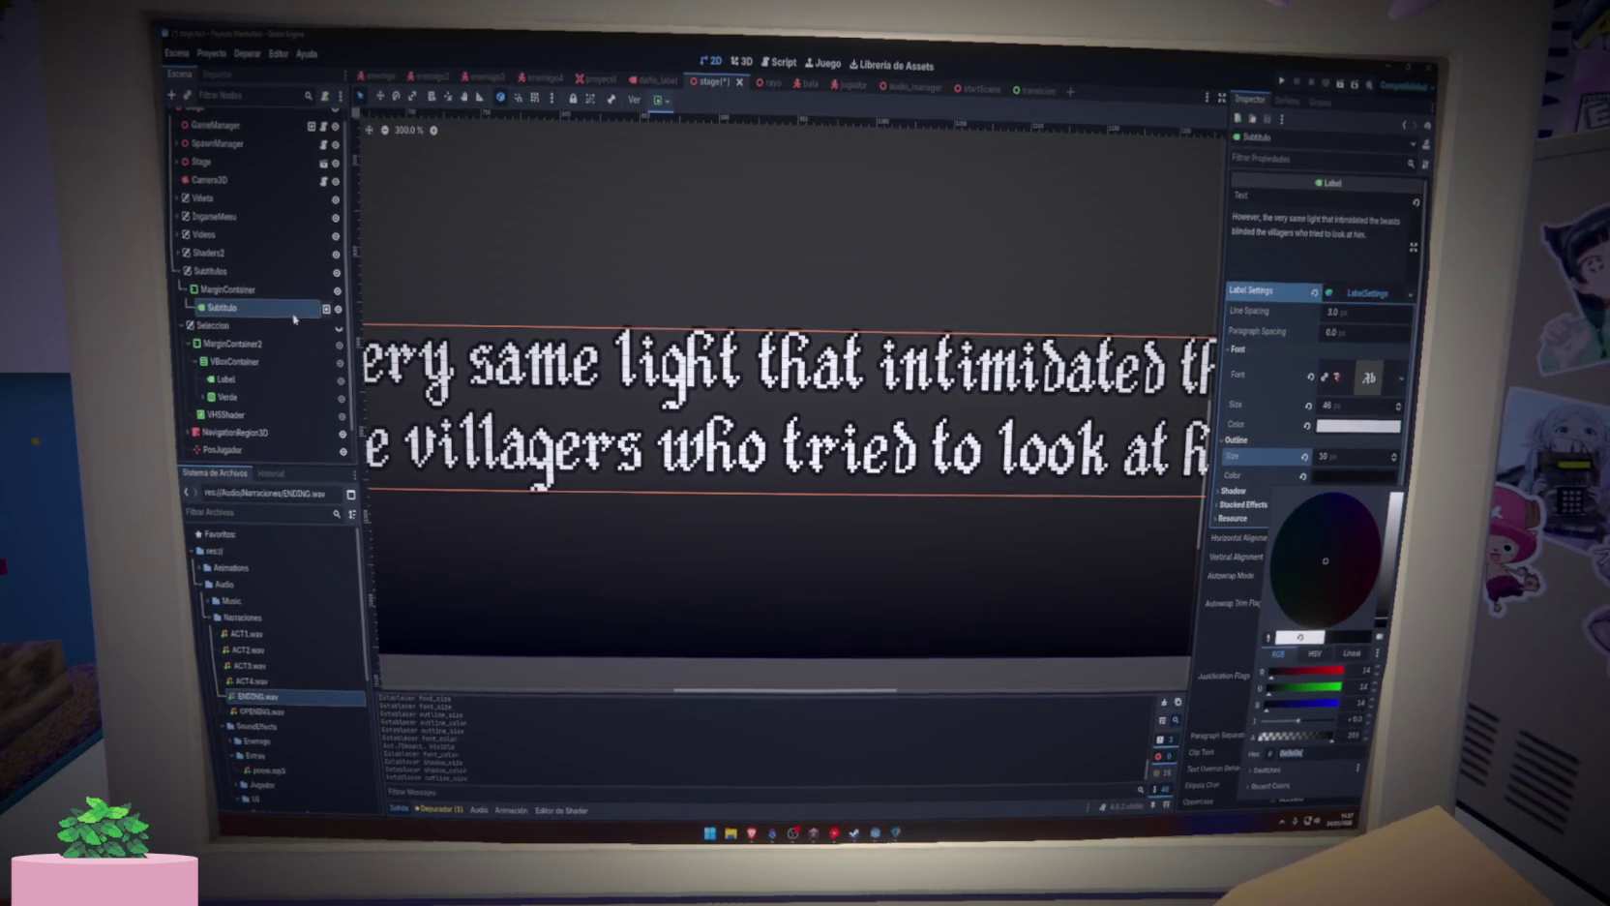
Reselect the heading Label, check its outline colour, and select its whole text
click(250, 385)
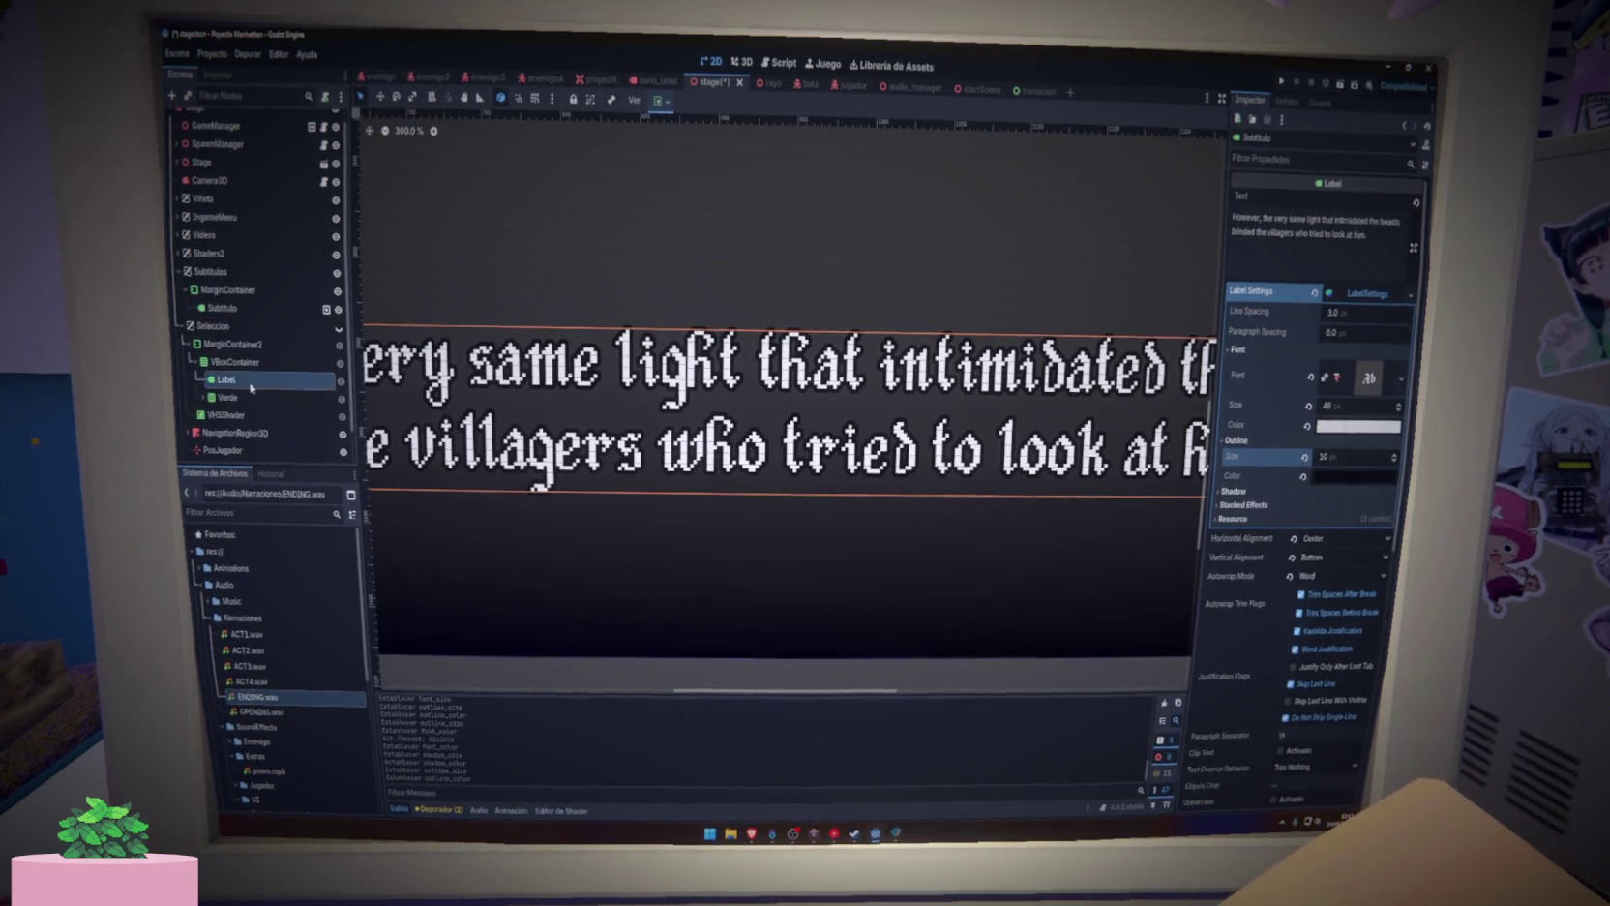
scroll(665, 575, down, 10)
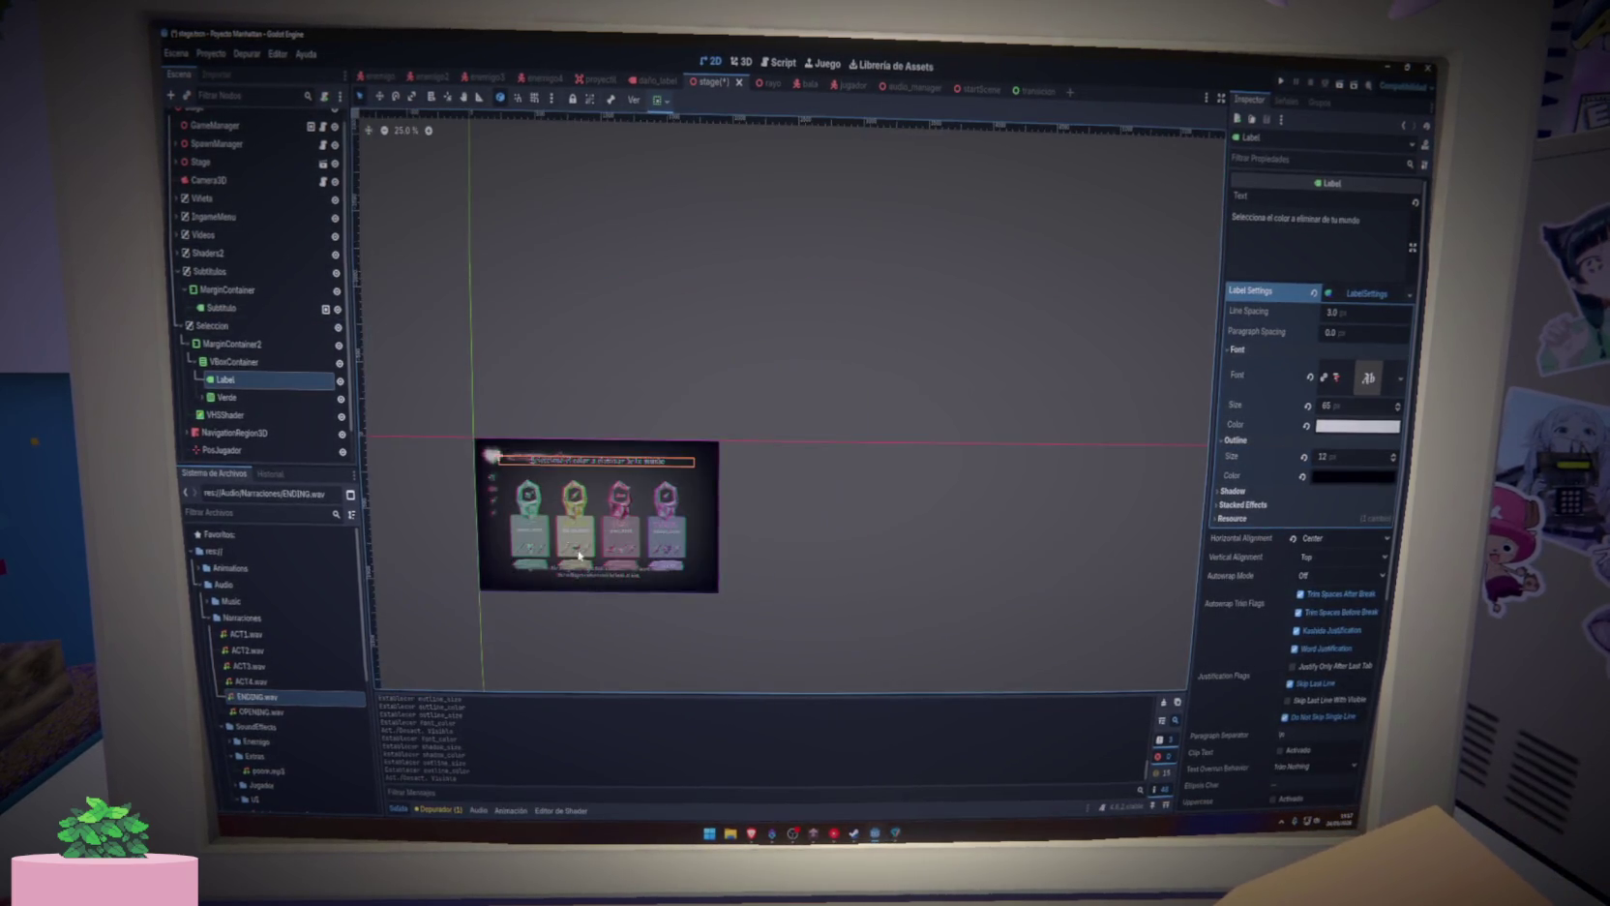
scroll(590, 581, up, 8)
click(1365, 476)
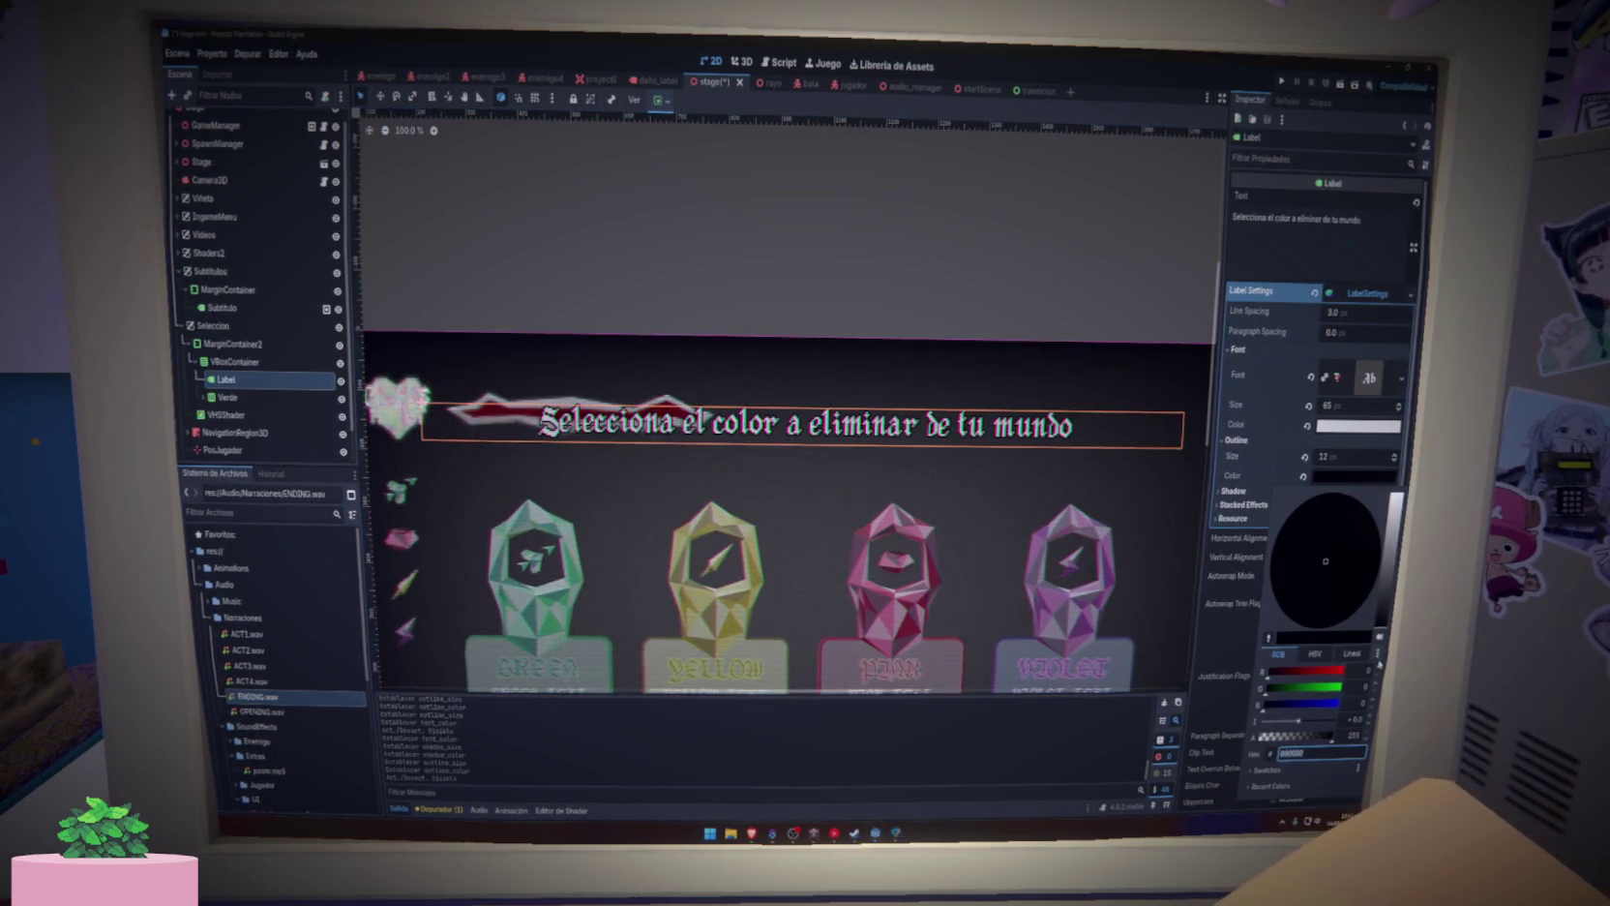
click(1247, 302)
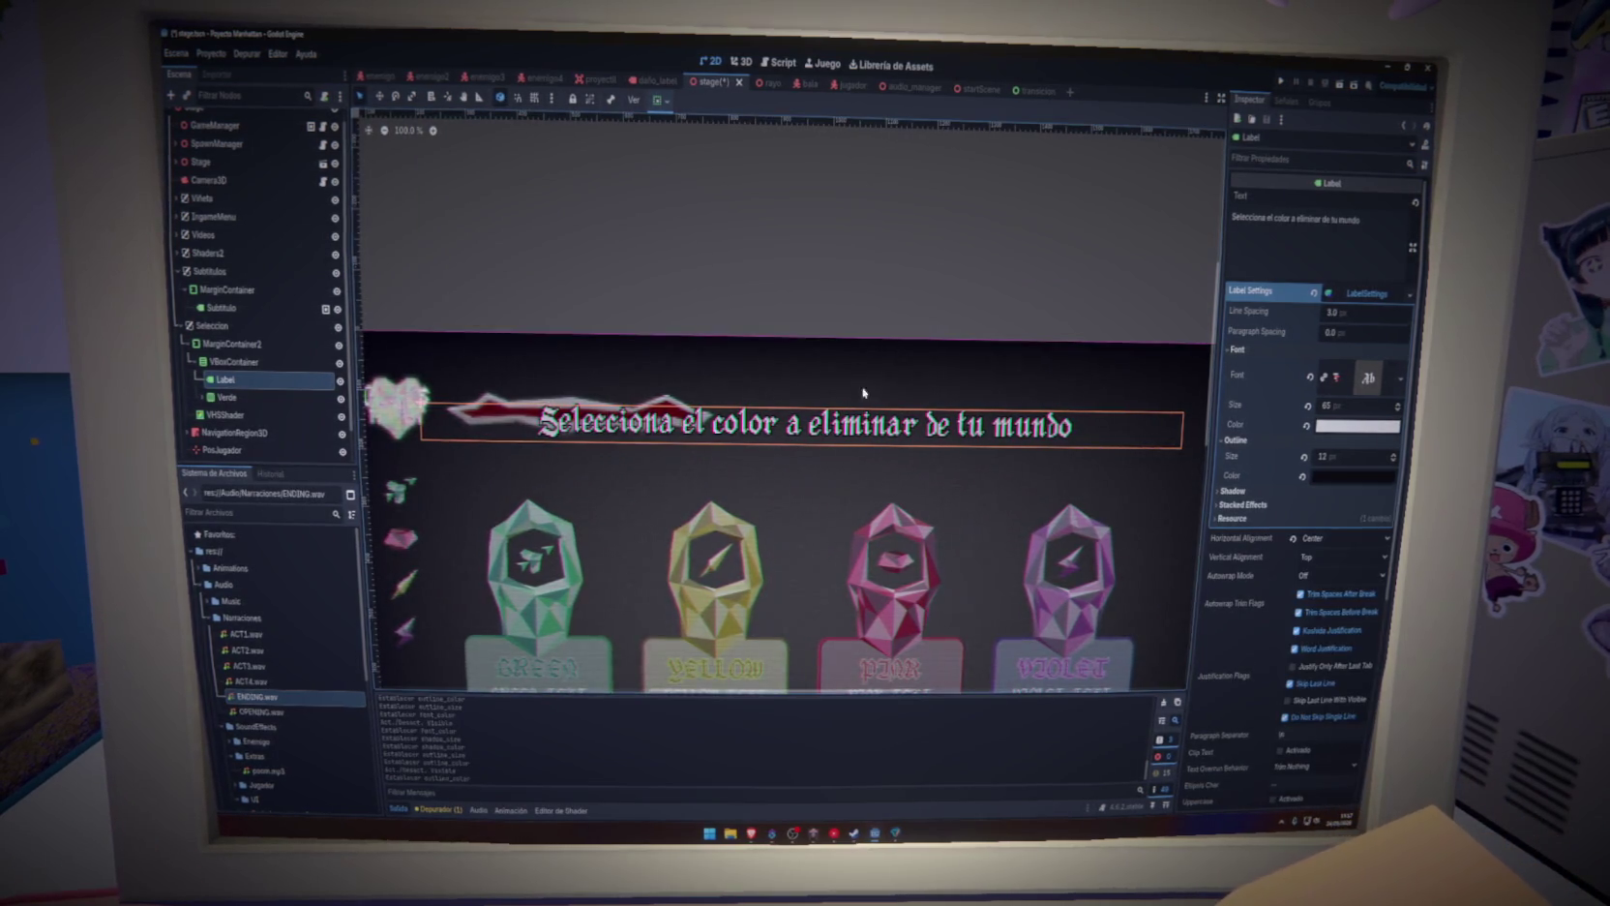
triple_click(1297, 219)
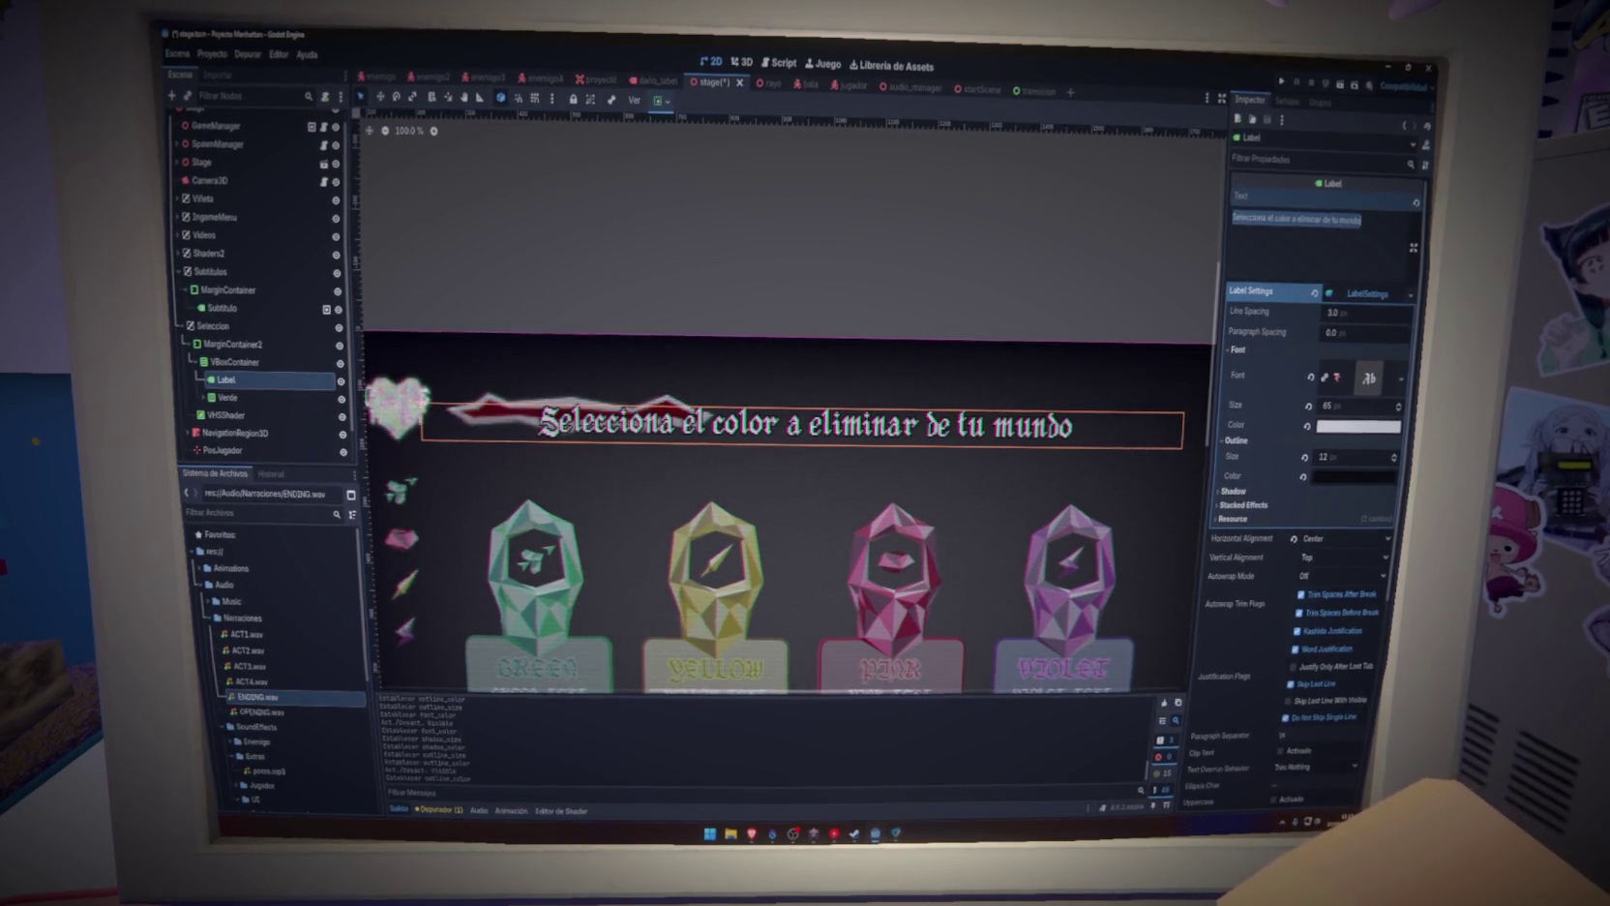
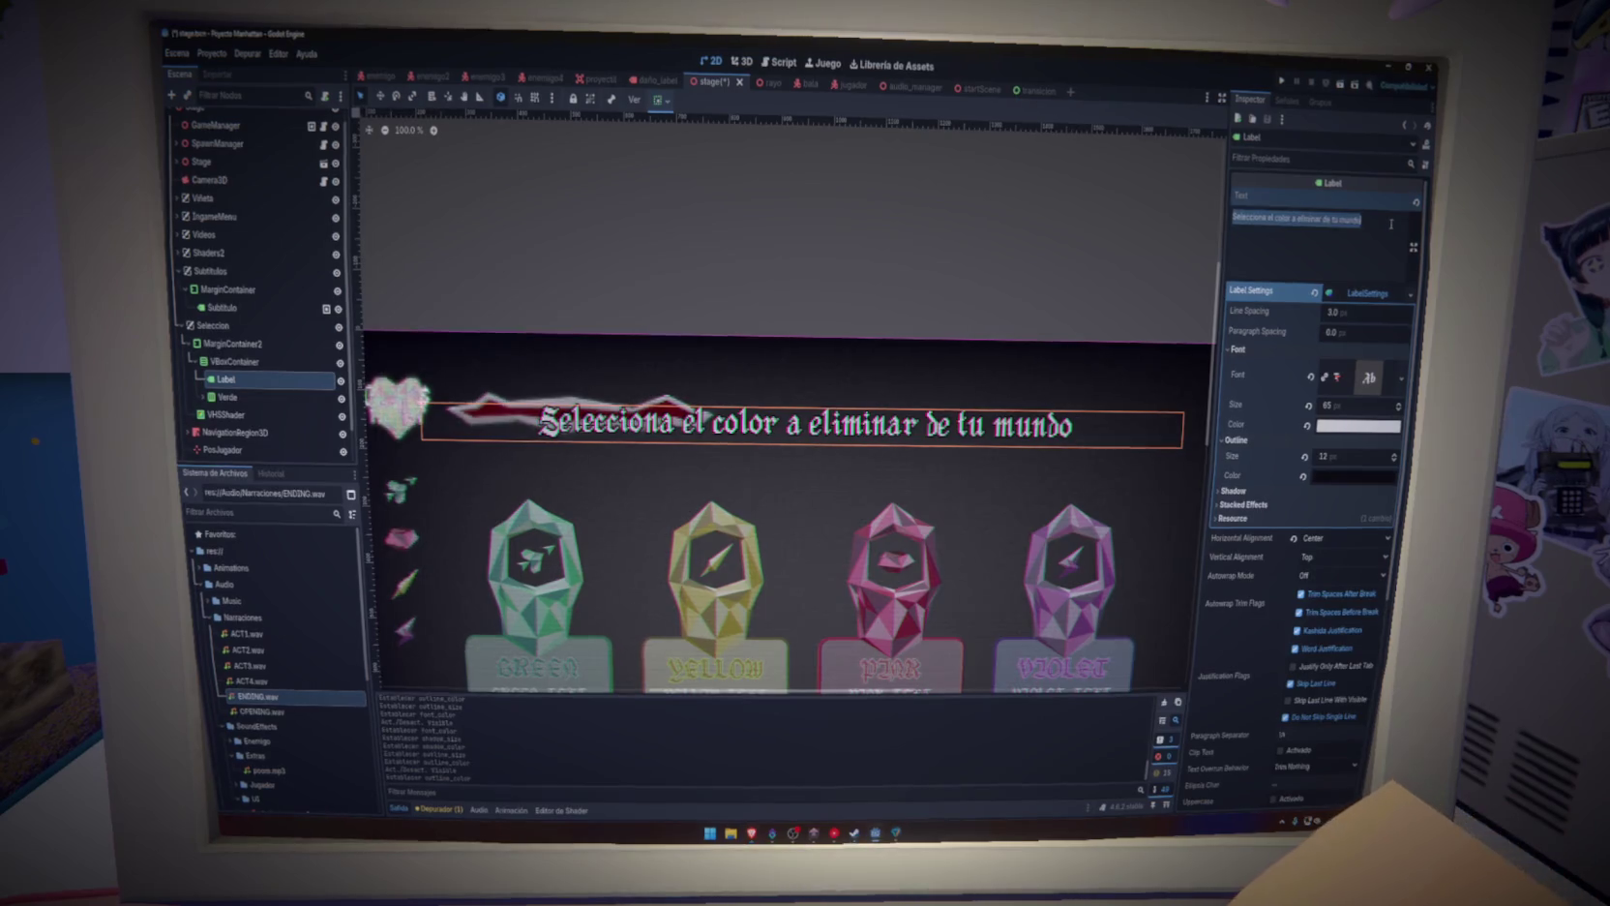
Set the heading Label's text to the DELETE_COLOR key and save the stage scene
text(DELETE_COLOR)
click(1064, 273)
key(ctrl+s)
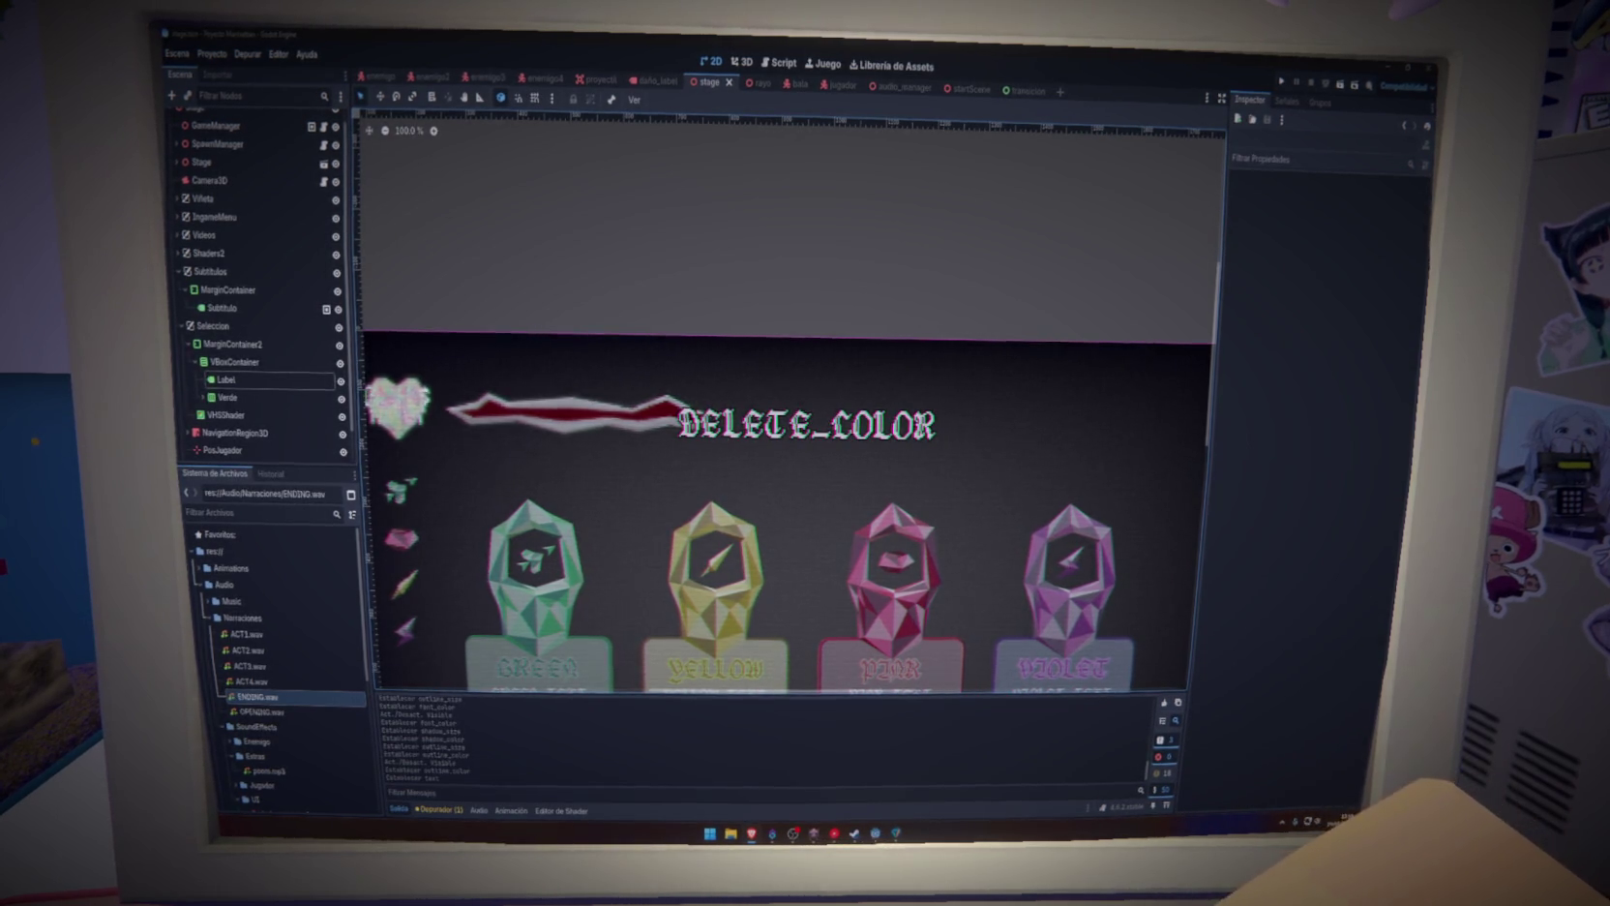
scroll(849, 262, down, 5)
scroll(848, 263, up, 3)
scroll(788, 442, up, 4)
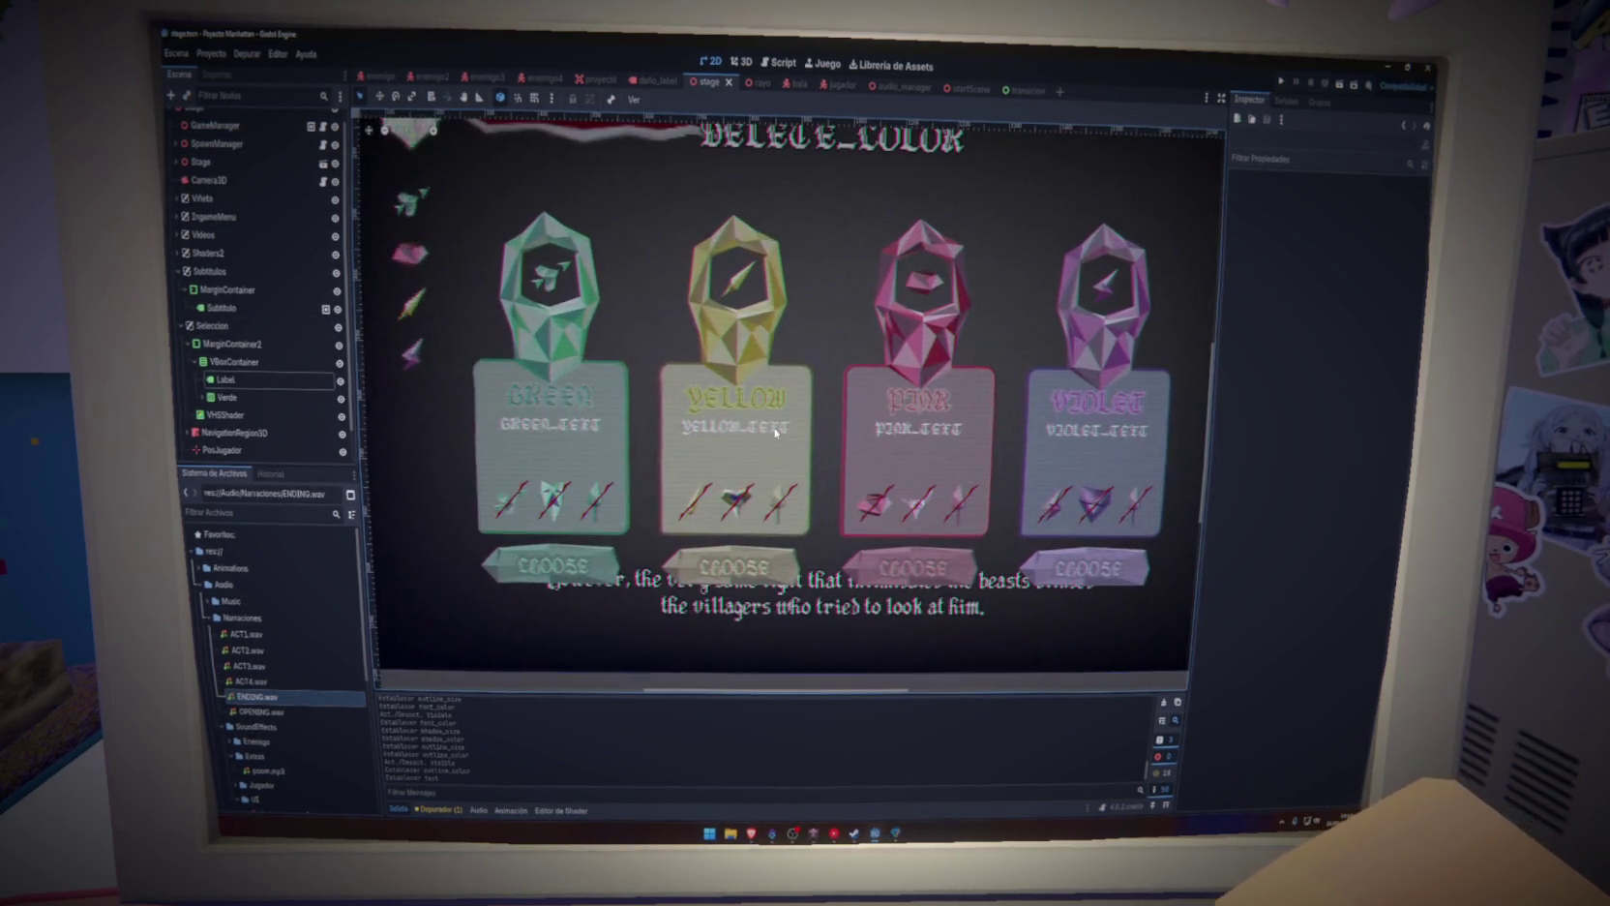
scroll(779, 435, down, 3)
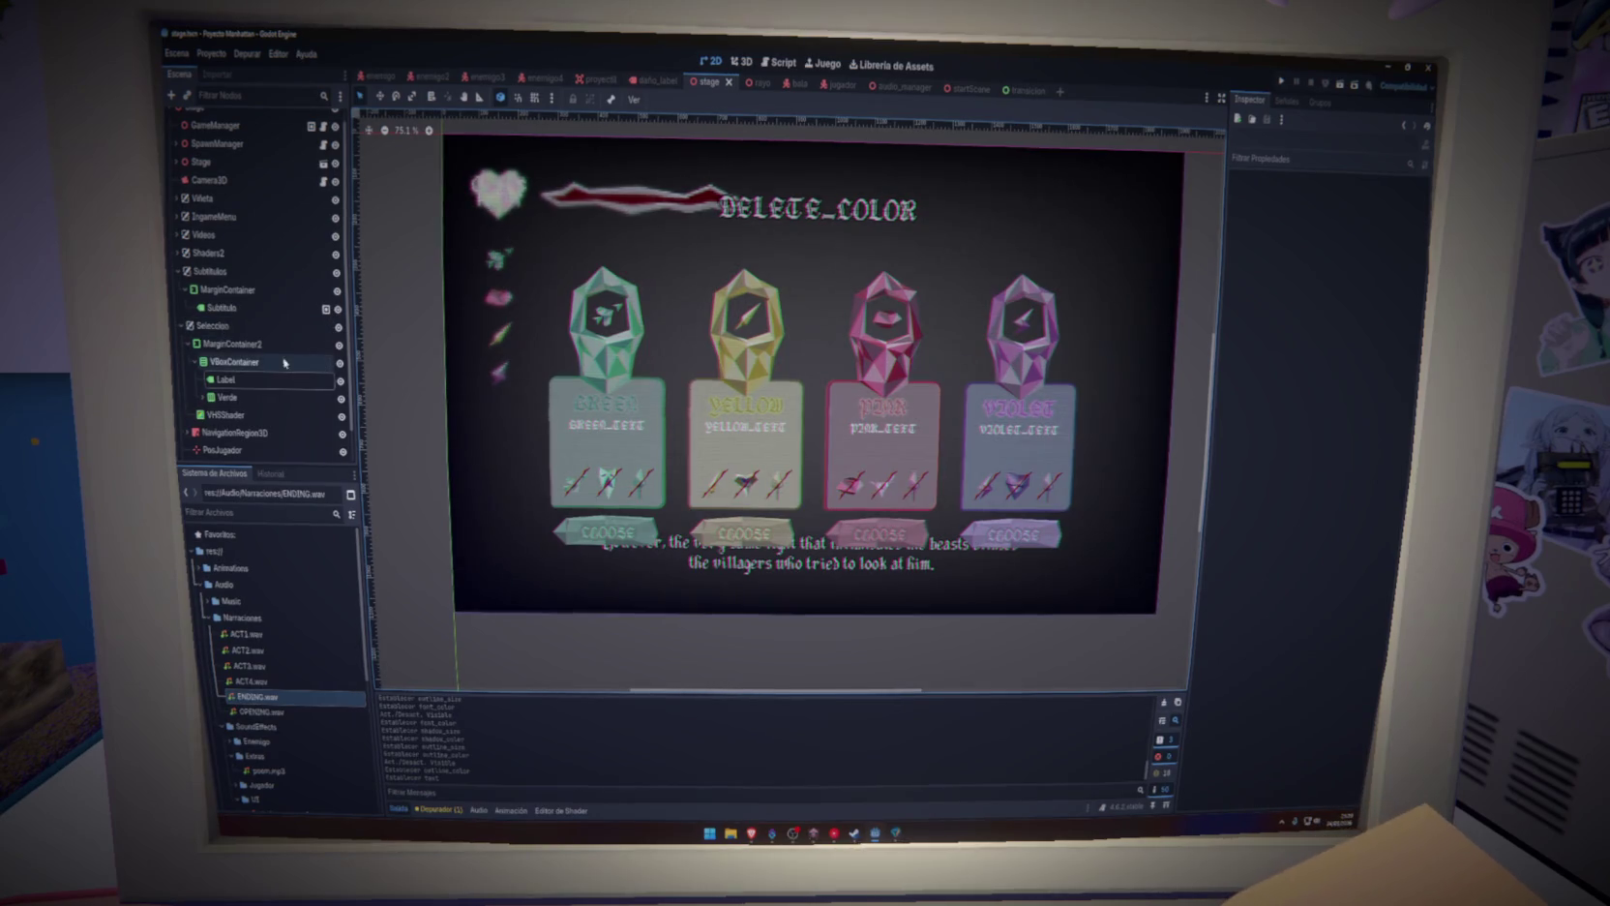
Hide the Seleccion layer's colour cards, save the scene, and bring up traducciones.csv in Modern CSV
click(339, 327)
click(281, 328)
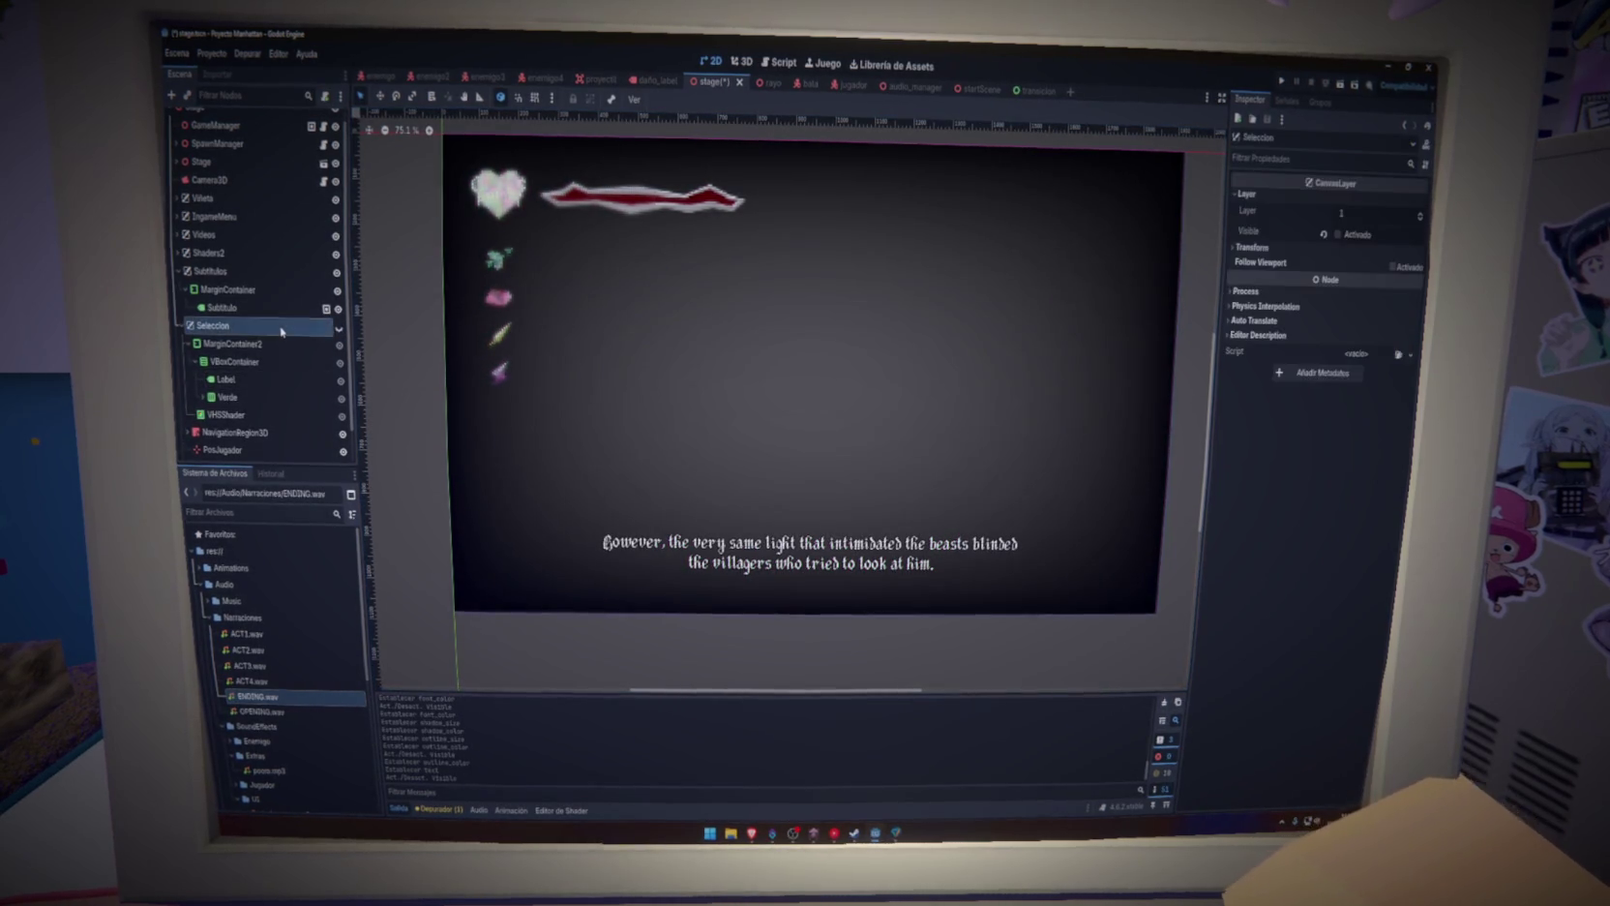
key(ctrl+s)
click(210, 271)
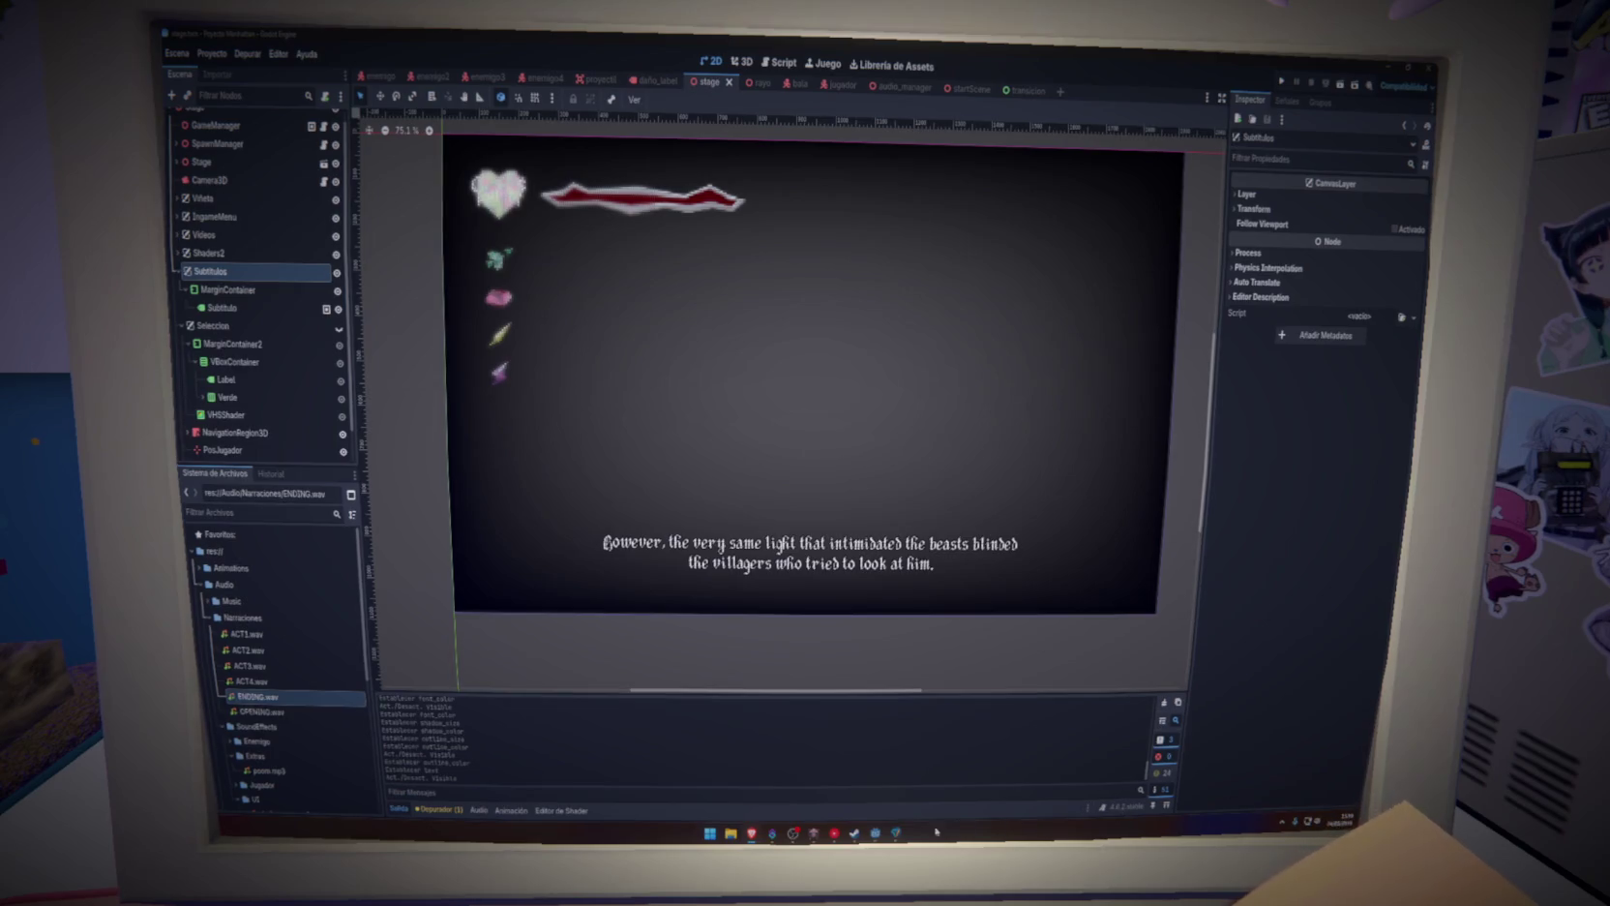
click(418, 239)
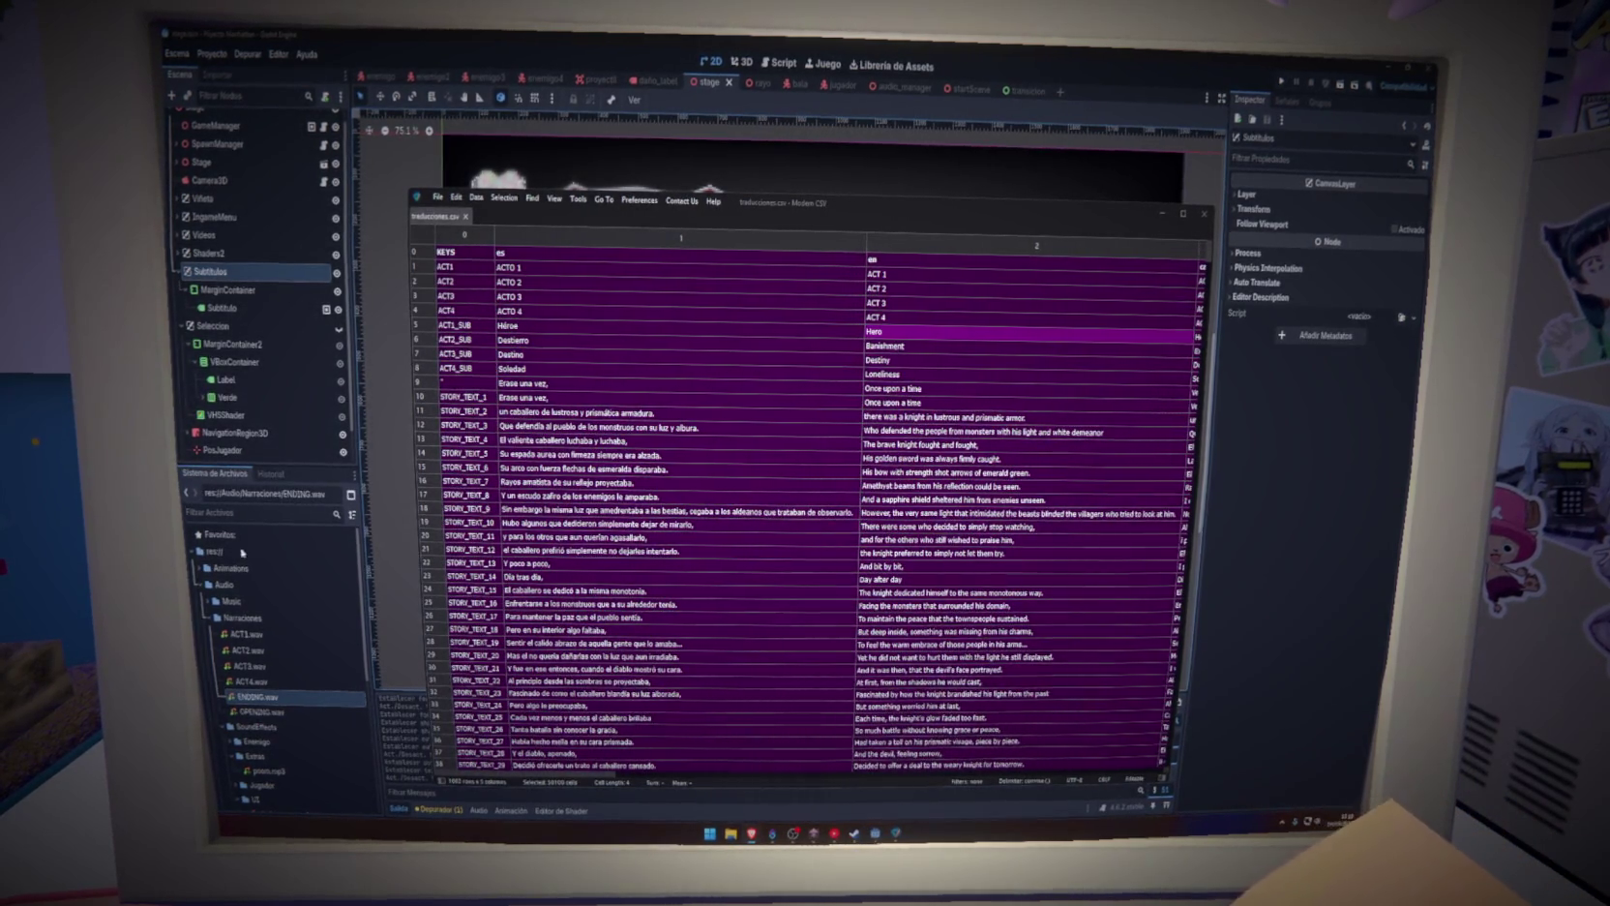
Select cells in the traducciones.csv translation table and scroll through its rows
click(609, 525)
key(ctrl+z)
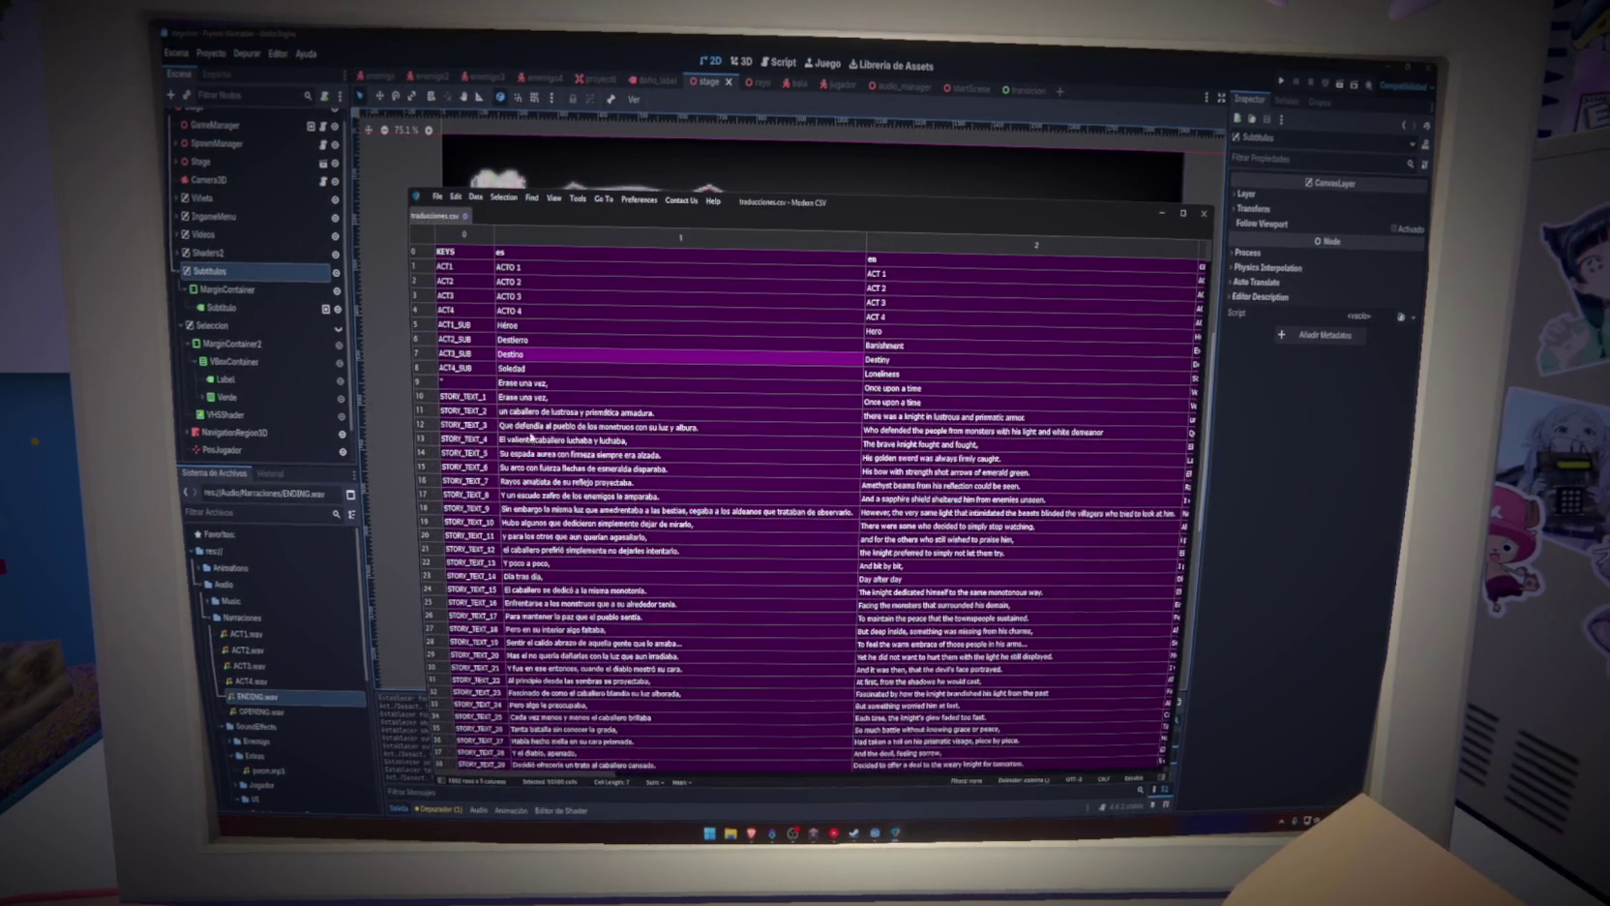
scroll(547, 464, down, 11)
scroll(548, 464, up, 8)
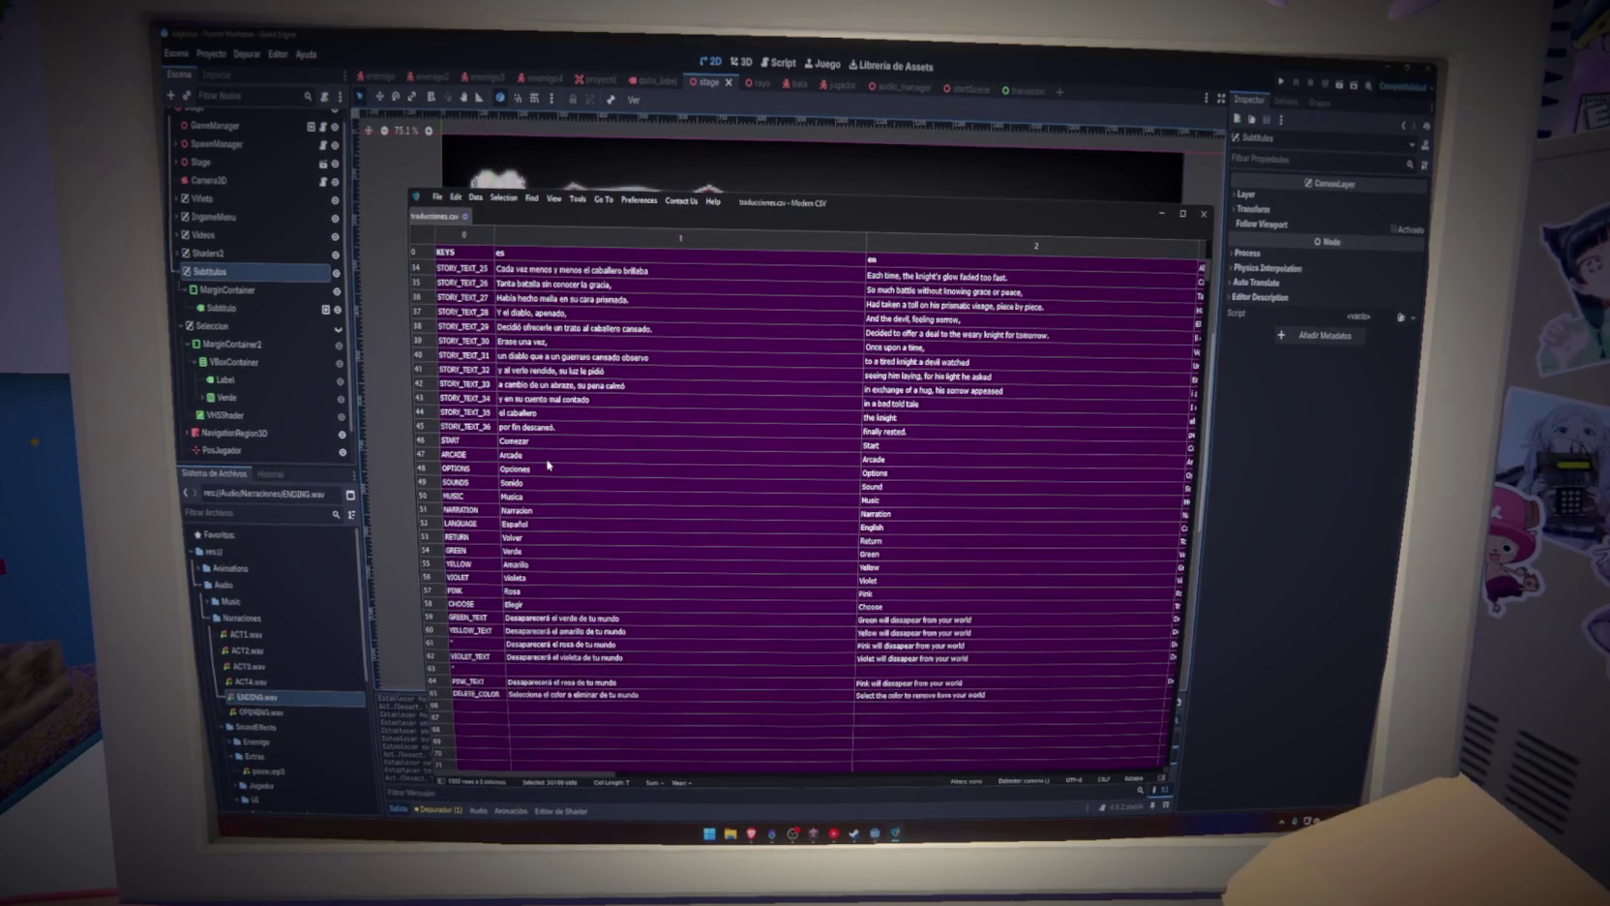
scroll(548, 464, up, 3)
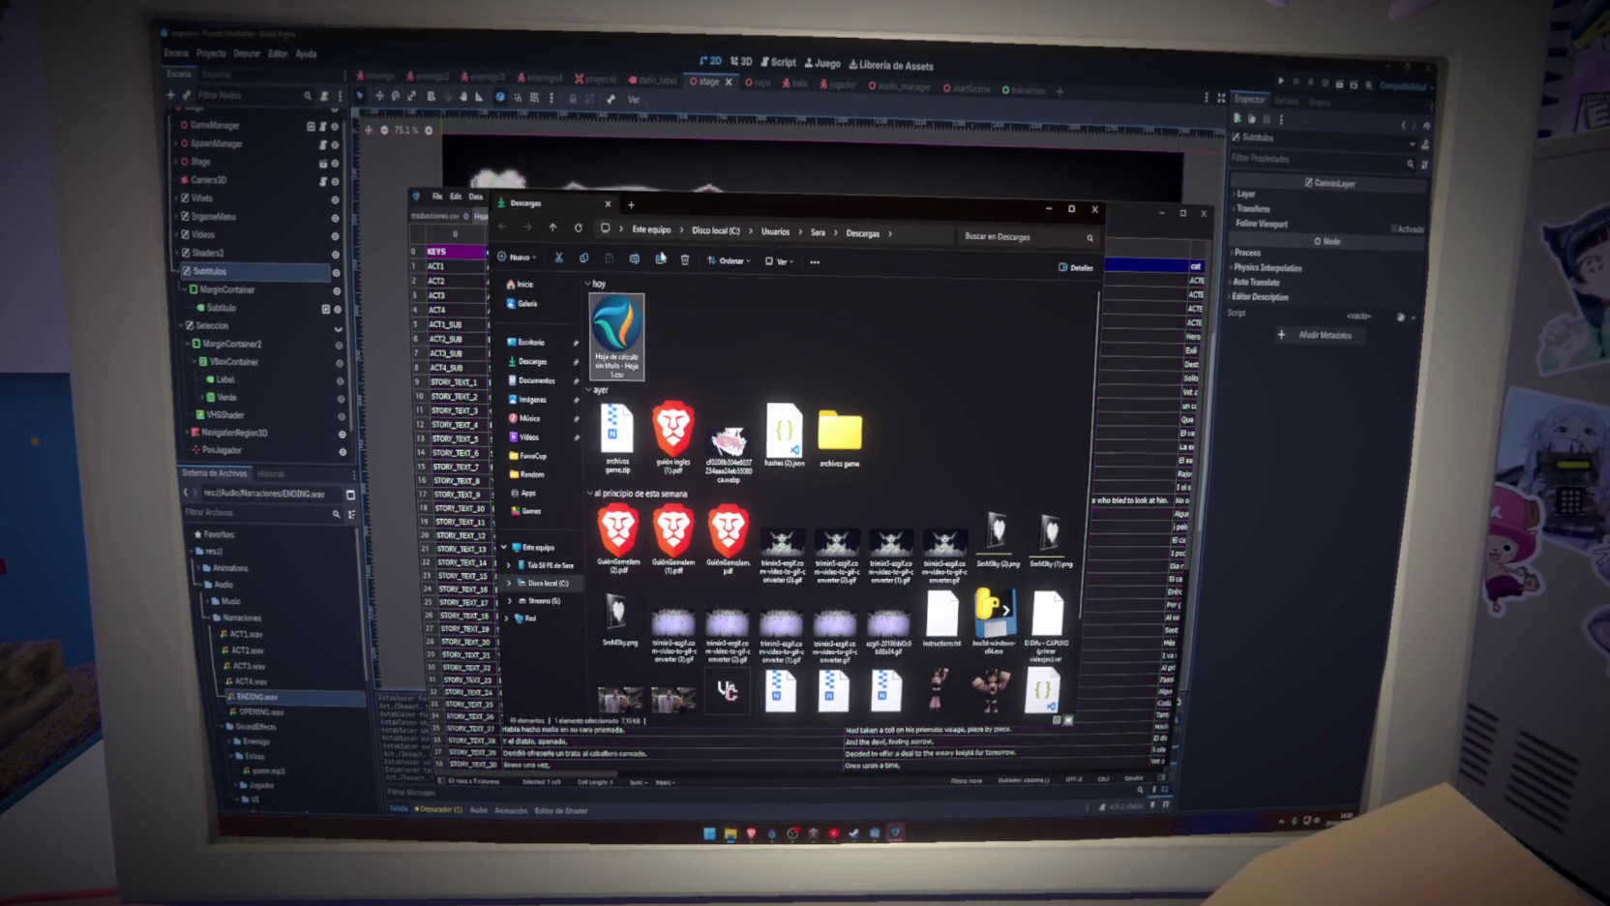
Open the downloaded untitled spreadsheet from Downloads as a new Modern CSV tab
double_click(627, 348)
scroll(741, 502, down, 6)
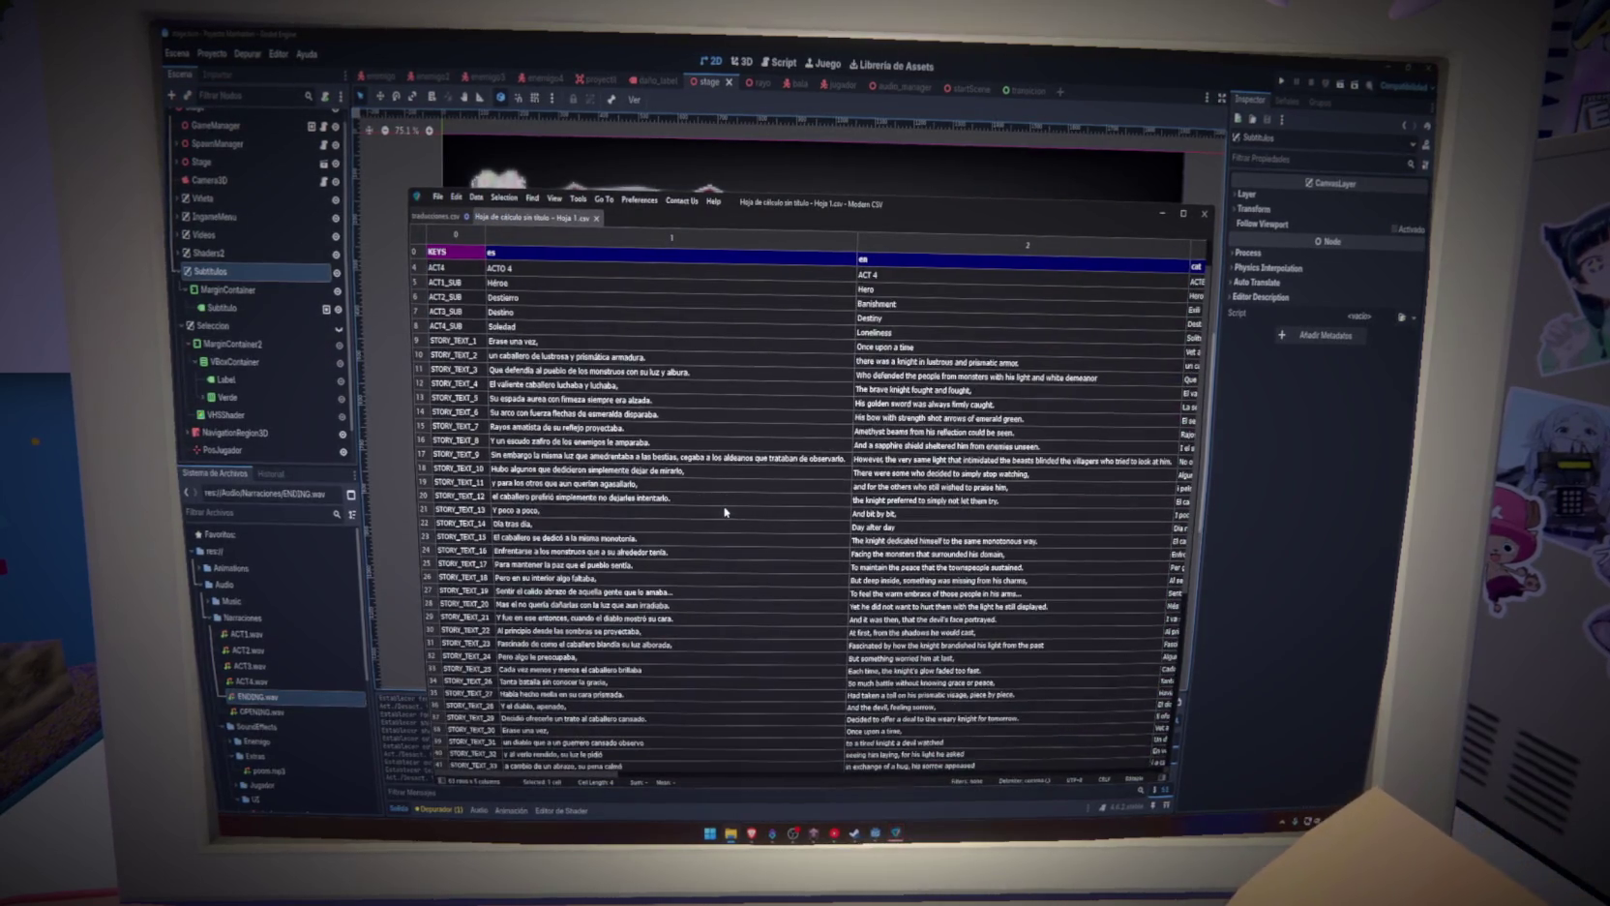
scroll(725, 512, up, 6)
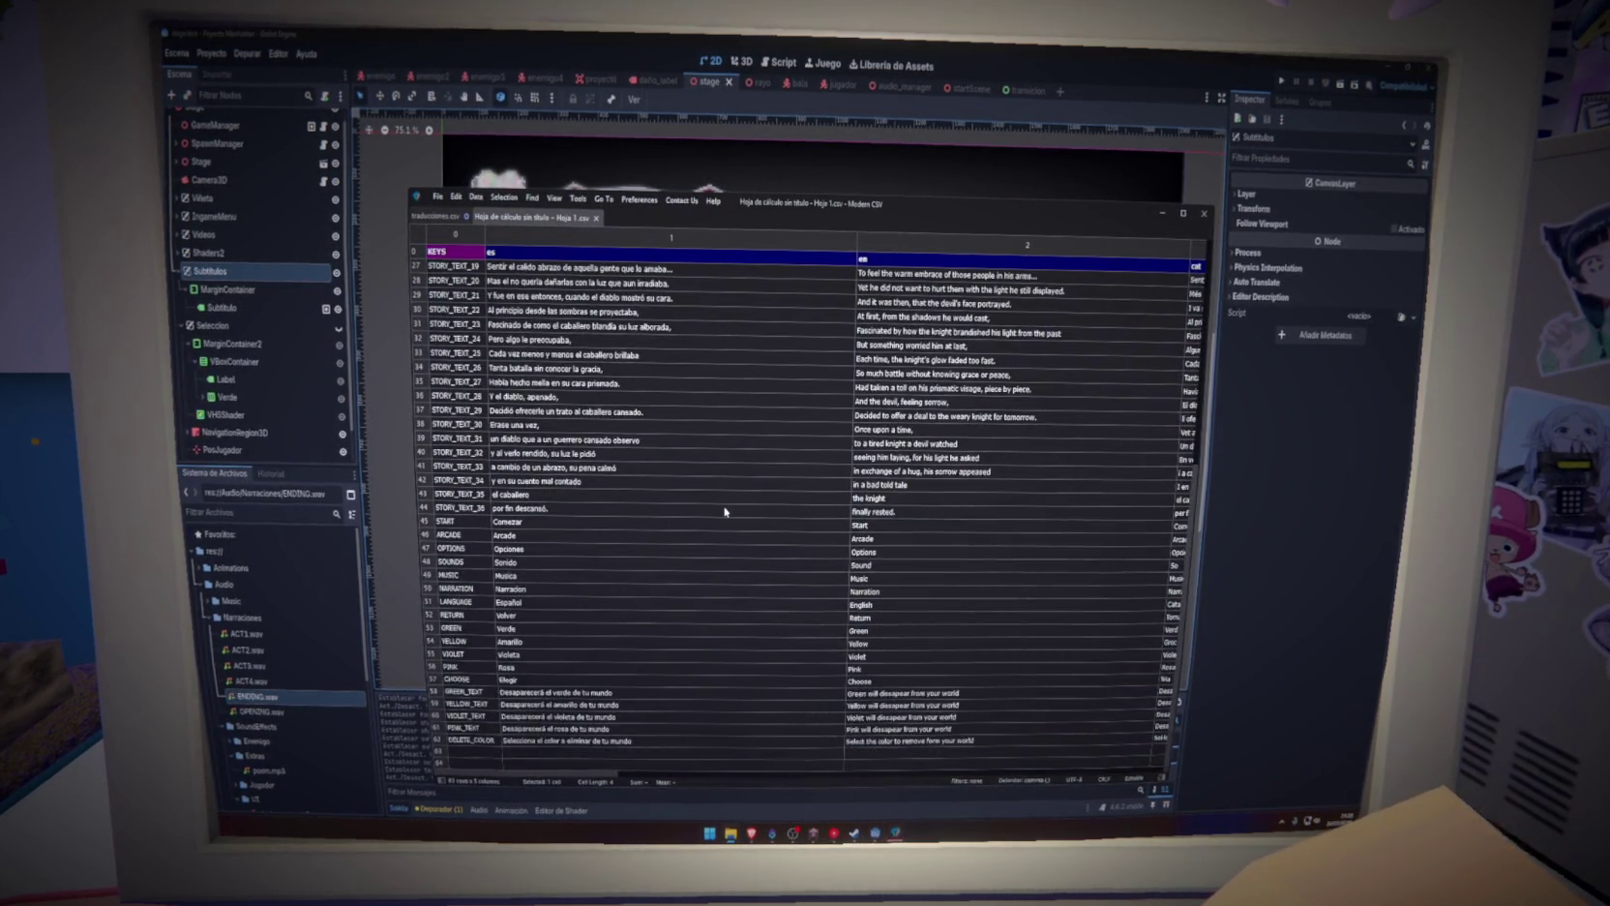
Back in traducciones.csv, select the story cells and scroll down to row 62's English text
click(435, 216)
click(414, 239)
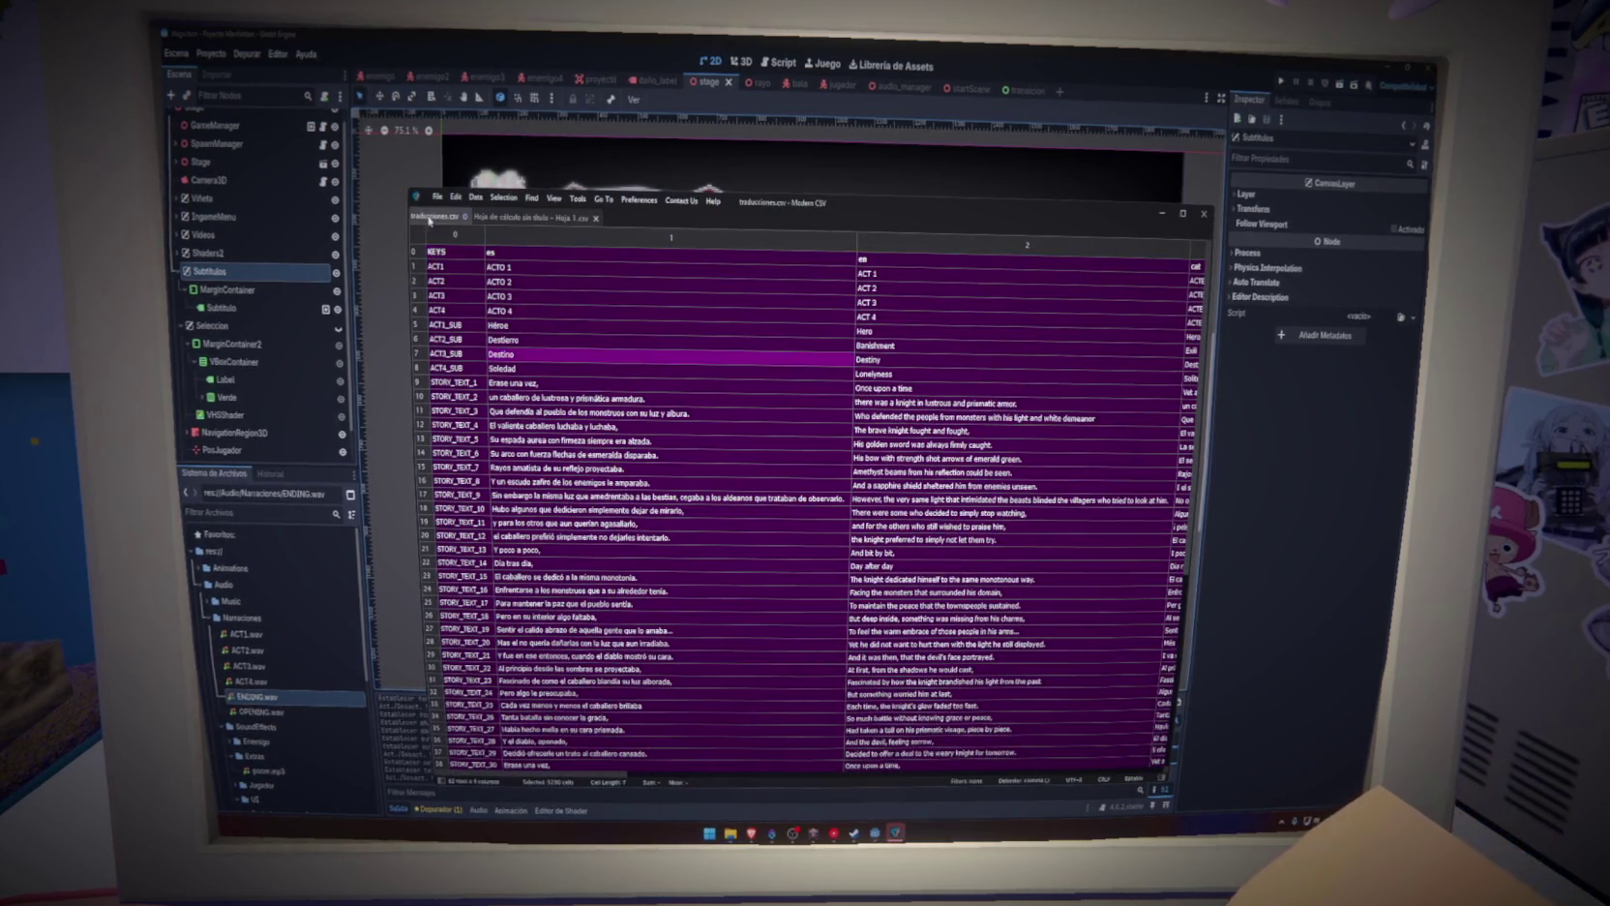
click(654, 384)
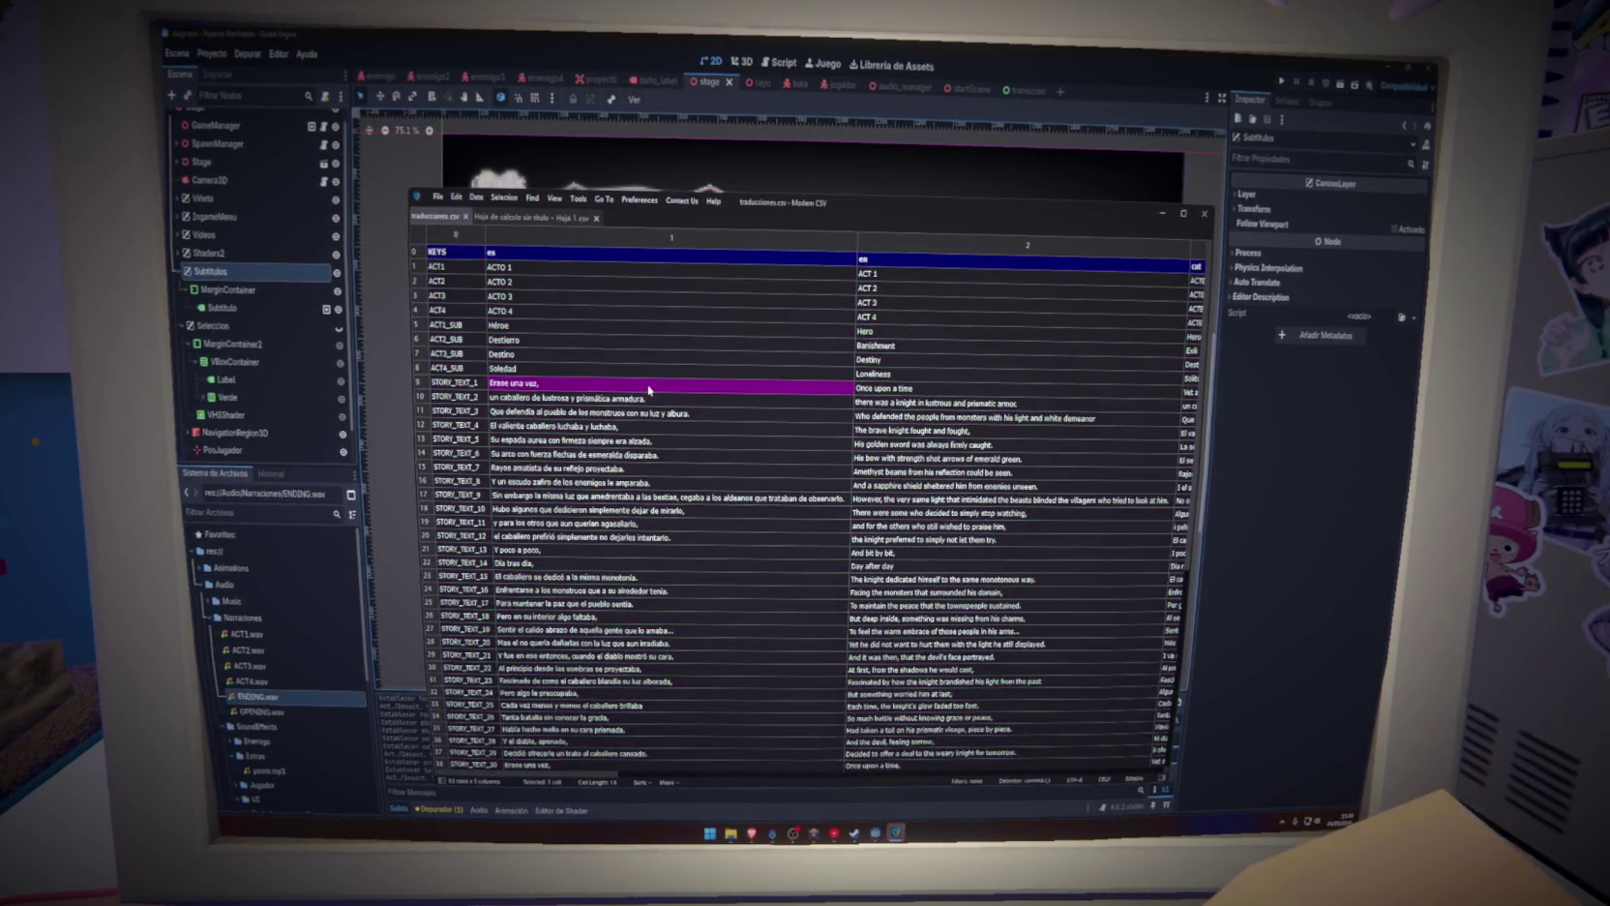
mouse_move(608, 776)
mouse_down()
mouse_move(760, 771)
mouse_move(626, 778)
mouse_move(643, 781)
mouse_up()
scroll(782, 717, down, 9)
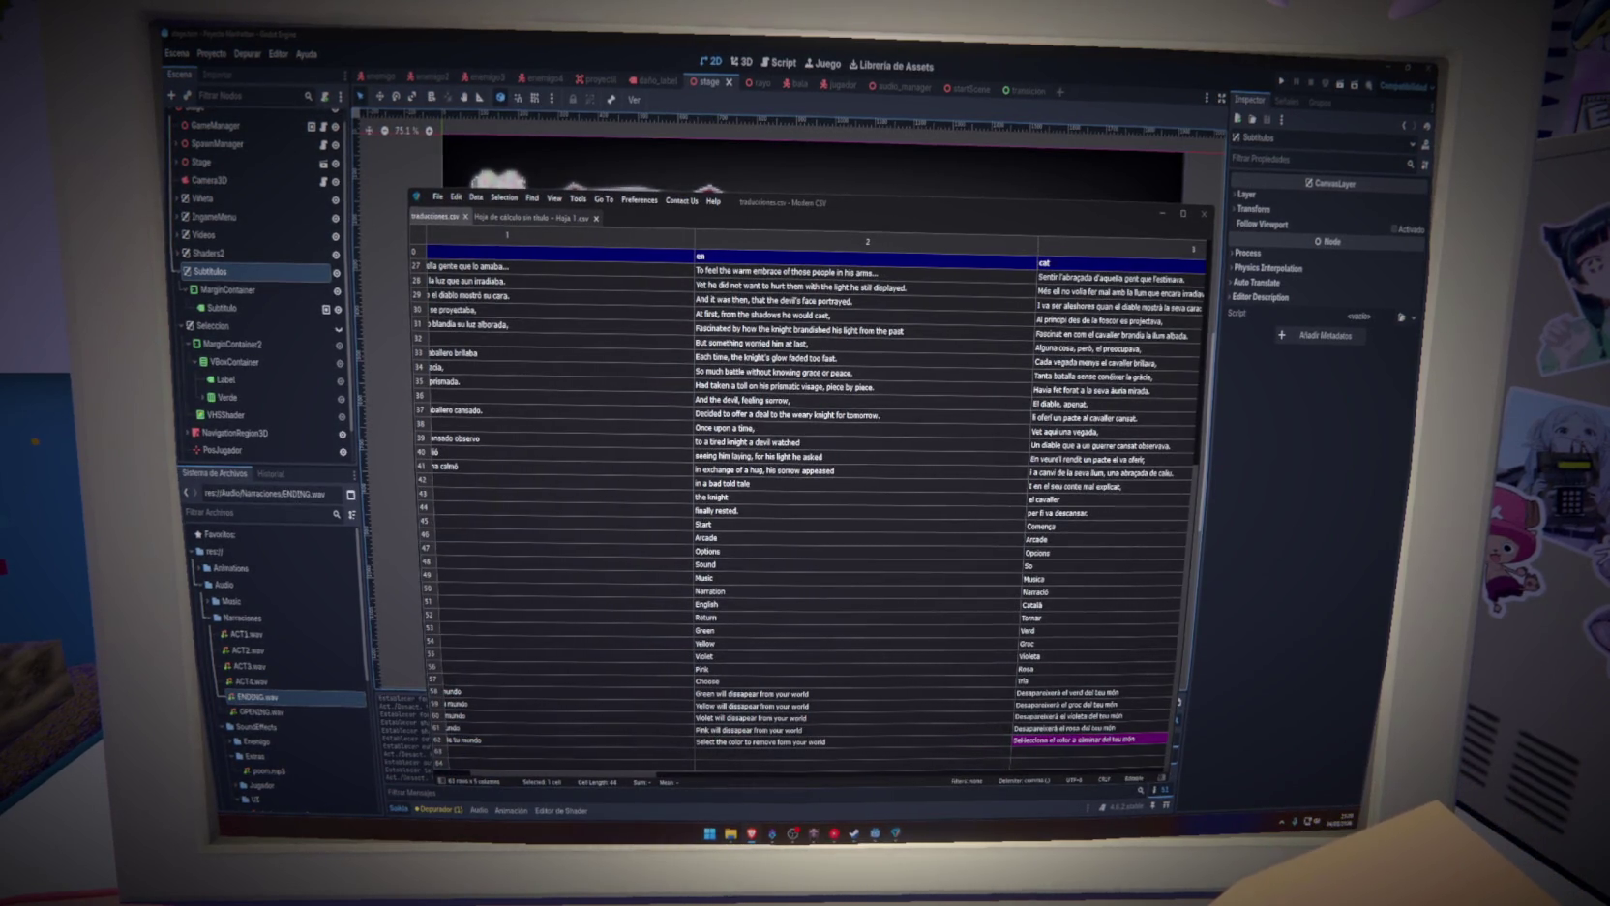
click(921, 740)
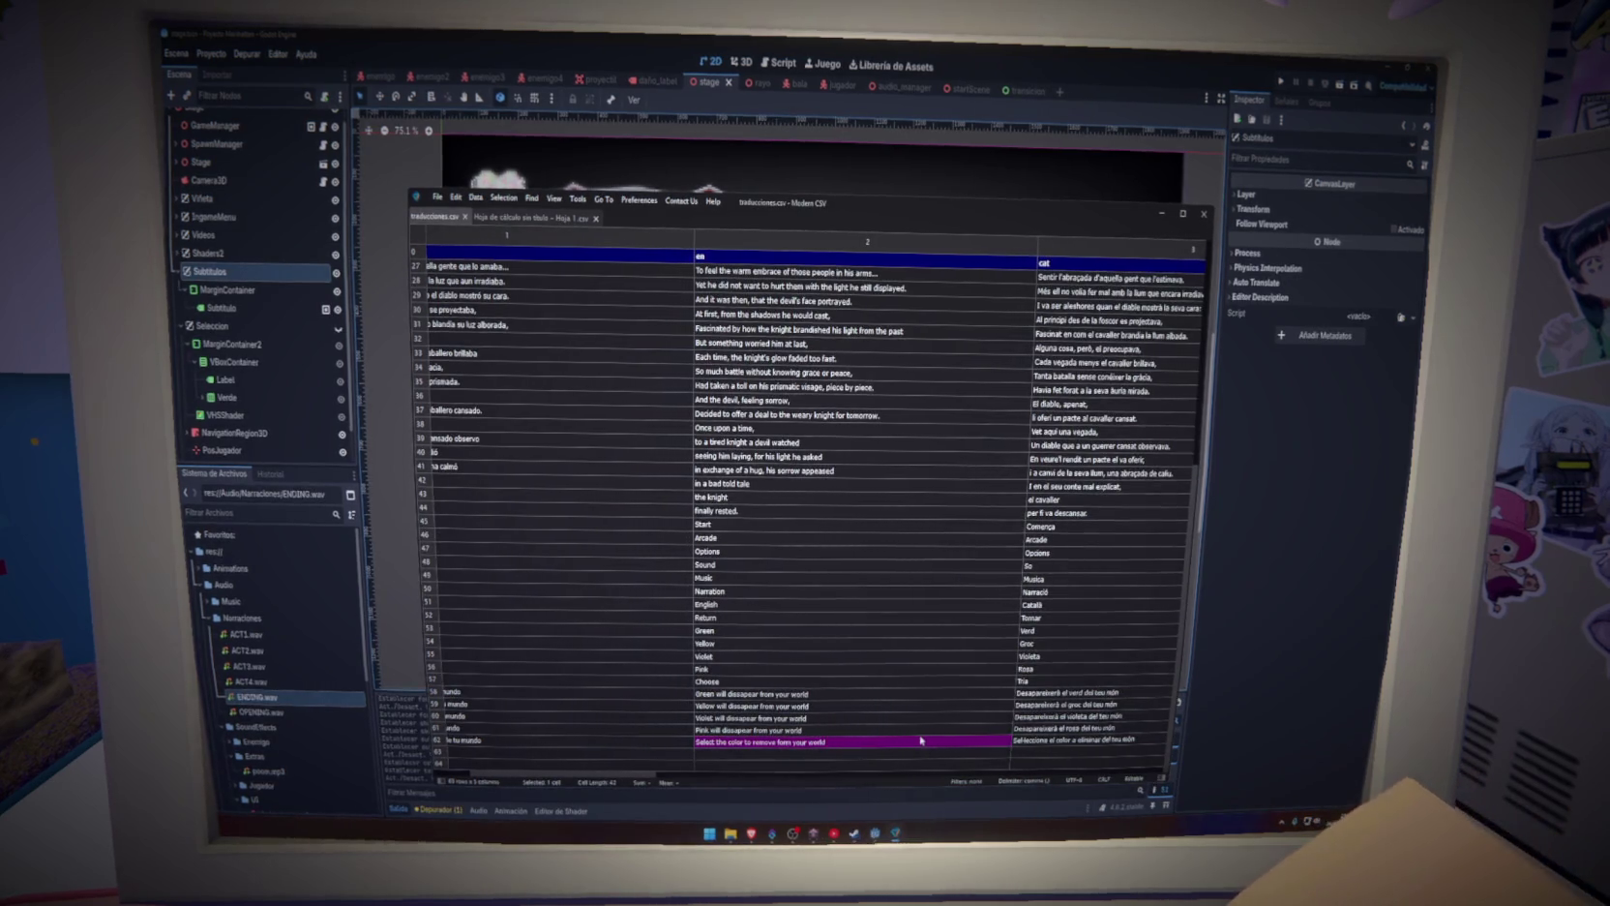
click(1026, 743)
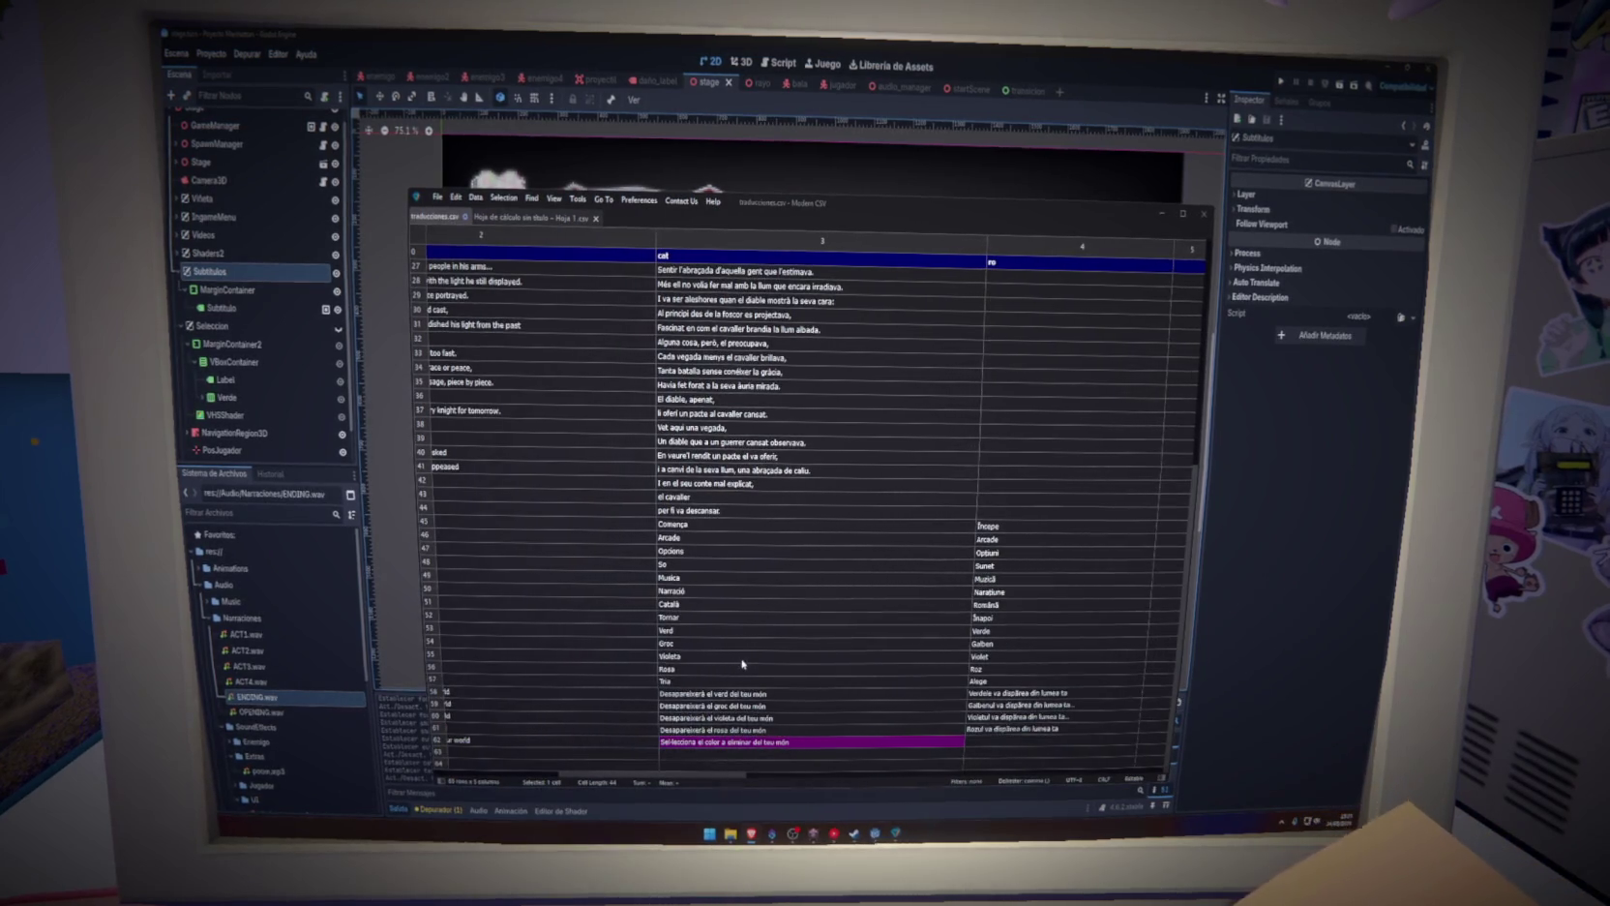
click(744, 659)
click(816, 672)
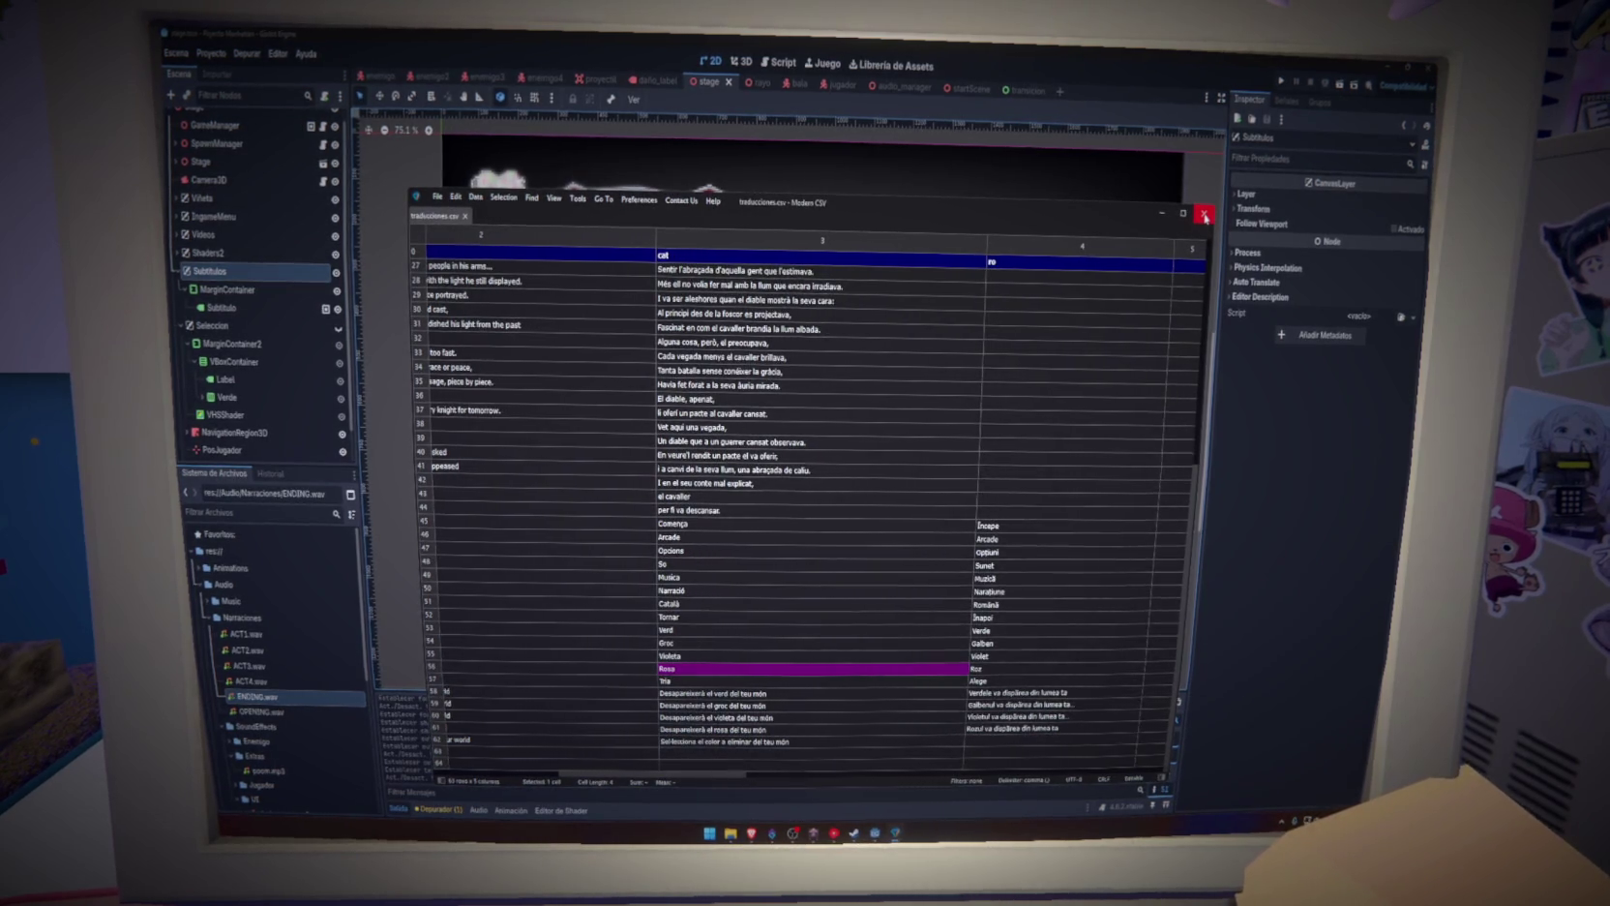
click(1205, 216)
Clear the Subtitulo label's text in the Inspector and save the stage scene
key(ctrl+s)
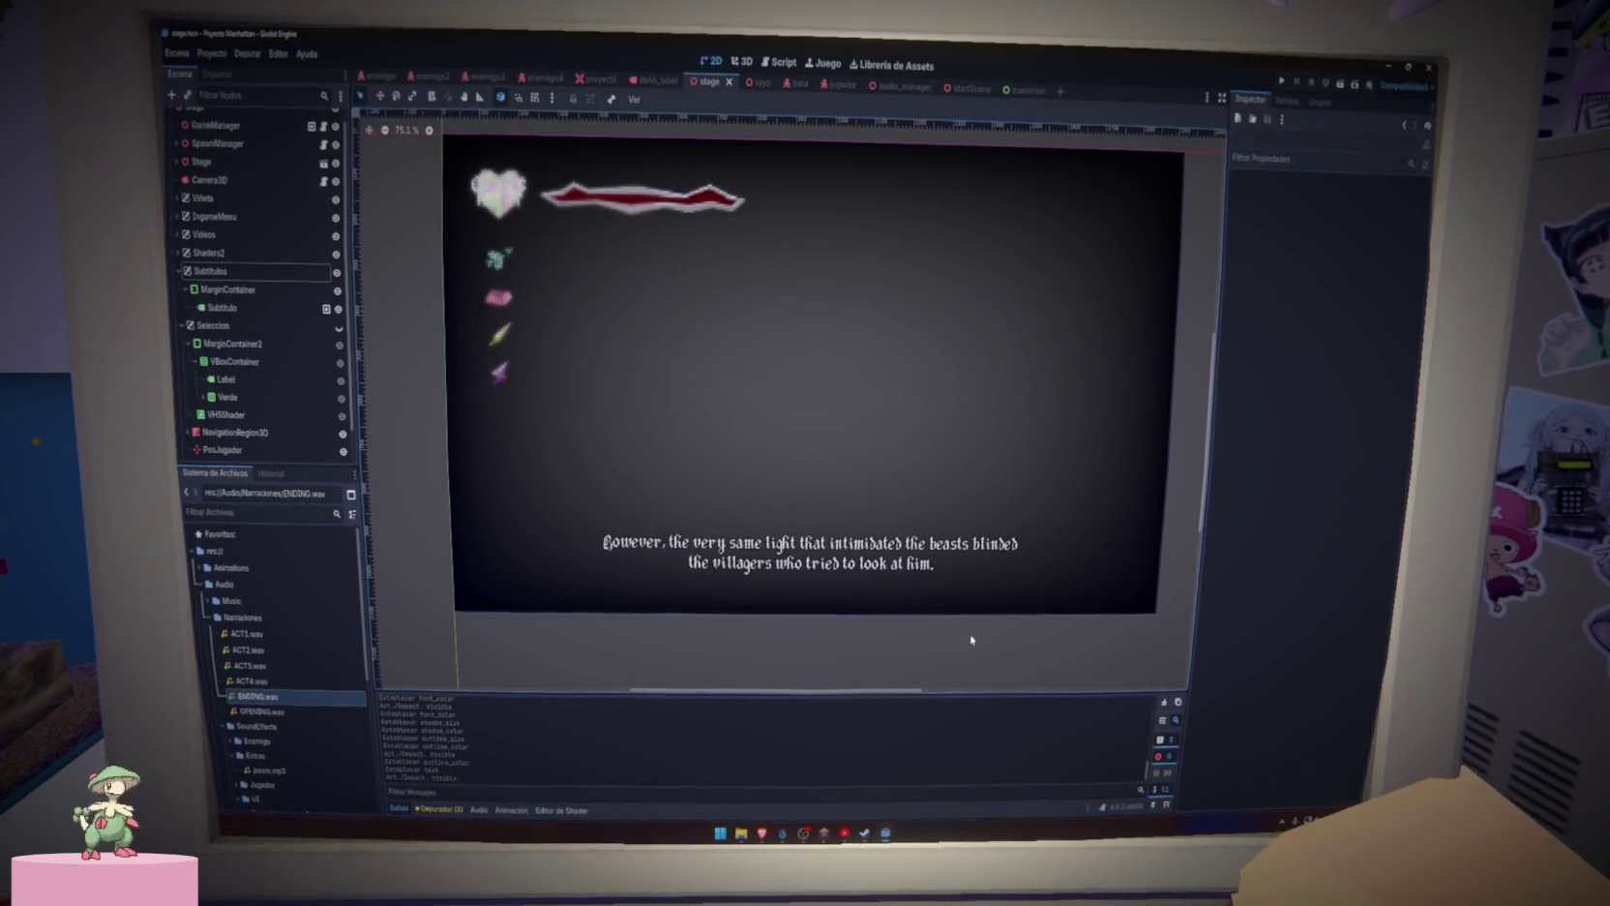
key(ctrl+s)
scroll(683, 635, down, 4)
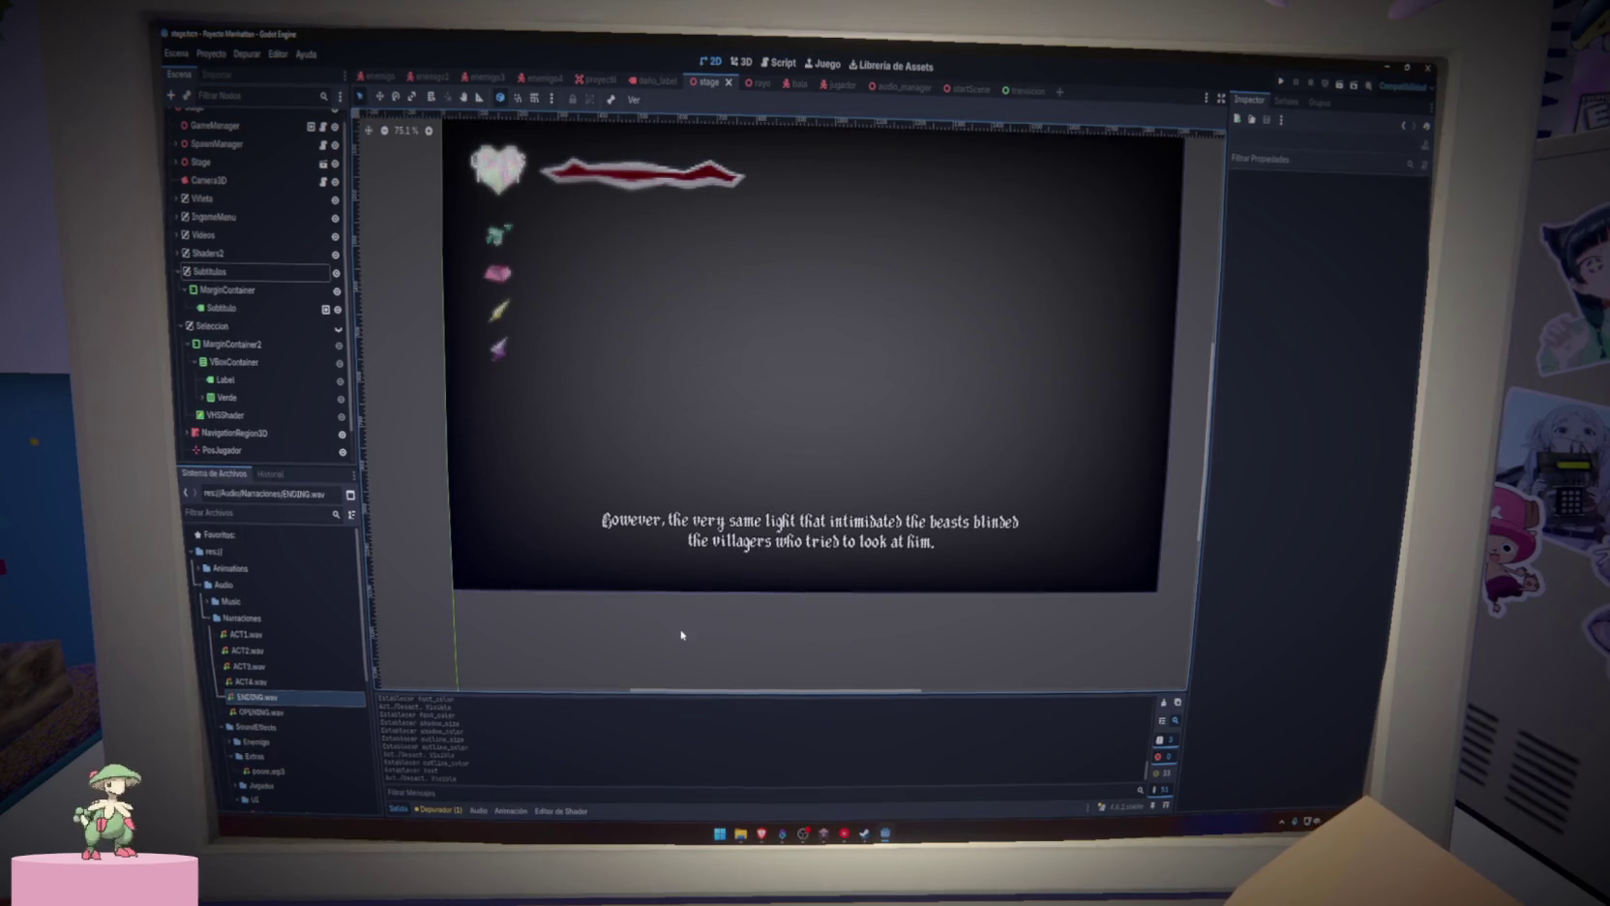
scroll(684, 609, up, 3)
scroll(650, 598, down, 3)
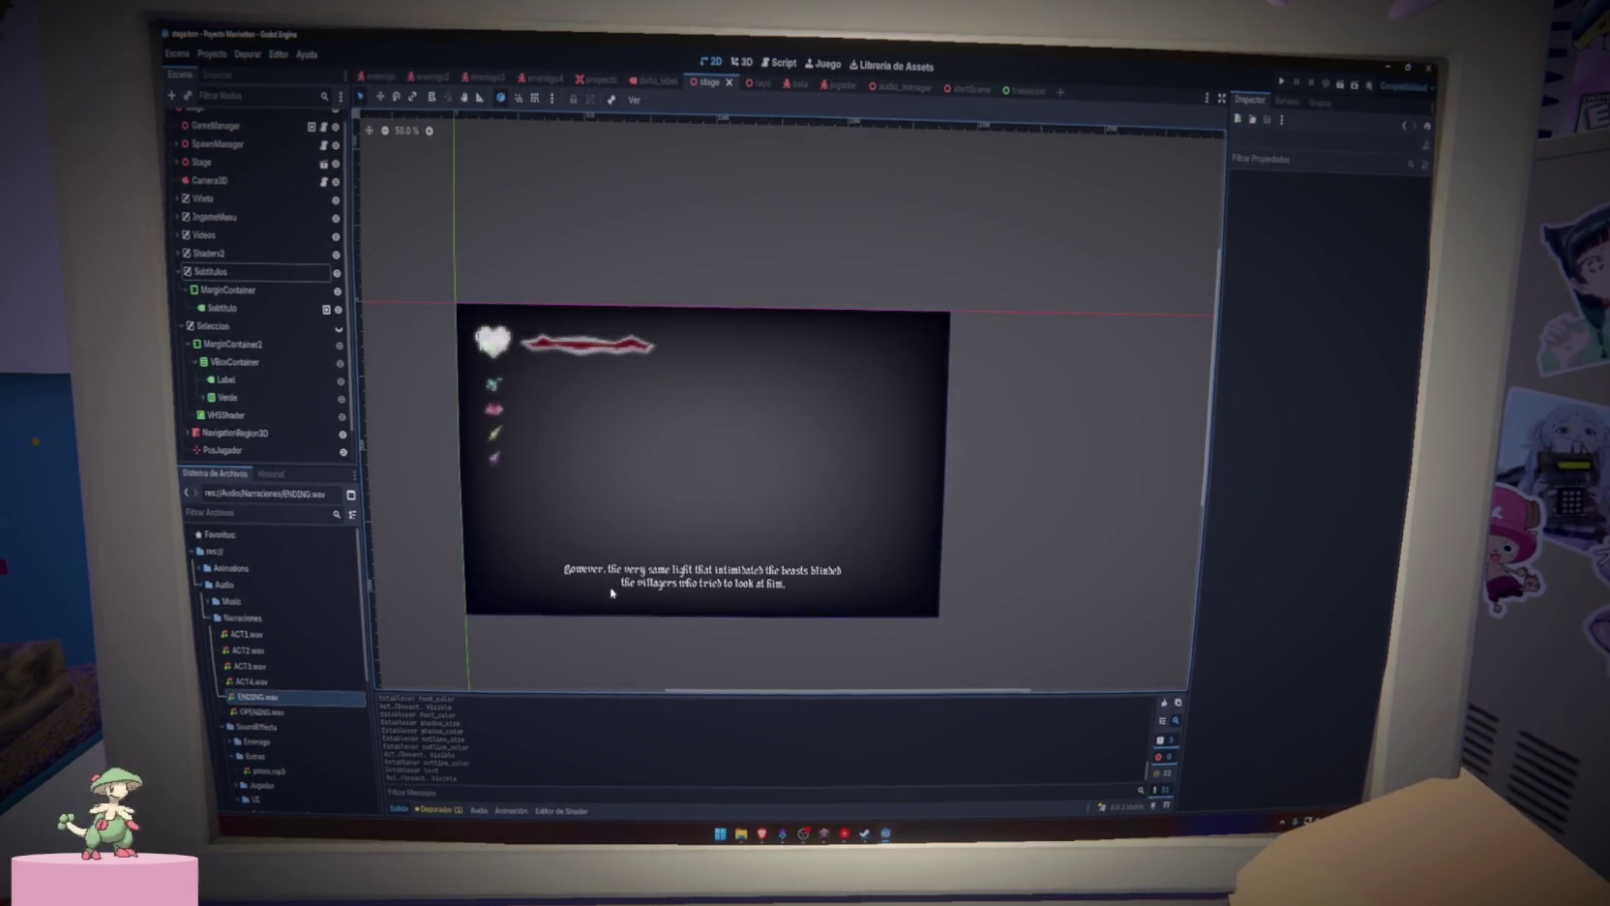
scroll(521, 579, up, 3)
key(ctrl+s)
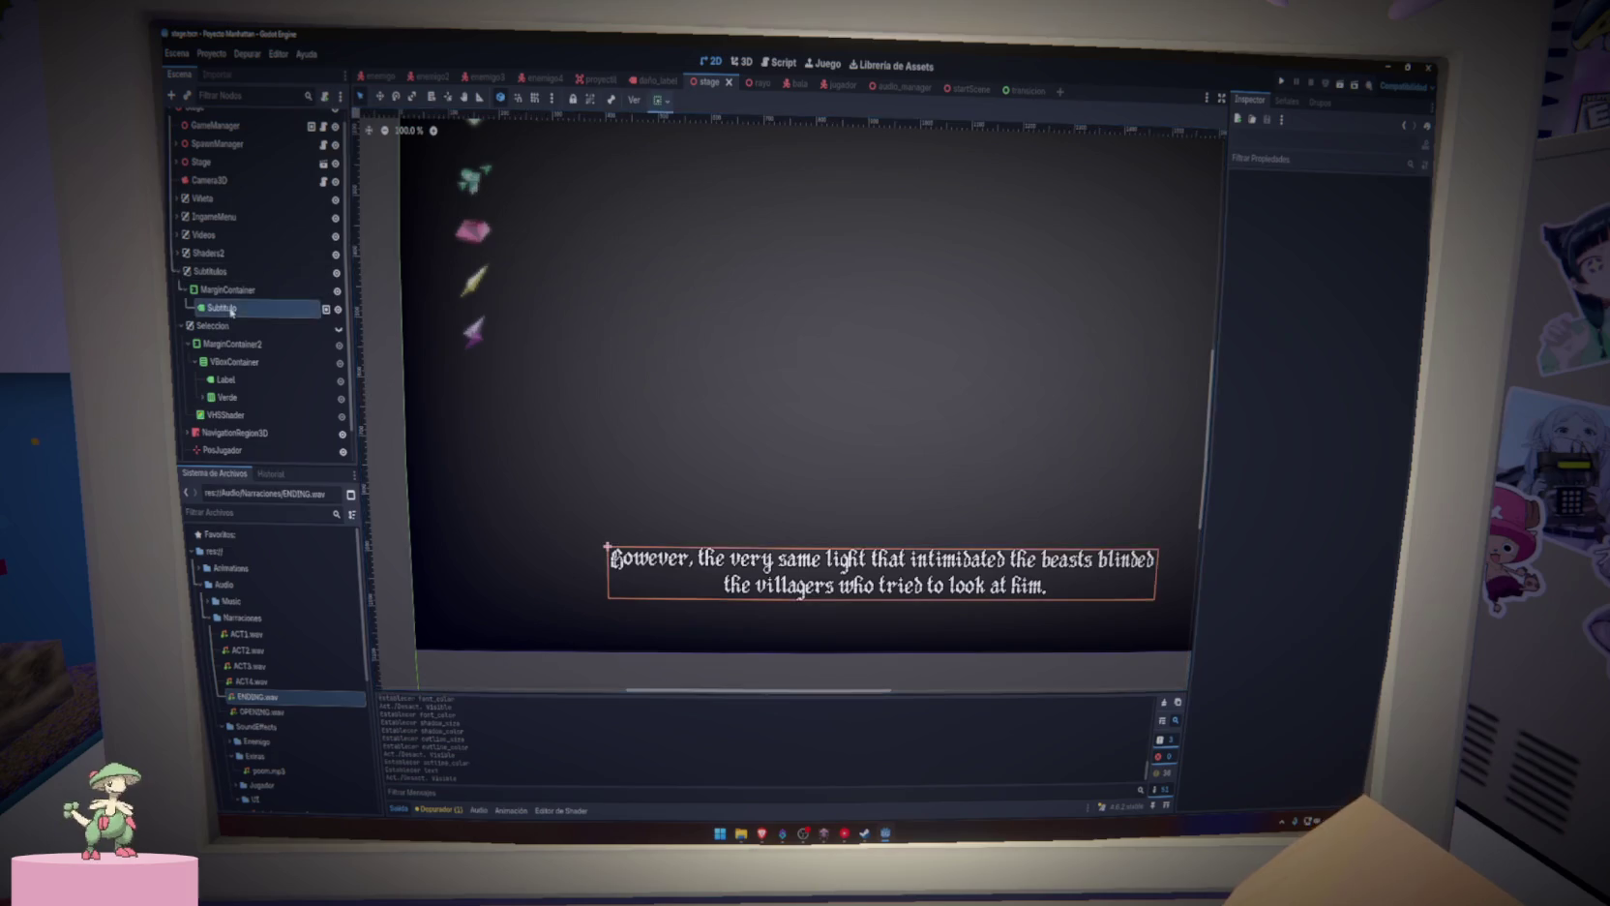
click(222, 308)
key(ctrl+a)
key(BackSpace)
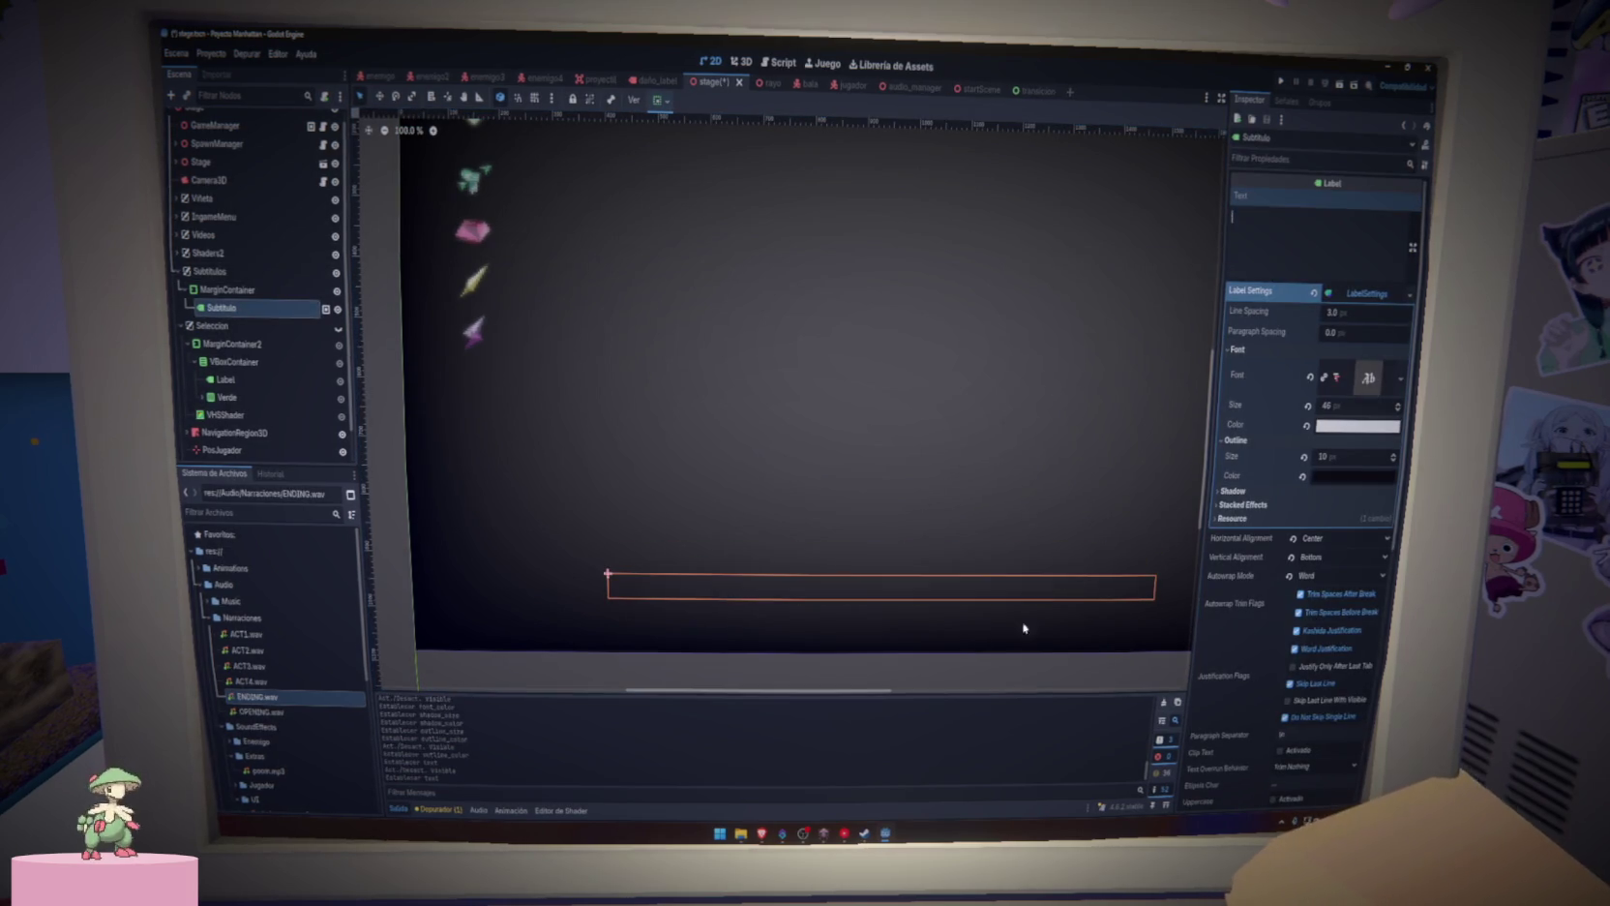
click(949, 666)
key(ctrl+s)
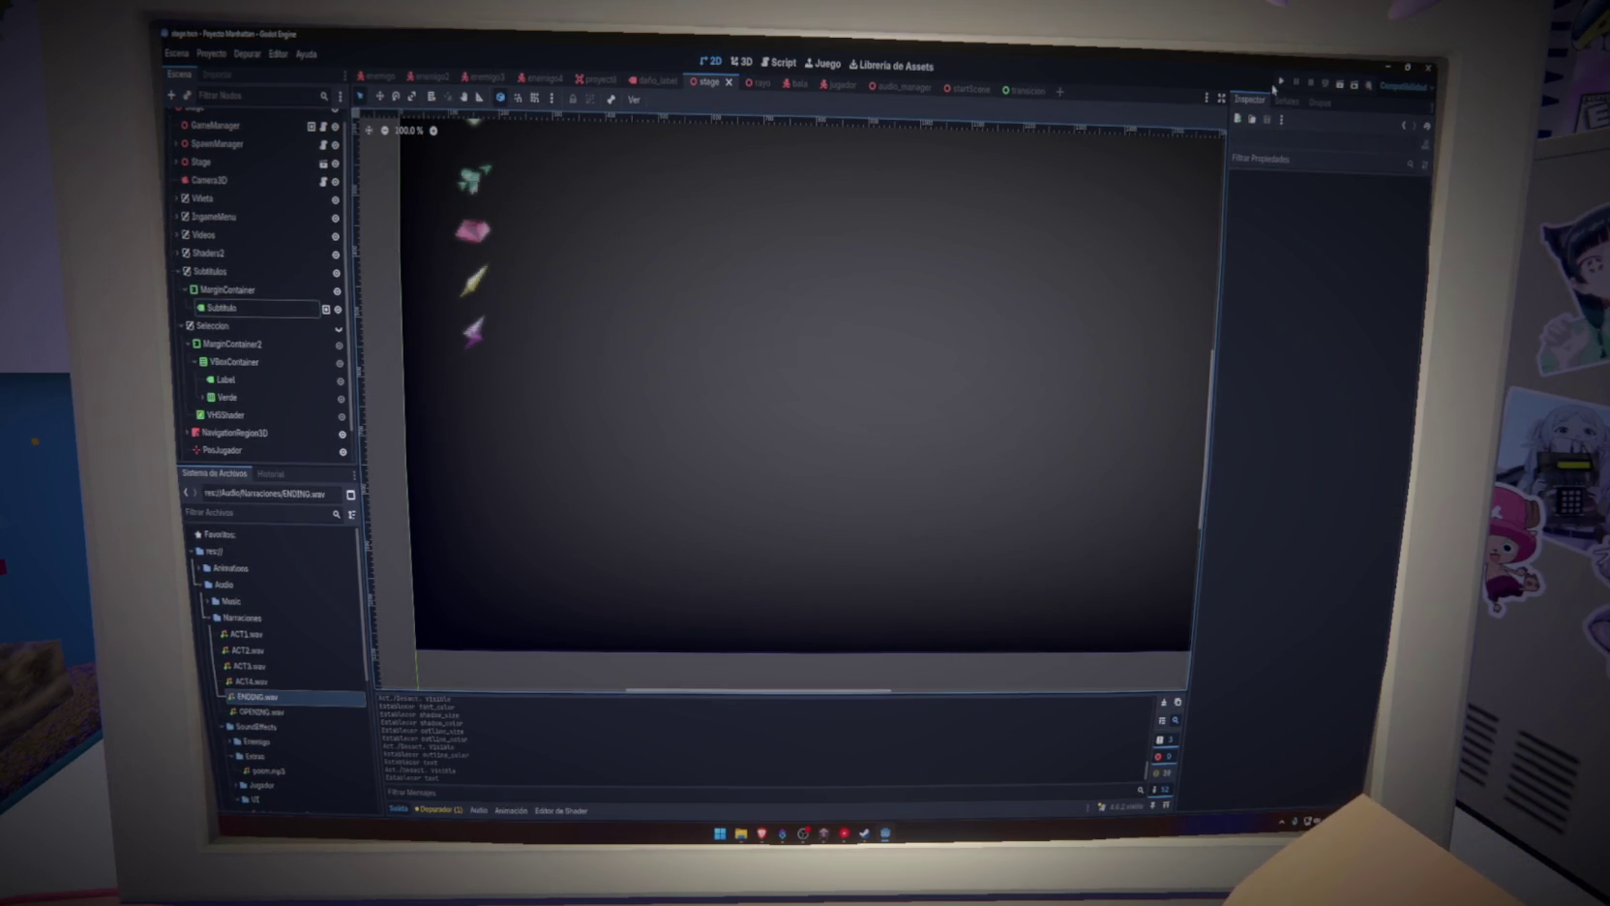
Test-run the project once and stop it
click(1282, 81)
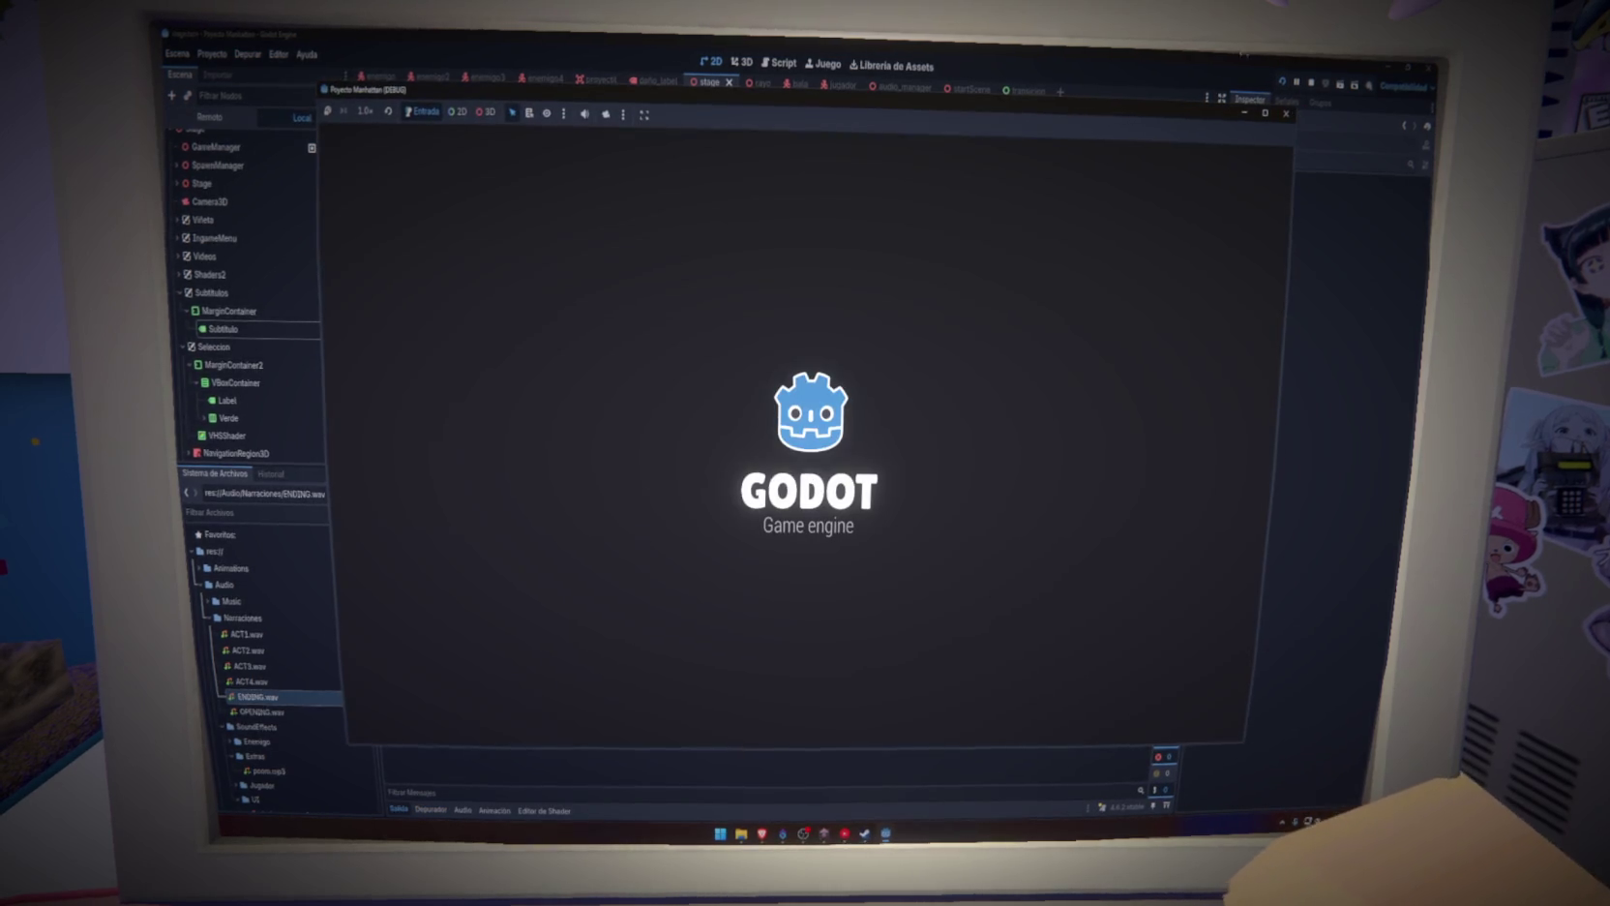
click(1288, 114)
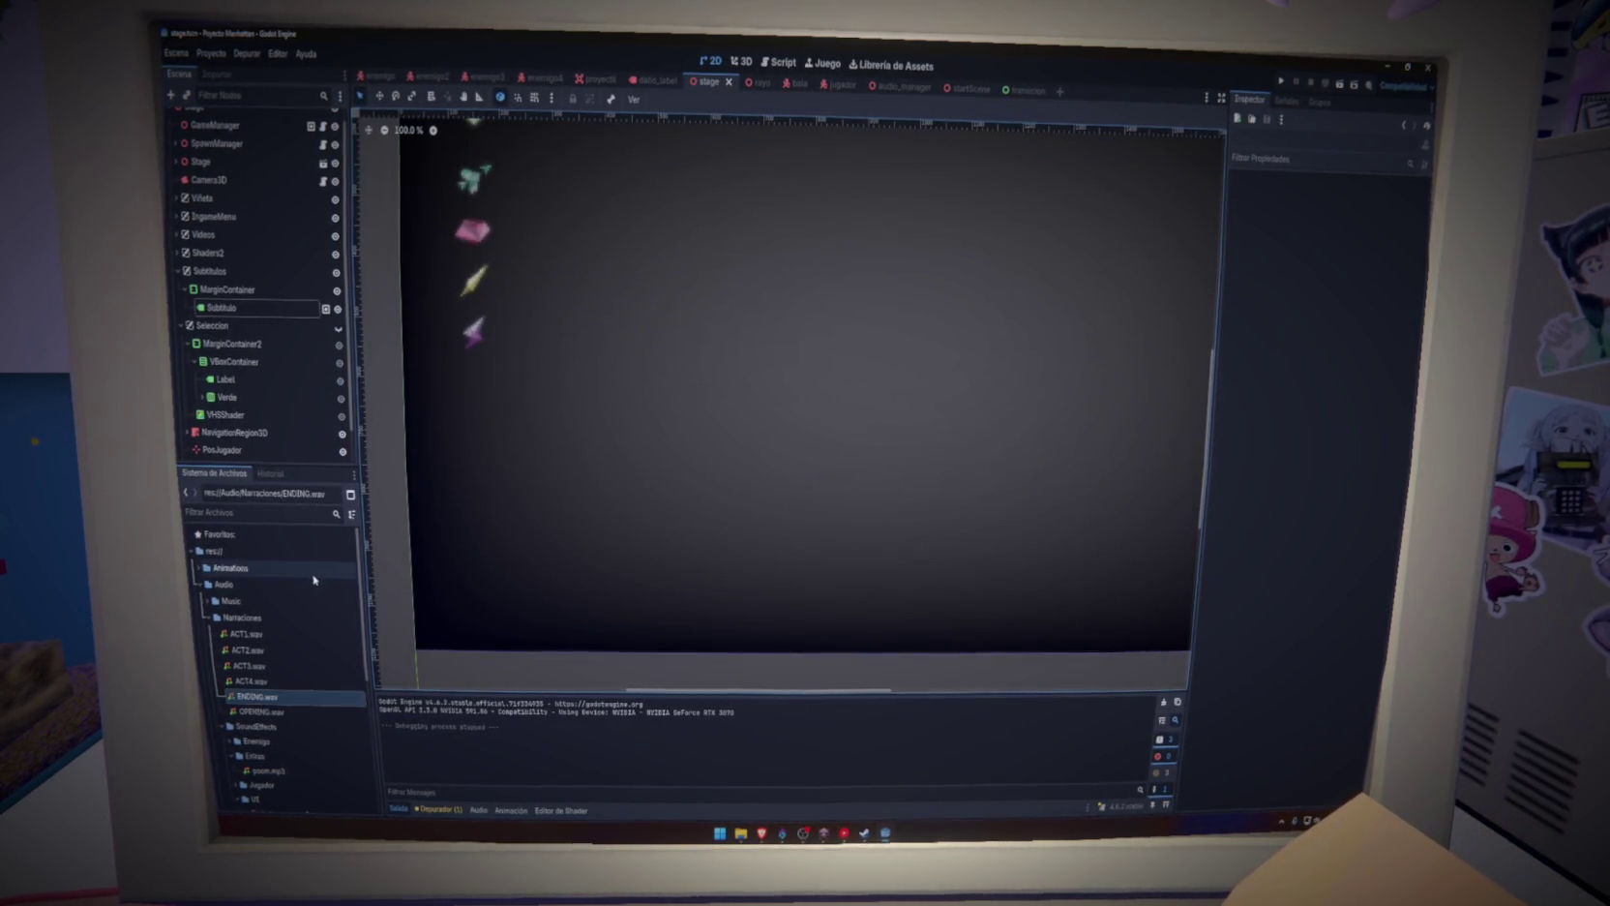
scroll(223, 320, down, 2)
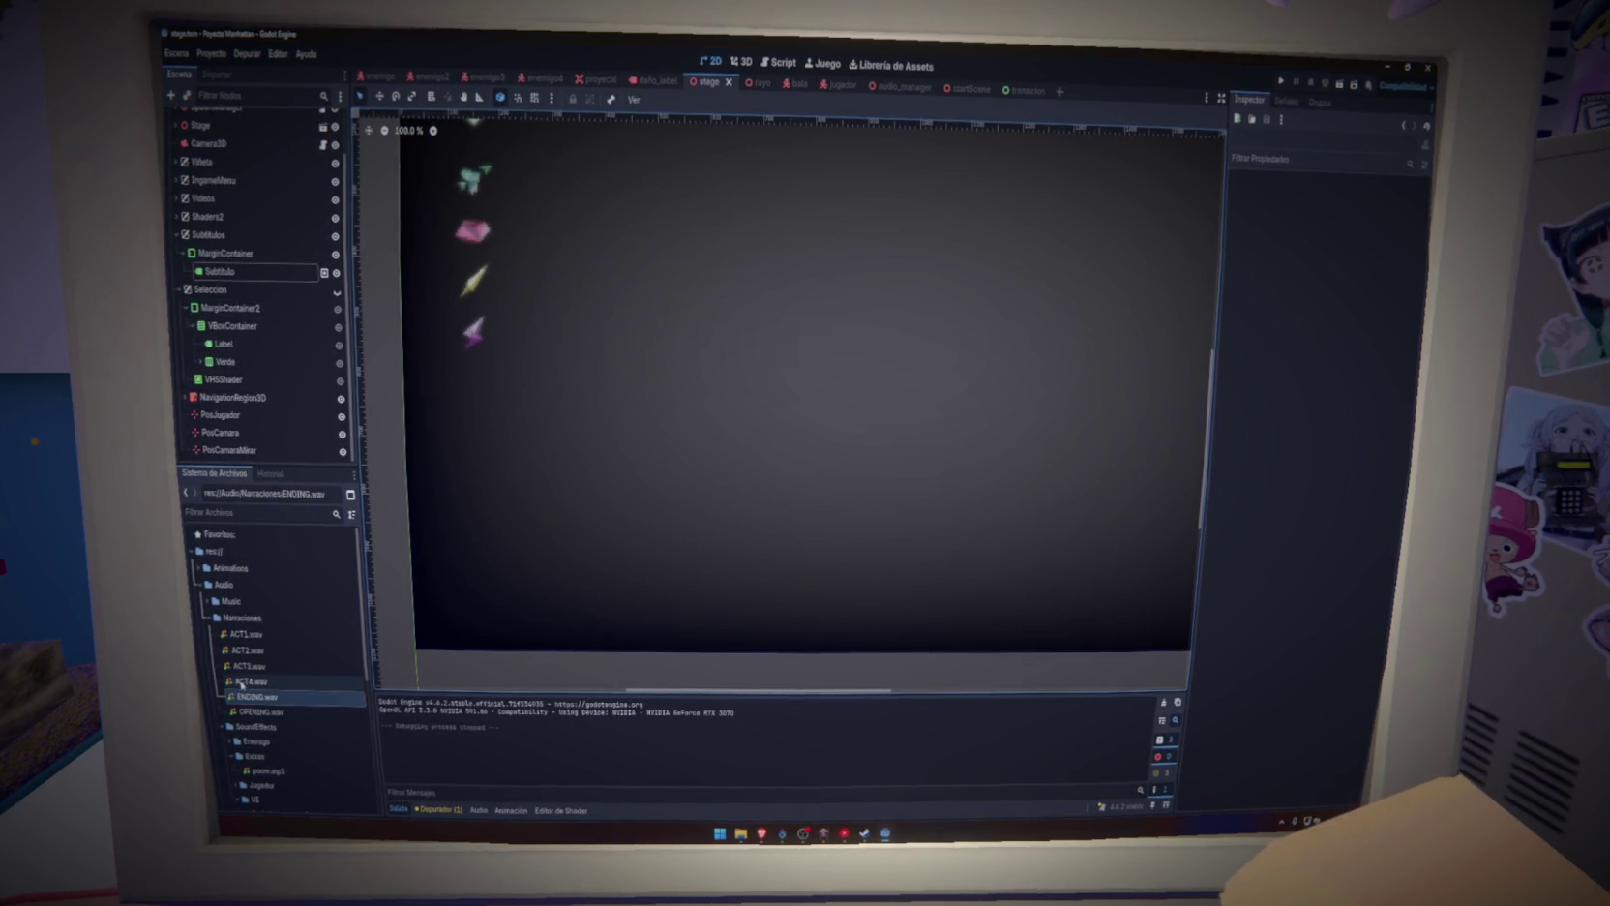
scroll(225, 370, up, 3)
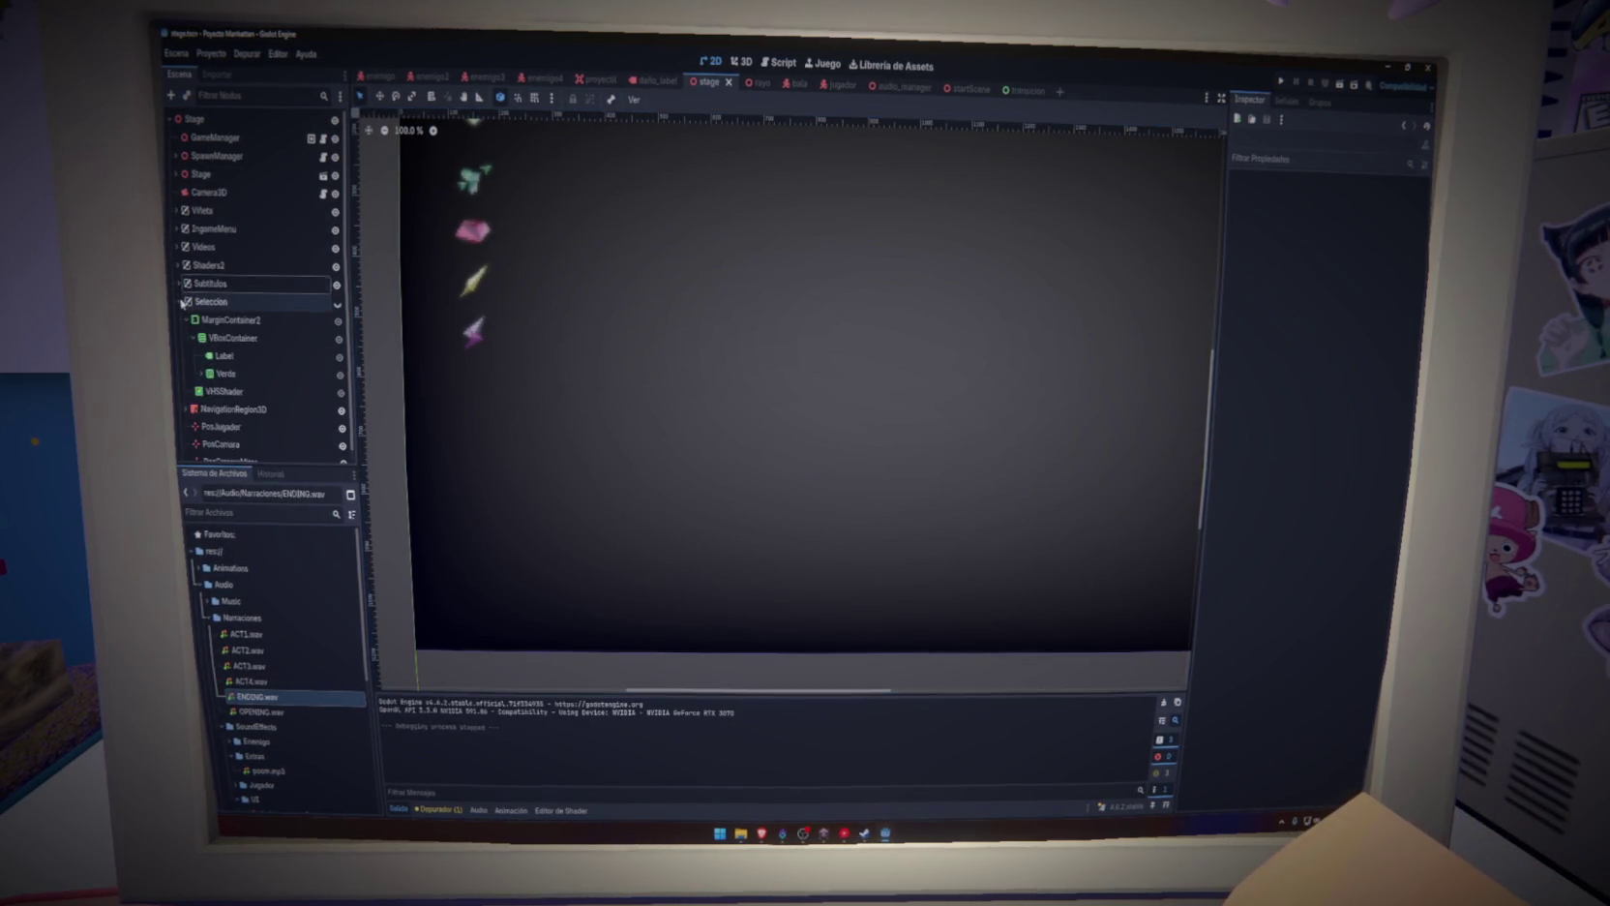
Expand the Verde card down to its TextureRect and open its texture_rect_animated.gd script
click(180, 282)
click(201, 372)
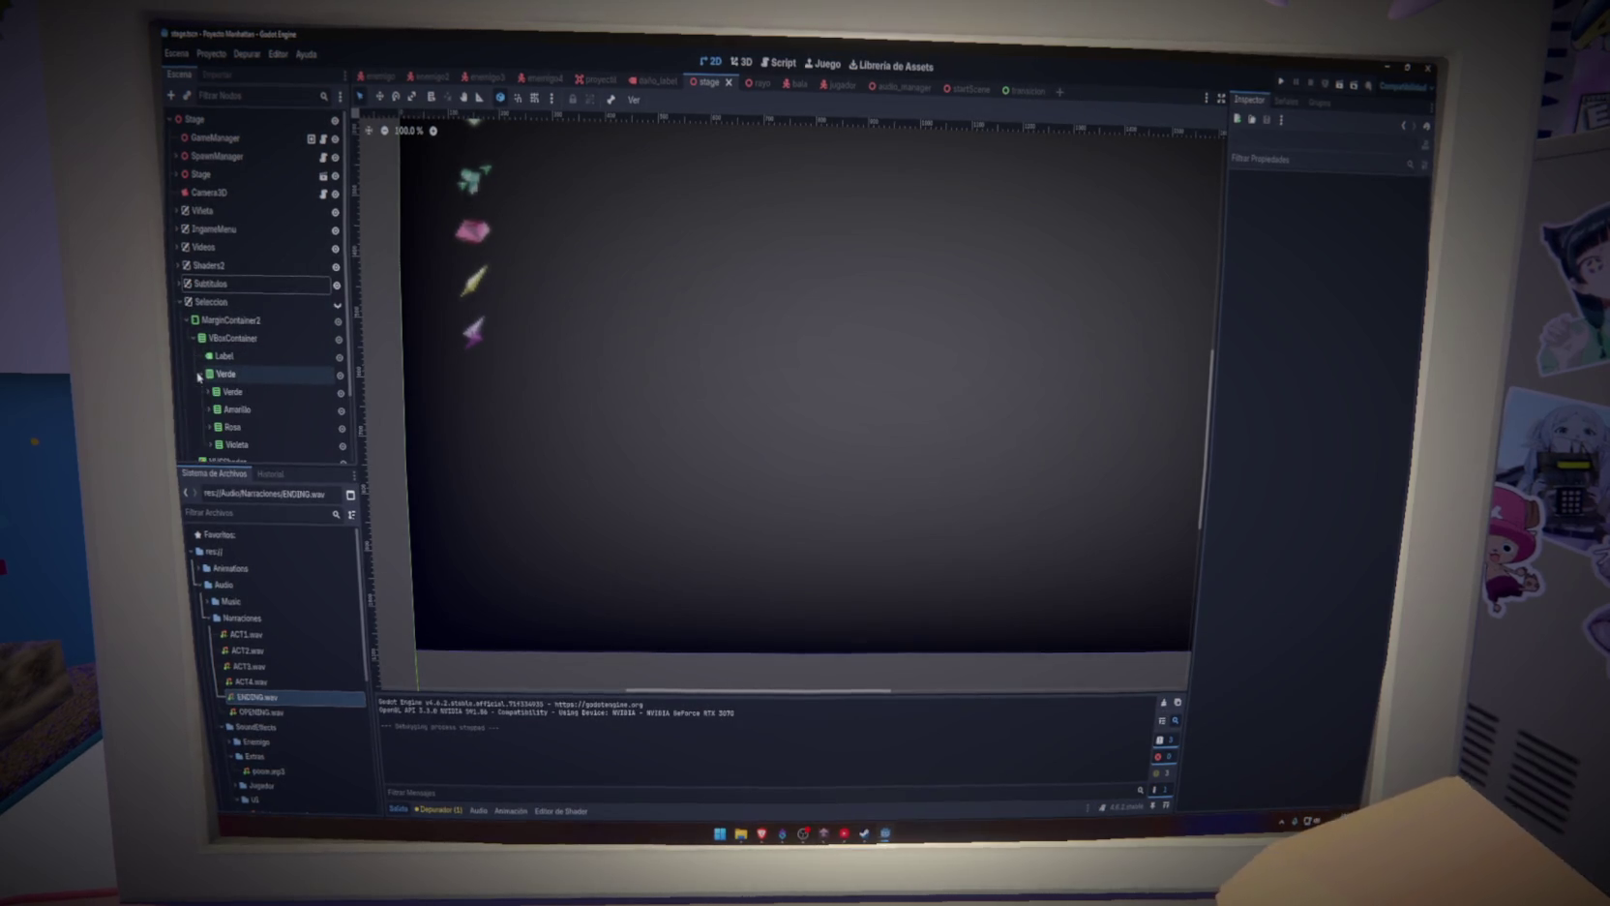
scroll(209, 380, down, 2)
click(208, 351)
click(215, 368)
click(246, 386)
click(328, 386)
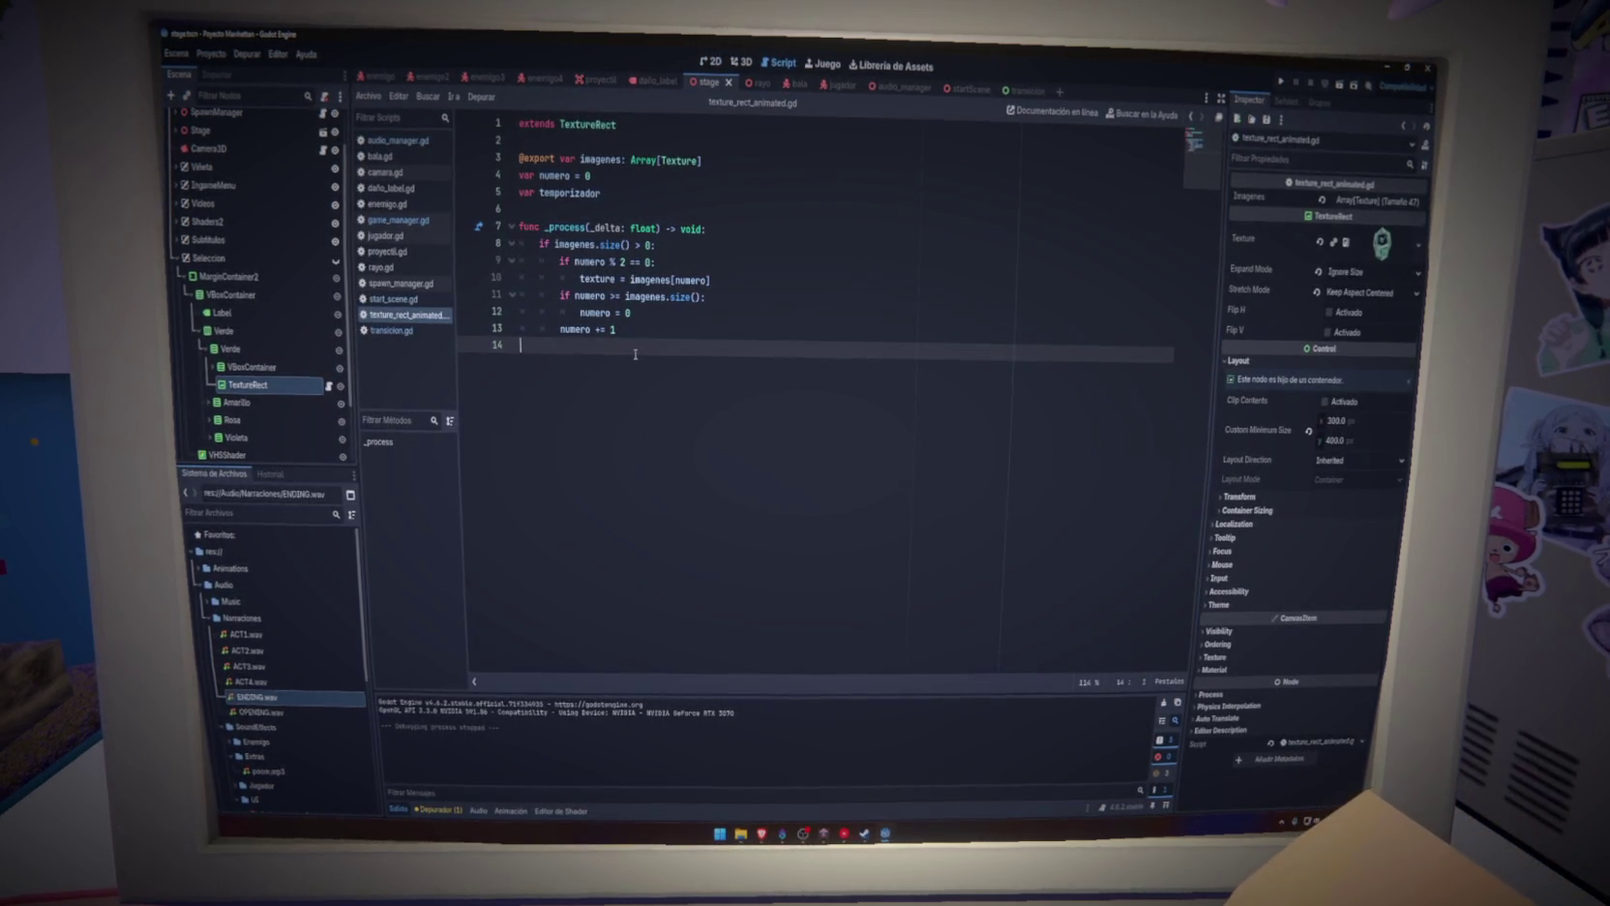
Delete the 'if numero % 2 == 0:' line from texture_rect_animated.gd and save
key(BackSpace)
key(ctrl+z)
drag(660, 261, 483, 258)
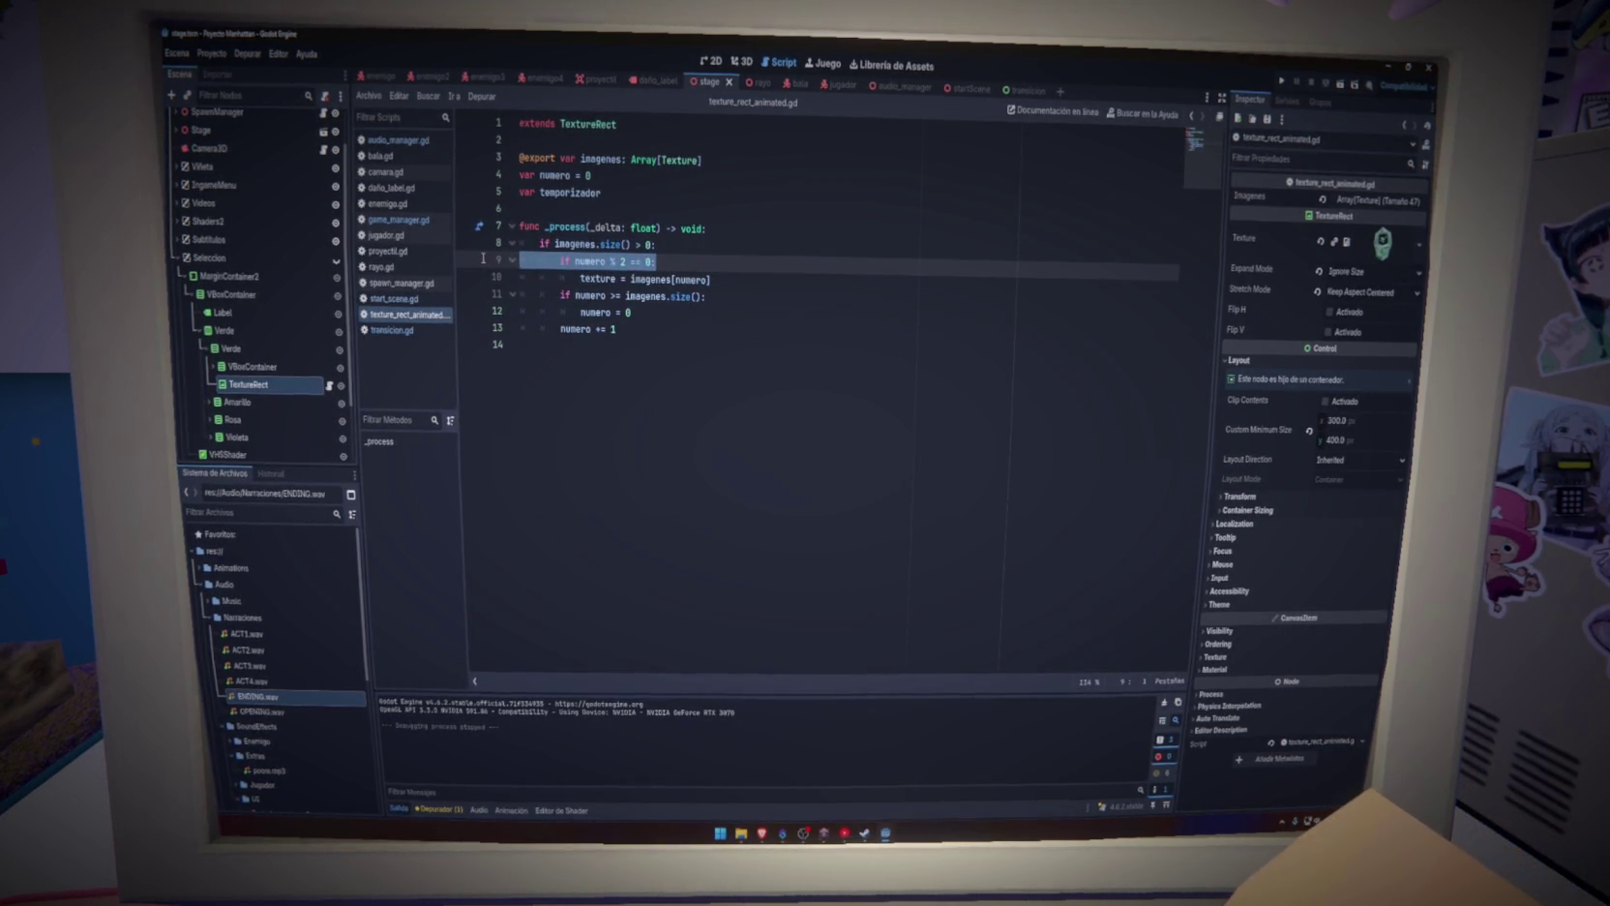
key(Delete)
key(Delete)
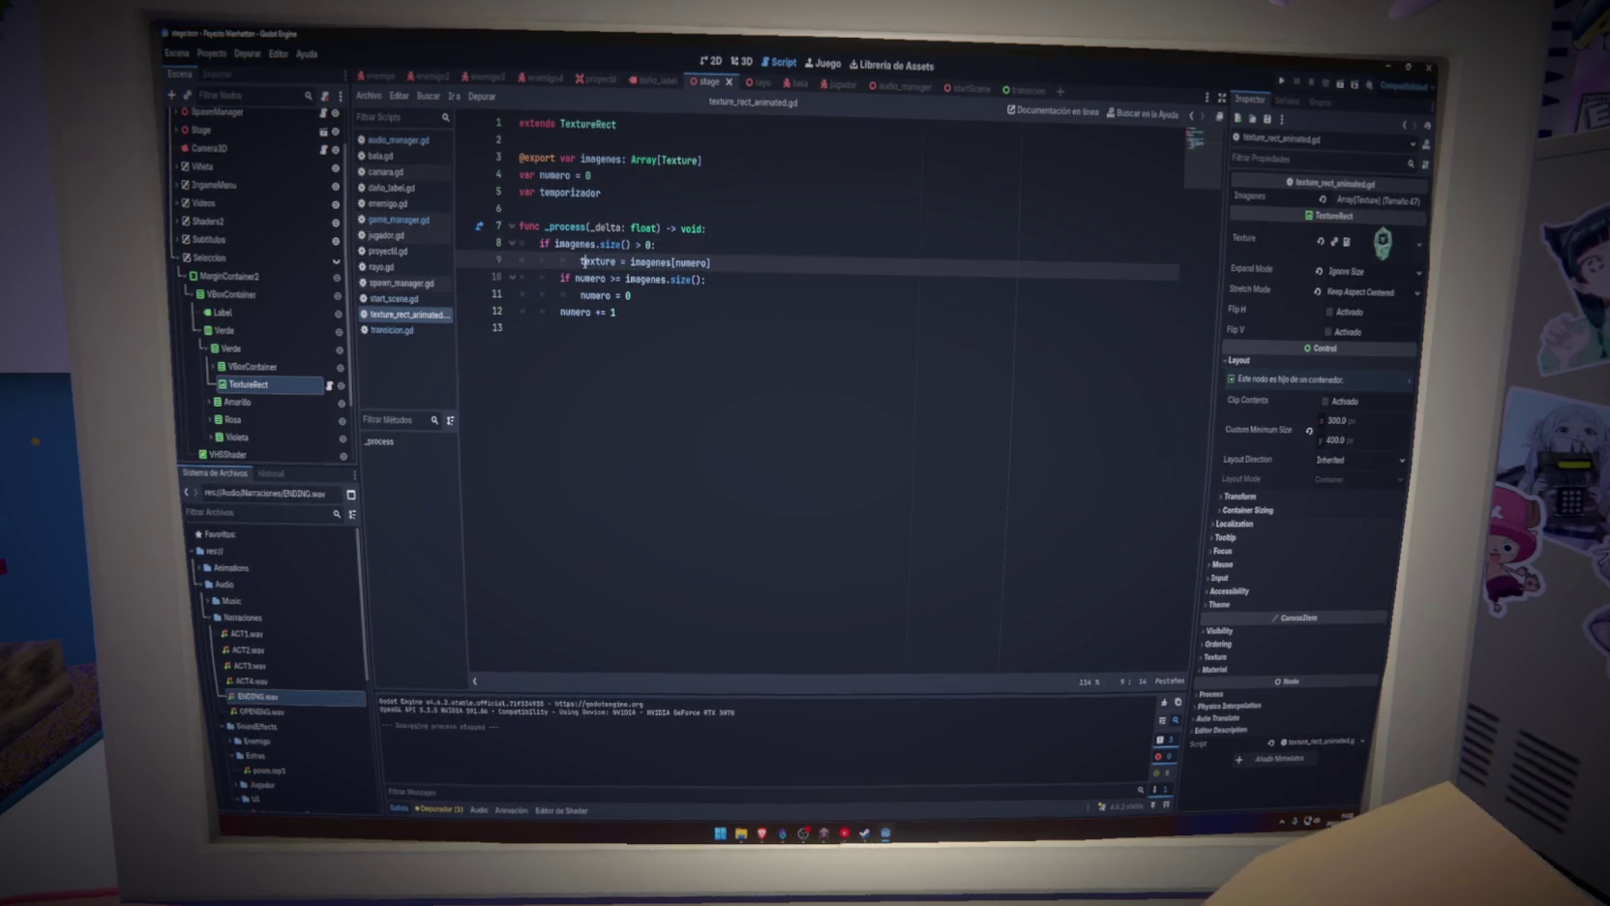
click(763, 263)
key(ctrl+s)
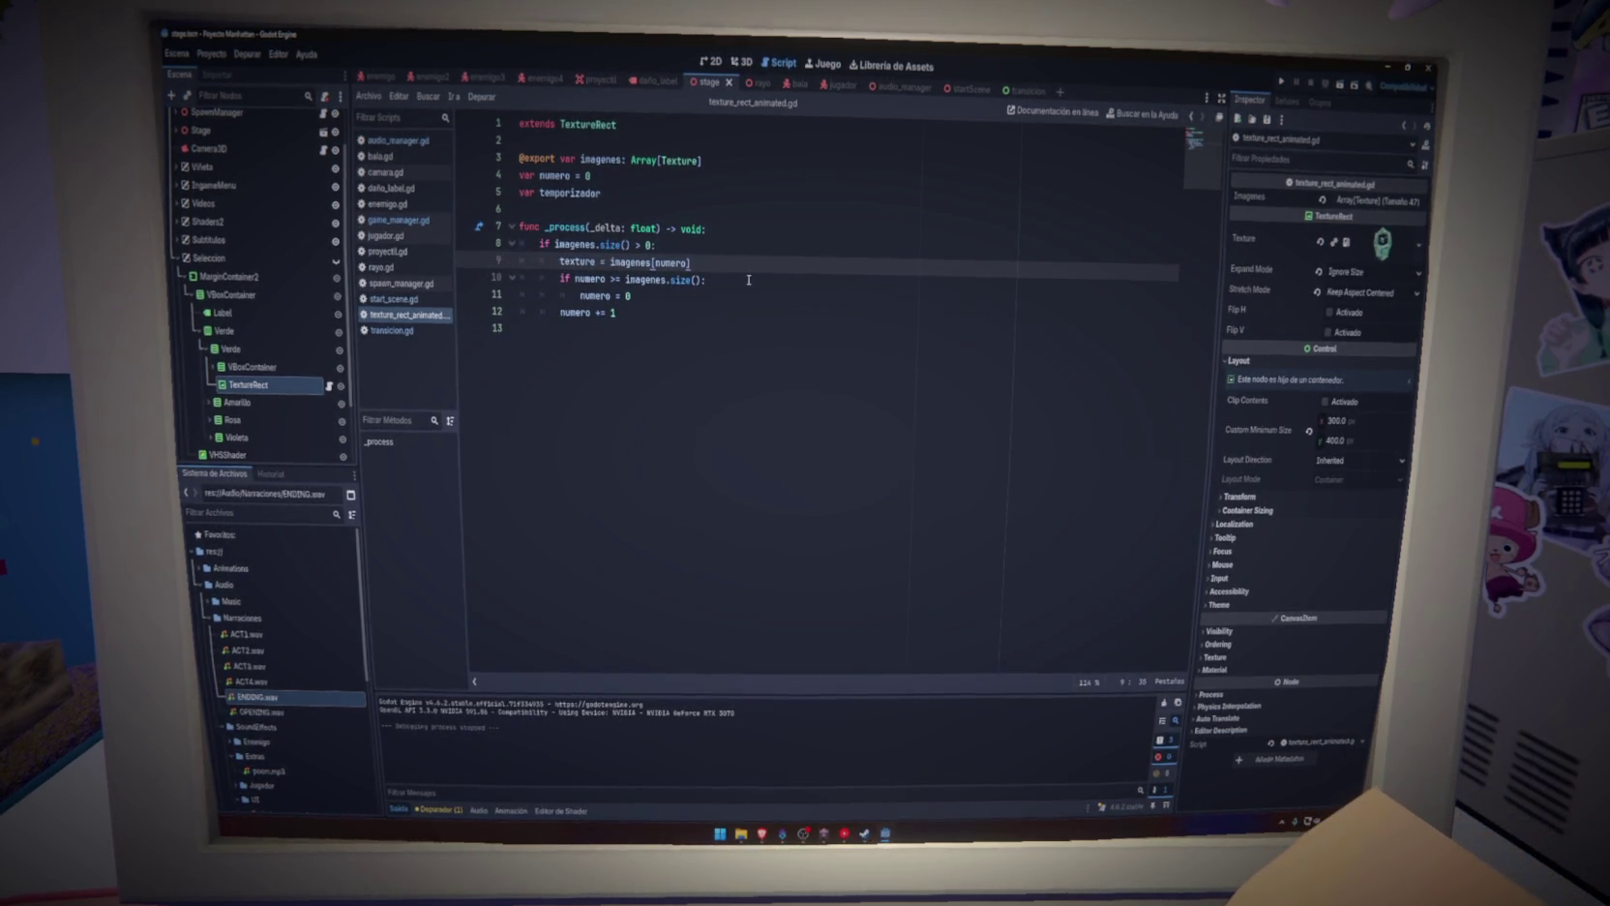
Add 'await get_tree().create_timer(.2).timeout' after numero += 1 and run the project
click(677, 313)
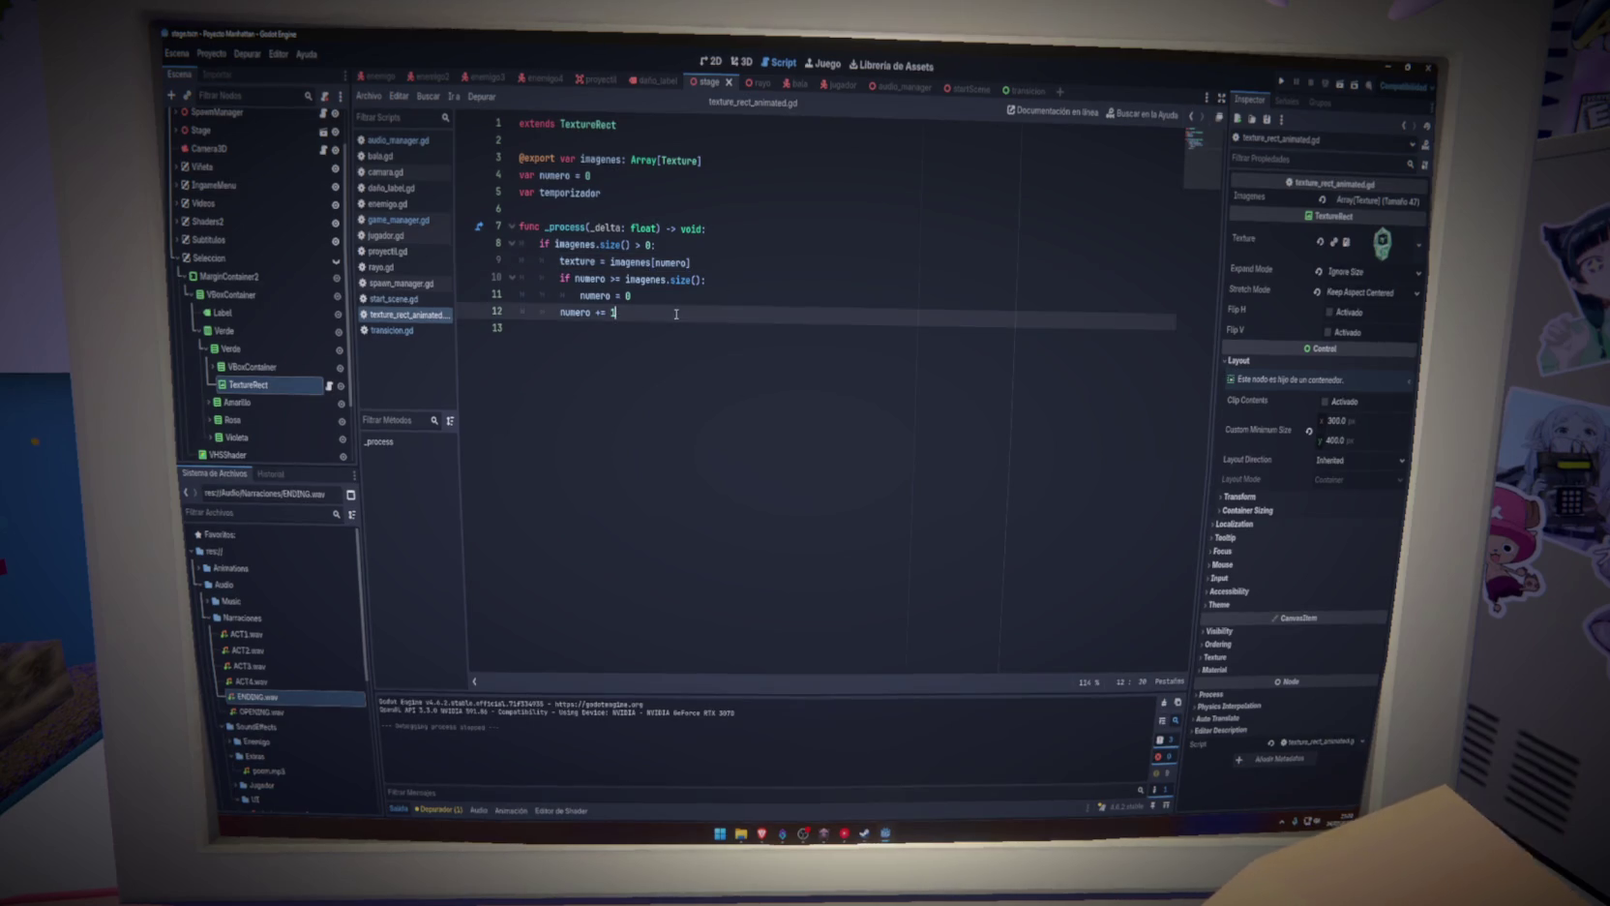
key(Return)
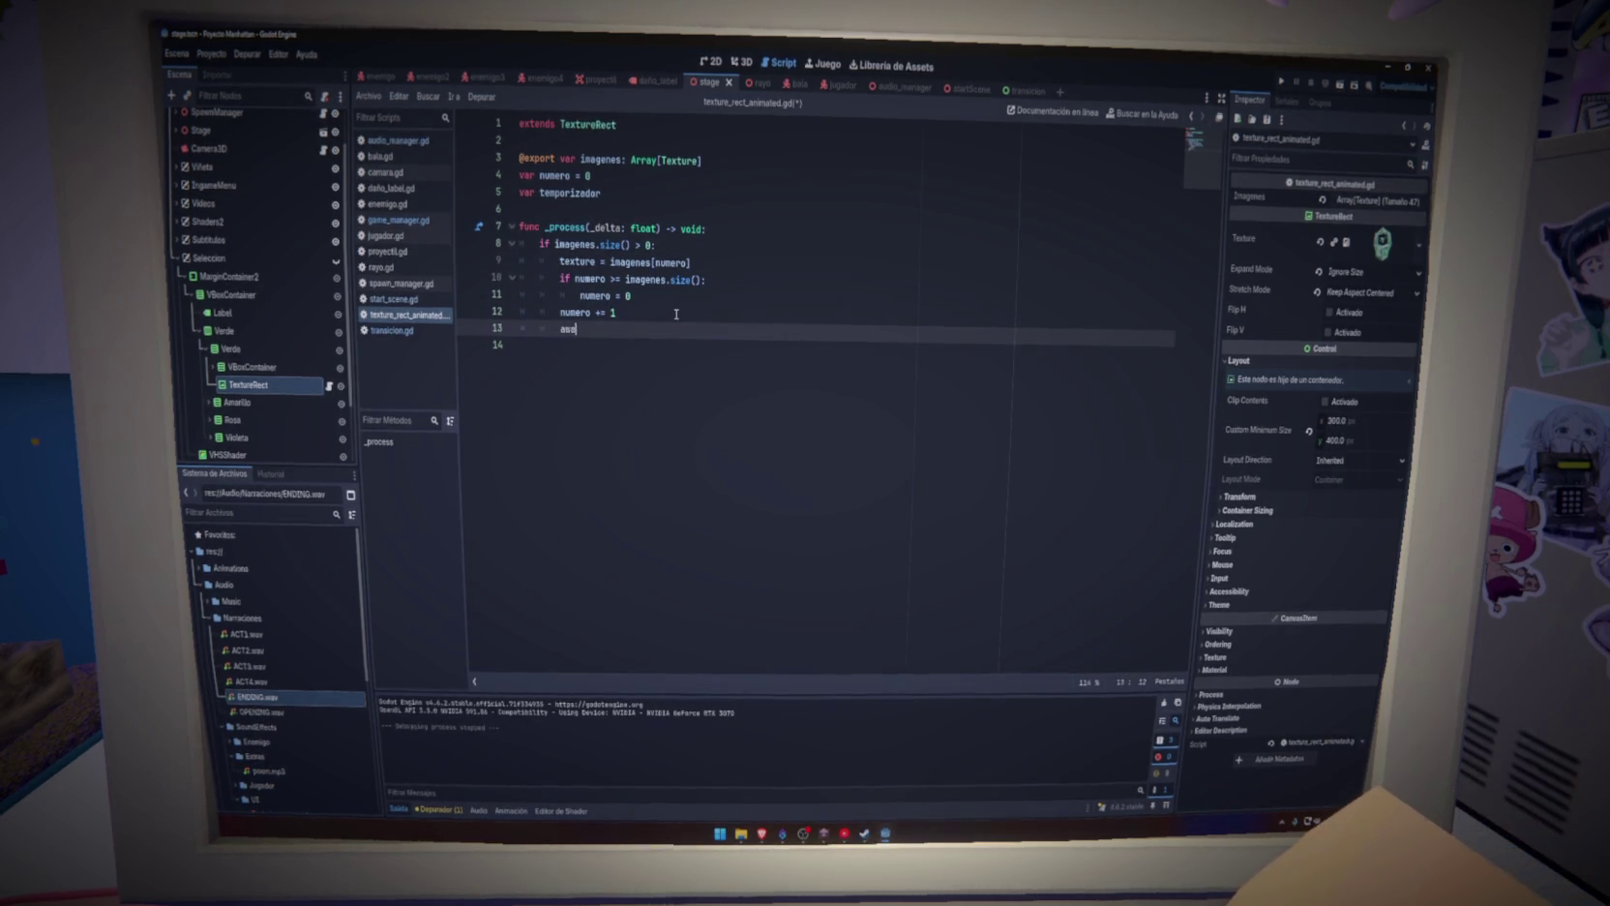
key(BackSpace)
key(BackSpace)
key(BackSpace)
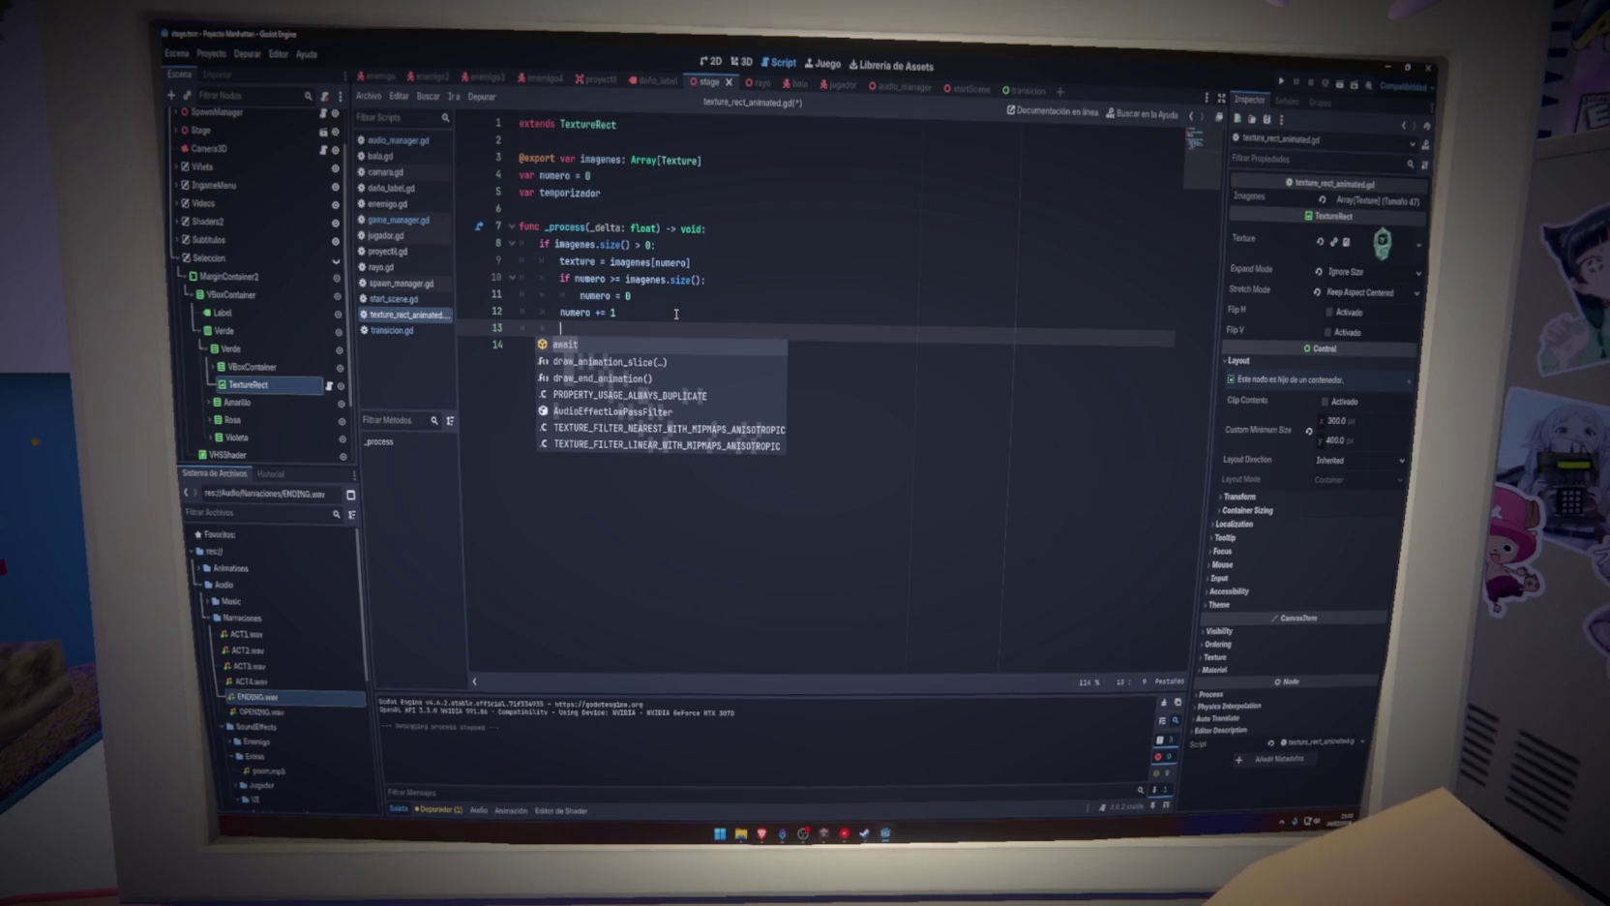
key(BackSpace)
key(BackSpace)
key(BackSpace)
key(Return)
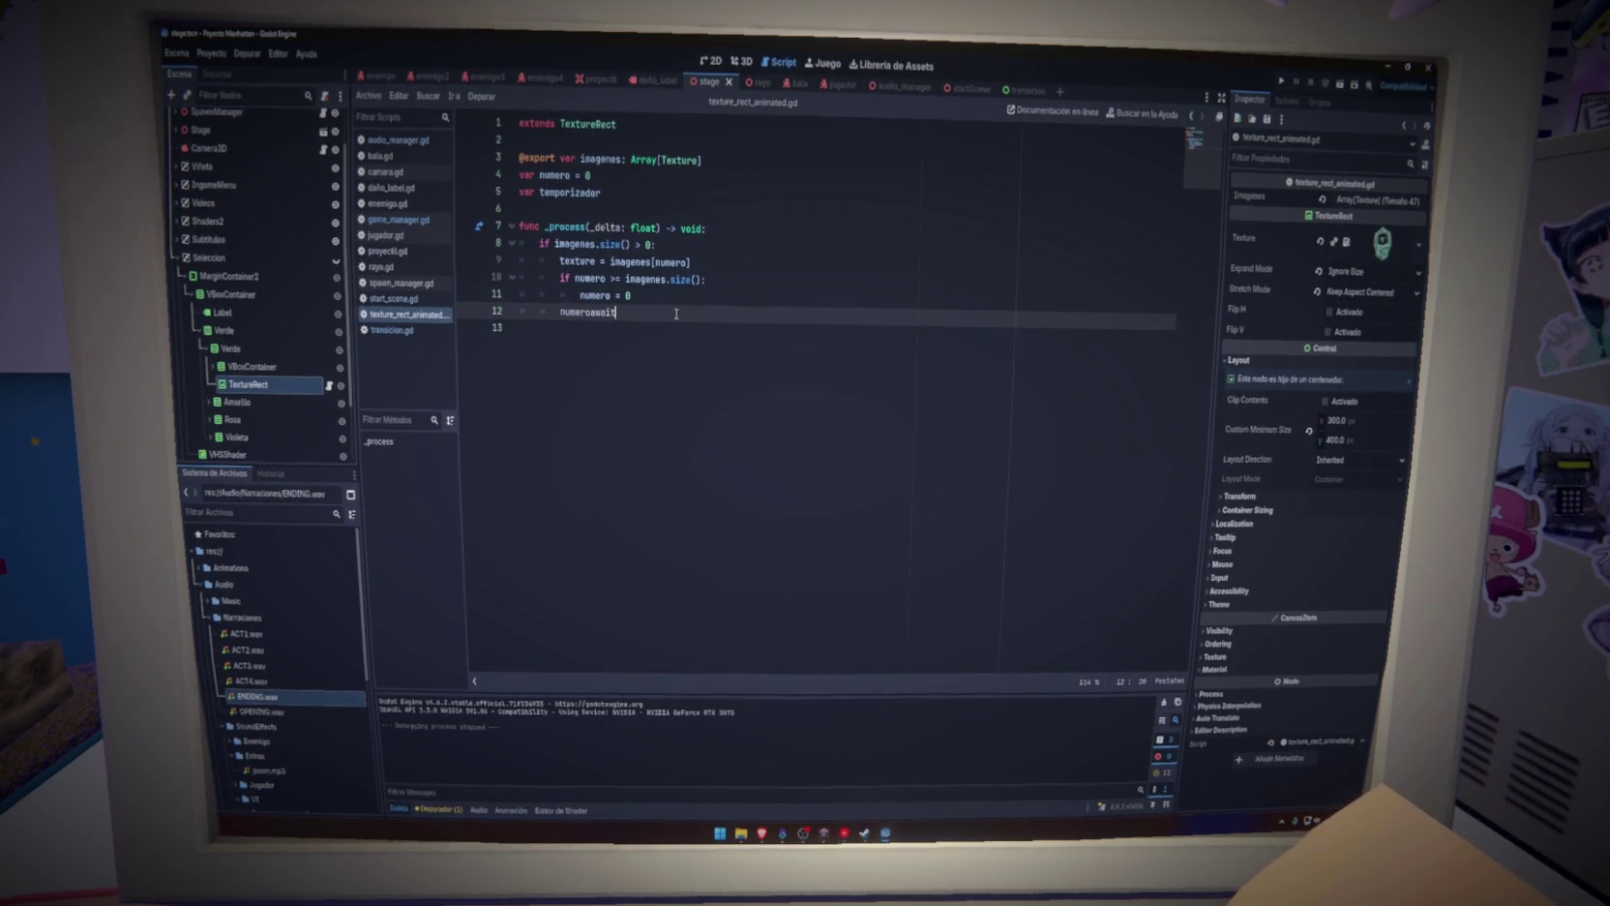
key(BackSpace)
key(BackSpace)
key(BackSpace)
text(+= 1)
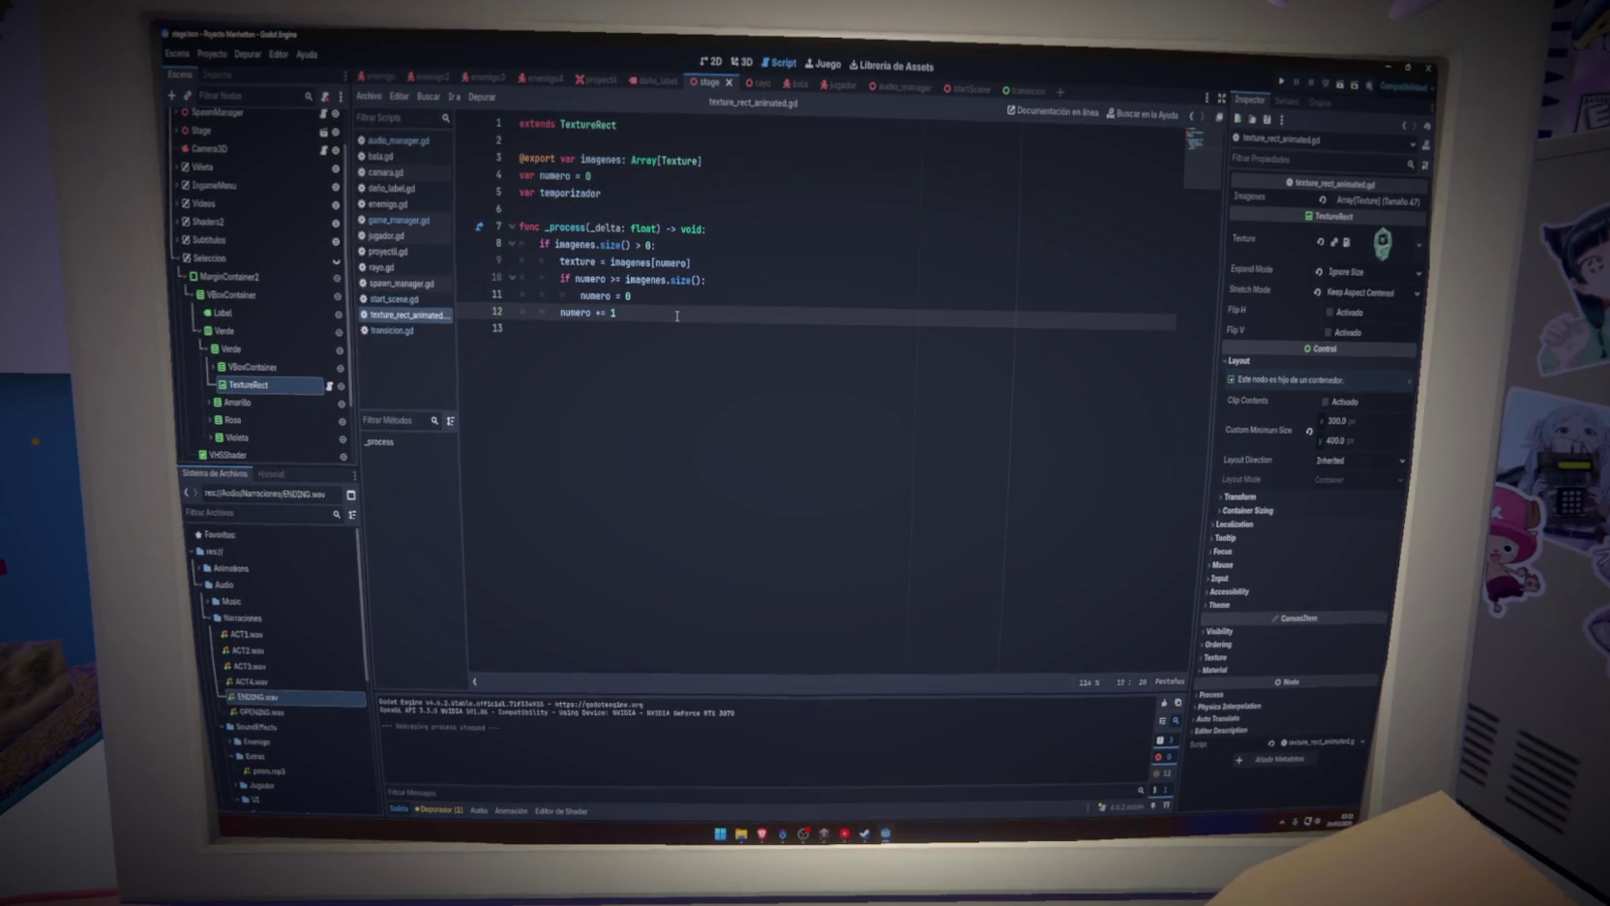
key(Return)
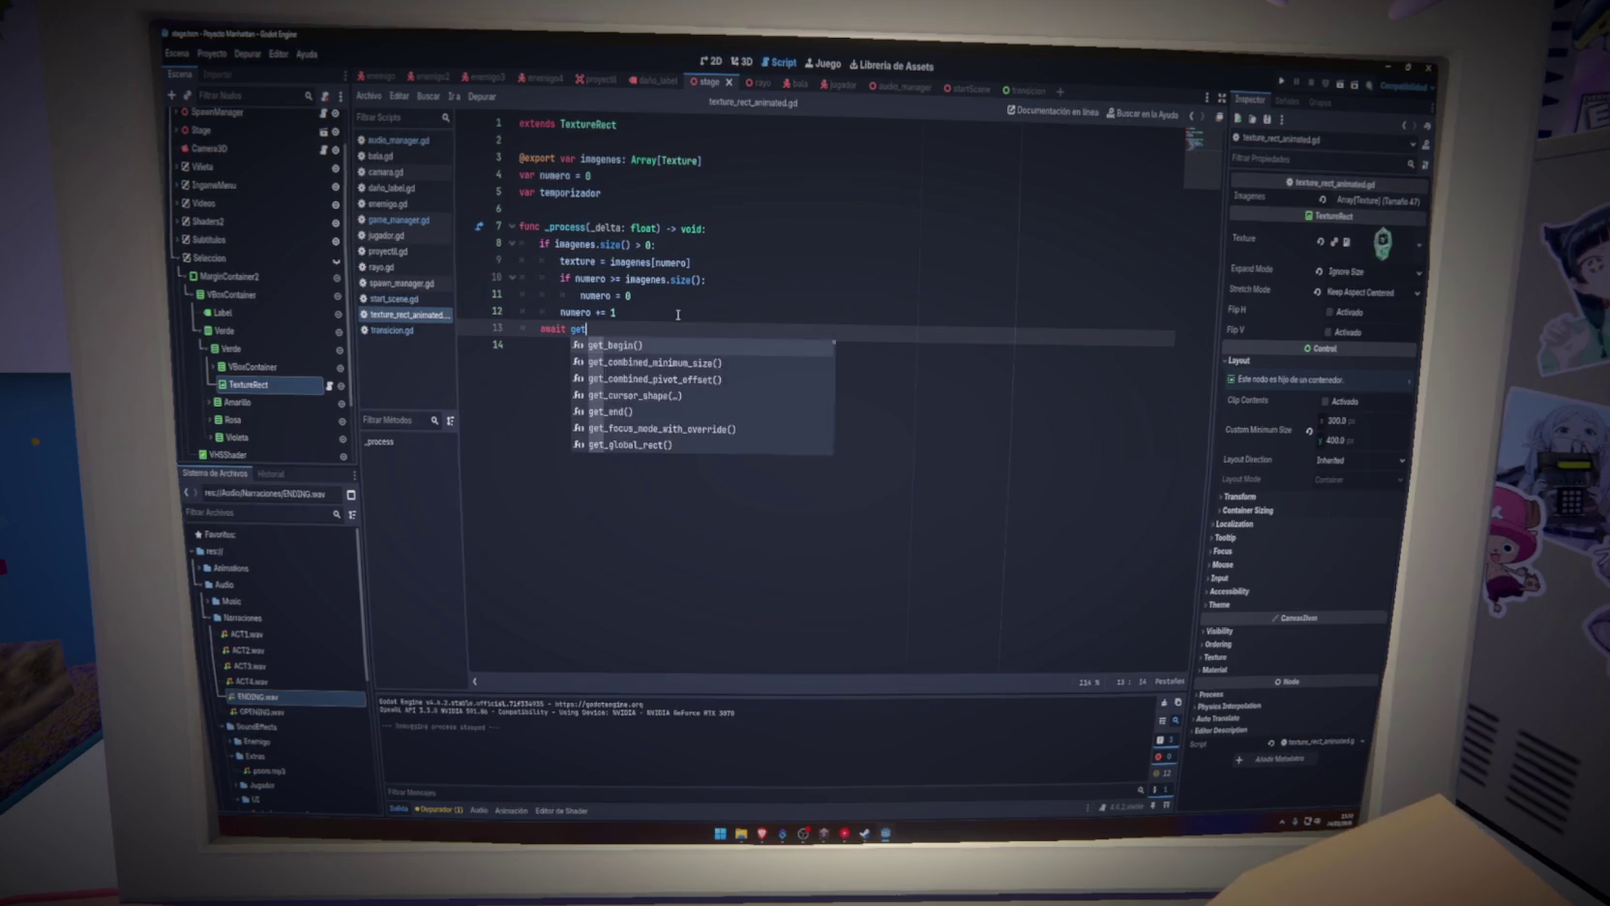
text(_tree().cre)
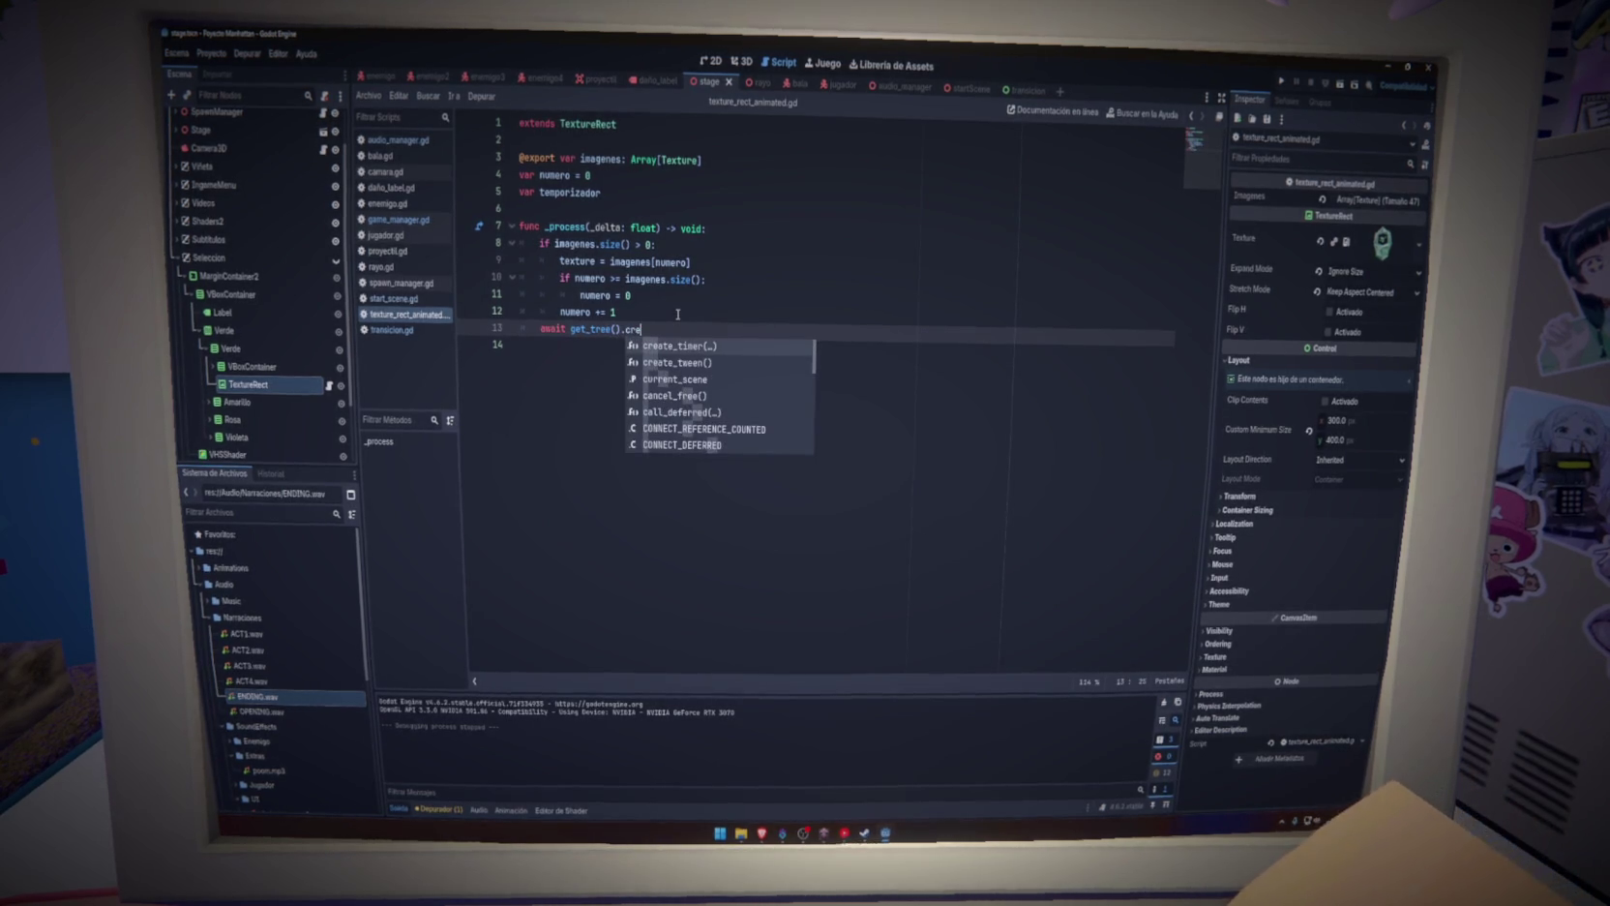
key(Return)
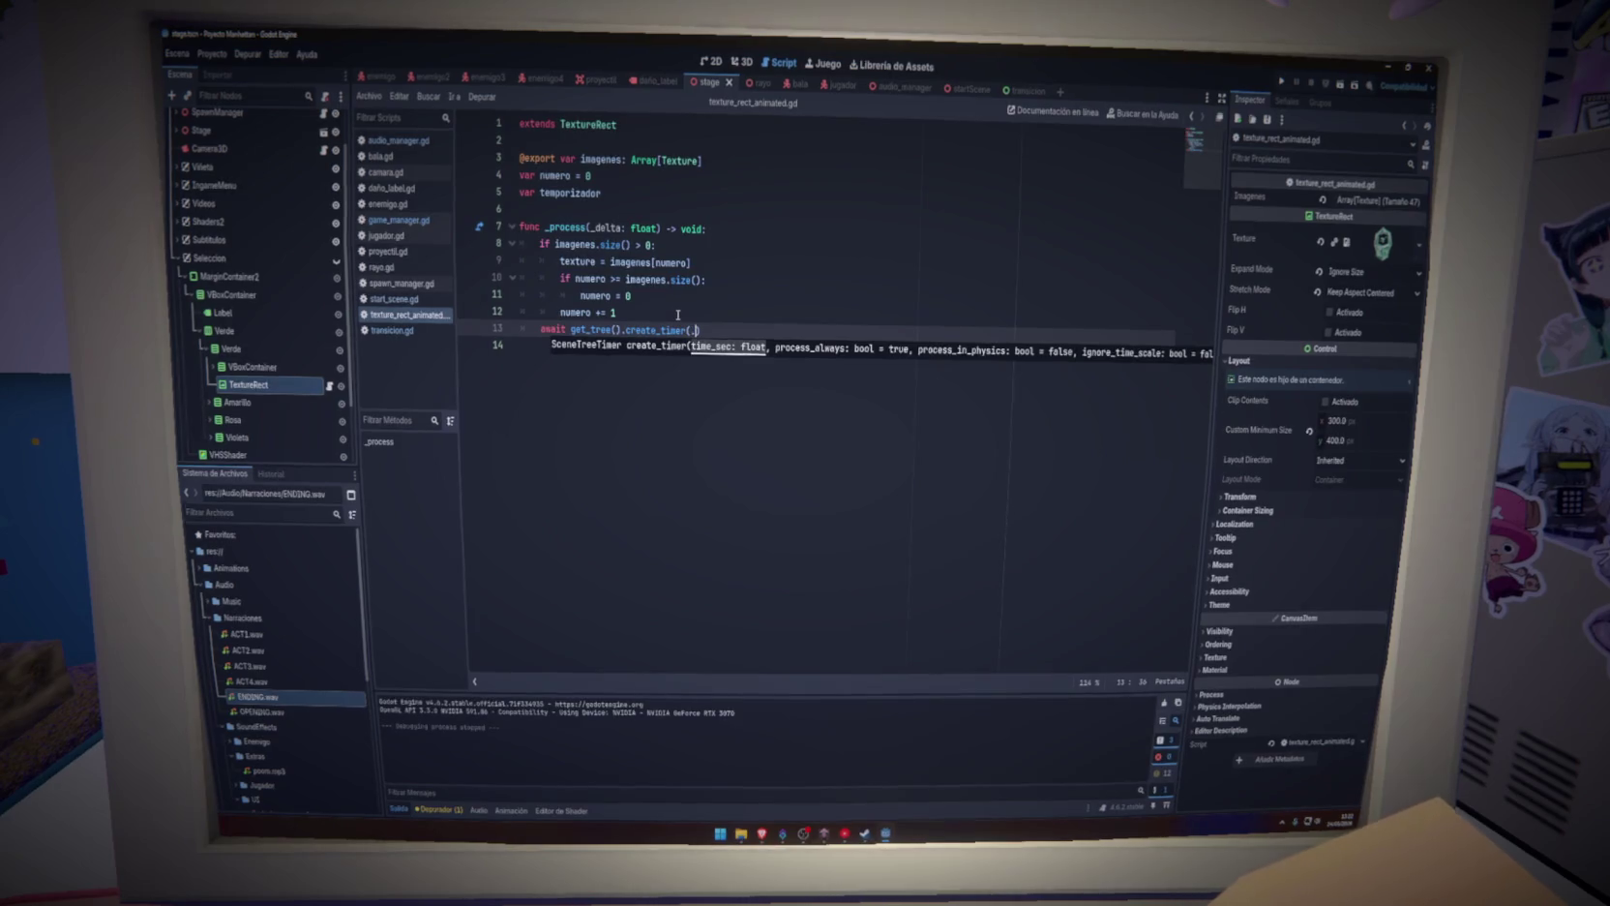
text(2)
key(Right)
text(.)
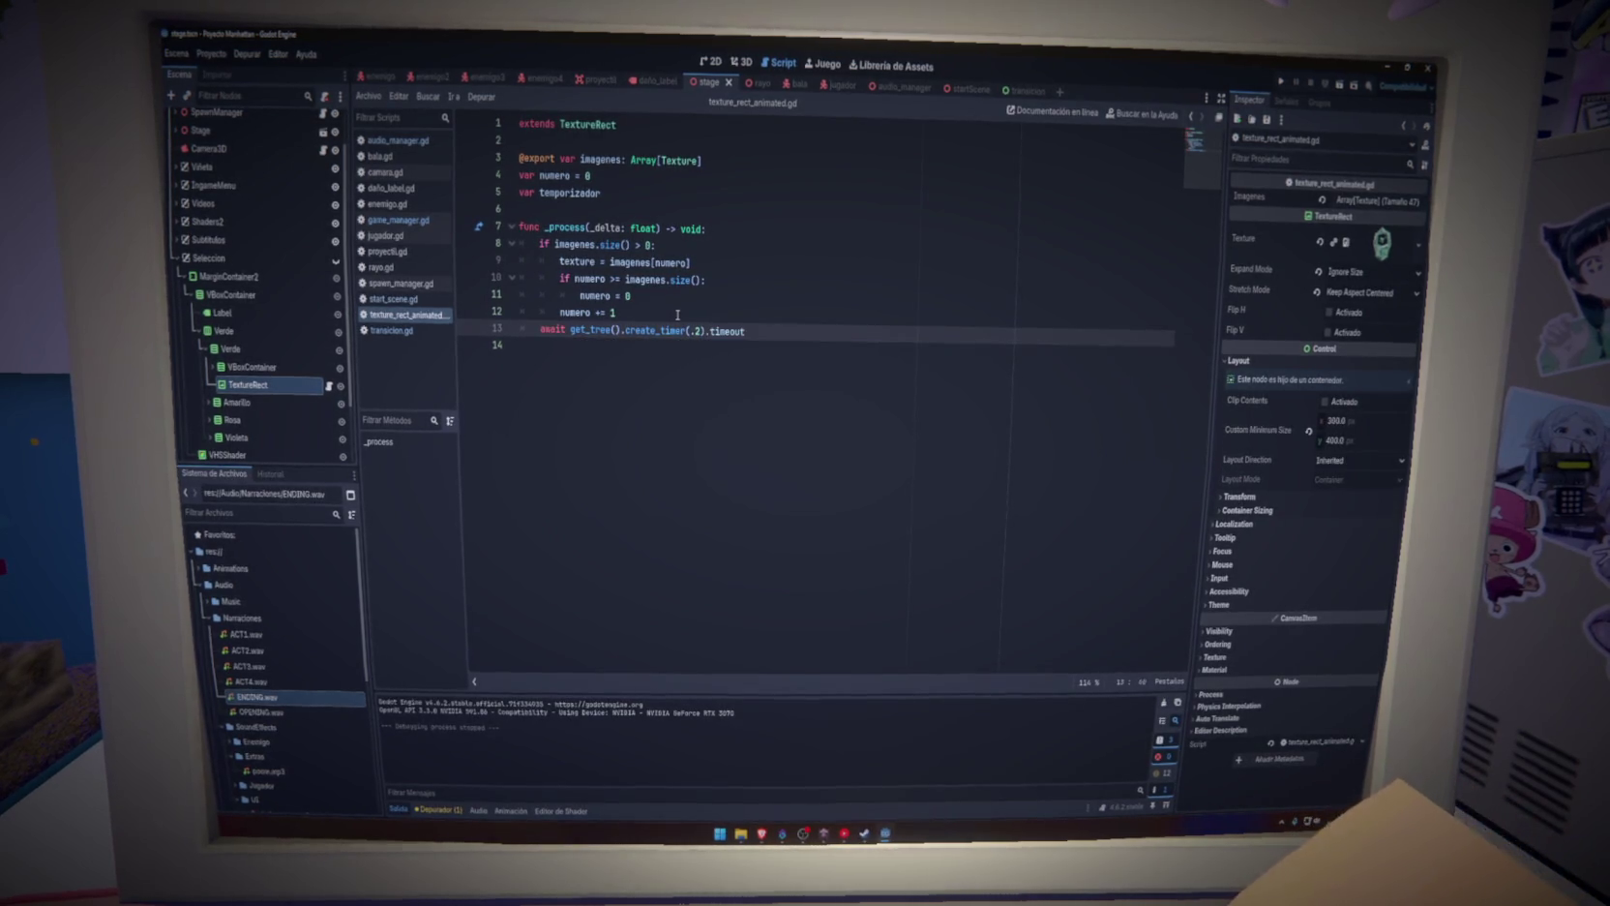
key(Return)
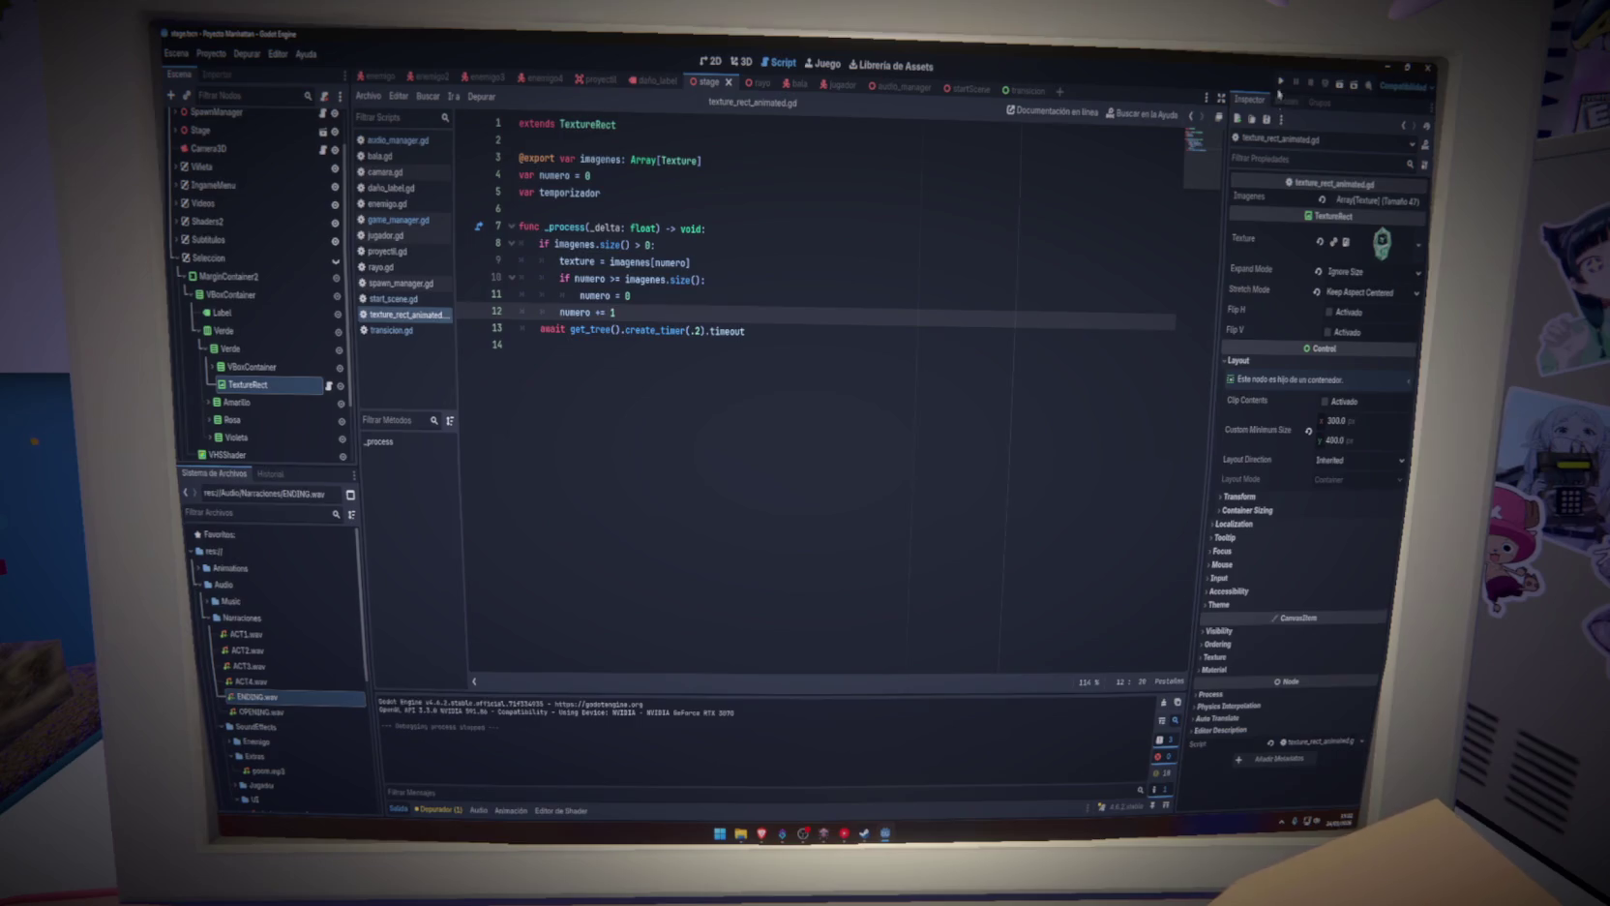
click(1280, 83)
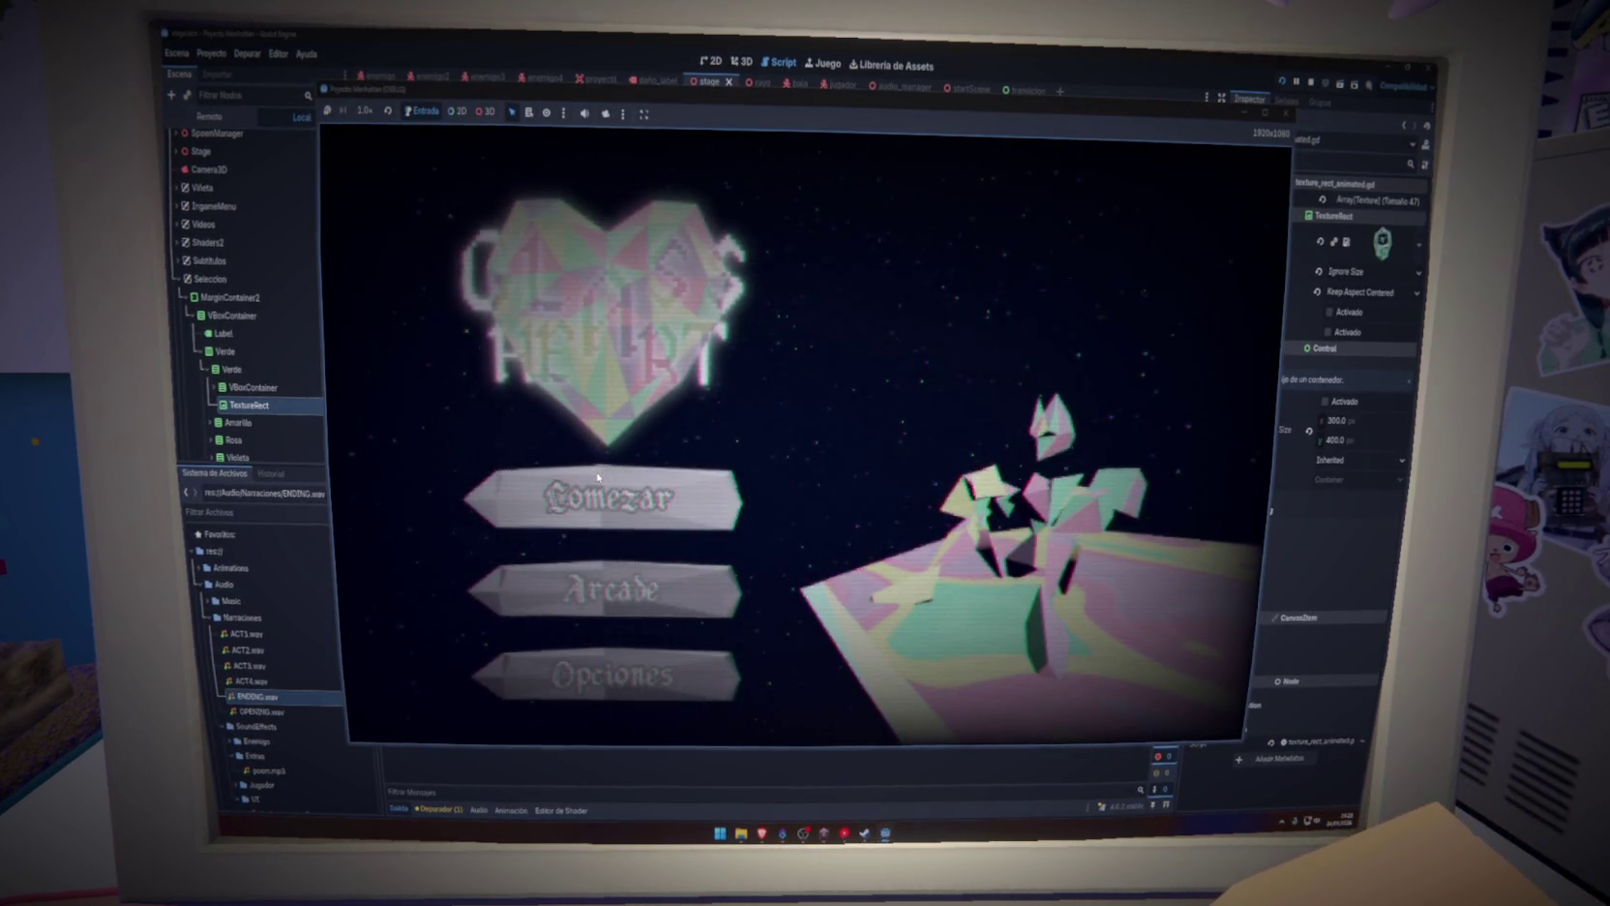
Start the game from Comezar, stop it after the invalid index error, and select the await line
click(623, 483)
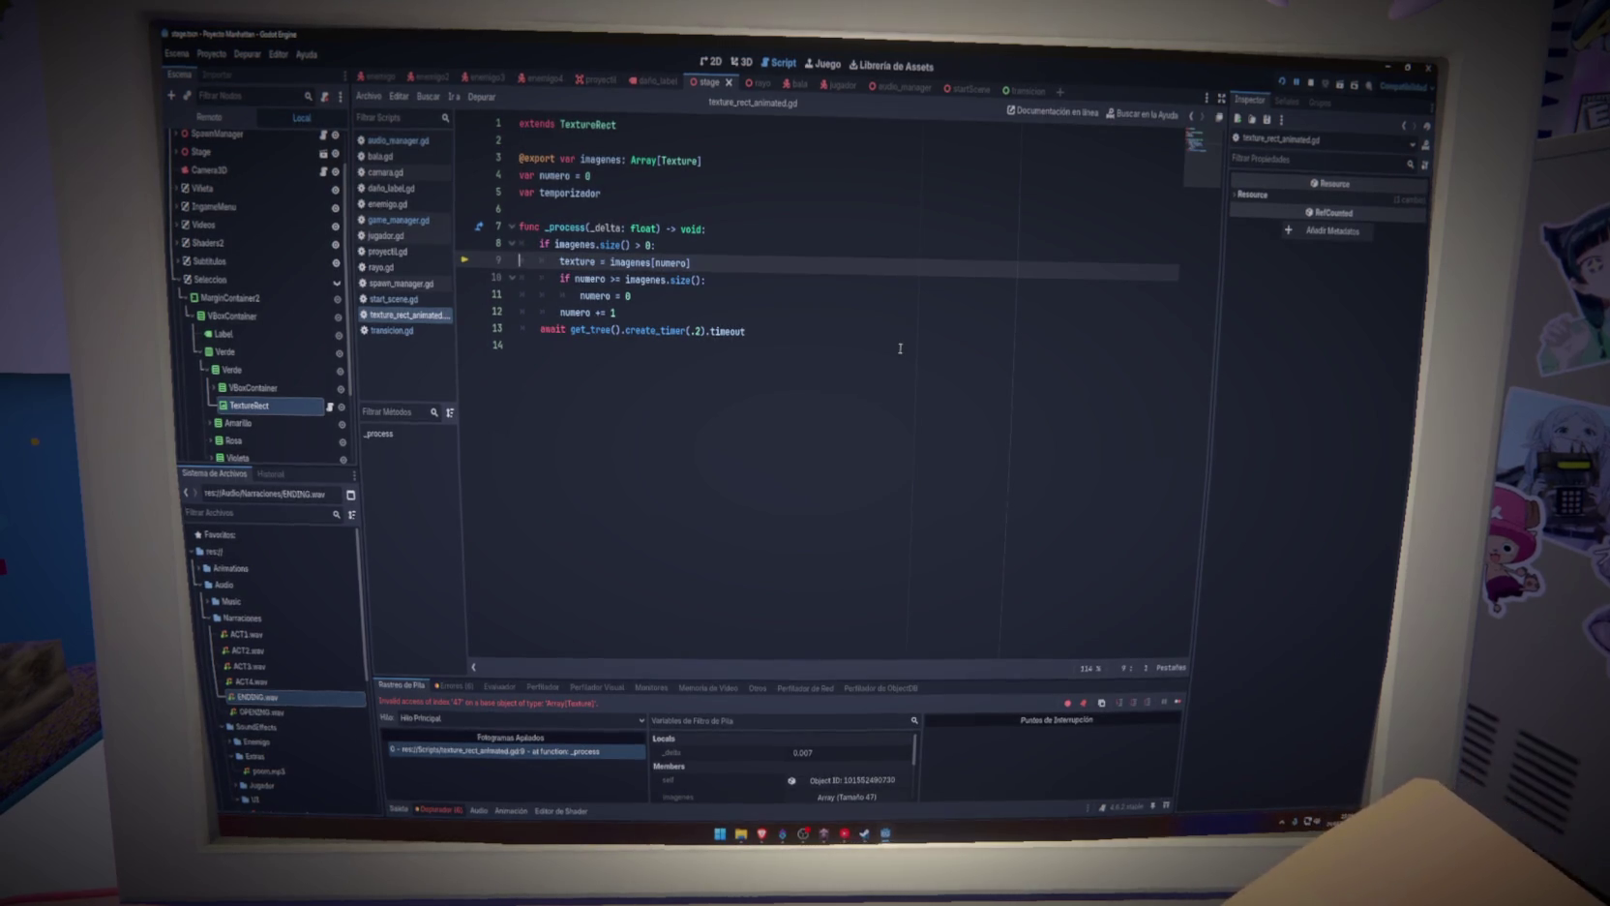
click(1310, 84)
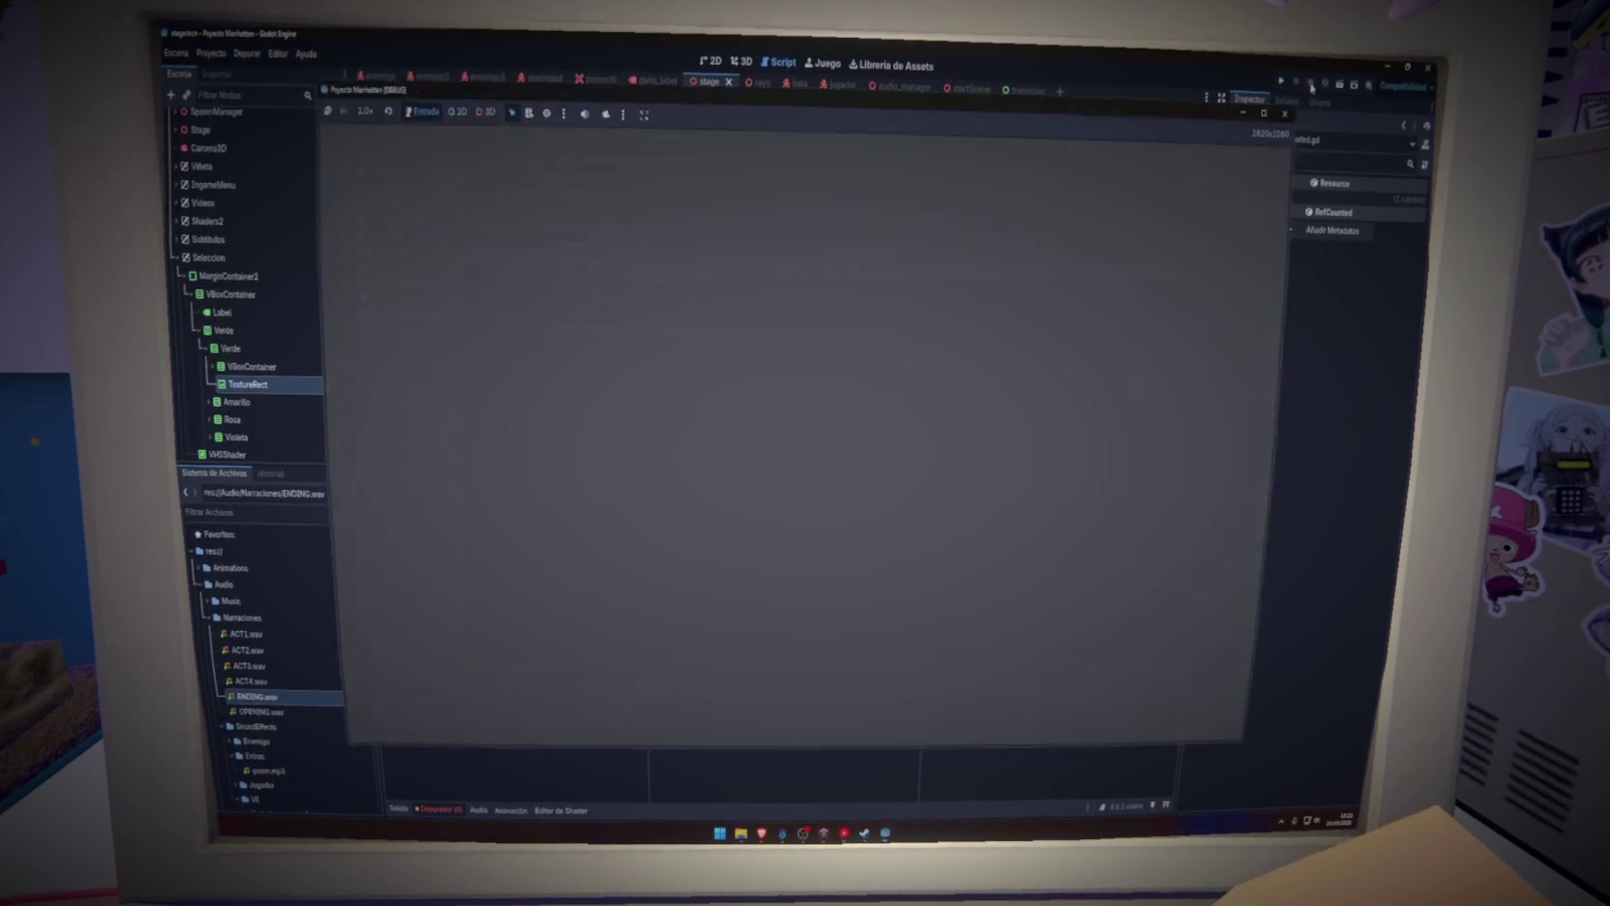
drag(746, 330, 556, 331)
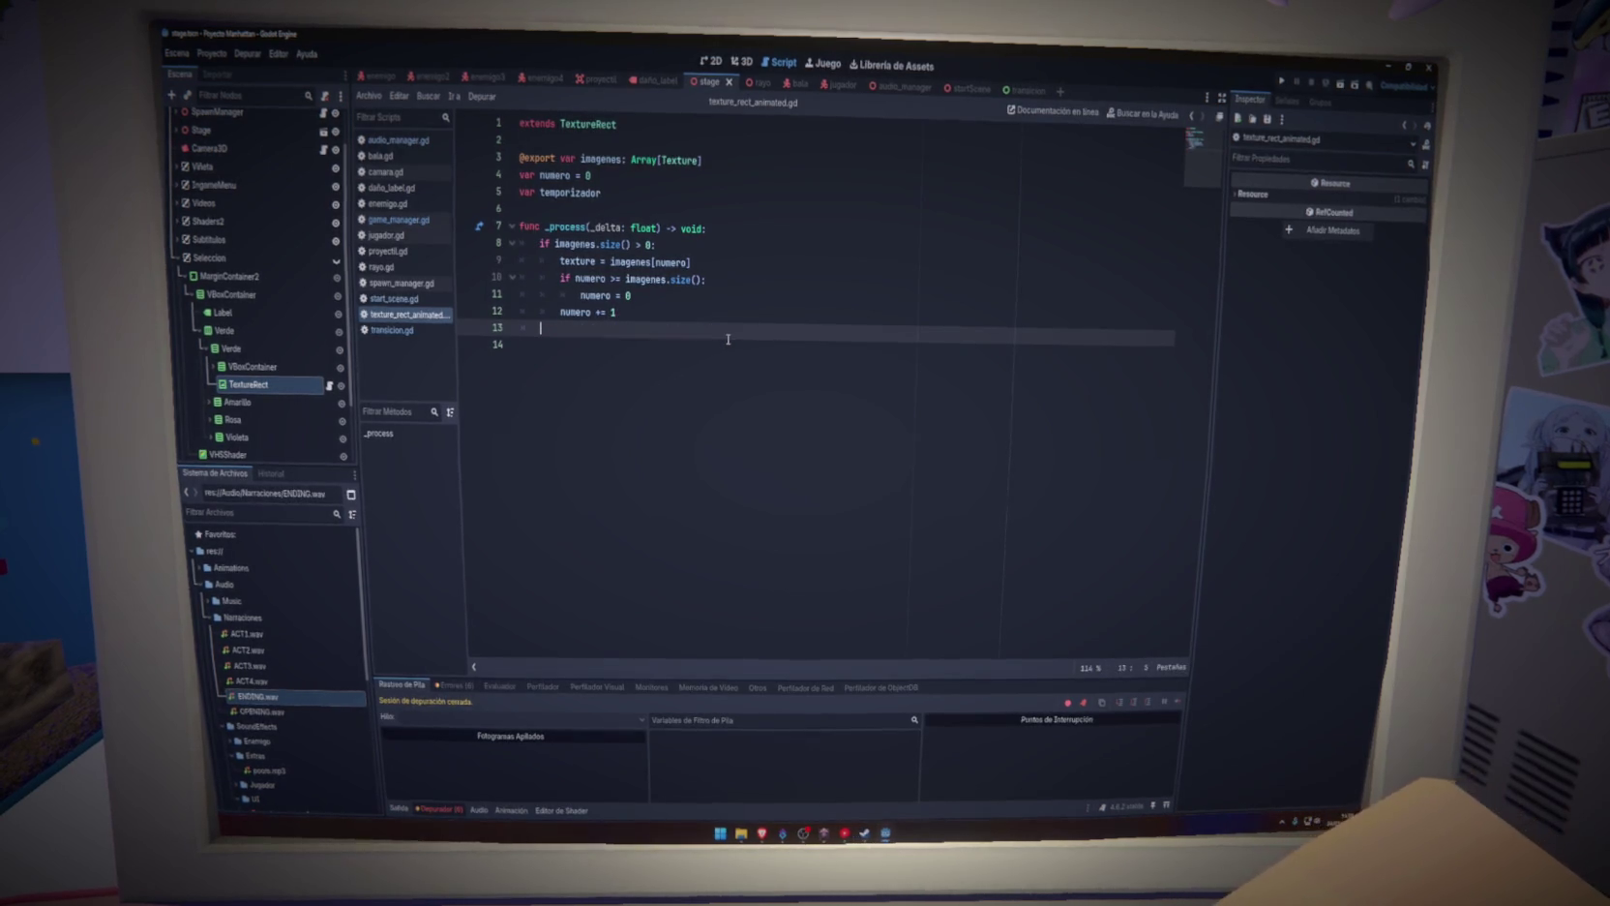
Undo back to the even-number check, put the await line last in _process, save, and run
drag(646, 322, 539, 330)
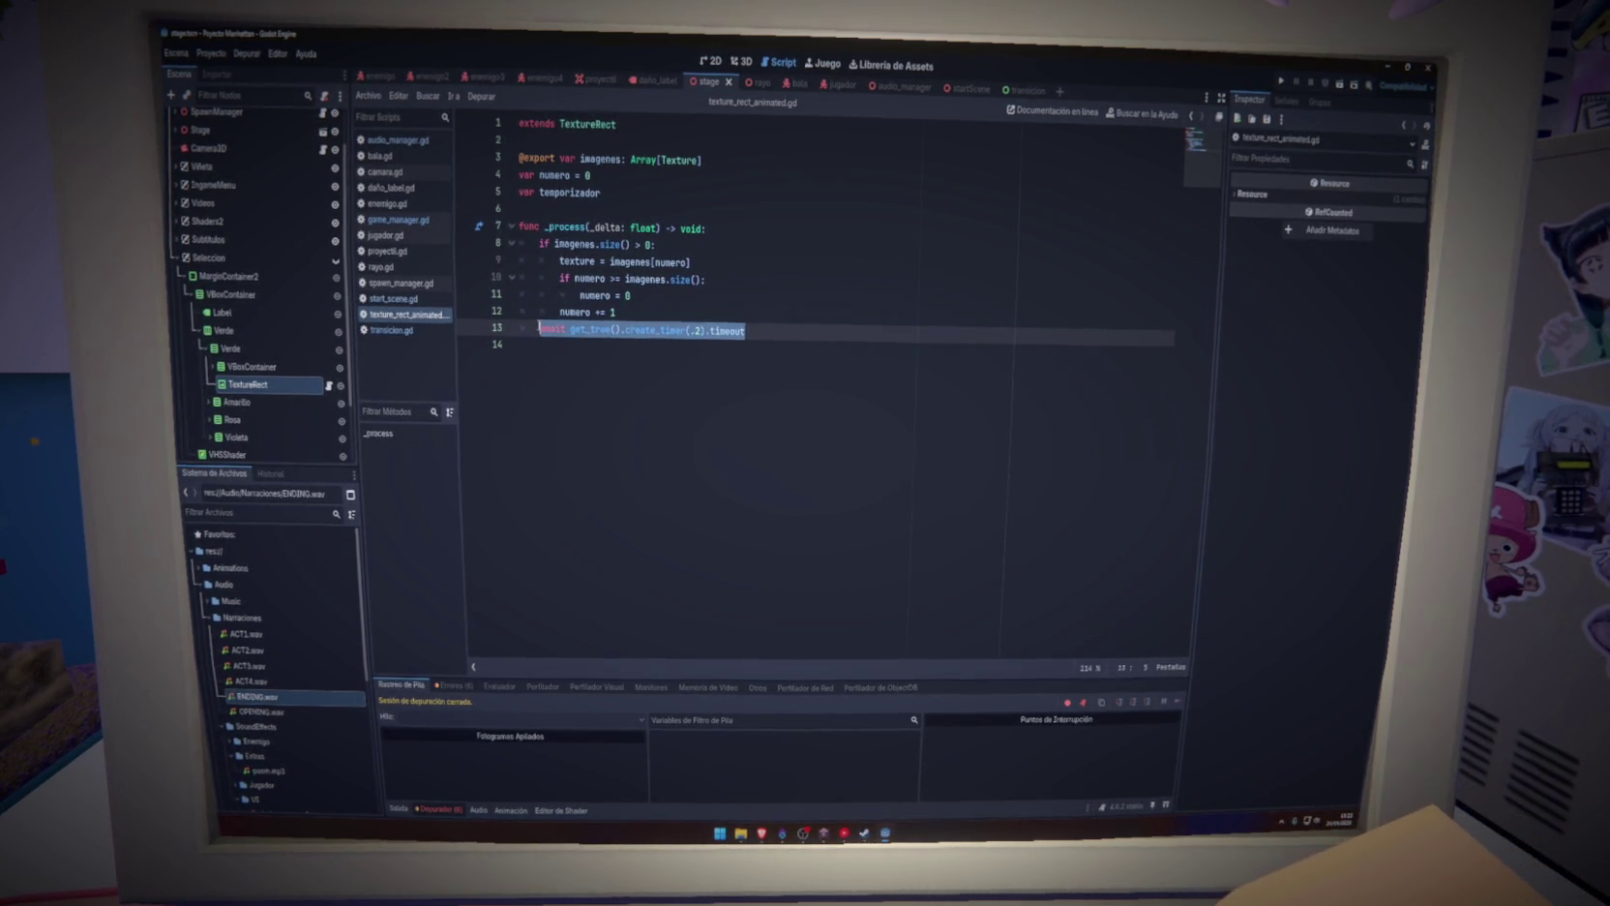
key(ctrl+z)
key(ctrl+z)
key(ctrl+z)
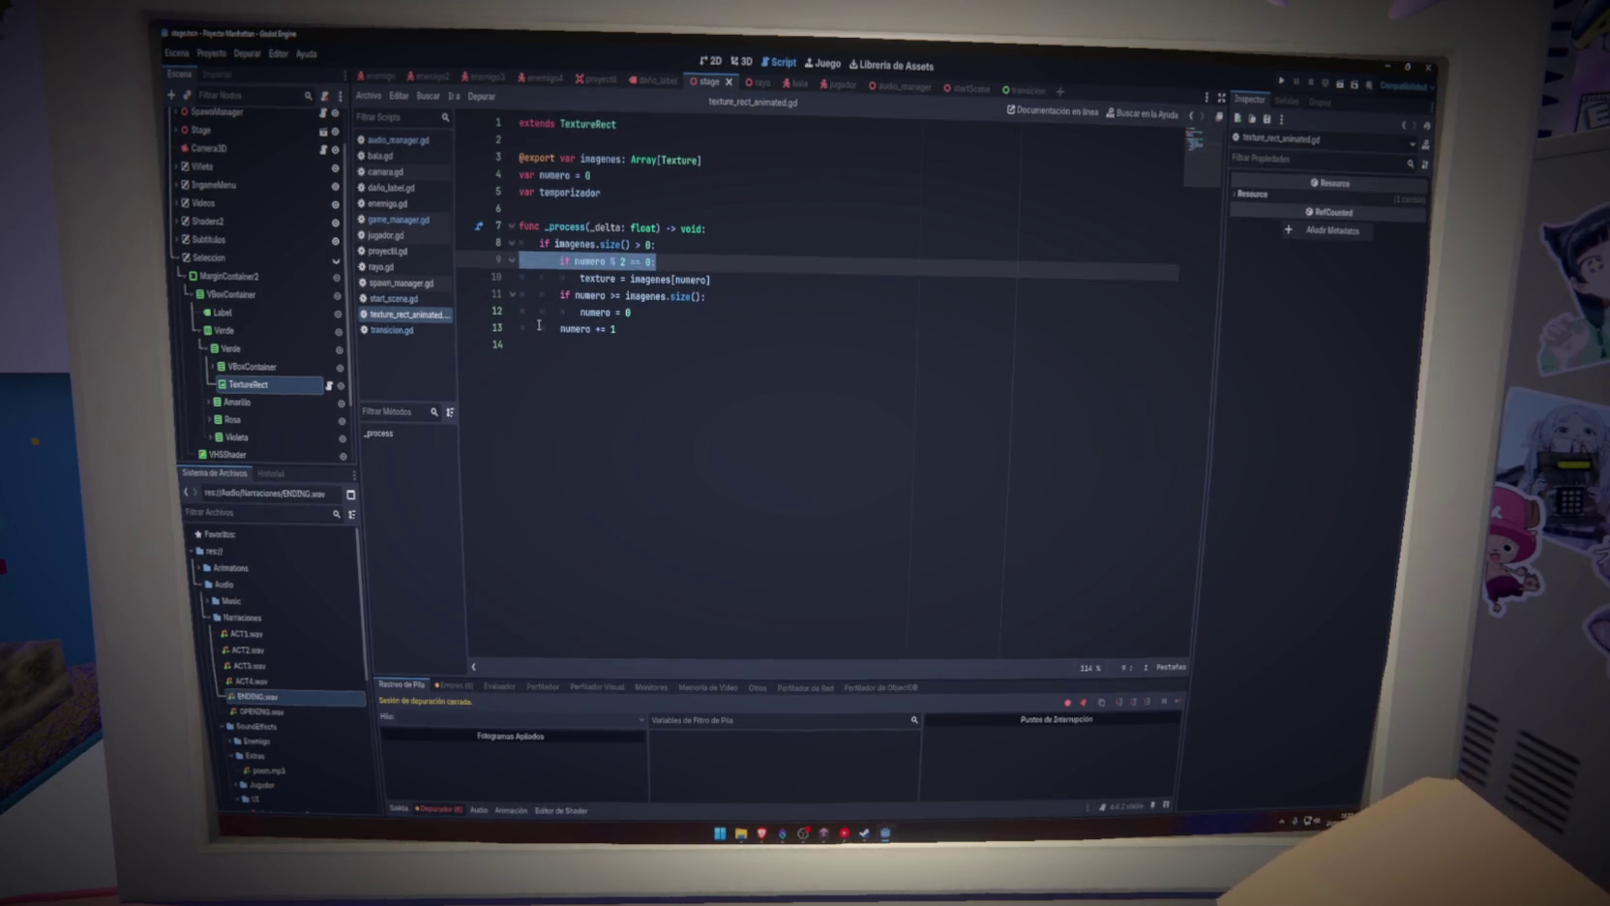
key(ctrl+z)
key(ctrl+y)
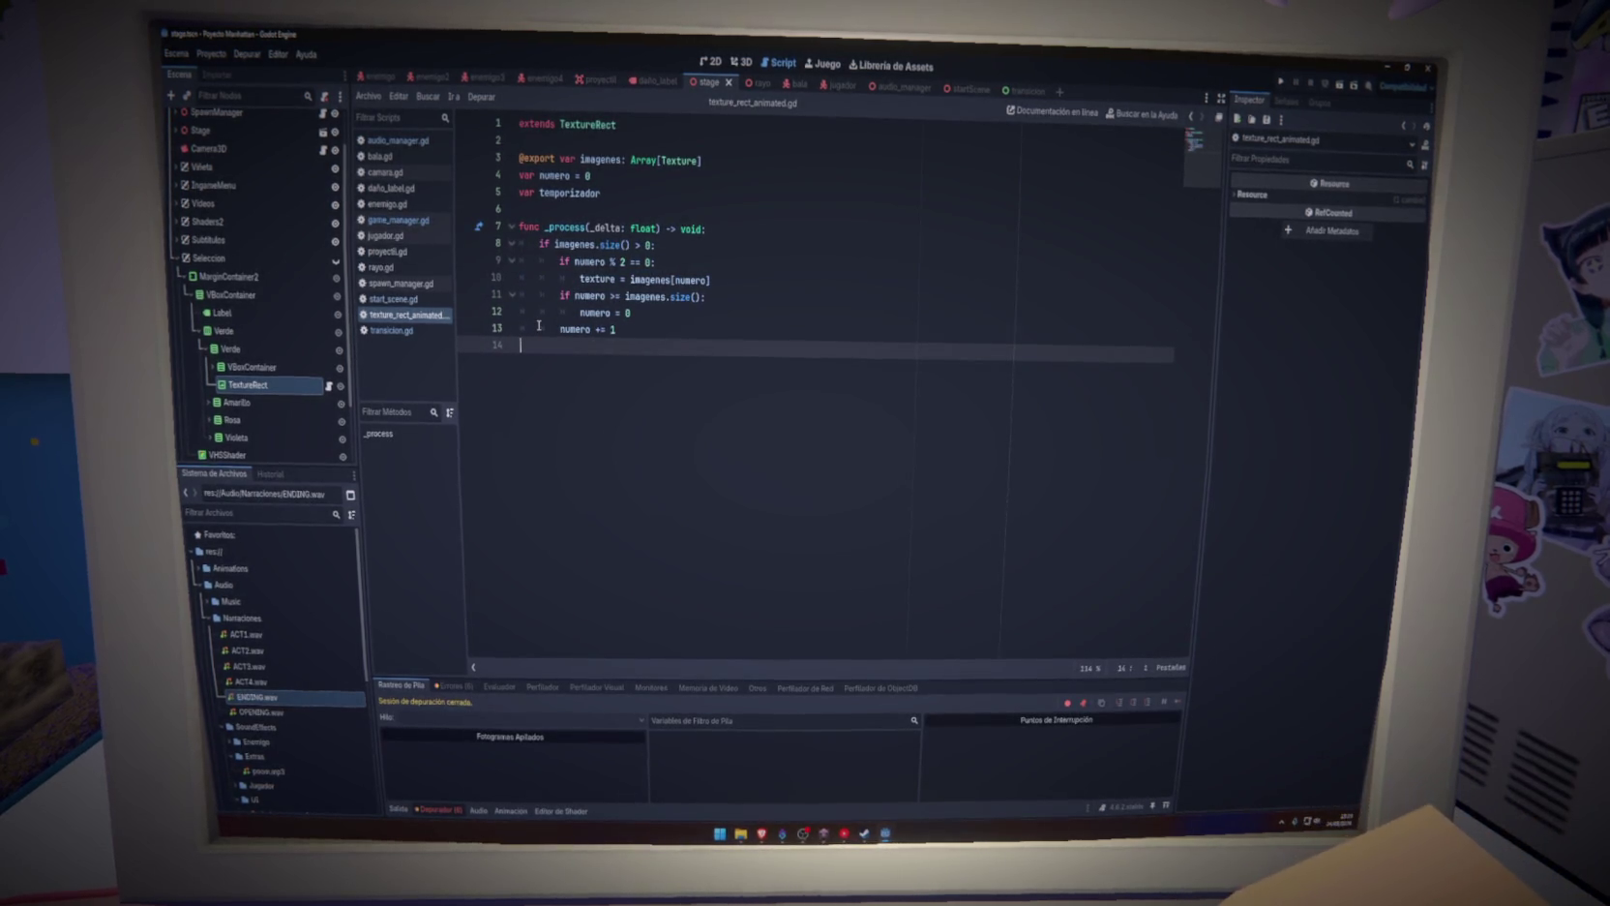
key(ctrl+y)
key(ctrl+s)
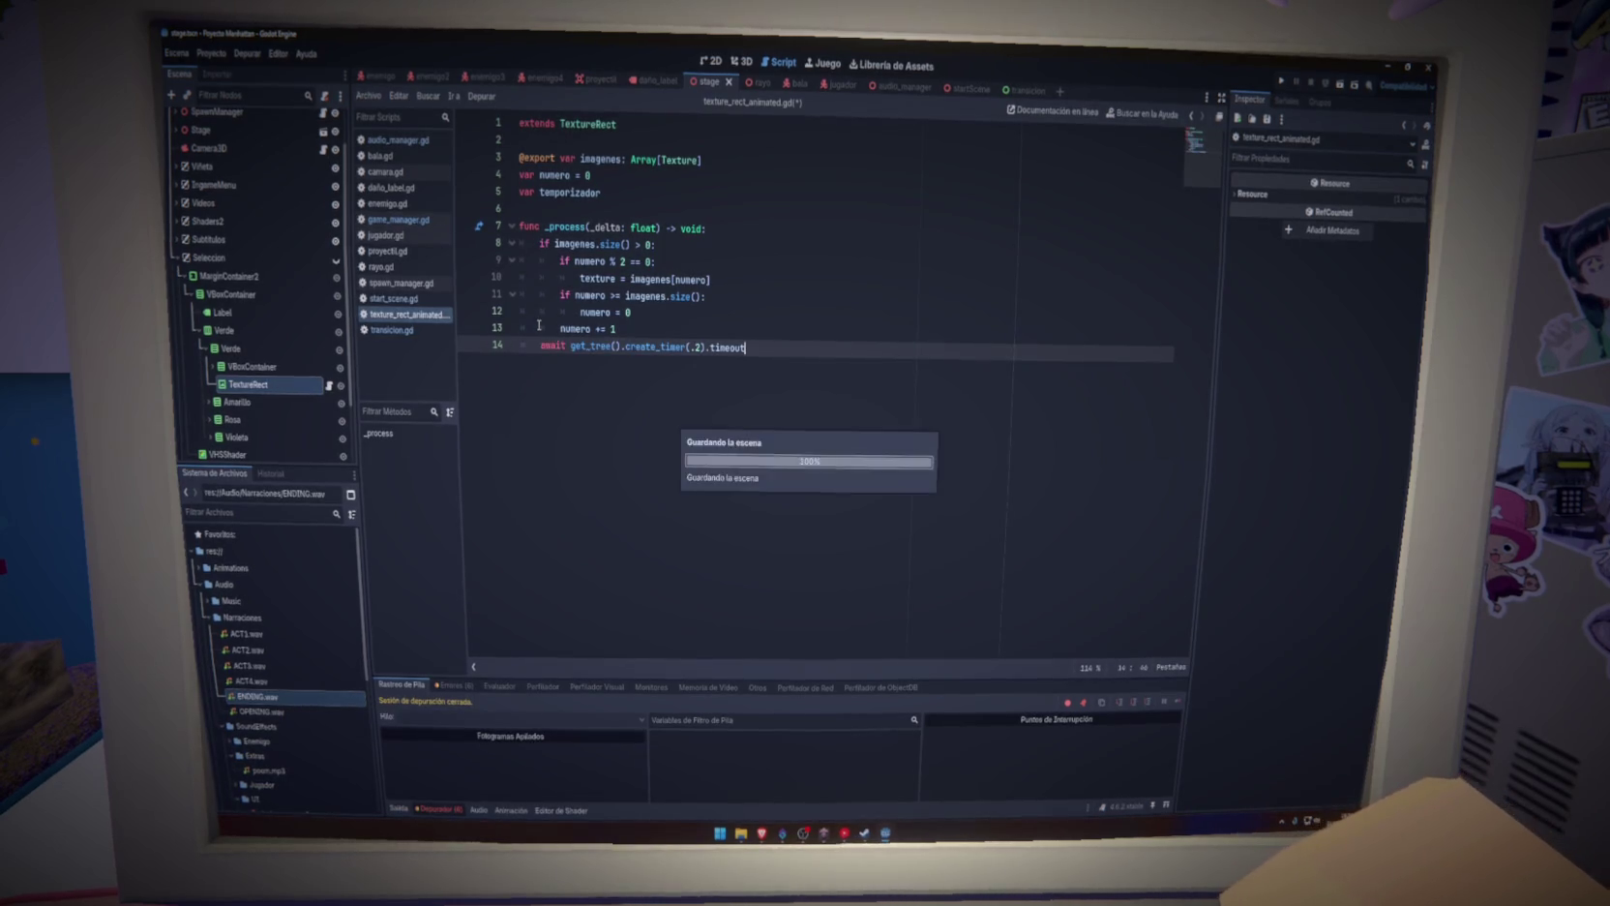
key(F5)
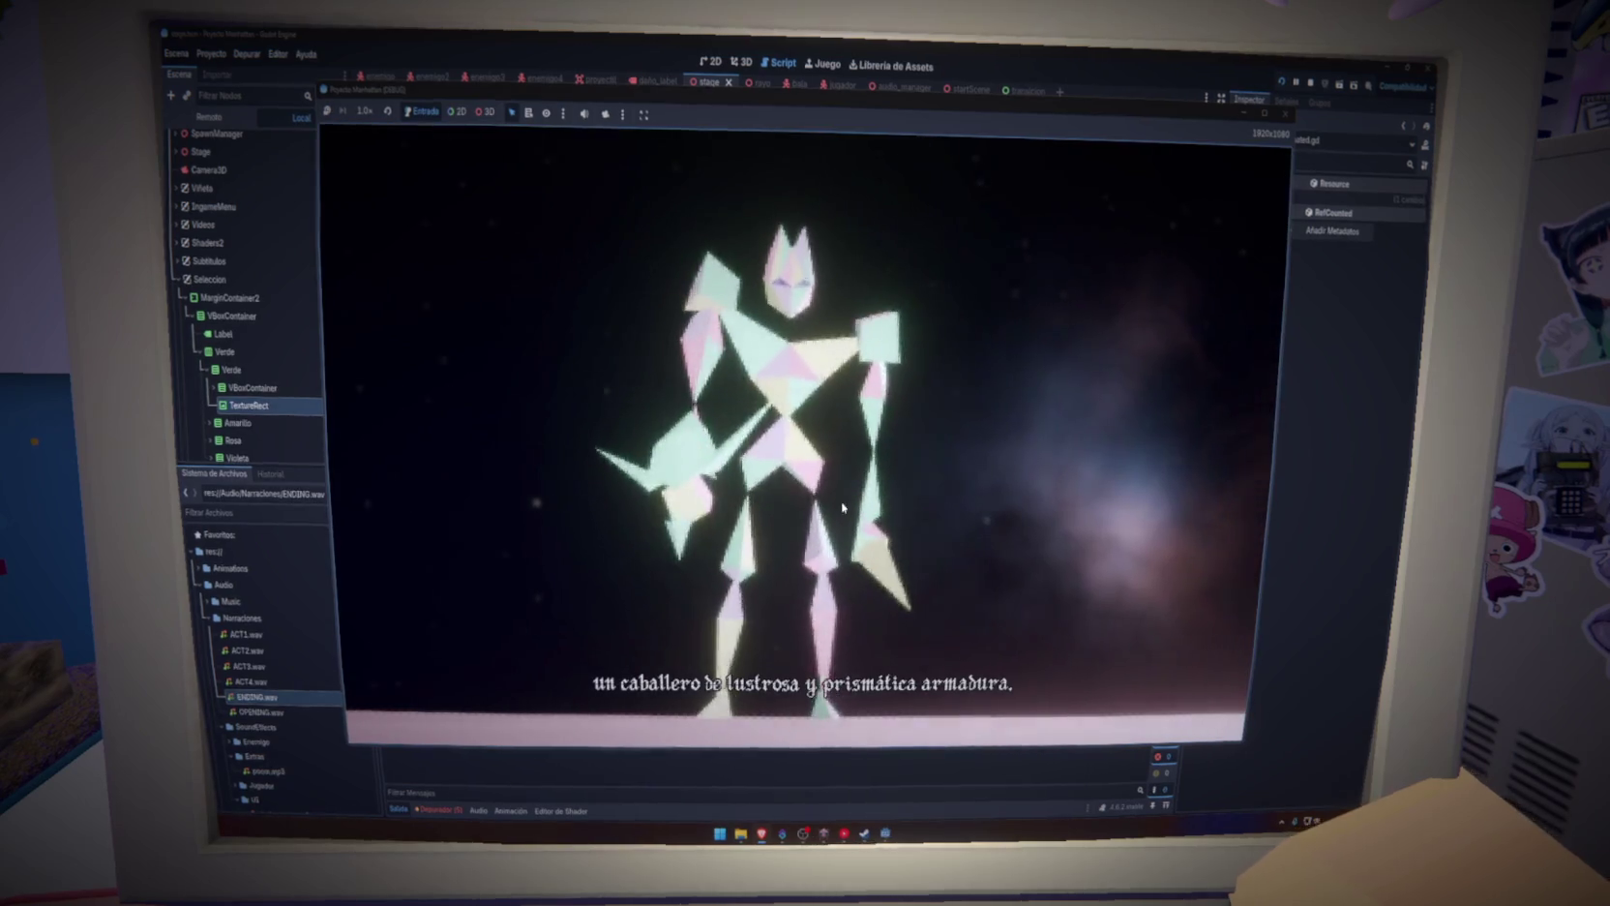
Move the game window aside, then close it once the colour-selection screen appears
mouse_move(704, 127)
mouse_down()
mouse_move(689, 467)
mouse_move(677, 373)
mouse_move(668, 434)
mouse_move(651, 292)
mouse_move(666, 150)
mouse_up()
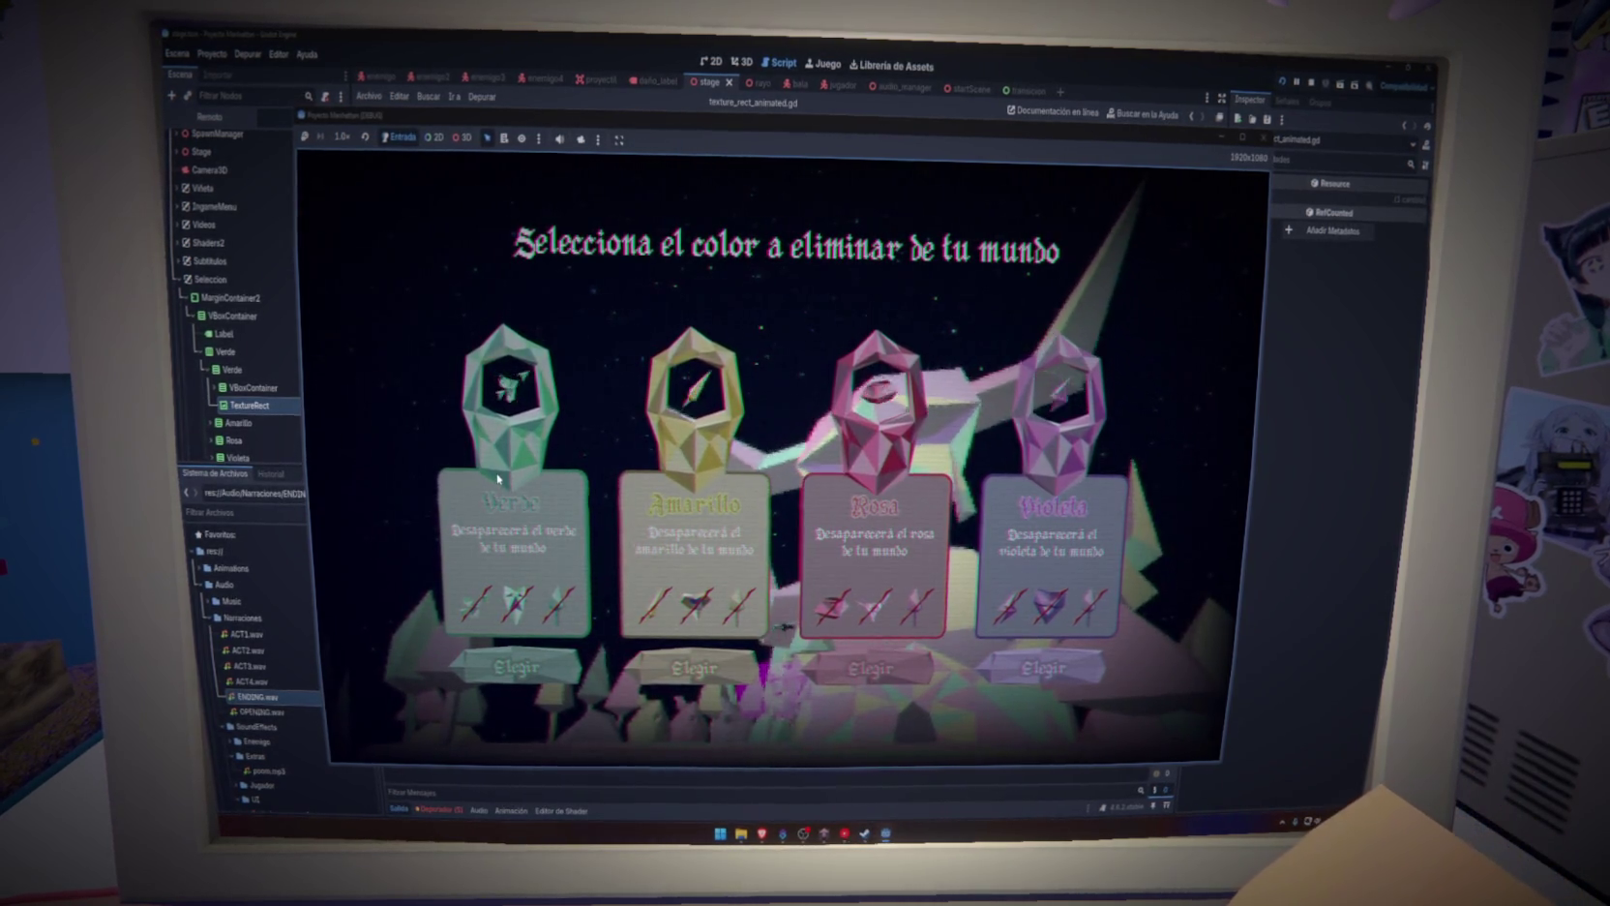
click(1257, 138)
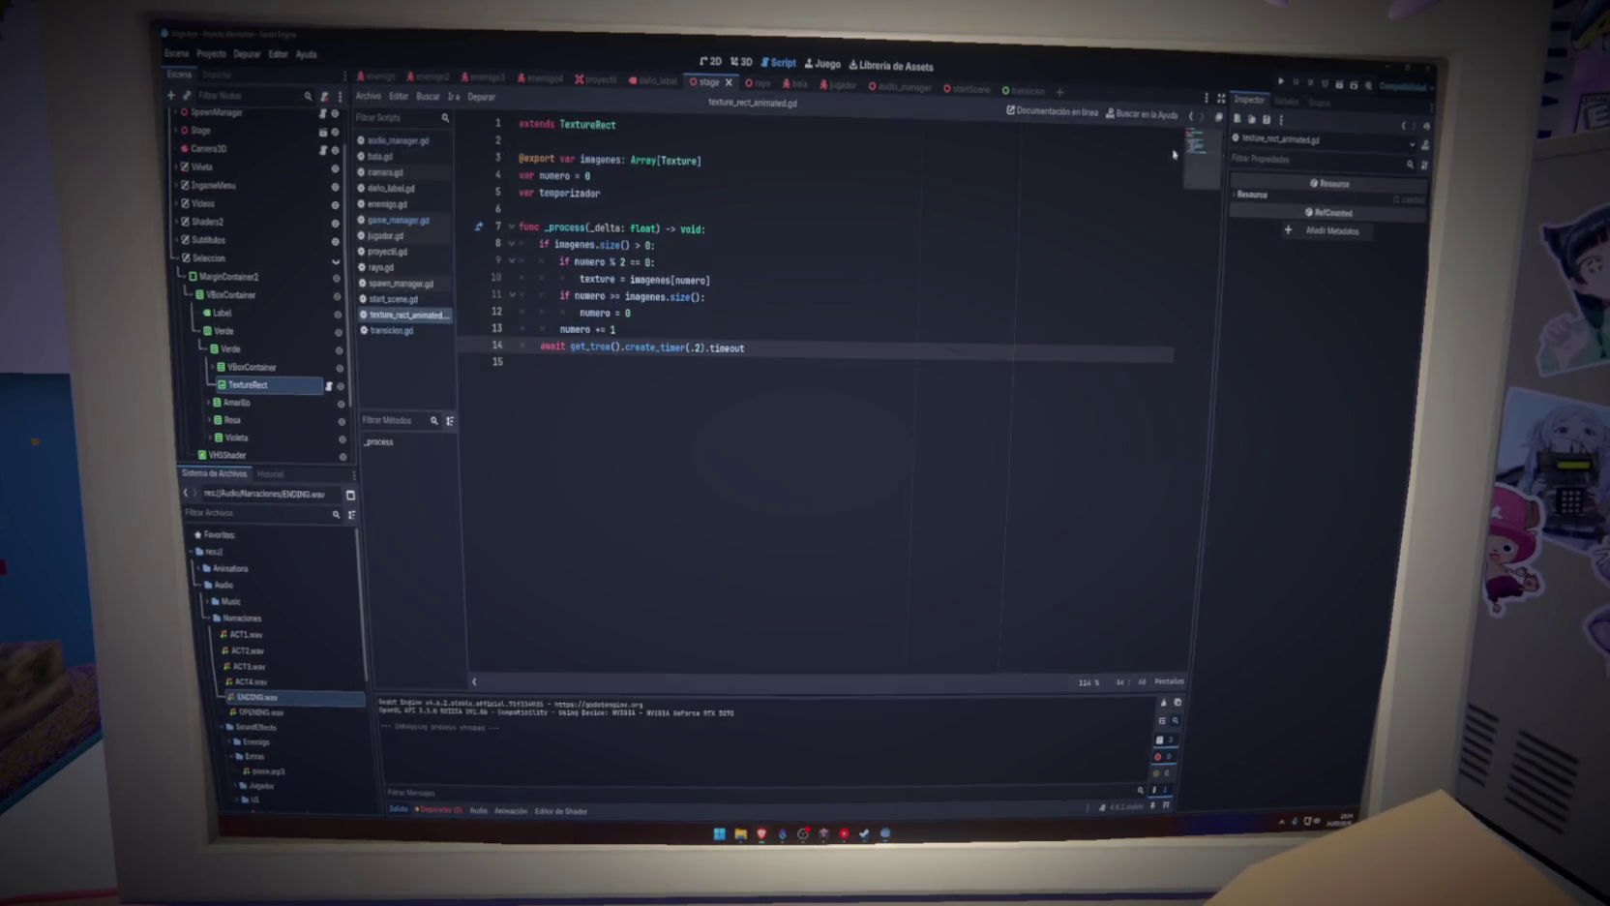
Run the game with the 2-second timer, start from Comezar, and close it at colour selection
click(711, 62)
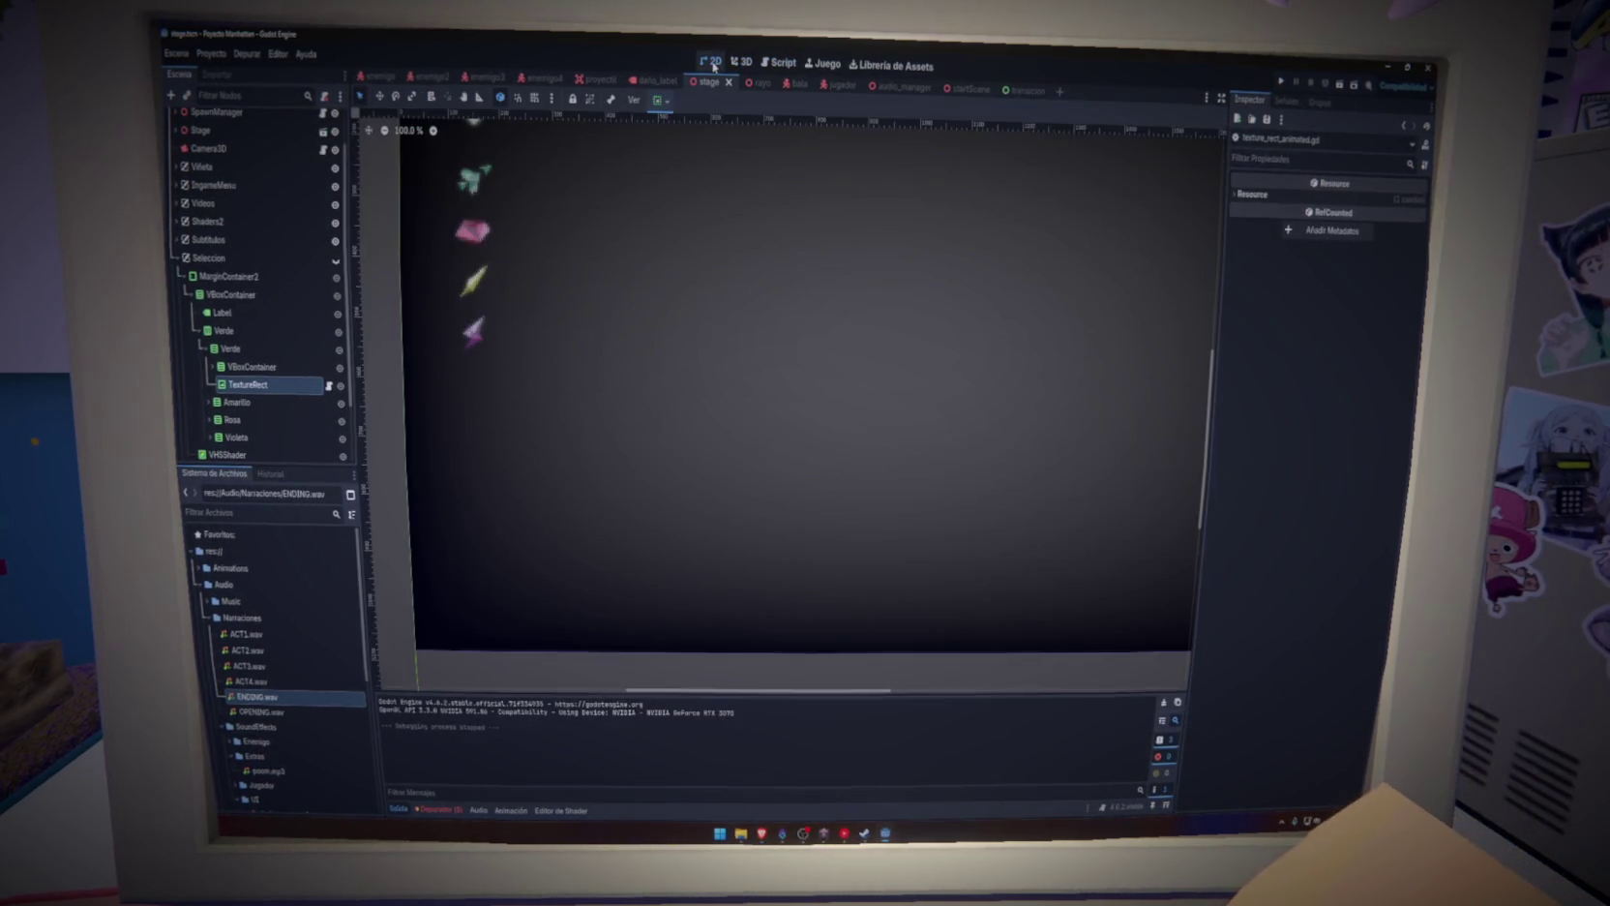
click(328, 384)
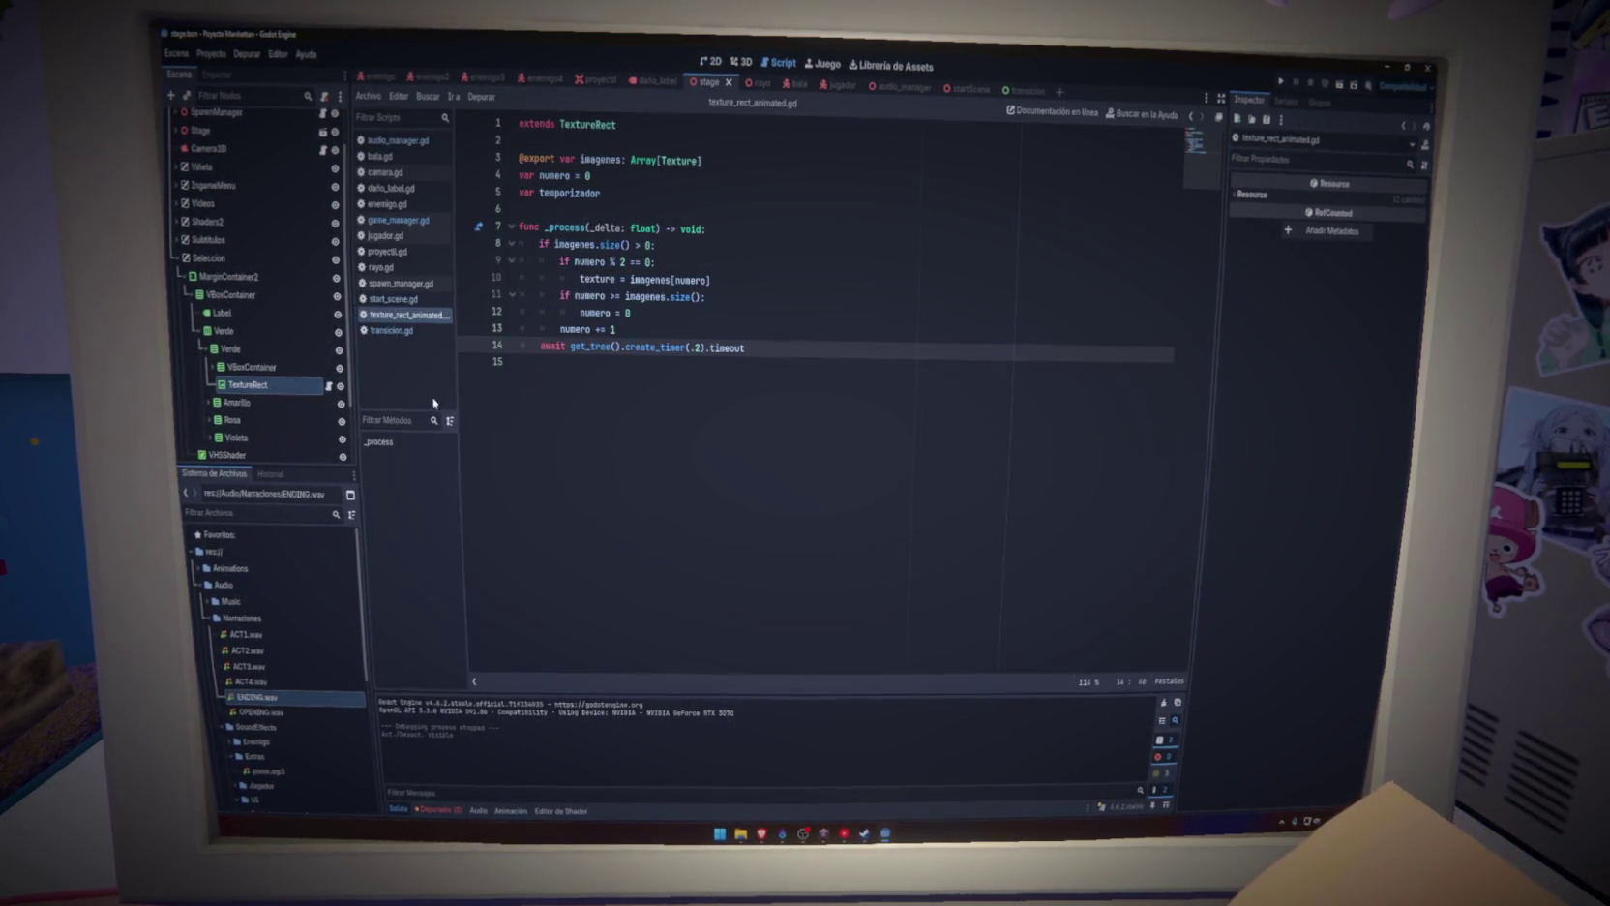
click(1283, 82)
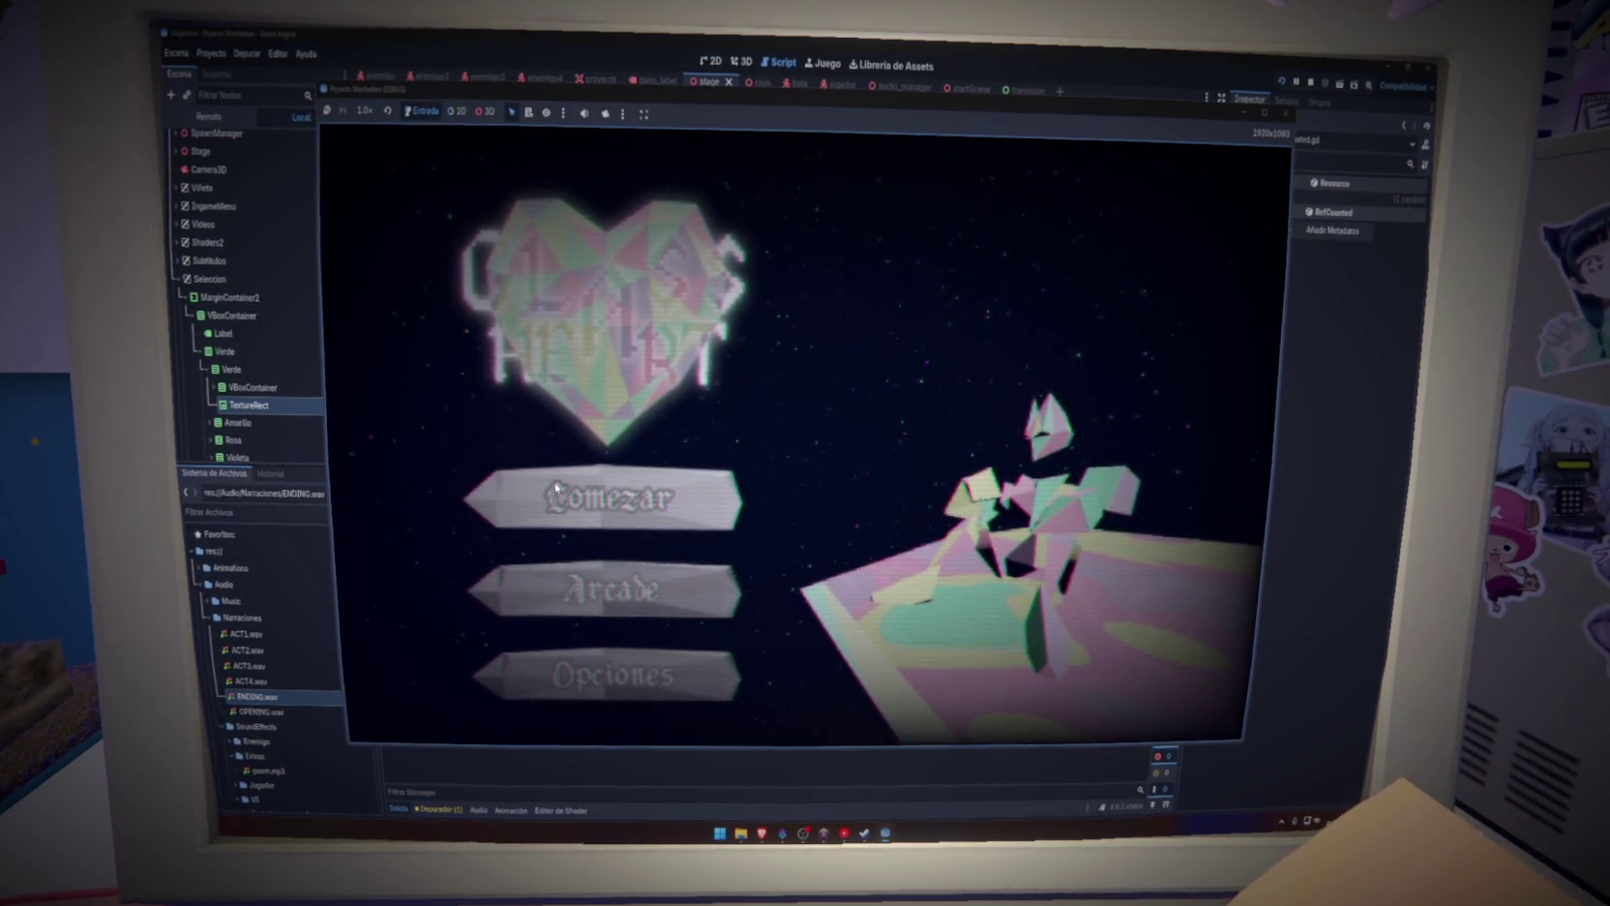
click(571, 501)
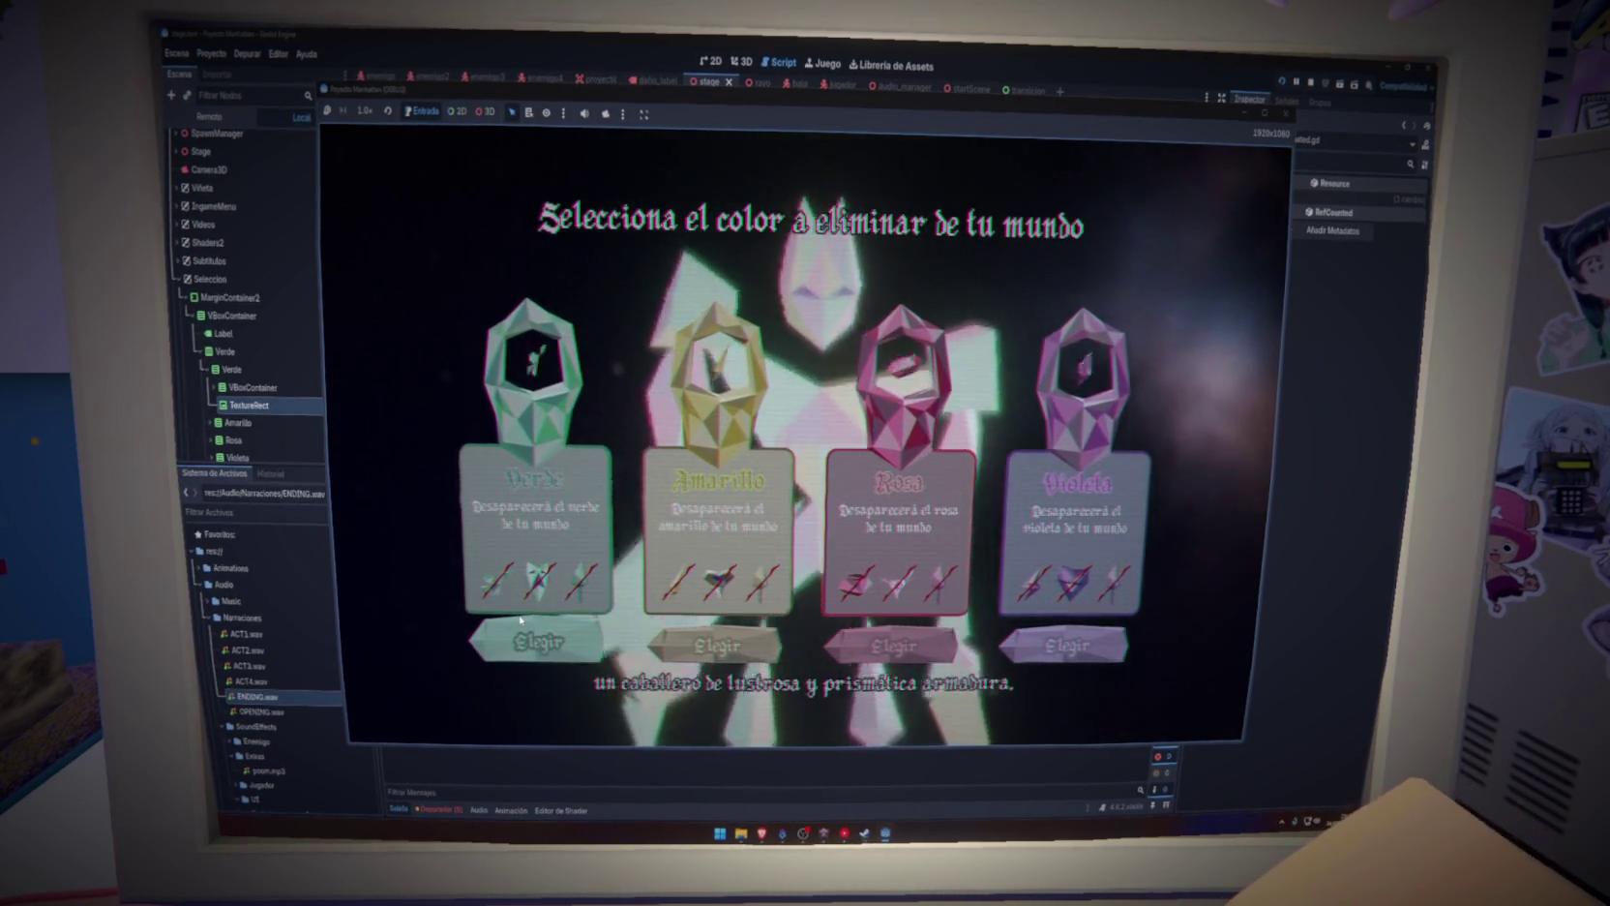
click(1282, 116)
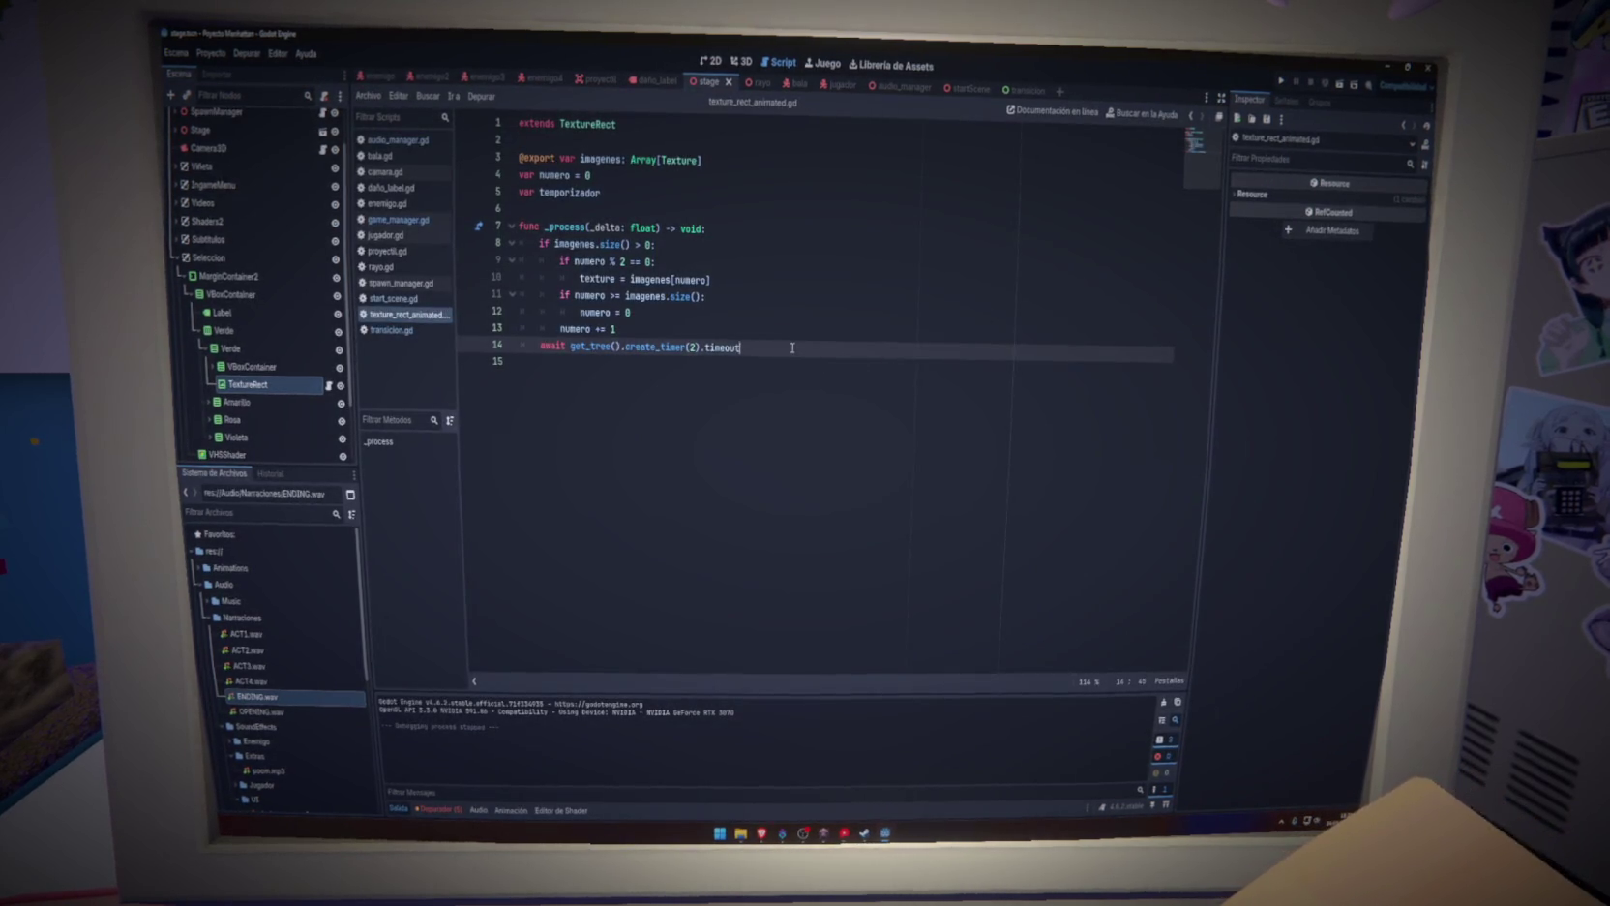
Move the _process body lines into a new girar() function by pasting them under its declaration
drag(792, 346, 792, 336)
drag(691, 334, 523, 244)
key(ctrl+c)
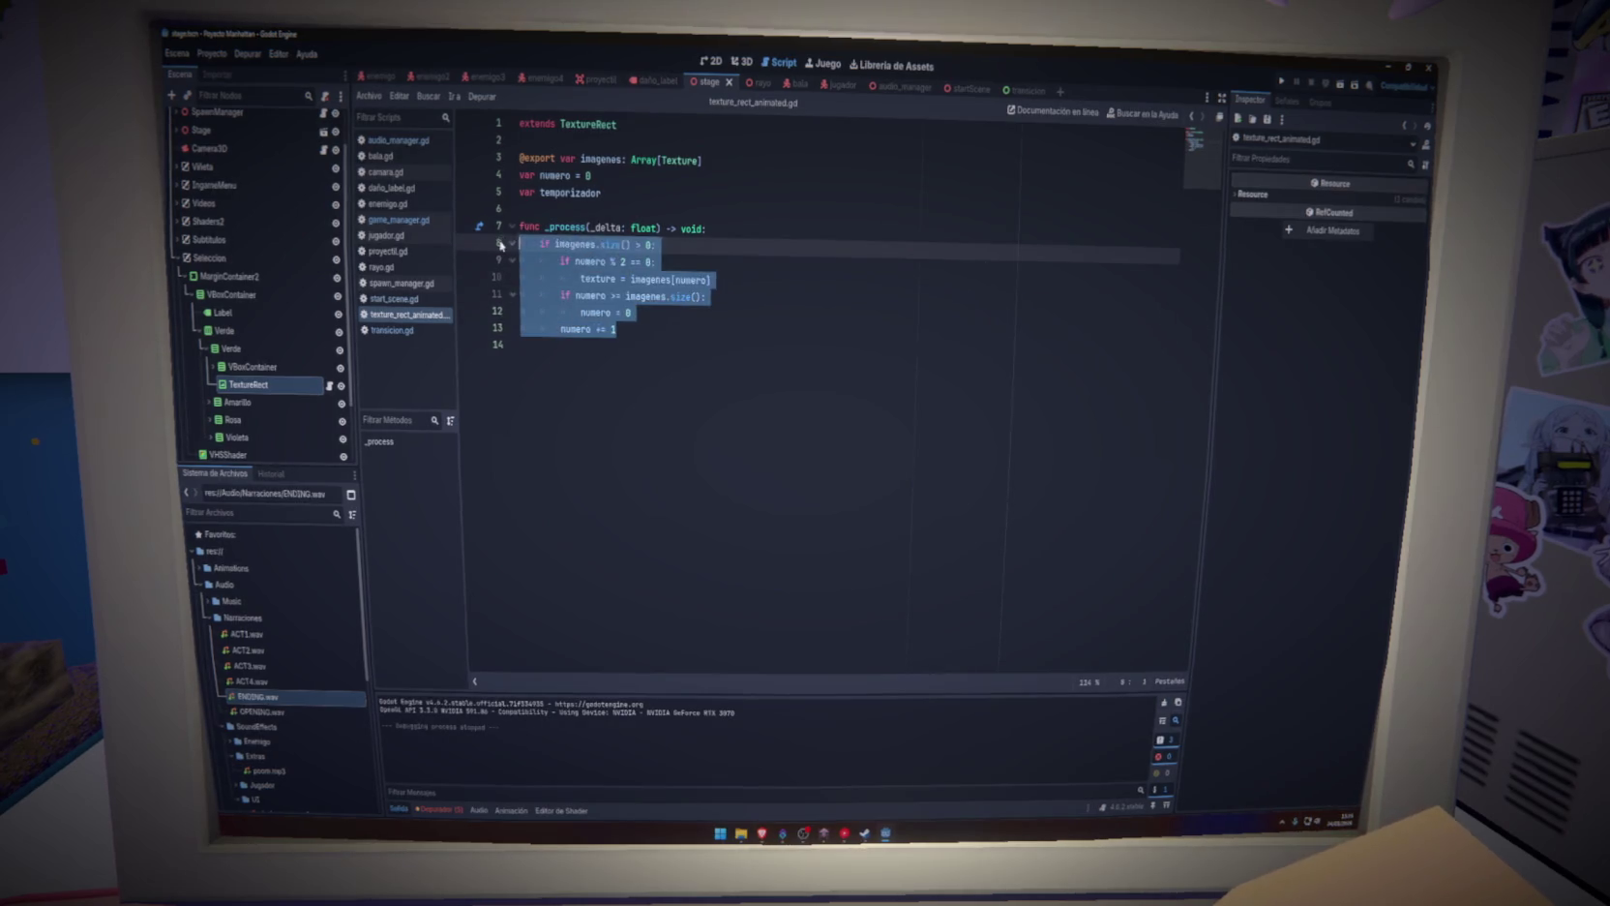
key(BackSpace)
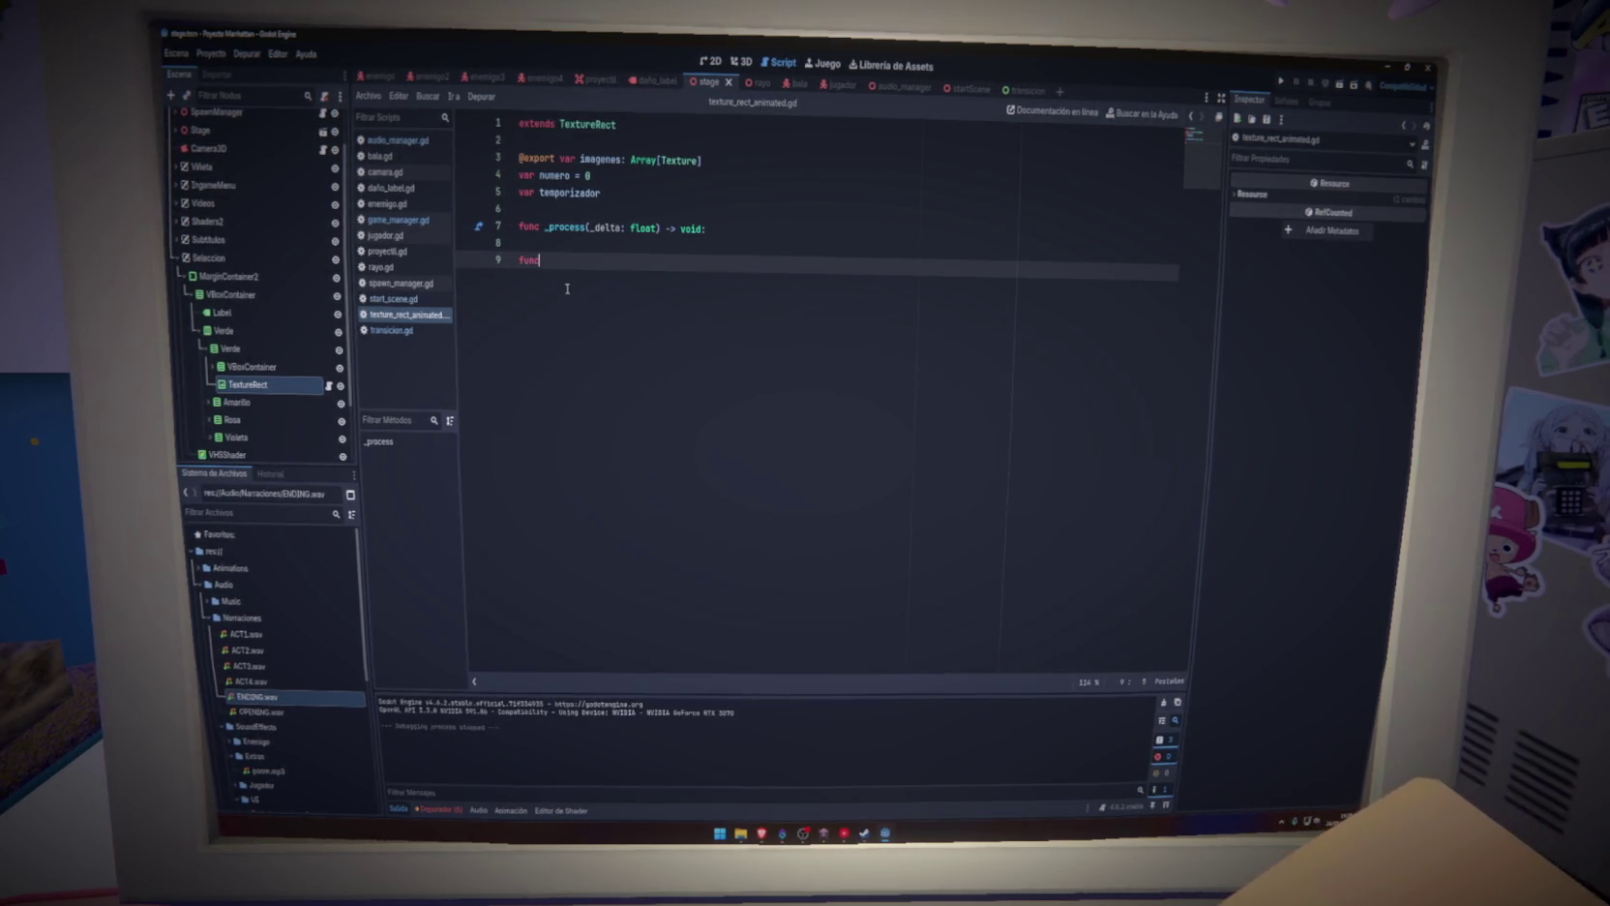
text(func girar()
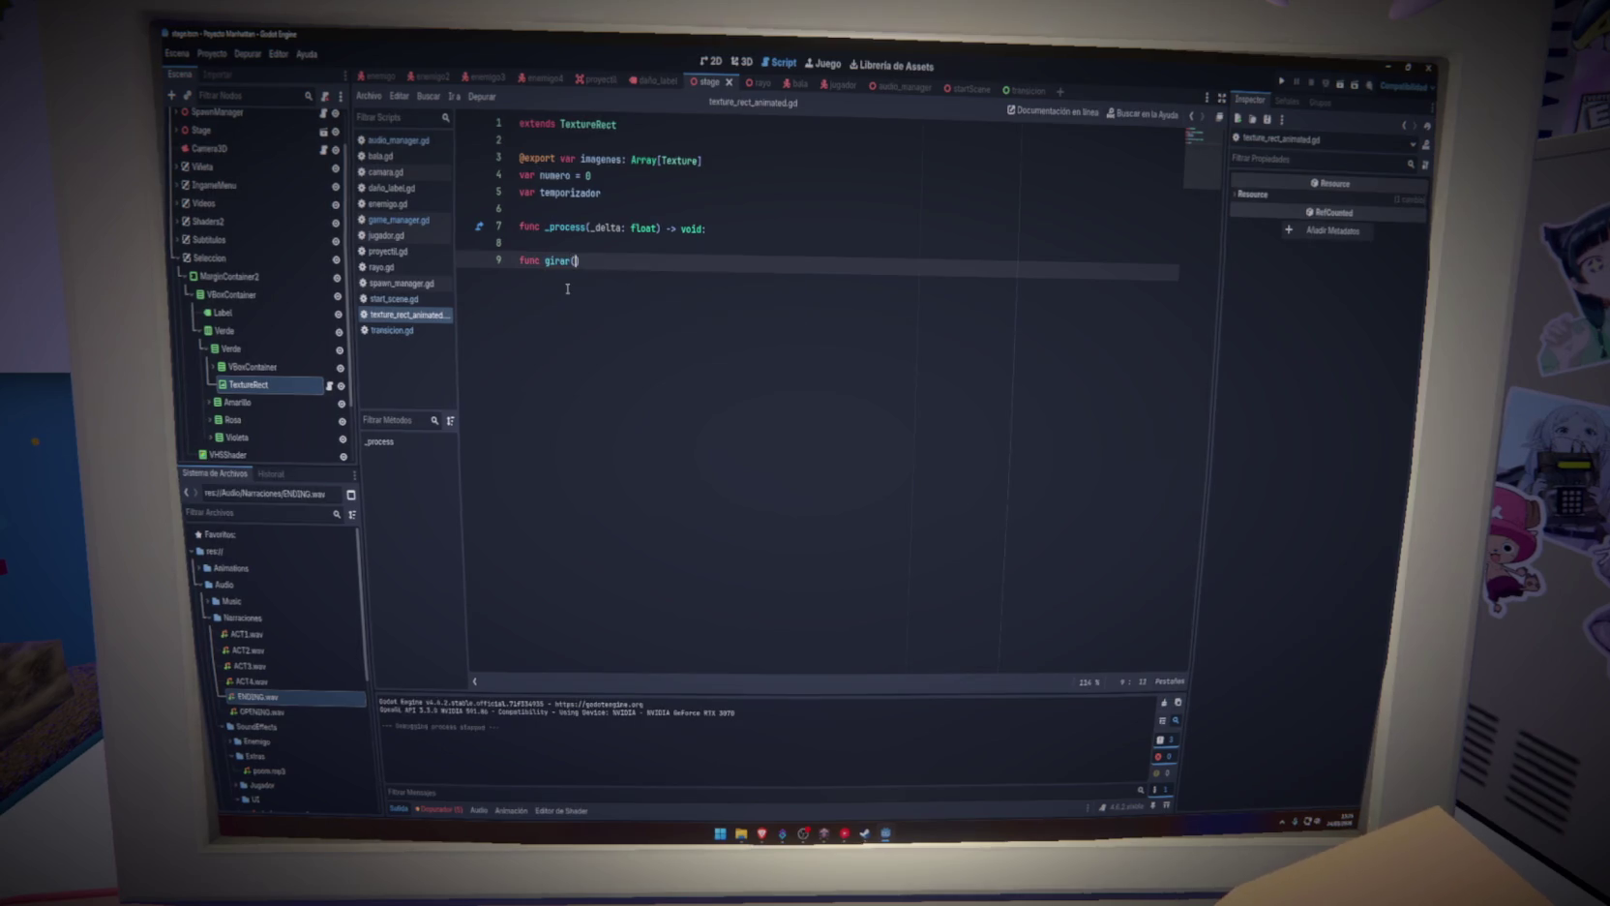
text(:)
key(Return)
key(ctrl+v)
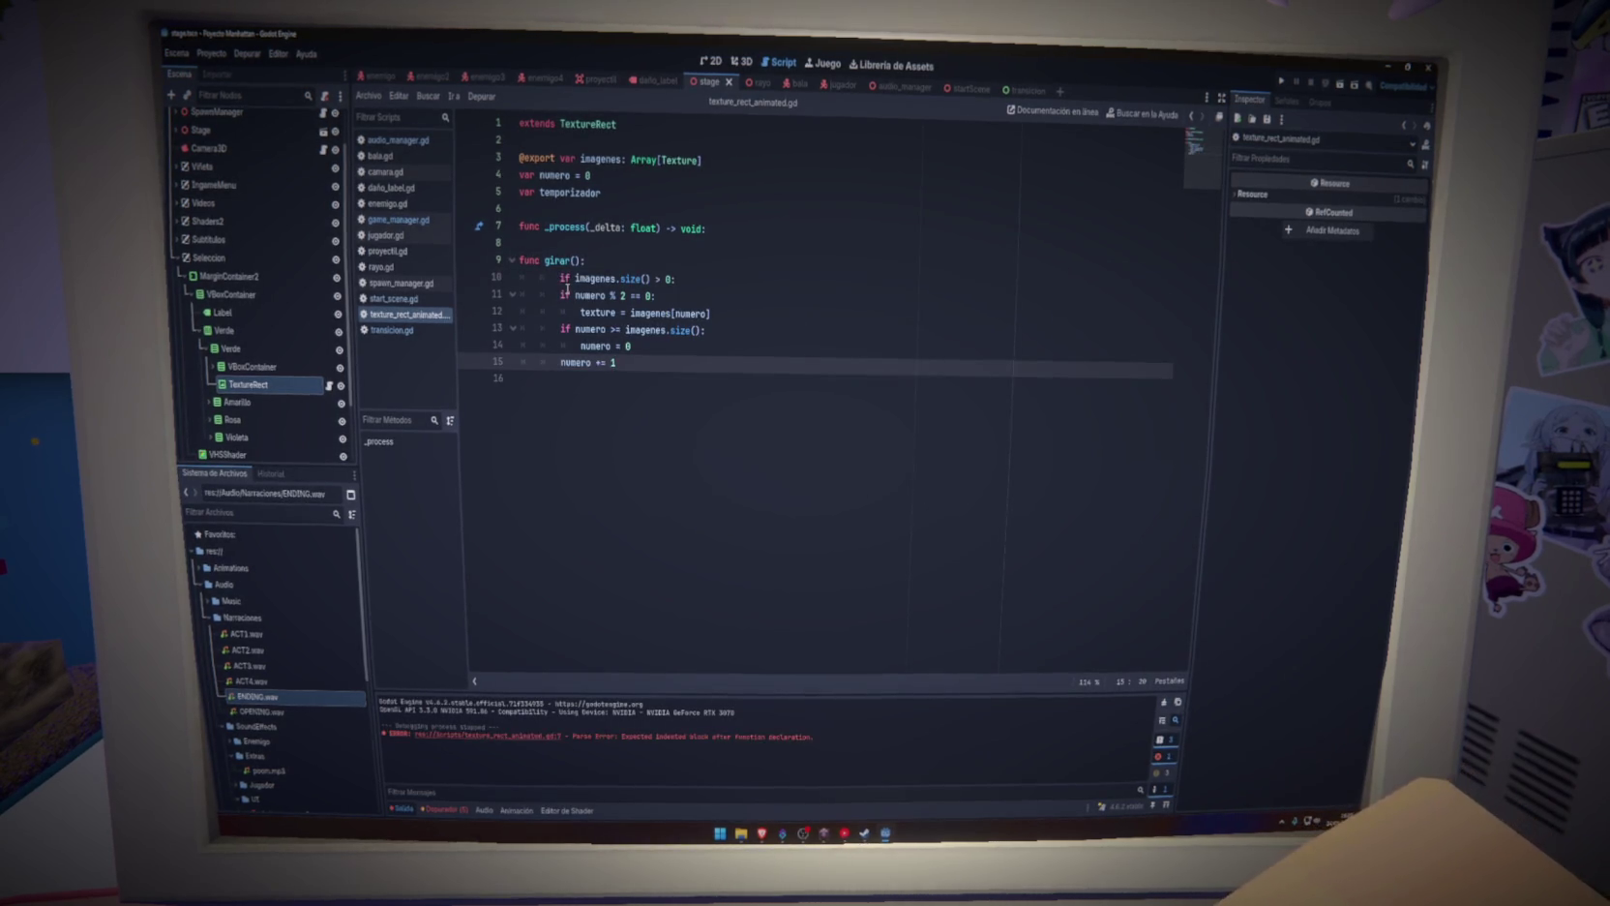
click(559, 278)
Call await girar() from _process and save the script
click(608, 242)
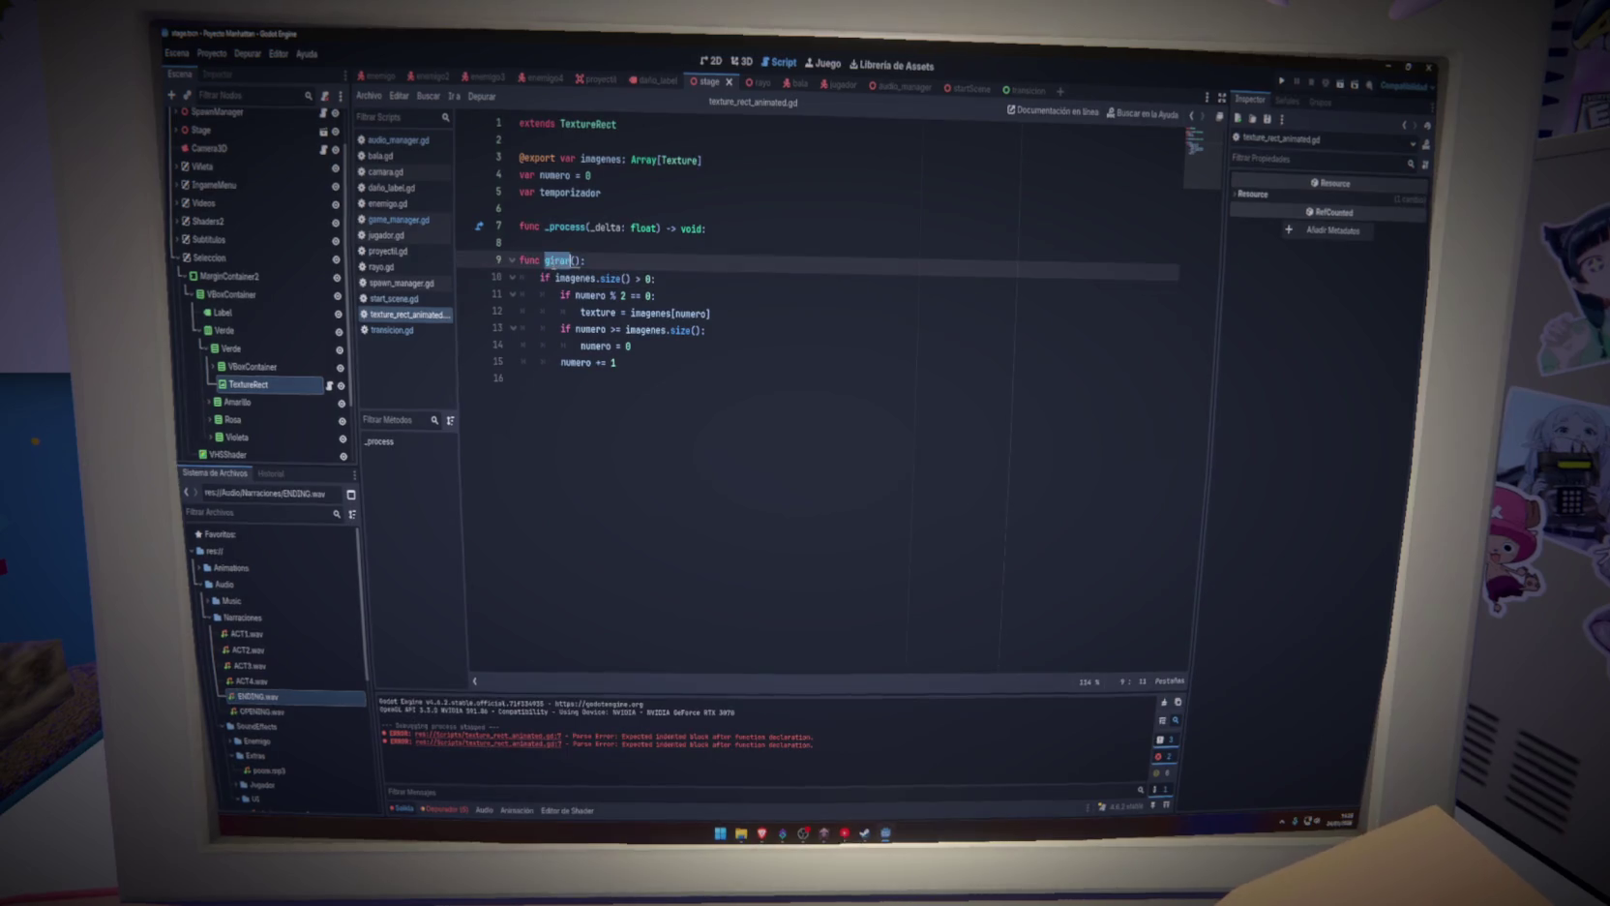
key(Tab)
text(await girar)
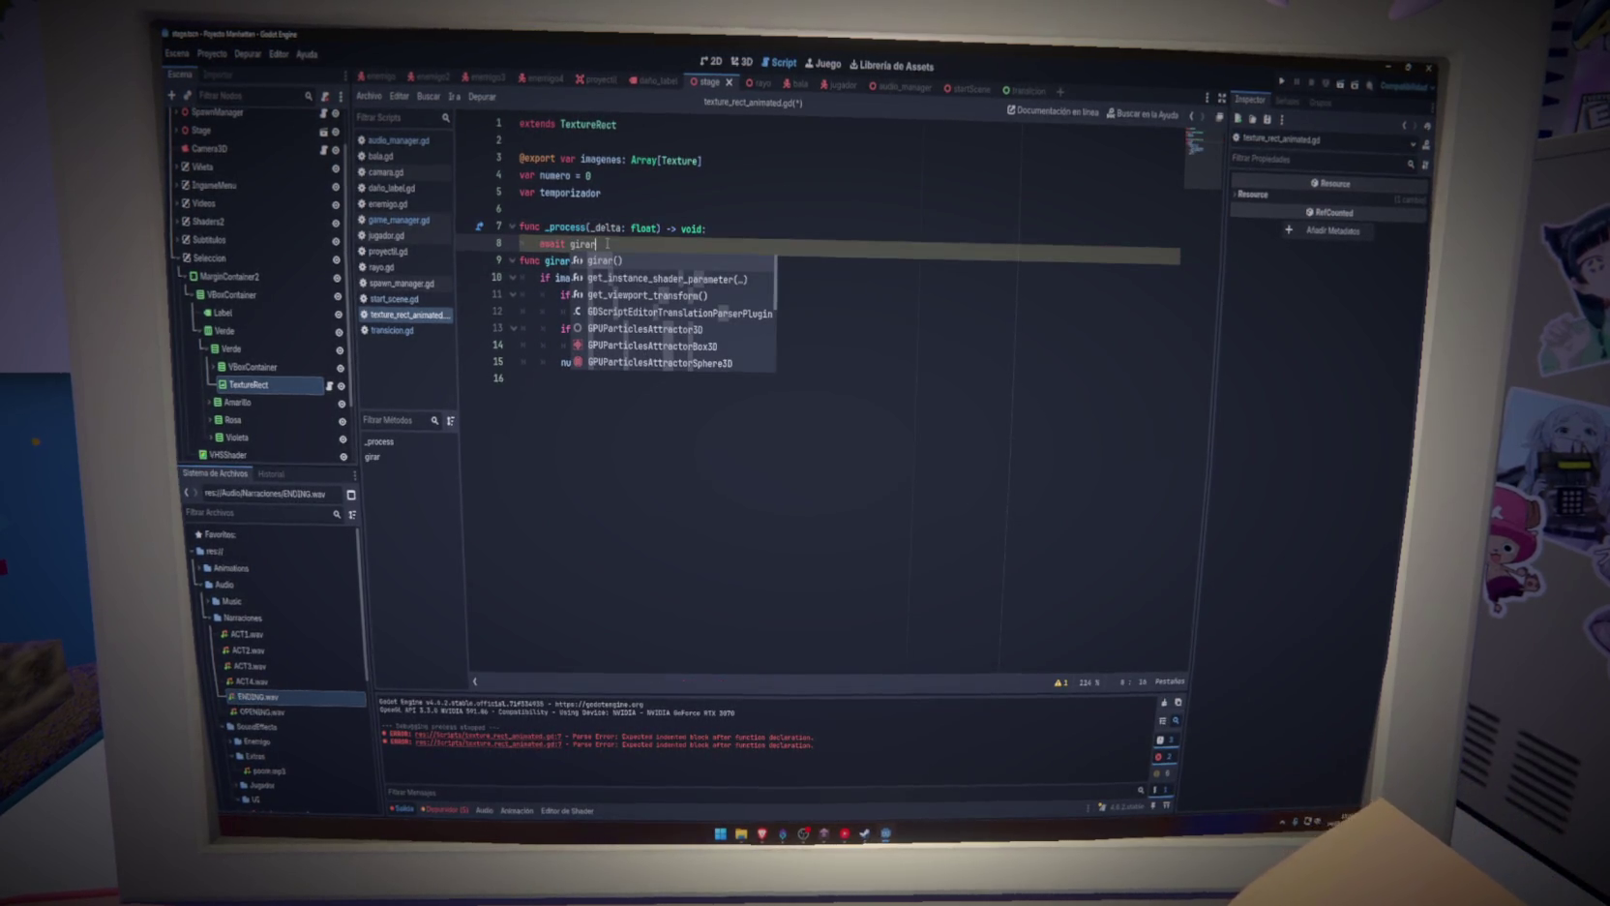
key(Return)
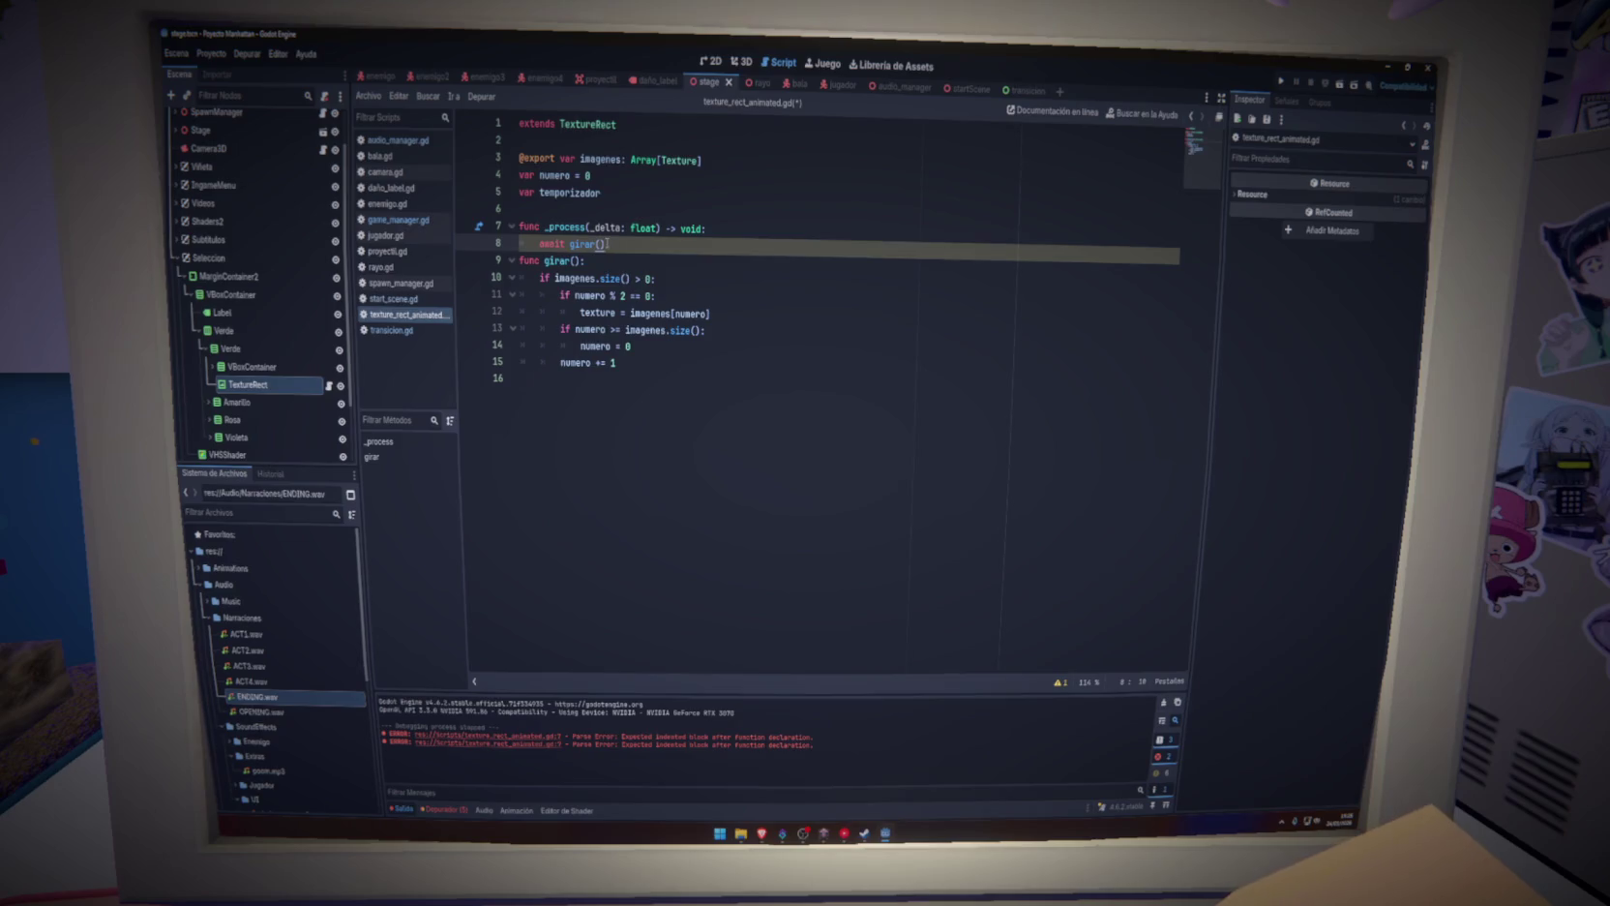
key(Return)
key(ctrl+s)
End girar() with await get_tree().create_timer(.2).timeout, save, and run the game
click(686, 376)
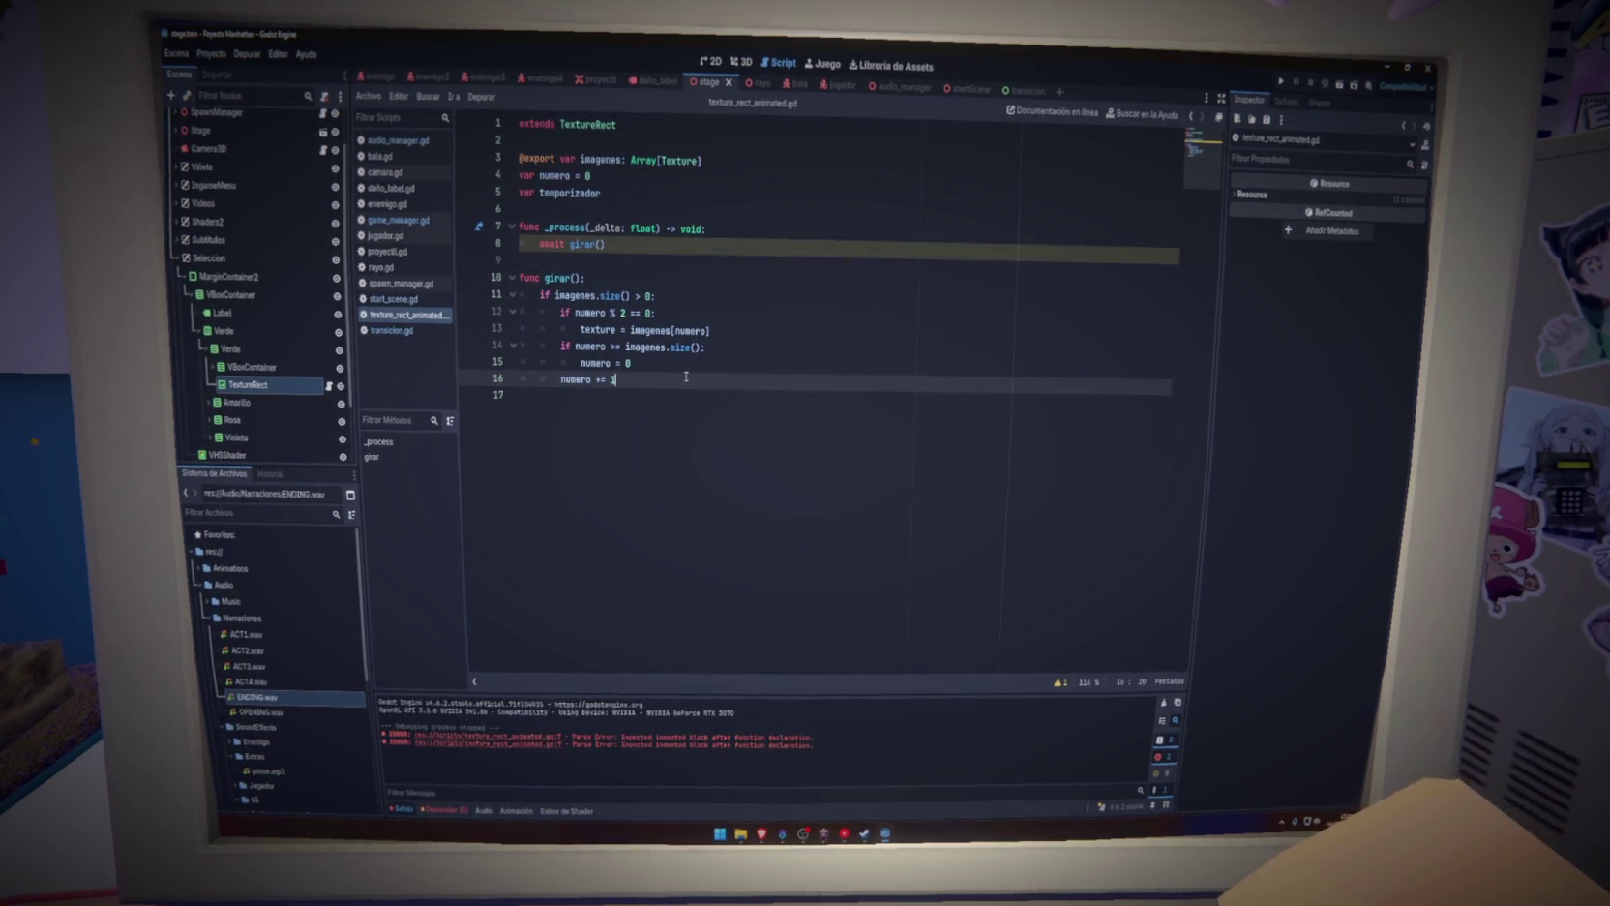
key(Return)
text(await ge)
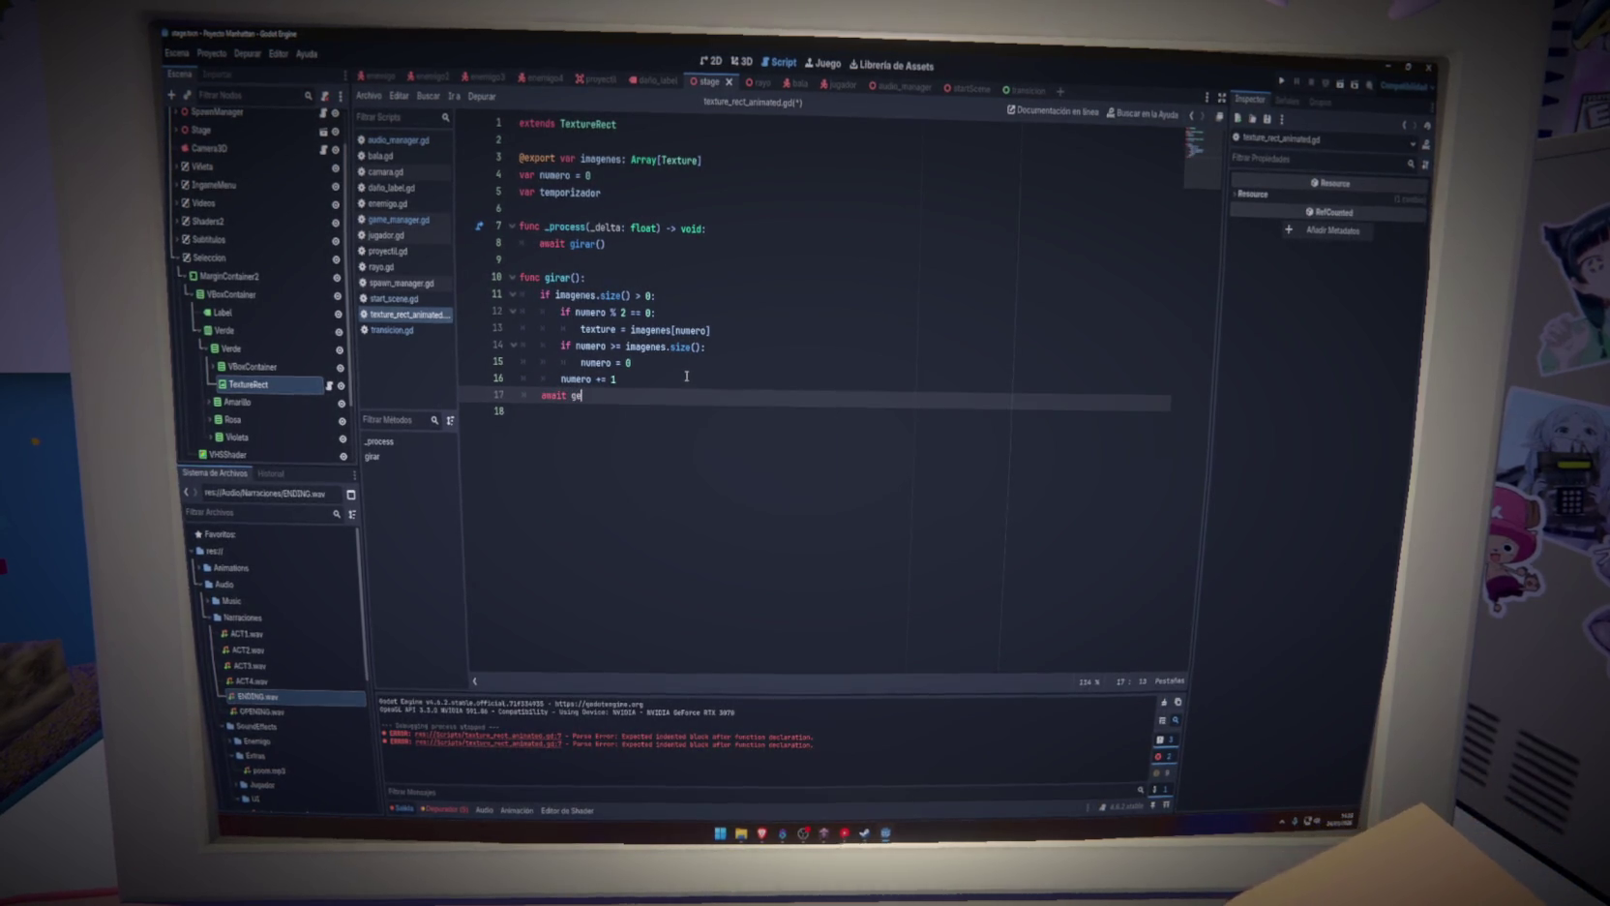
text(t_tre)
key(Return)
text(.)
key(BackSpace)
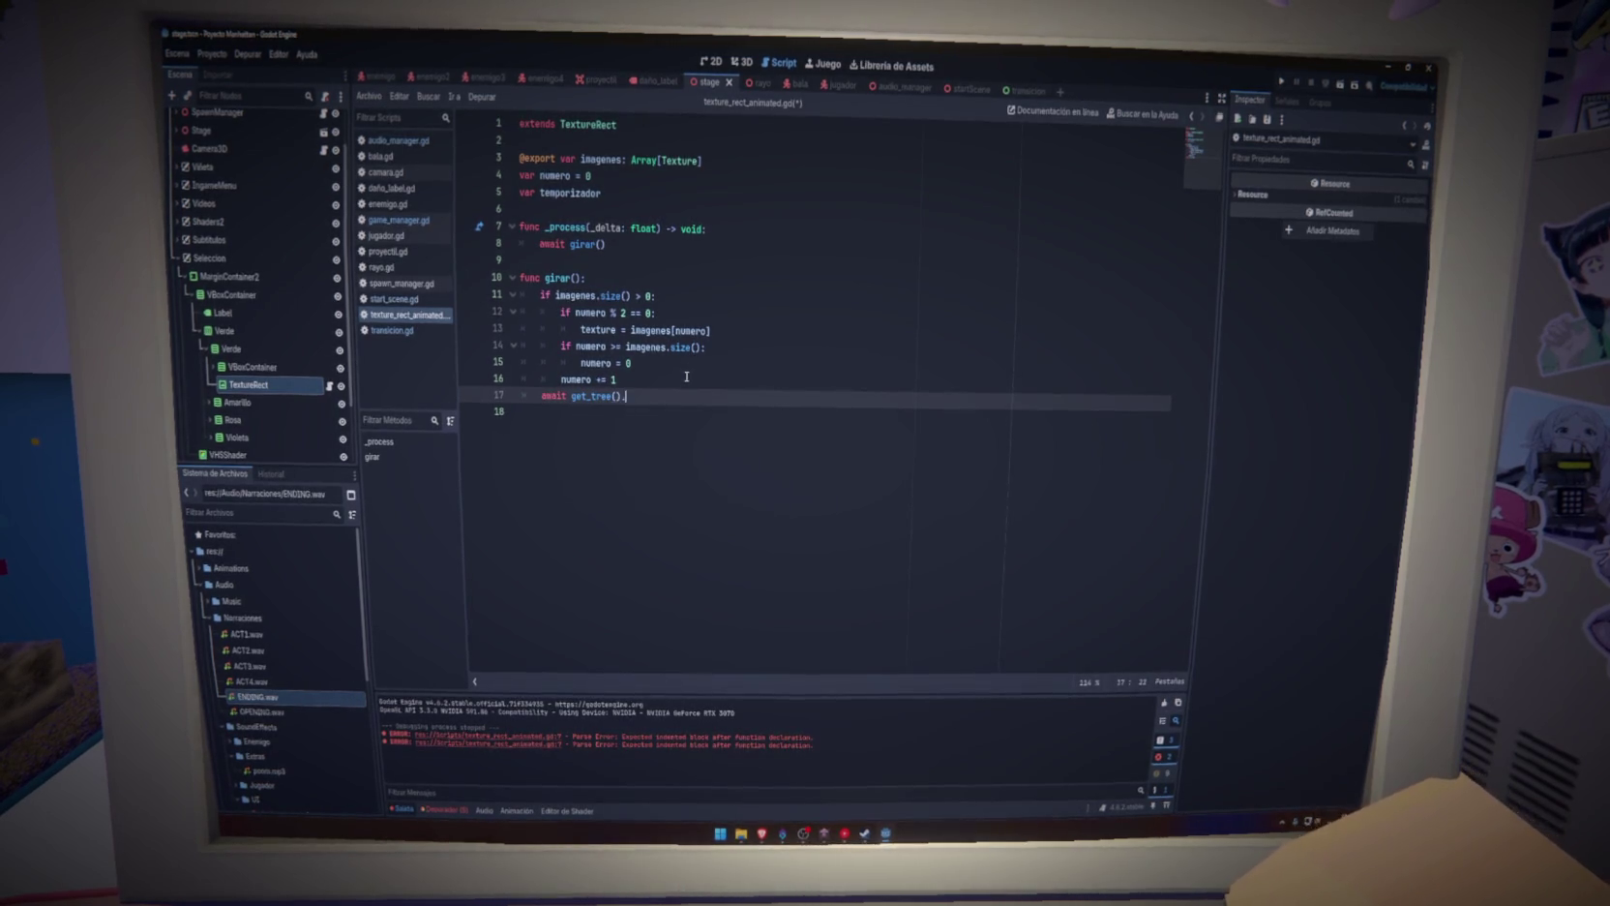
key(Return)
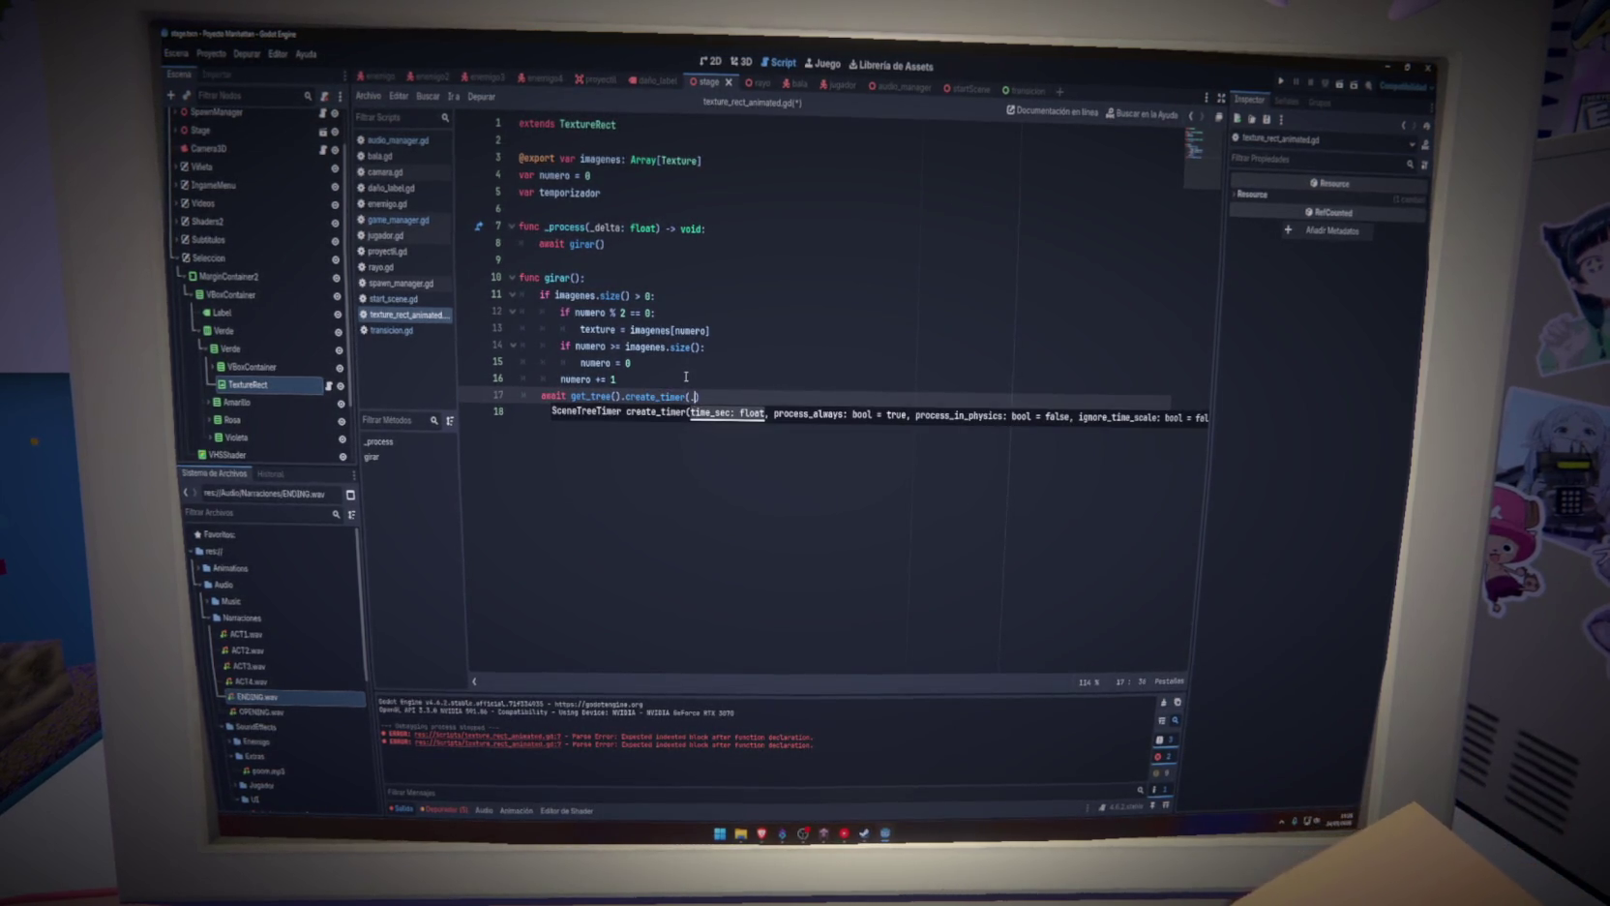
text().ti)
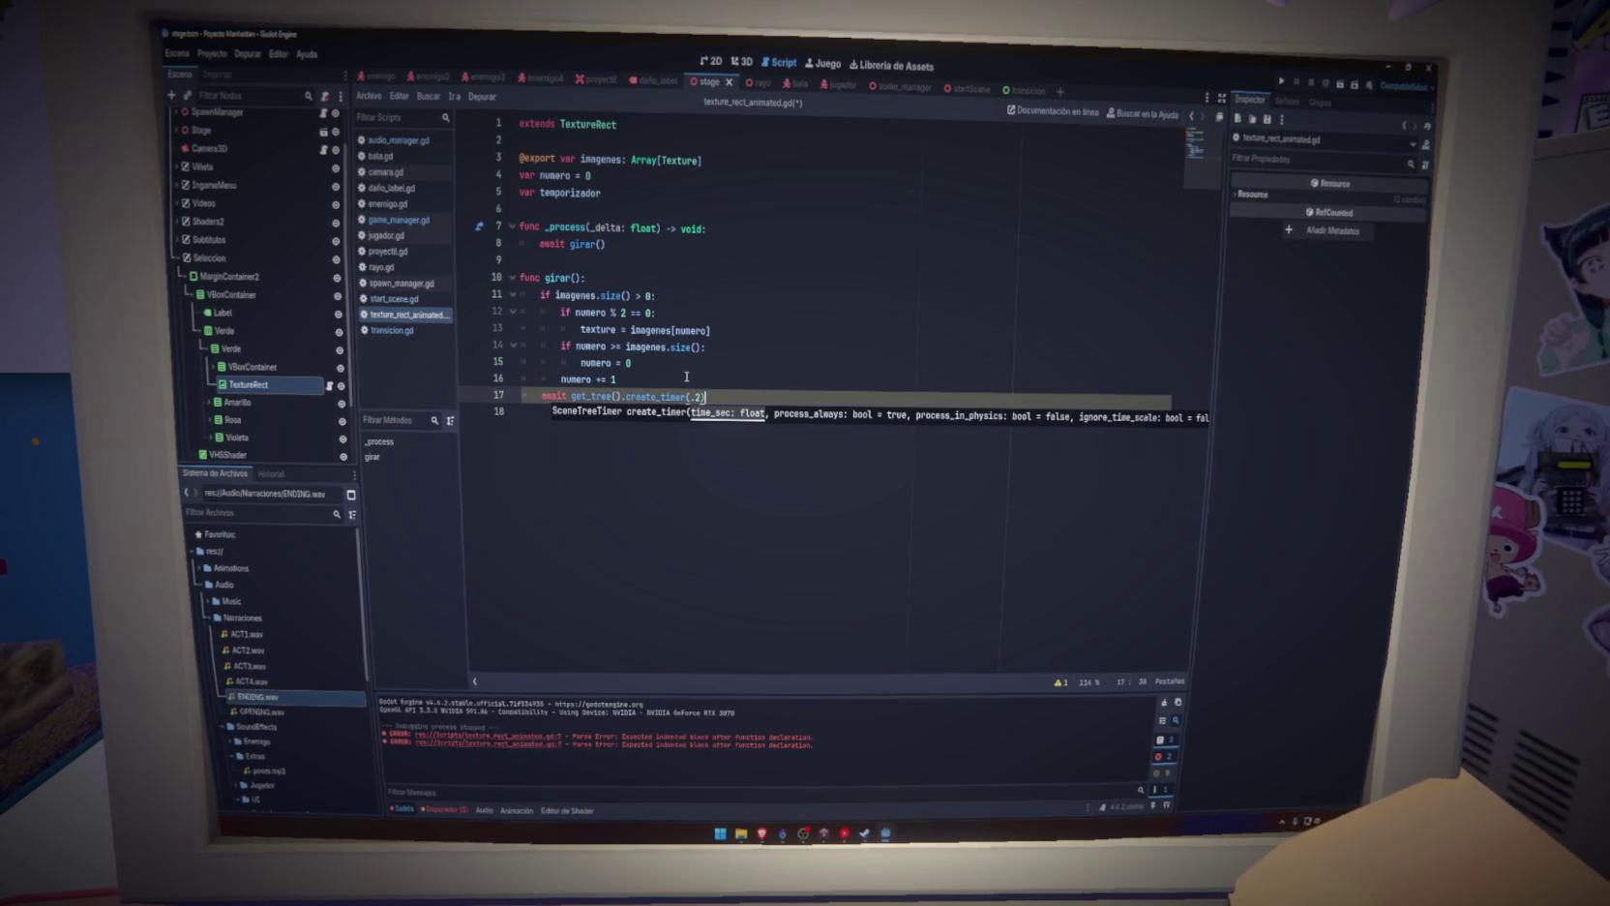
key(Return)
key(ctrl+s)
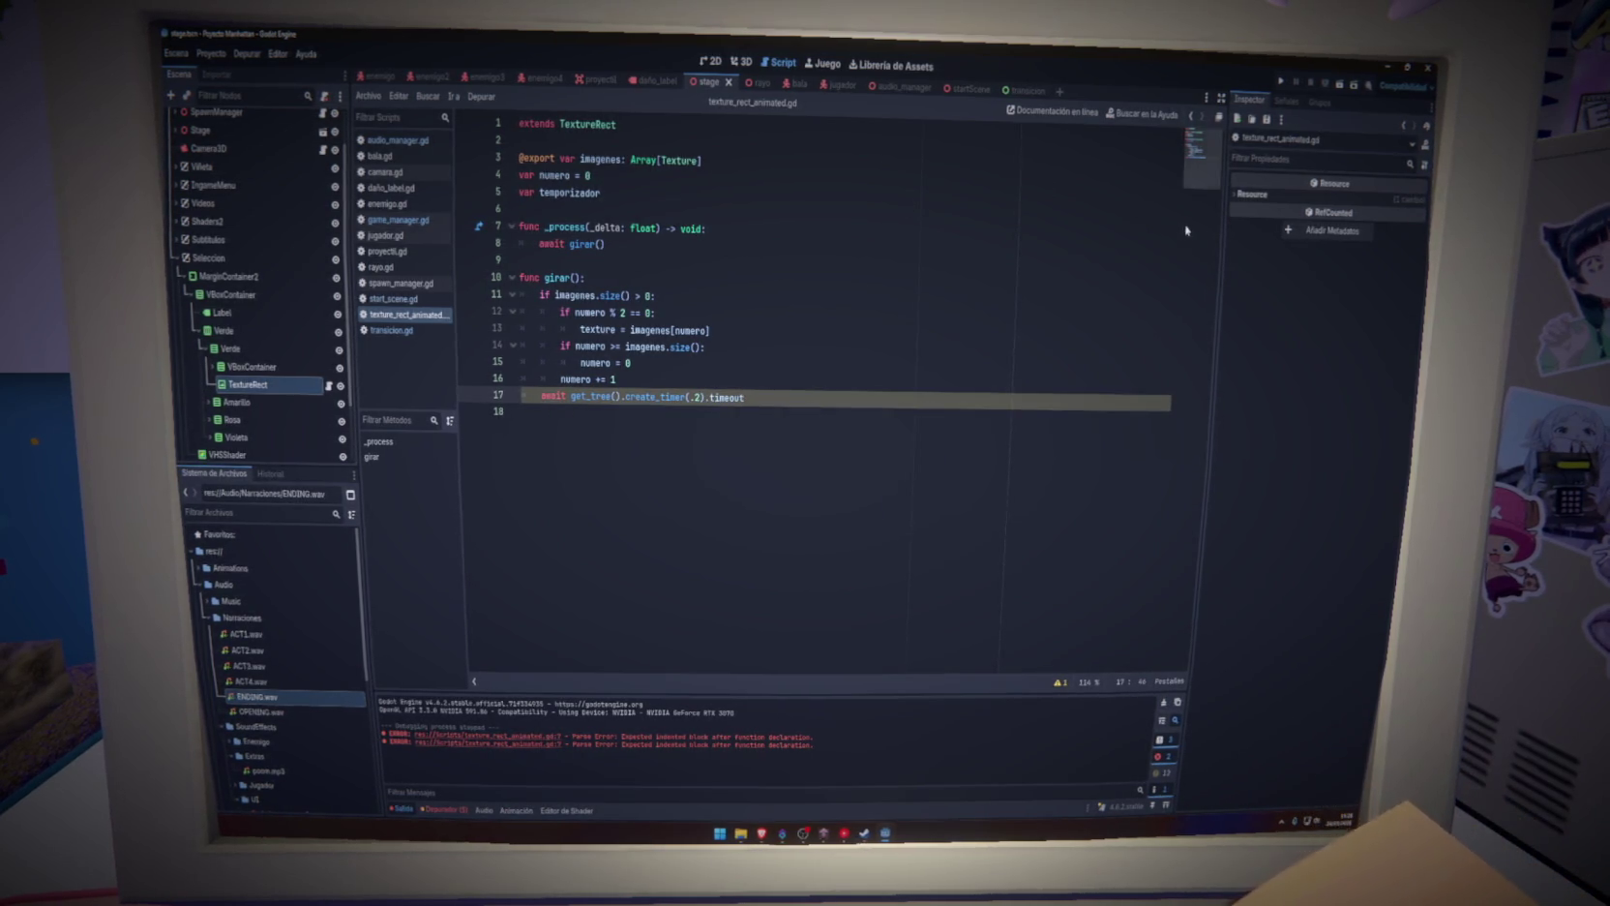
key(F5)
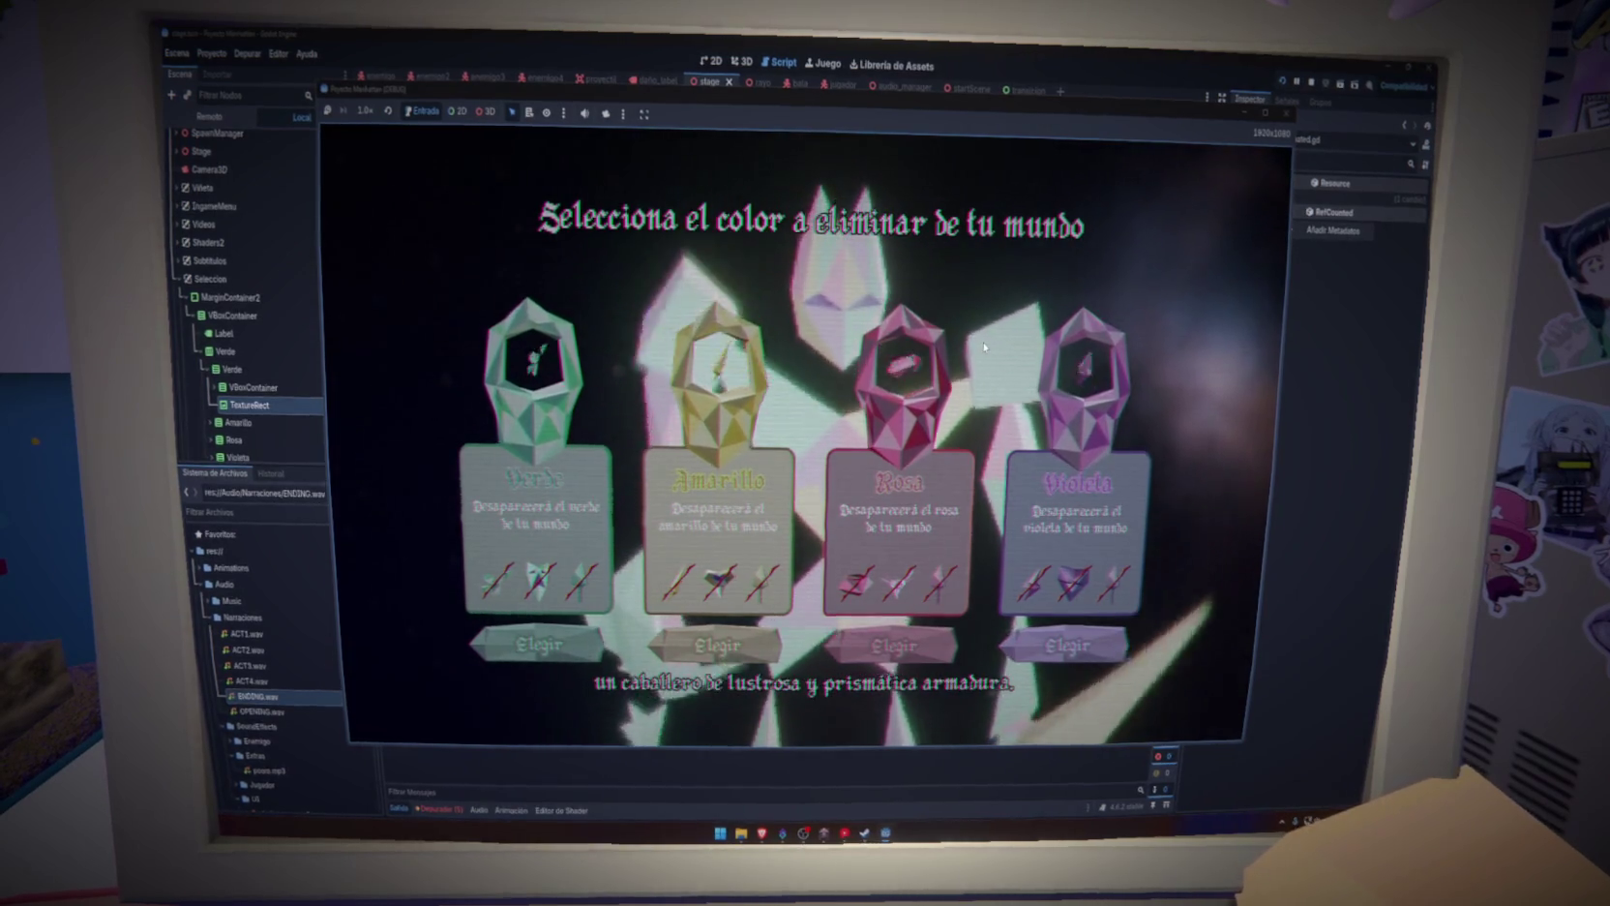
Relaunch the game into a new game, then select the timer wait line in girar()
click(1286, 115)
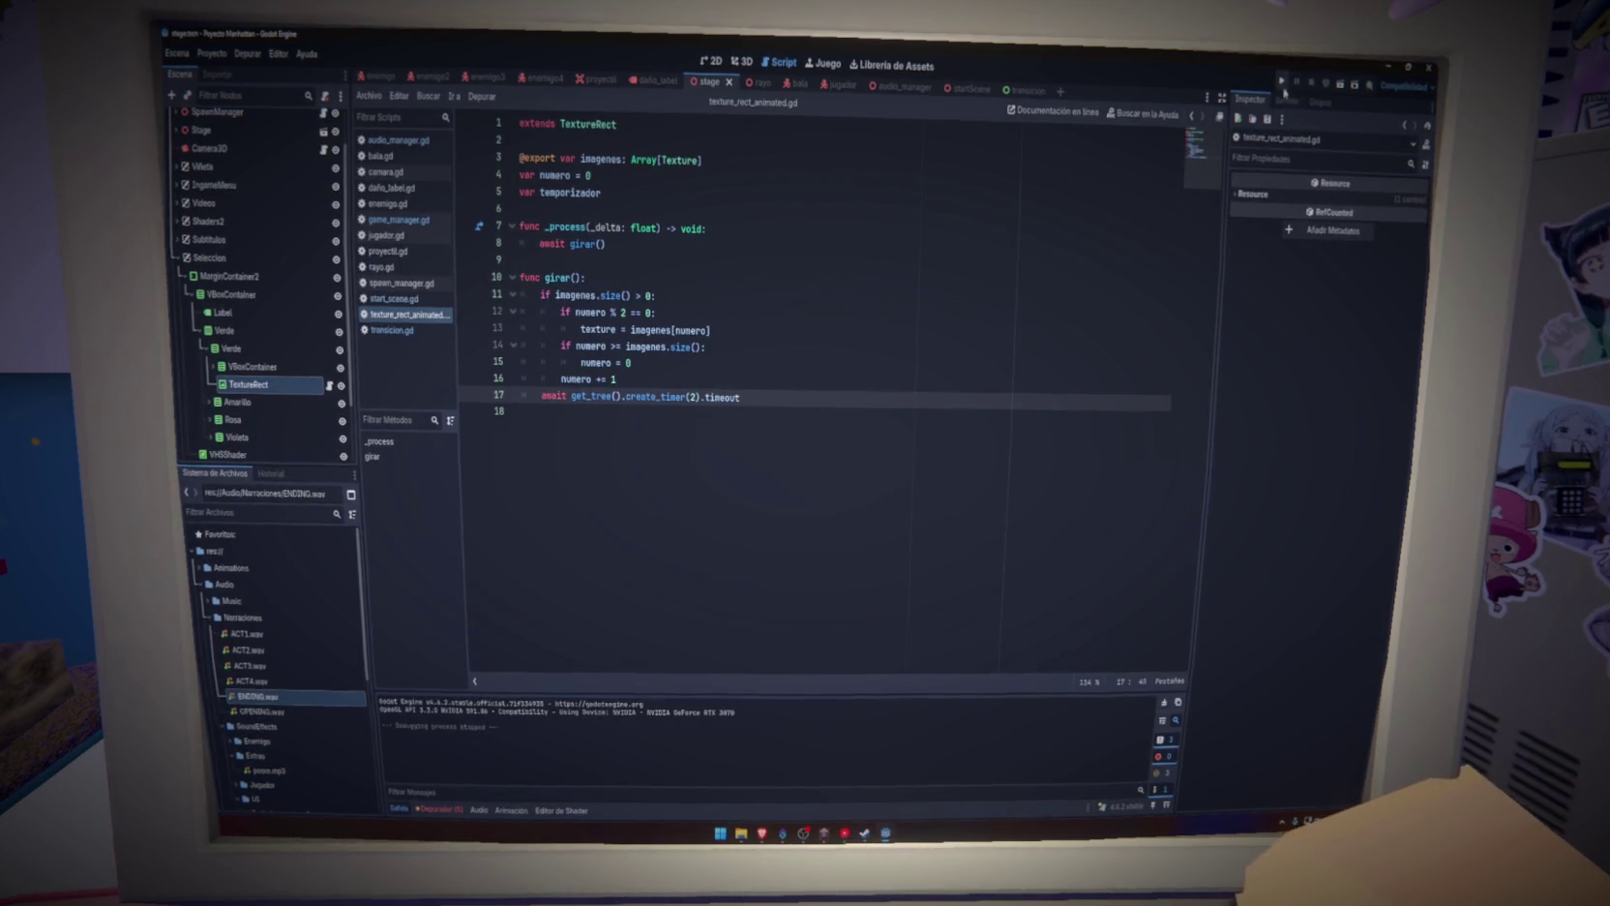
key(F5)
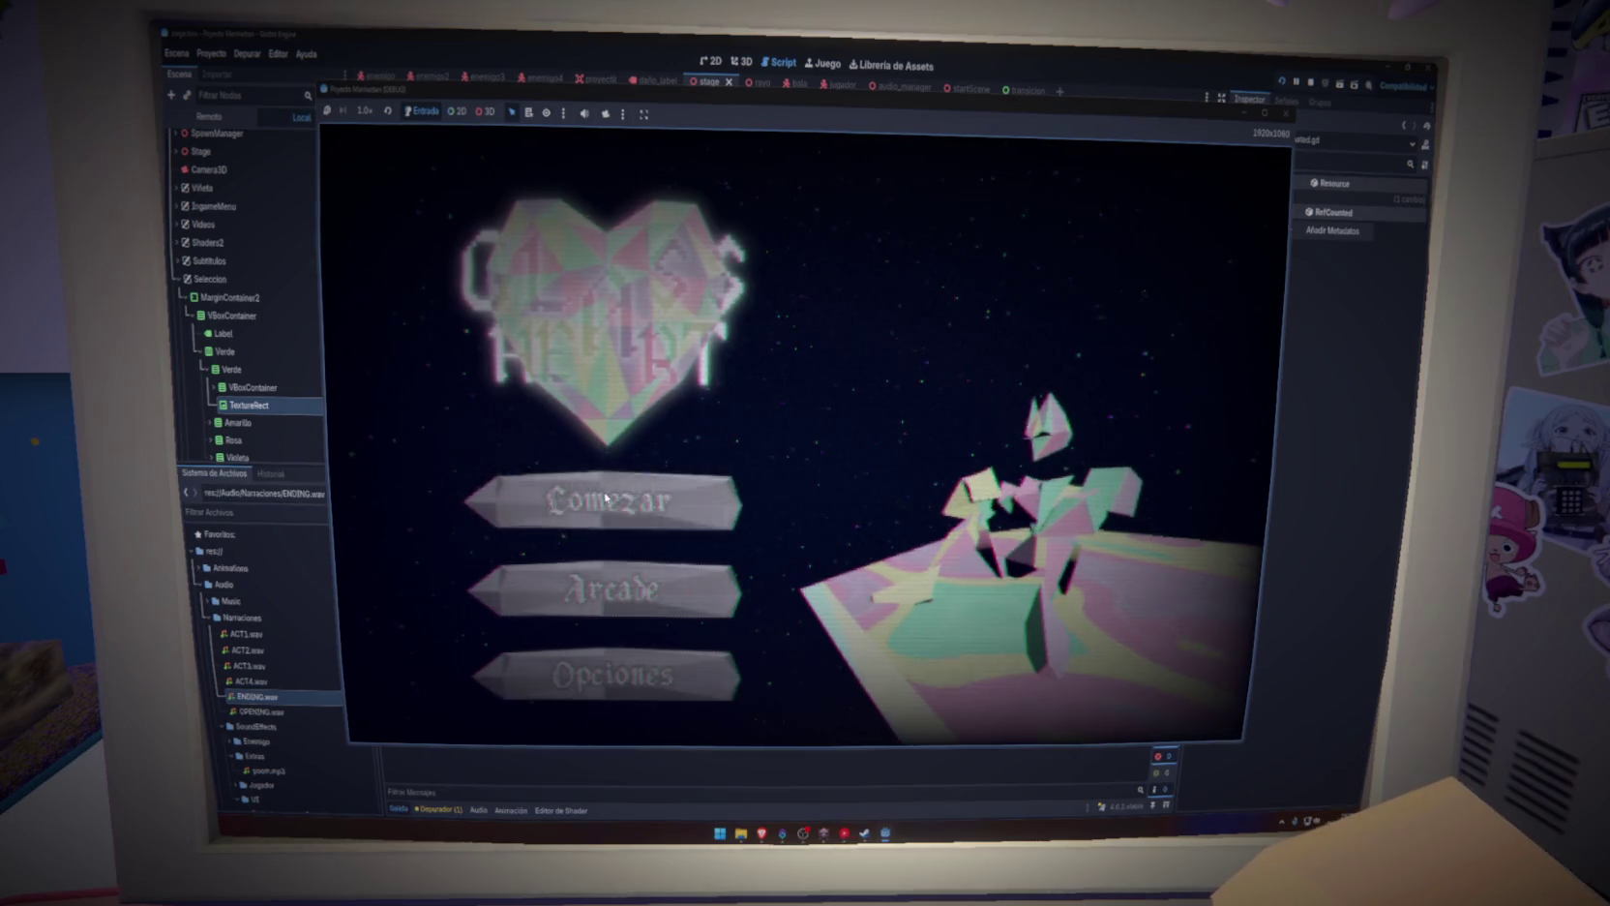
click(606, 498)
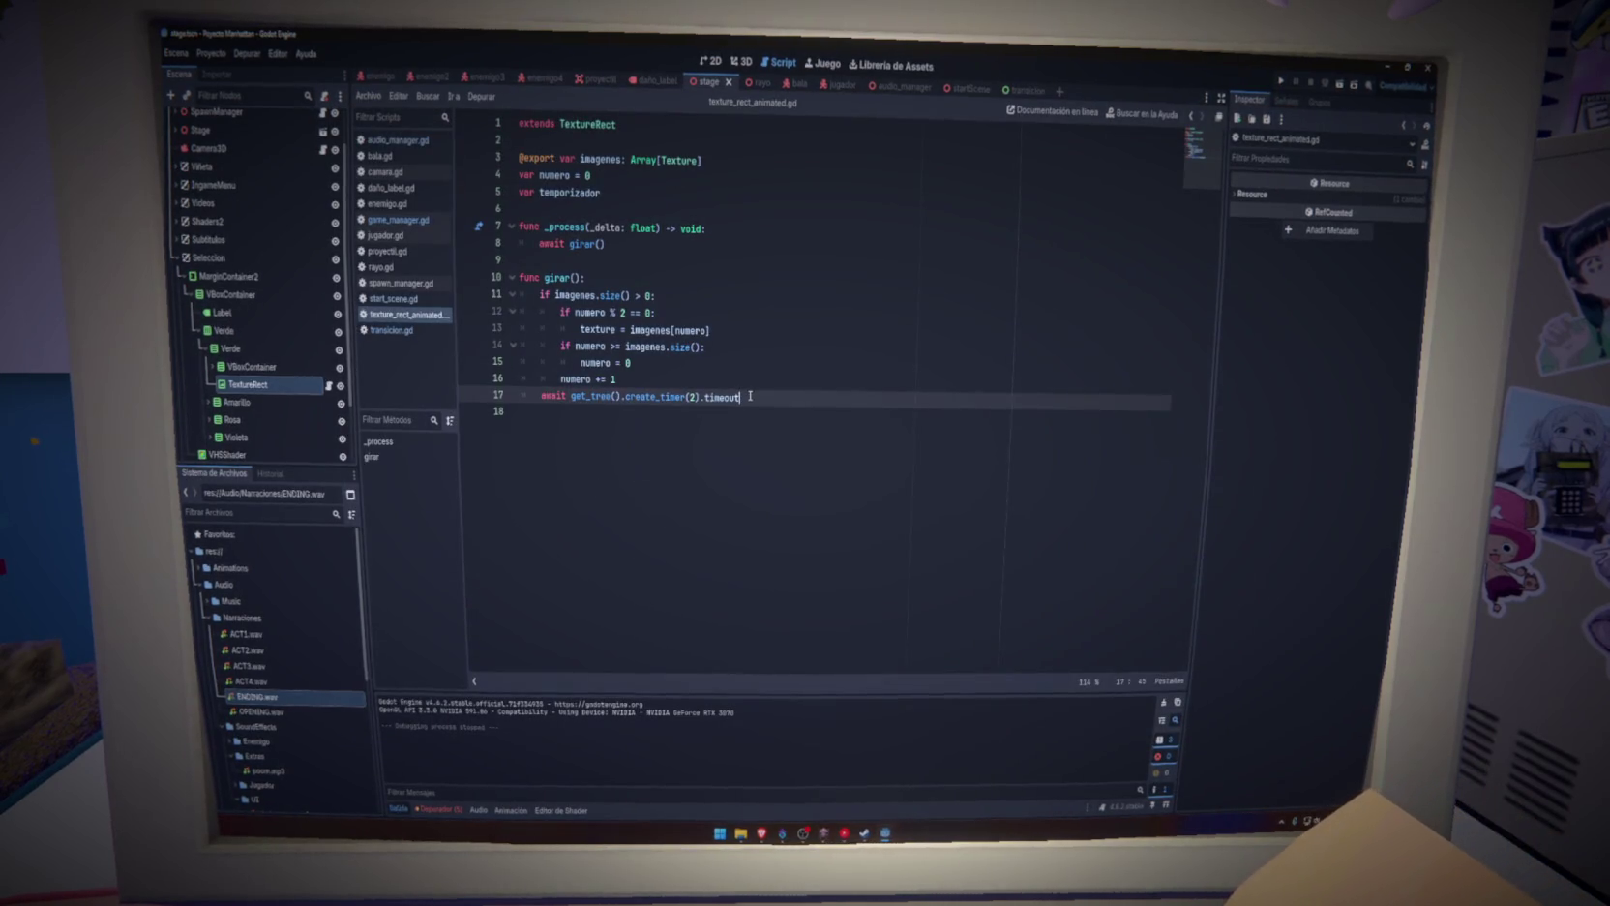
drag(750, 396, 753, 385)
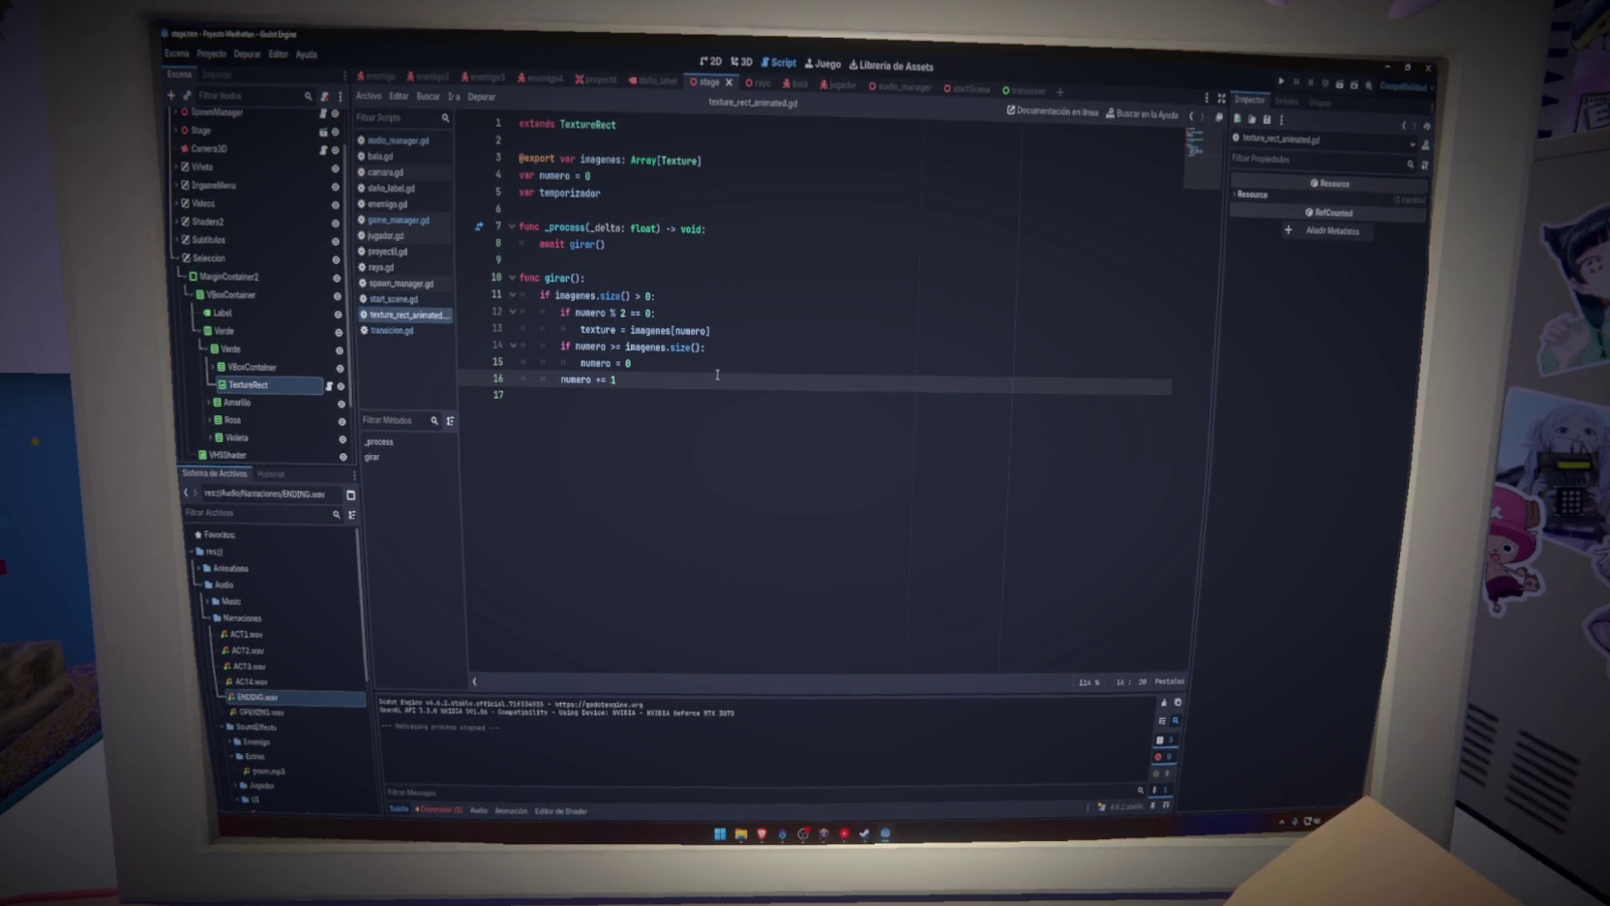
Retype the 1 in numero += 1, then show the debugger's Node not found errors
text(1)
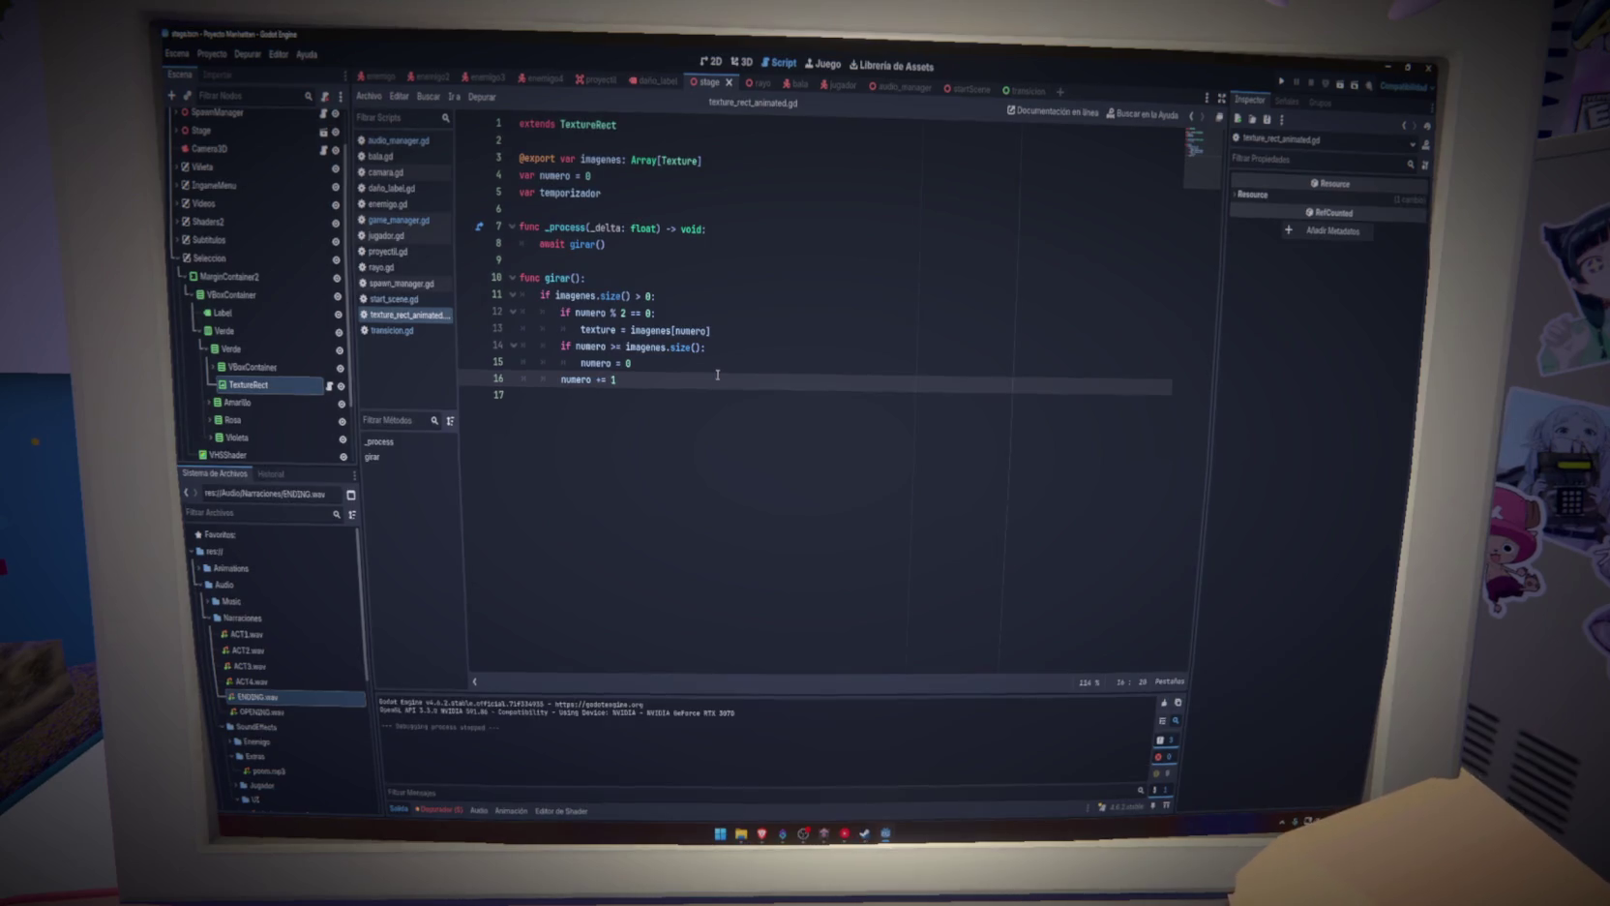
click(740, 334)
key(Return)
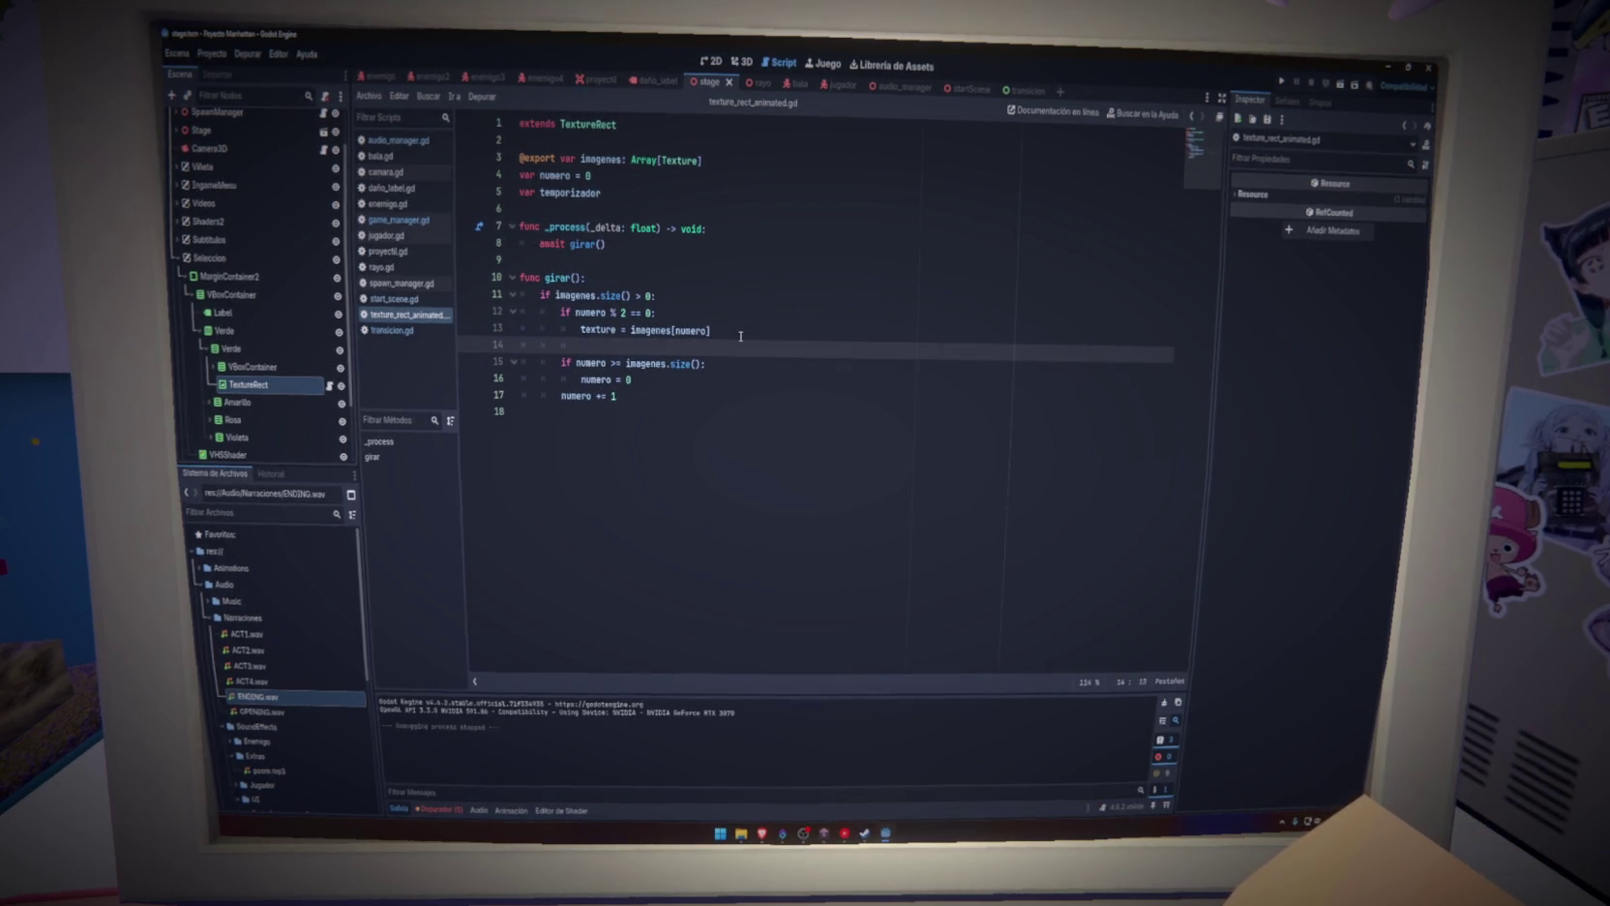
key(ctrl+z)
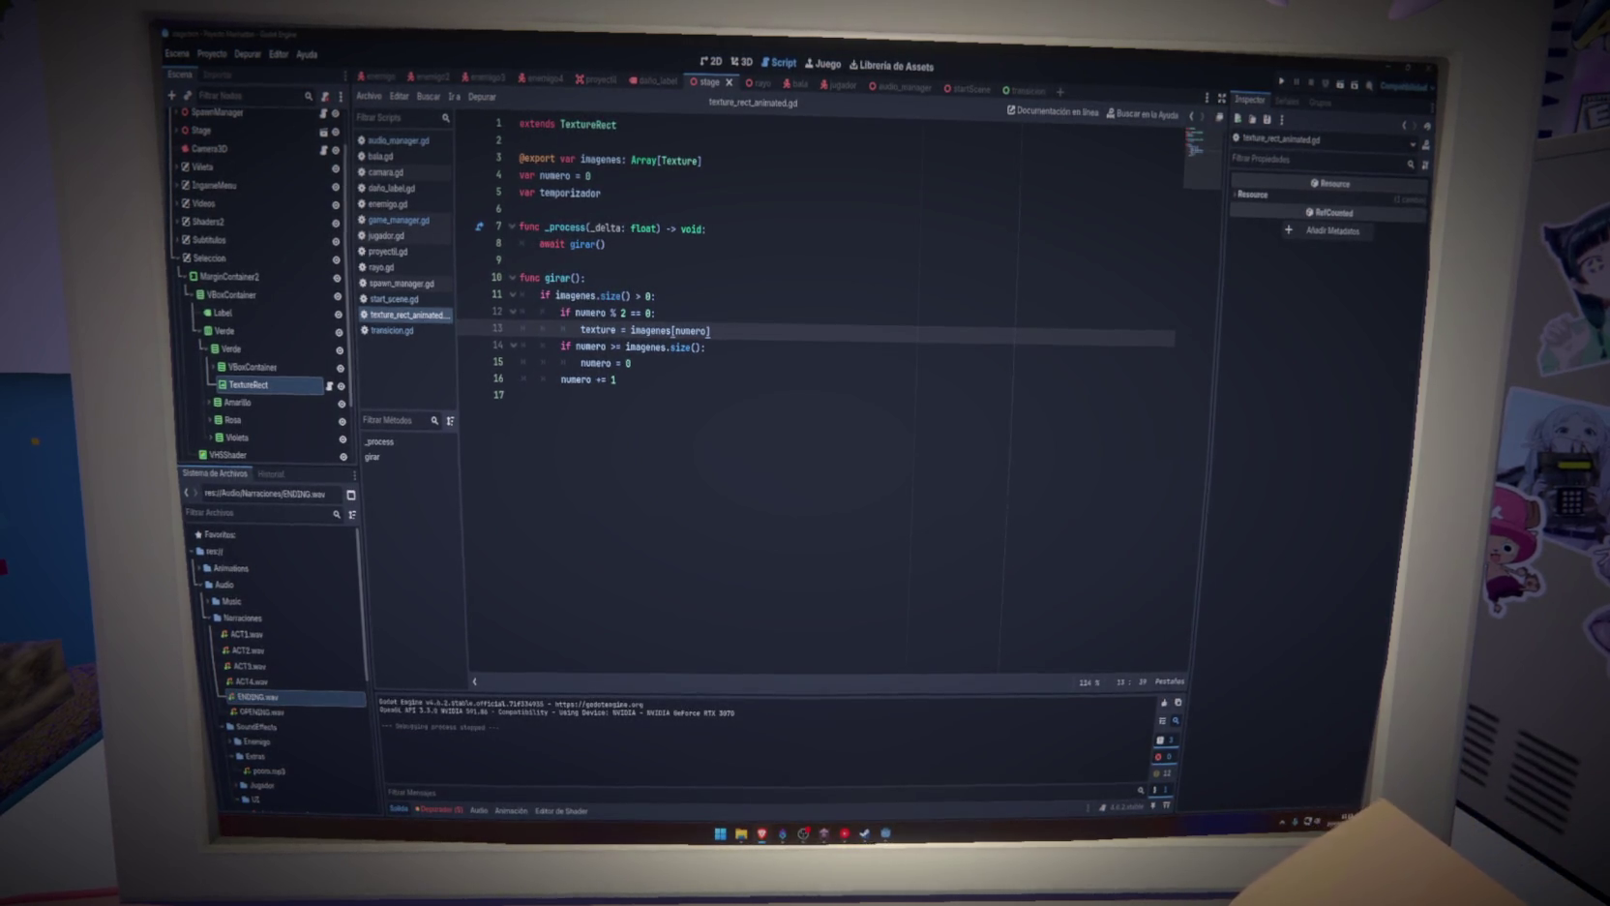
click(758, 529)
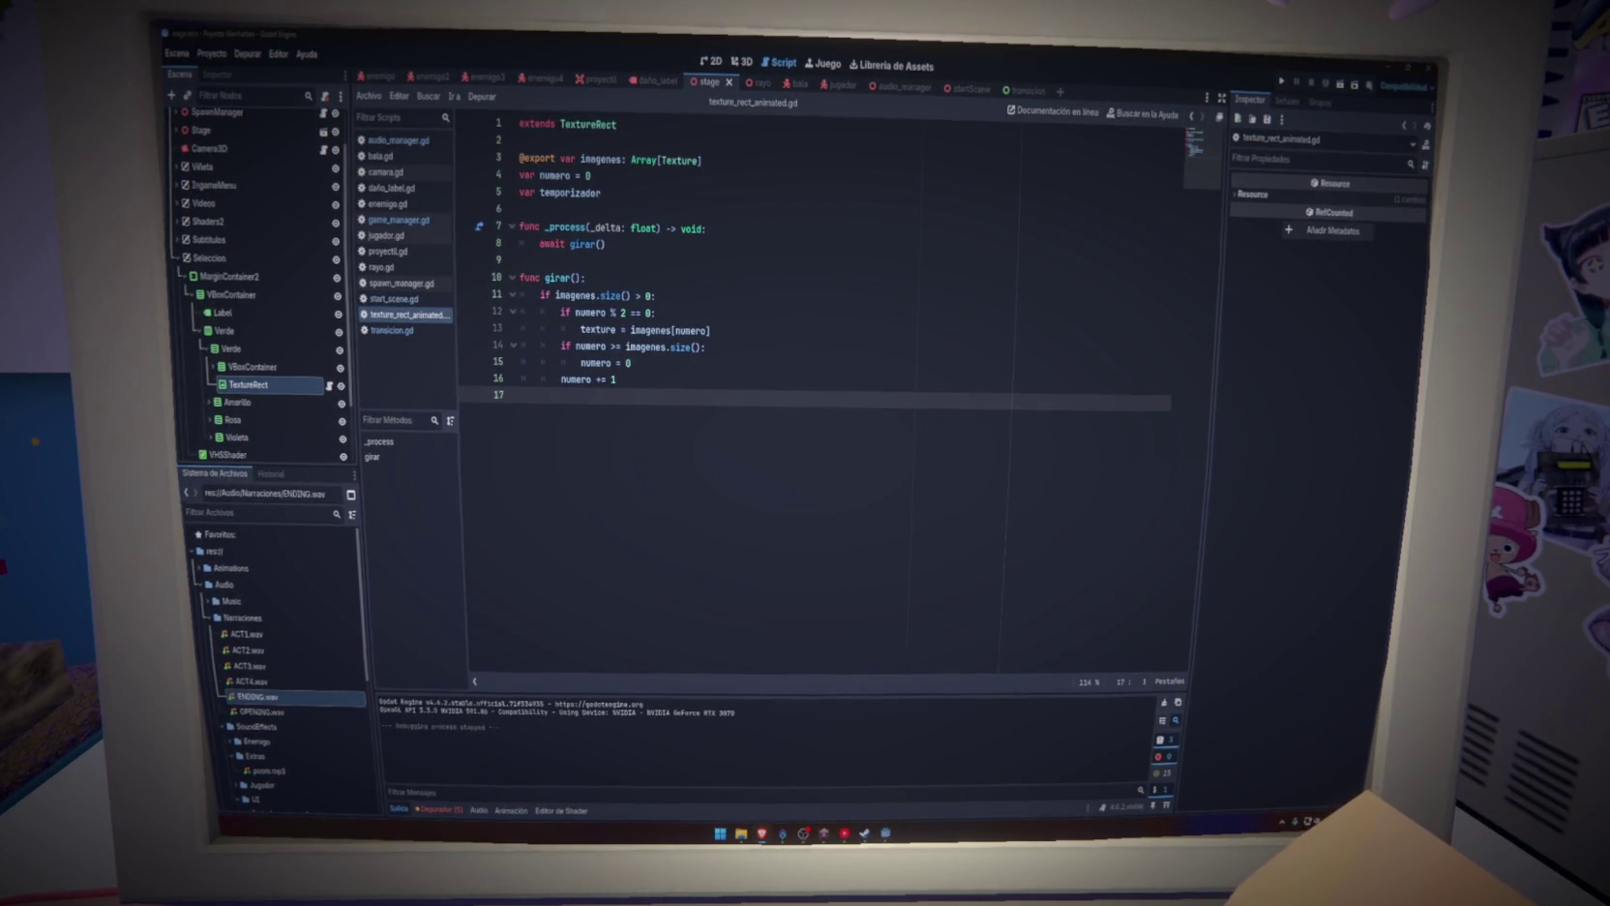
click(435, 808)
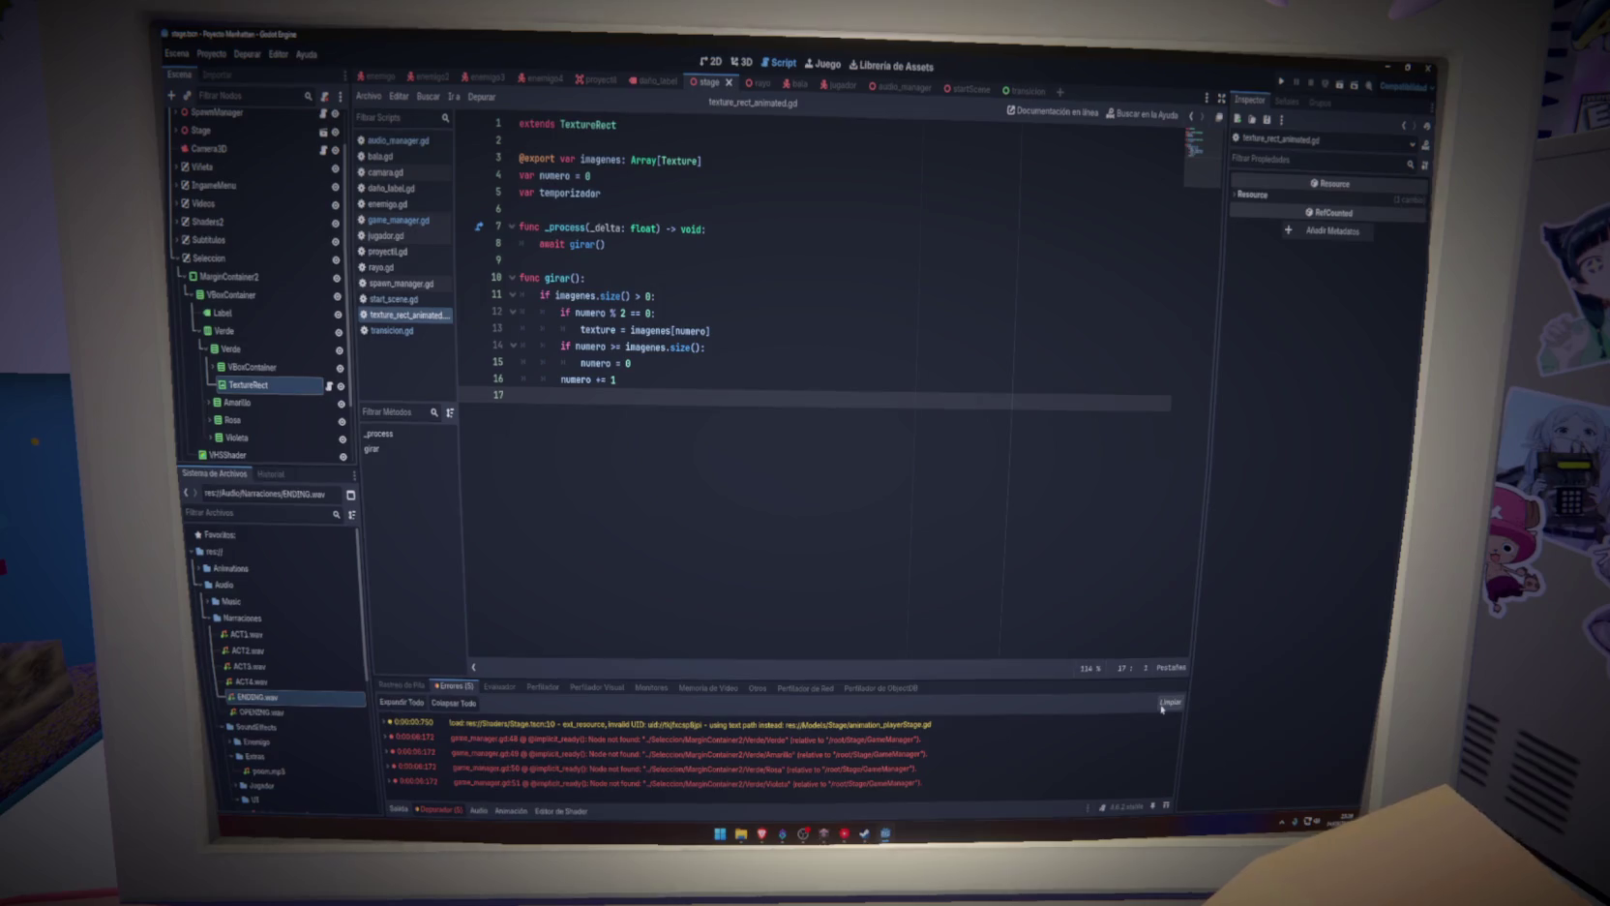
Jump to the game_manager.gd line 48 error and insert VBoxContainer/ after MarginContainer2/
double_click(635, 740)
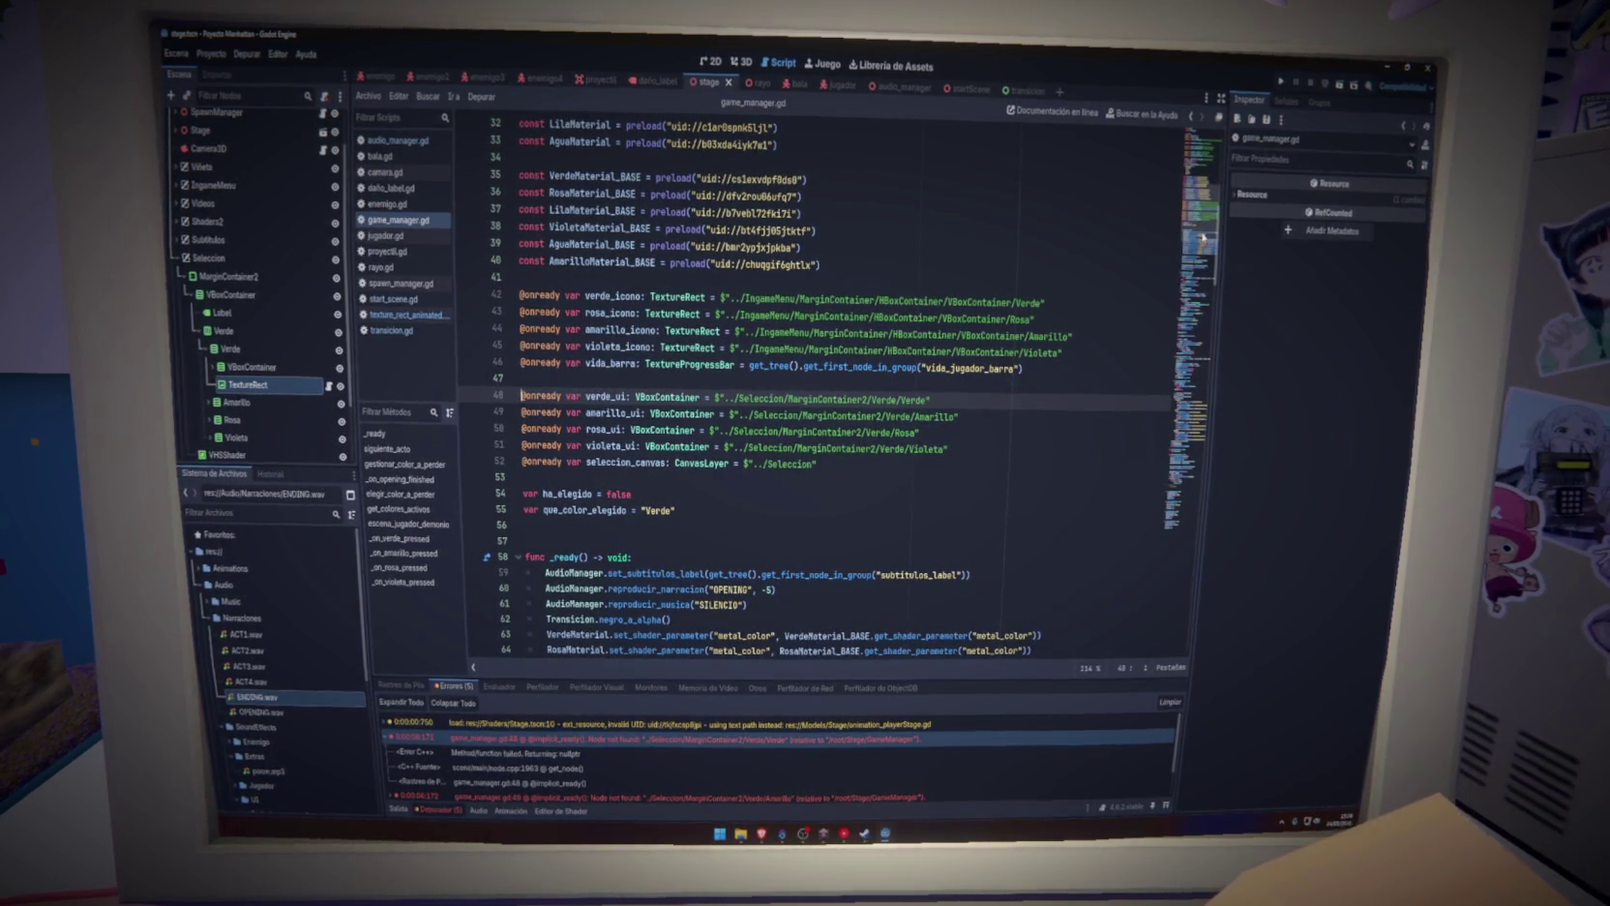
scroll(1204, 237, up, 3)
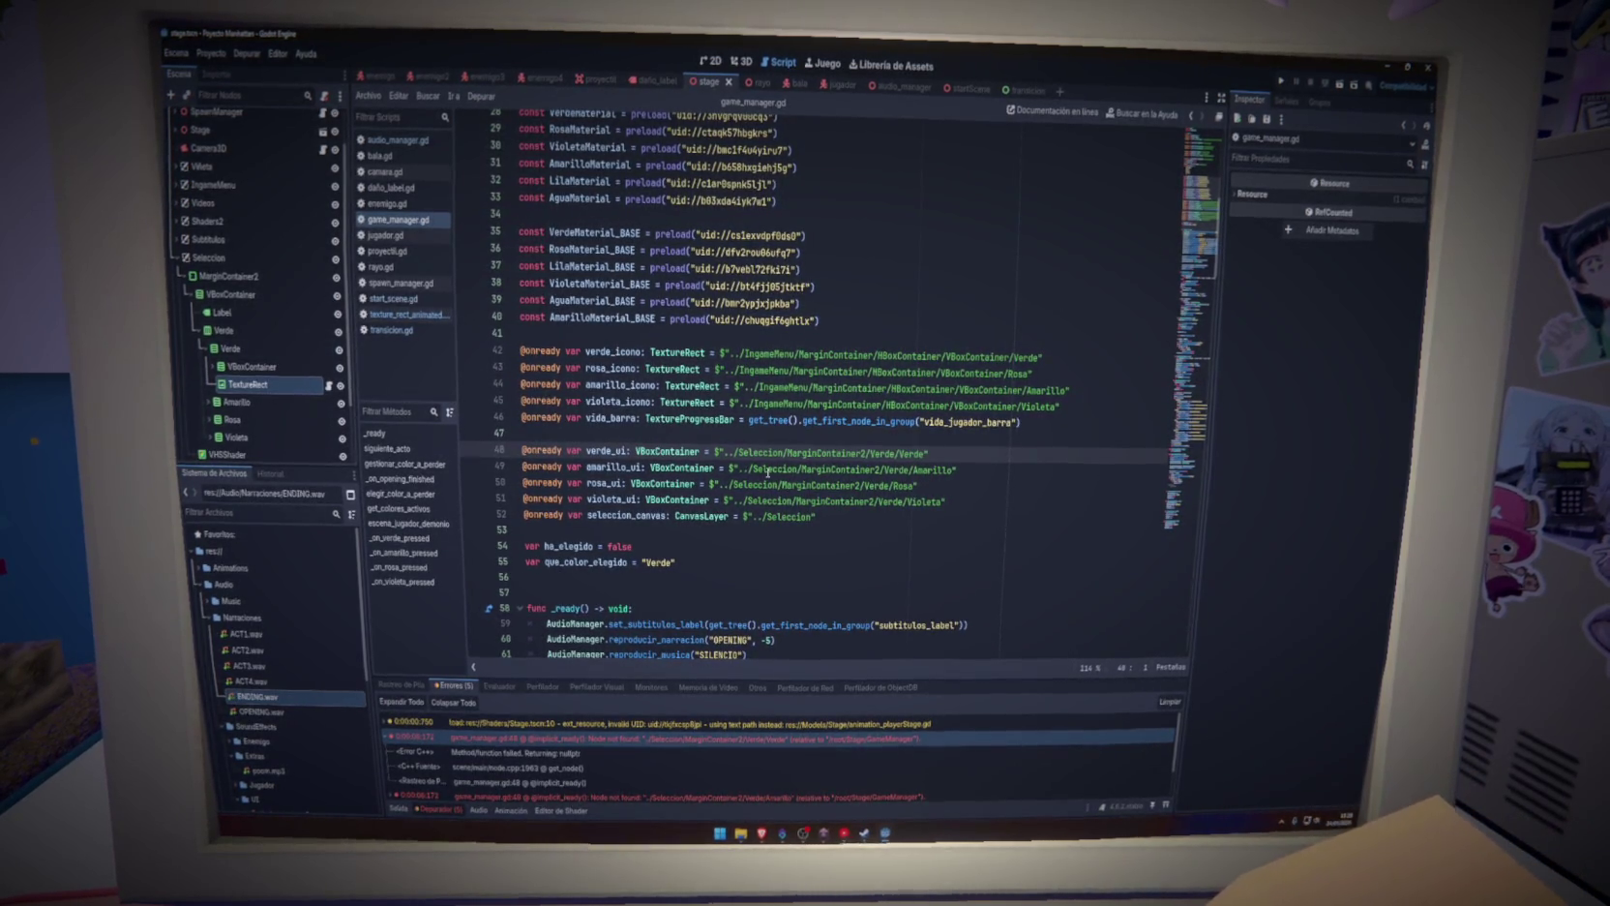
double_click(852, 483)
click(813, 453)
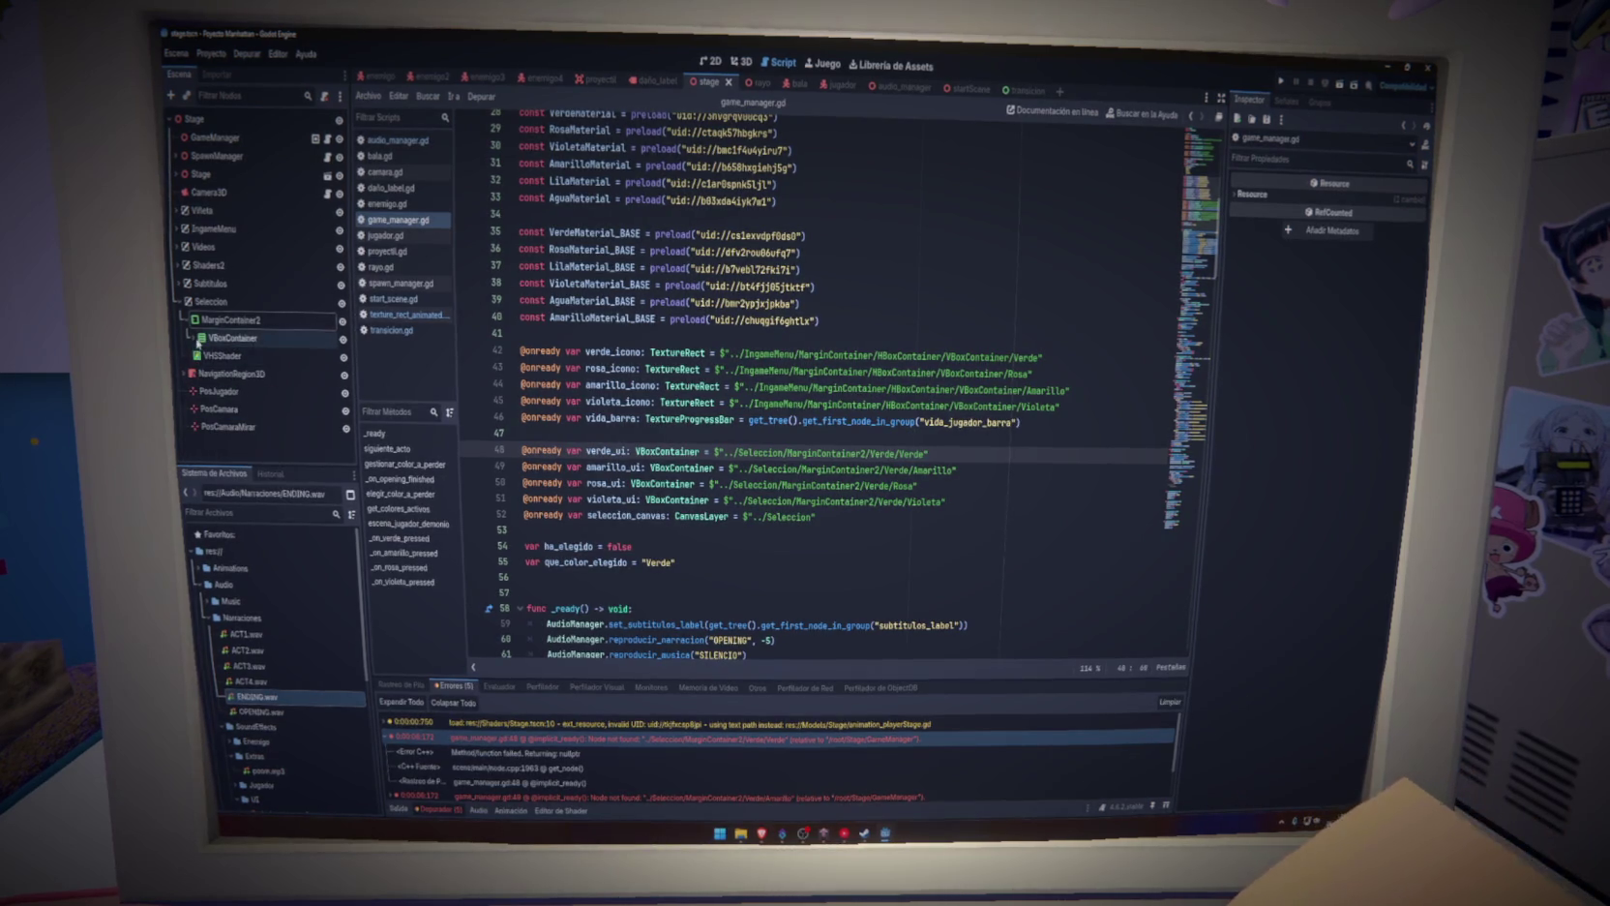
click(199, 341)
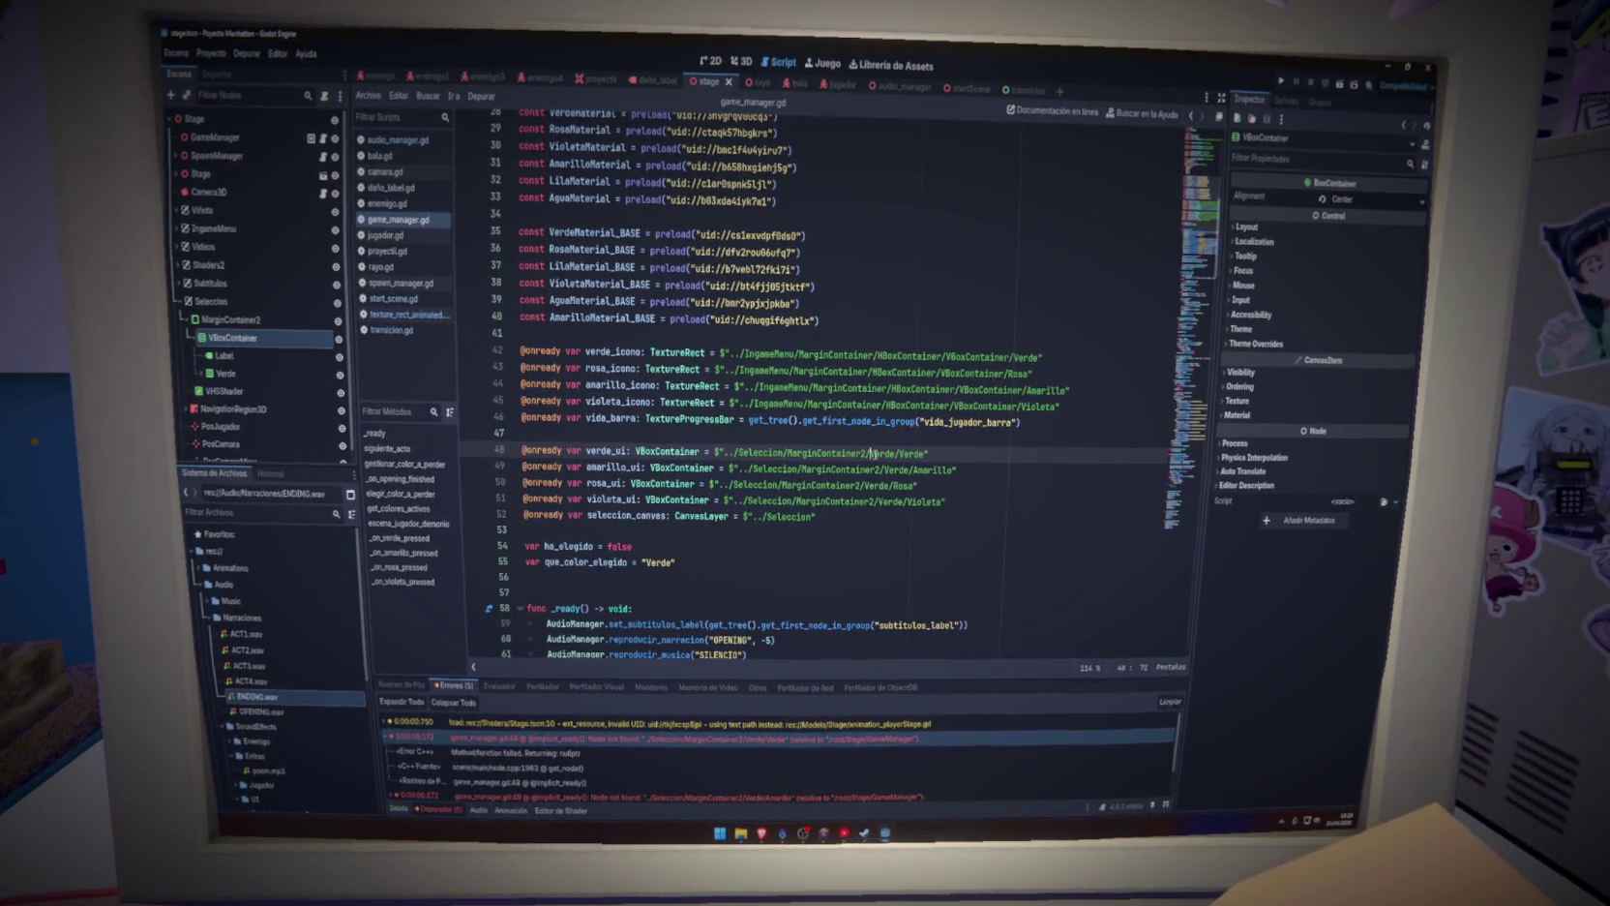
text(VBoxConta)
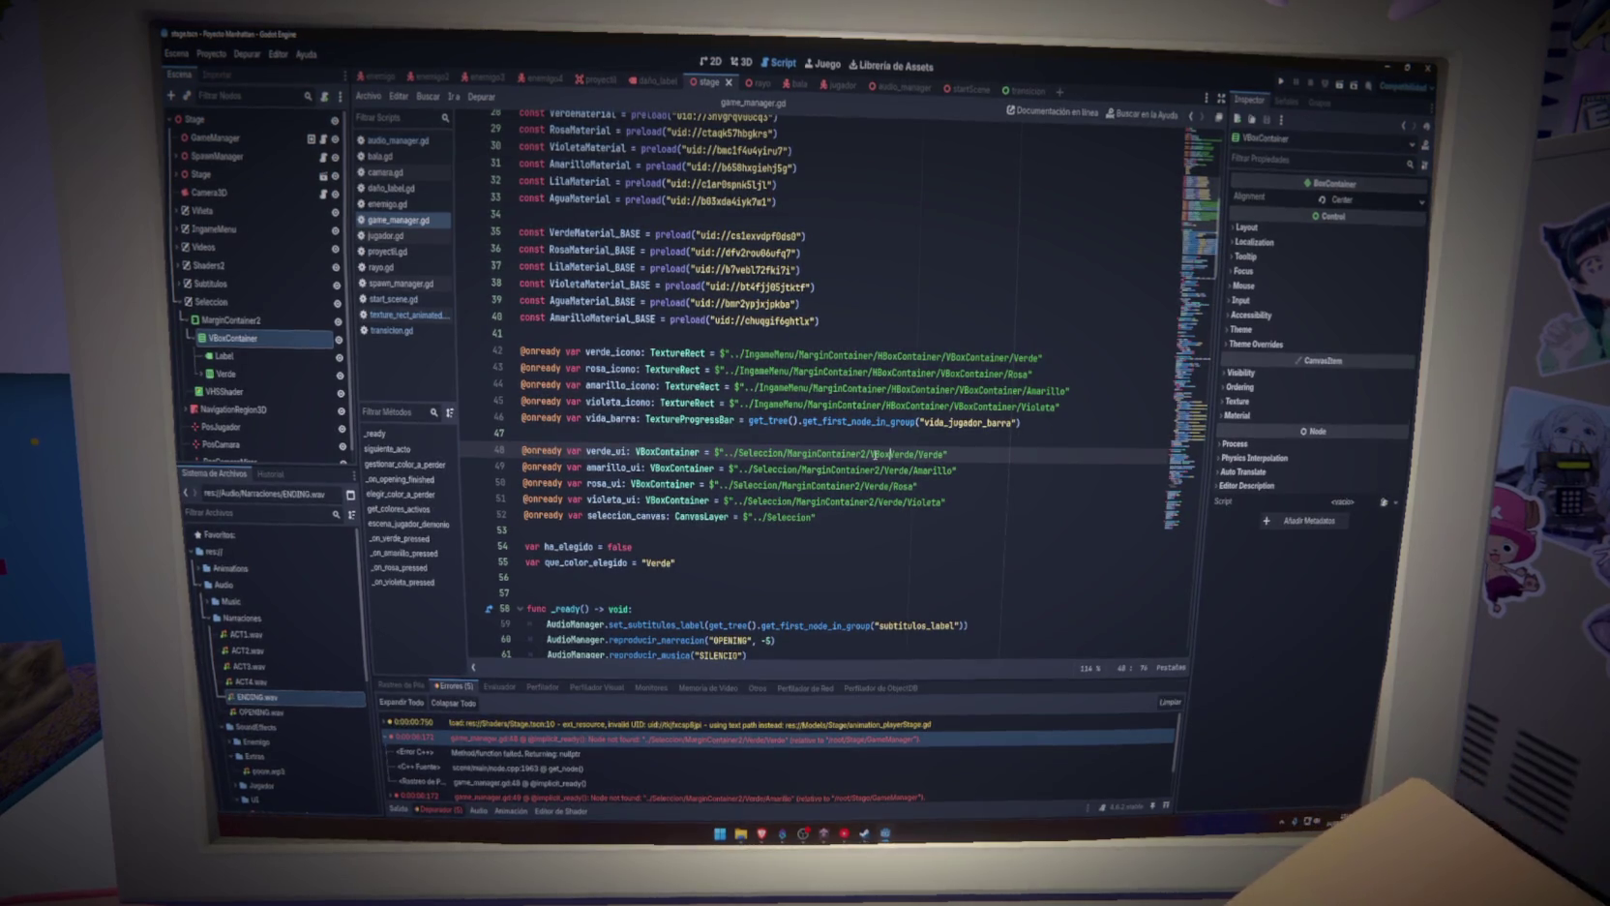
text(iner/)
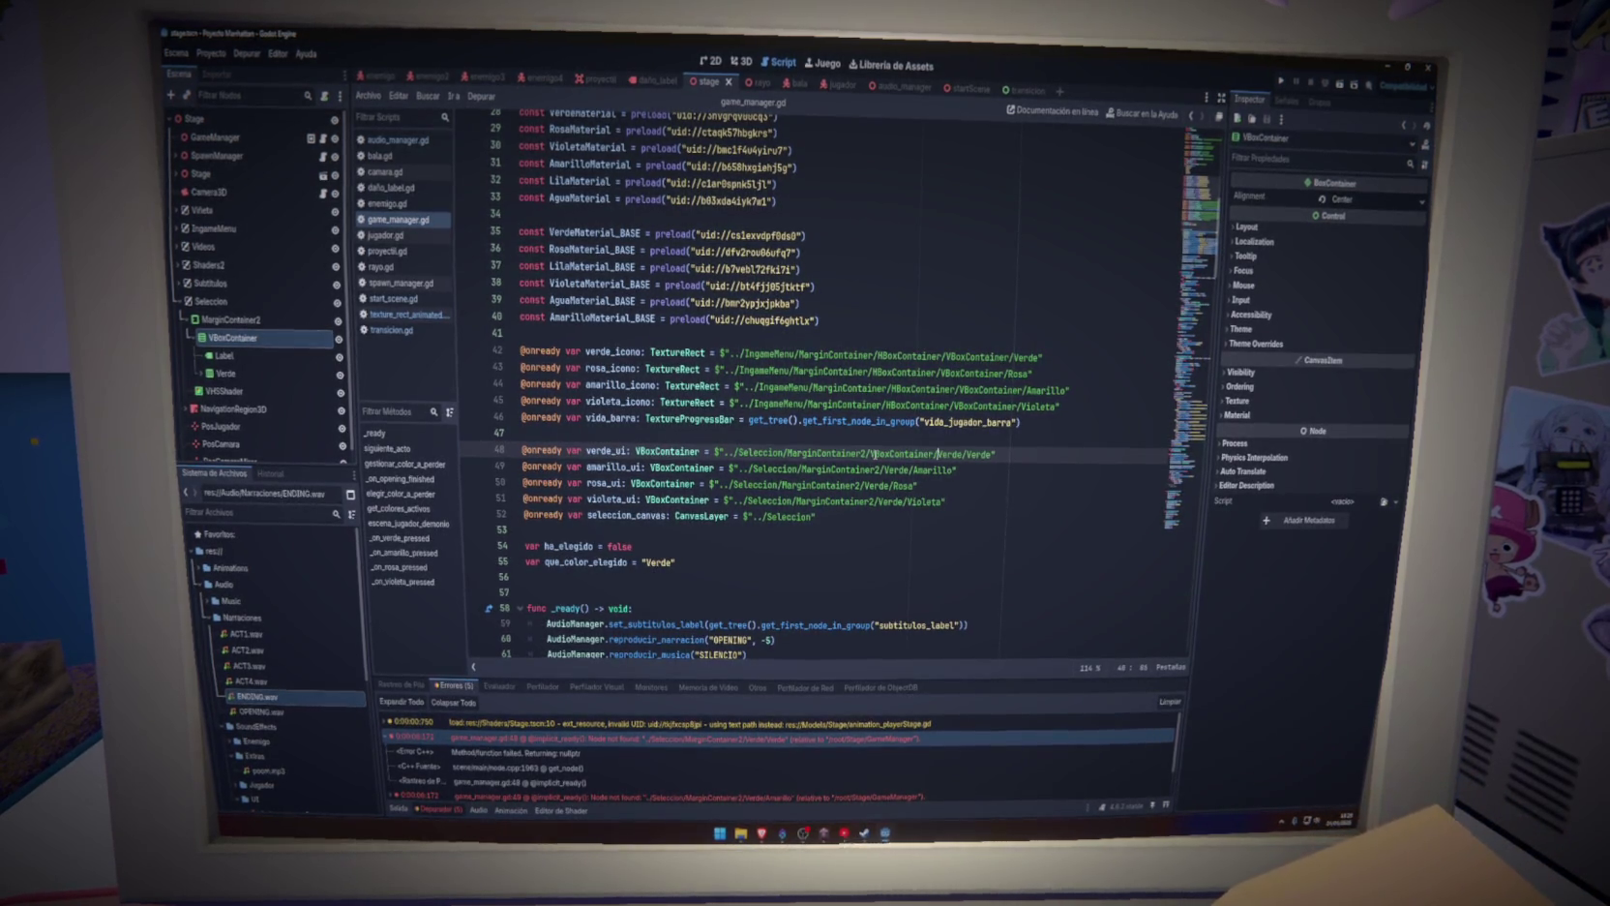
Paste VBoxContainer/ into the card paths on lines 49–51, then save and run the game
click(888, 469)
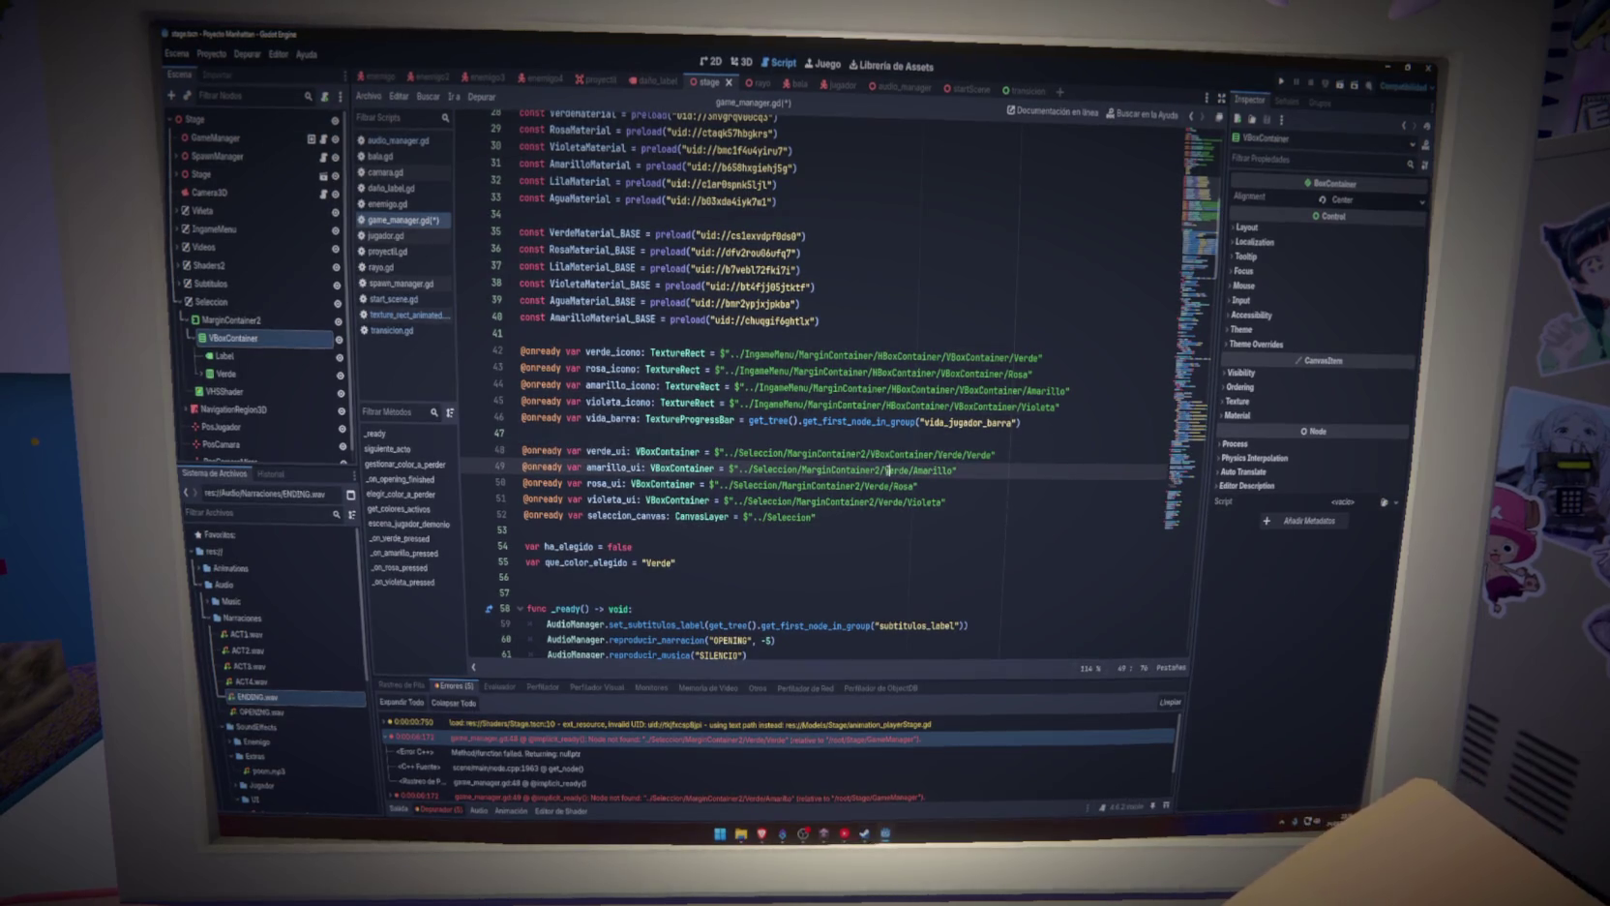
click(876, 483)
text(VBoxContainer/)
click(883, 501)
text(VBoxContainer/)
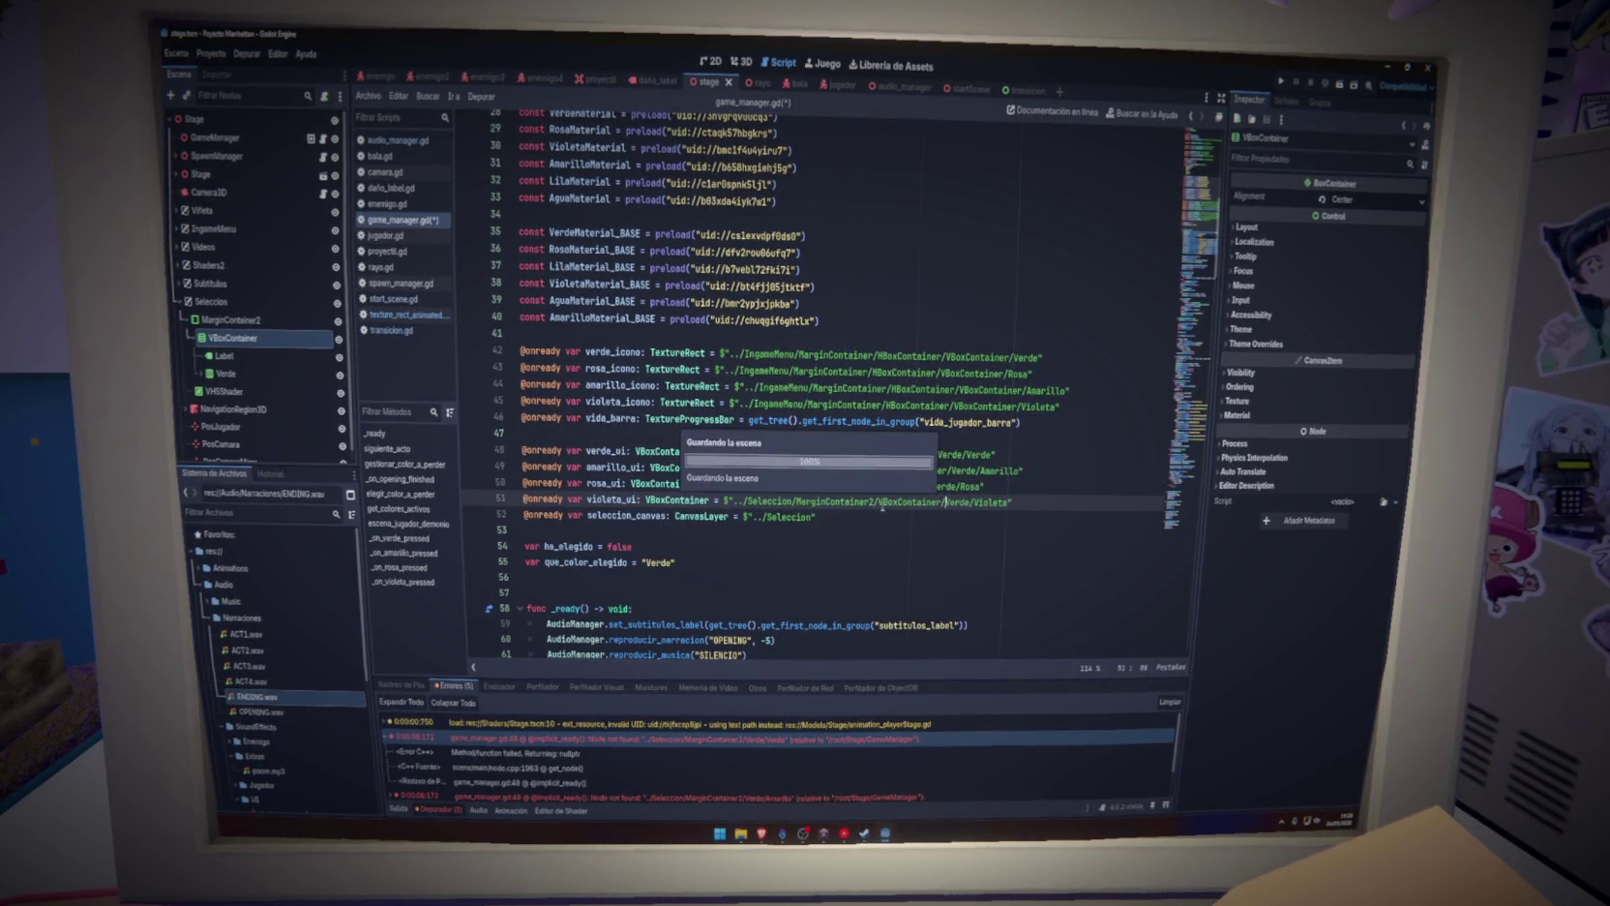
click(1054, 504)
key(F5)
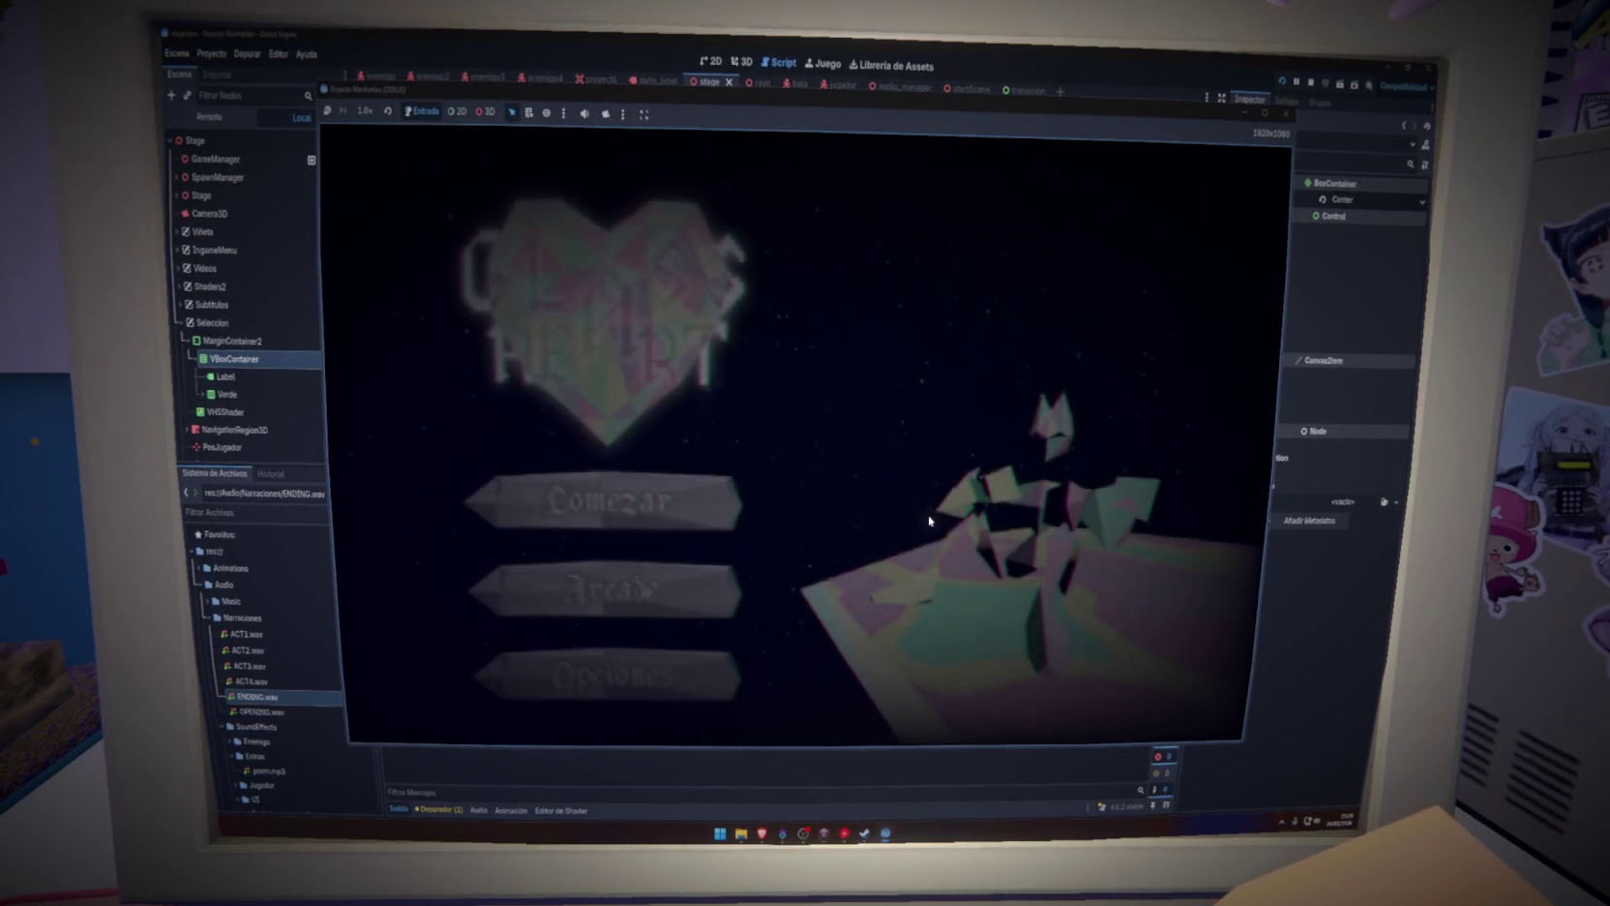
Start a new game from the main menu, then stop the run to return to the editor
click(587, 492)
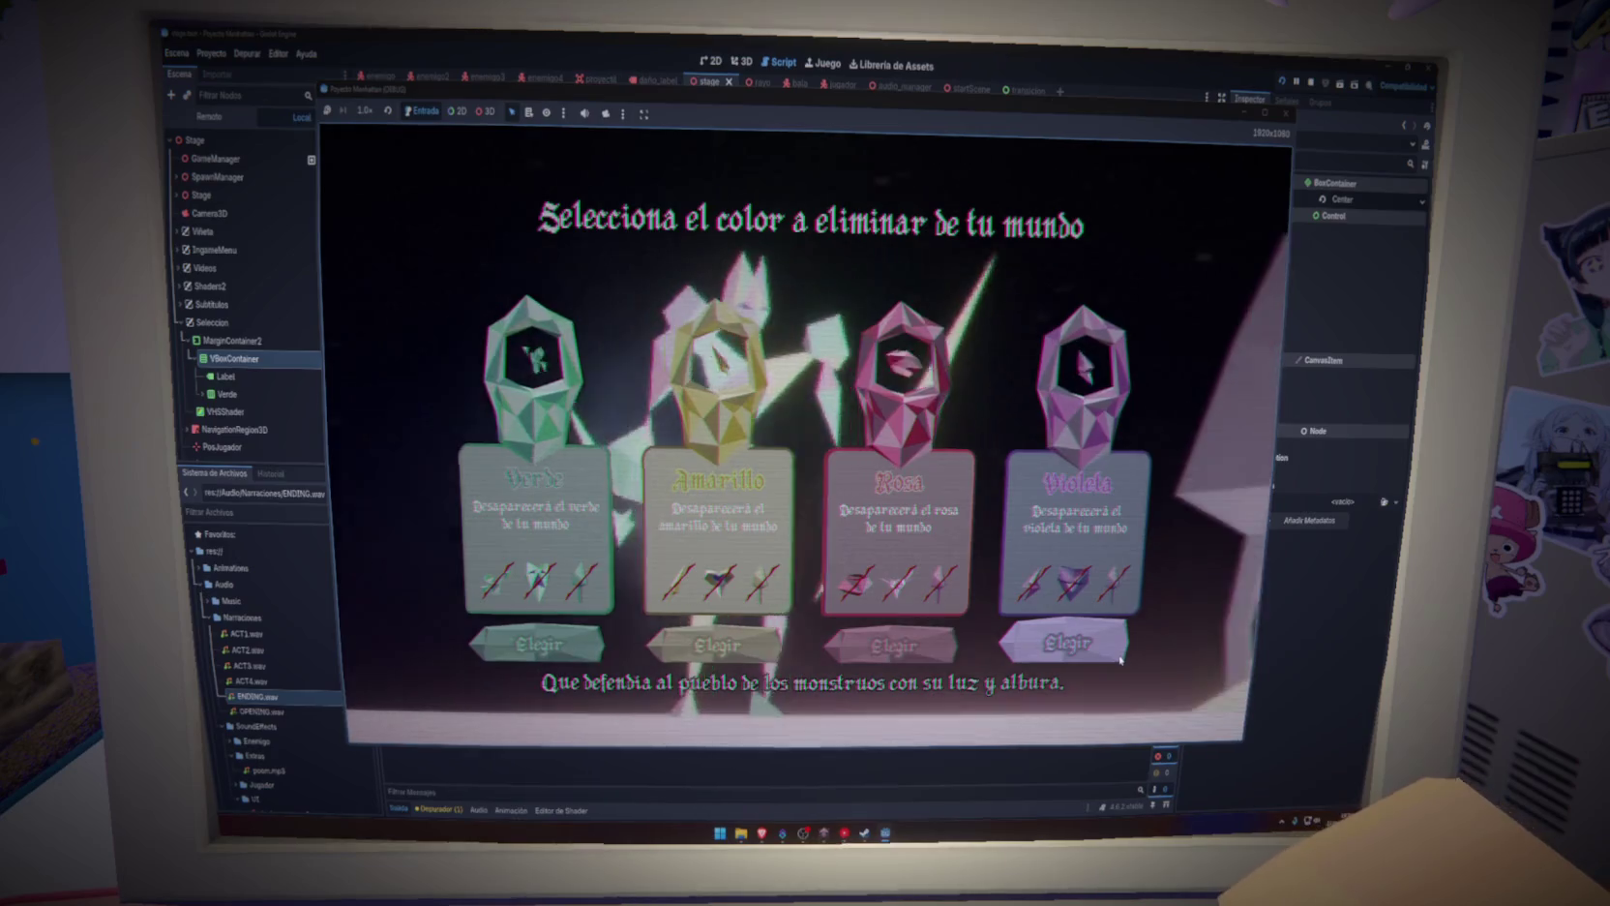
click(1311, 82)
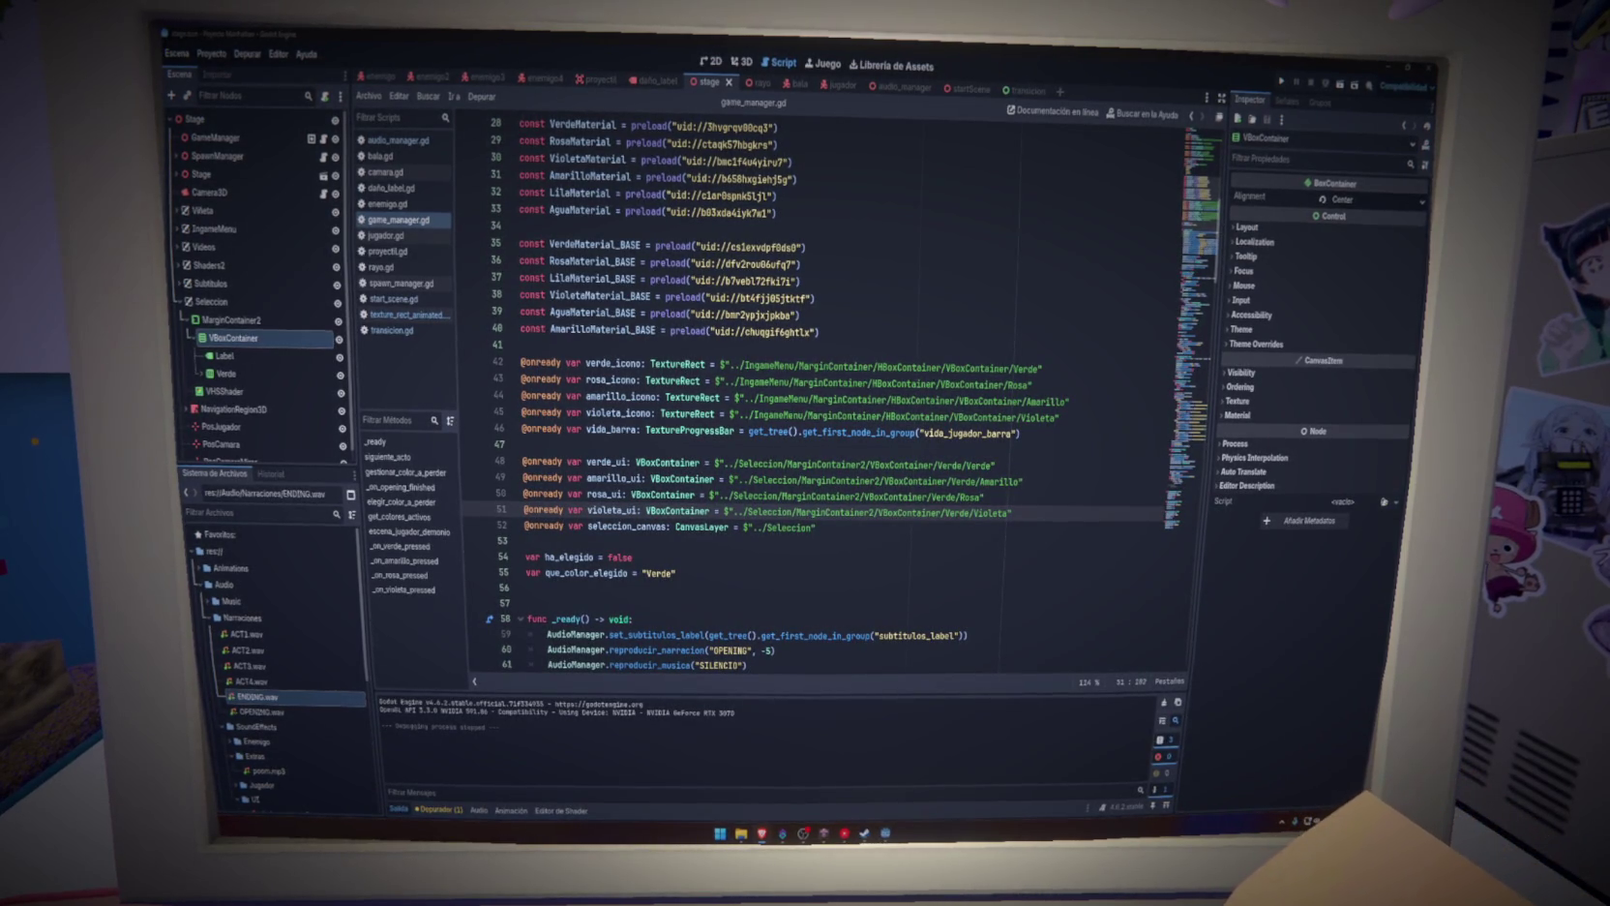
Scroll through game_manager.gd, then switch to texture_rect_animated.gd and review its _process and girar() code
click(792, 551)
key(Down)
key(Down)
key(Down)
scroll(821, 541, down, 2)
scroll(820, 541, down, 18)
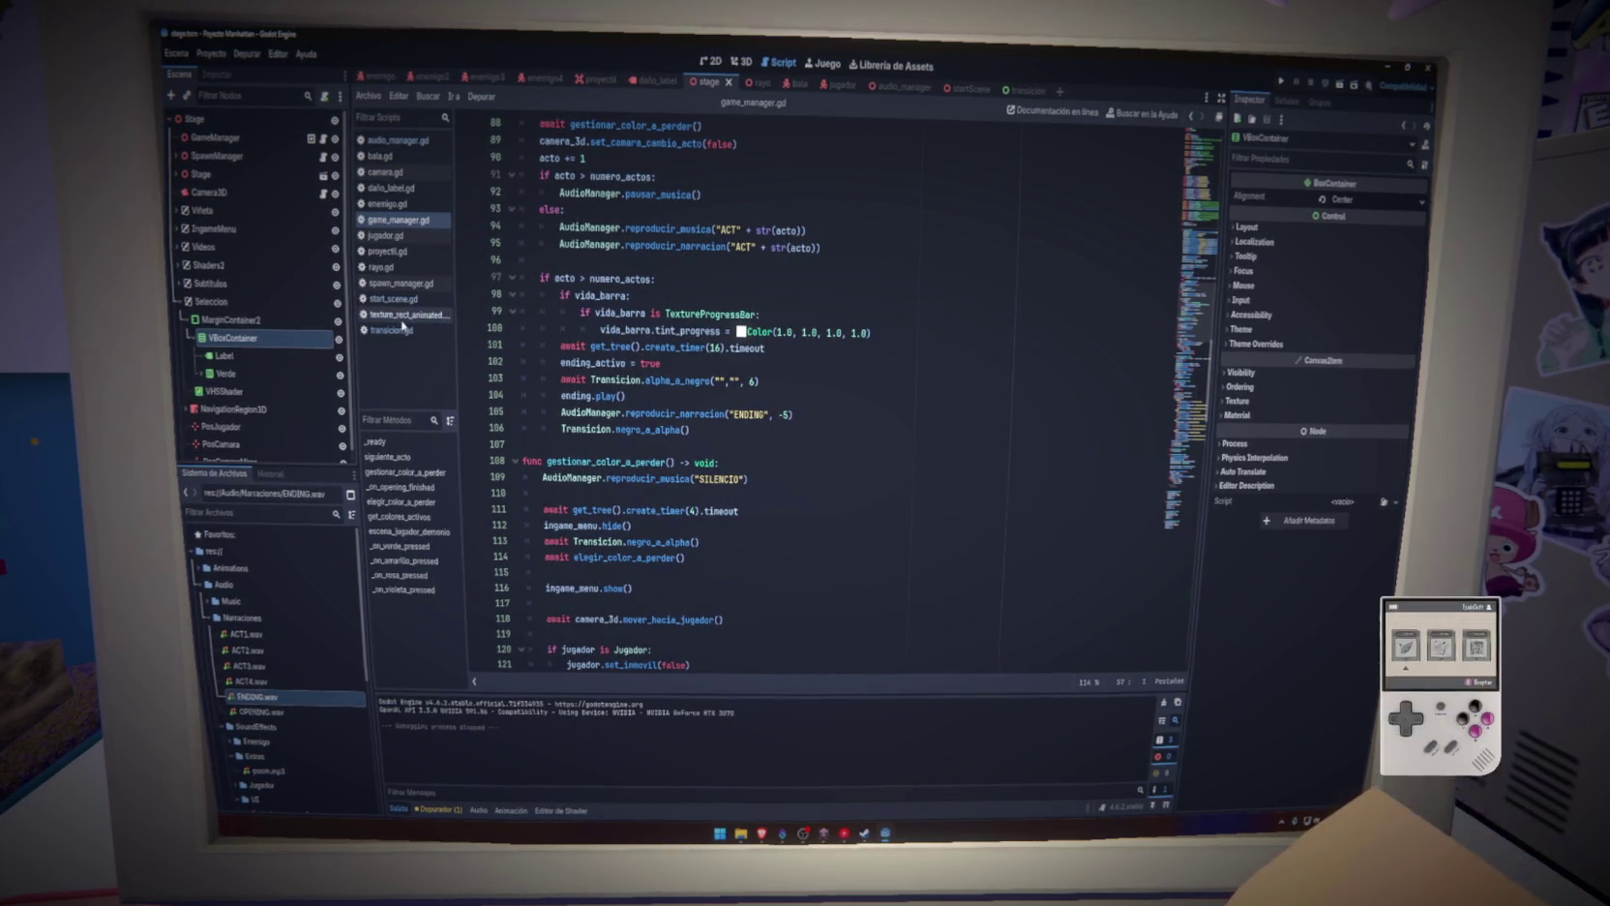
click(402, 315)
drag(724, 398, 523, 225)
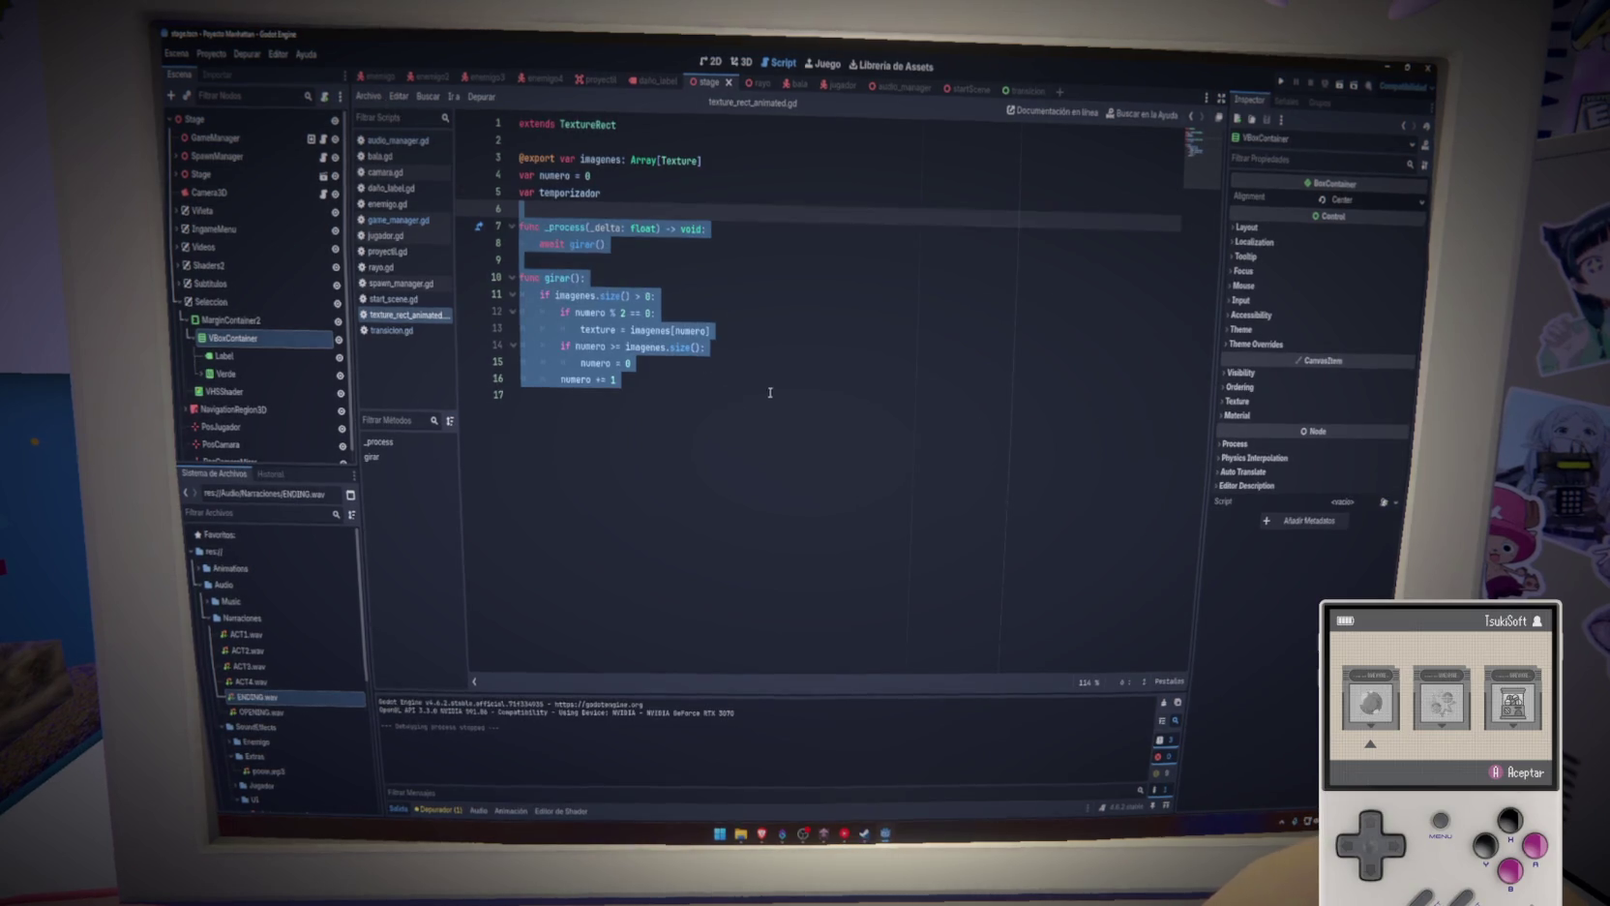
click(735, 395)
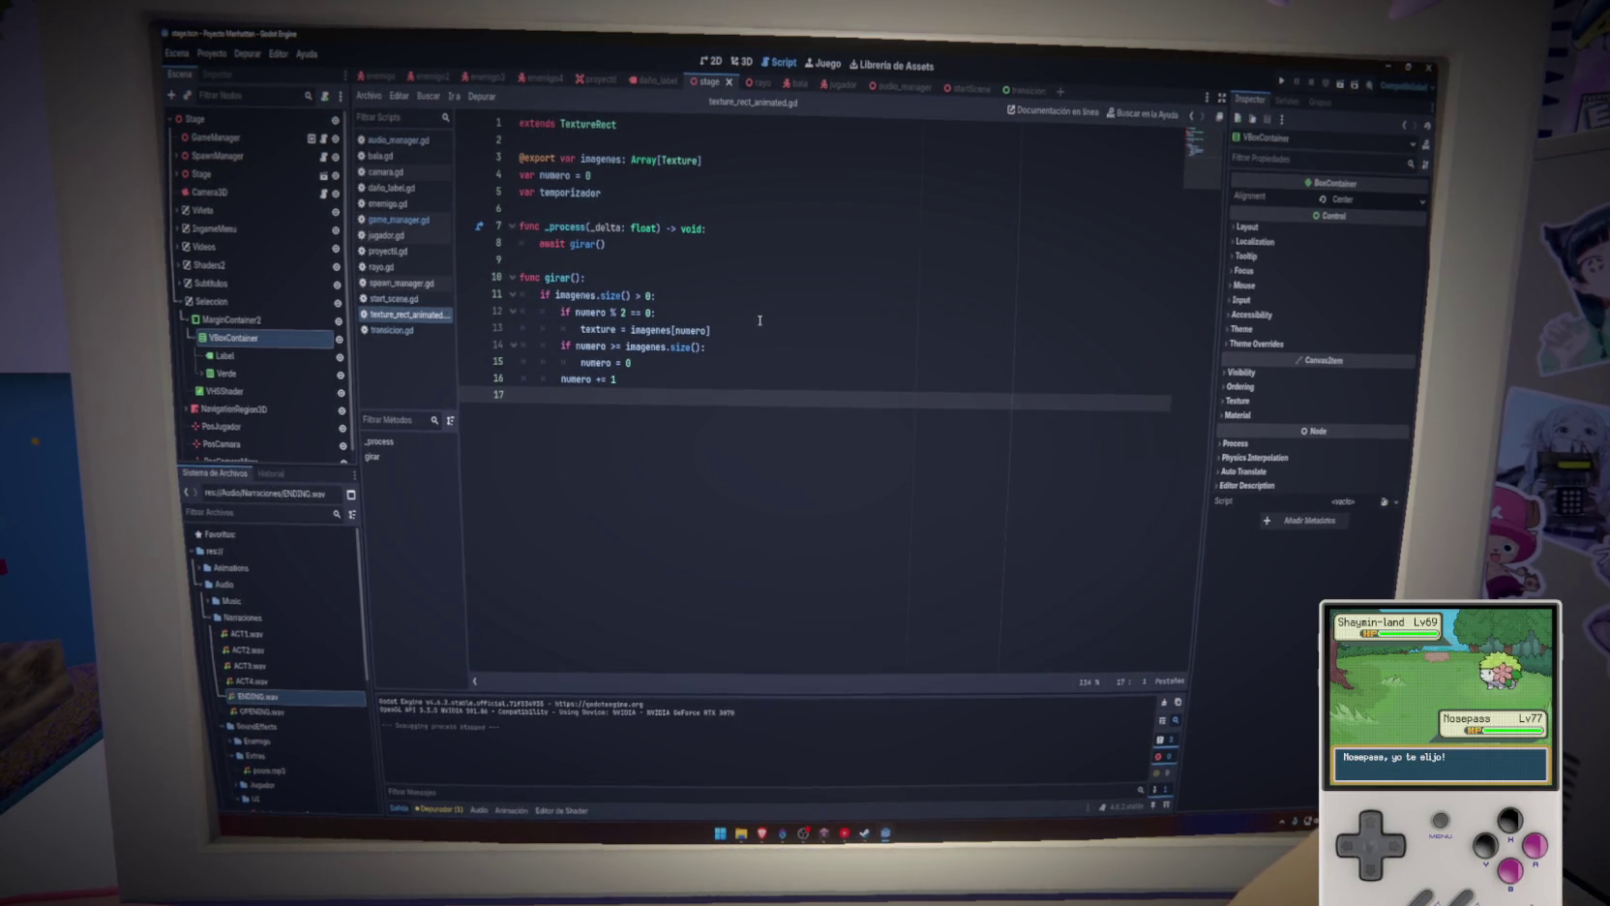
Paste girar()'s body in place of await girar() in _process, delete the leftover function, and save
mouse_move(617, 379)
mouse_down()
mouse_move(538, 330)
mouse_move(523, 295)
mouse_up()
key(ctrl+c)
key(BackSpace)
drag(607, 243, 539, 243)
key(ctrl+v)
drag(593, 359, 522, 311)
key(BackSpace)
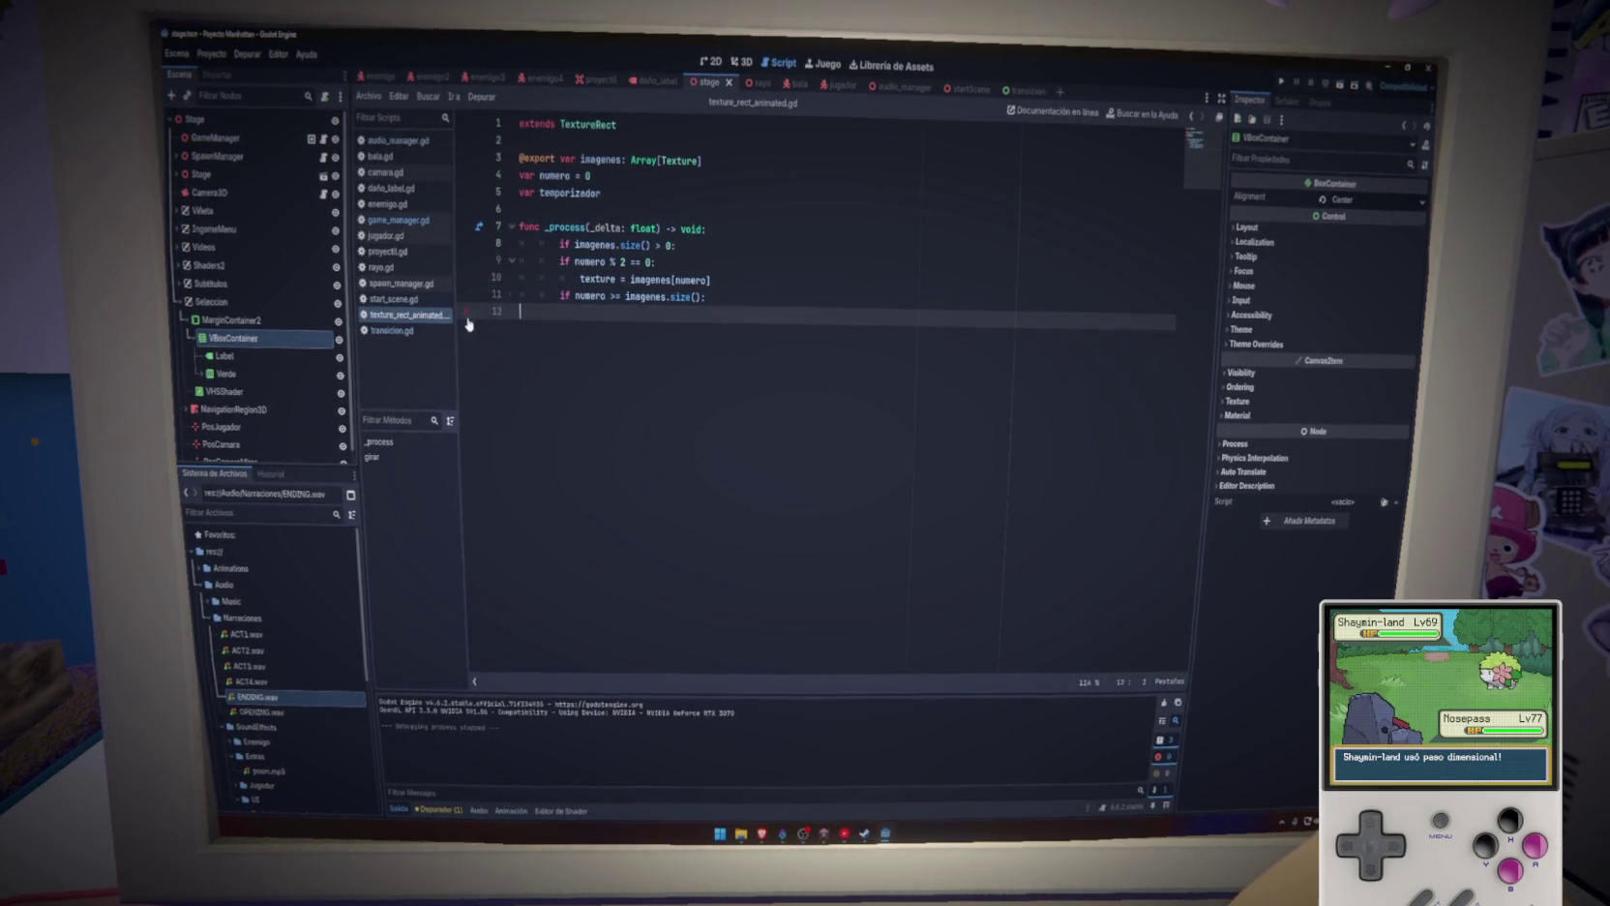
click(719, 322)
key(ctrl+s)
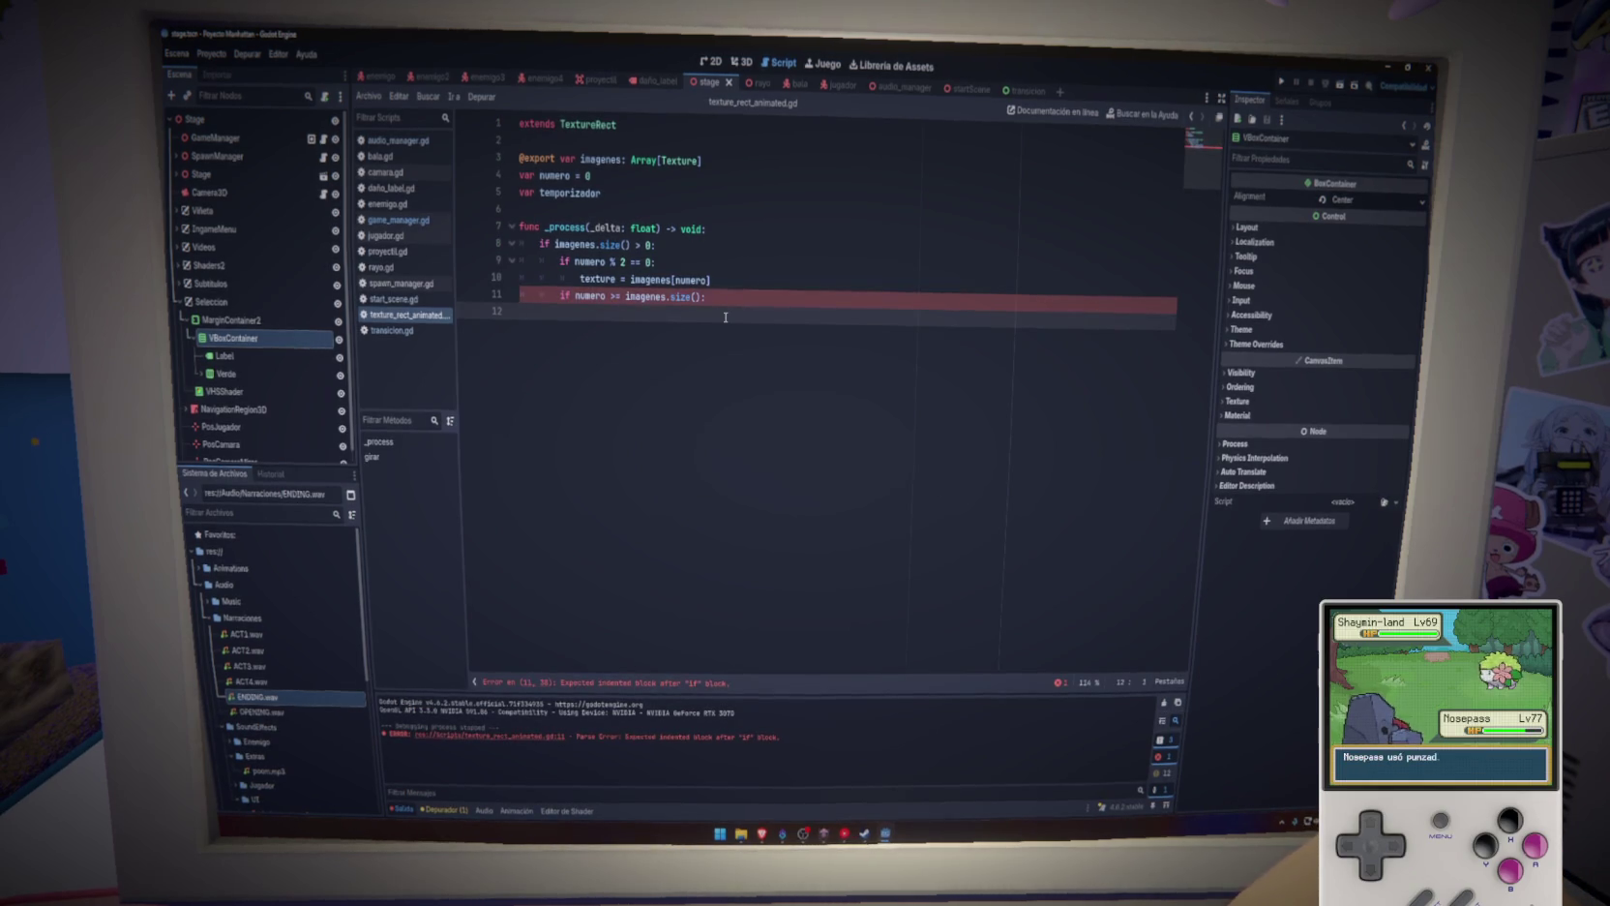
Undo twice to remove the girar() stub, save the corrected script, and clear the output log
key(ctrl+z)
key(ctrl+z)
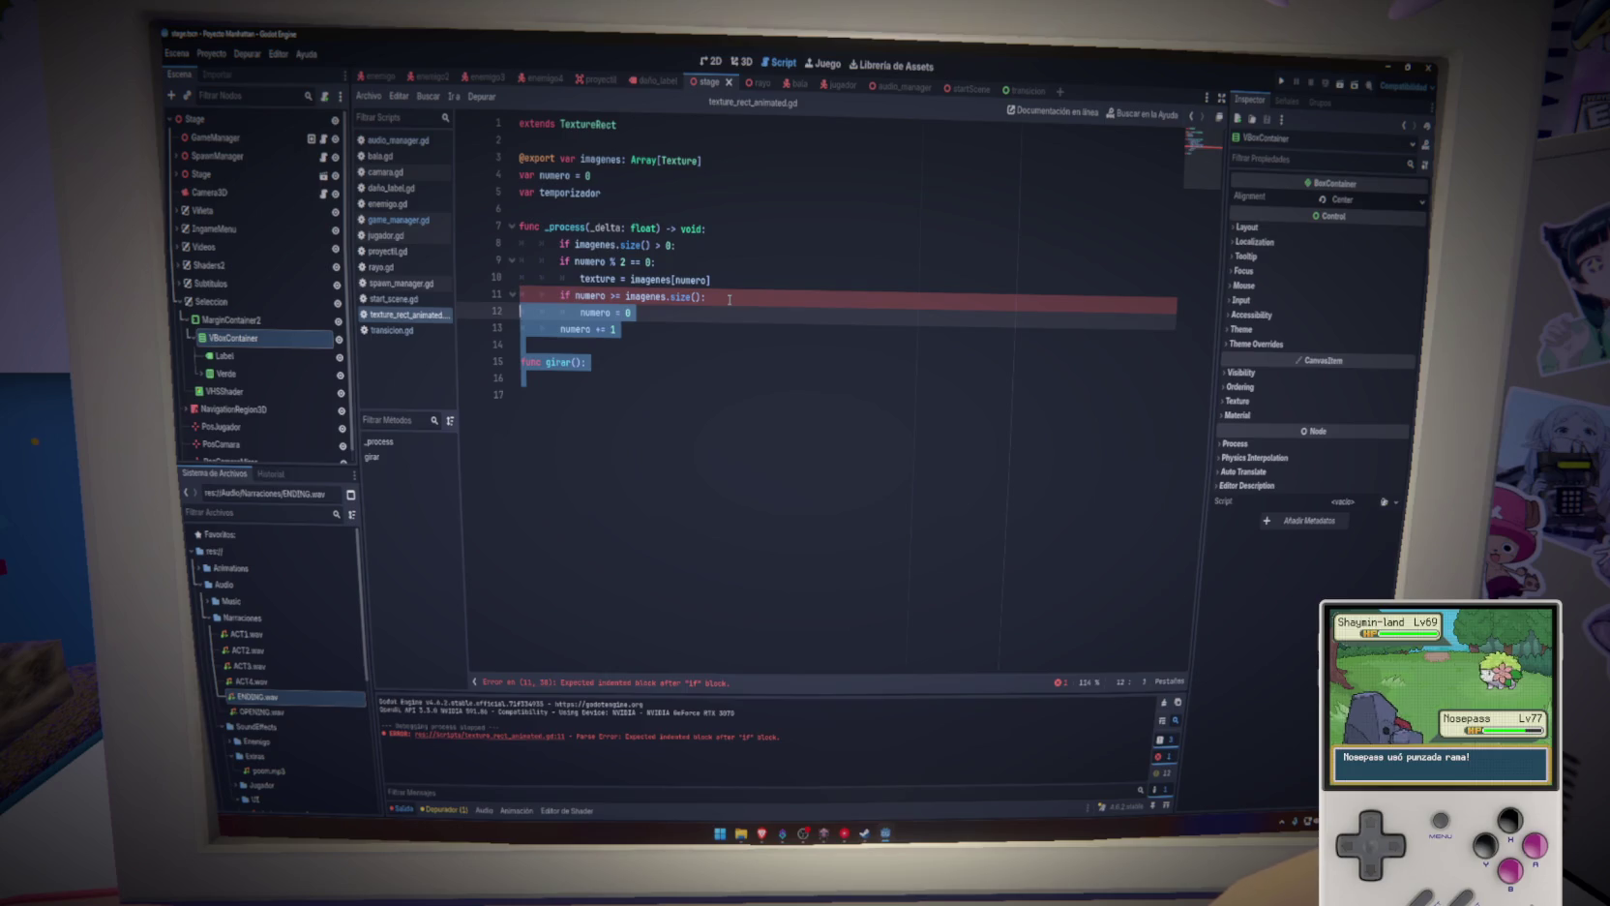
key(ctrl+z)
key(ctrl+z)
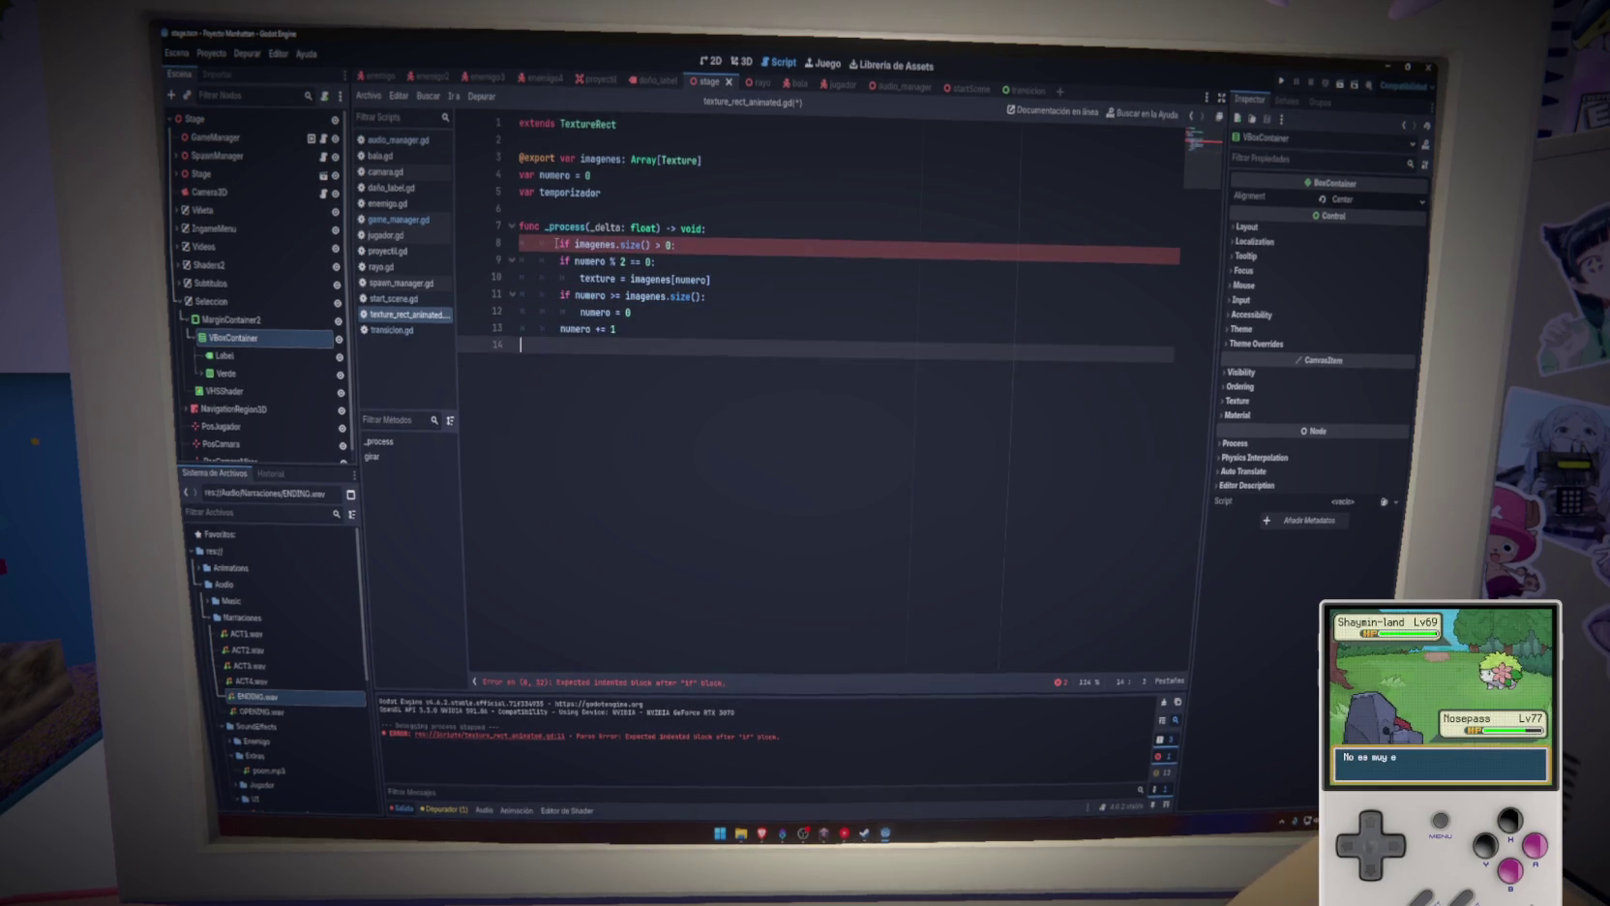
click(762, 277)
key(ctrl+s)
click(786, 310)
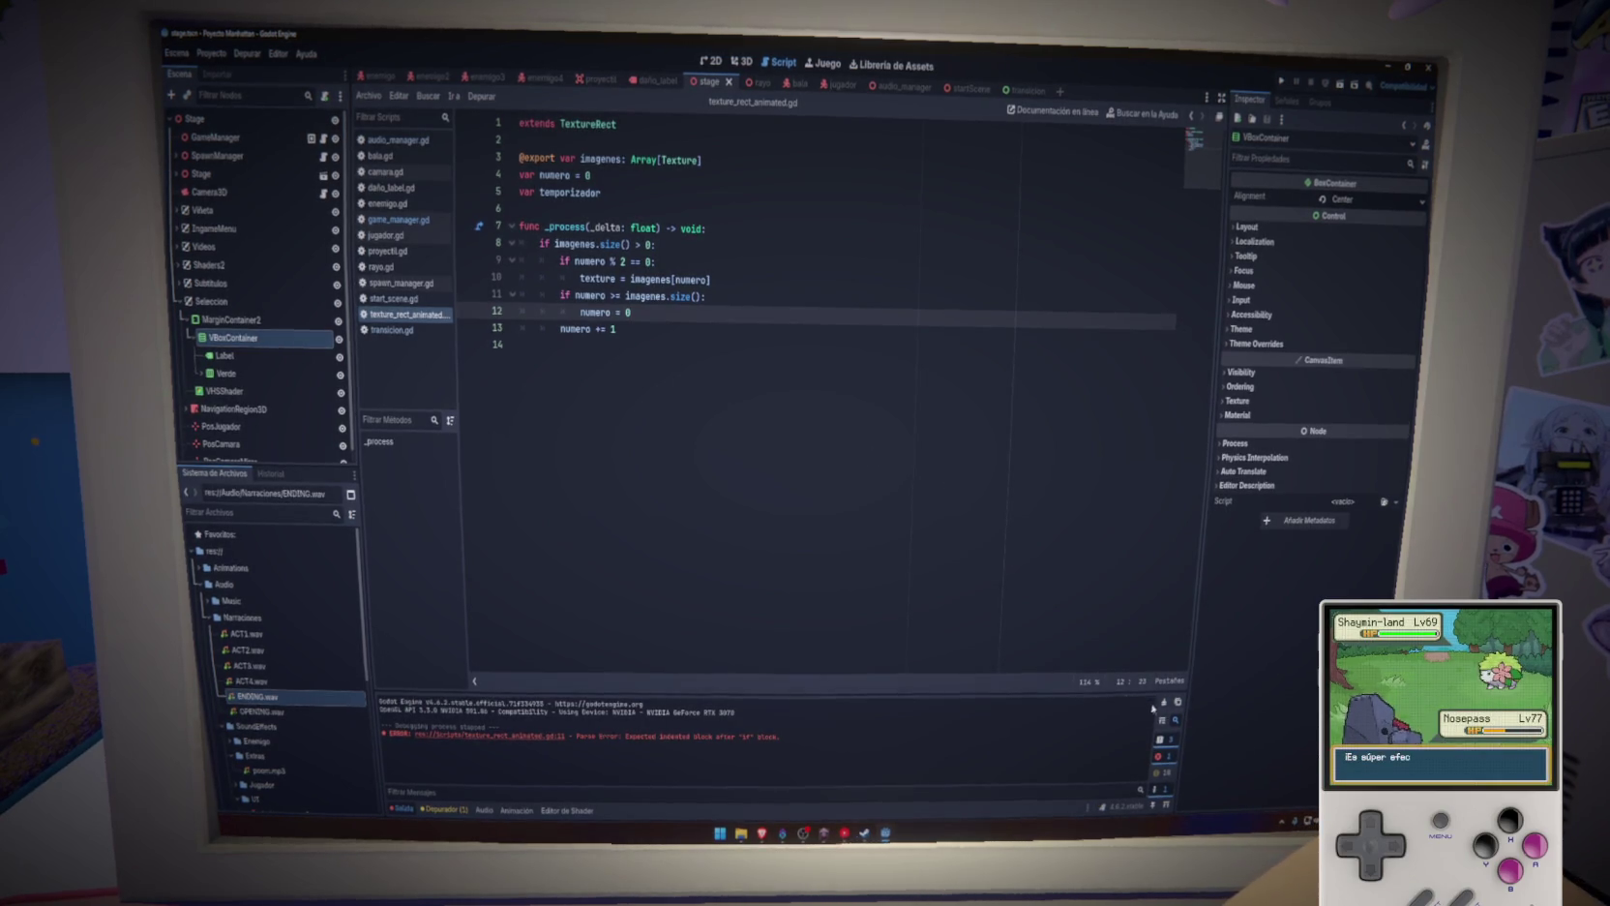
key(F5)
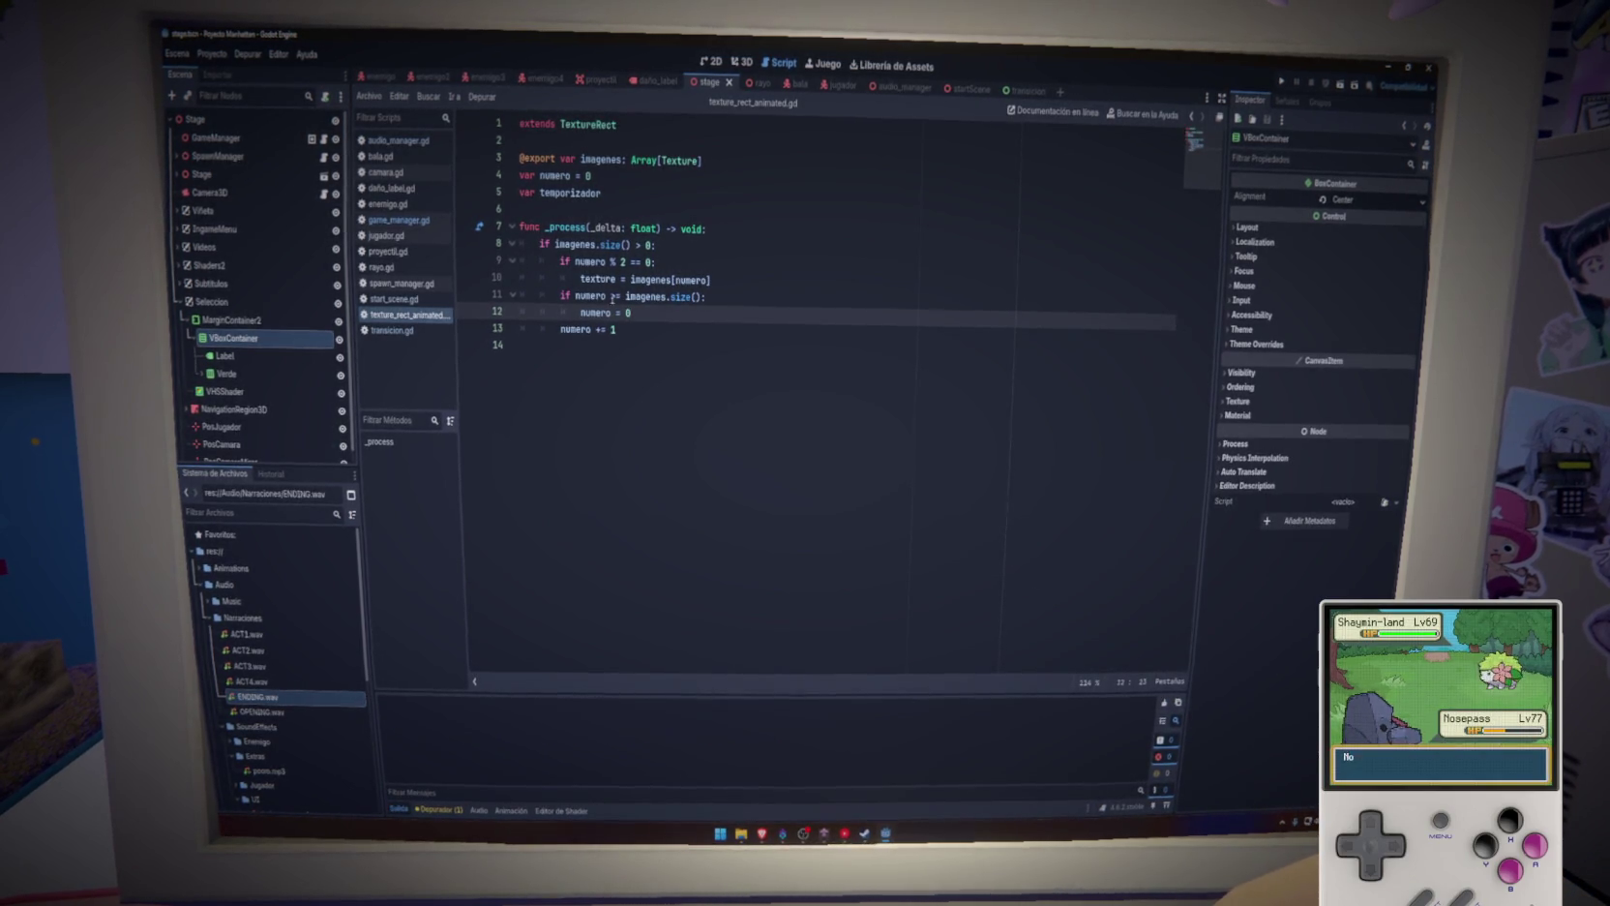
click(650, 329)
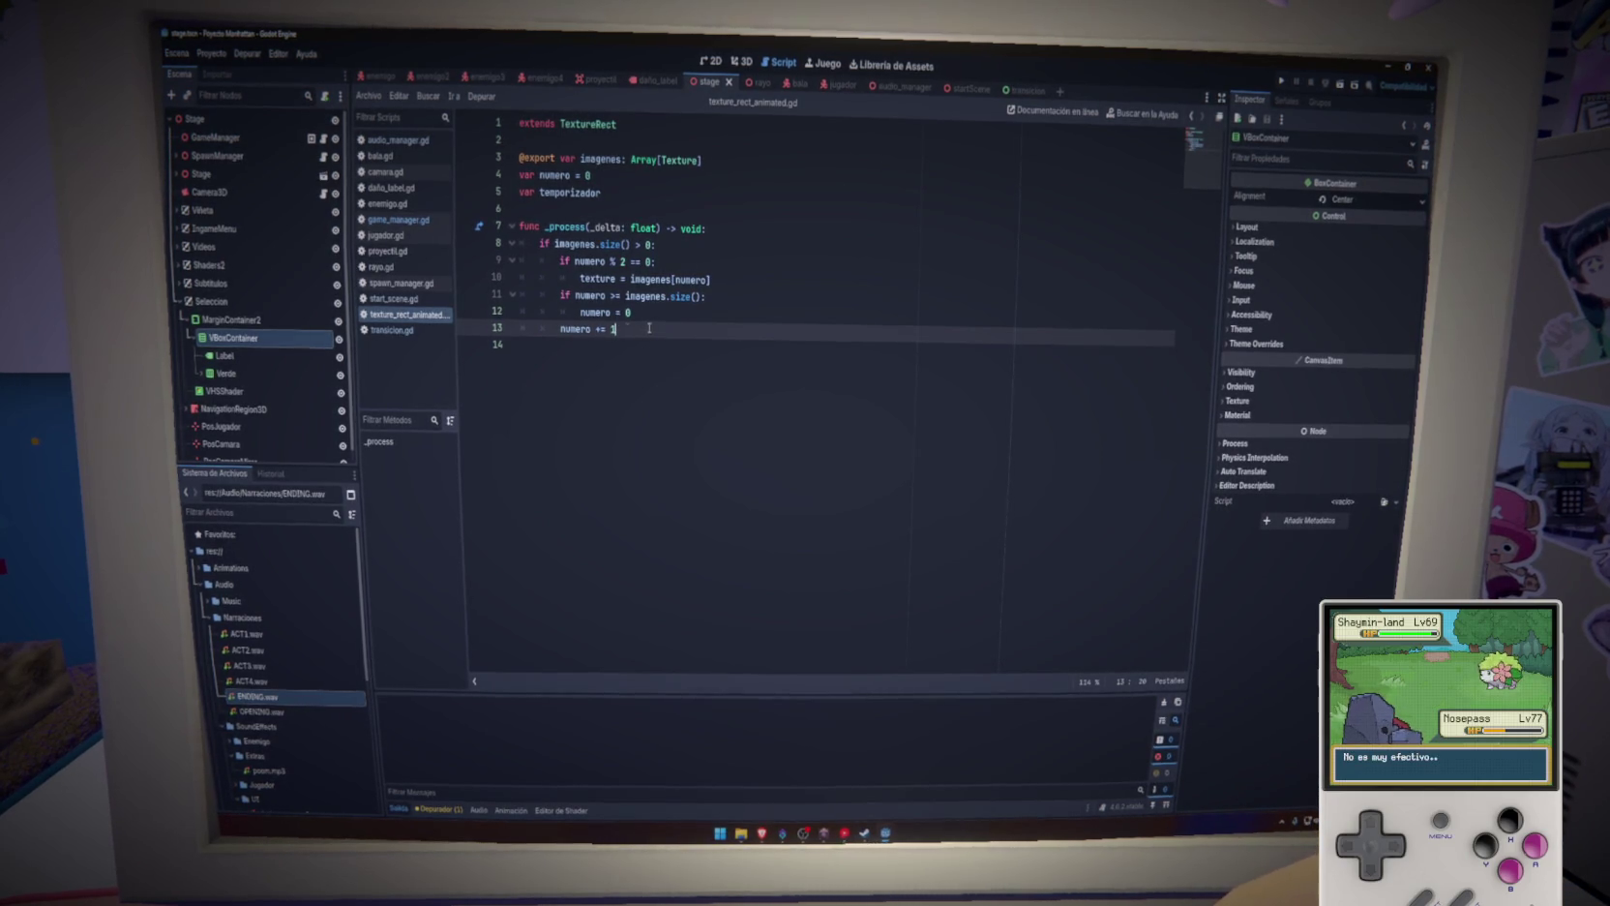
scroll(297, 638, down, 3)
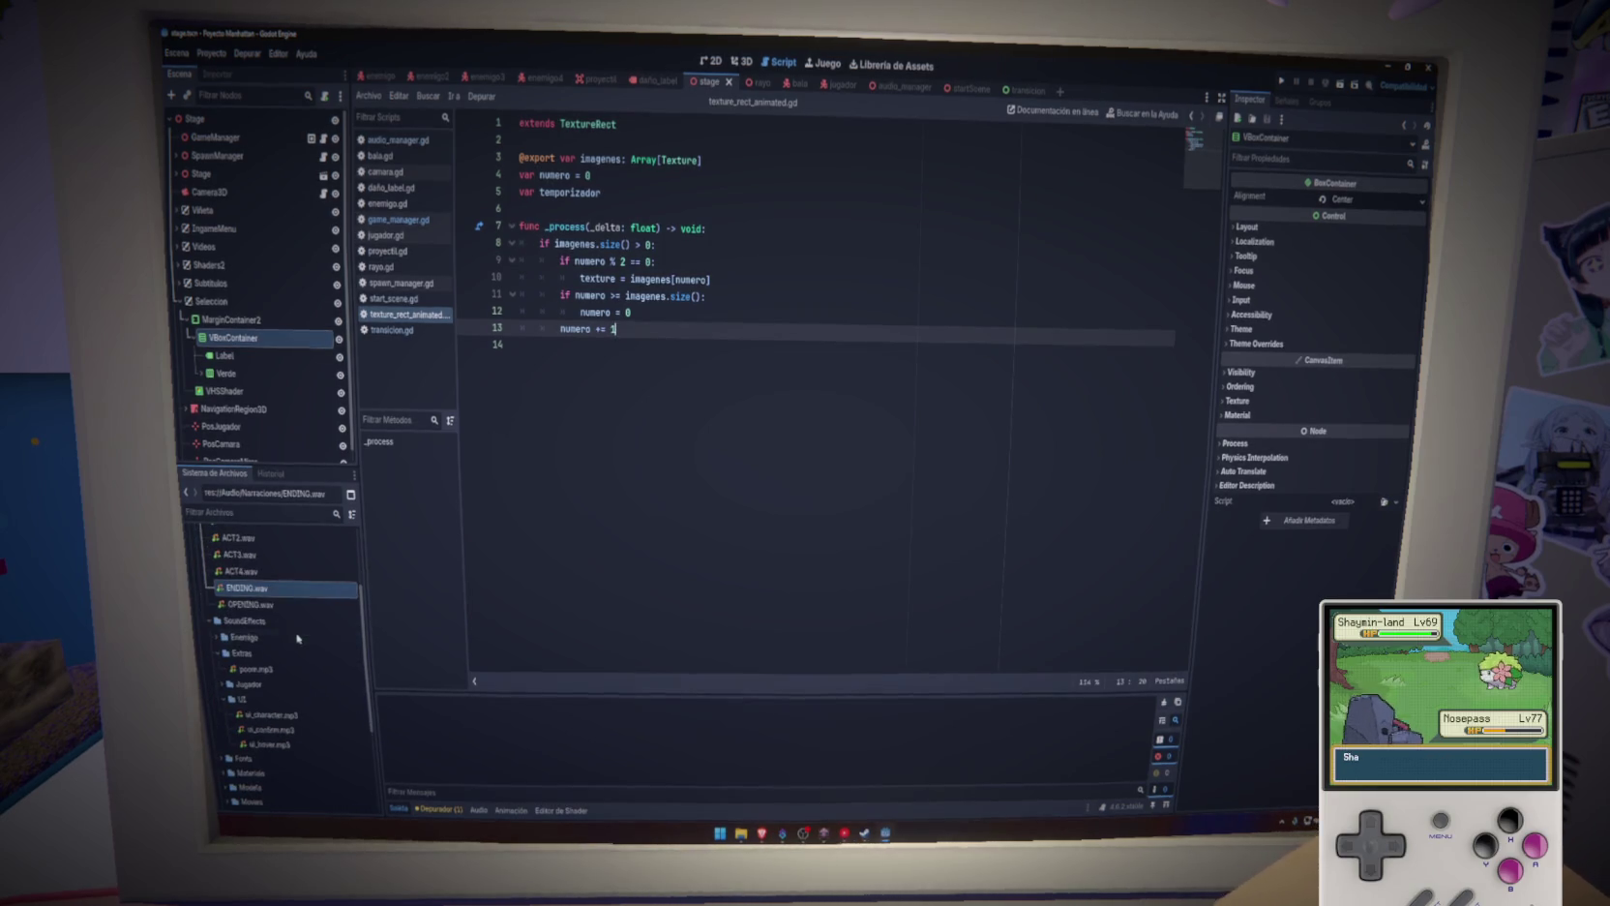
Expand the UI textures folder and its GREEN card images subfolder in FileSystem
scroll(259, 668, down, 5)
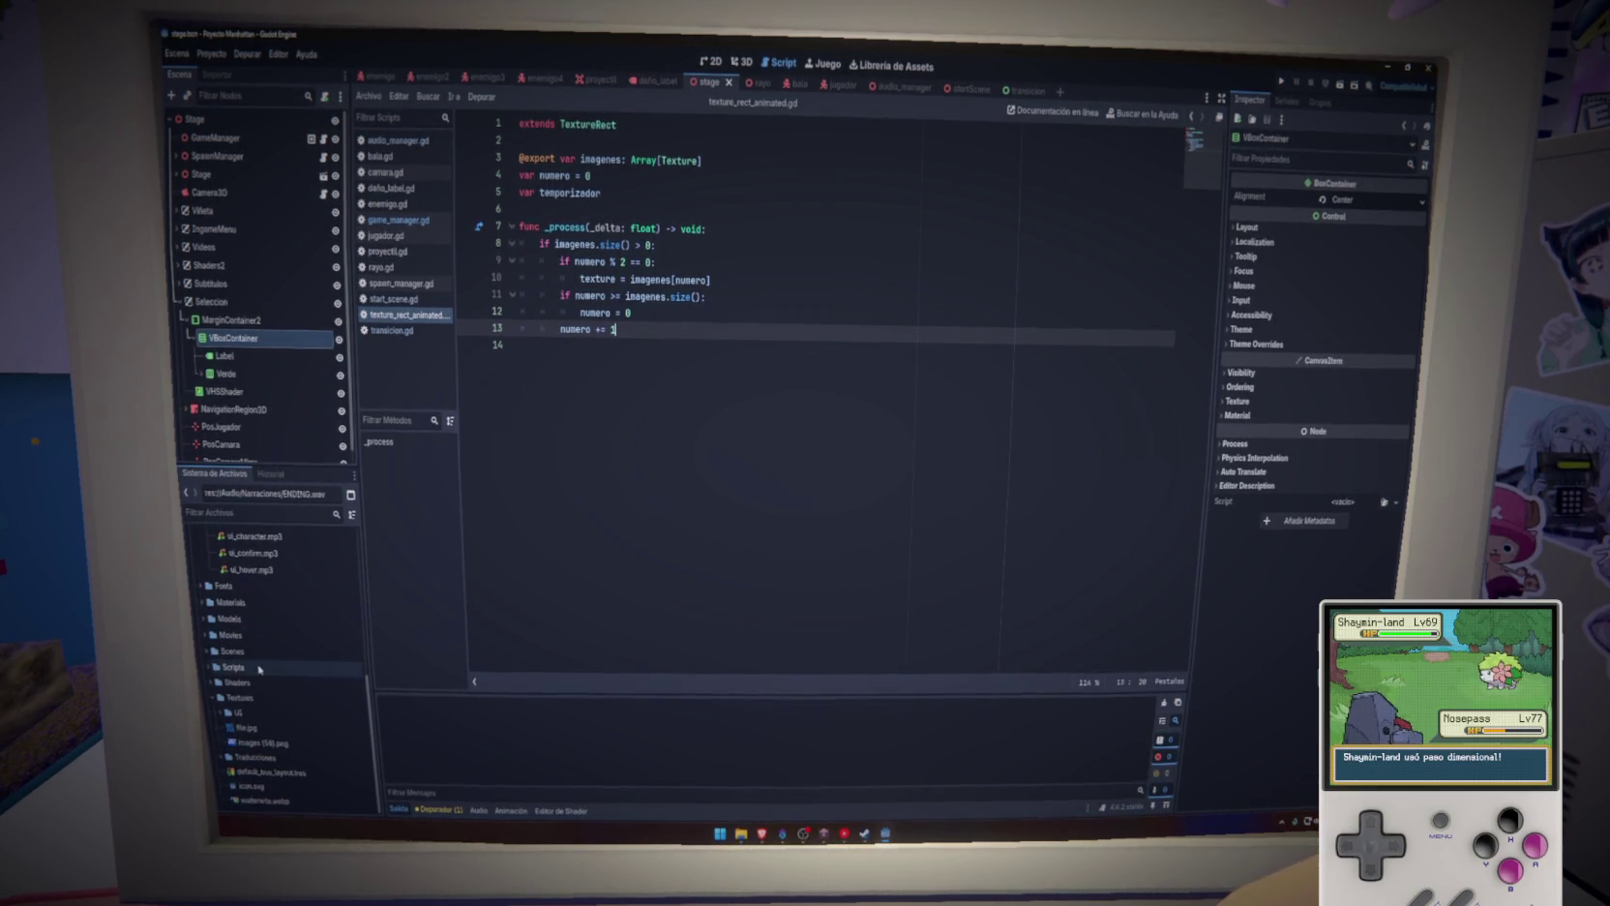
click(215, 717)
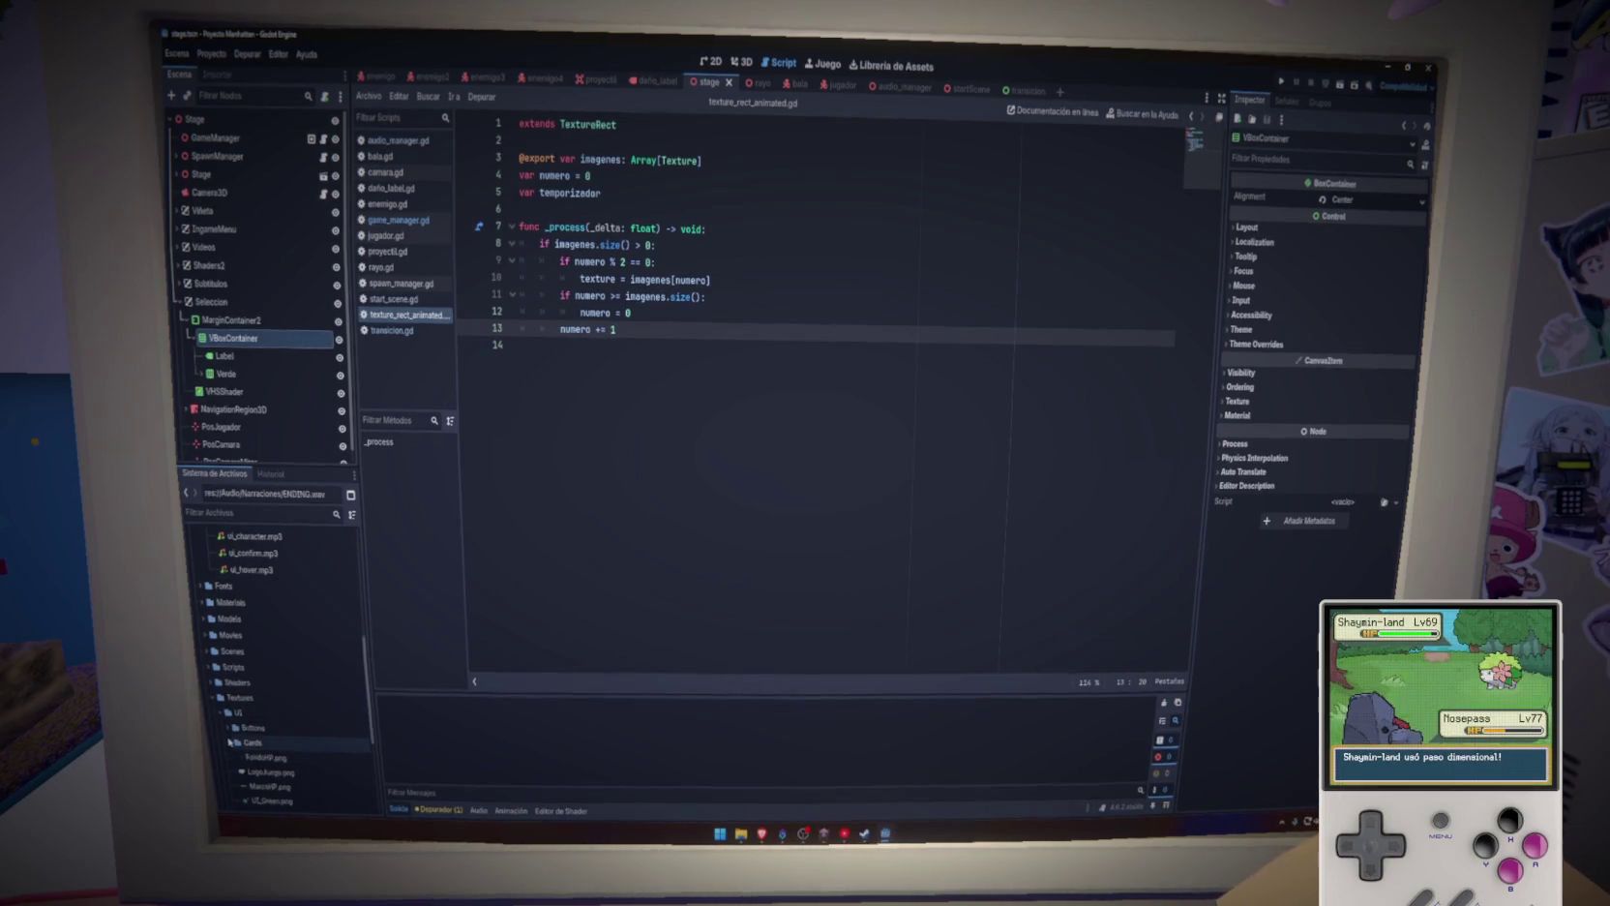
scroll(237, 743, down, 1)
click(230, 690)
scroll(242, 697, down, 10)
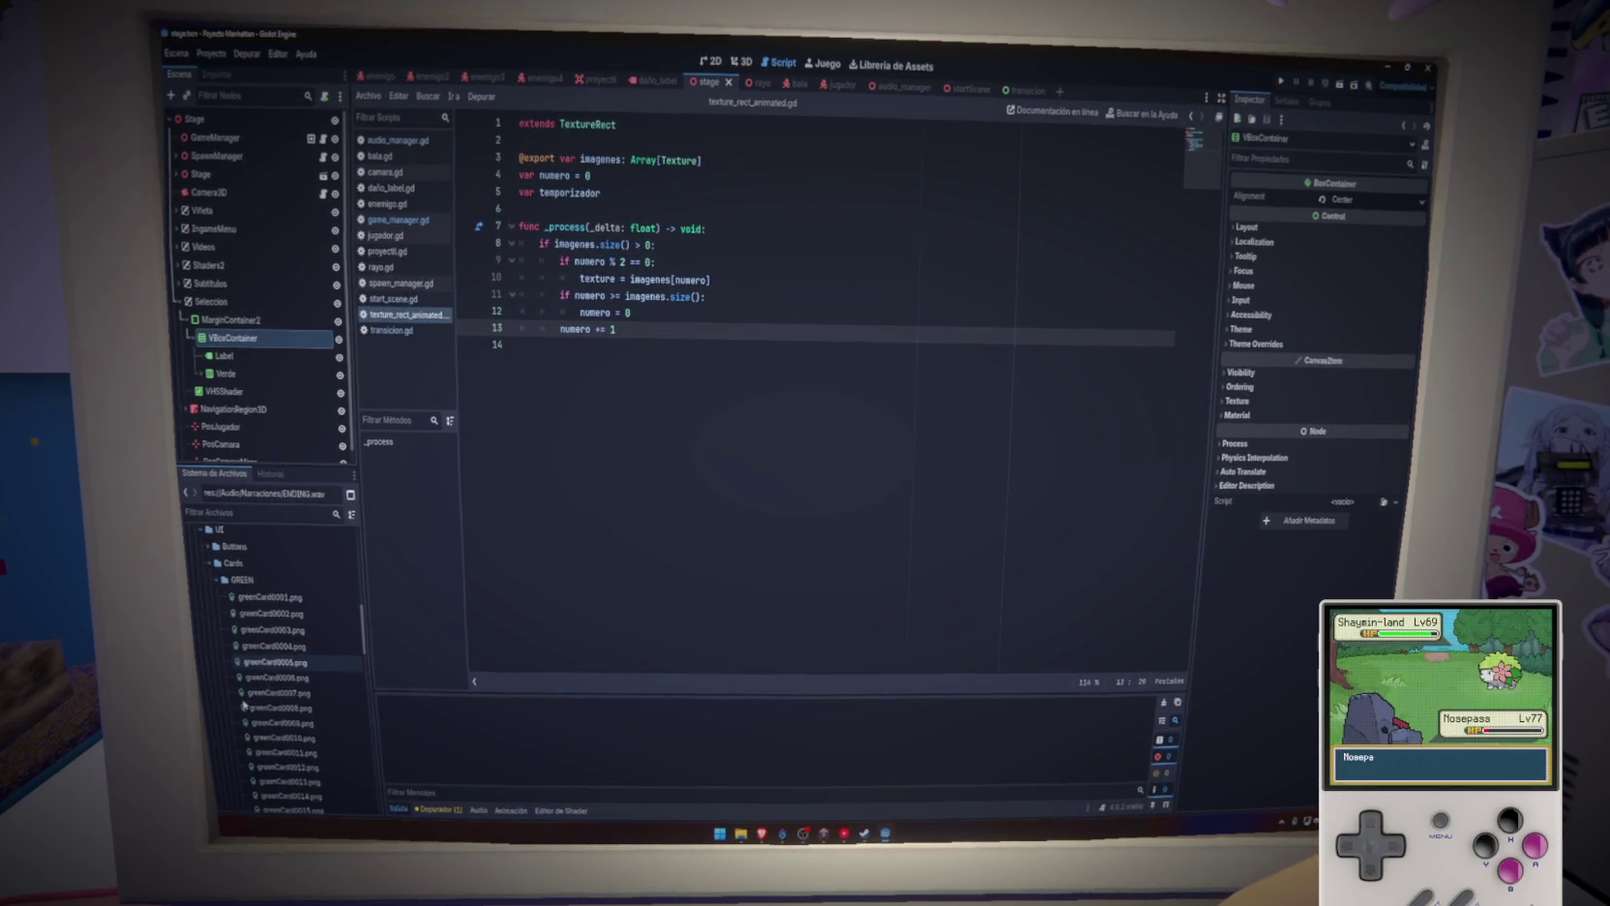
scroll(244, 702, up, 10)
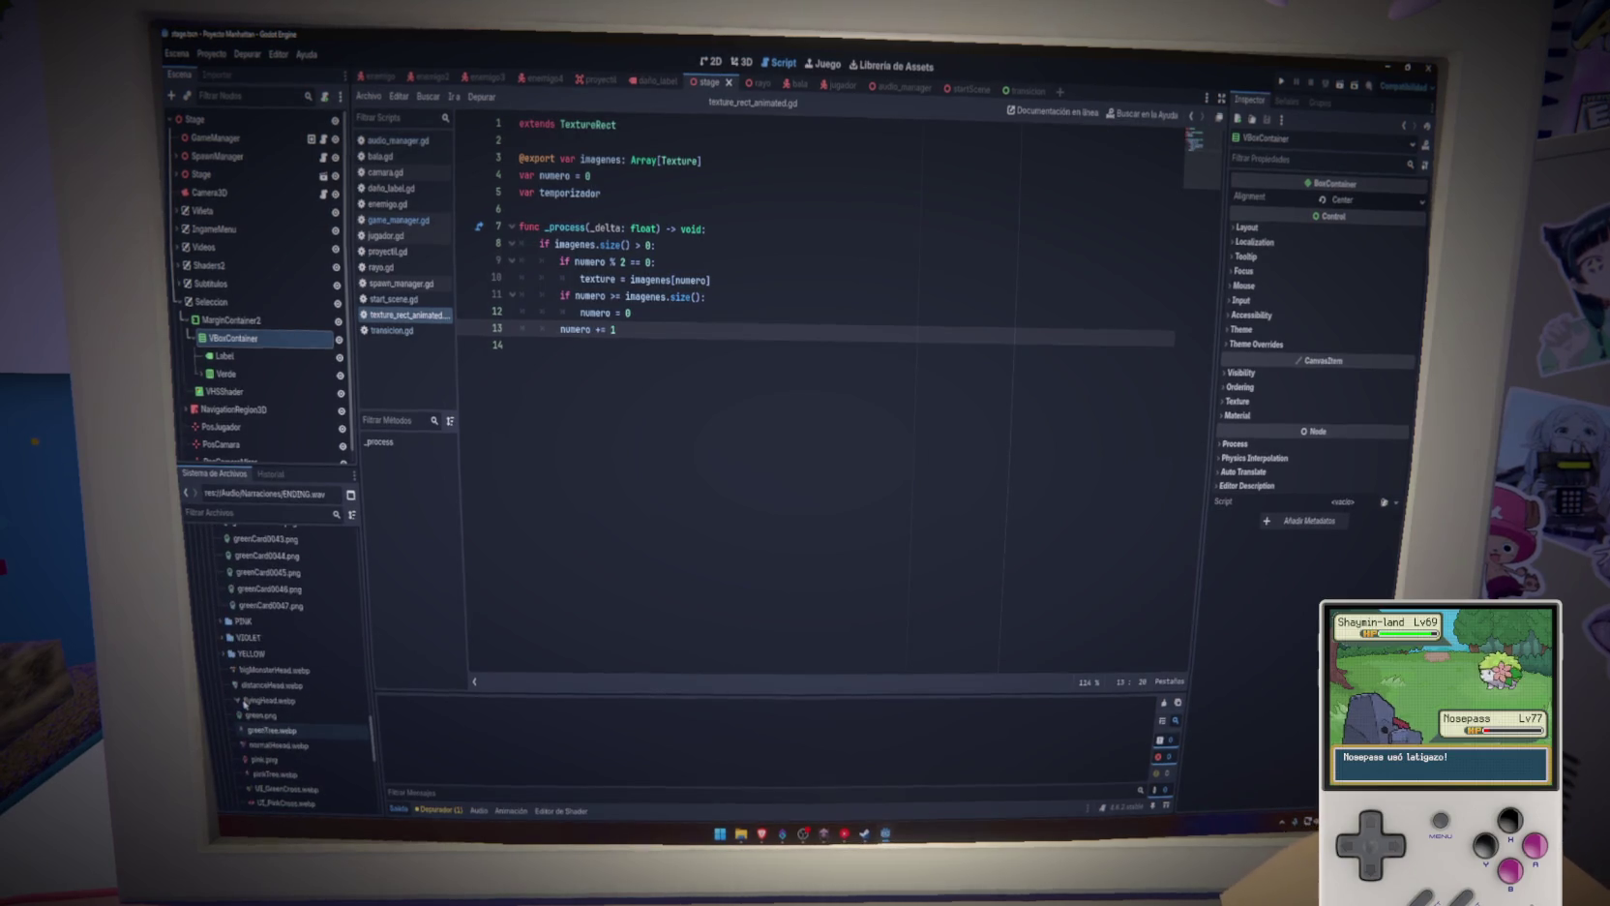
scroll(244, 702, up, 6)
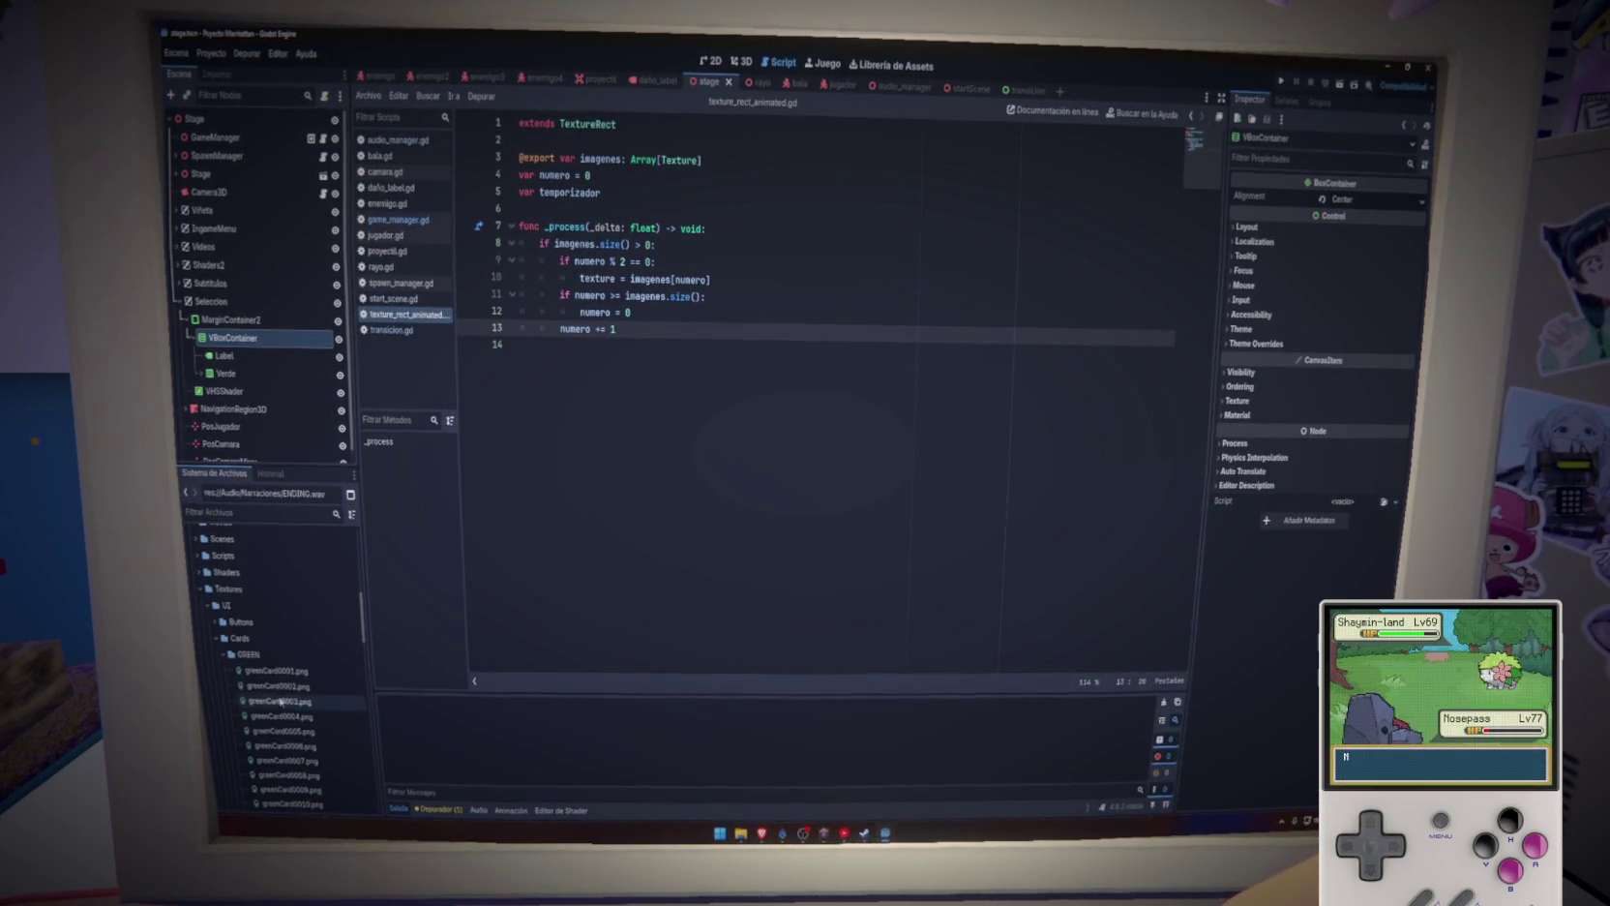
scroll(285, 696, down, 2)
Multi-select the even greenCard frames 0004 through 0030
ctrl+click(276, 645)
ctrl+click(282, 676)
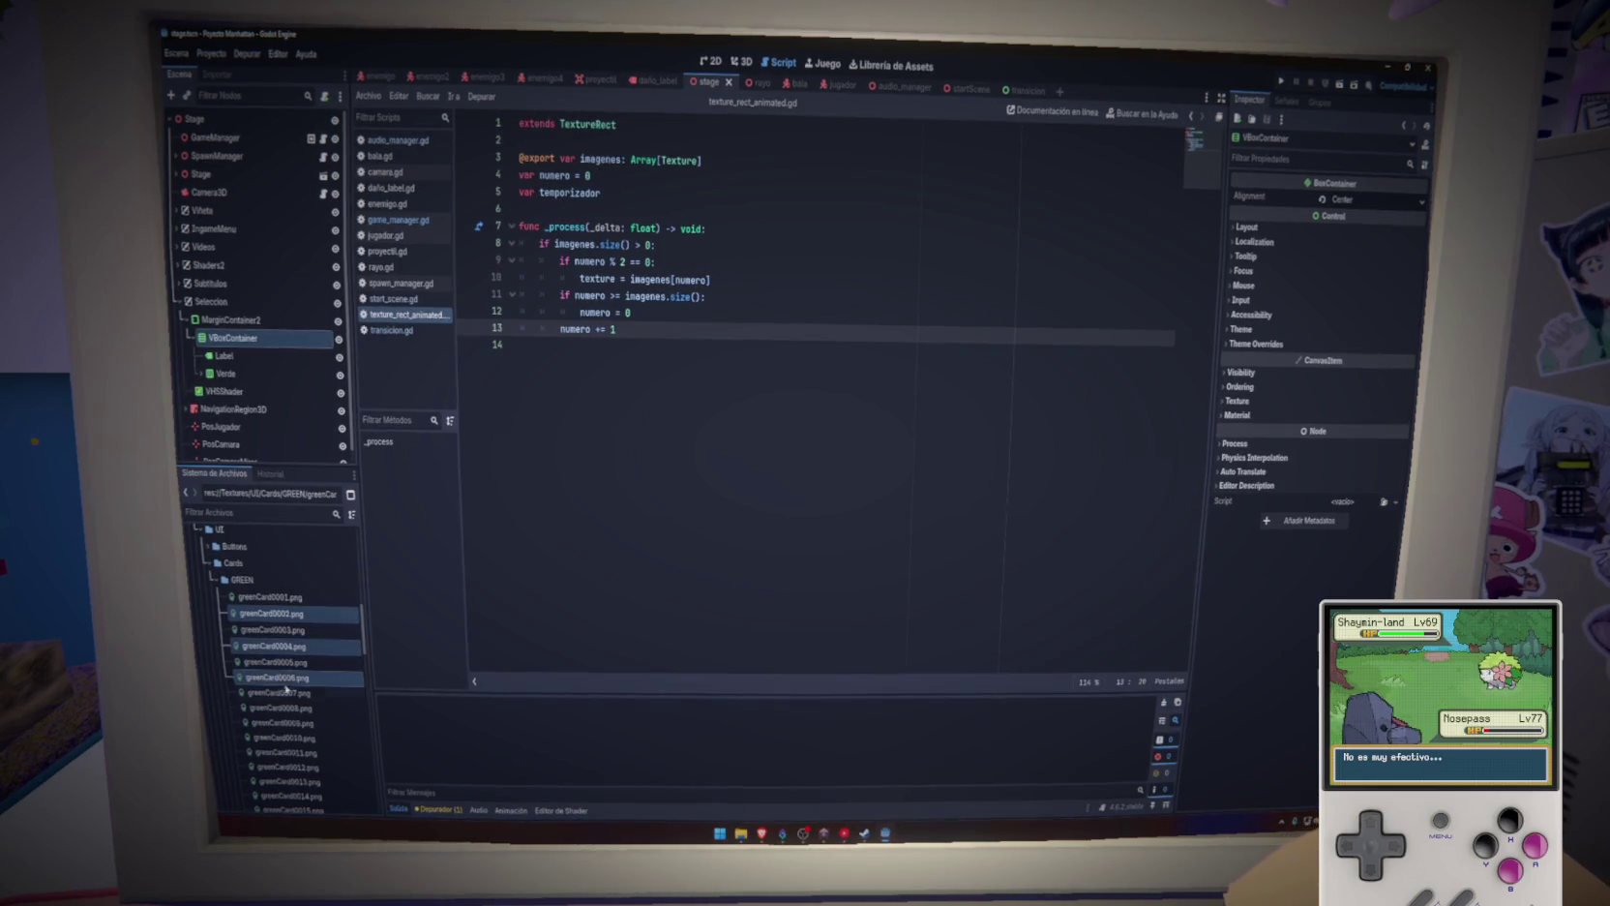
ctrl+click(291, 708)
ctrl+click(305, 767)
scroll(295, 736, down, 3)
ctrl+click(290, 661)
ctrl+click(283, 691)
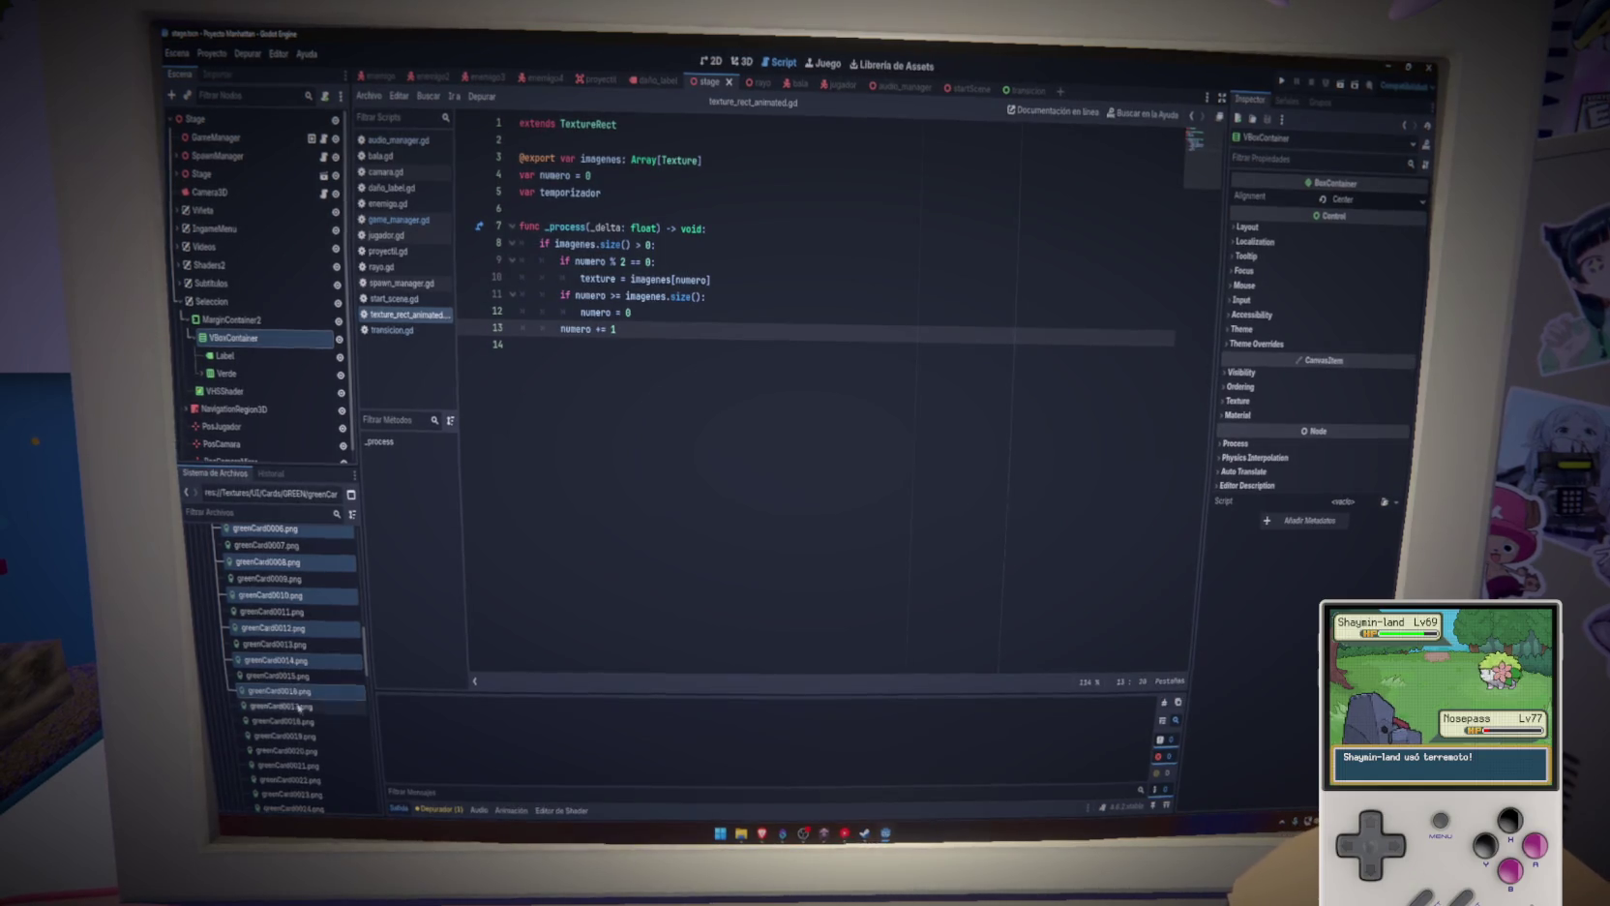
ctrl+click(295, 721)
ctrl+click(310, 751)
scroll(310, 764, down, 2)
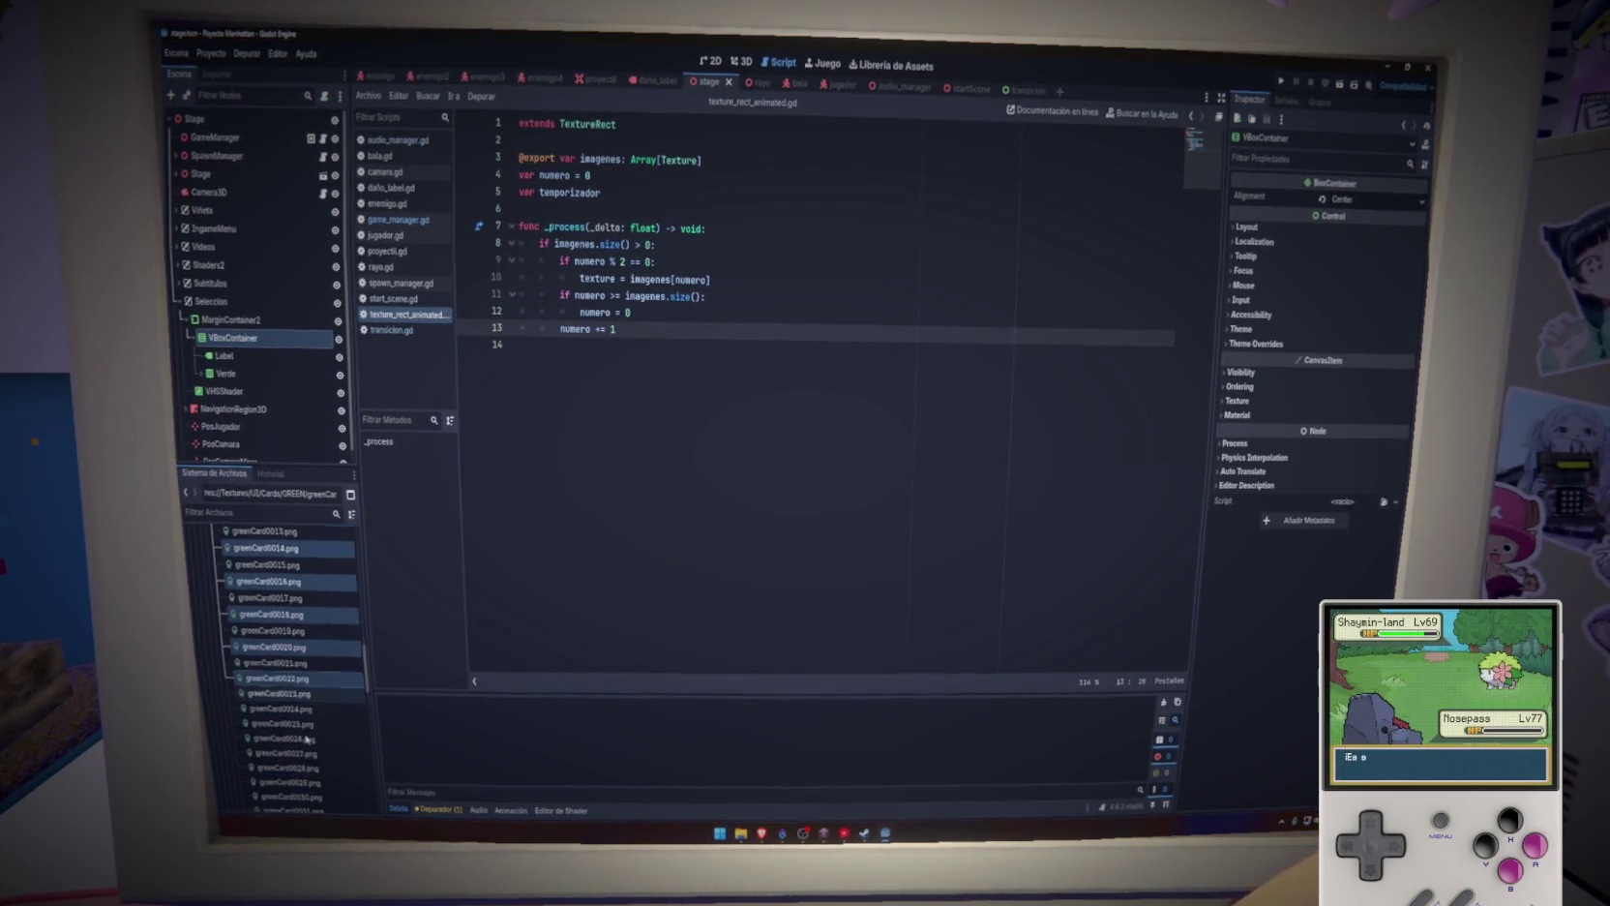
ctrl+click(295, 638)
ctrl+click(300, 669)
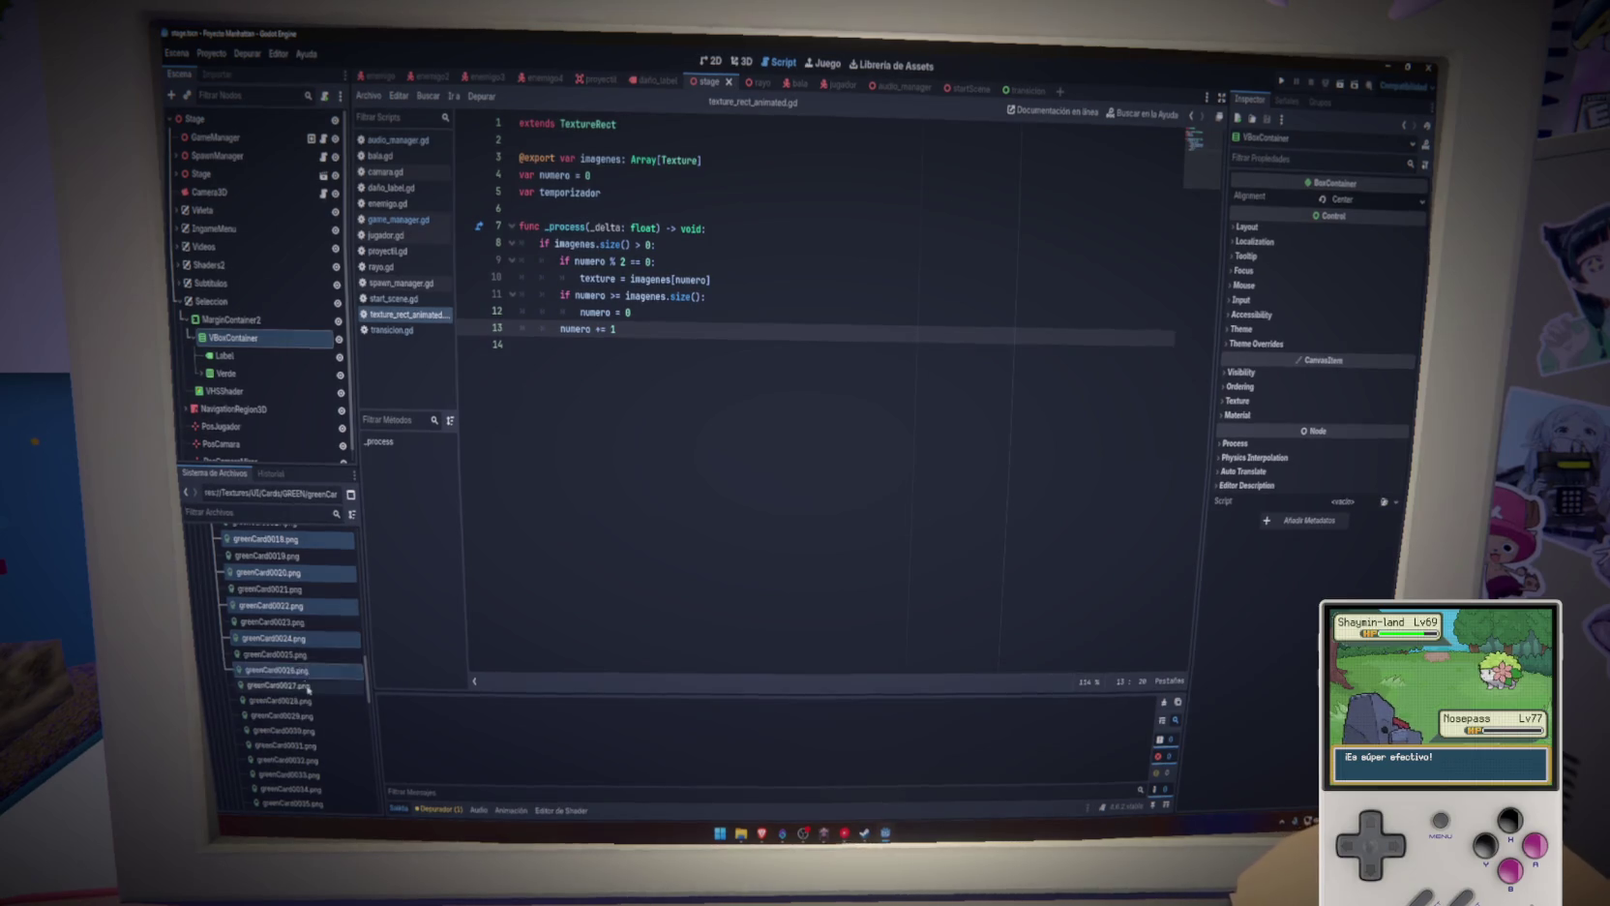
ctrl+click(305, 699)
ctrl+click(309, 731)
Add greenCard0032 through 0046 to the selection and delete all the selected images
scroll(310, 731, down, 3)
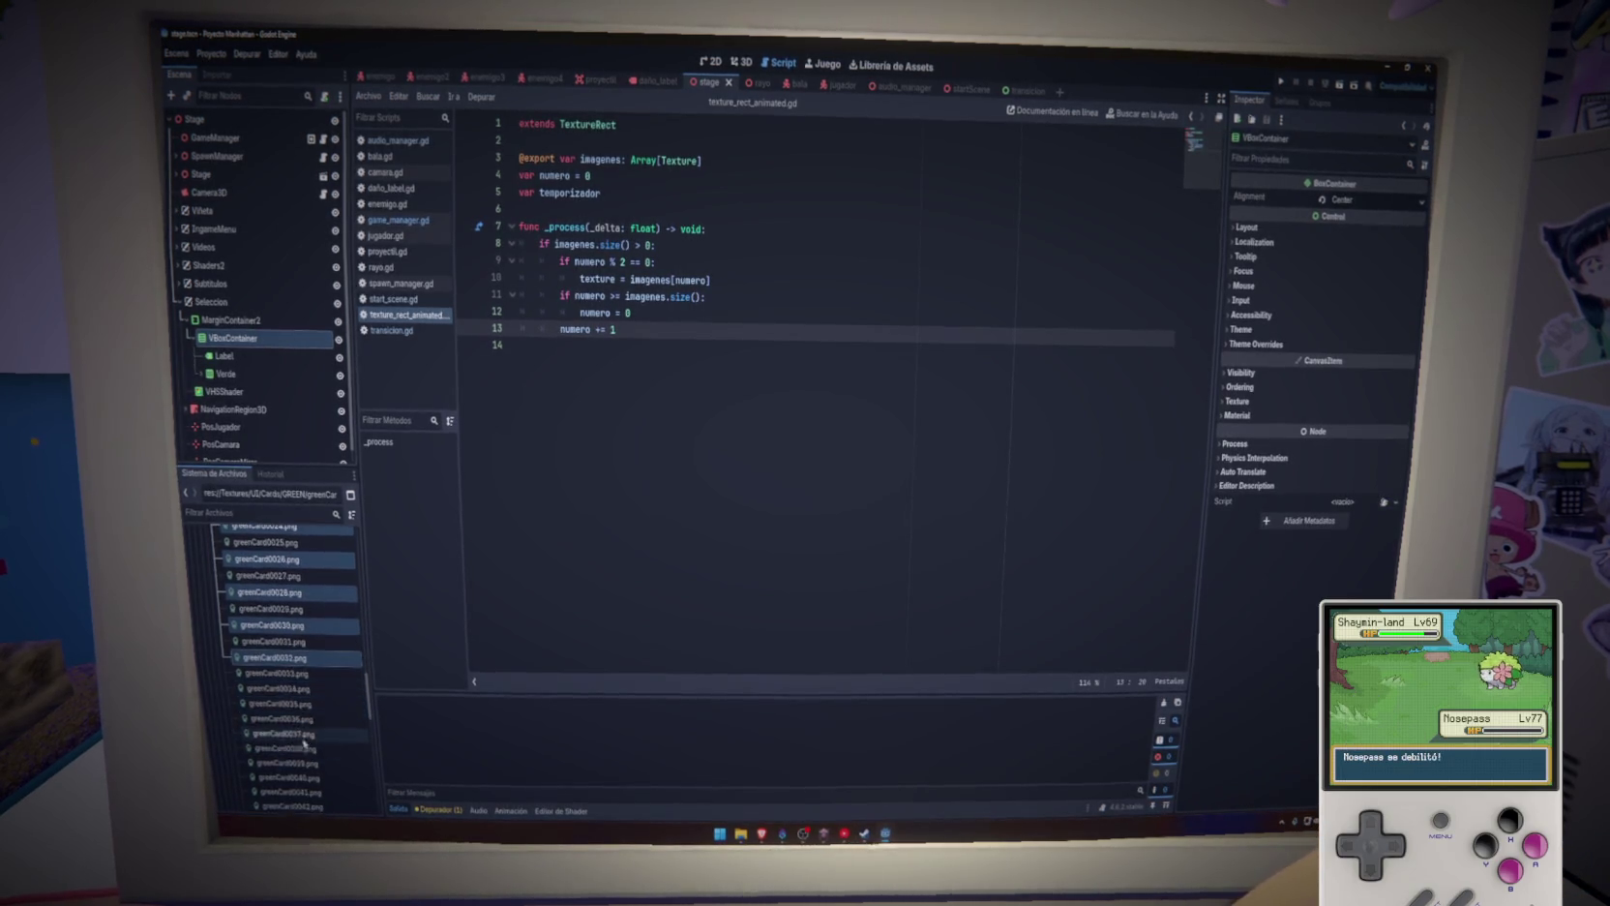
ctrl+click(295, 658)
ctrl+click(300, 689)
ctrl+click(303, 719)
ctrl+click(308, 749)
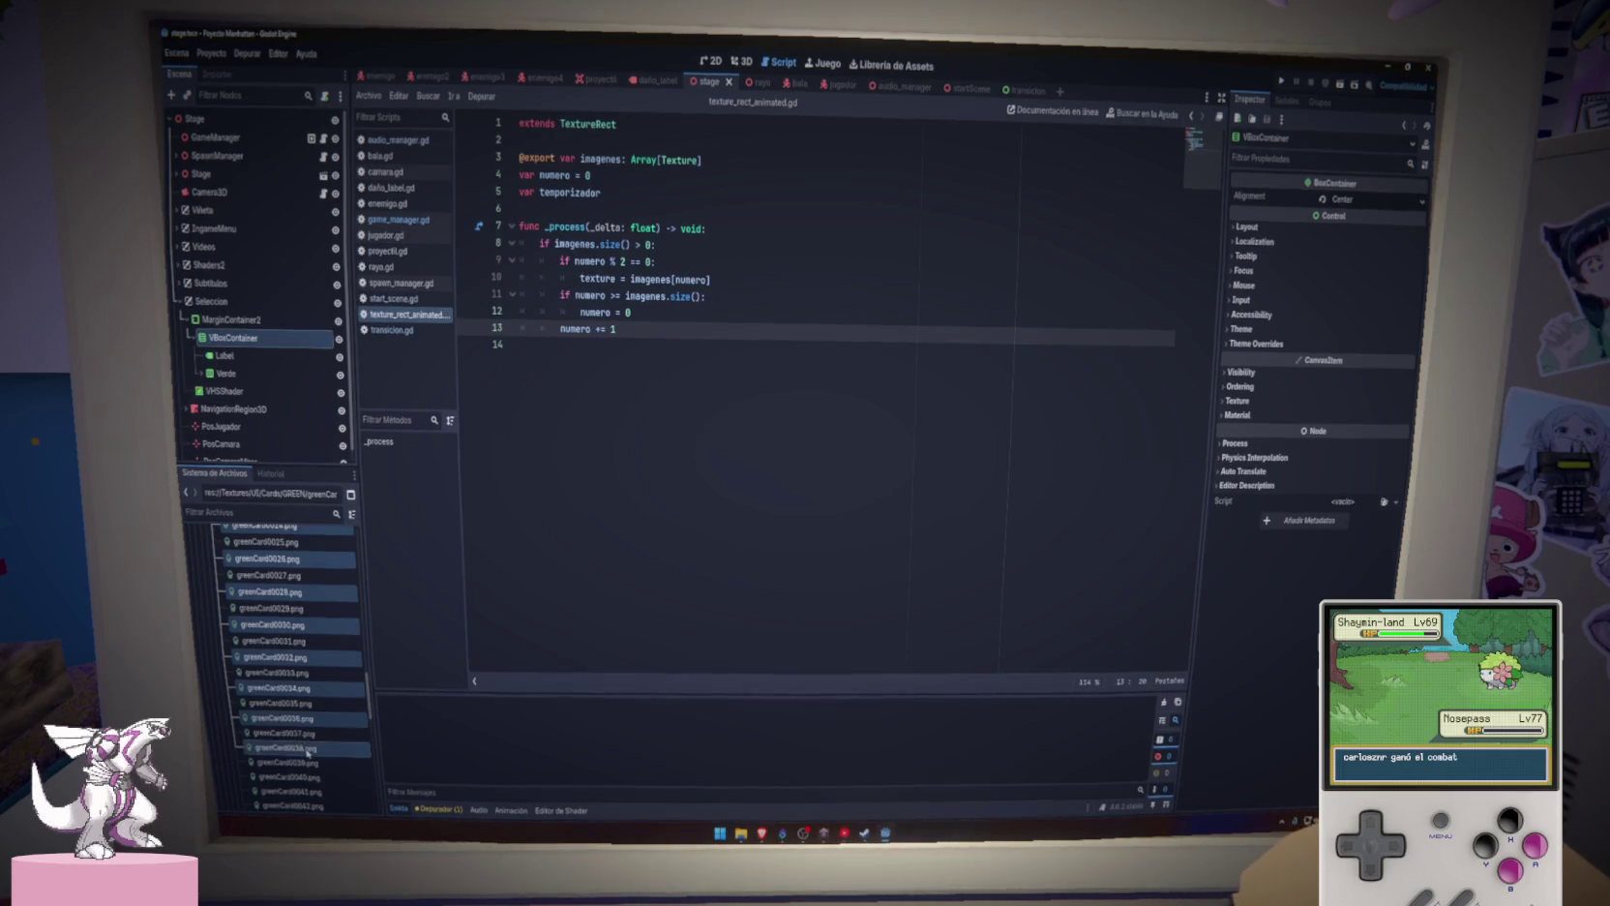
ctrl+click(313, 777)
scroll(314, 778, down, 3)
ctrl+click(305, 705)
ctrl+click(309, 735)
ctrl+click(313, 765)
drag(310, 765, 678, 406)
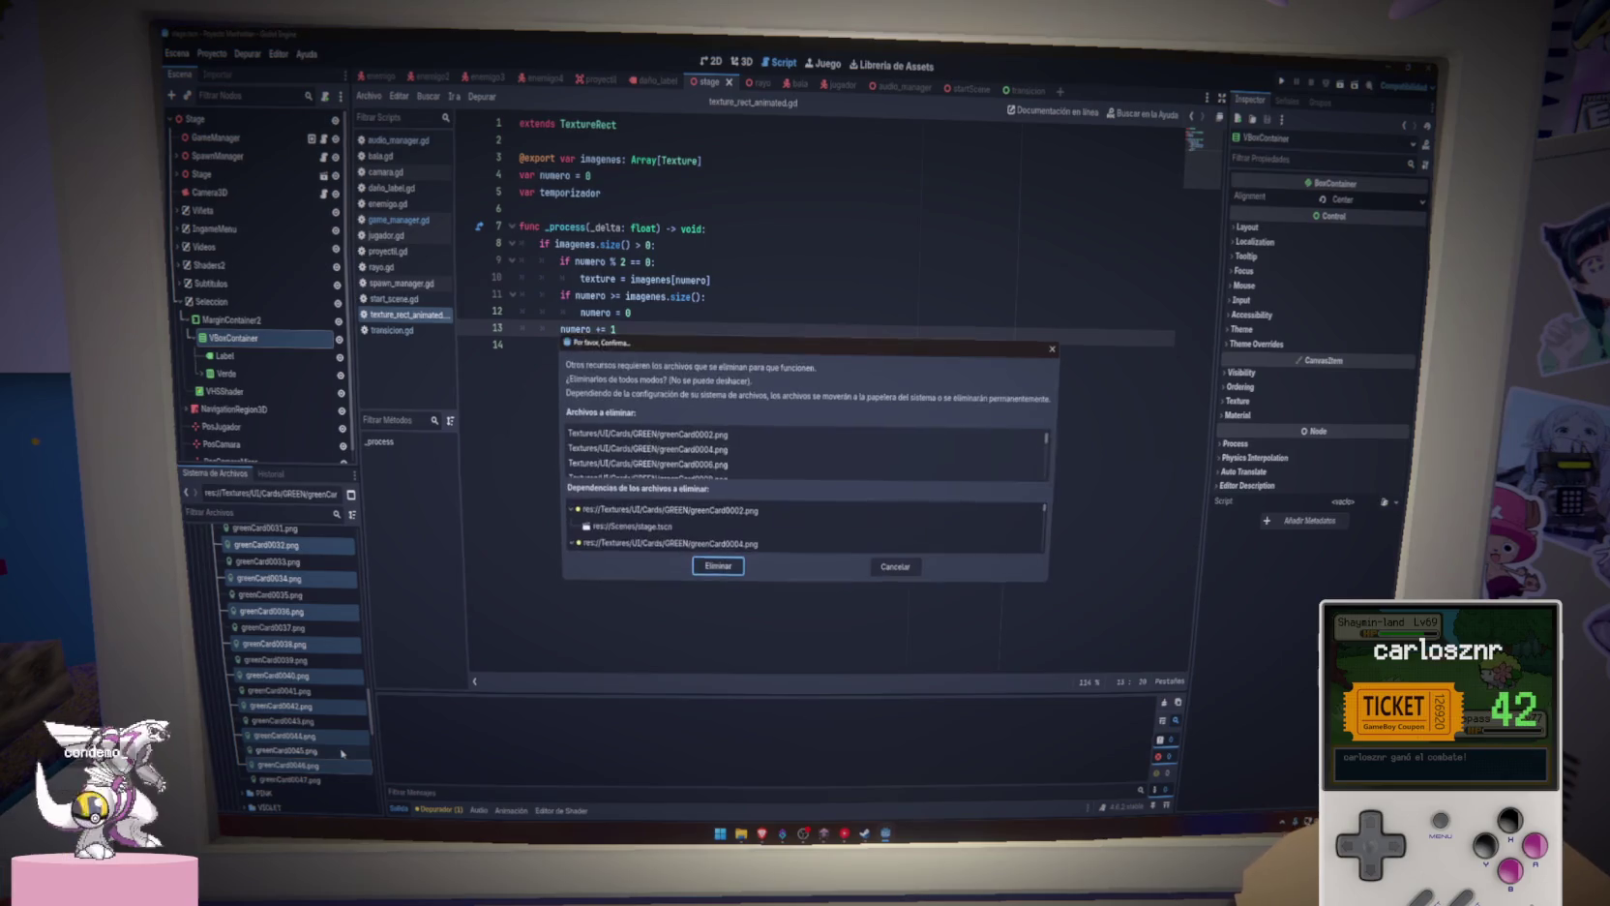
click(711, 566)
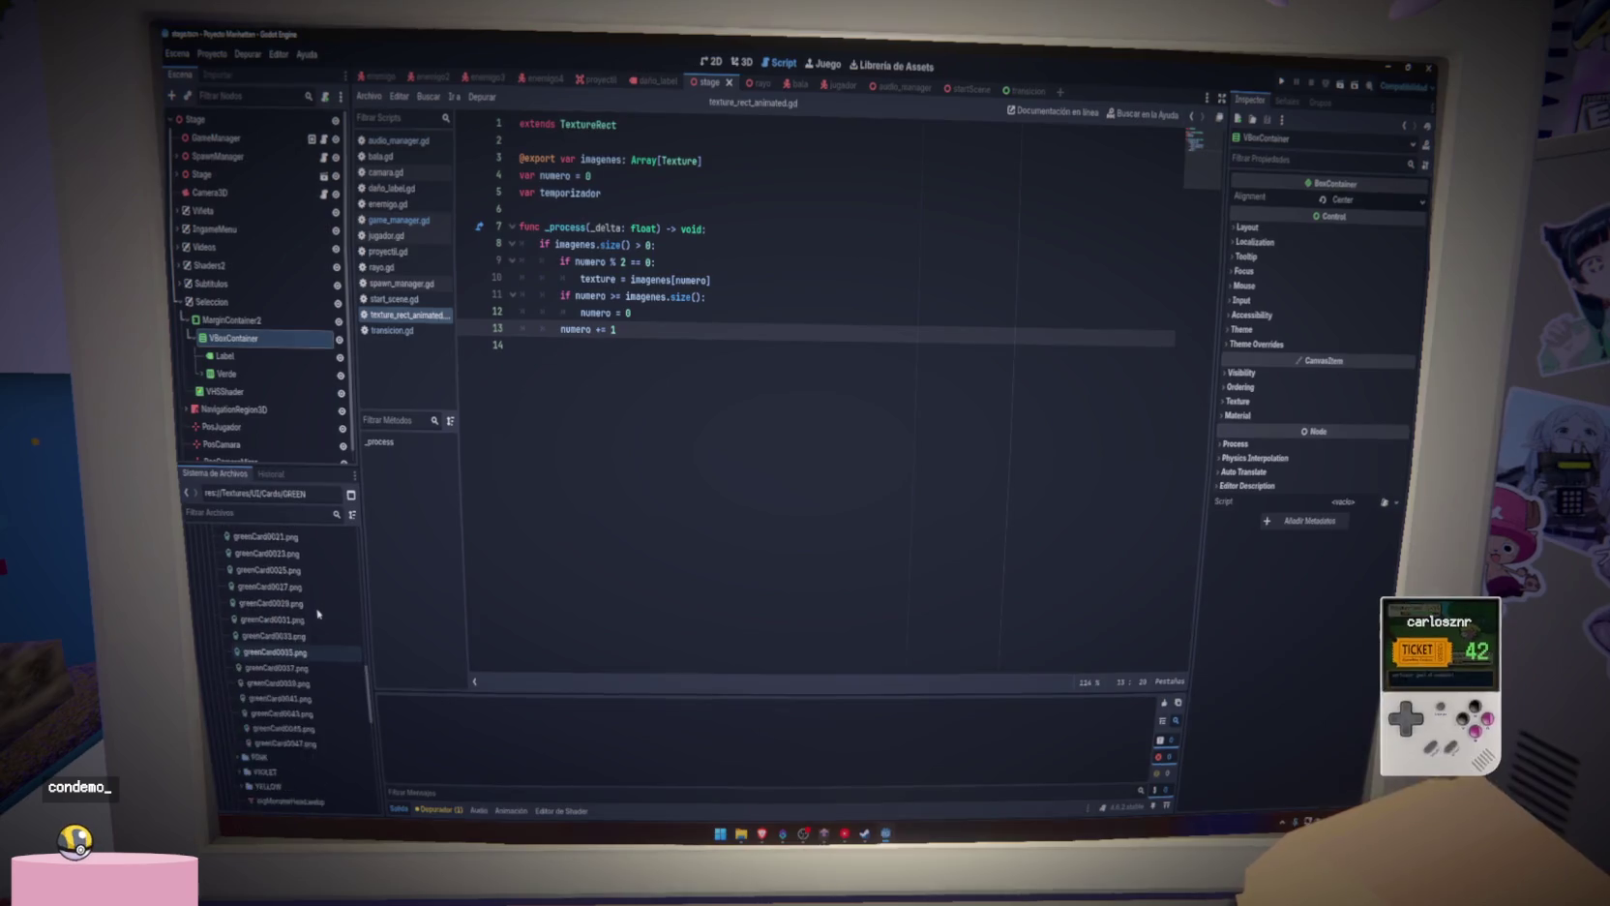
Expand the Verde node in the scene tree to show its children
scroll(318, 614, up, 4)
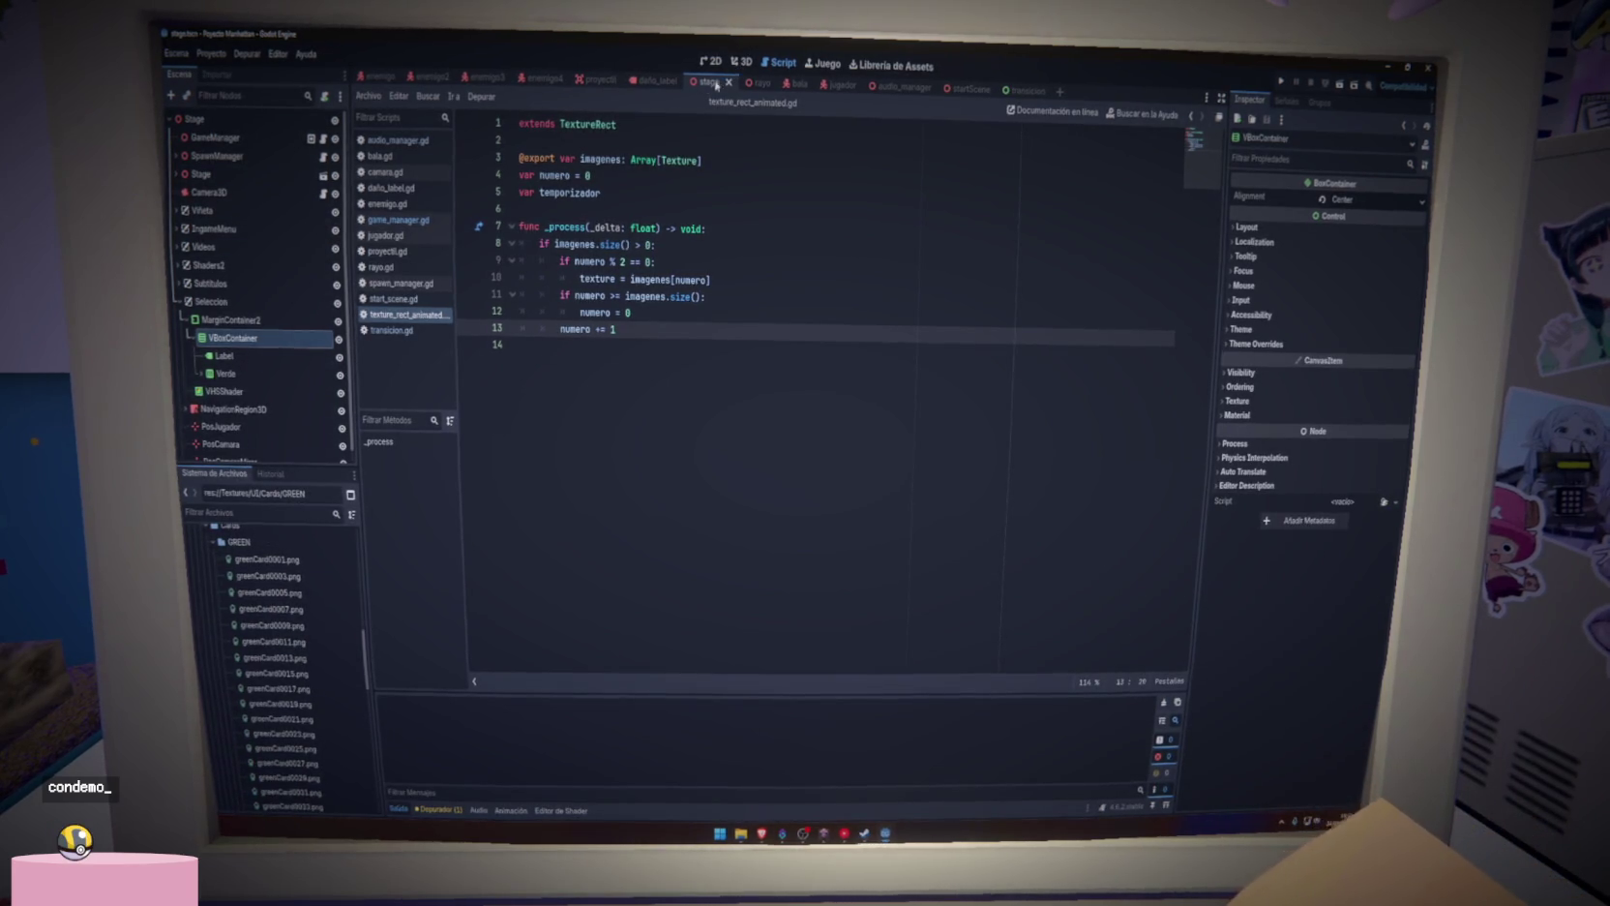
click(199, 373)
scroll(225, 378, down, 2)
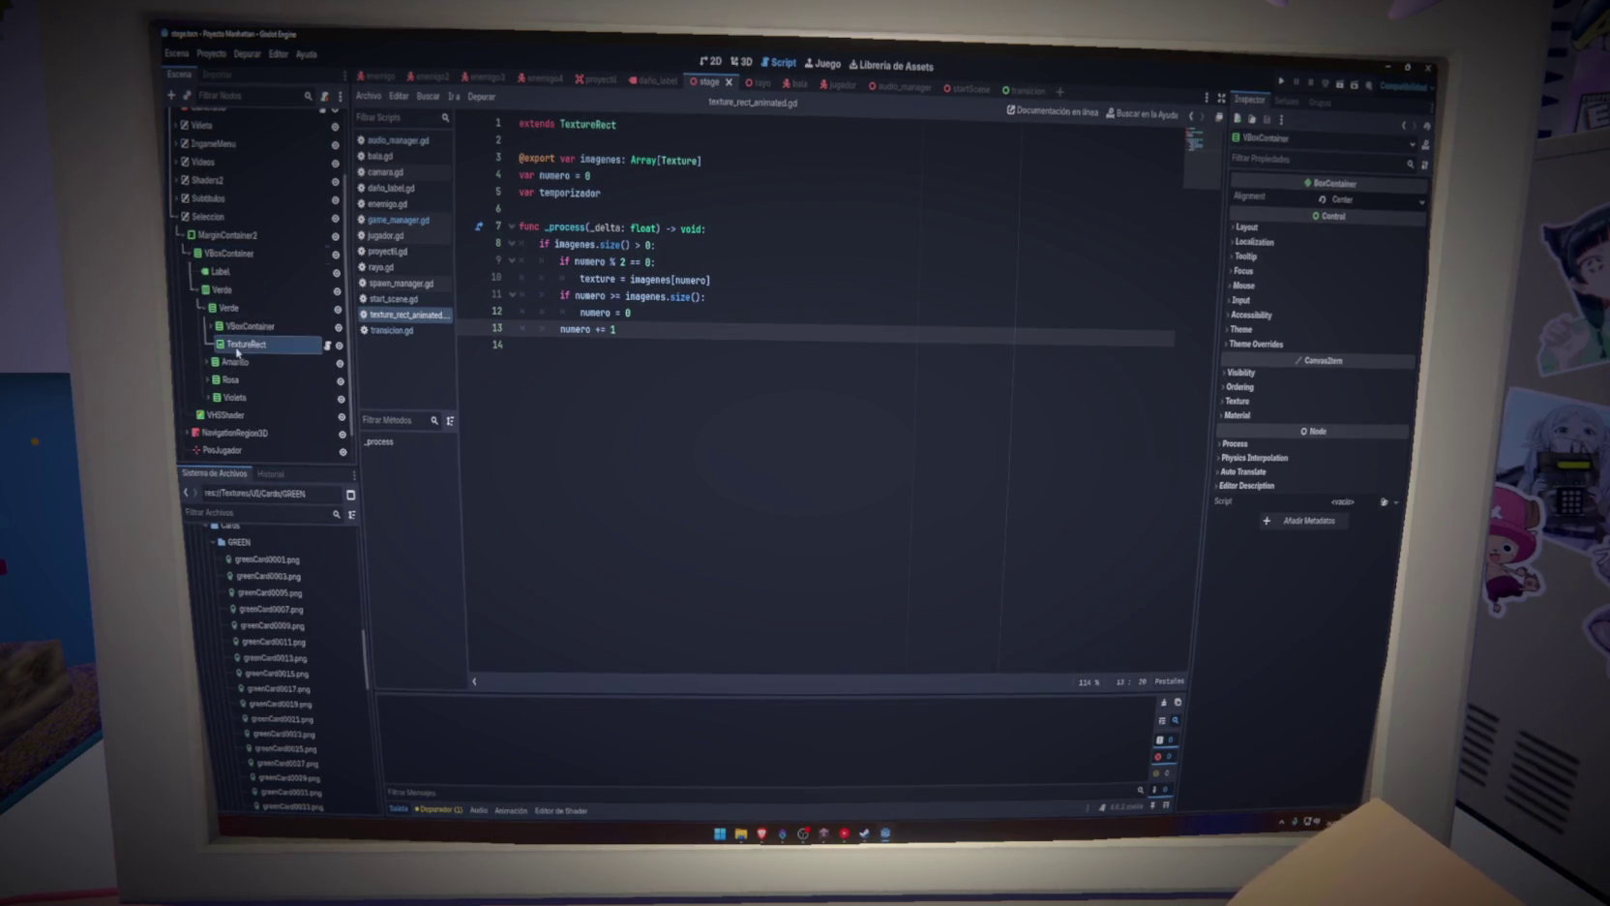
Drag greenCard0001–0047 onto Verde's TextureRect Imagenes array and run the game
click(240, 345)
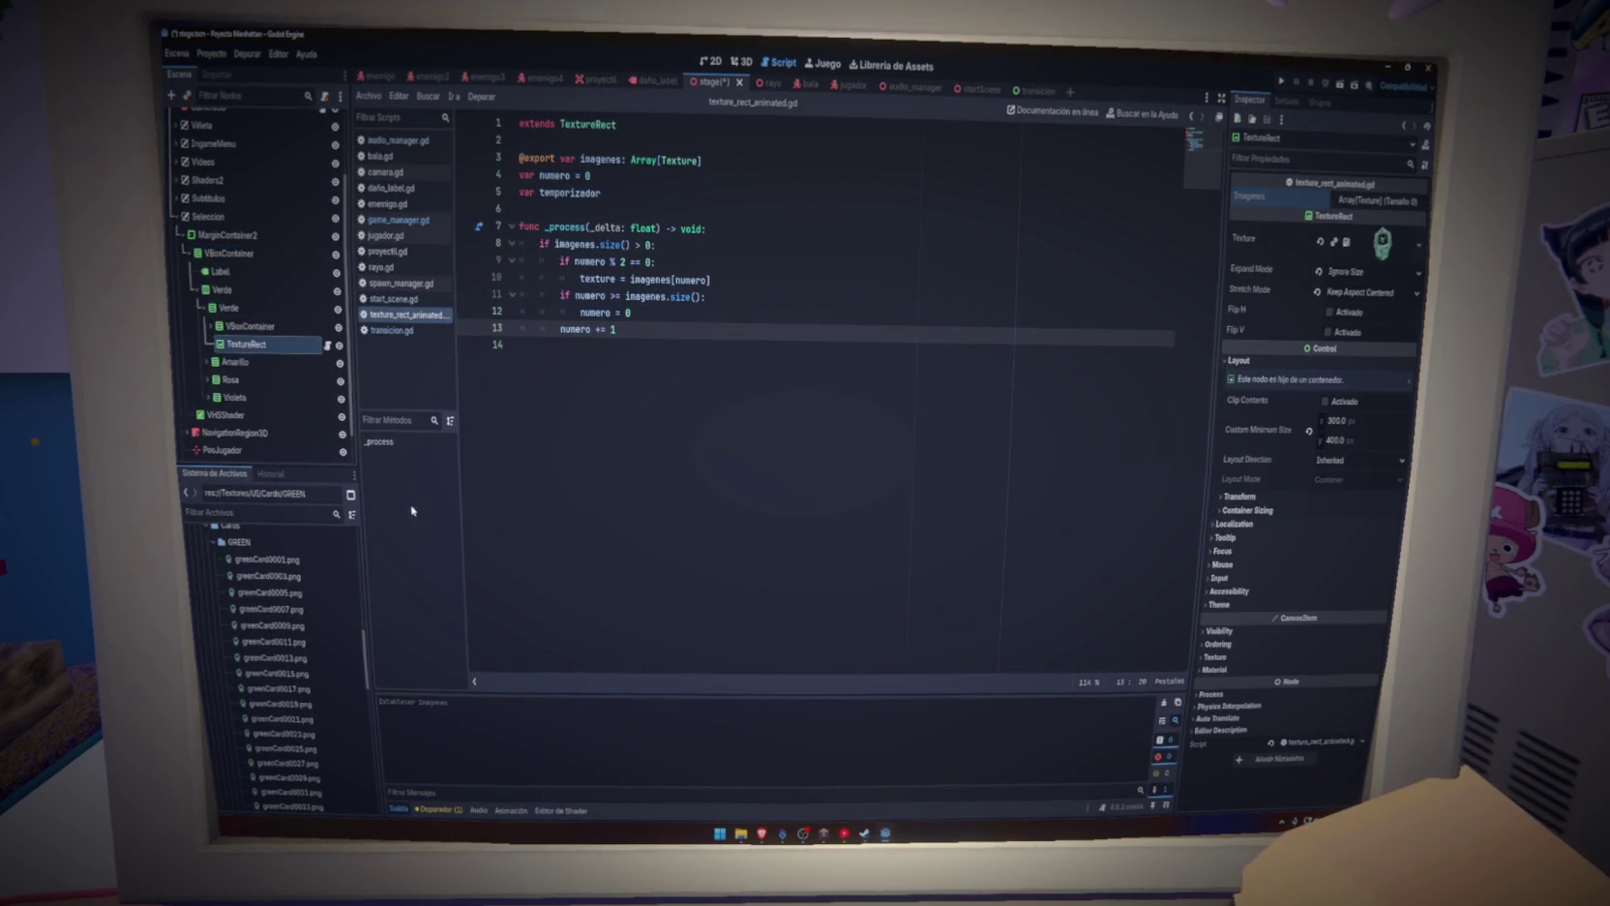
click(266, 559)
scroll(275, 629, down, 5)
shift+click(275, 675)
mouse_move(276, 675)
mouse_down()
mouse_move(524, 595)
mouse_move(1375, 201)
mouse_up()
click(1282, 82)
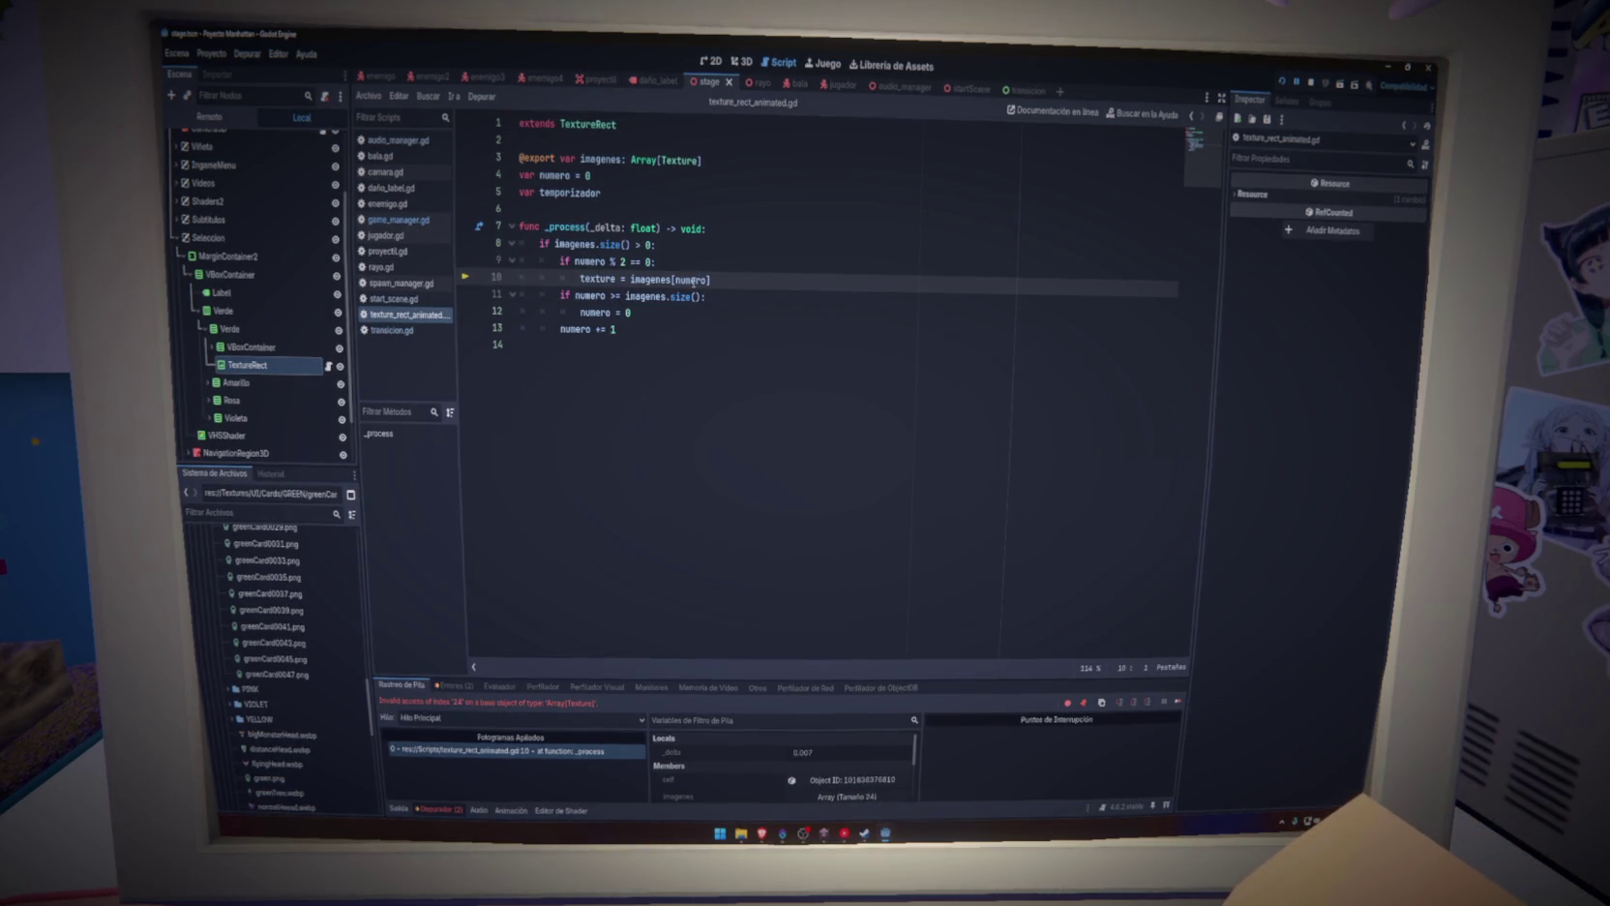
Inspect the TextureRect properties under Verde and Amarillo
mouse_move(690, 282)
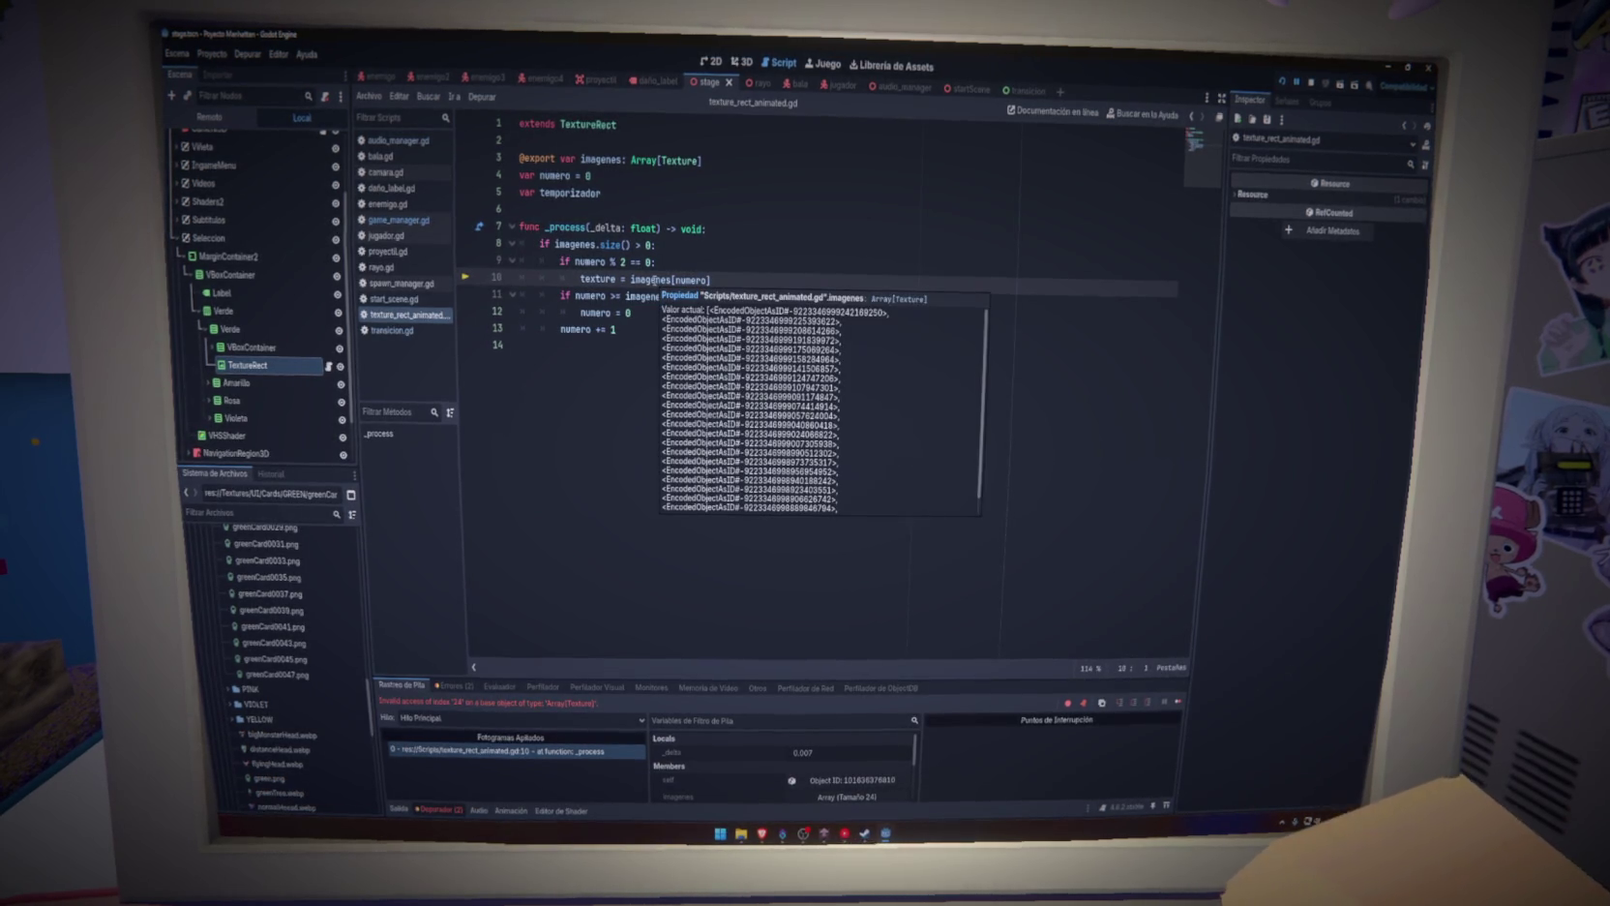
click(750, 282)
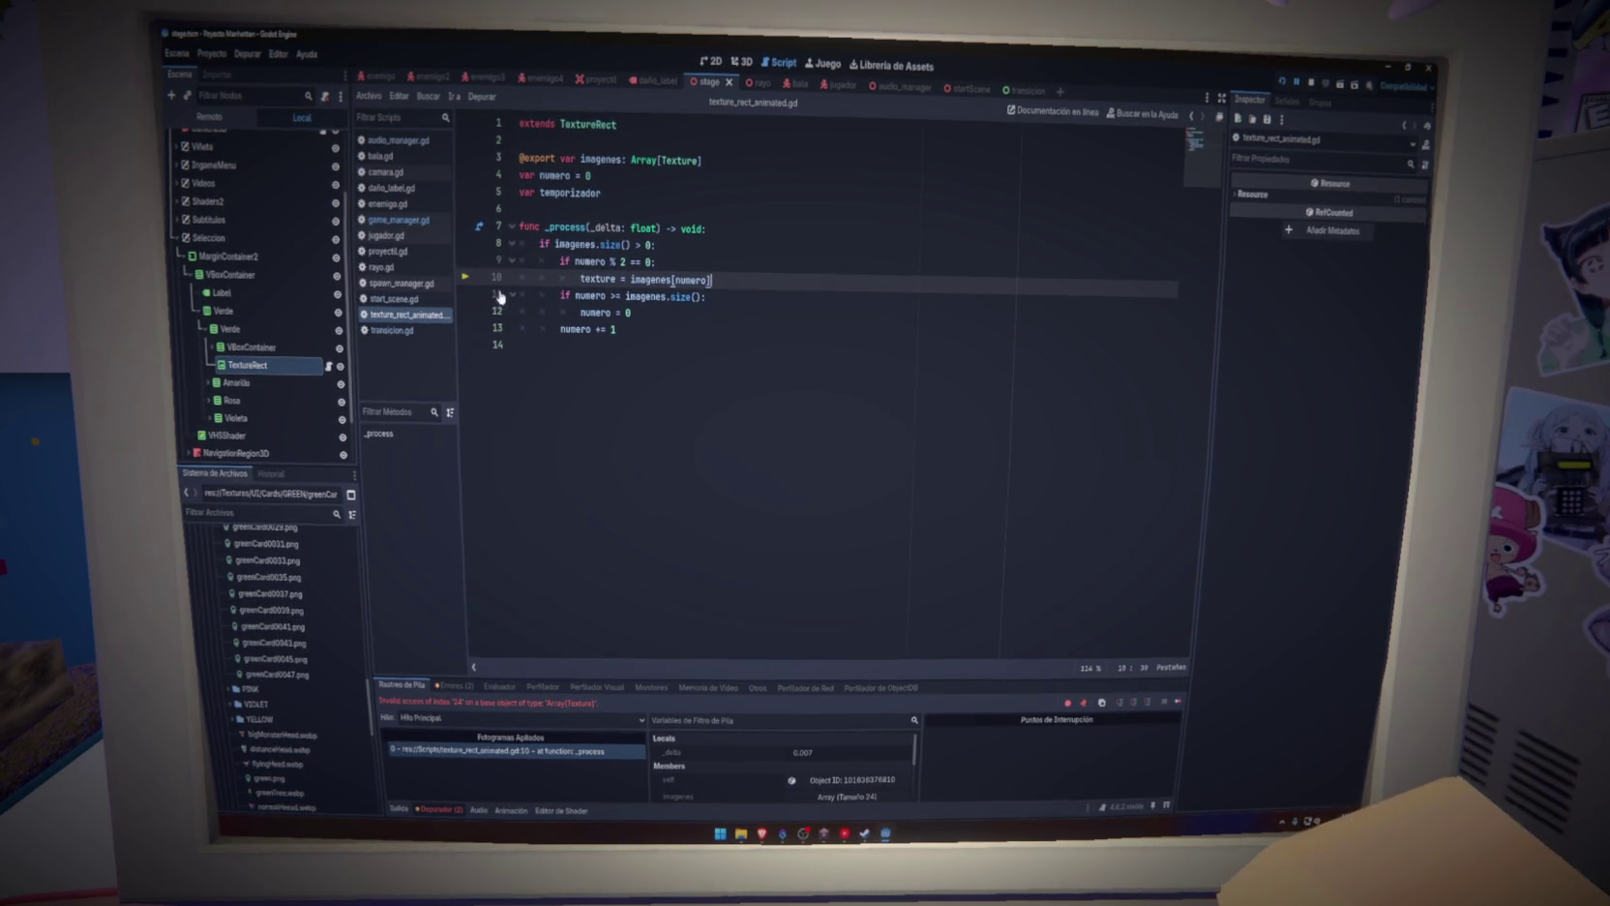
click(260, 365)
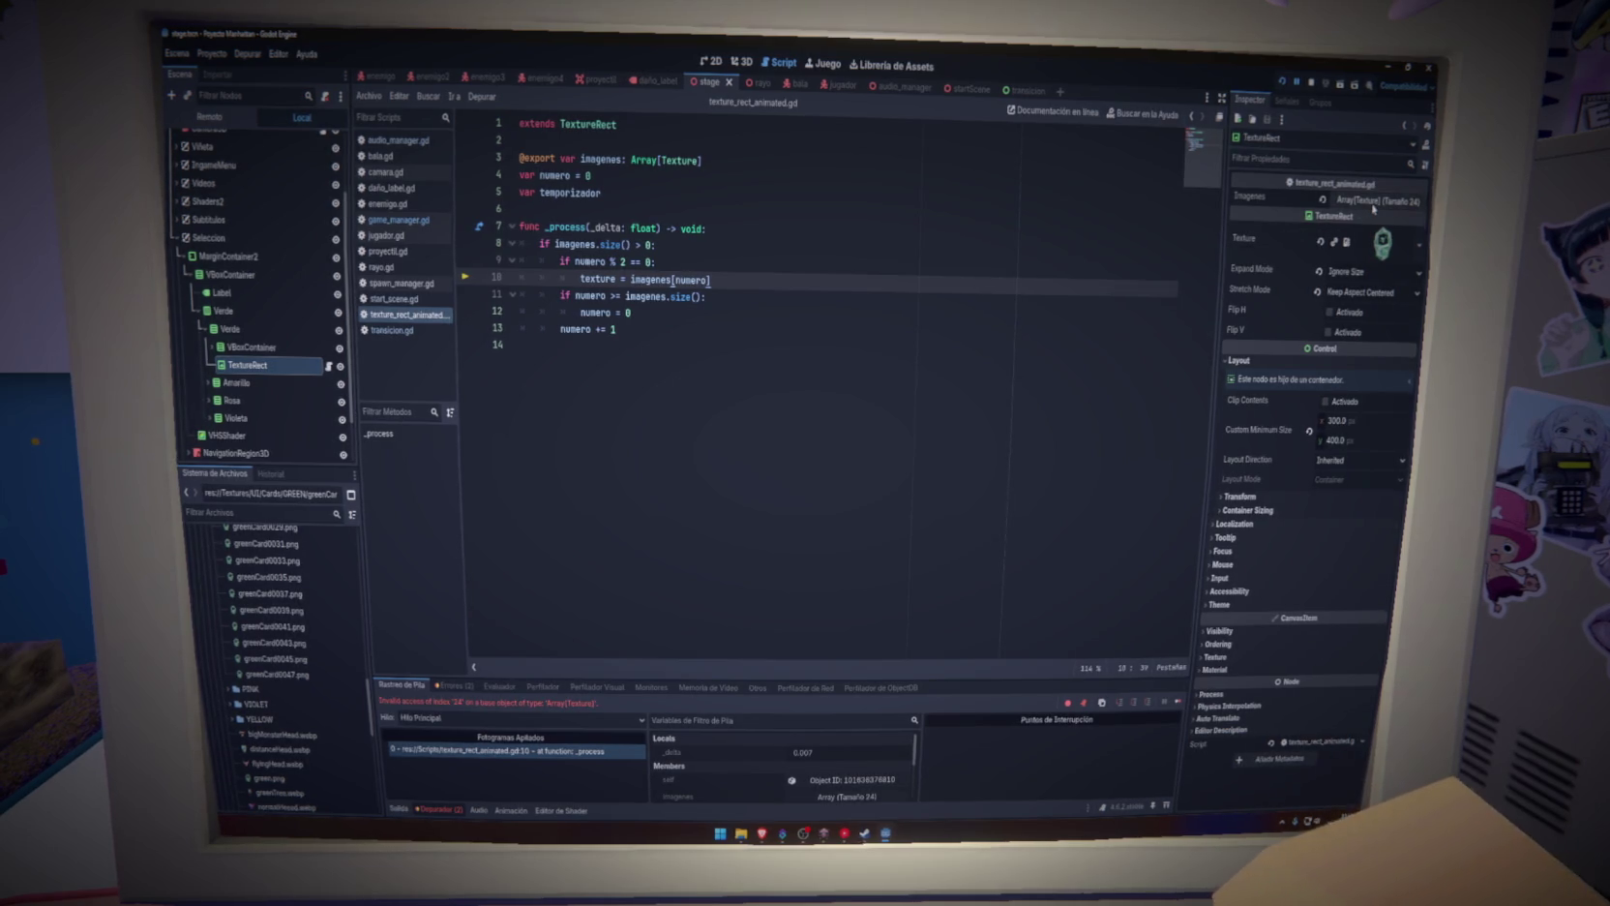
click(209, 382)
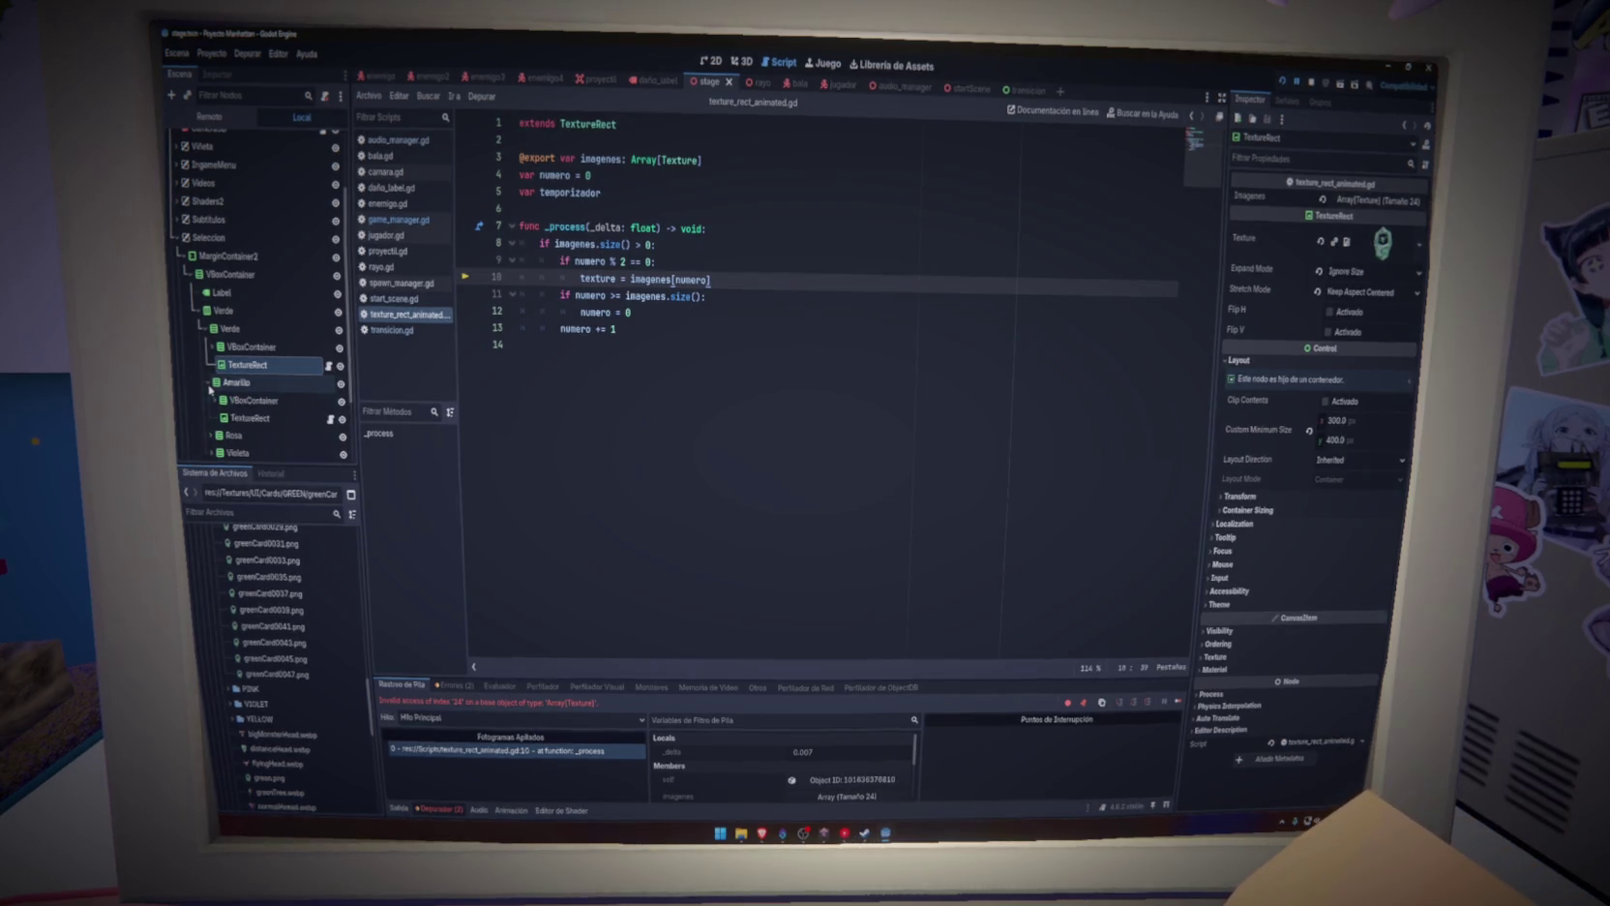
click(246, 419)
click(246, 368)
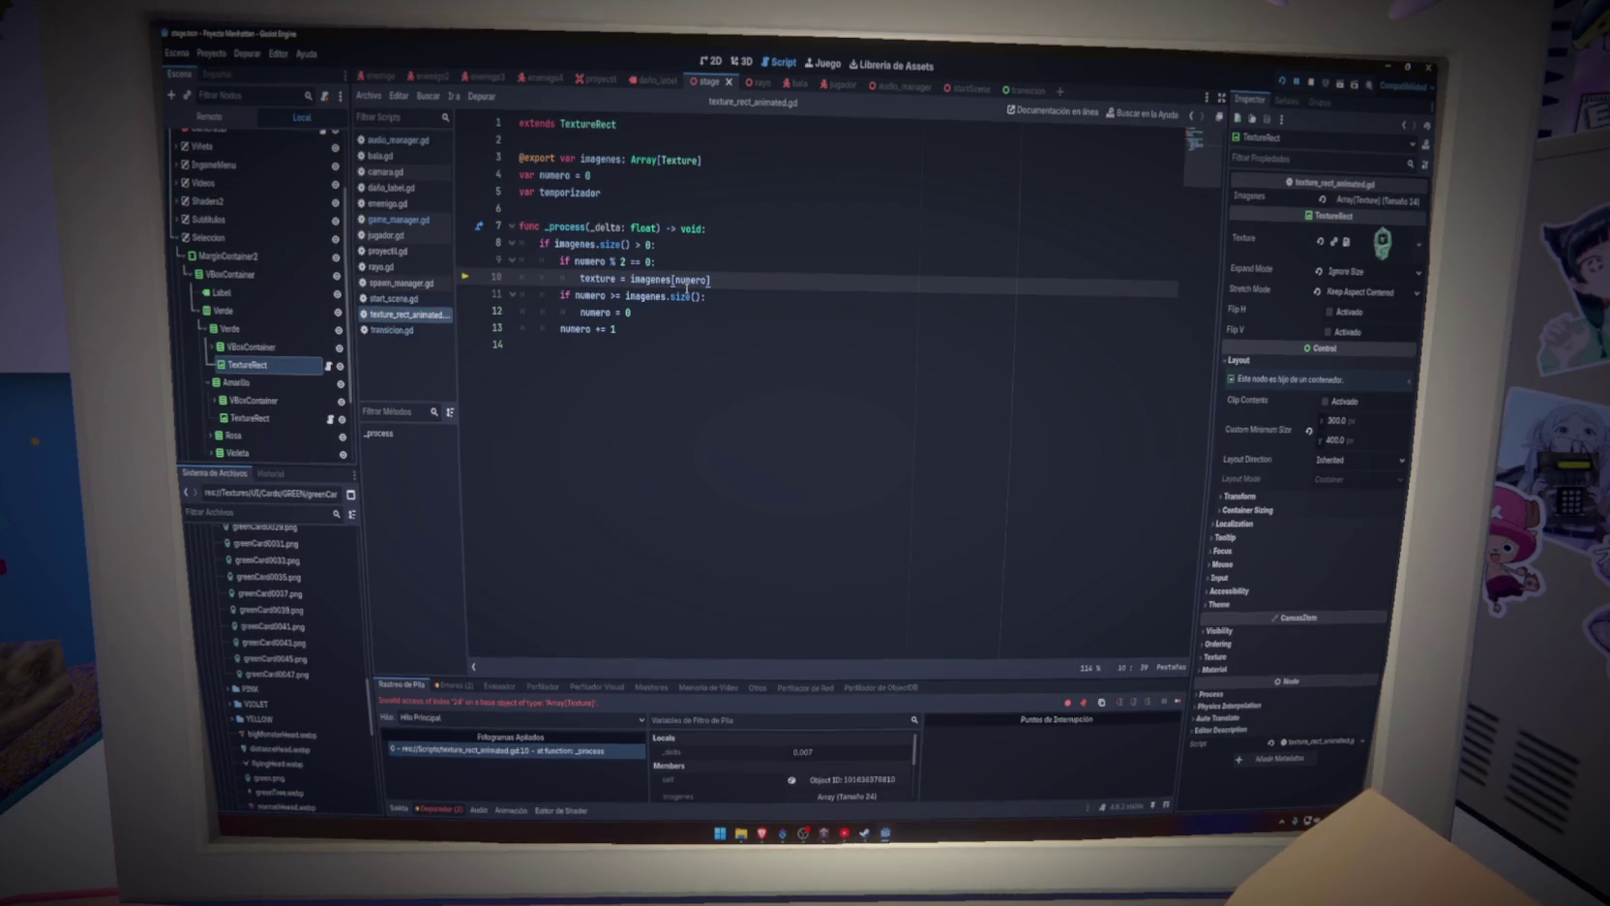
Delete the 'if numero % 2 == 0:' line, unindent the texture assignment, and relaunch the game
key(Up)
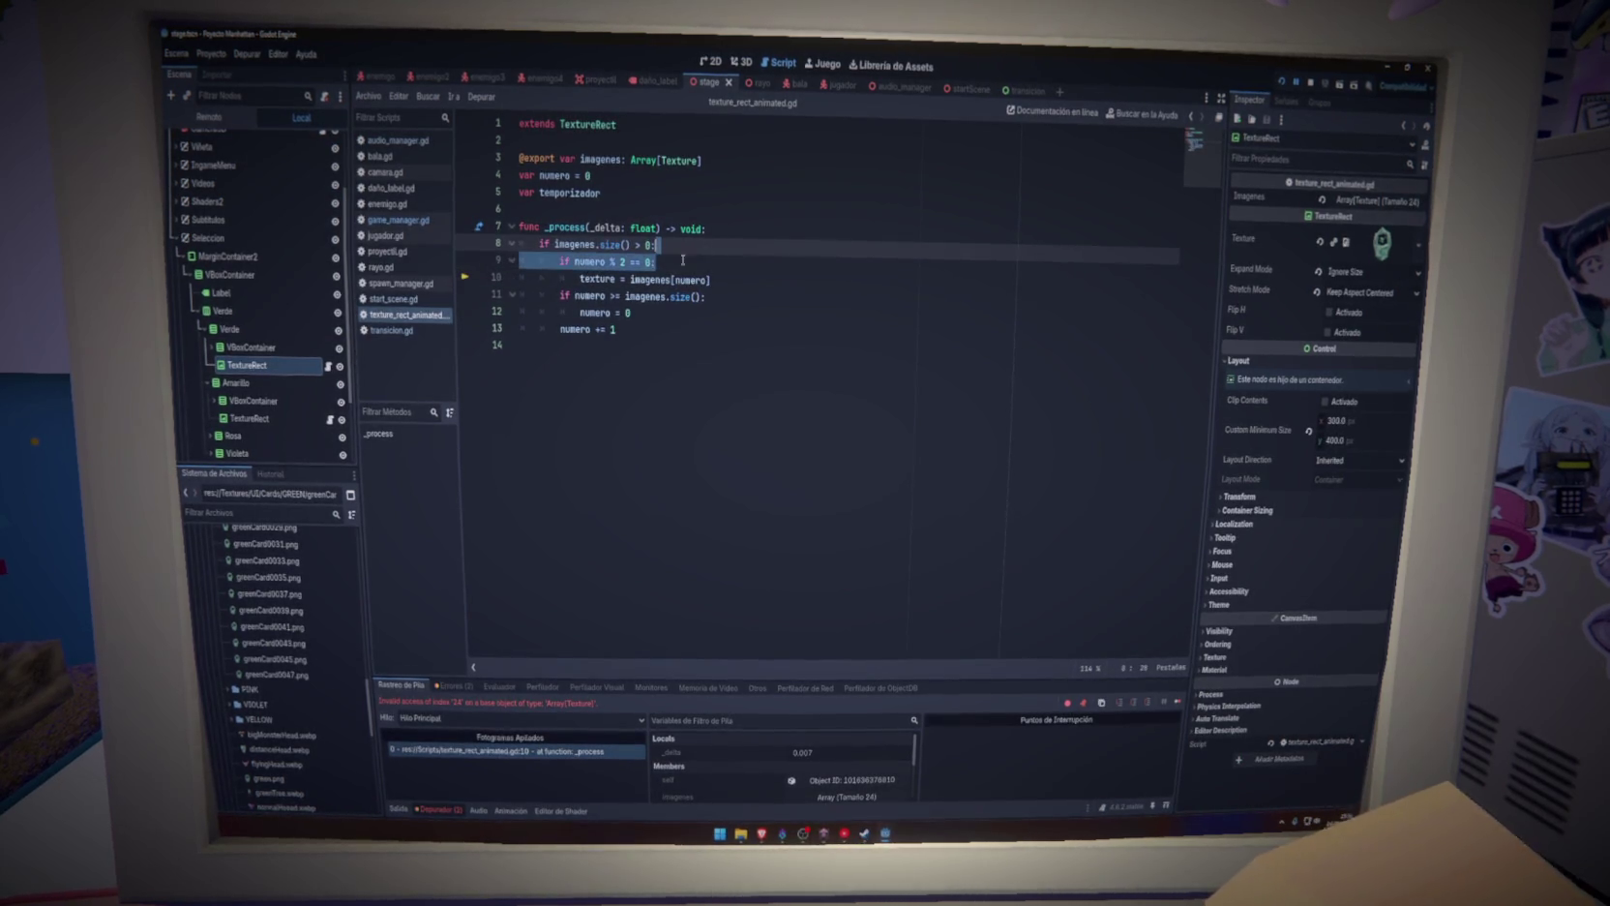
key(ctrl+shift+k)
click(746, 264)
key(shift+Tab)
click(1283, 84)
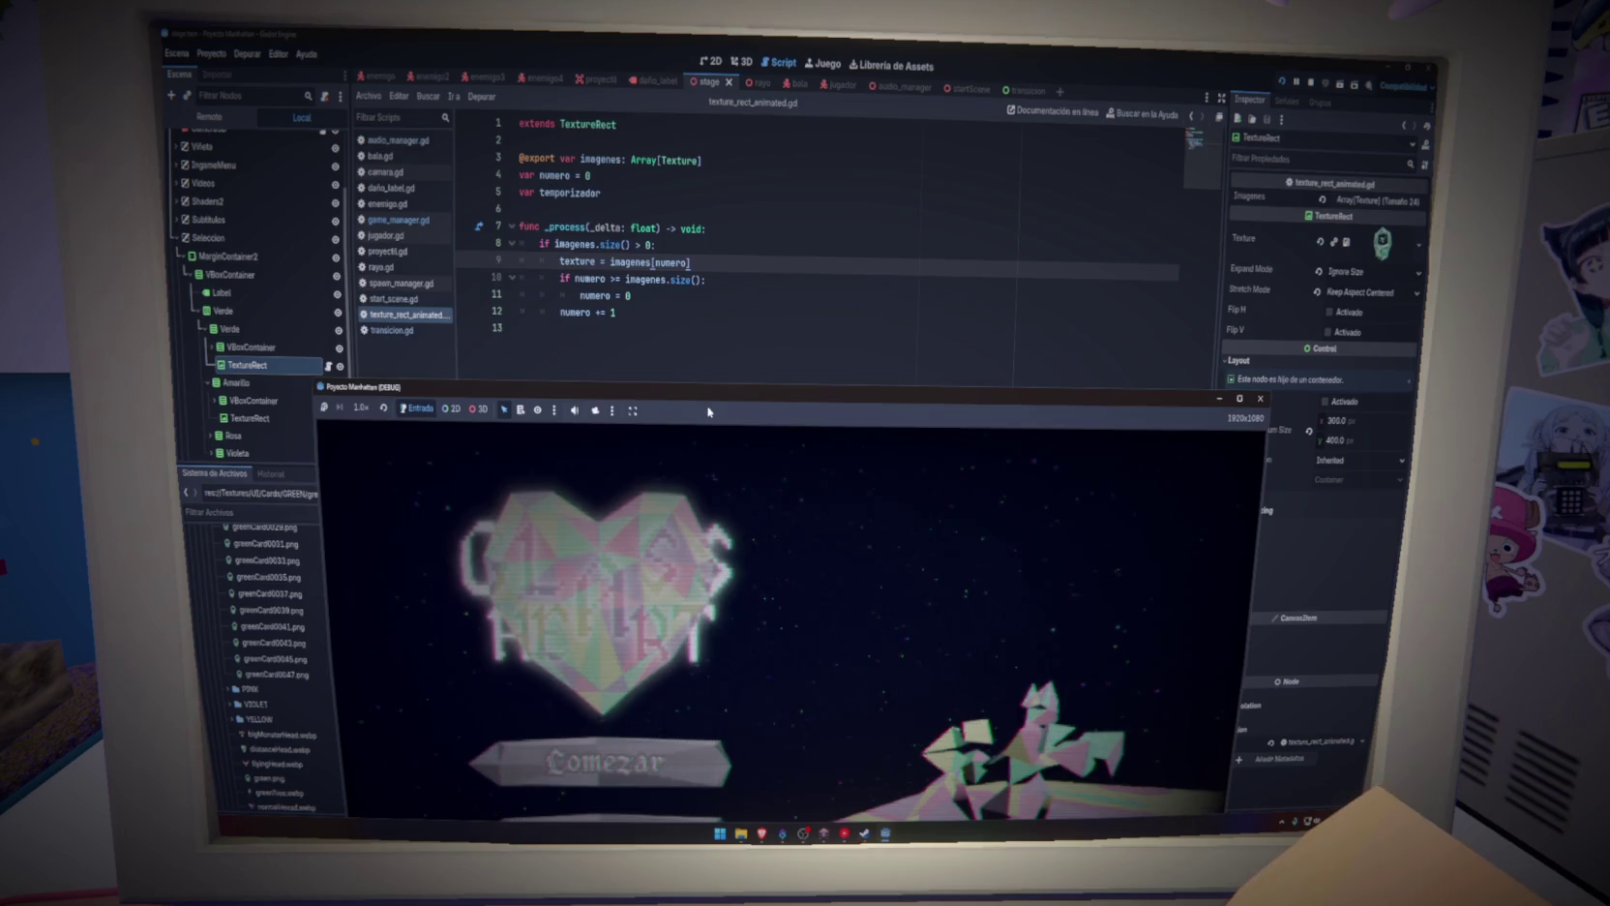
Drag the running game window to the top of the editor and watch the title screen
drag(706, 403, 704, 382)
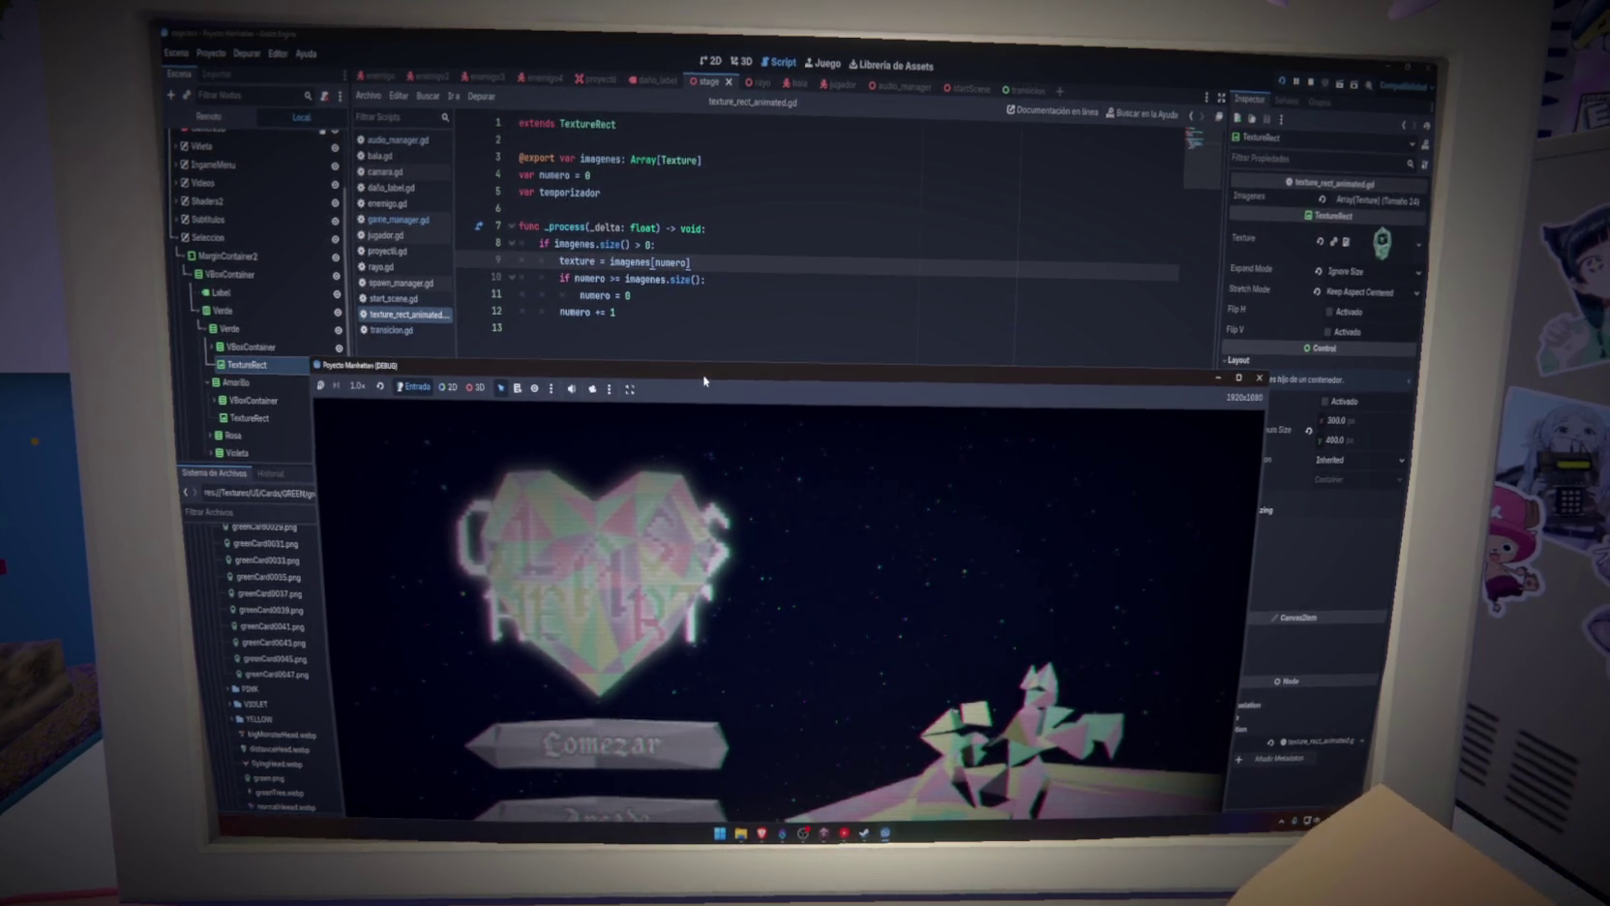
drag(704, 382, 706, 86)
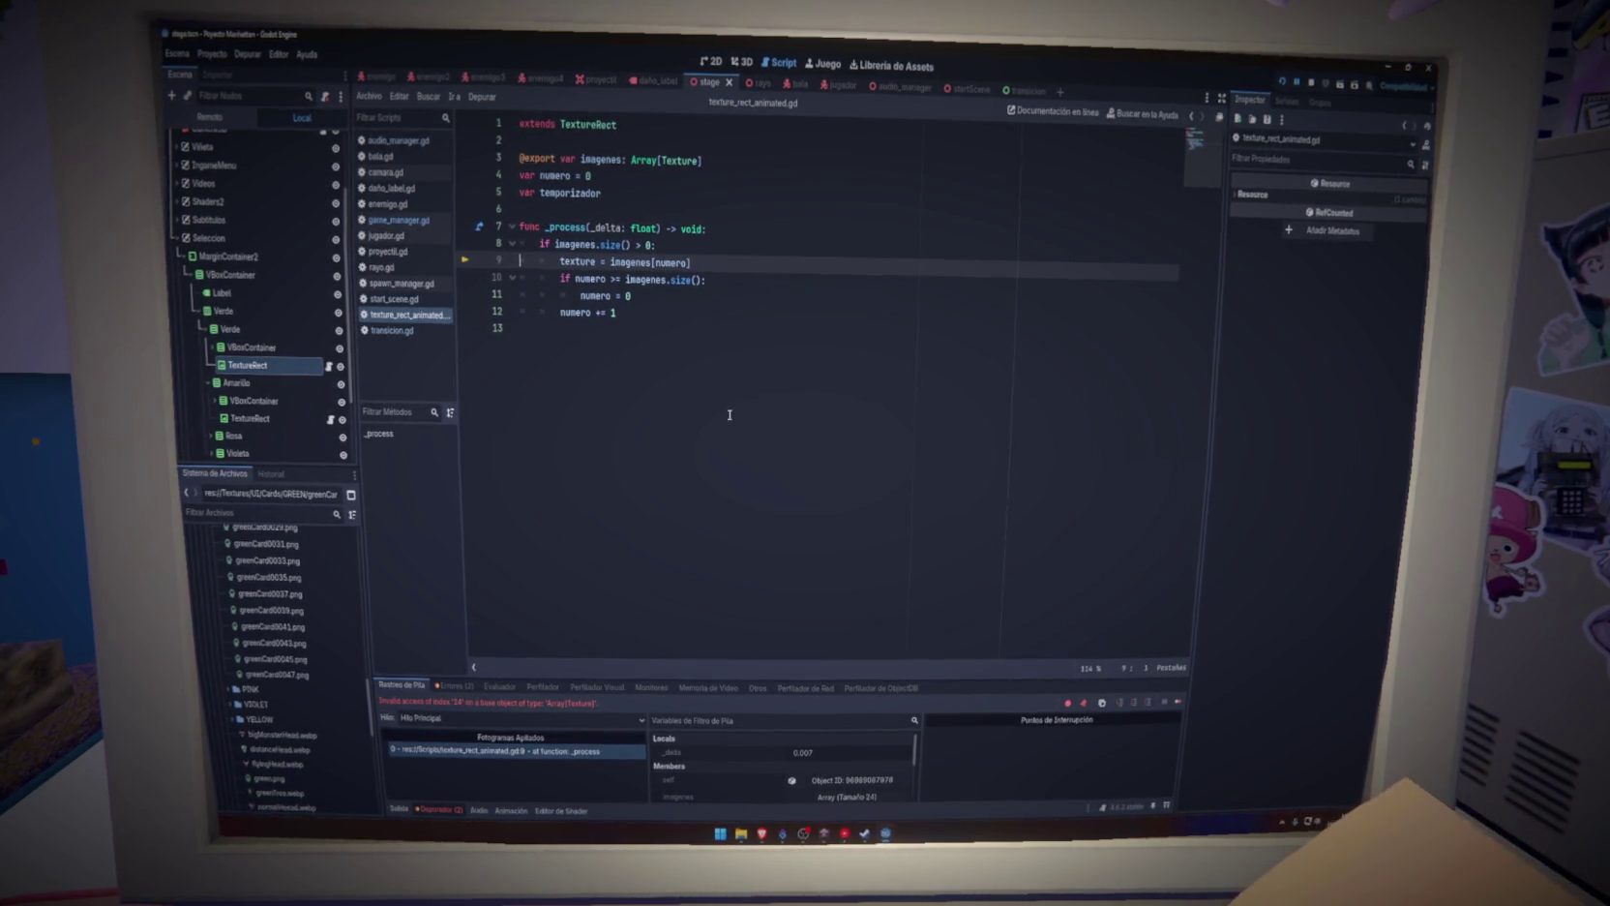
Stop the debug session and review the texture and numero lines in texture_rect_animated.gd
click(1308, 89)
click(883, 279)
click(886, 252)
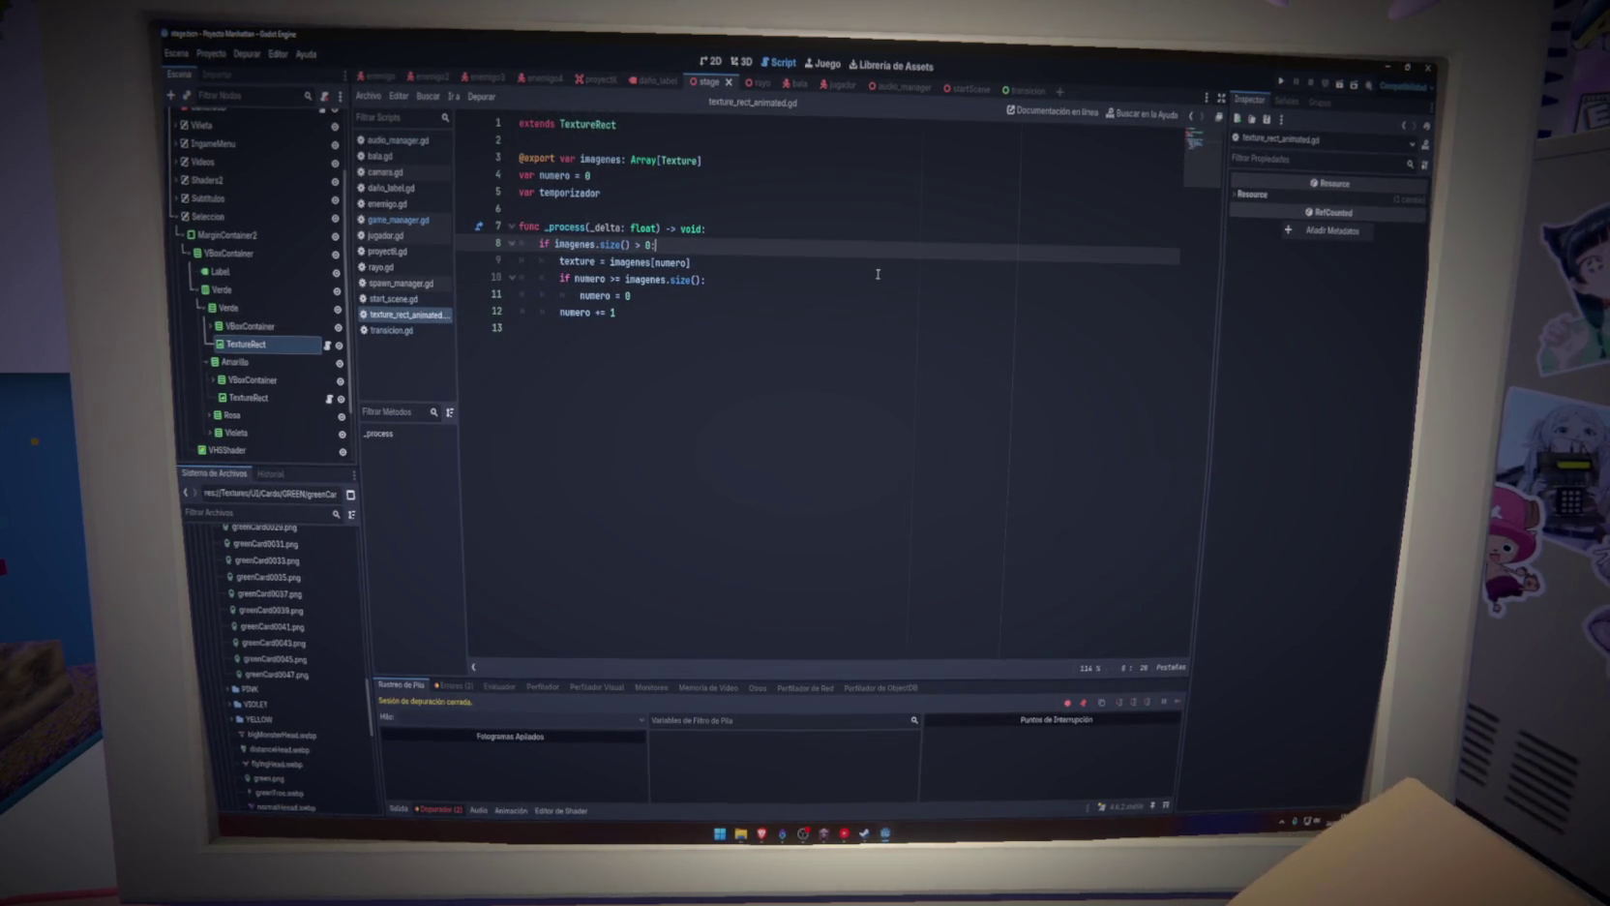
double_click(593, 262)
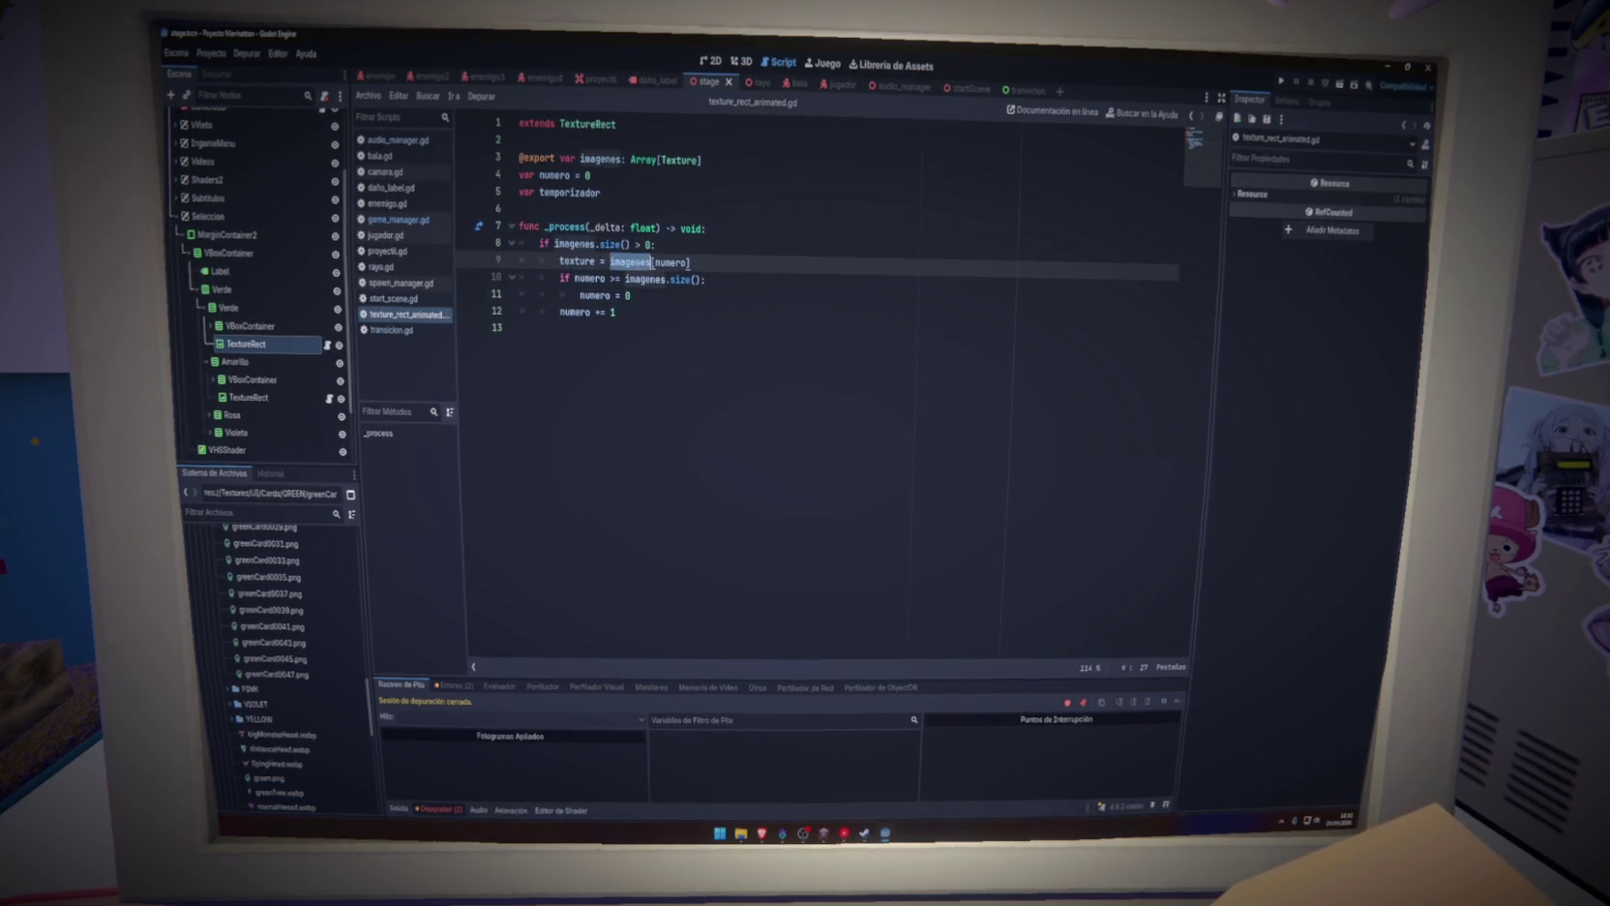
mouse_move(673, 262)
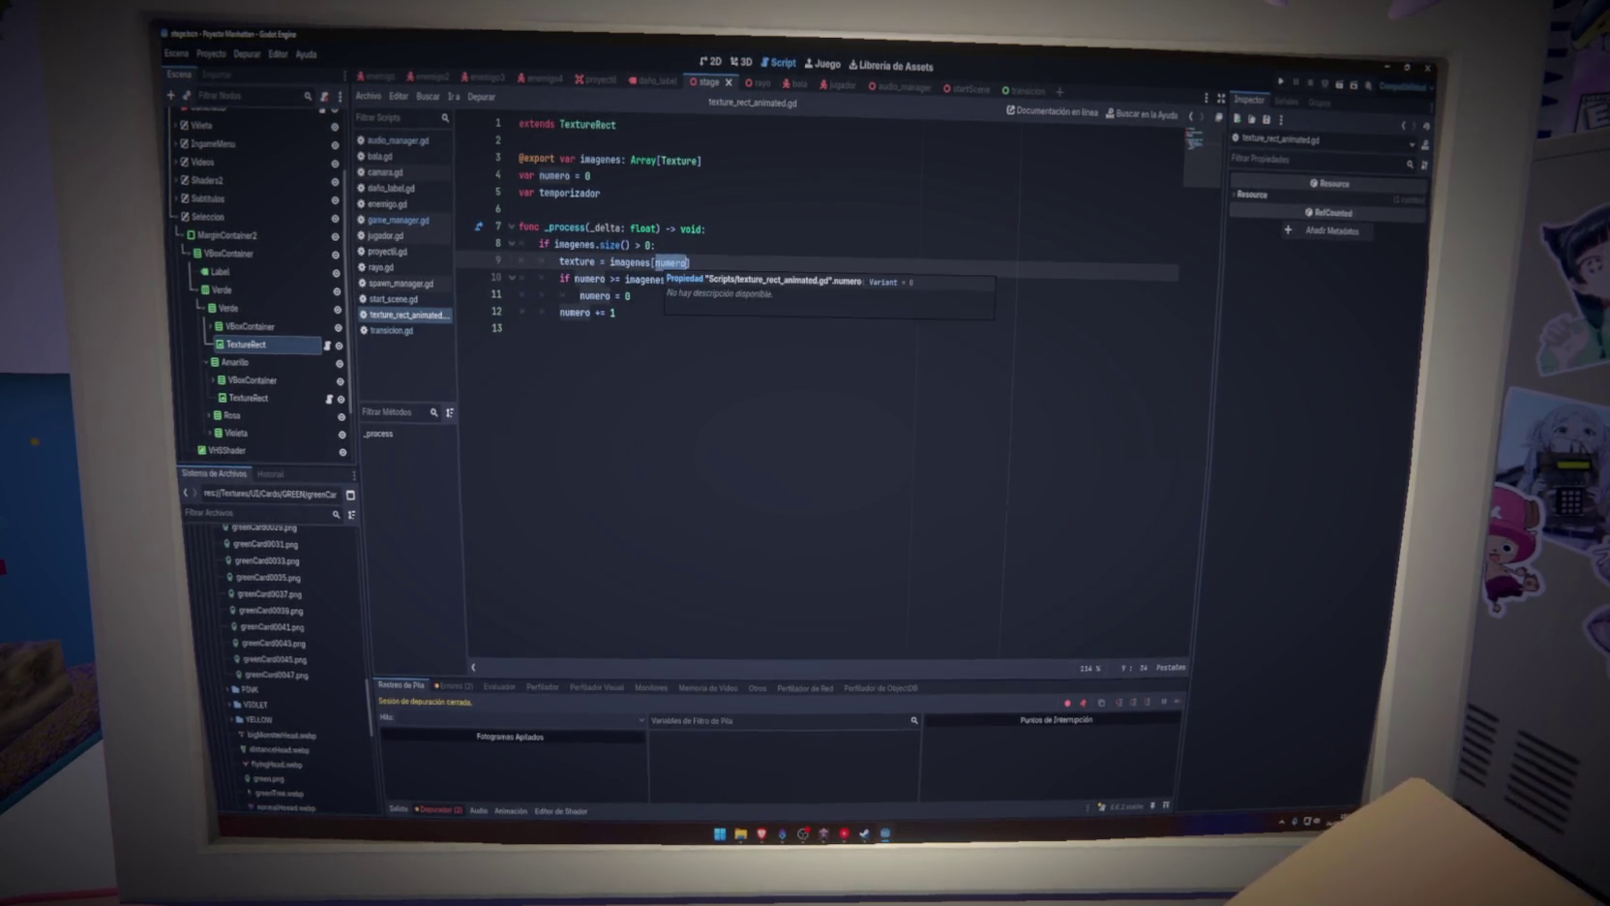
double_click(586, 279)
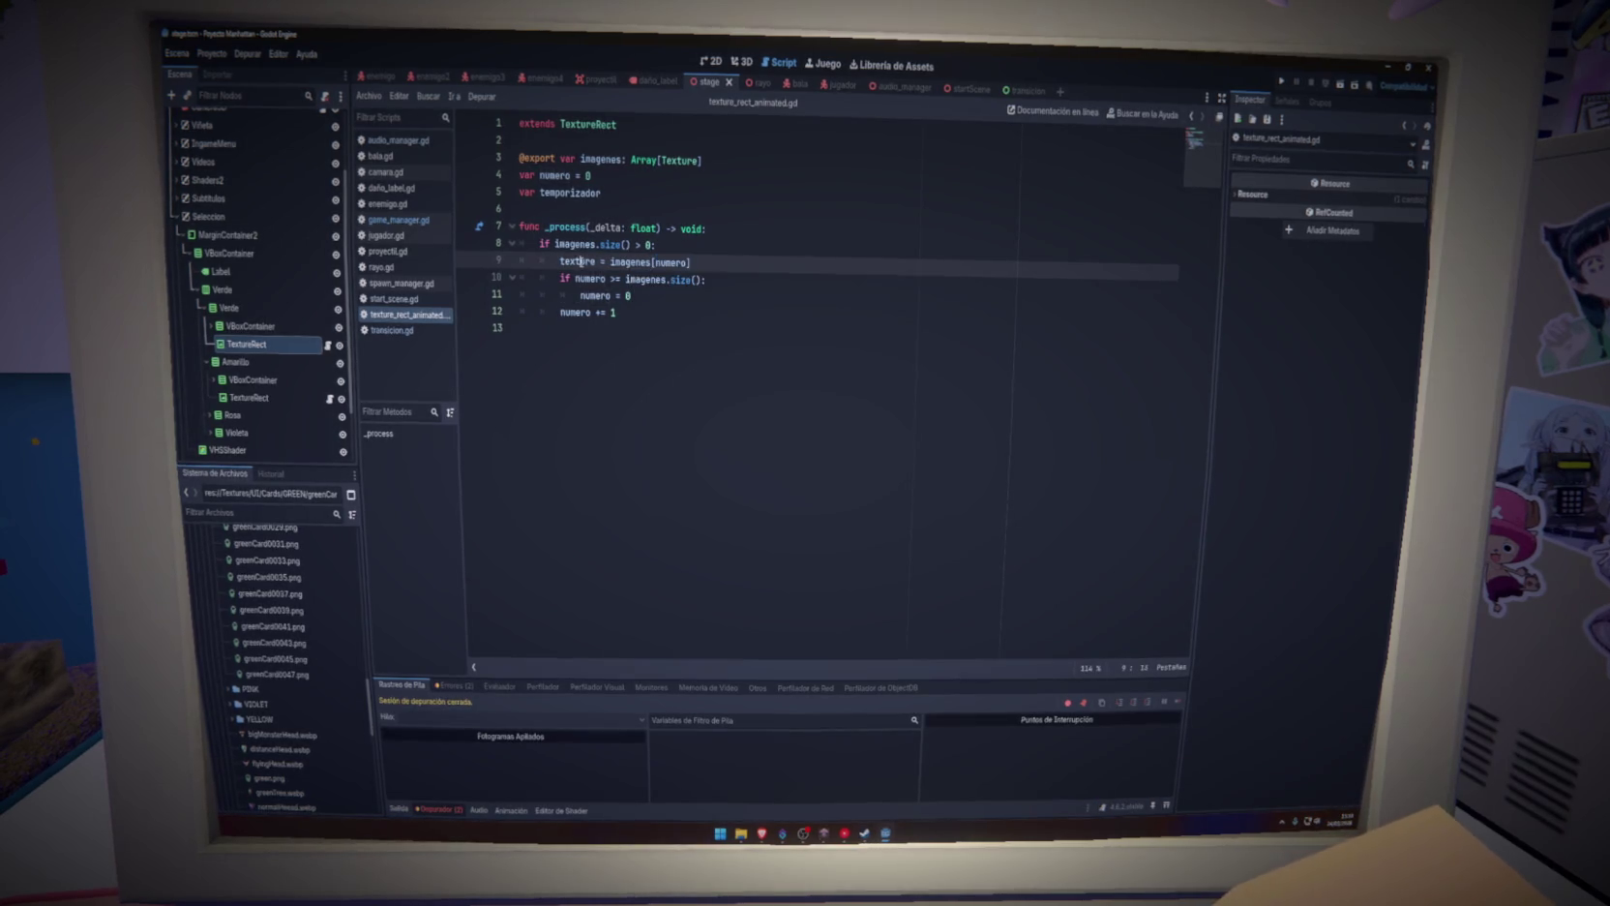
double_click(596, 295)
double_click(590, 313)
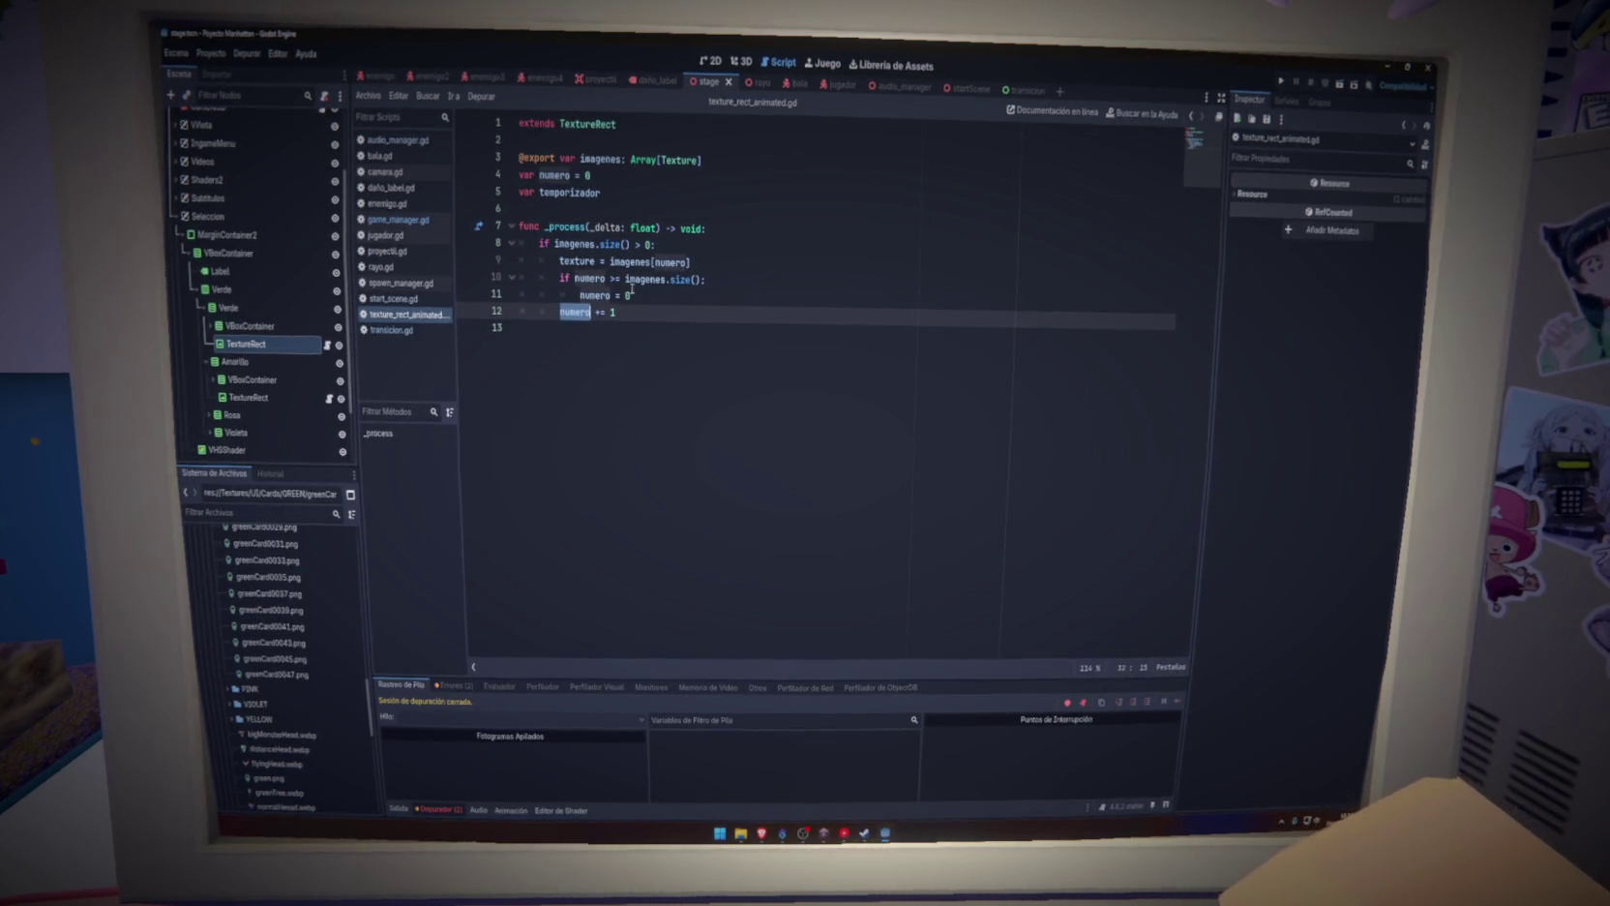
Move the 'if numero >= imagenes.size(): numero = 0' reset below the increment, then run the game
drag(637, 294, 575, 279)
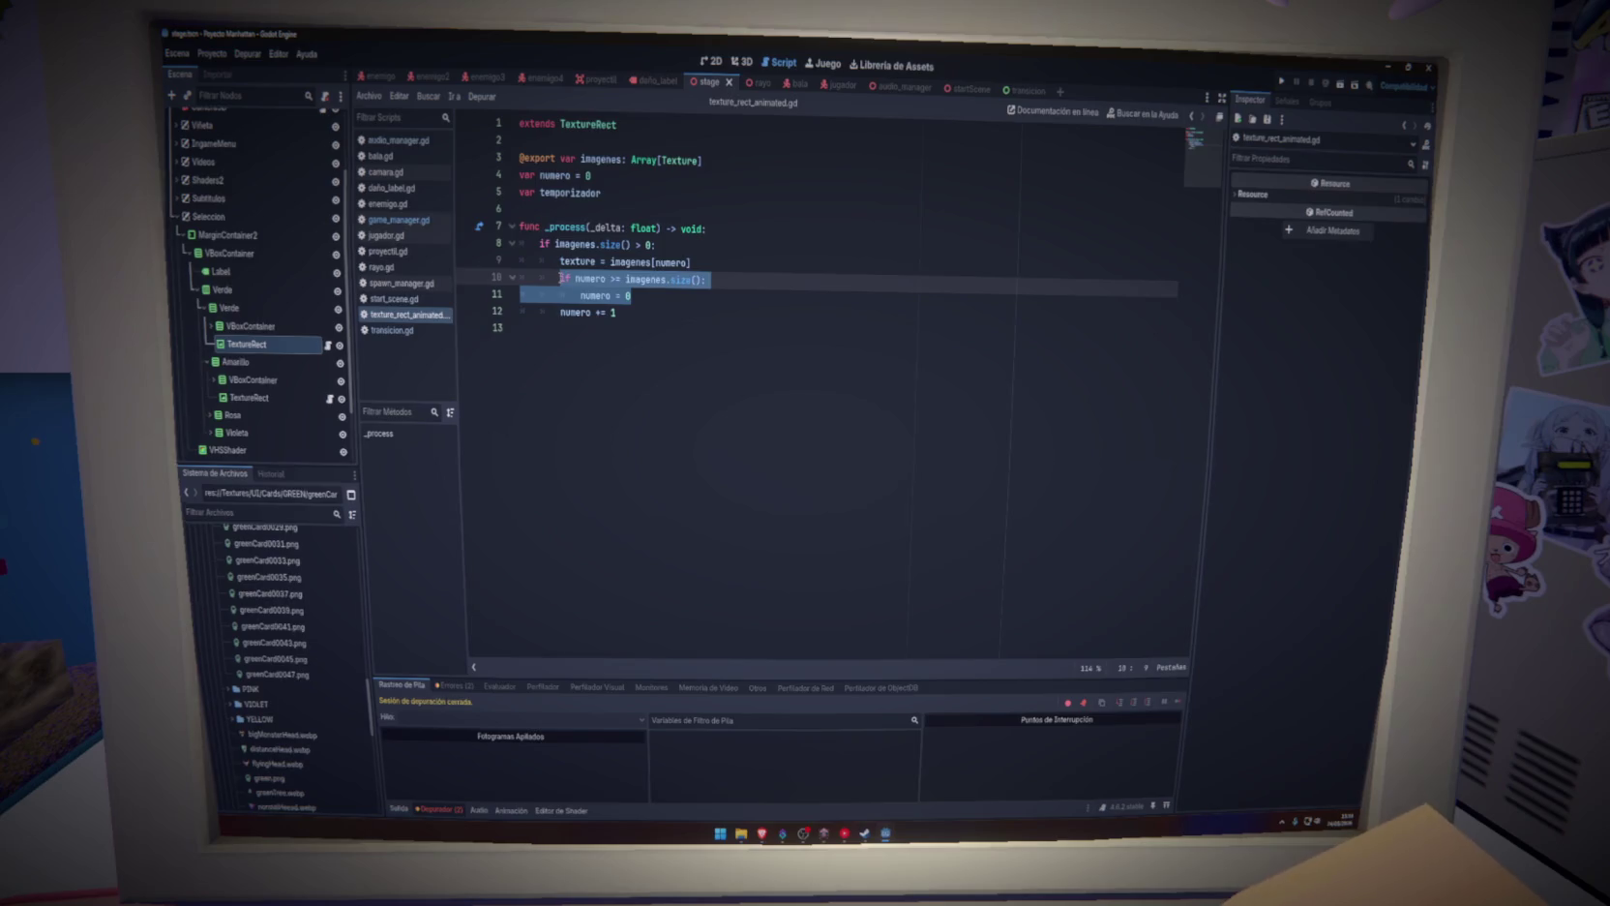
click(650, 300)
key(Return)
text(if numero >= imagenes.size():)
key(Return)
text(numero = 0)
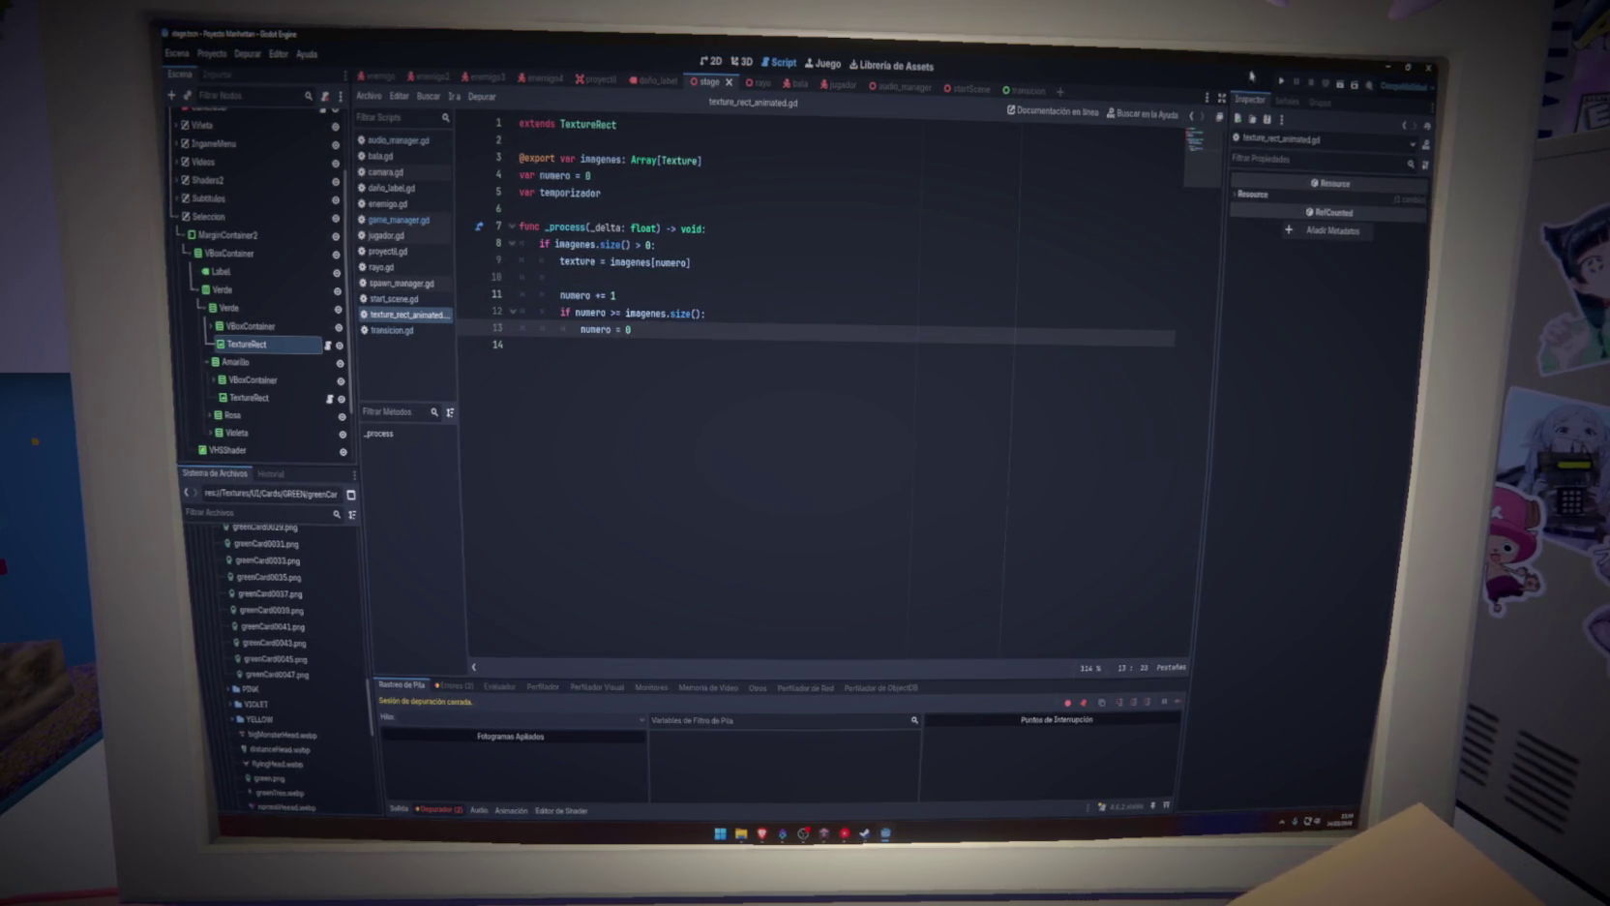
click(1281, 81)
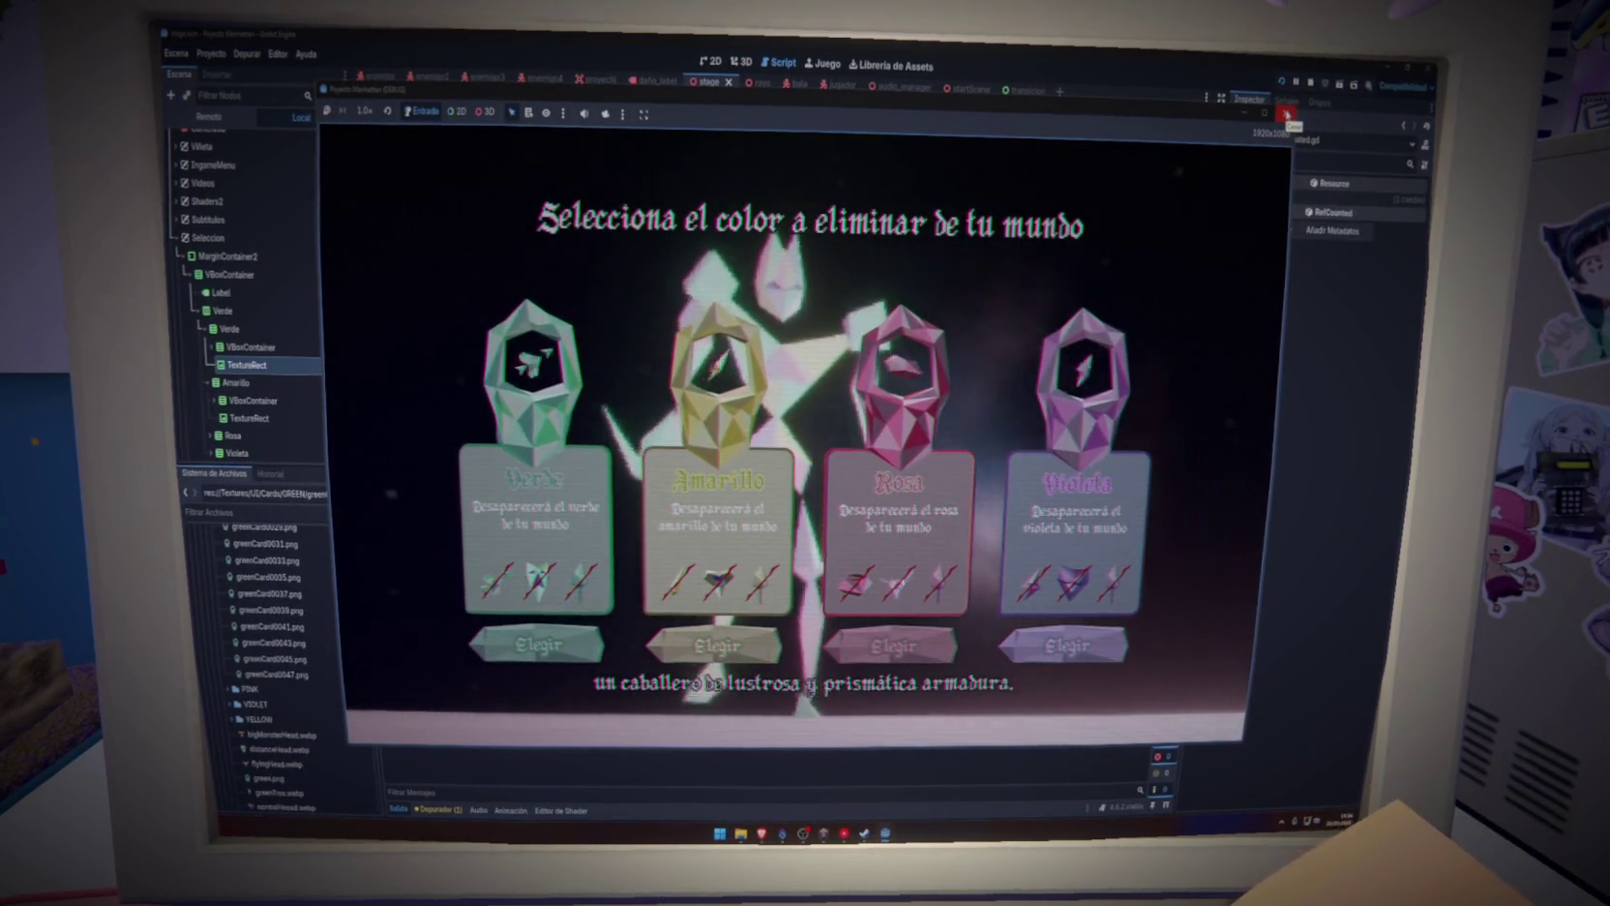
Close the game, undo the accidental stage scene changes, and launch GitHub Desktop
click(1286, 115)
click(297, 626)
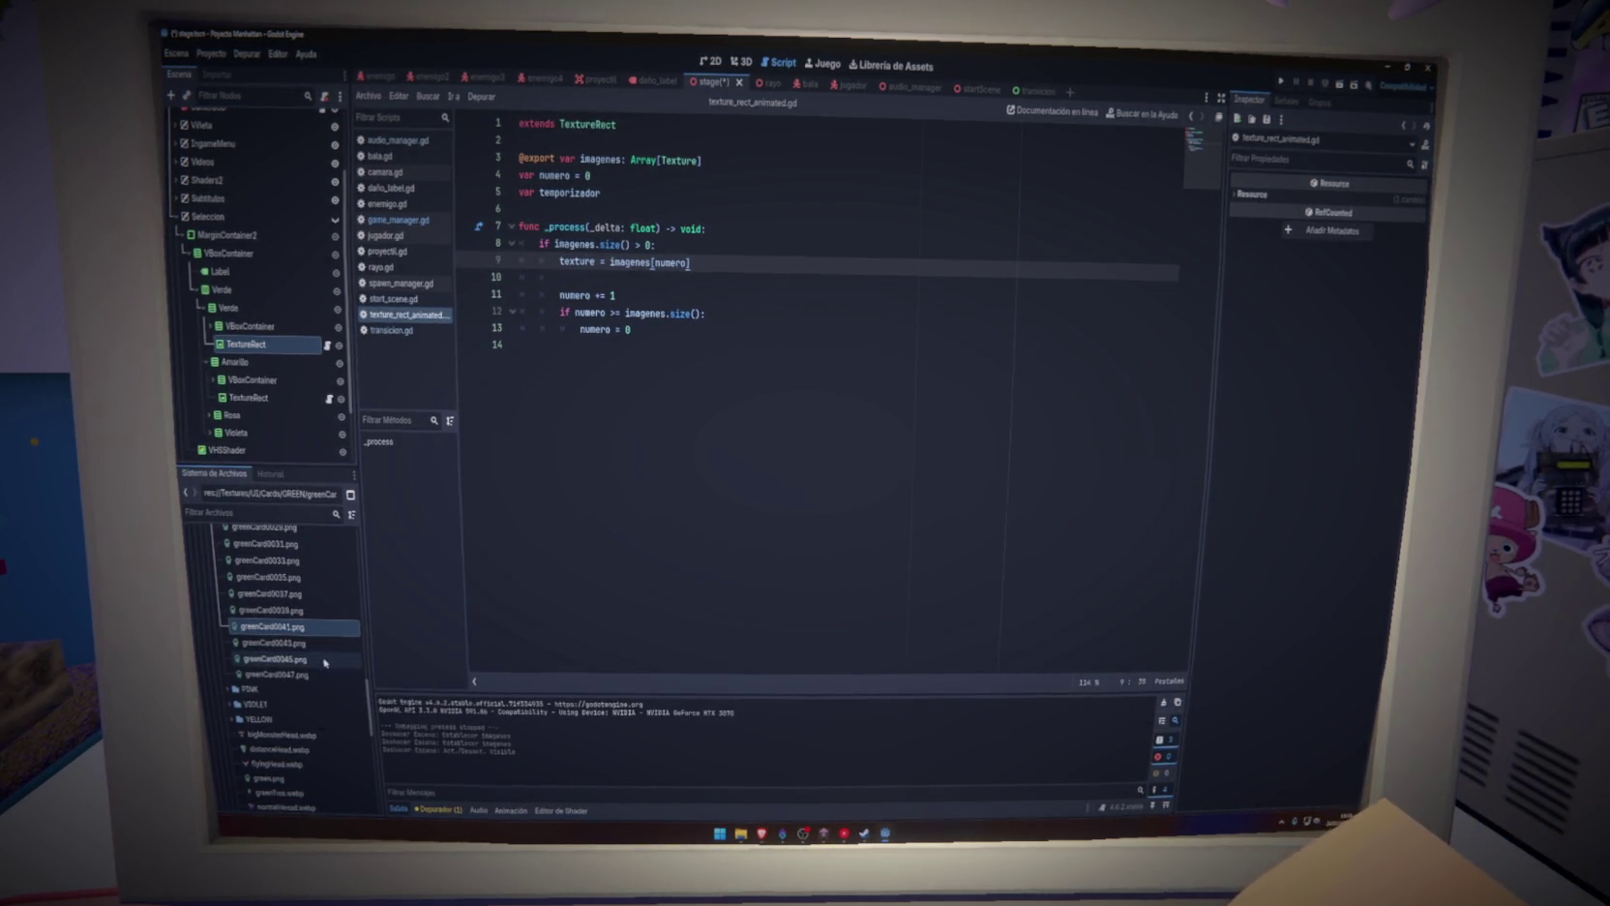
key(ctrl+z)
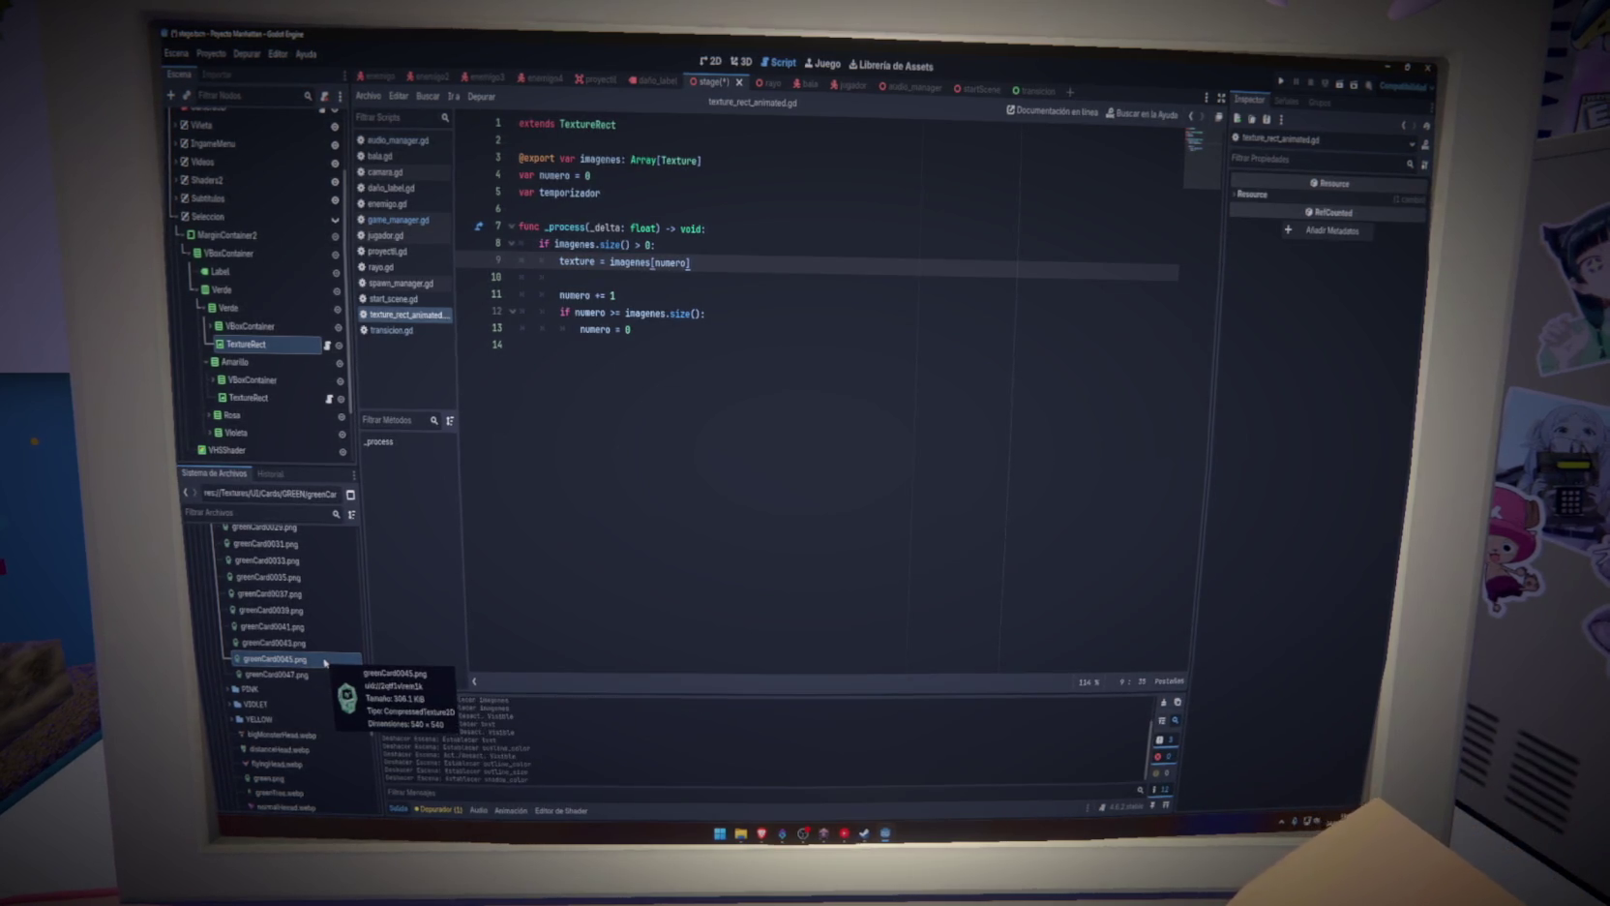
key(ctrl+z)
key(ctrl+z)
key(ctrl+z)
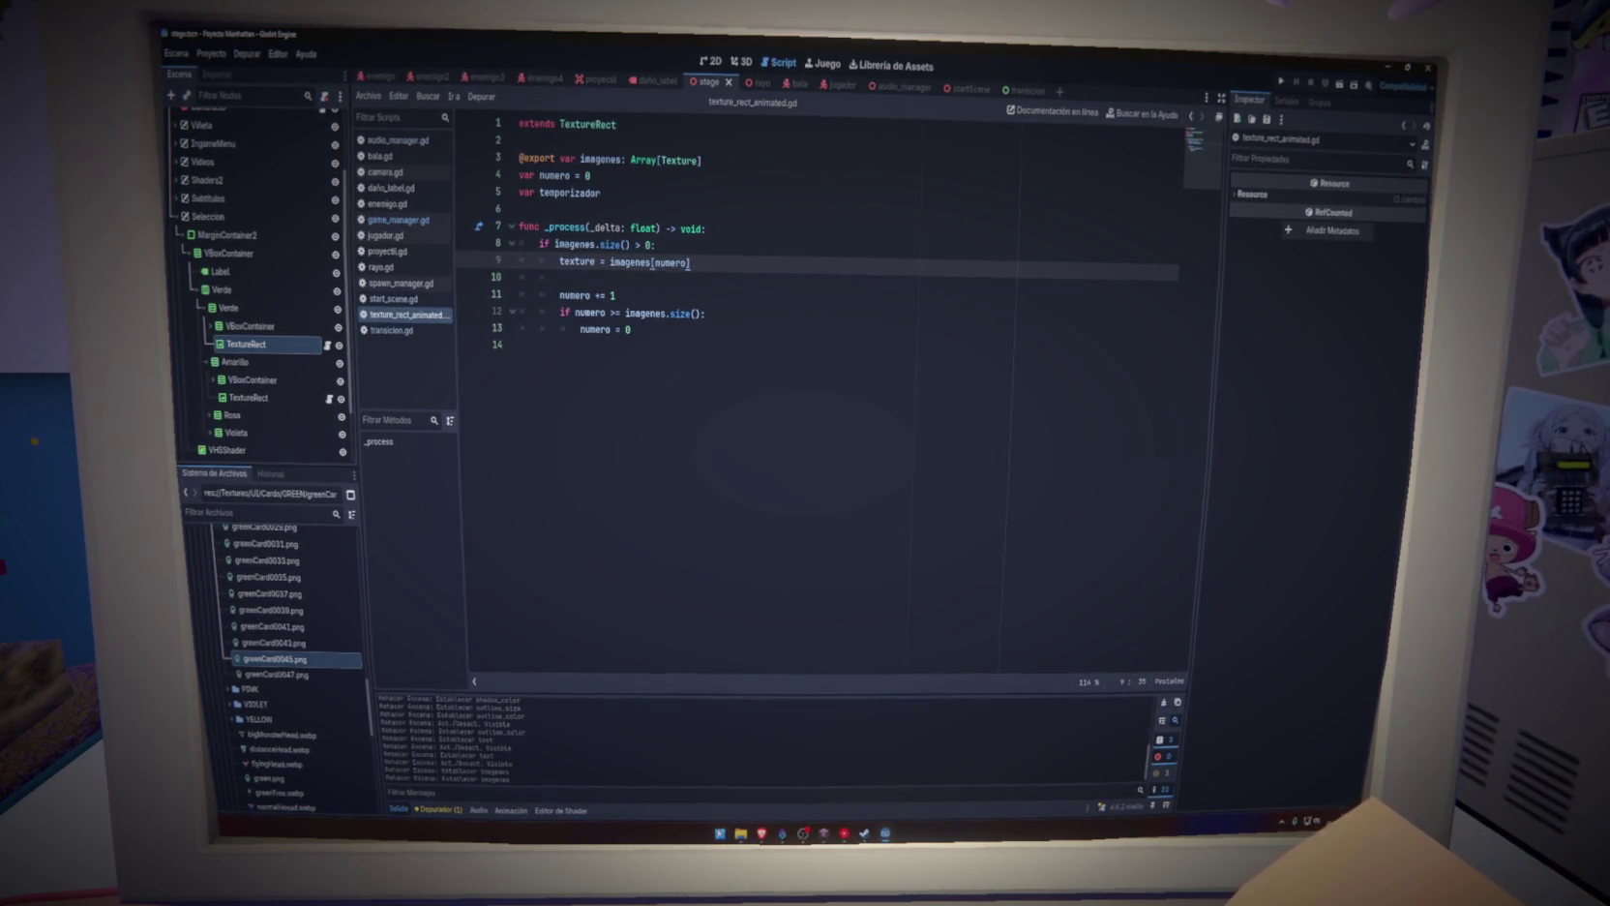
key(super)
click(790, 612)
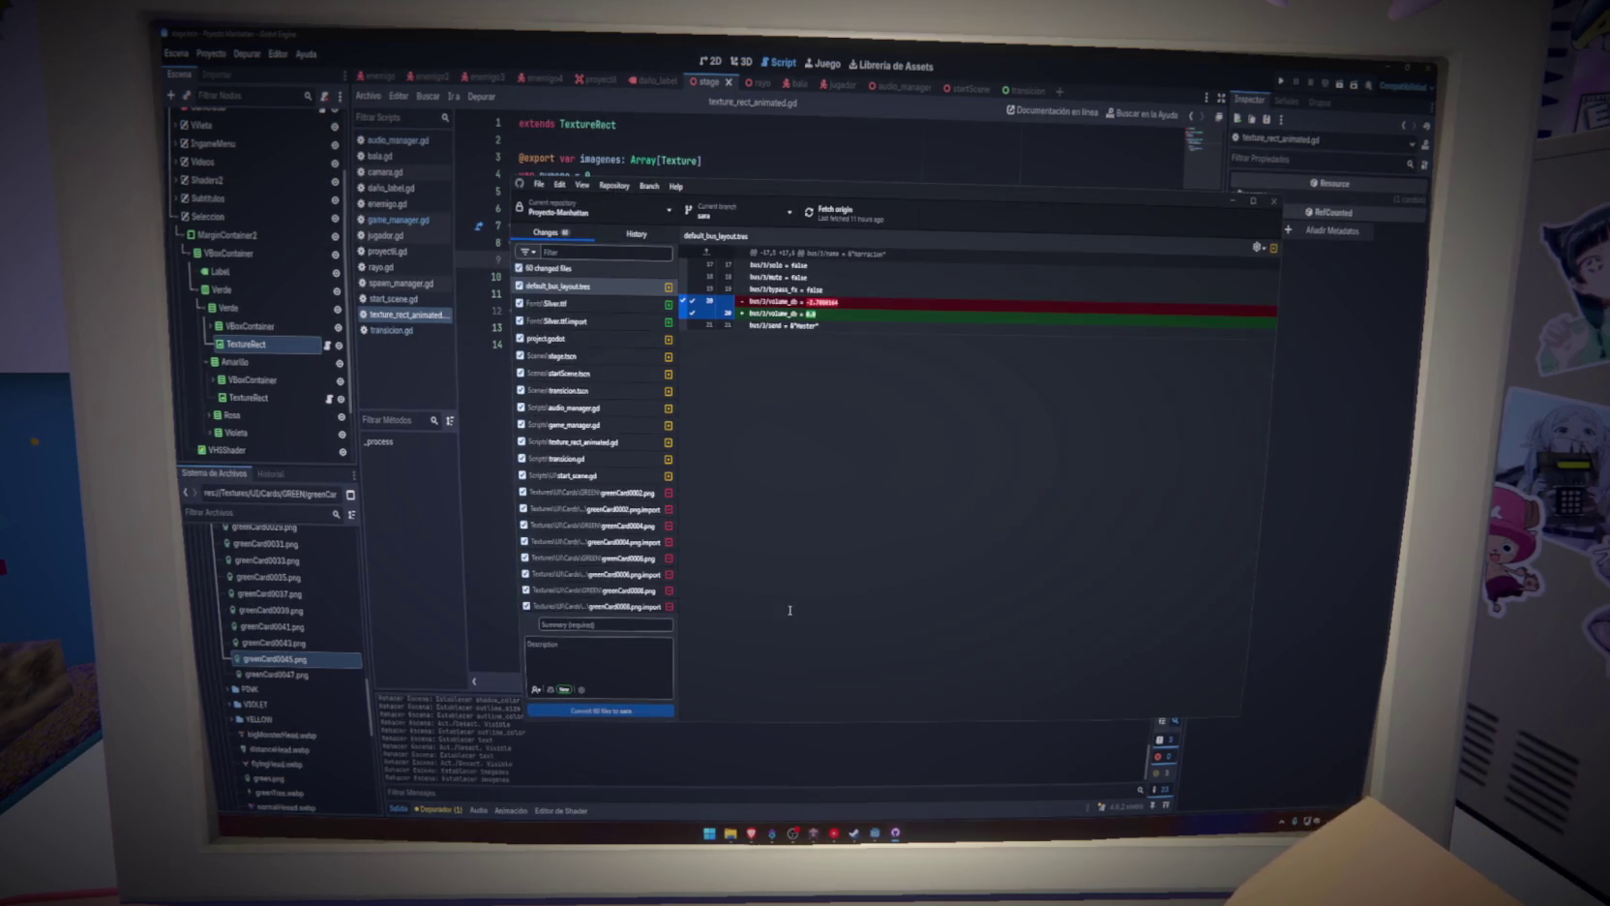
Select the whole run of greenCard texture changes in the changed-files list
click(630, 497)
scroll(630, 498, down, 3)
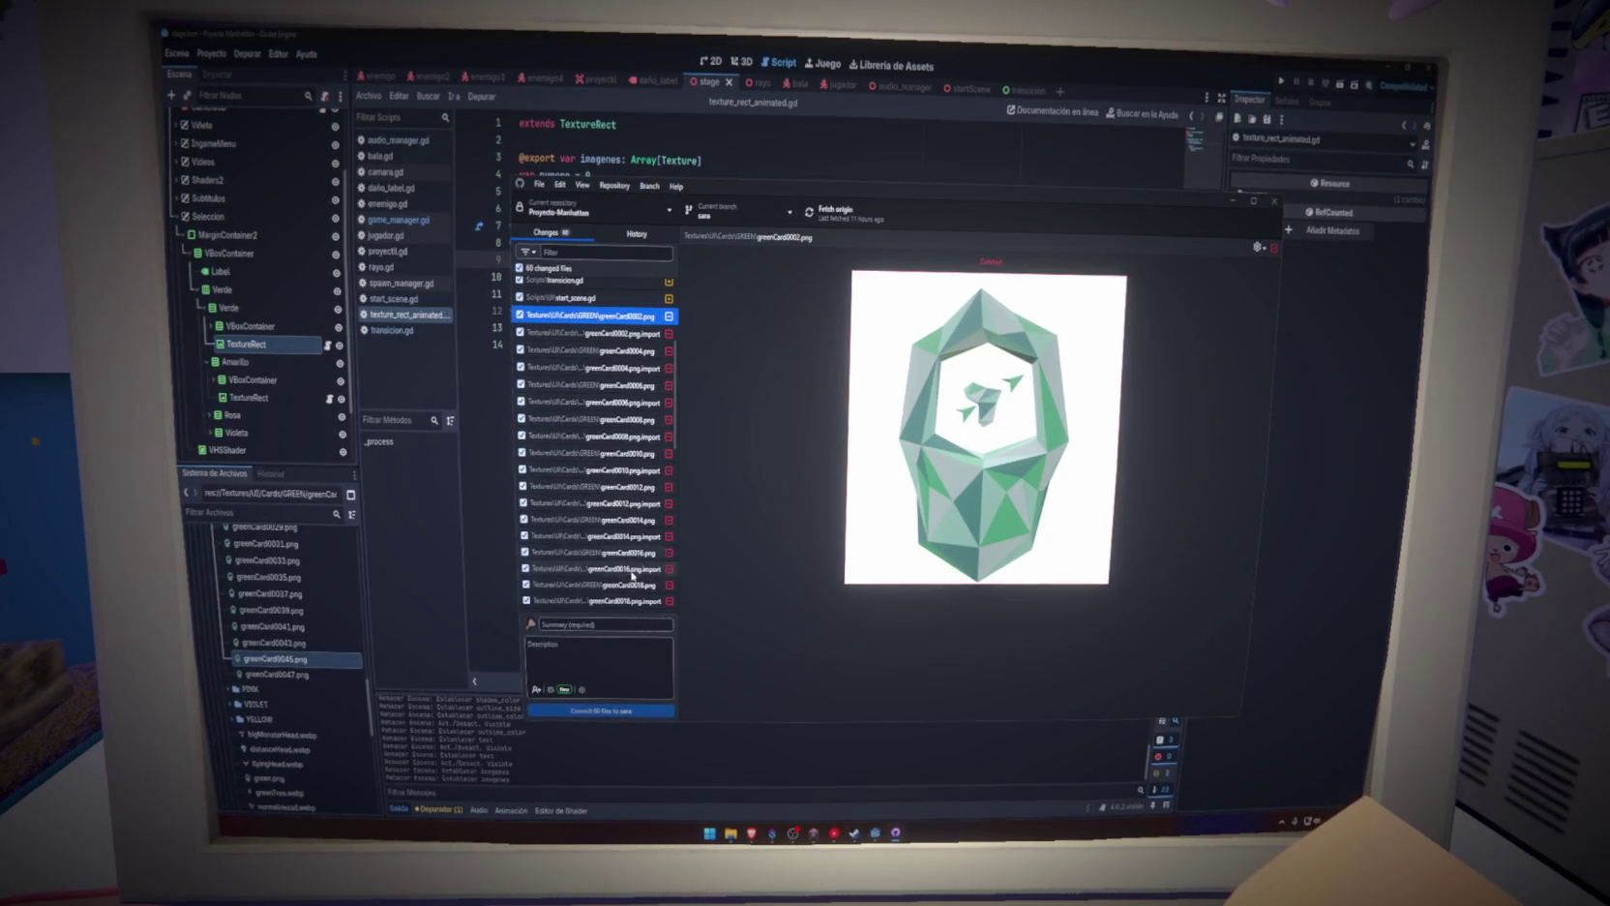
scroll(638, 566, down, 10)
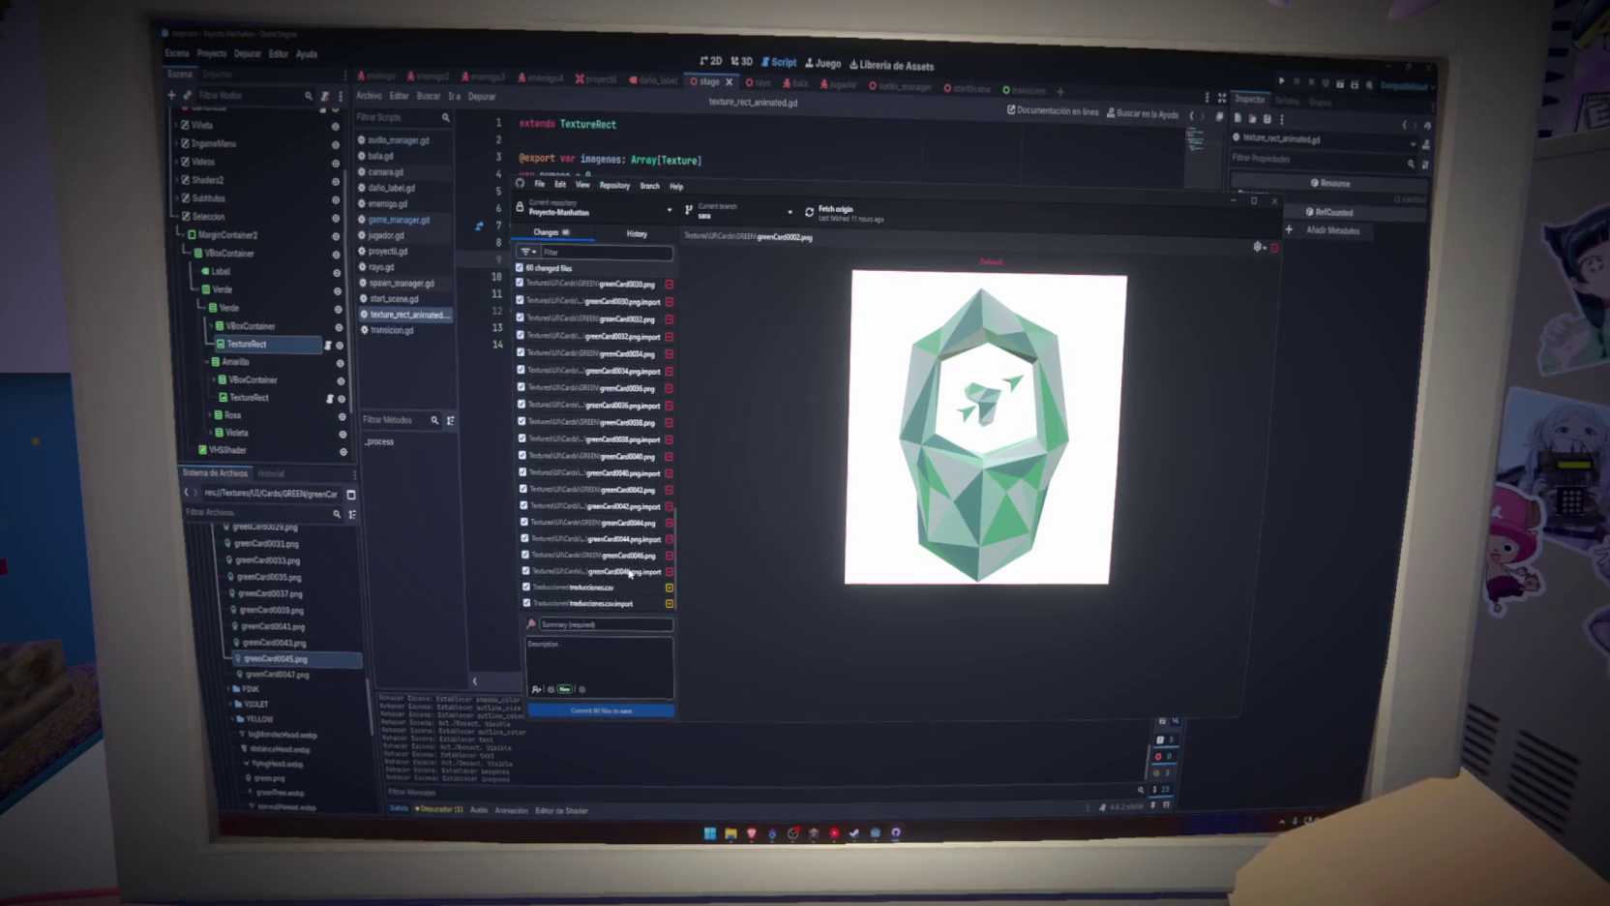
shift+click(634, 572)
right_click(631, 573)
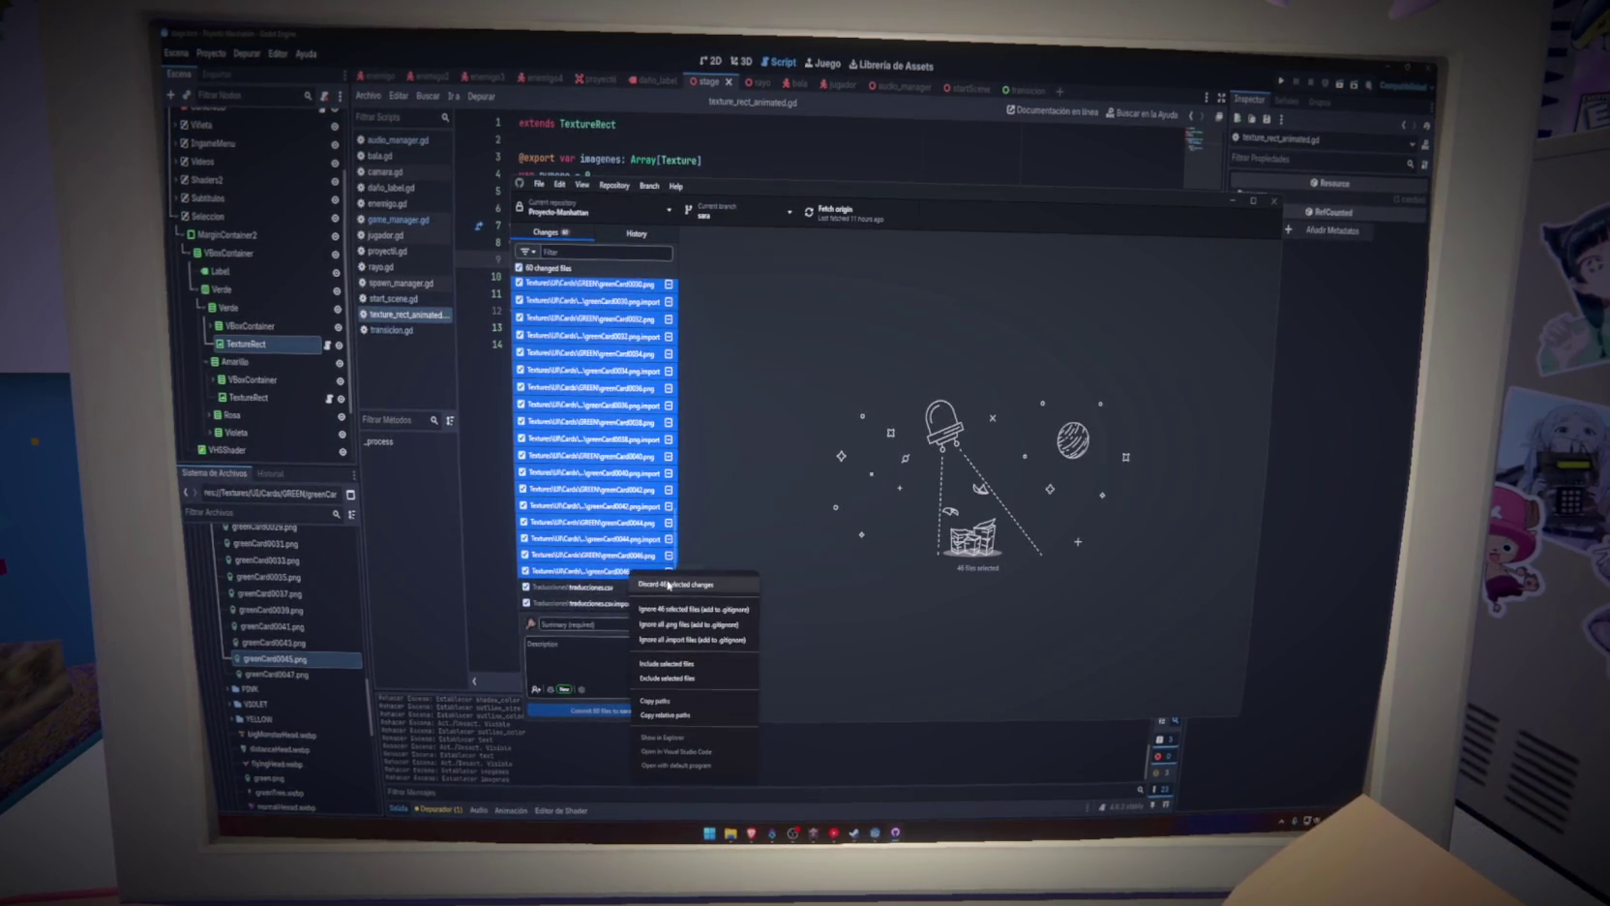
key(Escape)
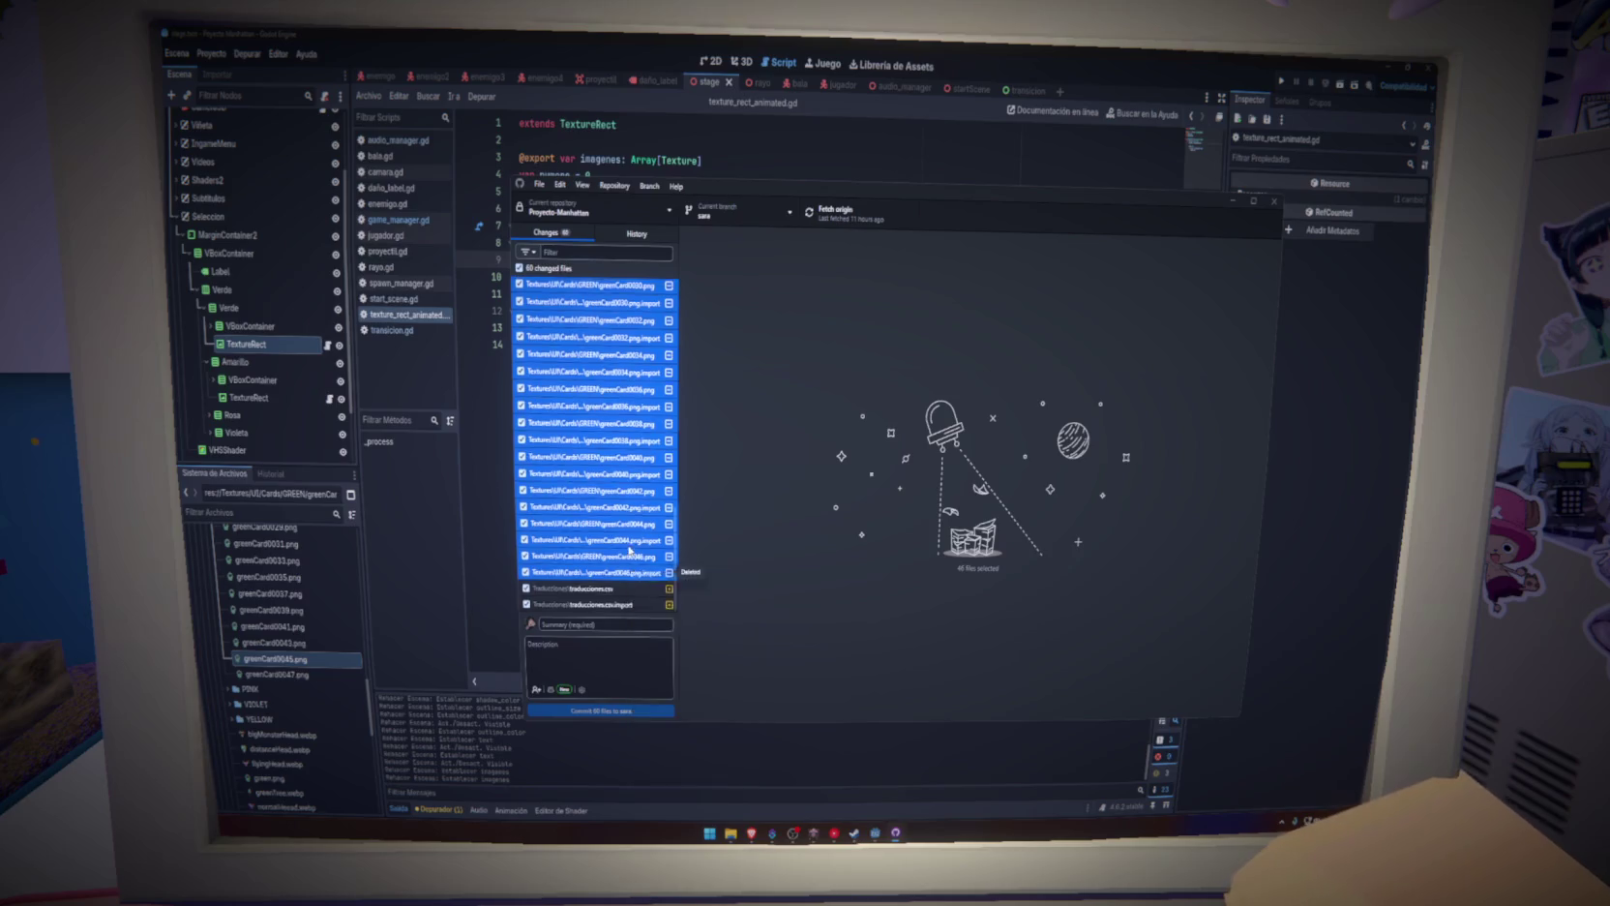
Discard the 46 selected greenCard changes and minimize GitHub Desktop
scroll(614, 542, up, 3)
scroll(614, 542, up, 5)
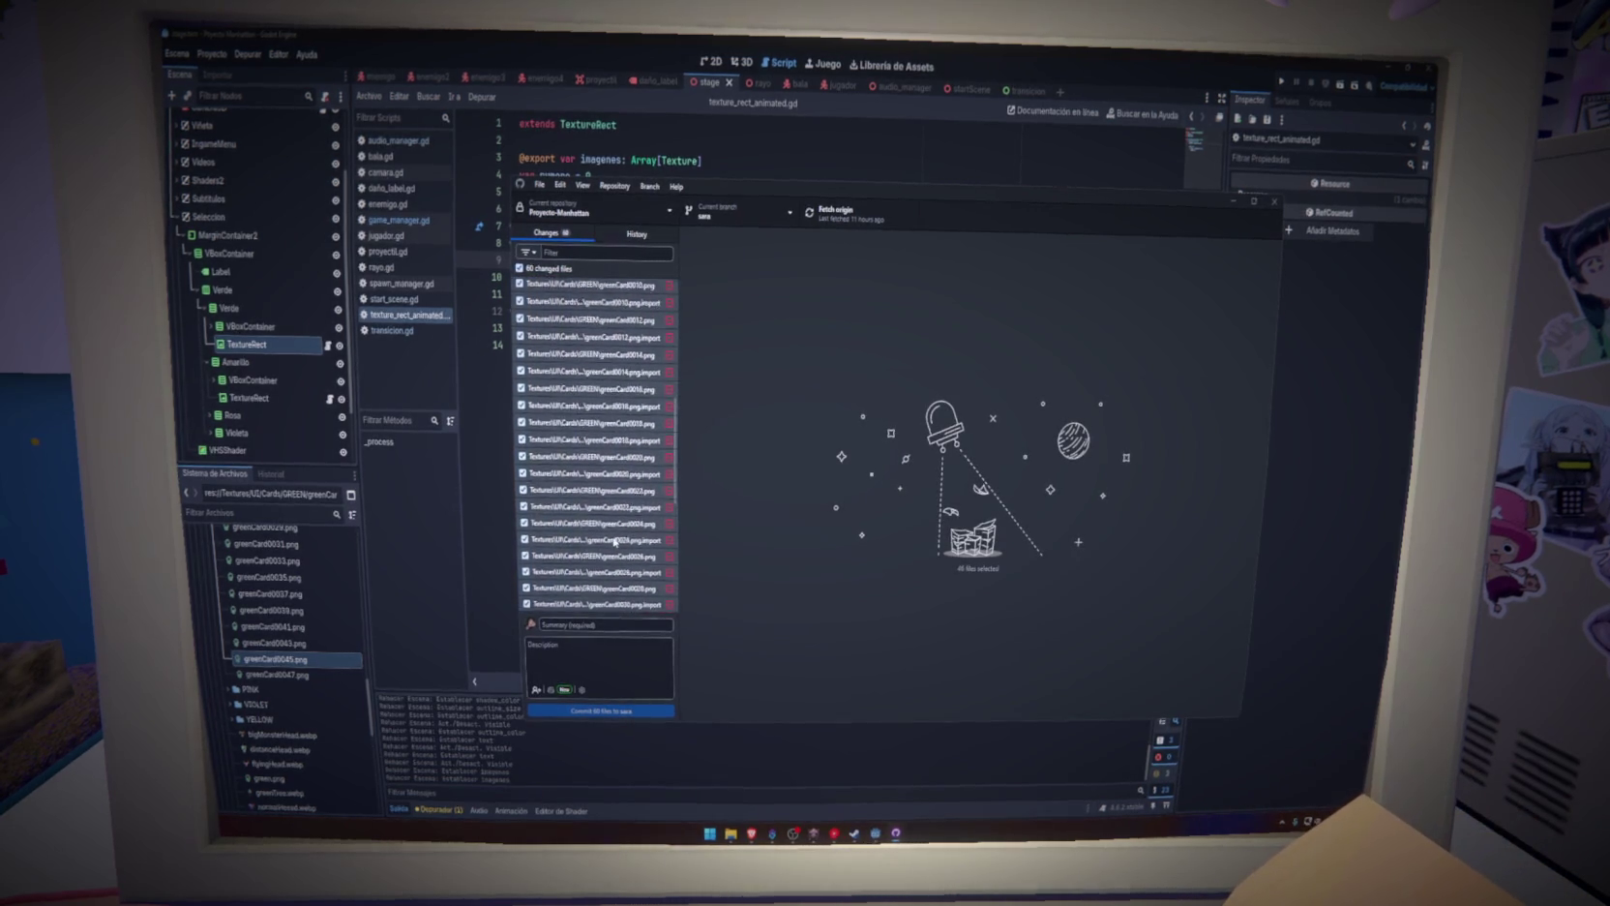
right_click(616, 543)
click(678, 553)
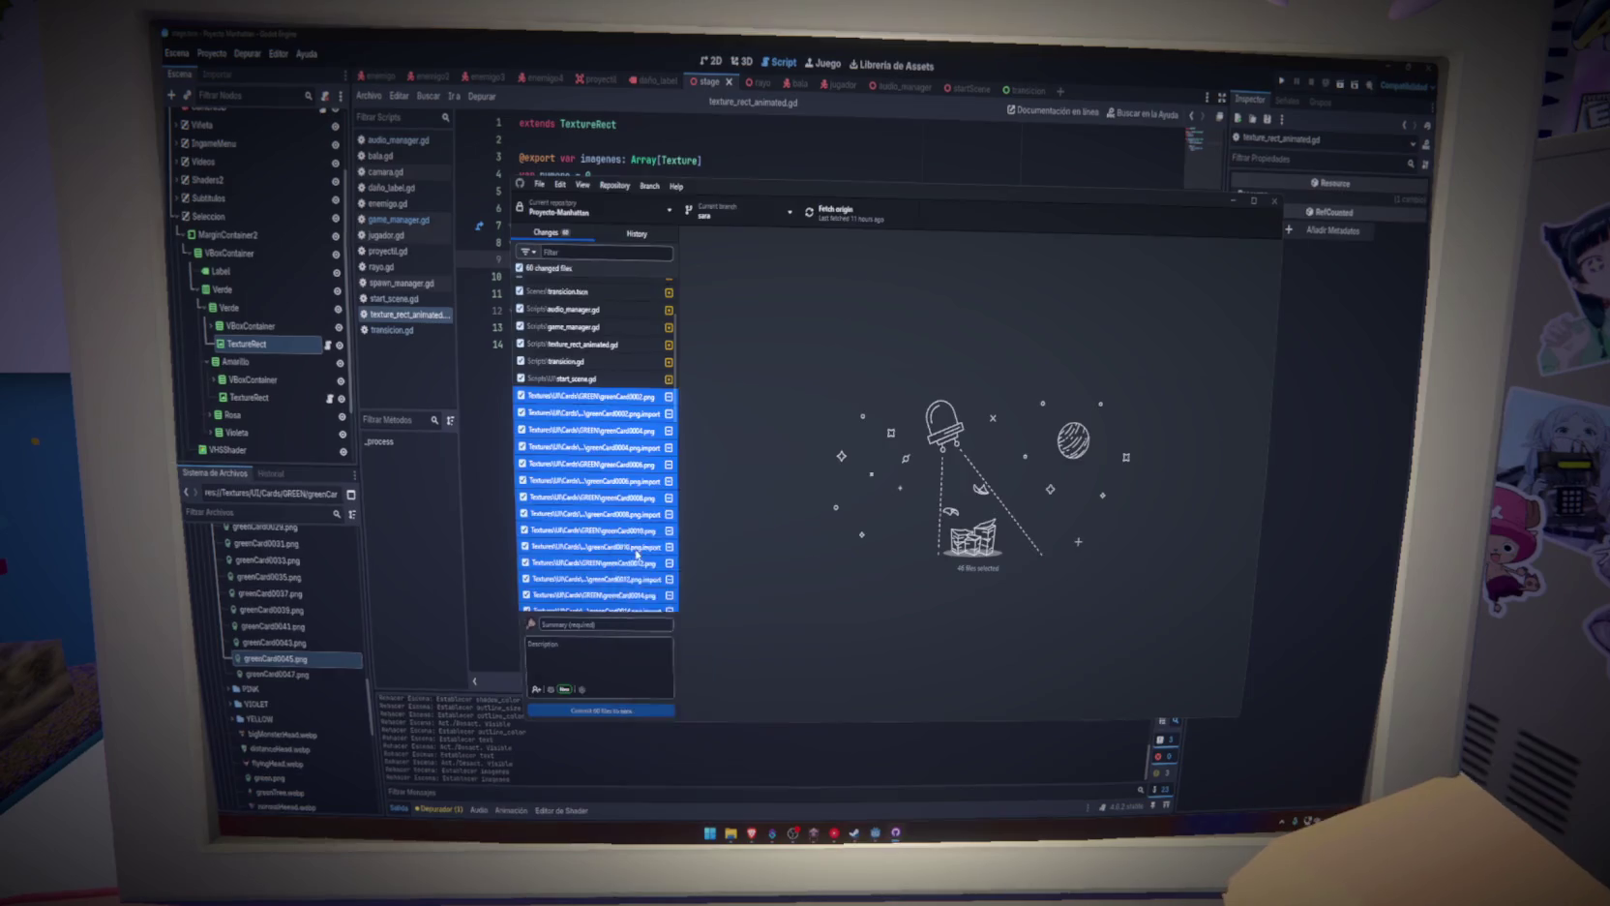
click(899, 506)
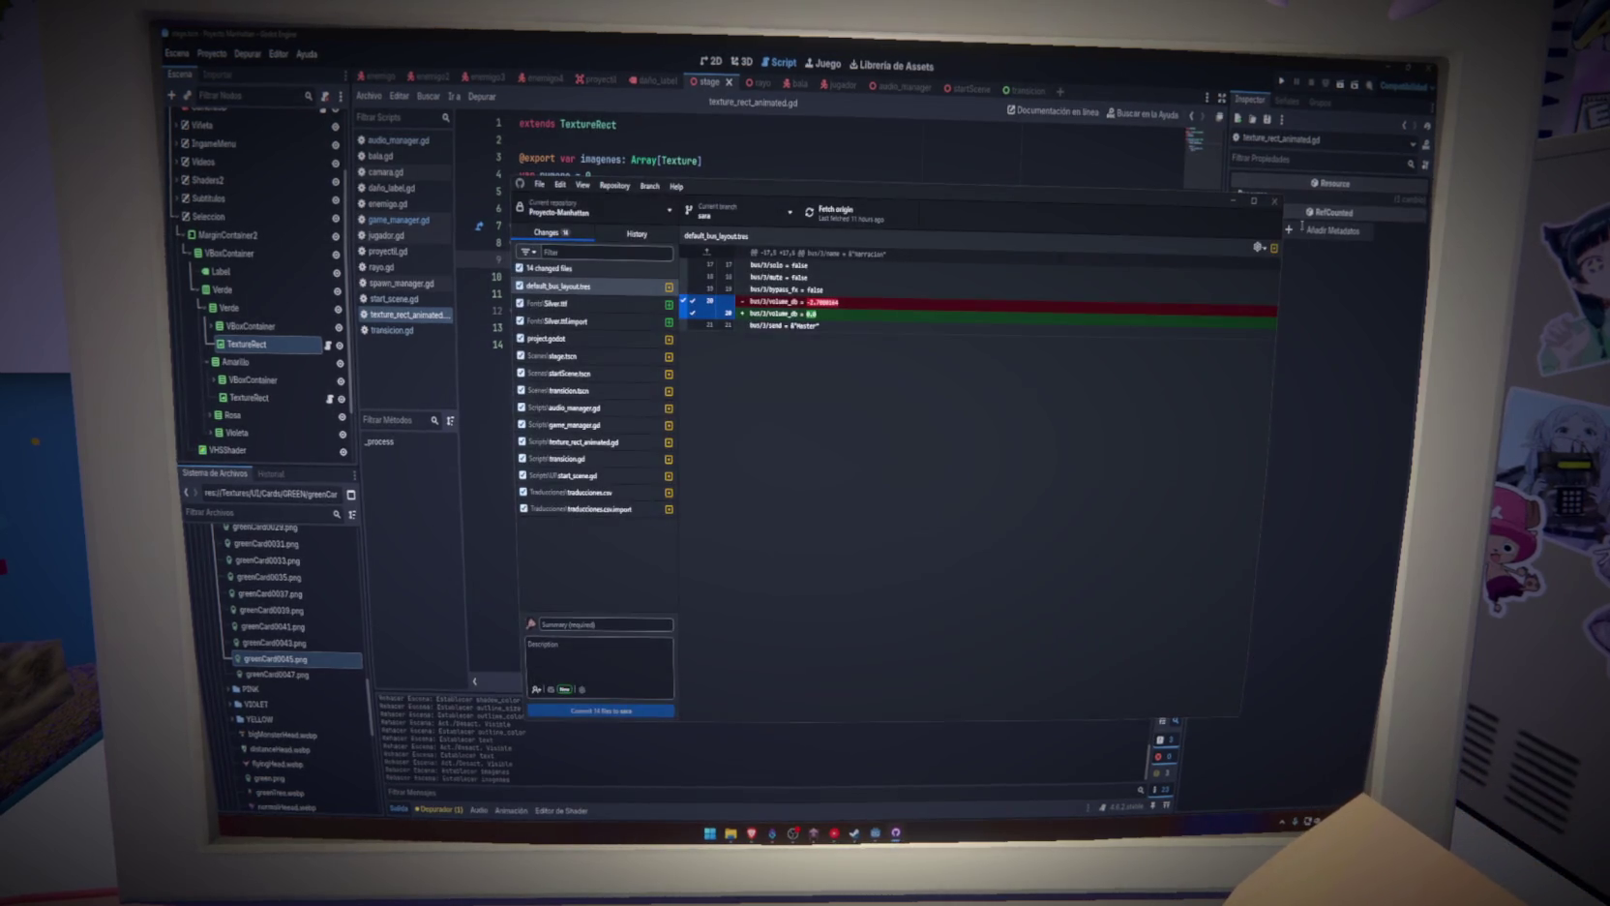
click(1255, 201)
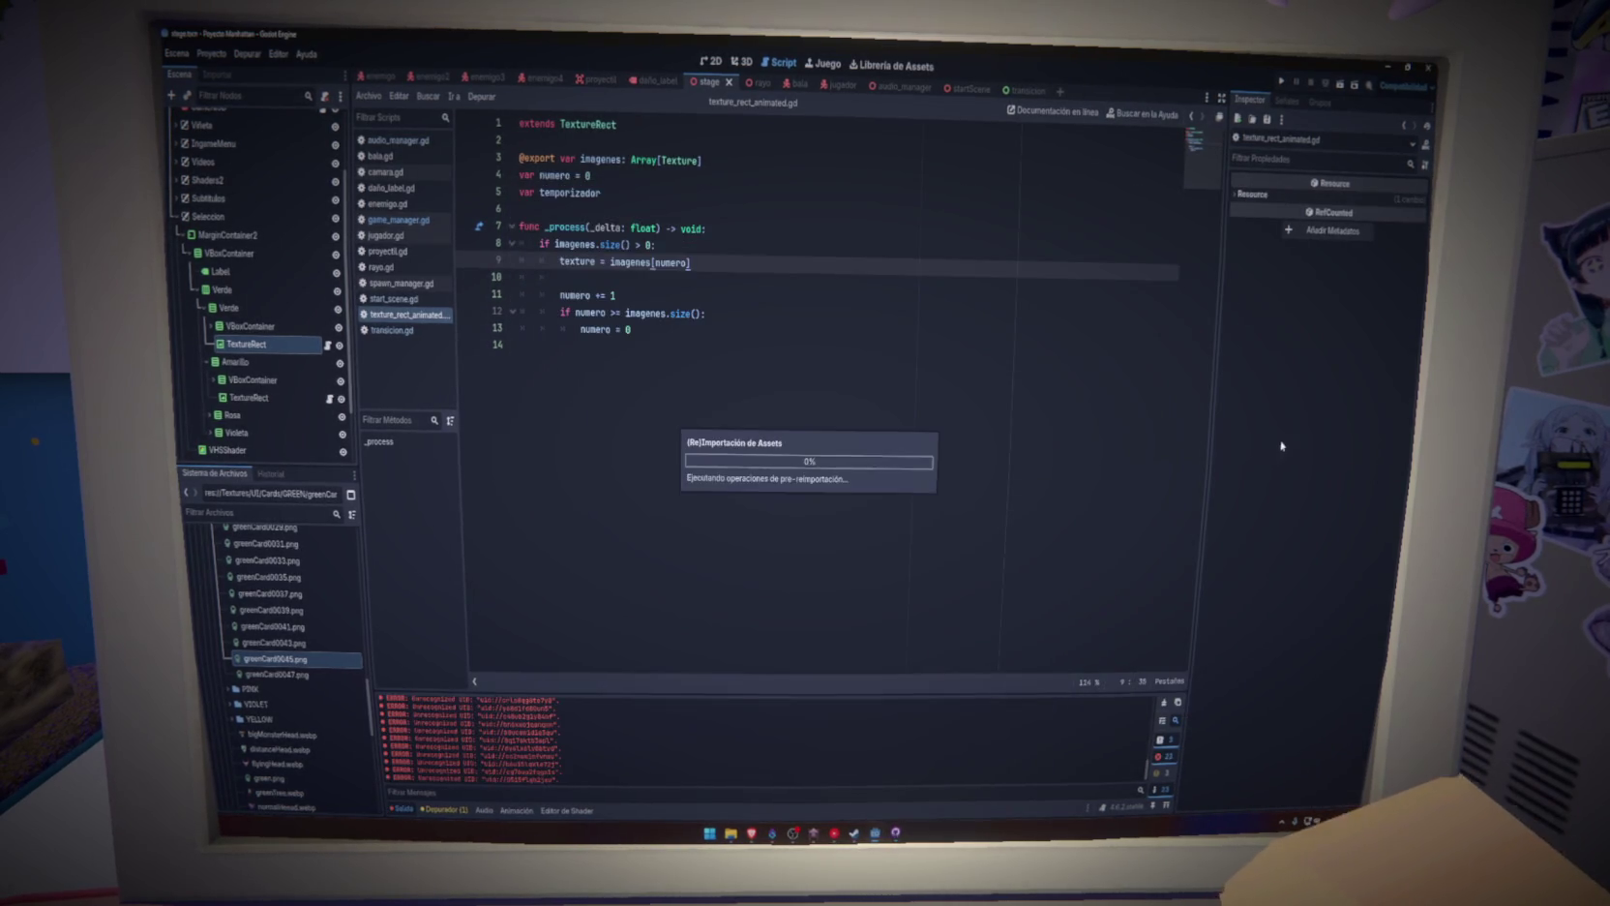
Drag the 47 greenCard frames onto the TextureRect's Imagenes array, save, and run the game
scroll(285, 654, up, 5)
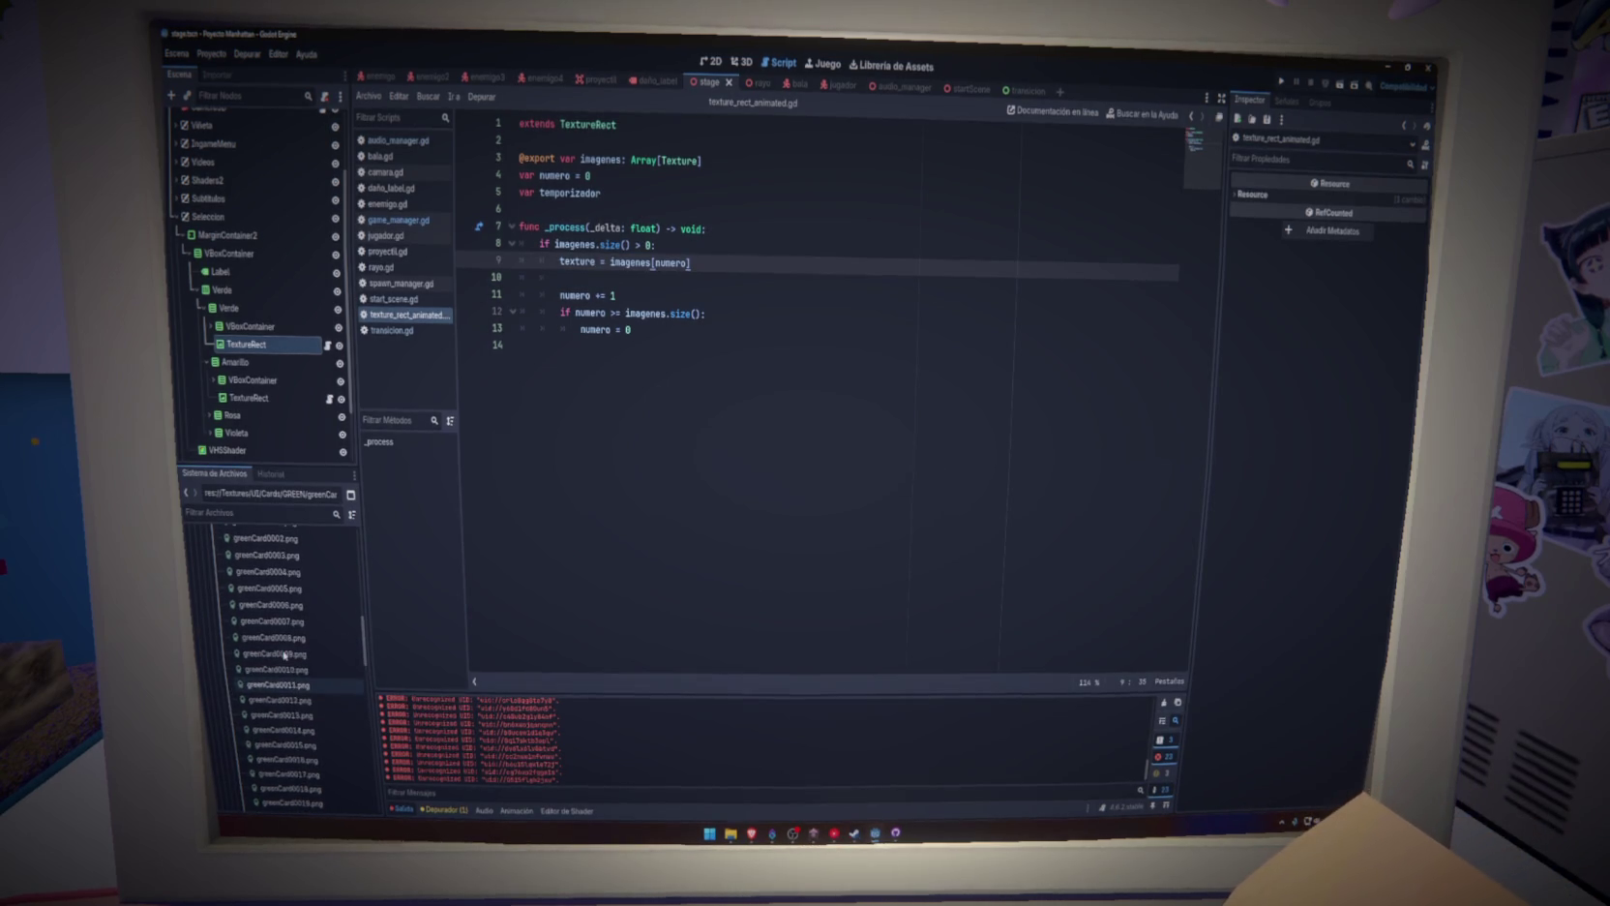
click(259, 343)
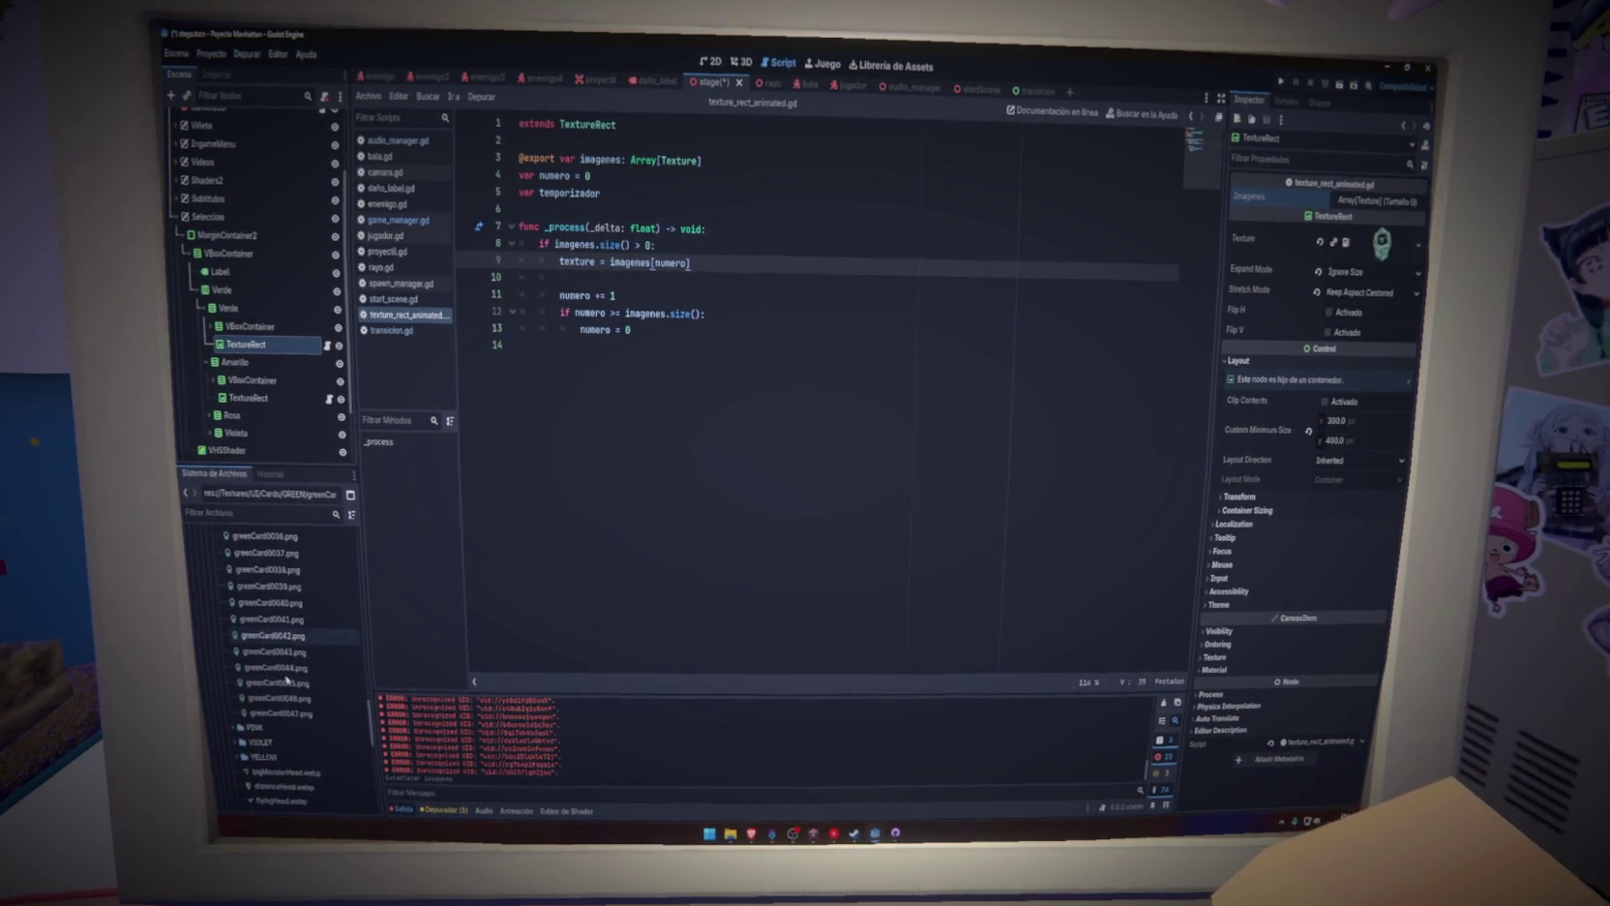
mouse_move(304, 720)
mouse_down()
mouse_move(618, 593)
mouse_move(1329, 198)
mouse_up()
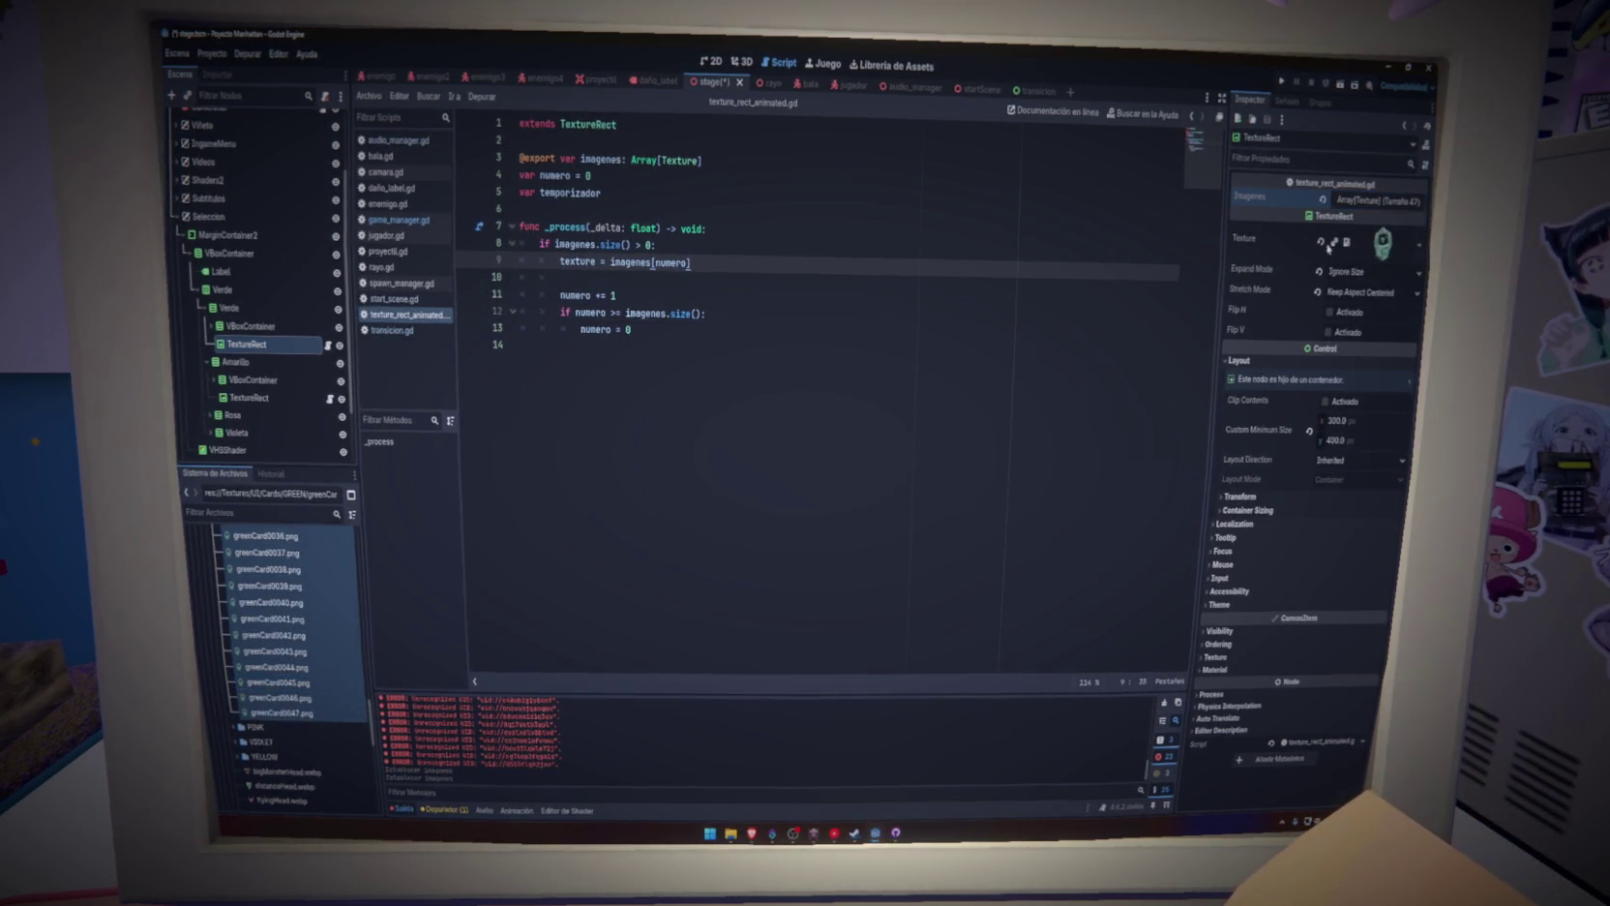
click(930, 409)
key(ctrl+s)
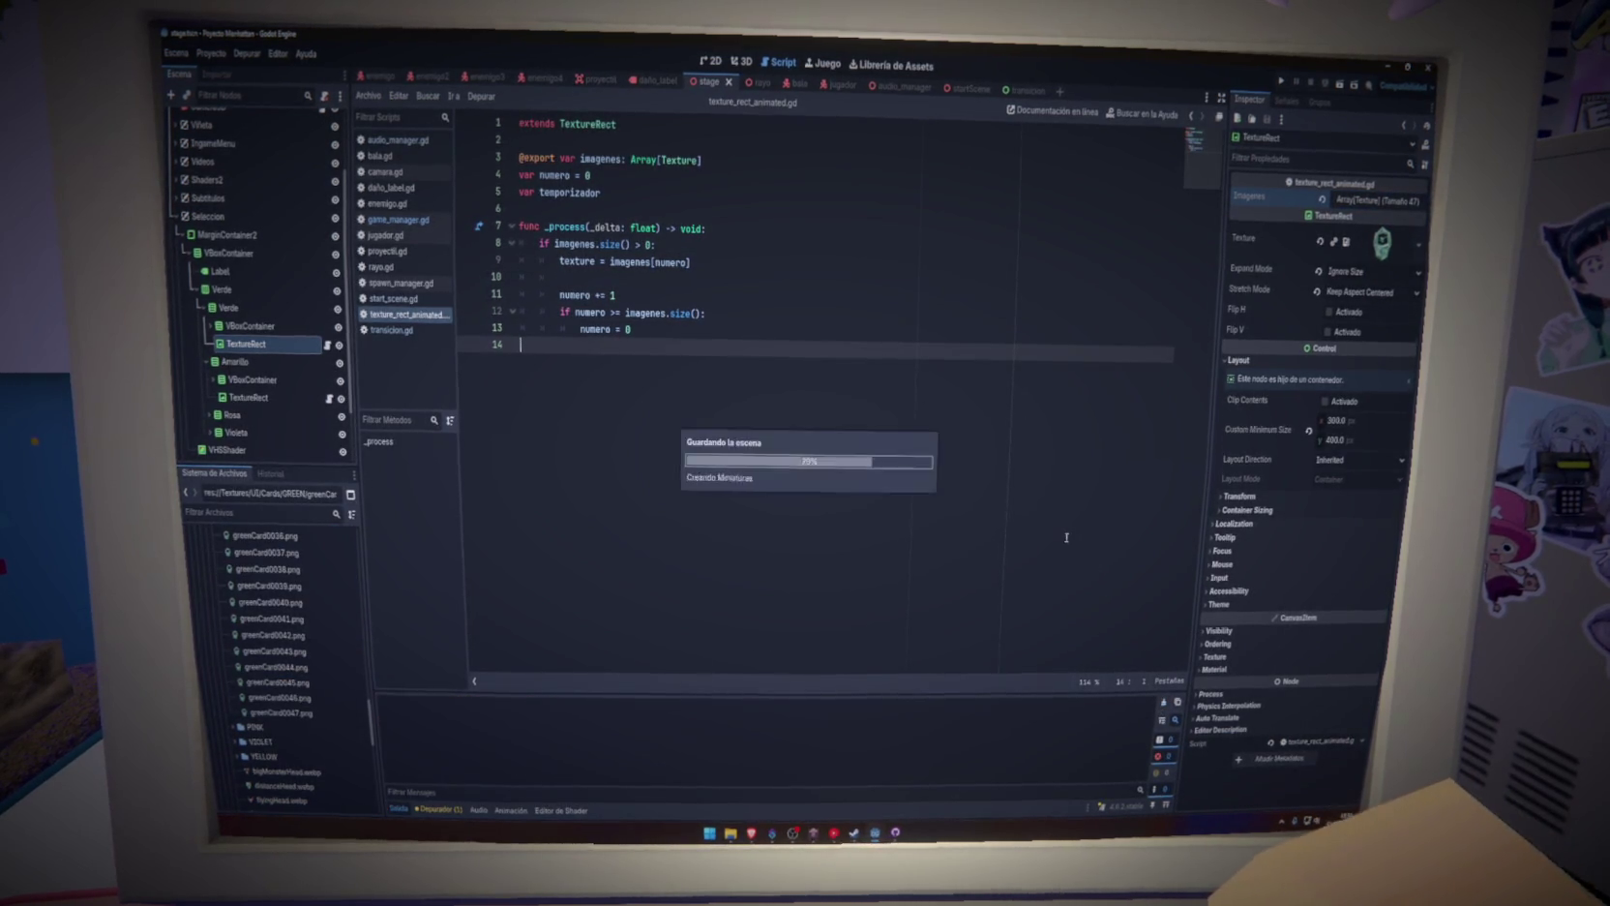
click(1286, 85)
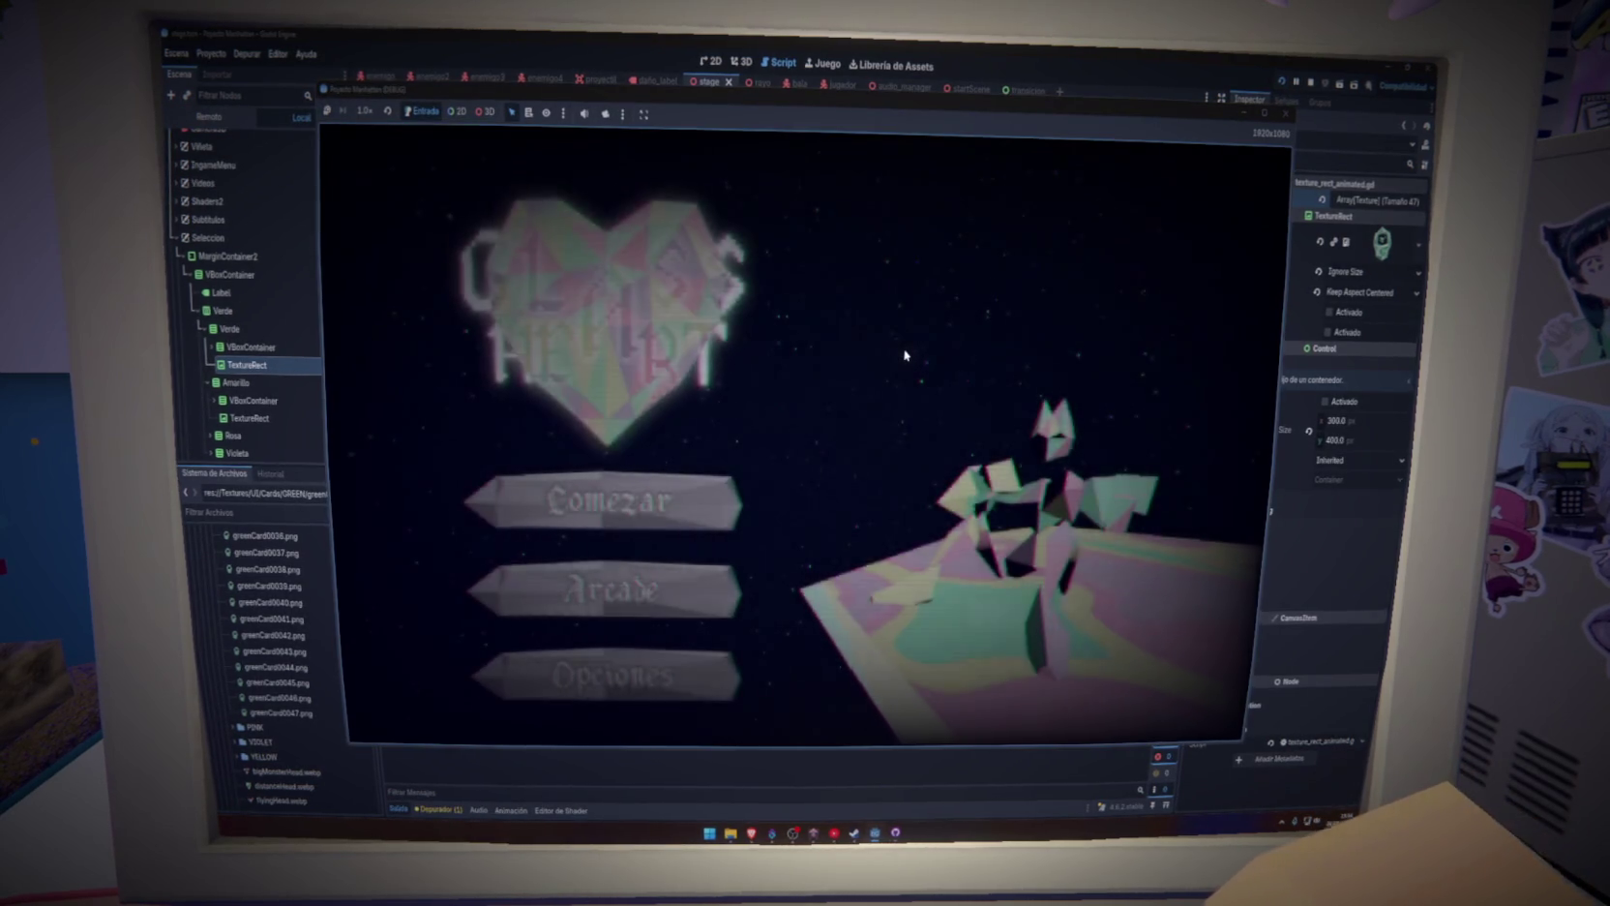
Start a game from the title menu, check the card screen, then close it and show the 2D stage view
click(712, 489)
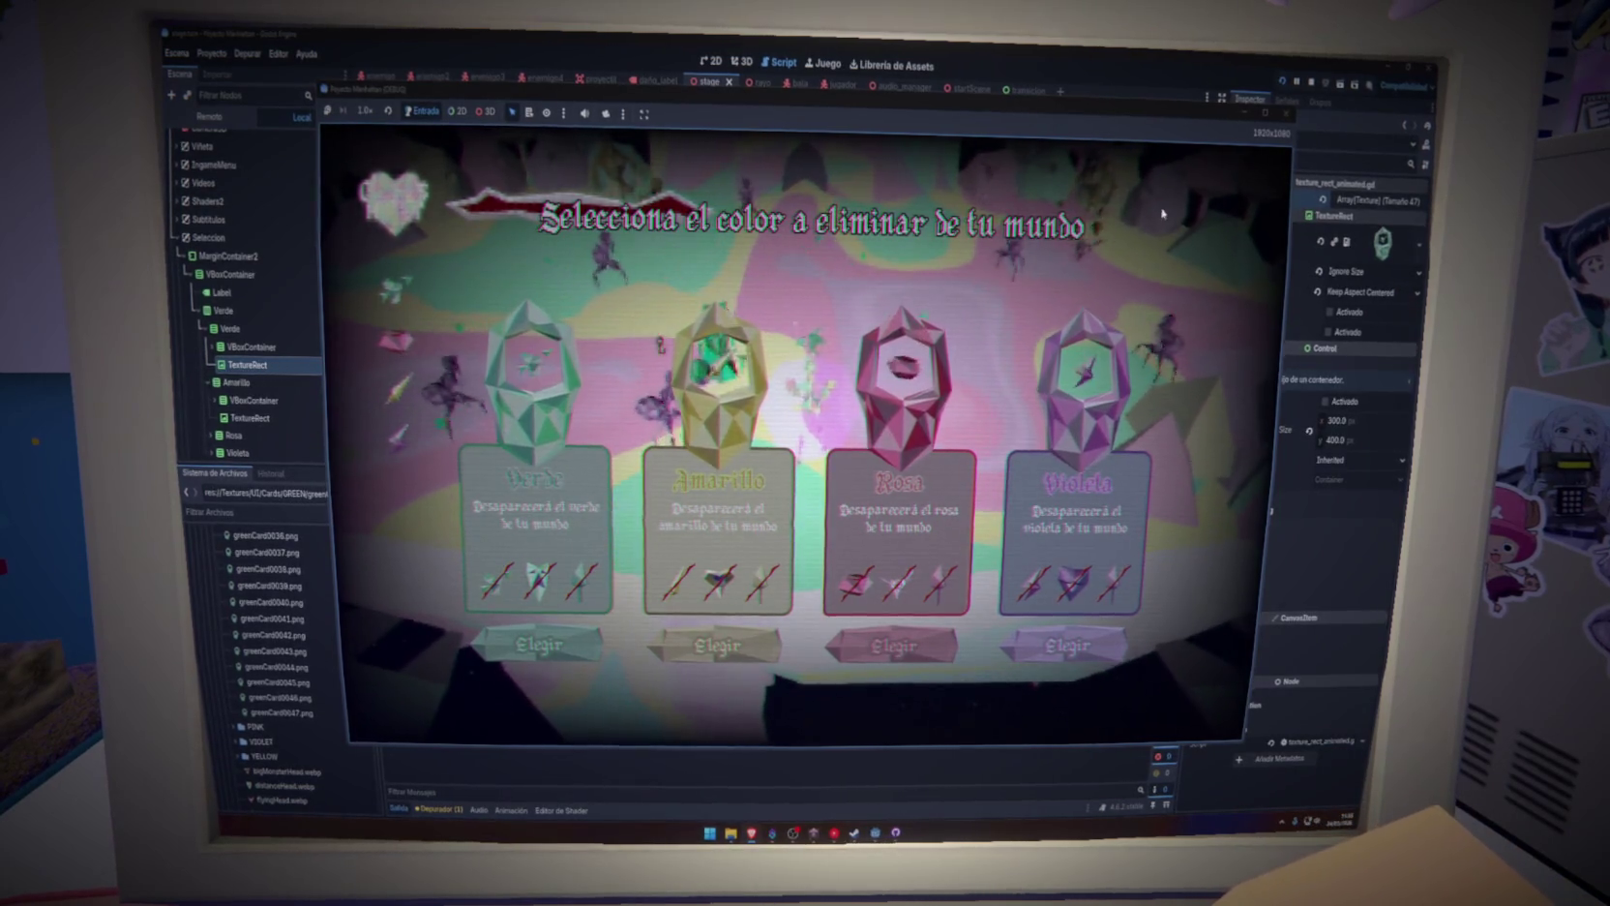
click(1279, 123)
click(742, 61)
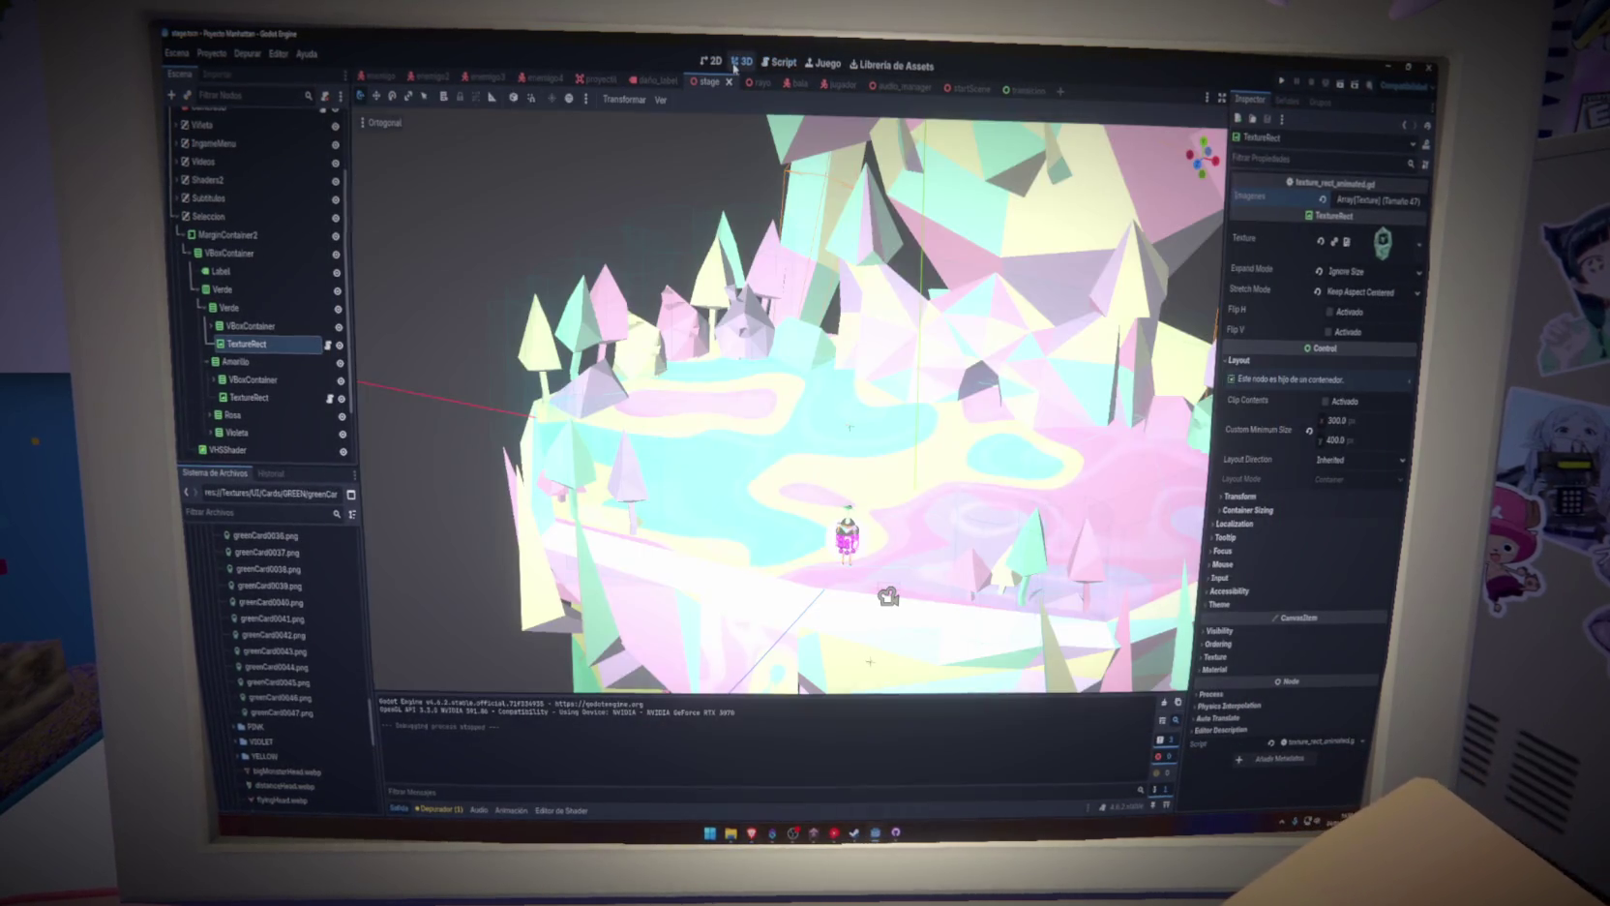
click(712, 61)
scroll(735, 348, down, 4)
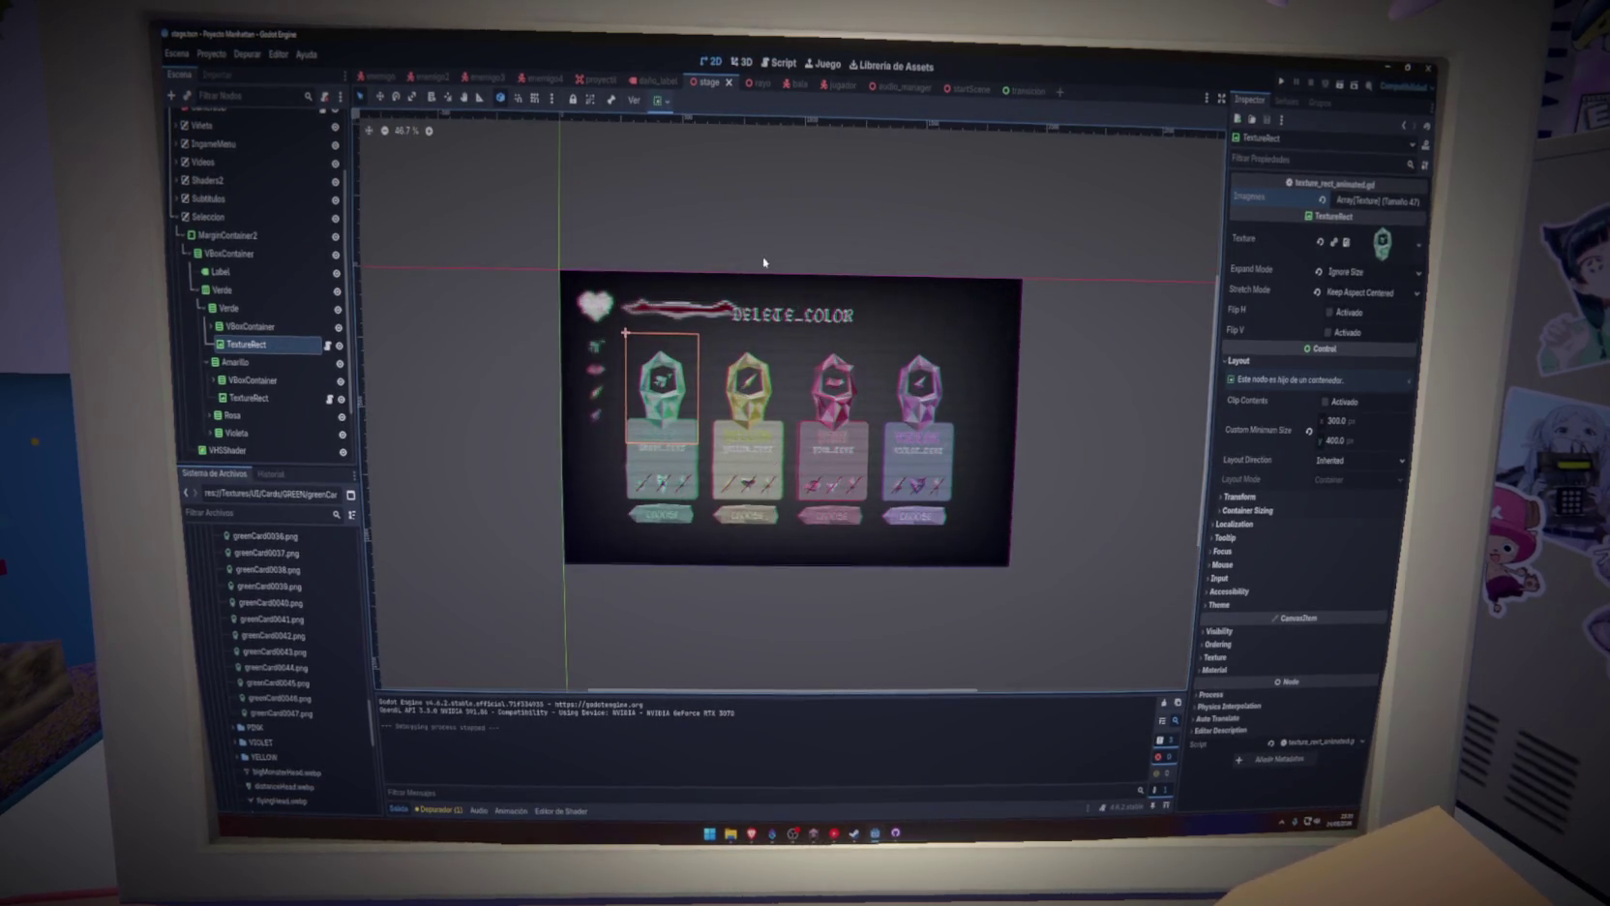
Set the cards' VBoxContainer Separation theme override to -100 and save the stage scene
click(777, 318)
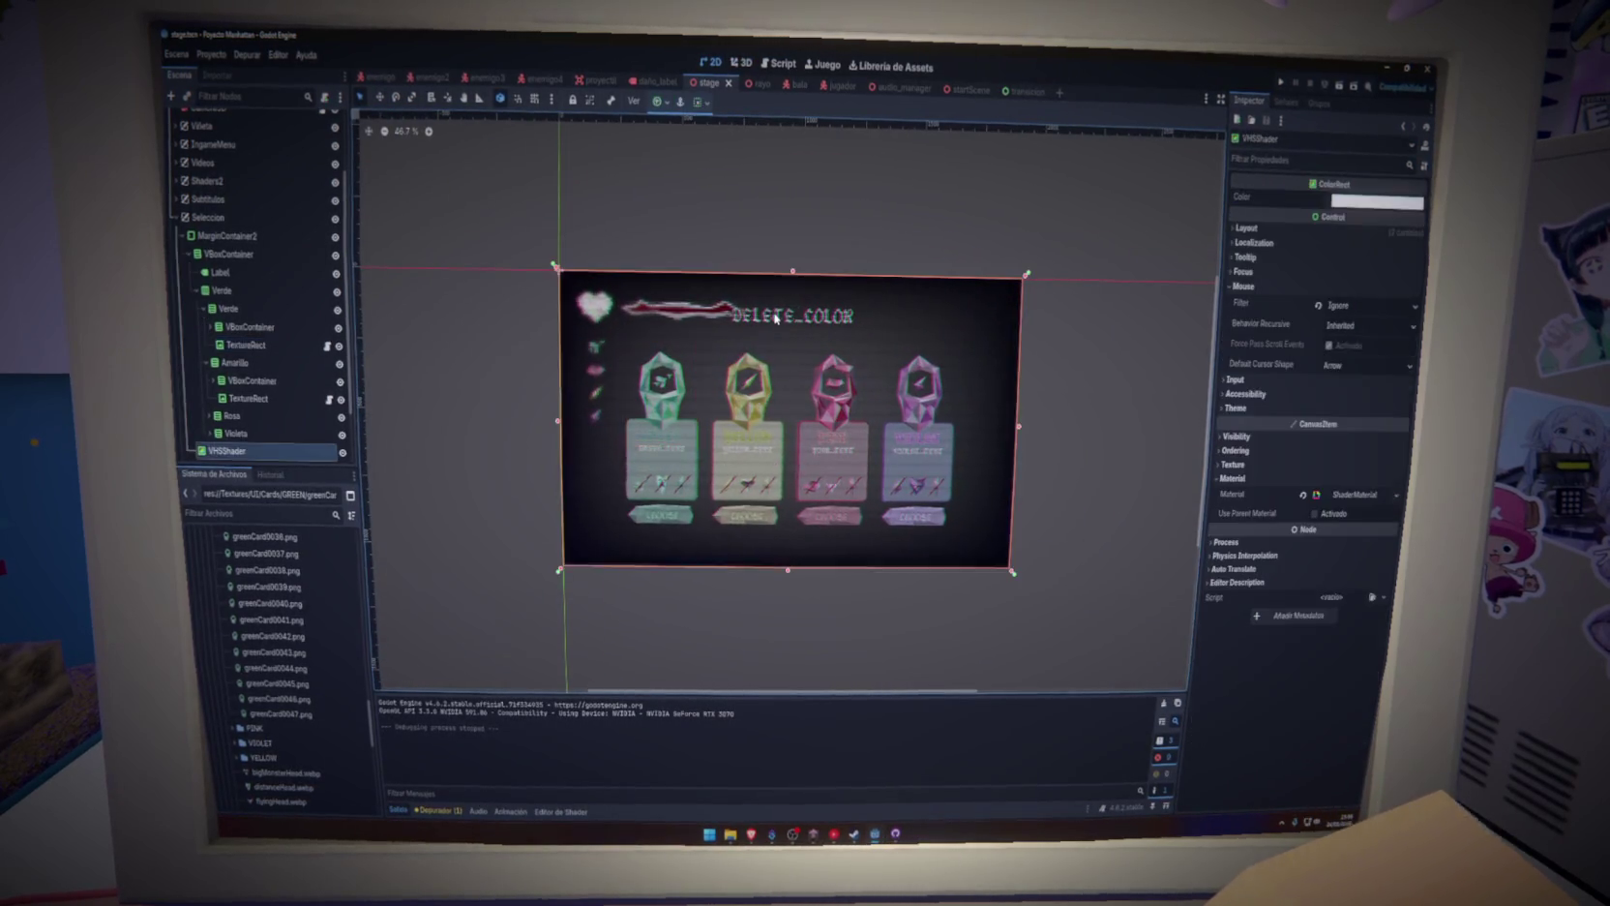
click(190, 254)
click(195, 337)
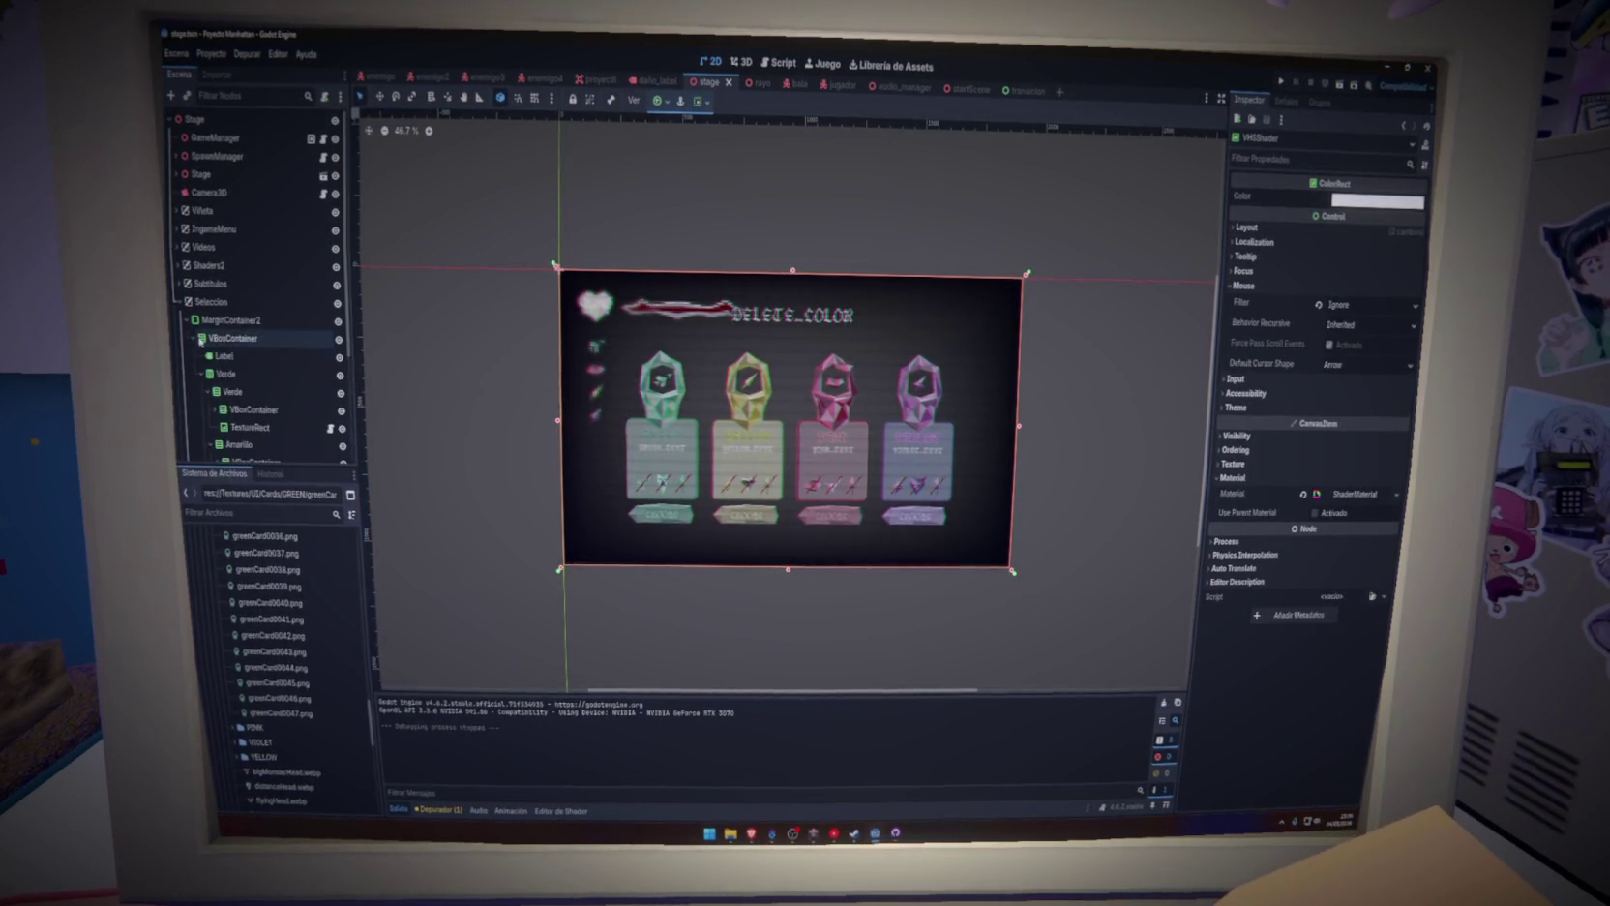
click(221, 358)
click(228, 338)
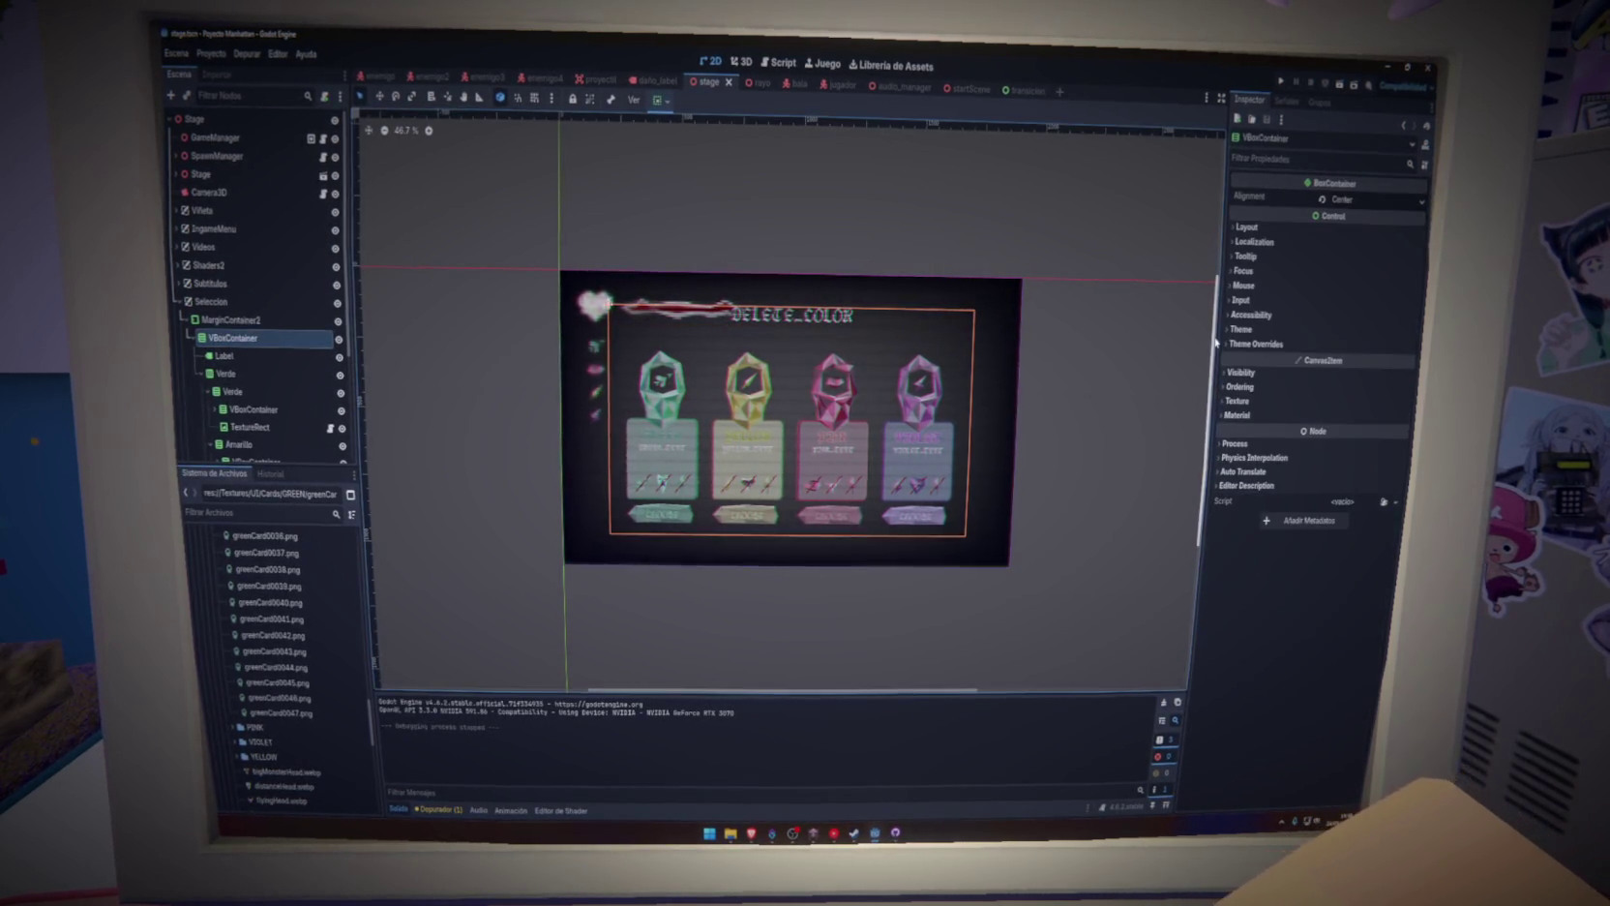
click(1258, 346)
mouse_move(1358, 380)
mouse_down()
mouse_move(1307, 380)
mouse_move(1346, 380)
mouse_up()
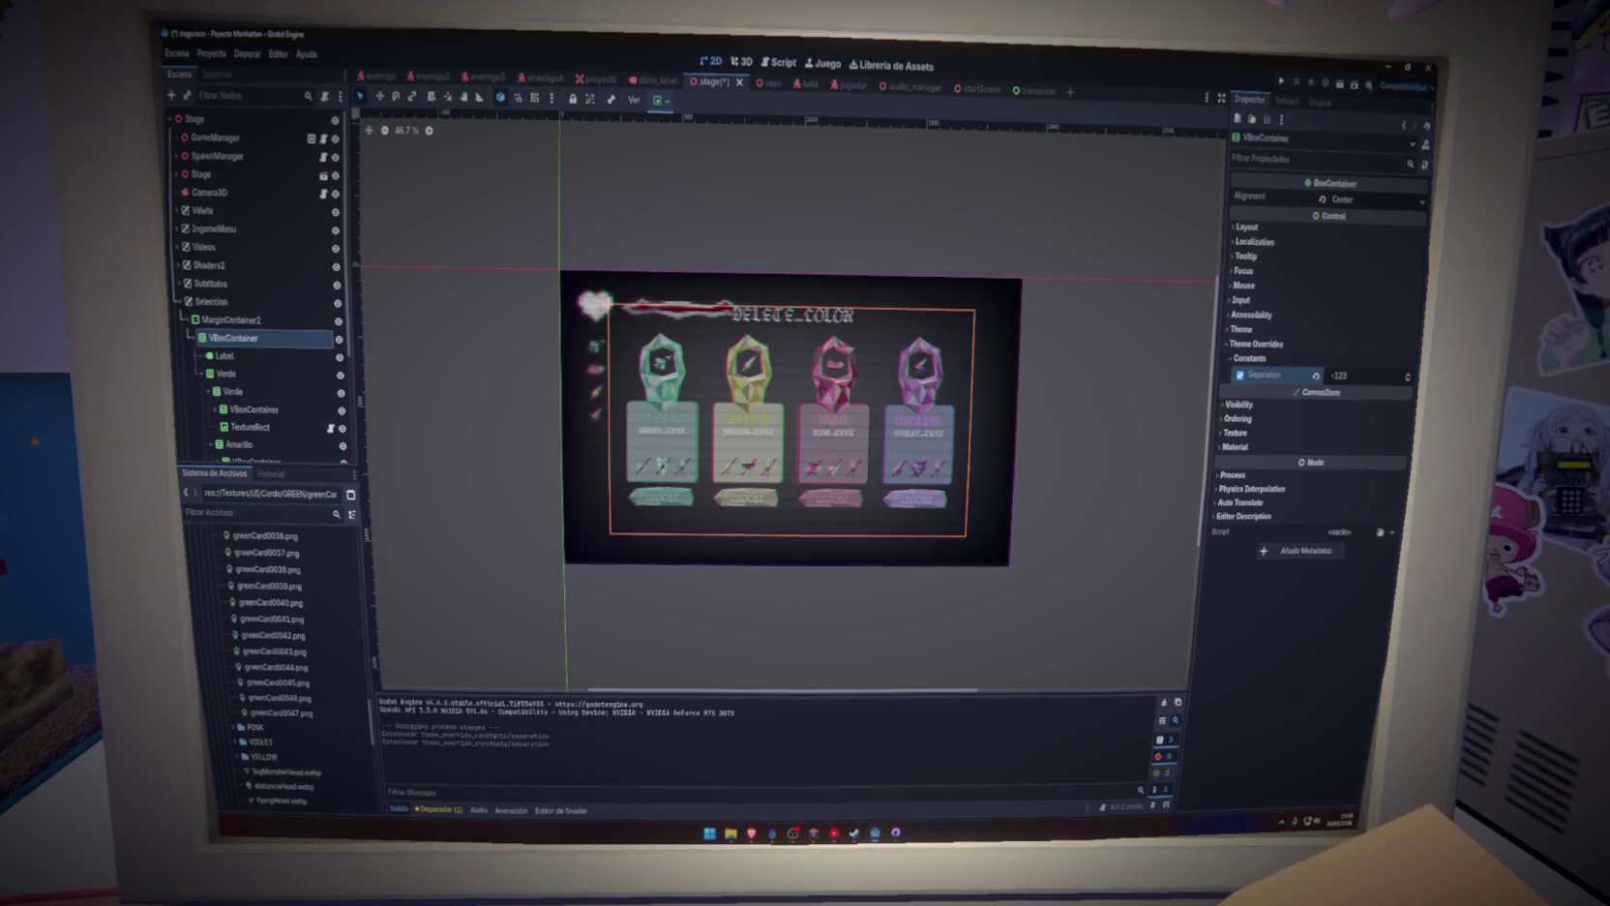
drag(1358, 380, 1363, 381)
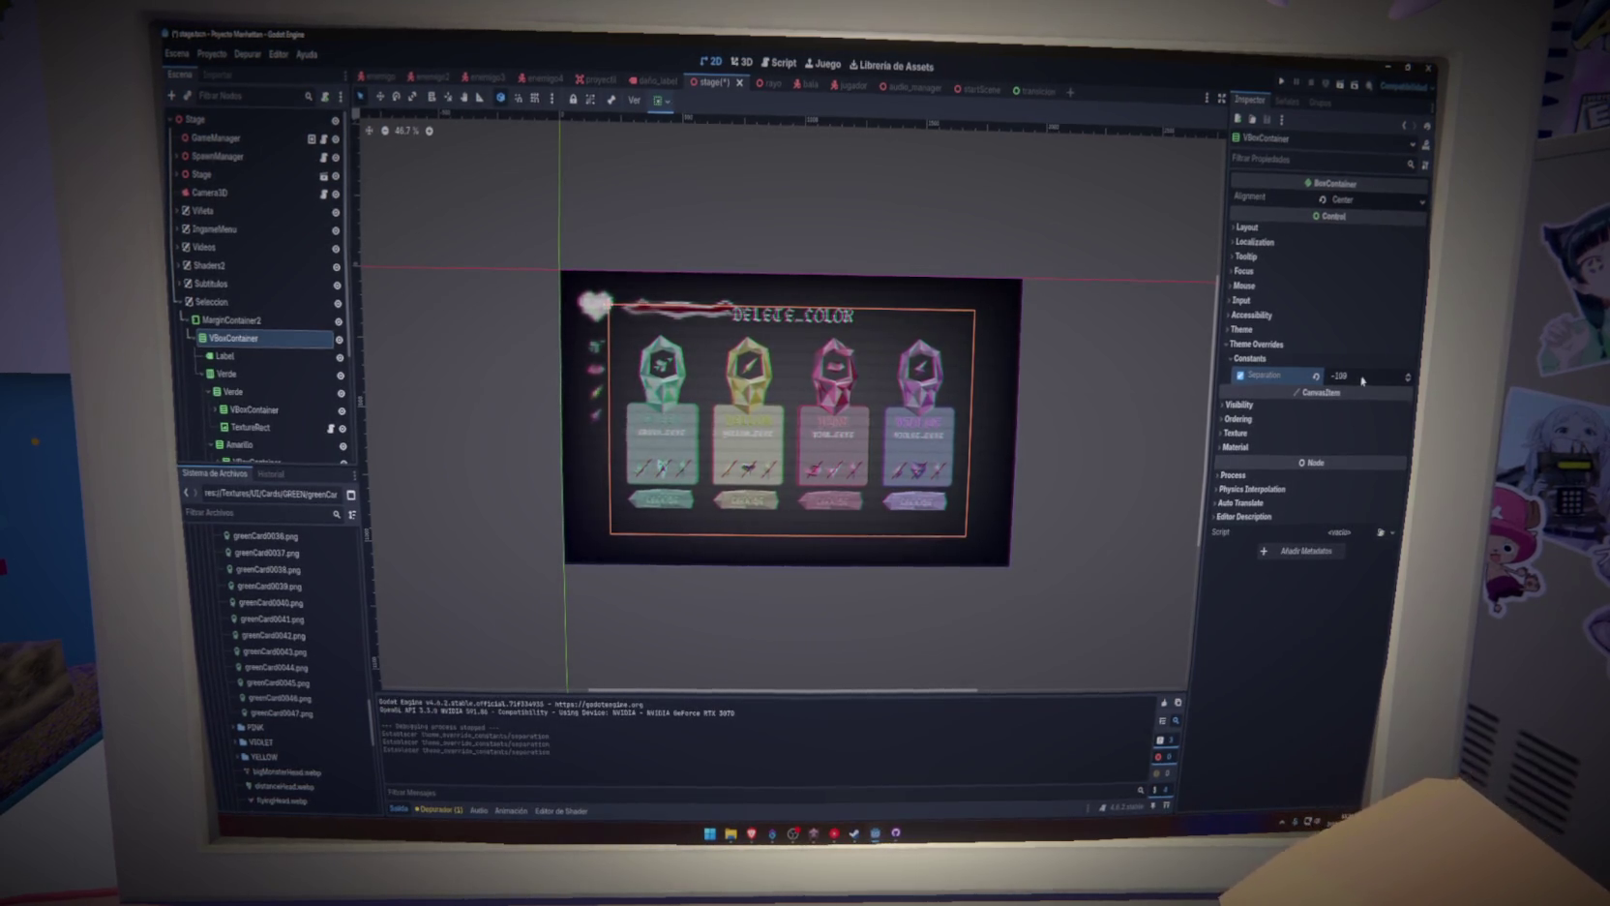
key(Return)
key(ctrl+s)
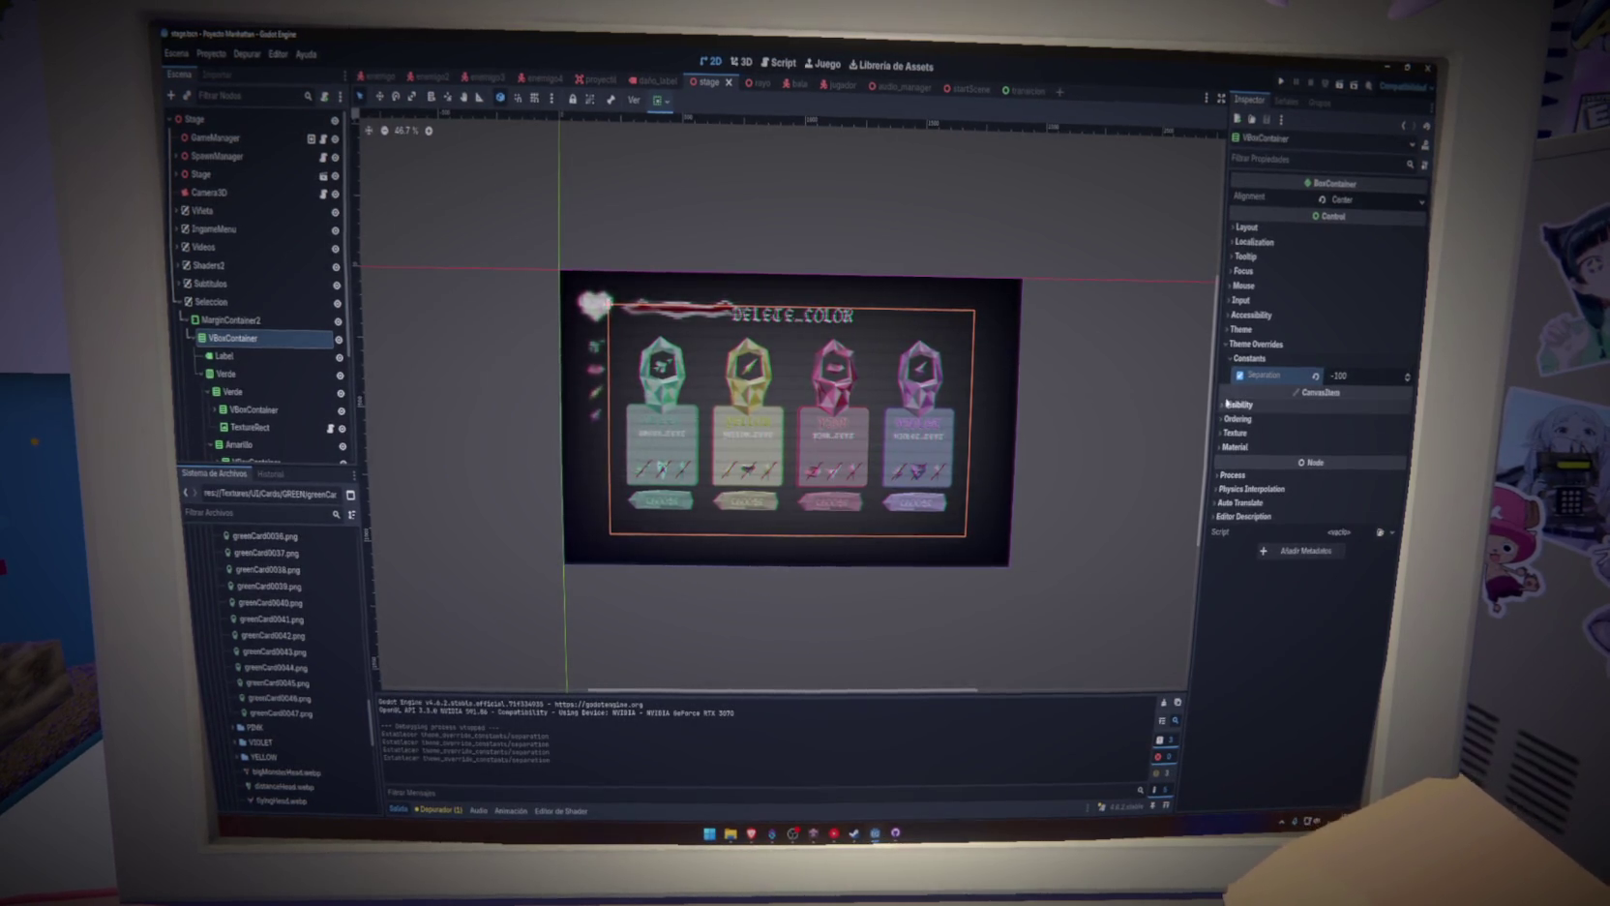
click(1192, 400)
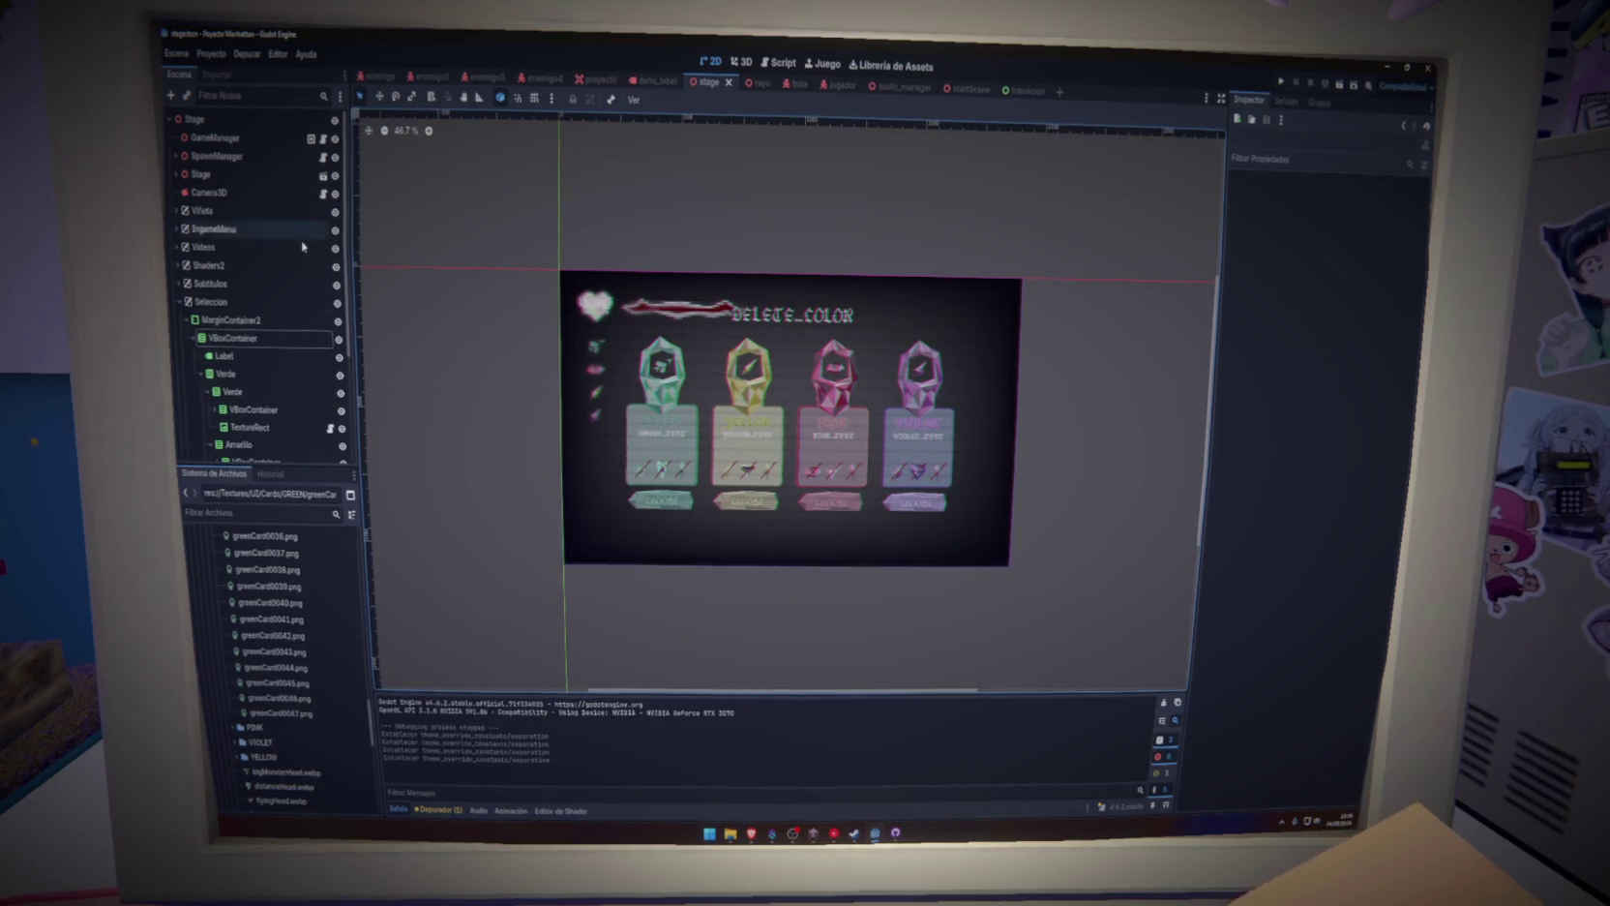
Select ExplosionEscudo through ExplosionEscudo3 in the jugador scene
click(199, 339)
click(180, 302)
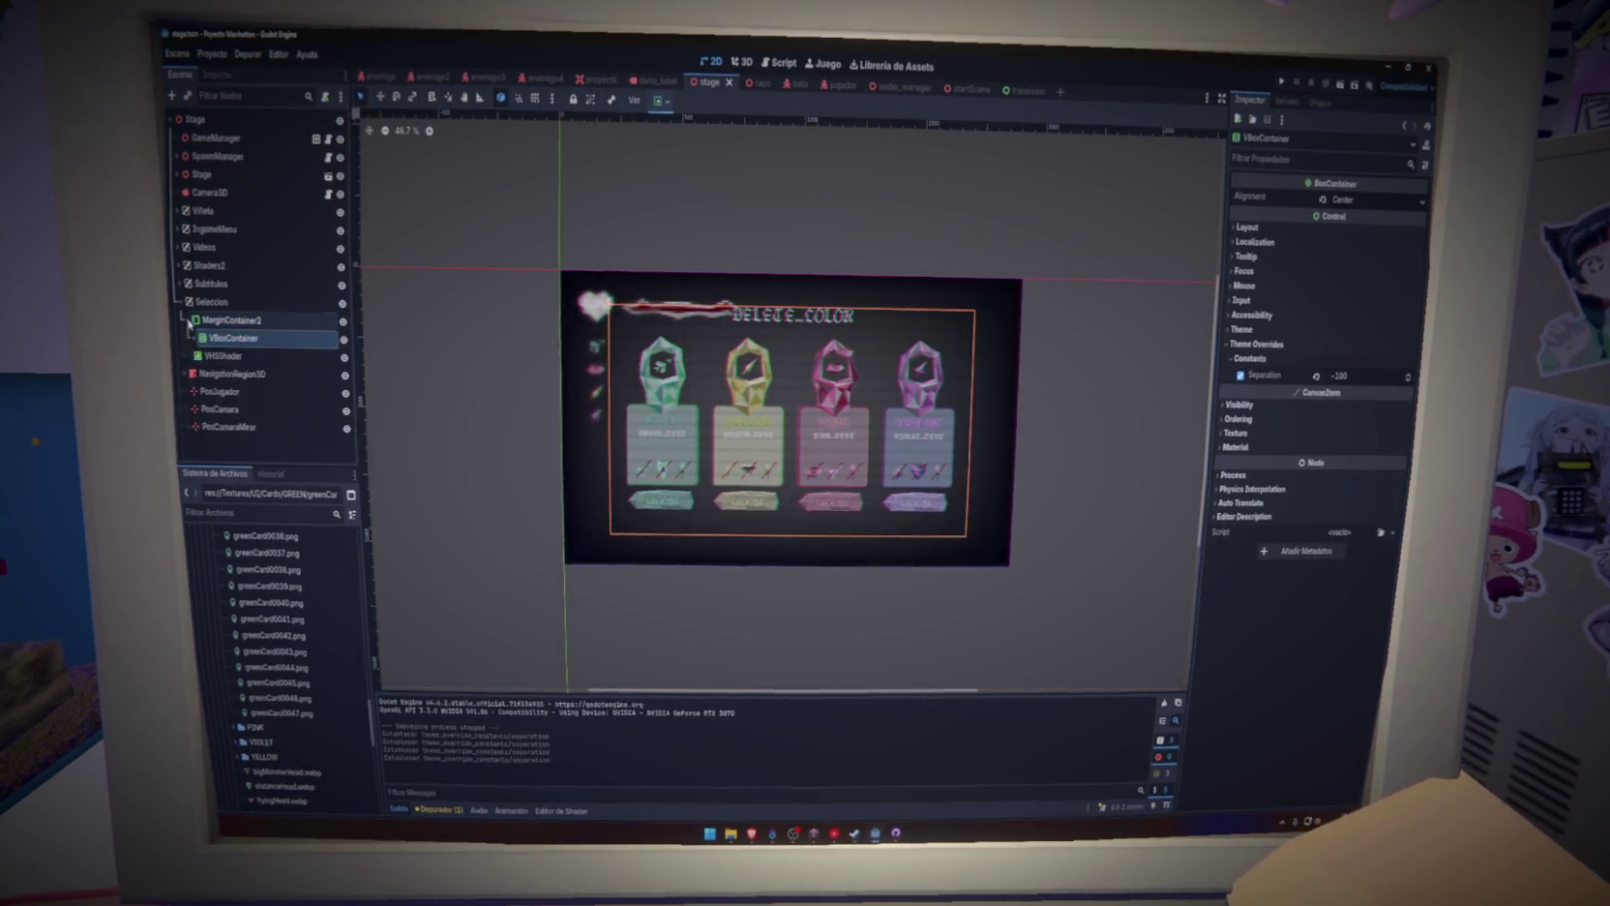
click(840, 85)
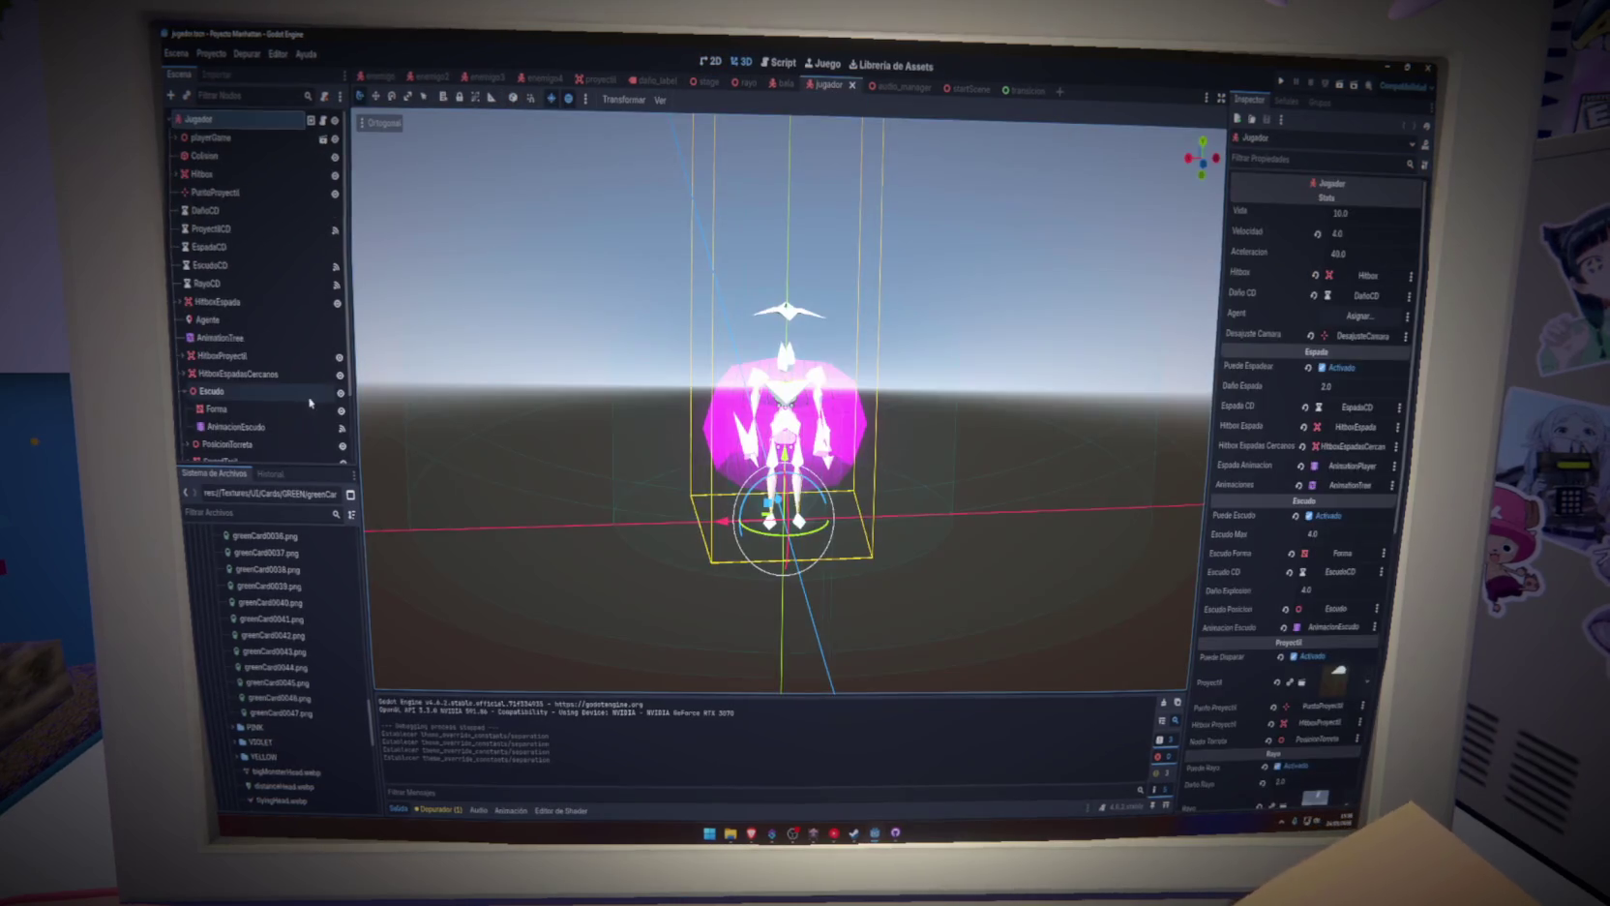
click(310, 400)
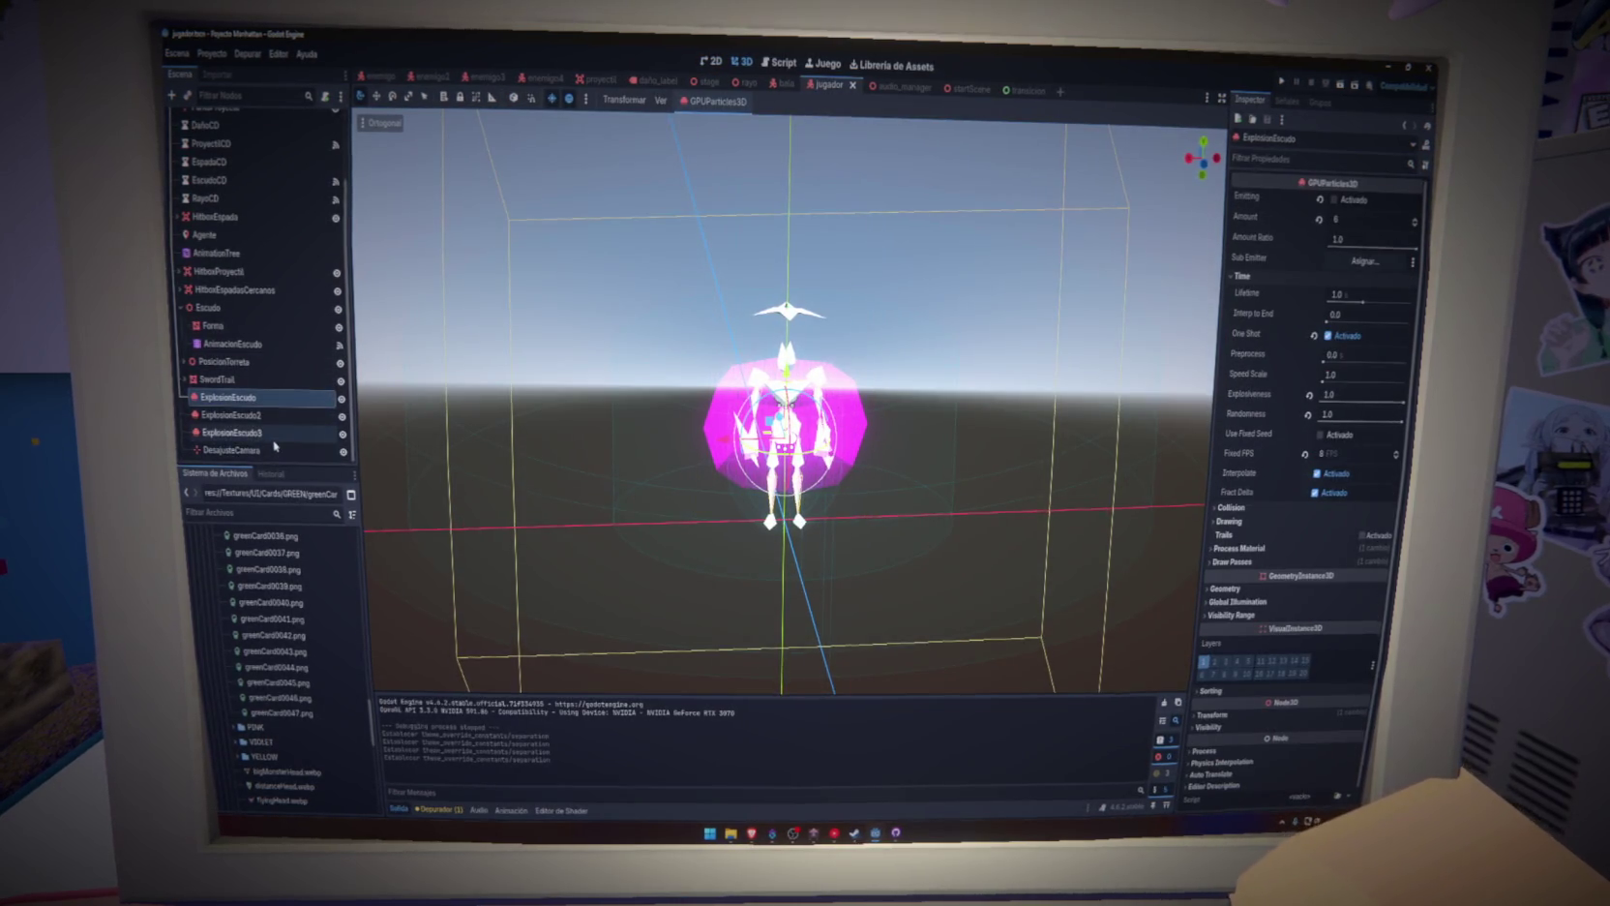
shift+click(268, 434)
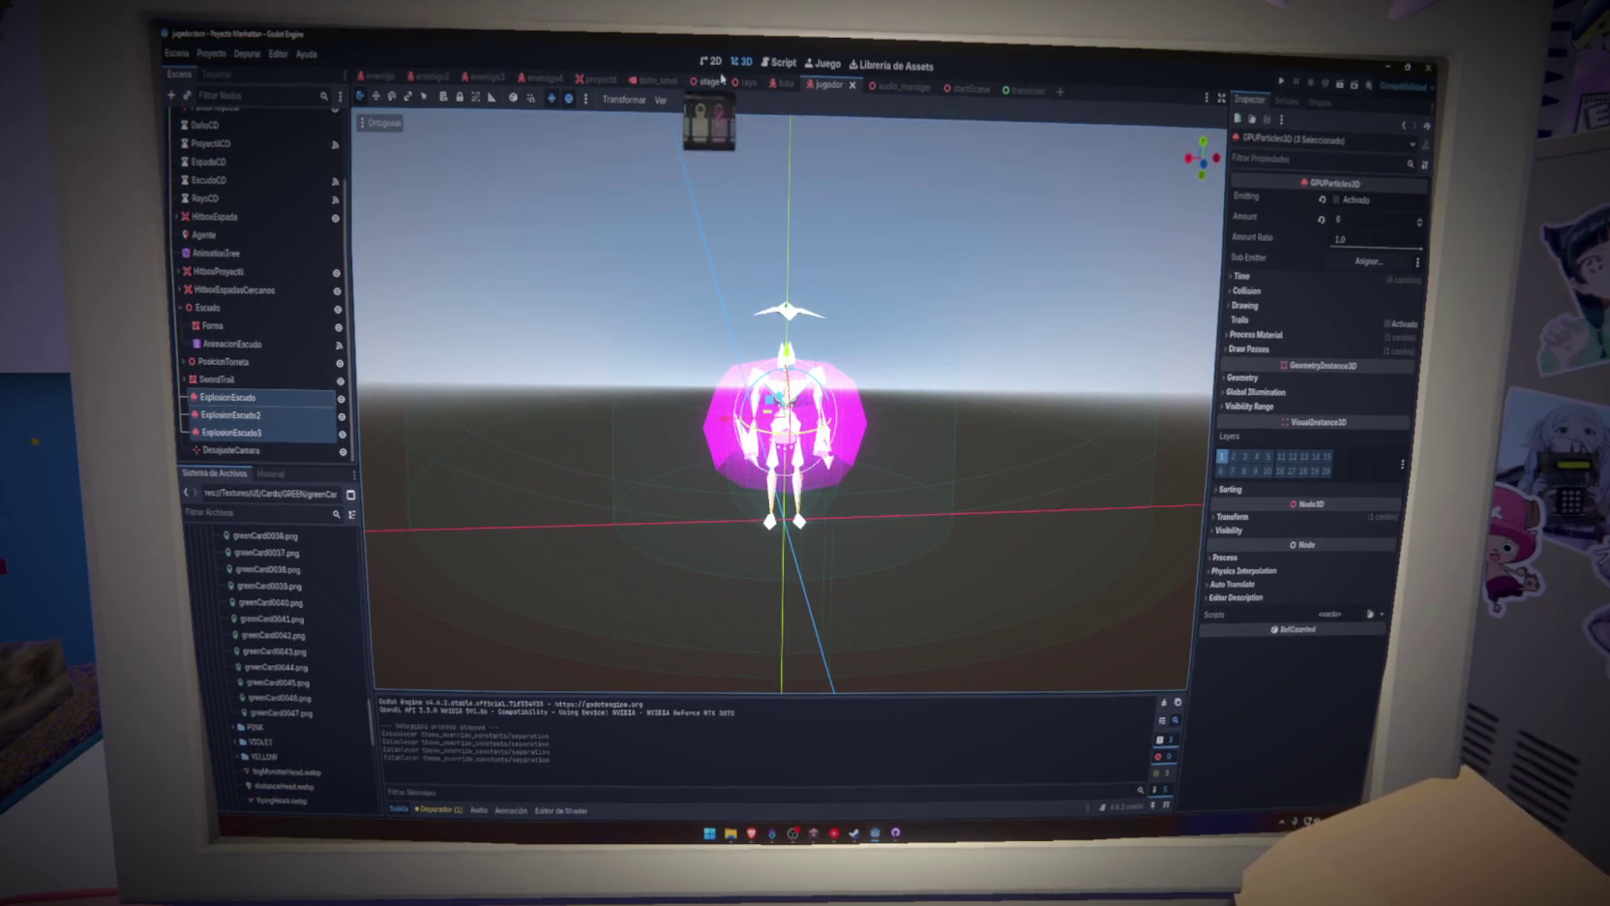
Open the startScene and collapse its OptionsLayer and ButtonsLayer branches
click(962, 90)
click(176, 137)
click(175, 155)
right_click(198, 118)
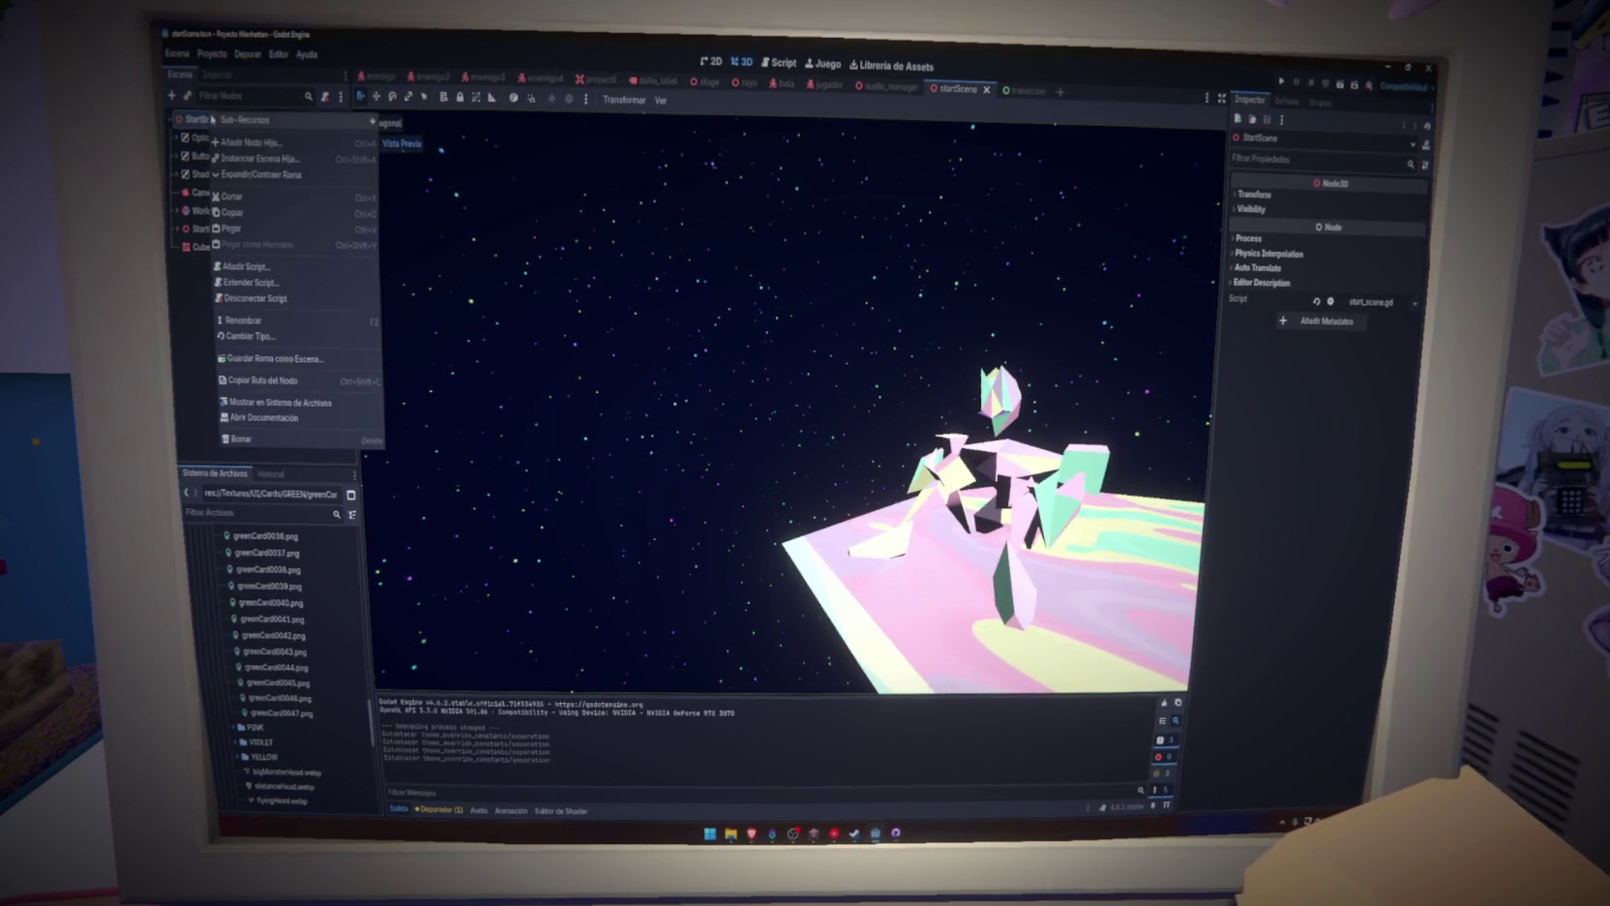
Add a Node3D child to StartScene, paste the three ExplosionEscudo nodes under it, and save
click(262, 142)
text(node3d)
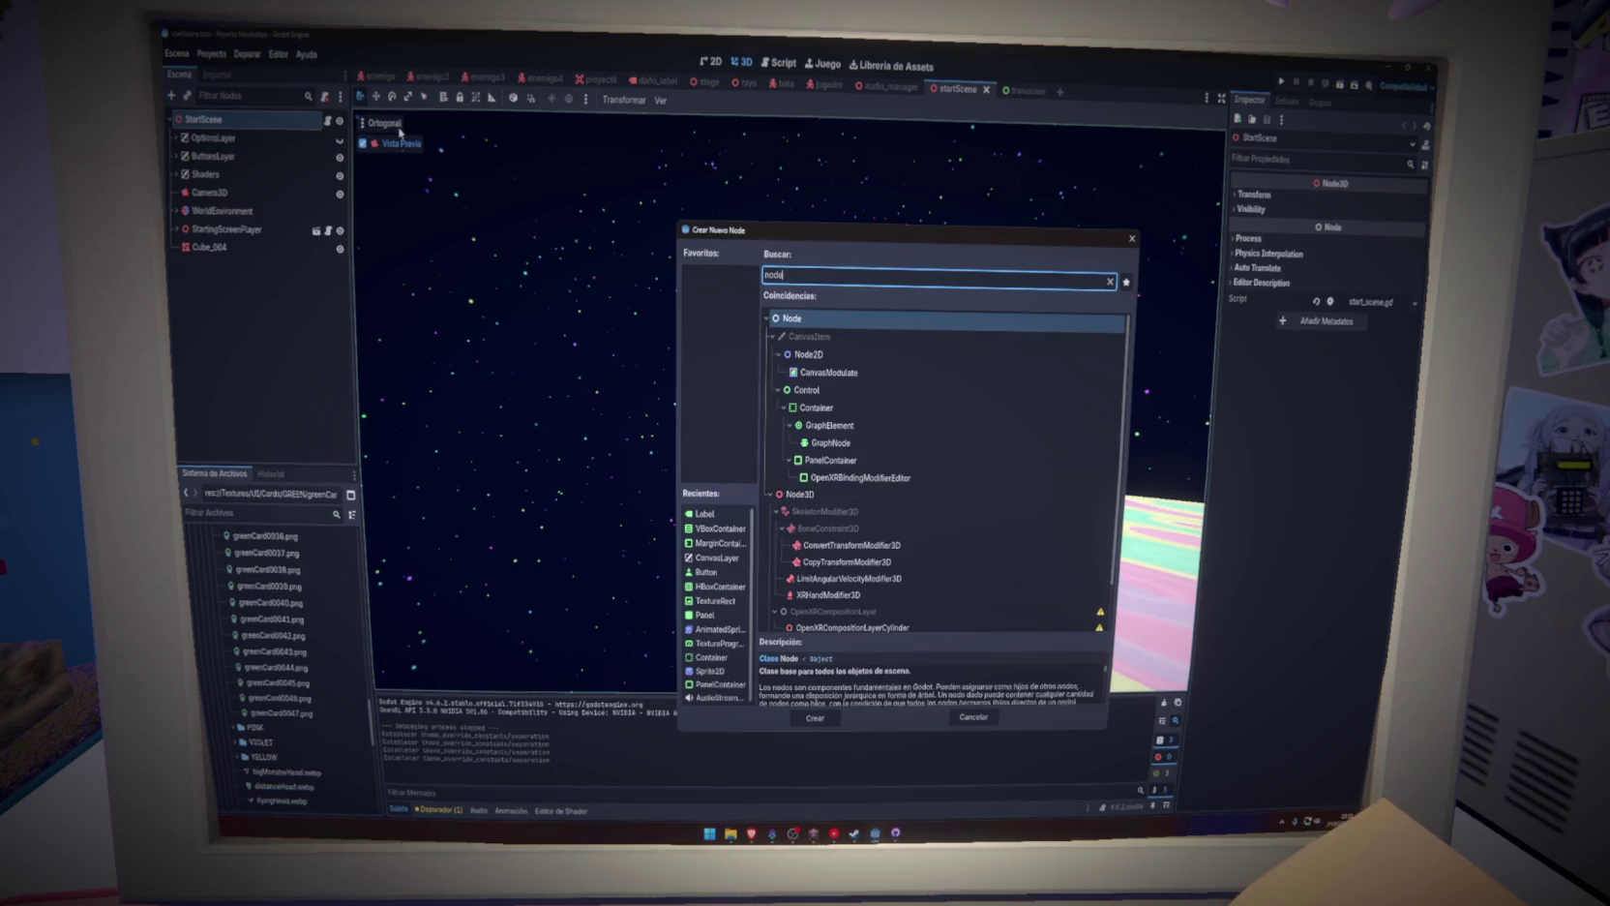
key(Return)
key(ctrl+v)
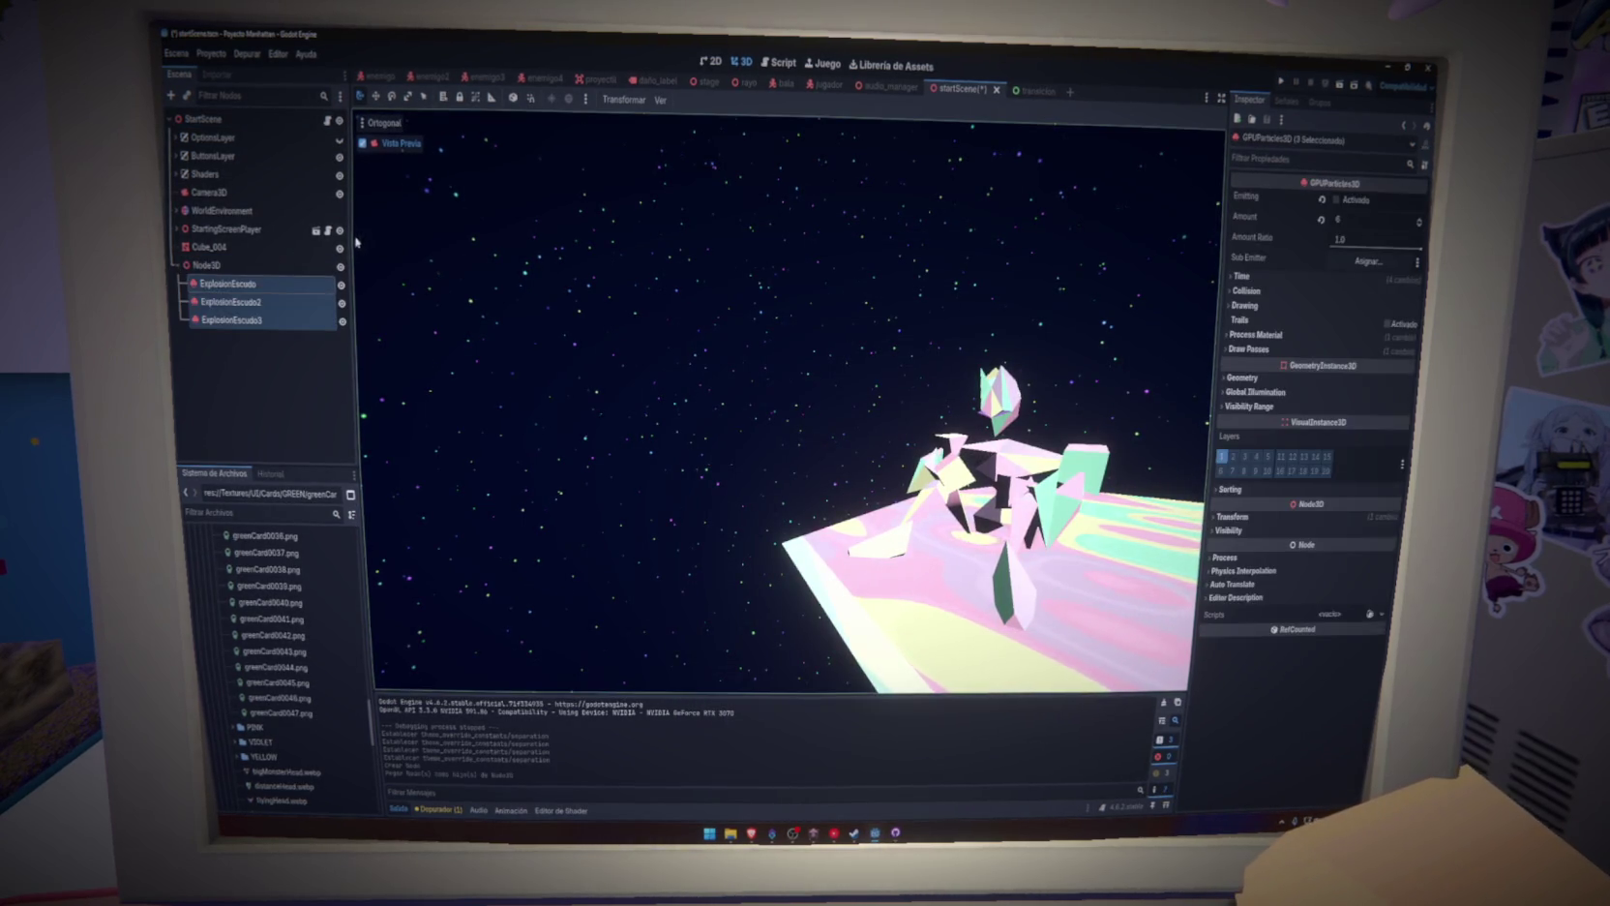
key(ctrl+s)
Move the Node3D away from the crystal platform in top view and save the startScene
click(426, 147)
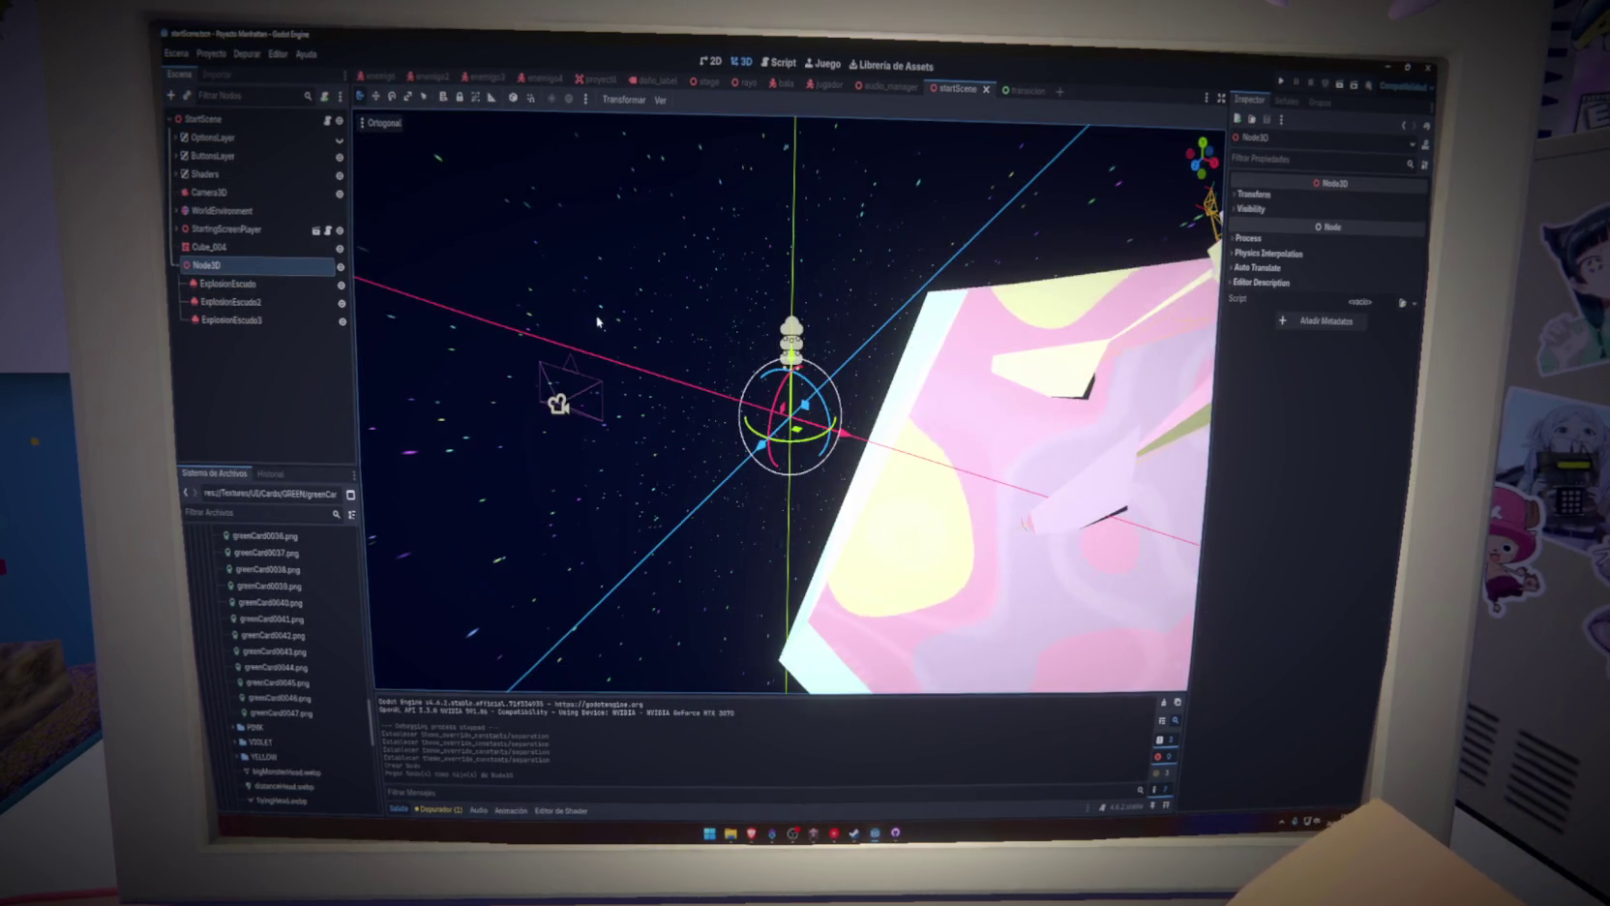
scroll(683, 446, down, 5)
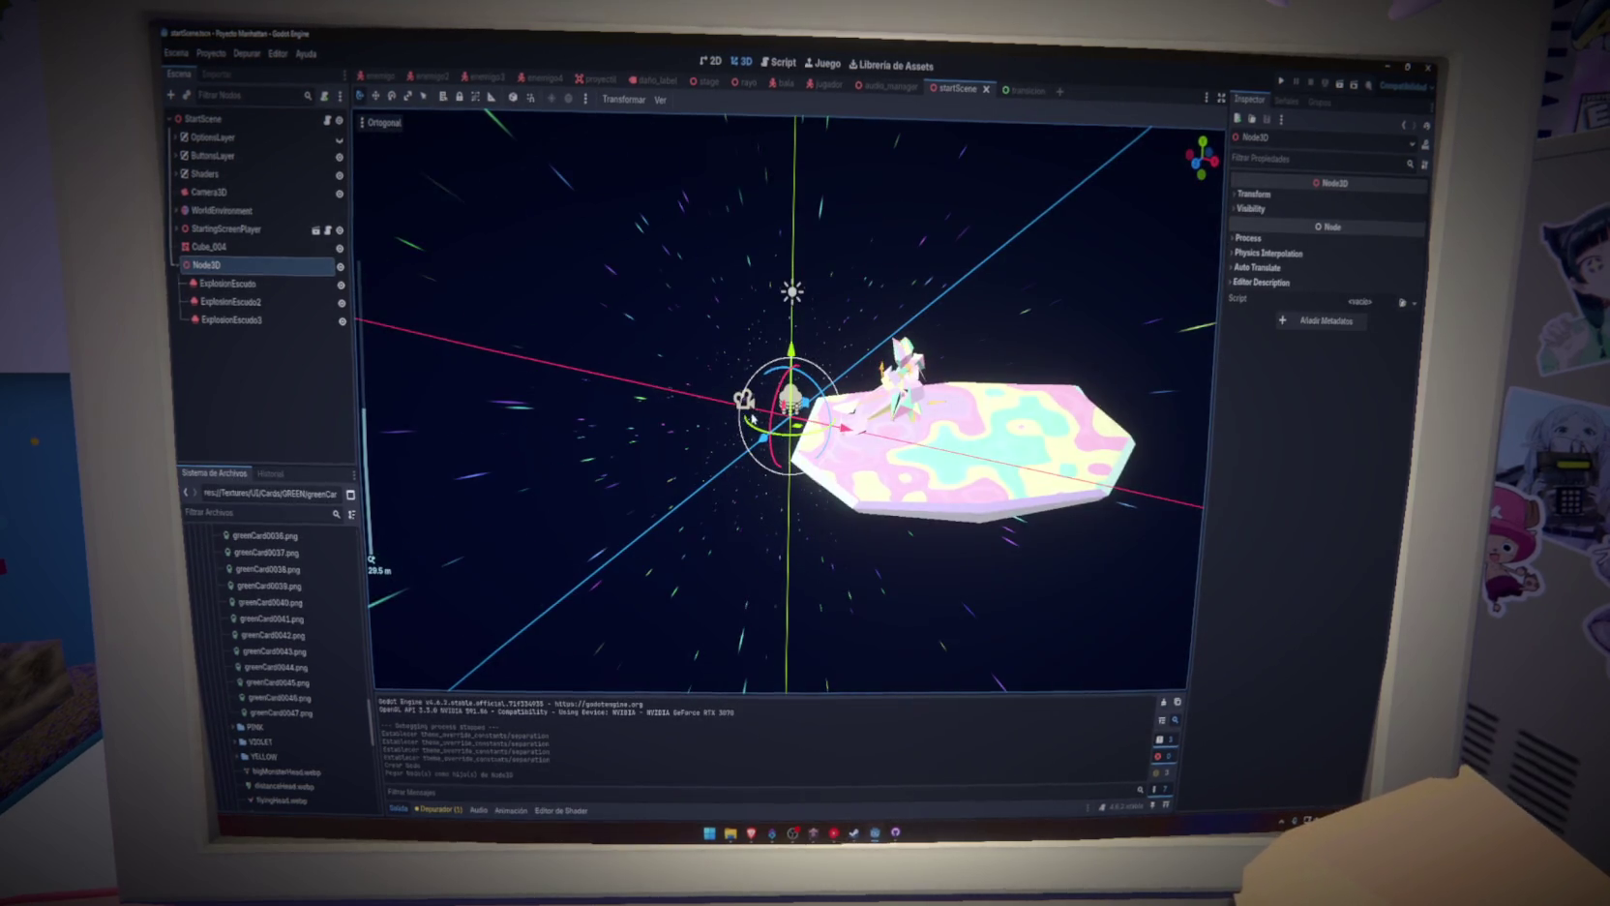
mouse_move(749, 430)
mouse_down()
mouse_move(734, 469)
mouse_move(740, 399)
mouse_up()
scroll(664, 497, down, 5)
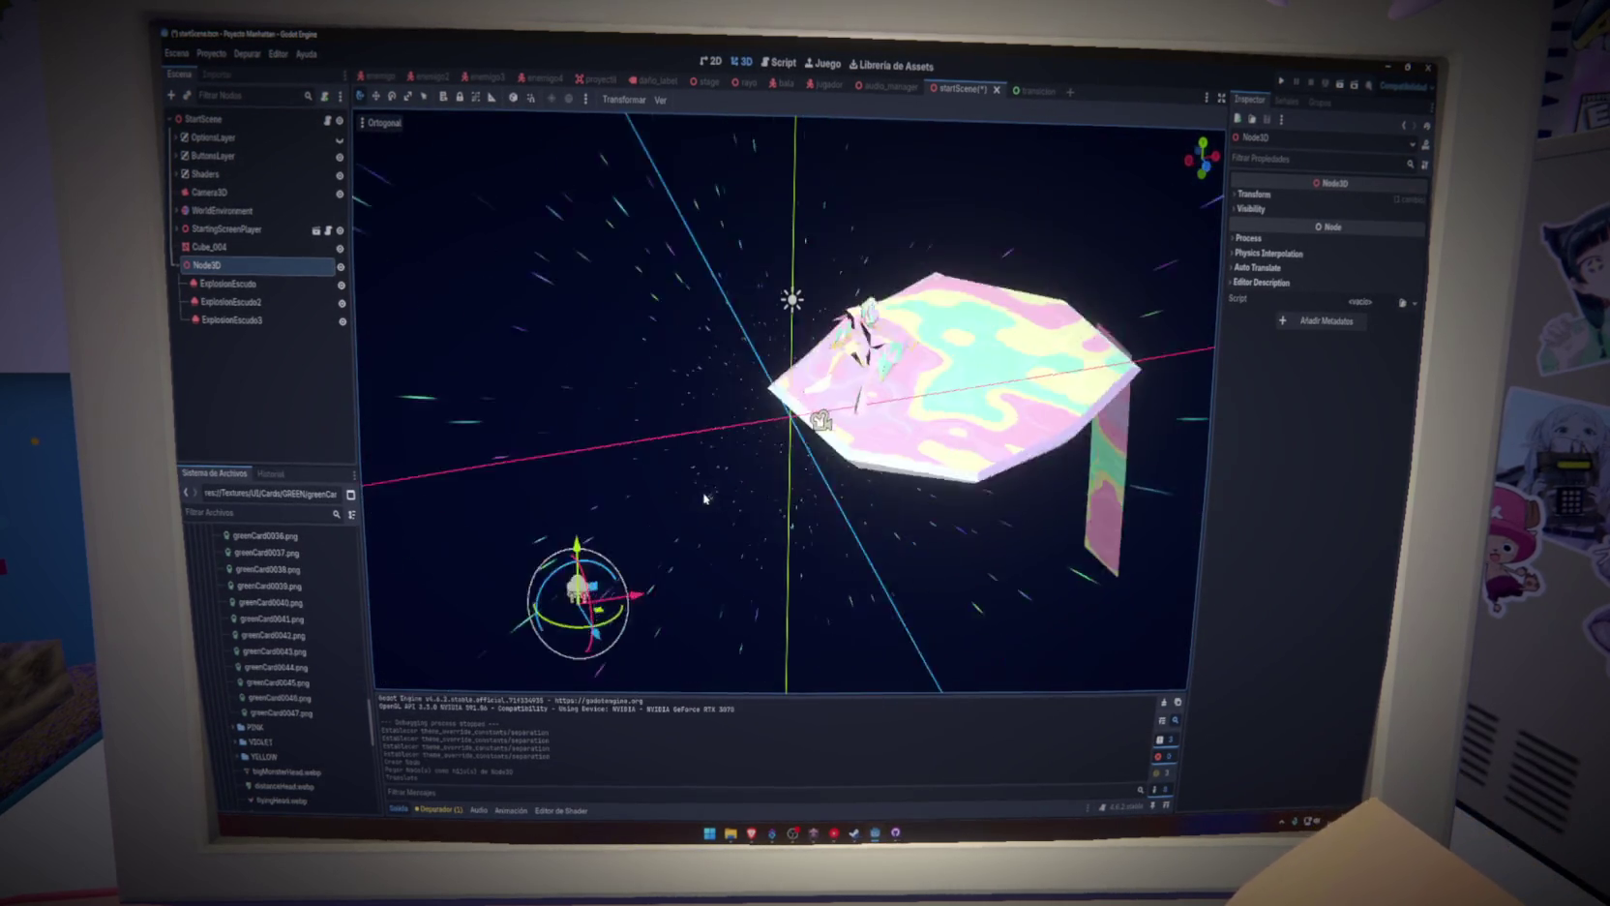
click(1202, 141)
scroll(1113, 242, down, 5)
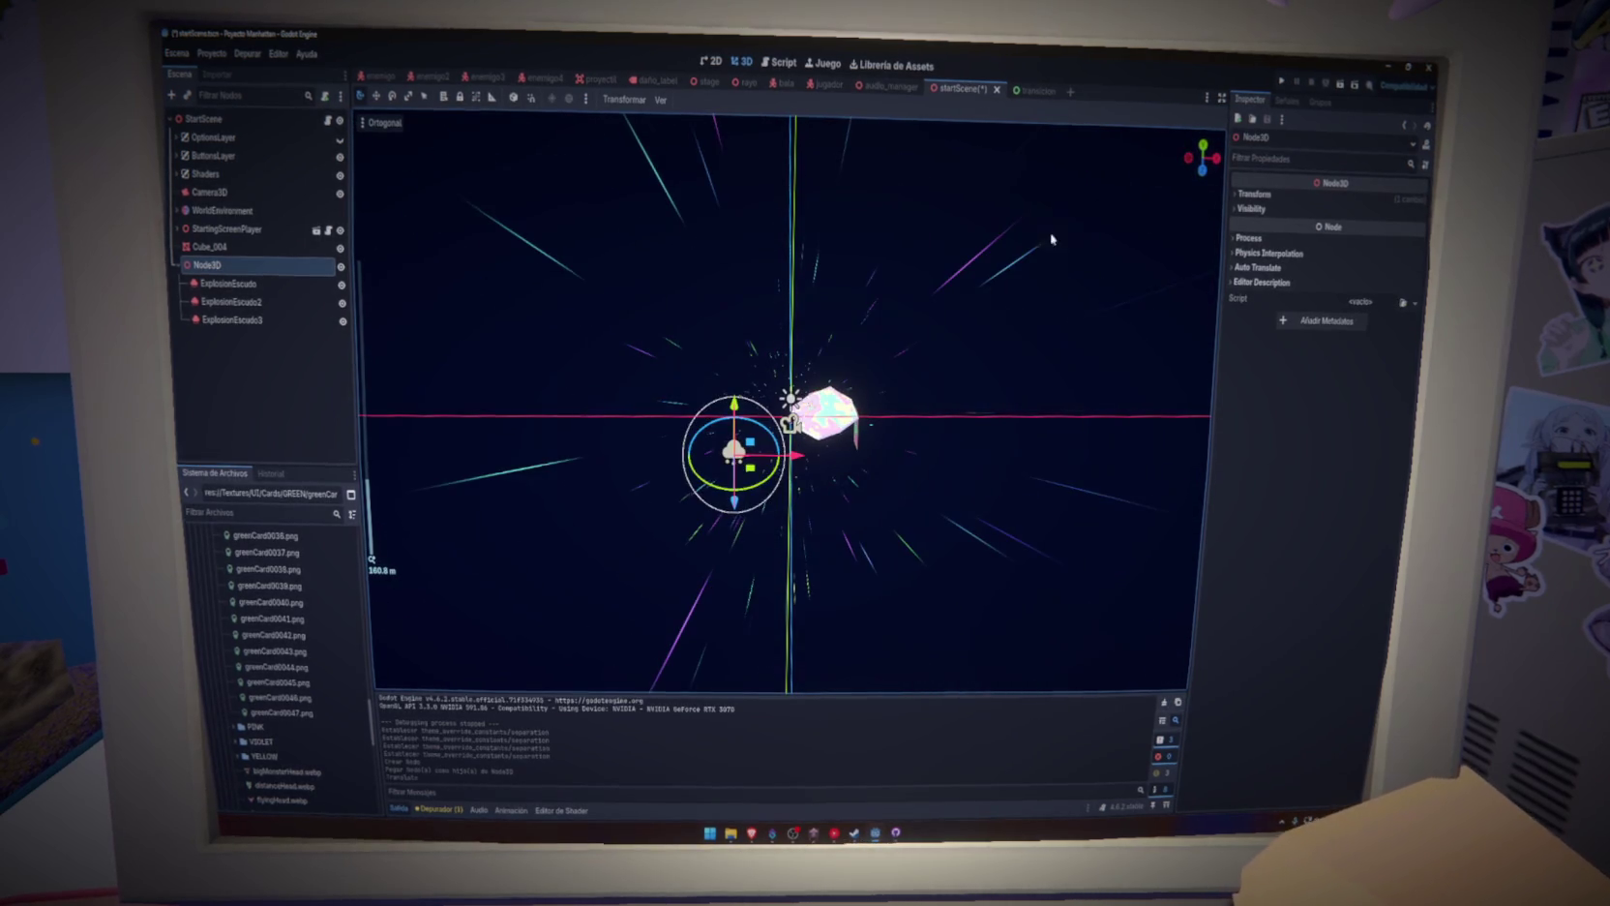
scroll(865, 462, up, 4)
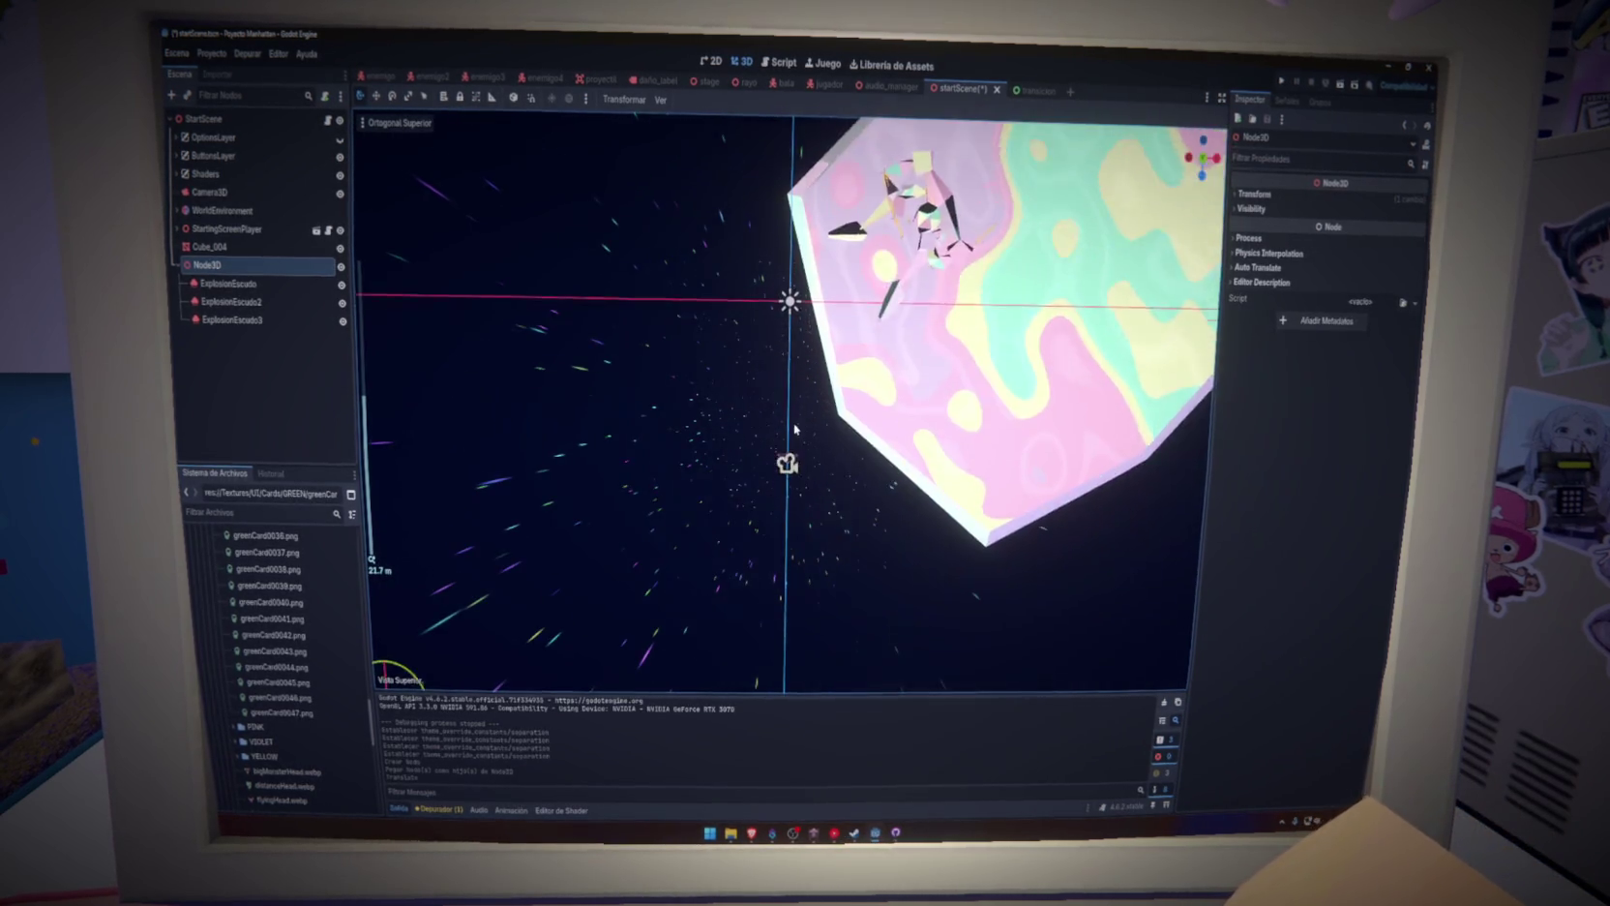
scroll(822, 259, down, 6)
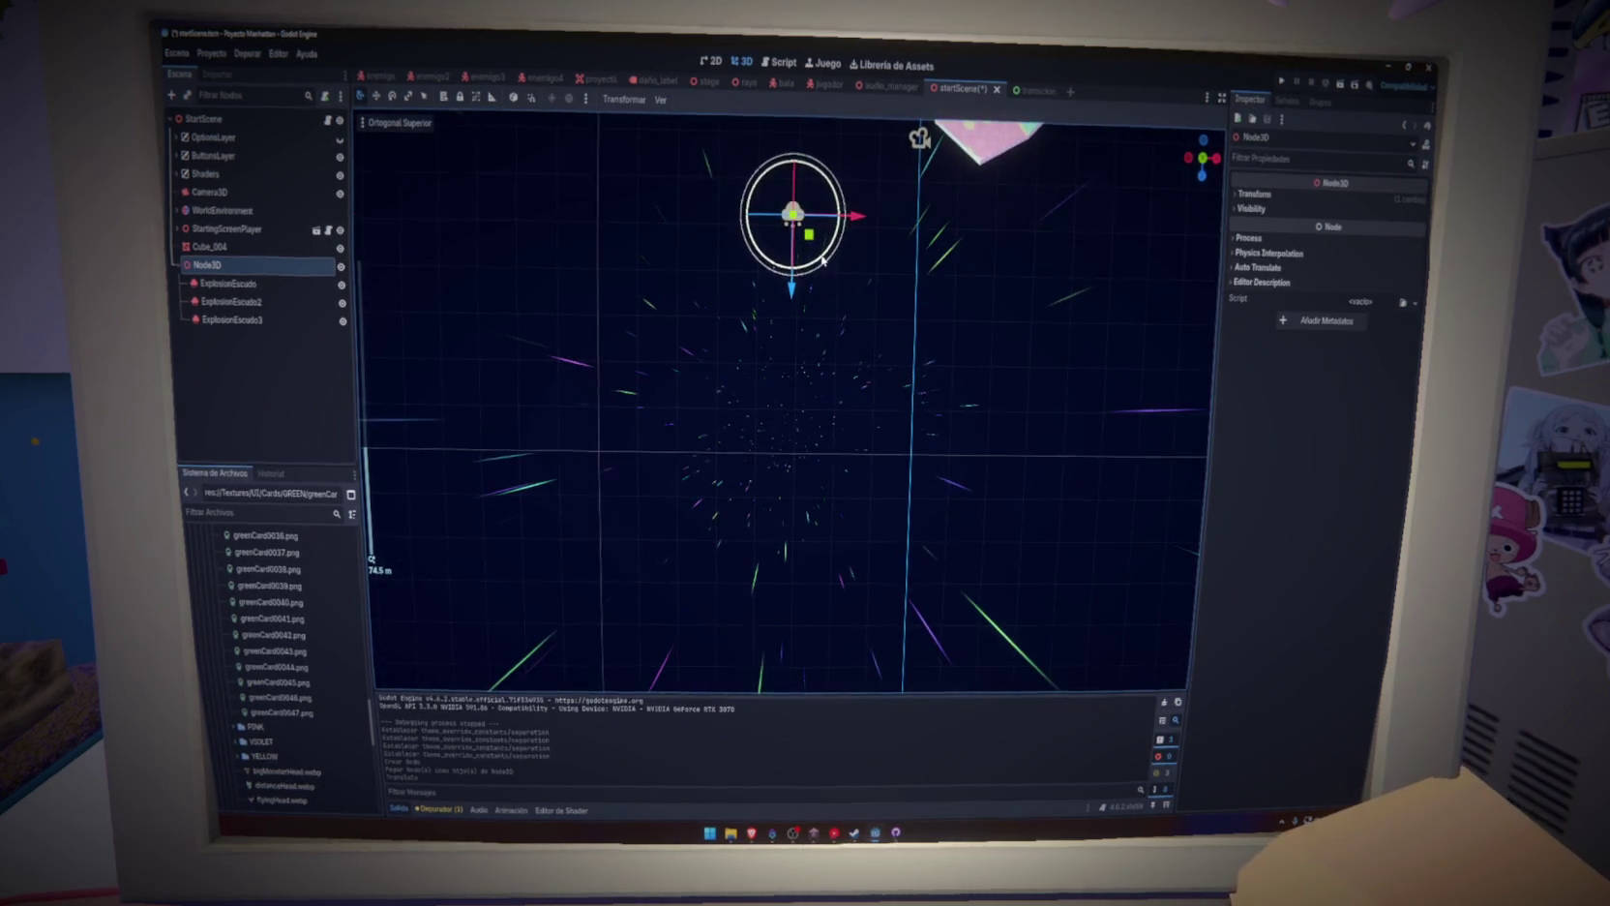
scroll(822, 260, down, 6)
drag(809, 349, 852, 589)
key(ctrl+s)
mouse_move(899, 510)
mouse_down()
mouse_move(866, 407)
mouse_move(780, 395)
mouse_up()
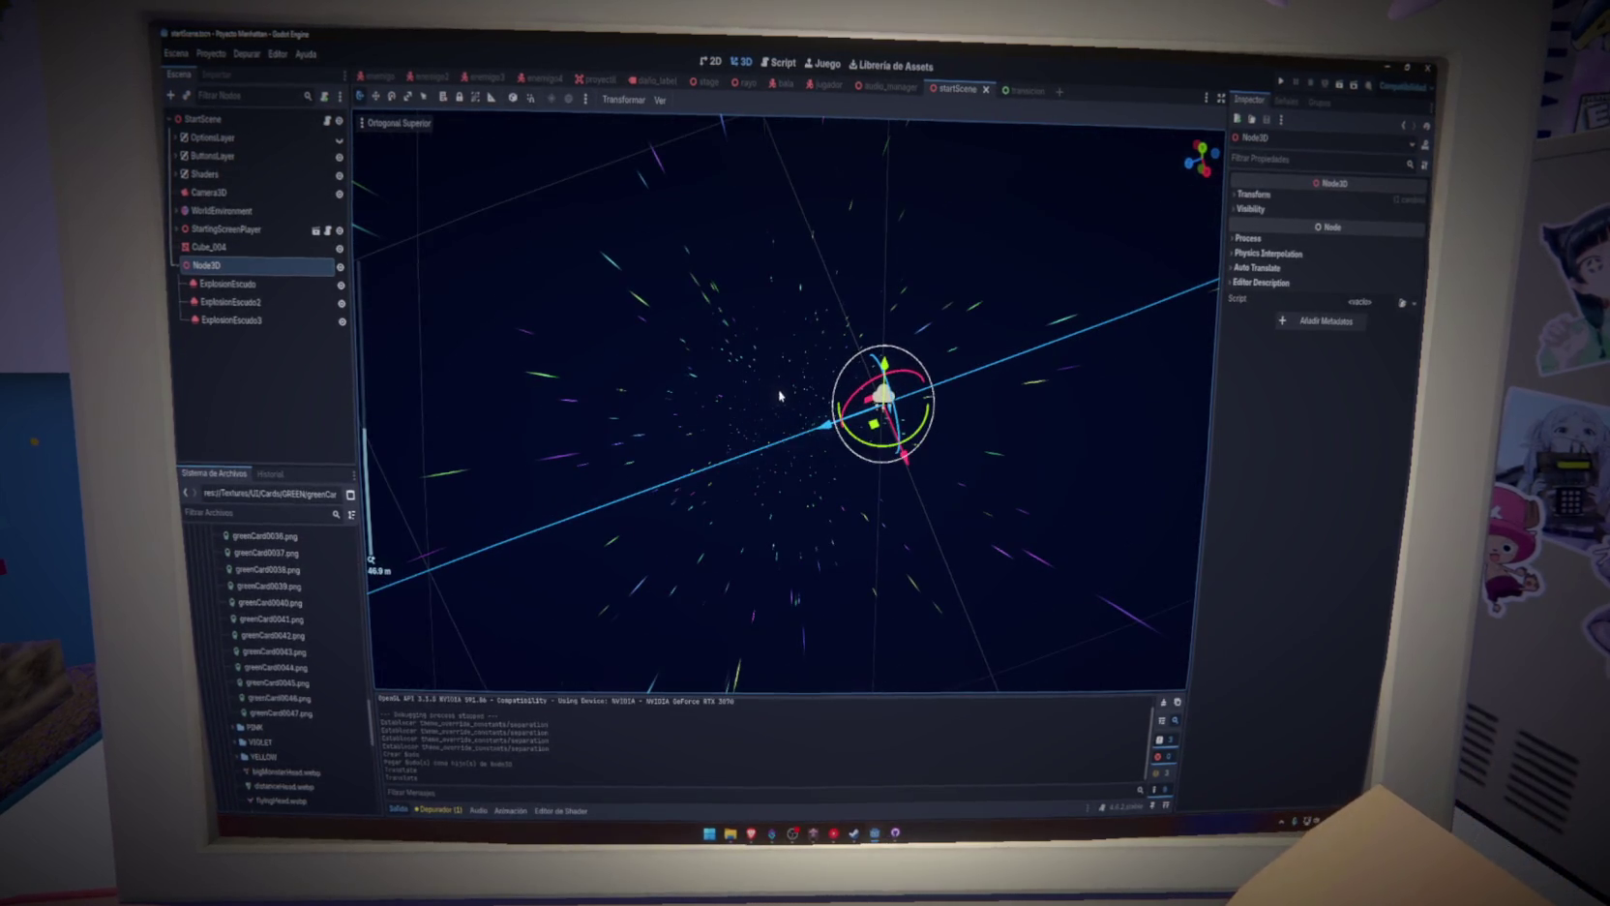
Attach a new precargar.gd script, saved in the Scripts folder, to the Node3D
right_click(306, 276)
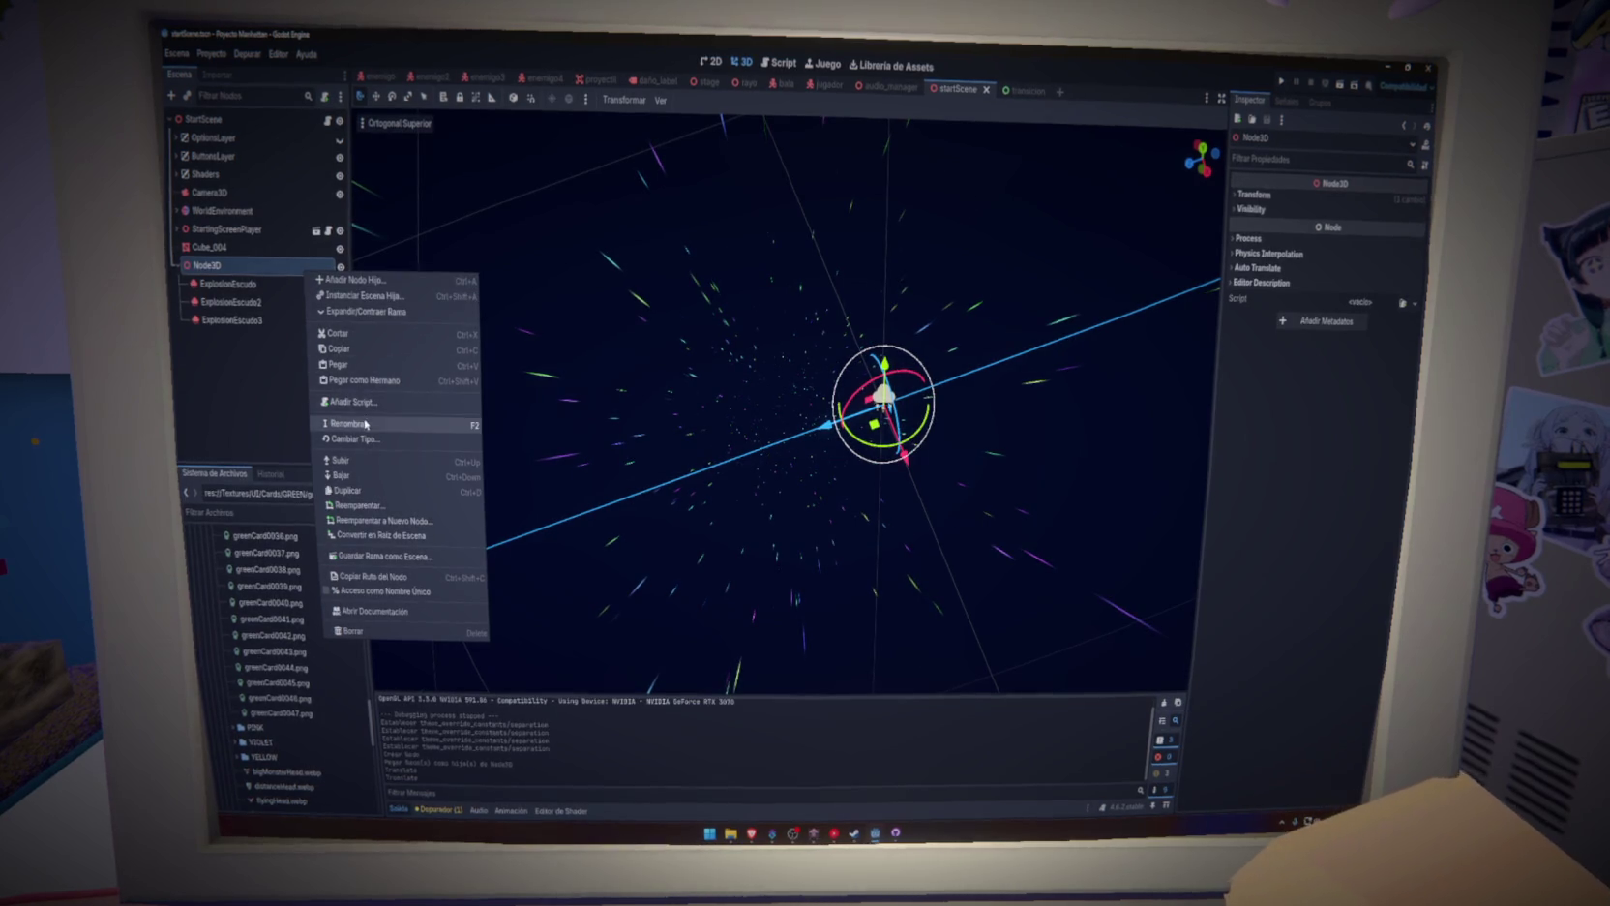
click(353, 402)
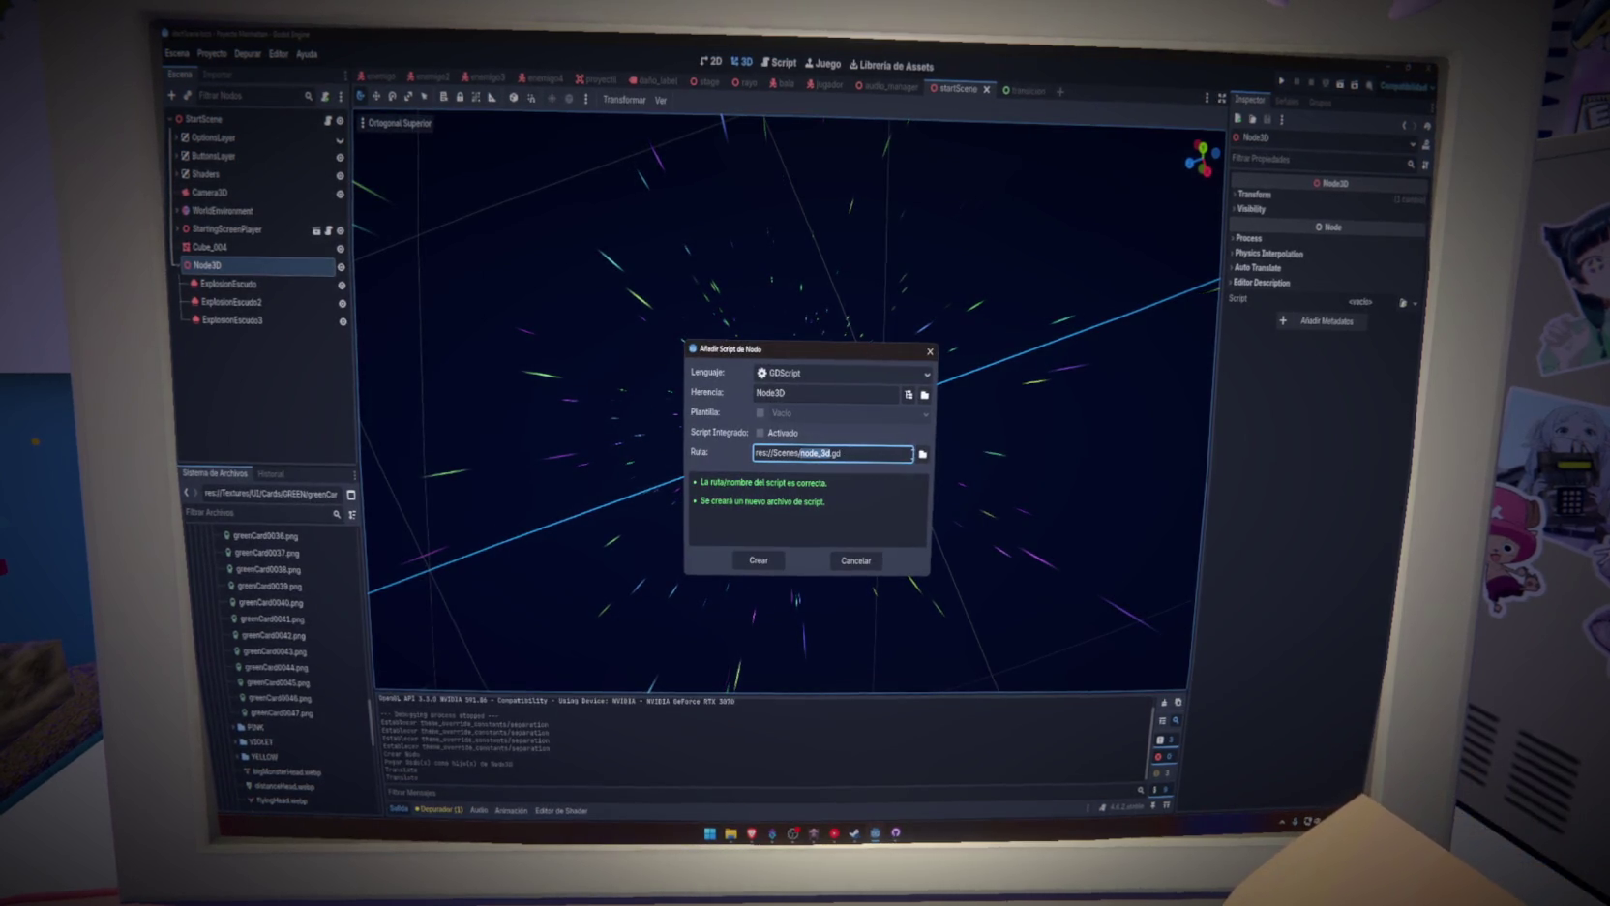
click(922, 454)
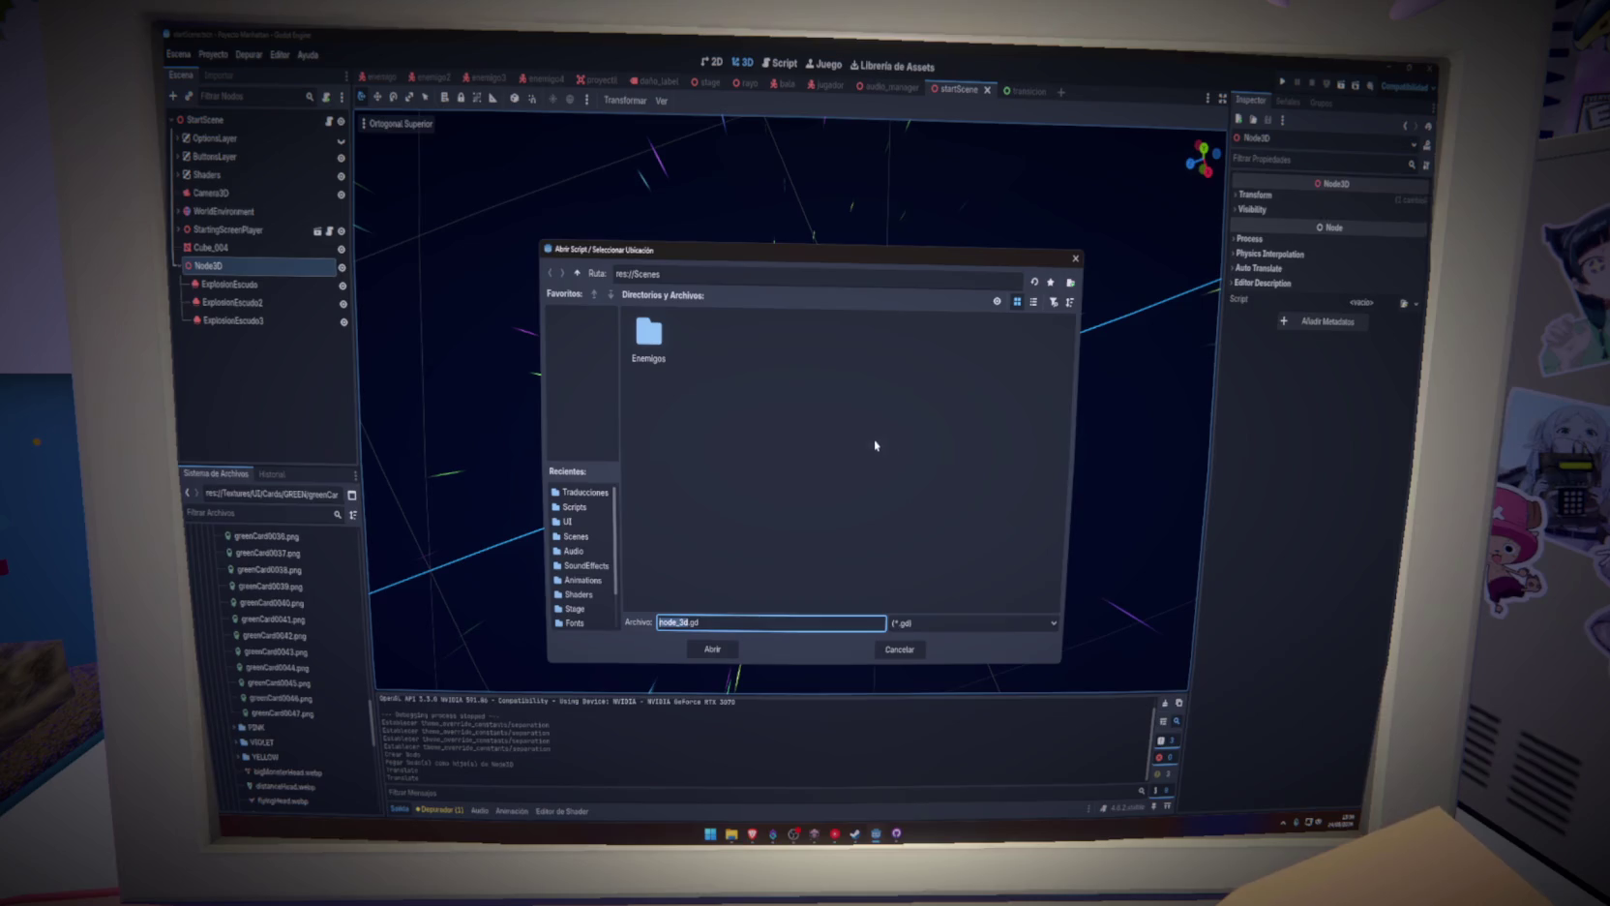
click(568, 507)
click(693, 620)
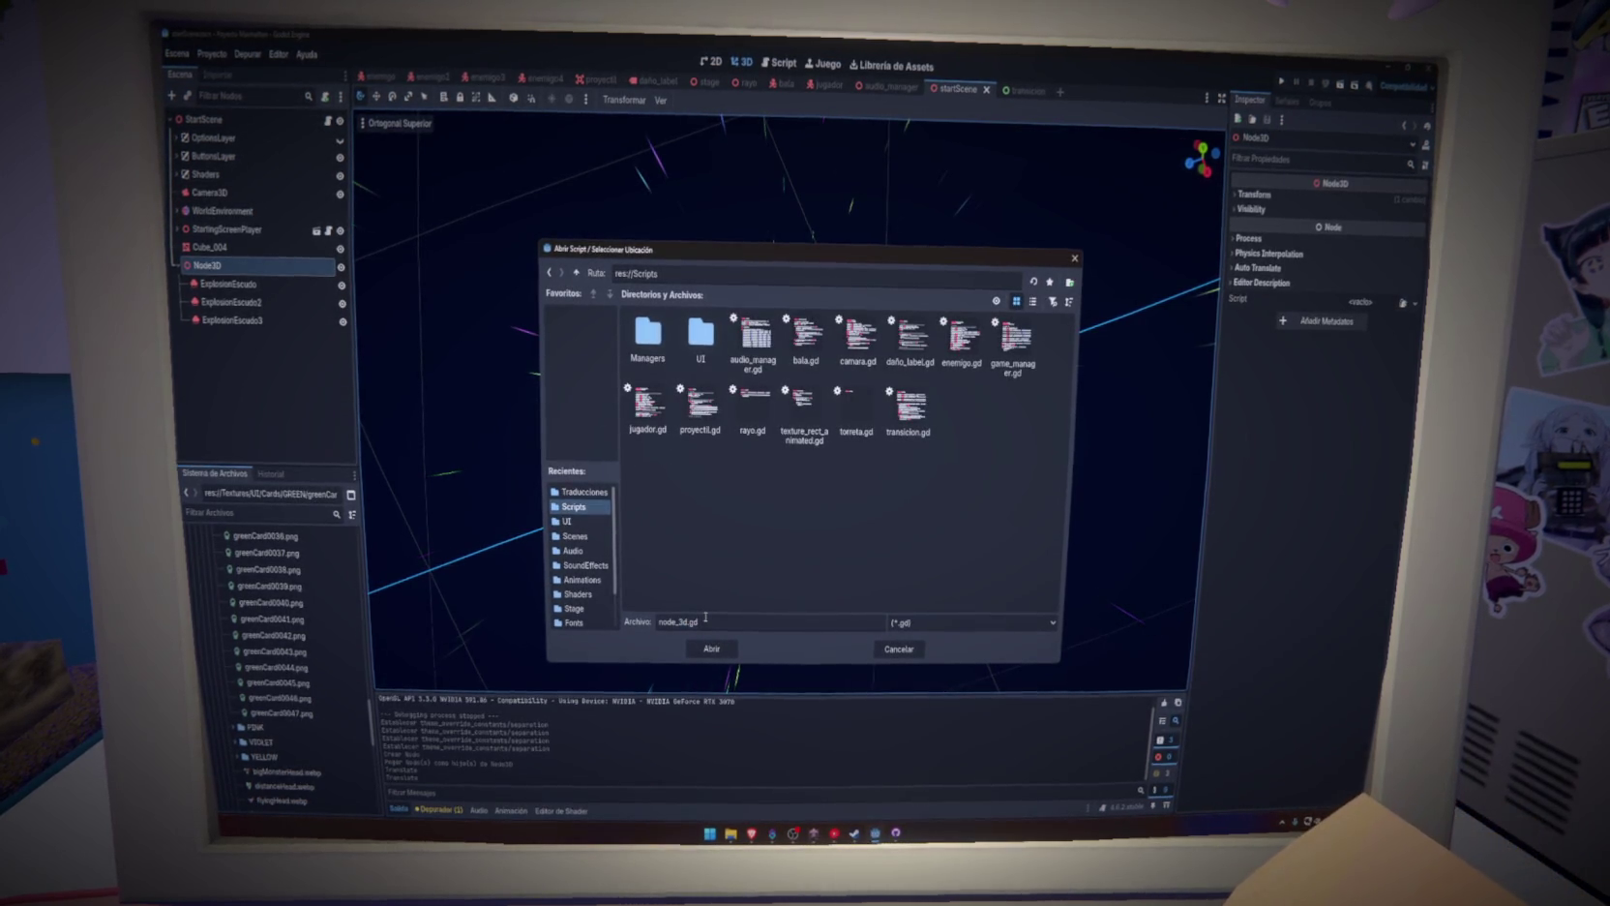
key(BackSpace)
text(d)
text(carga)
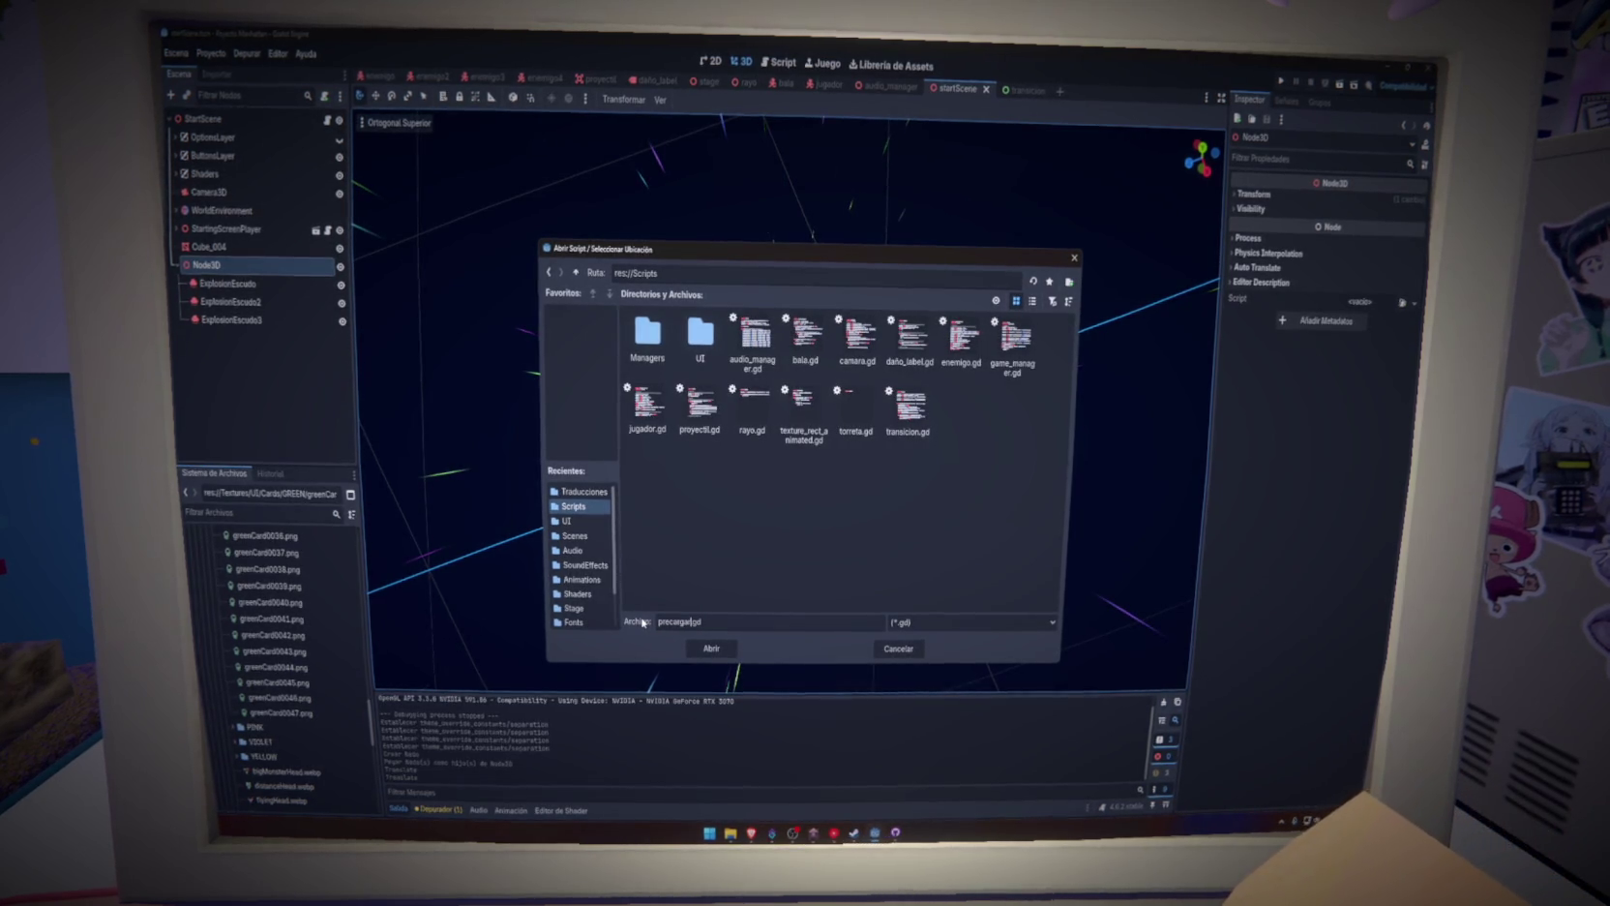
key(Return)
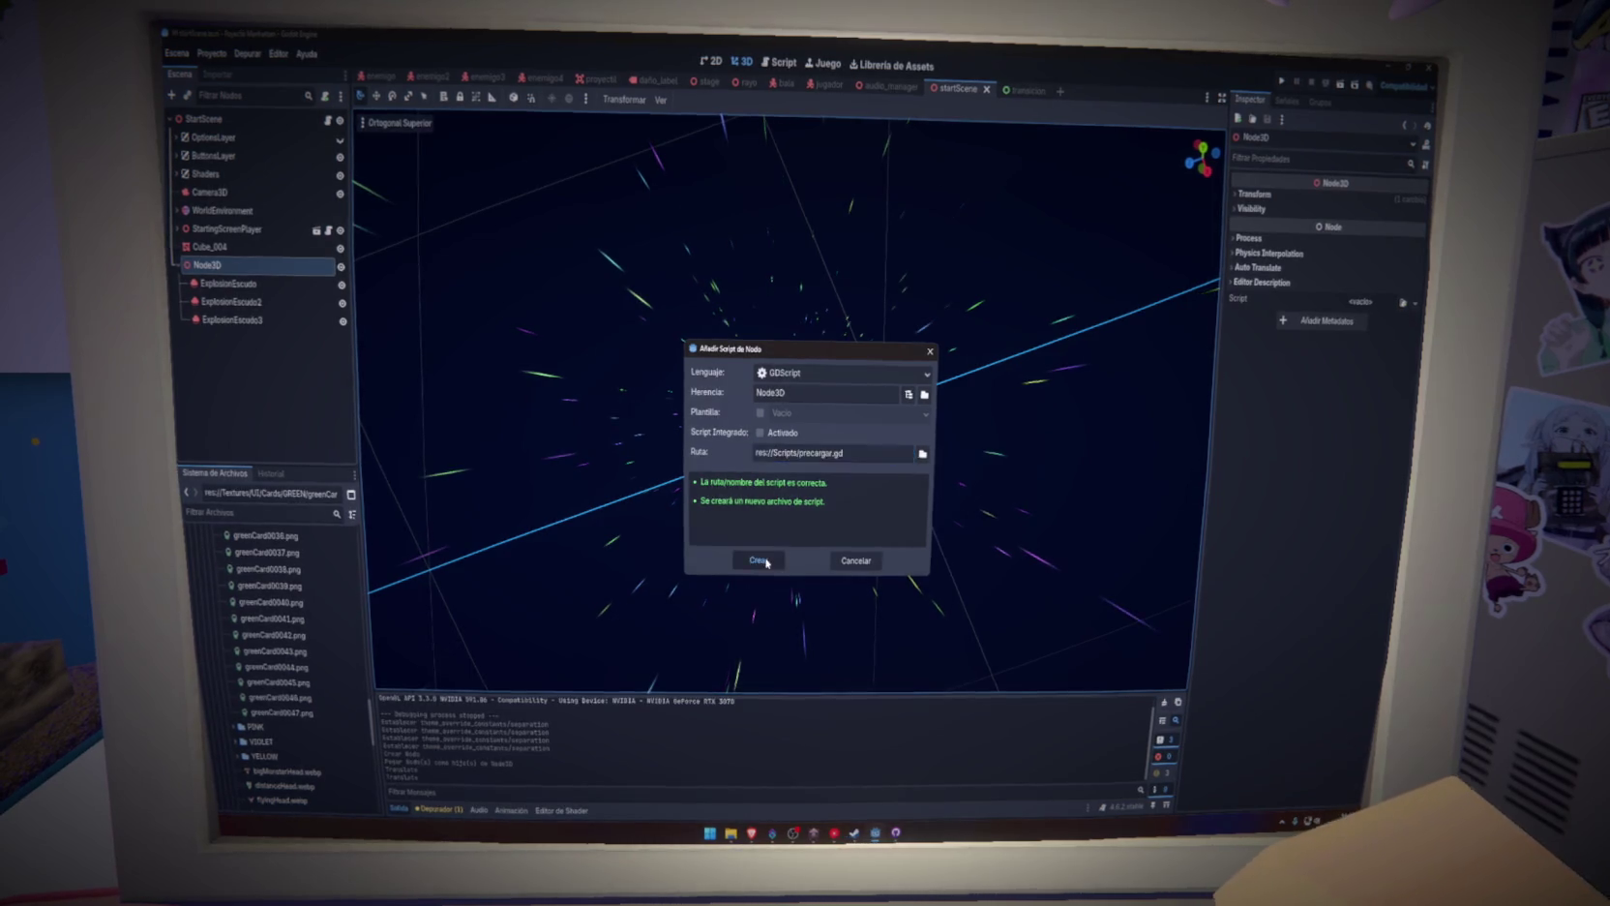
click(759, 561)
click(546, 199)
key(Return)
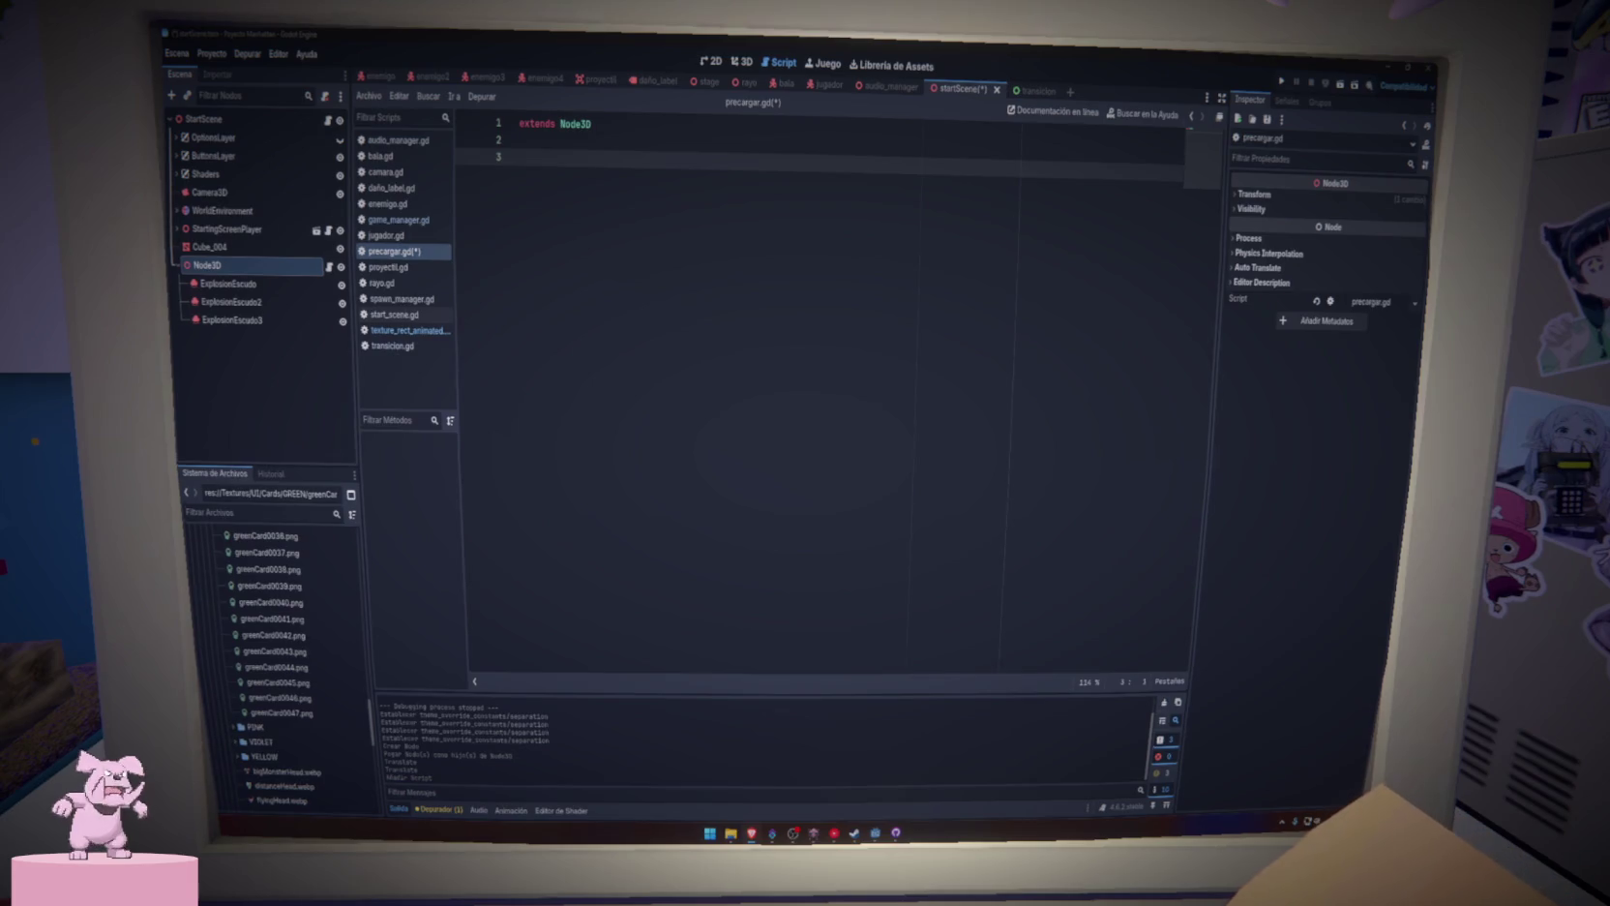
key(Tab)
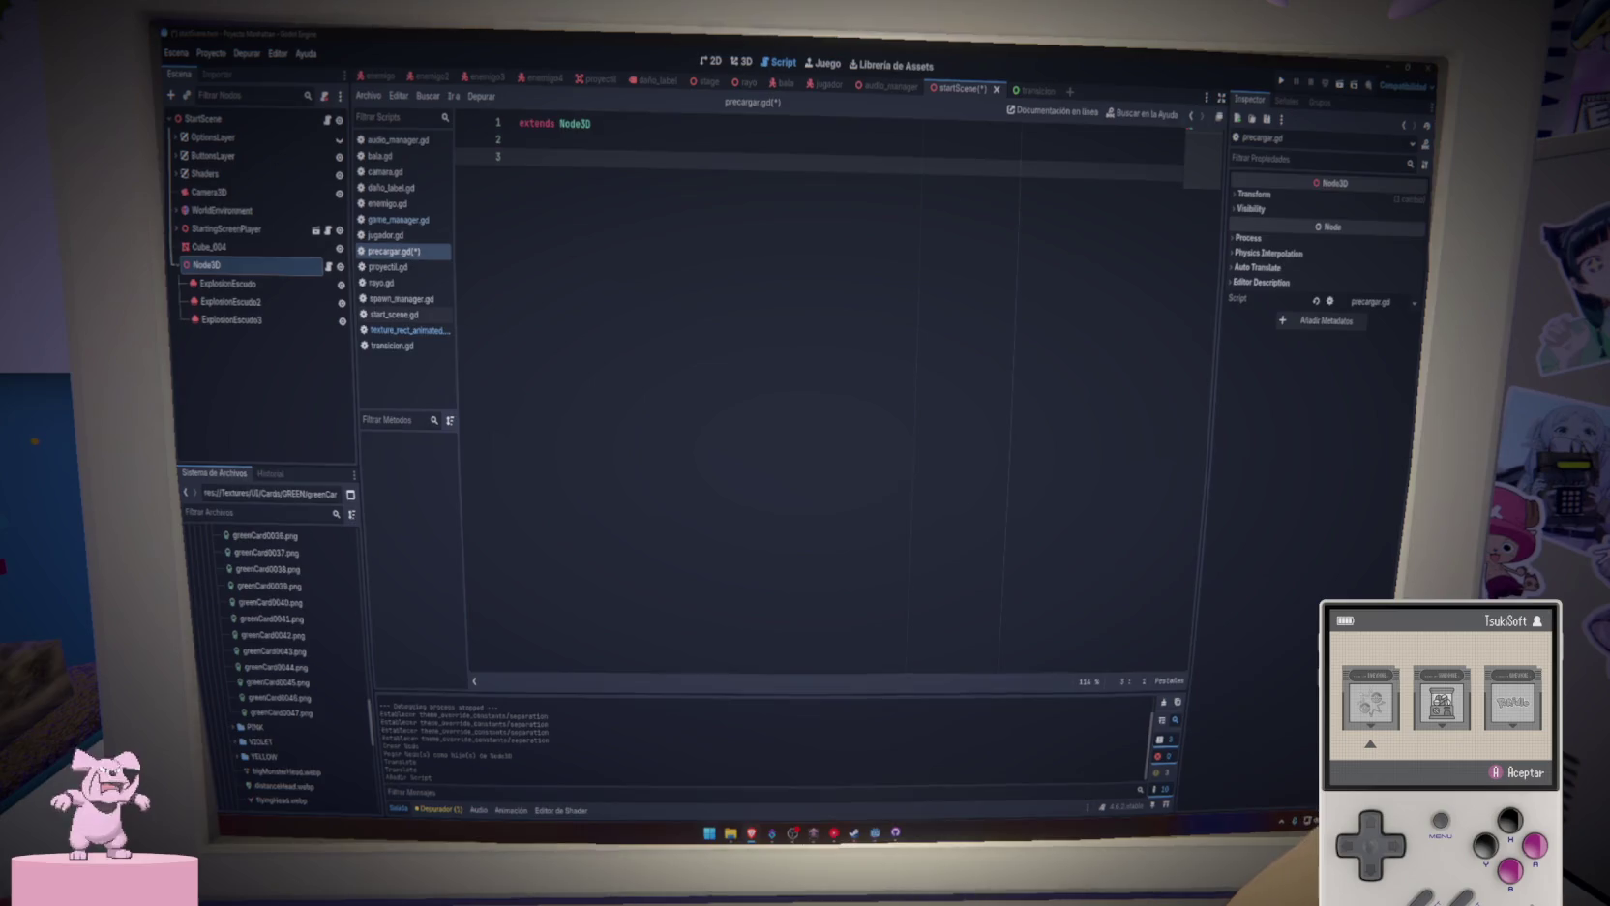
key(Return)
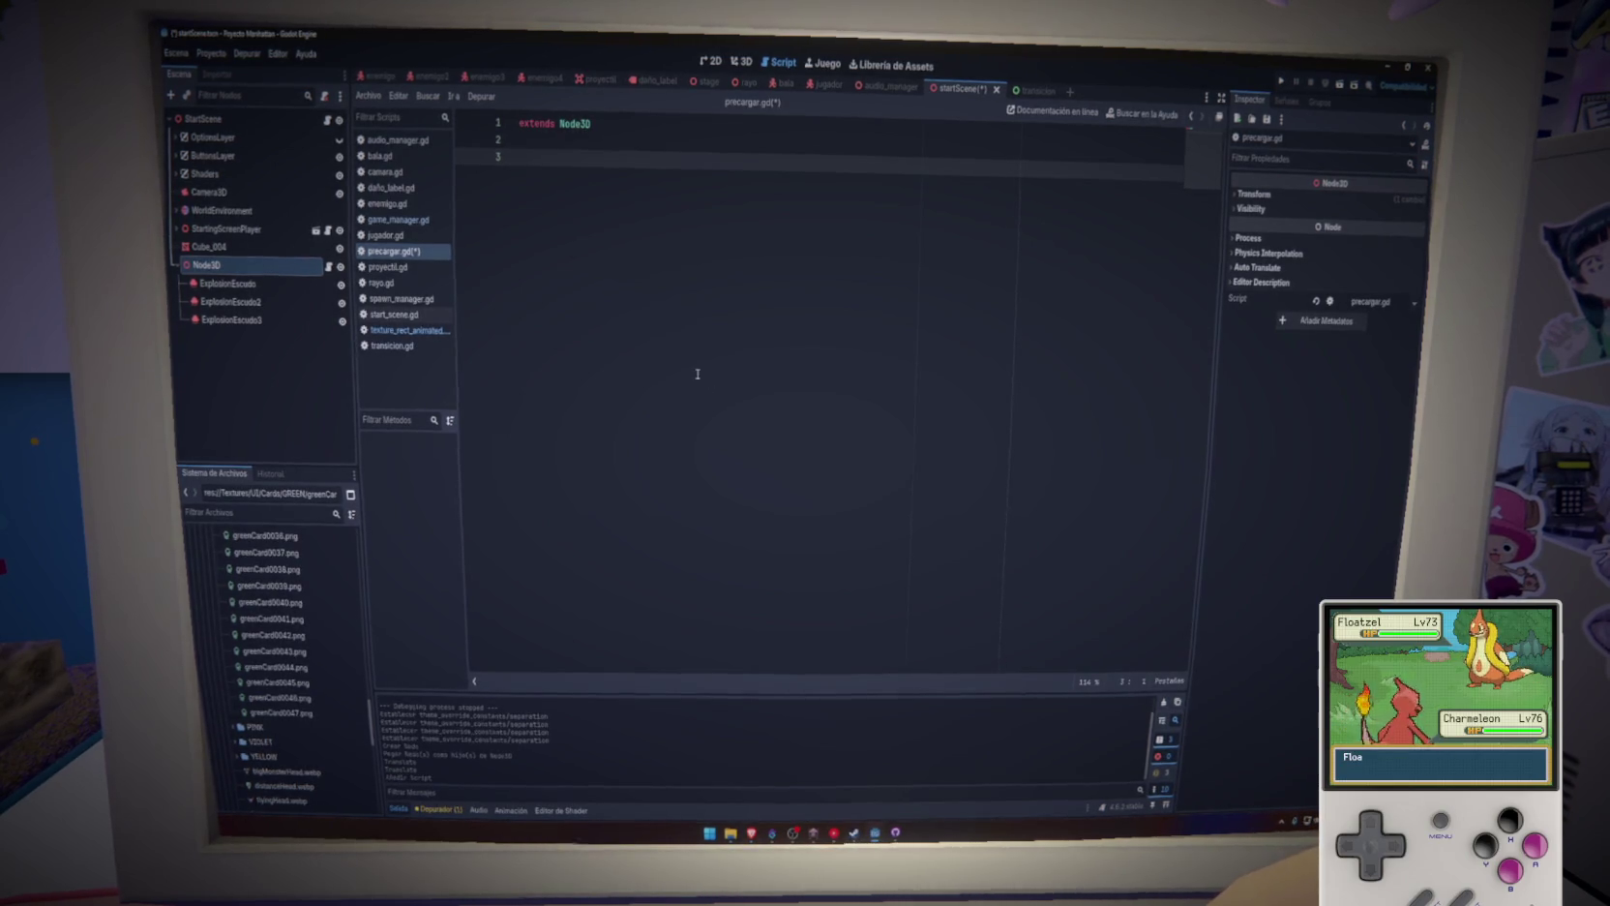
click(228, 283)
shift+click(231, 319)
mouse_move(231, 319)
mouse_down()
mouse_move(611, 224)
mouse_move(606, 238)
mouse_up()
key(ctrl+s)
Write a func free() that sets explosion_escudo.emitting = true, and save
key(Return)
text(@on)
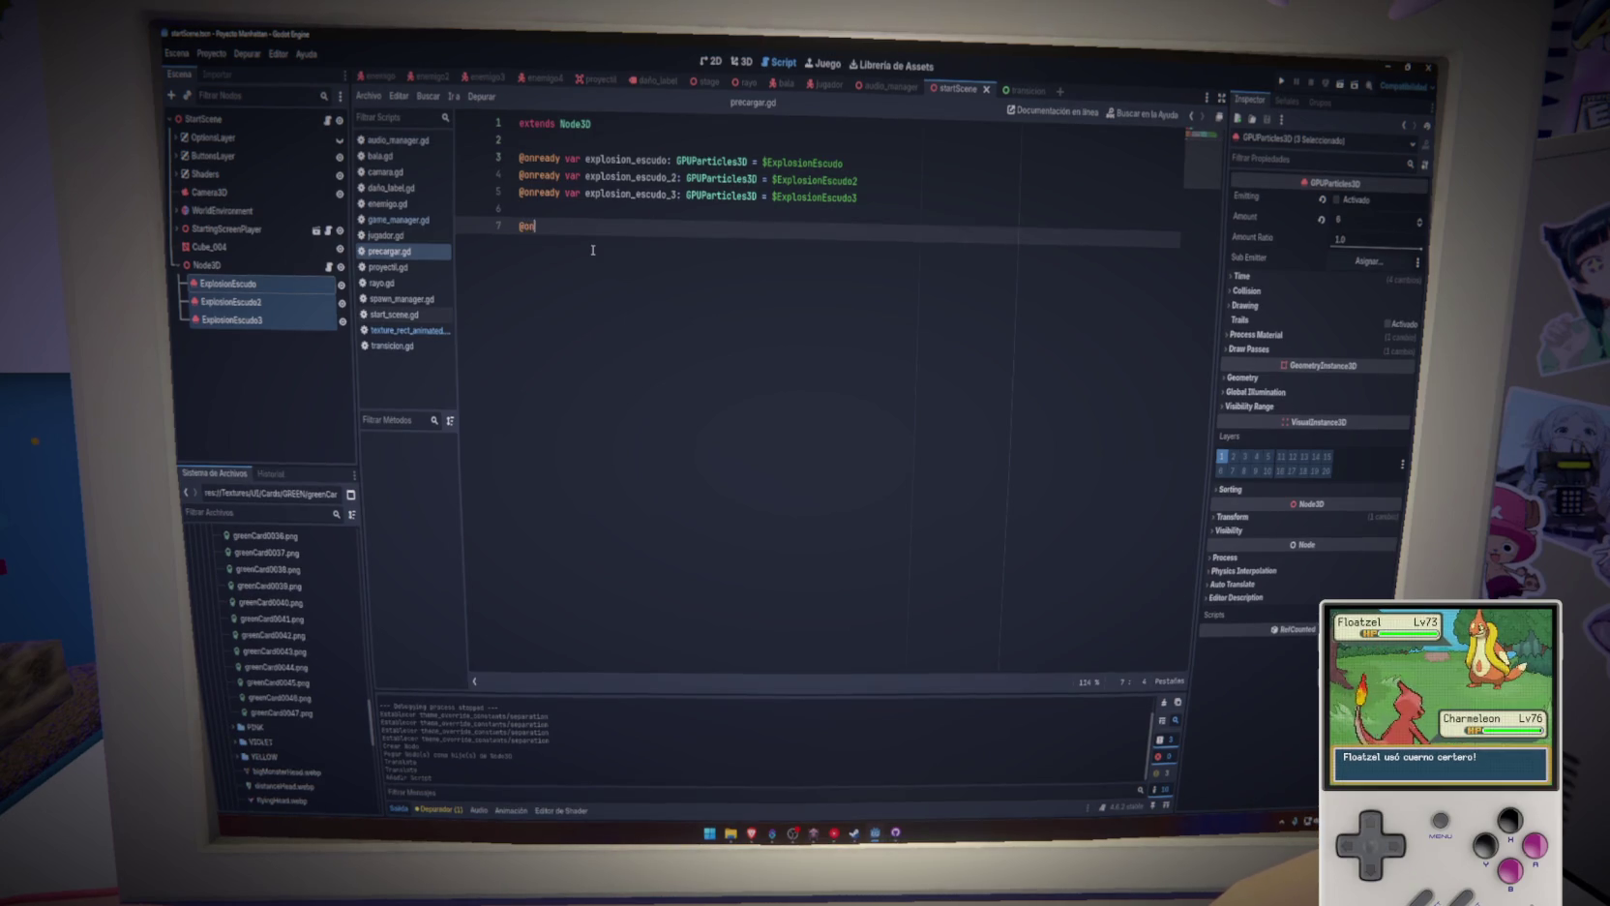
key(BackSpace)
key(BackSpace)
key(BackSpace)
text(func re)
key(Return)
key(Return)
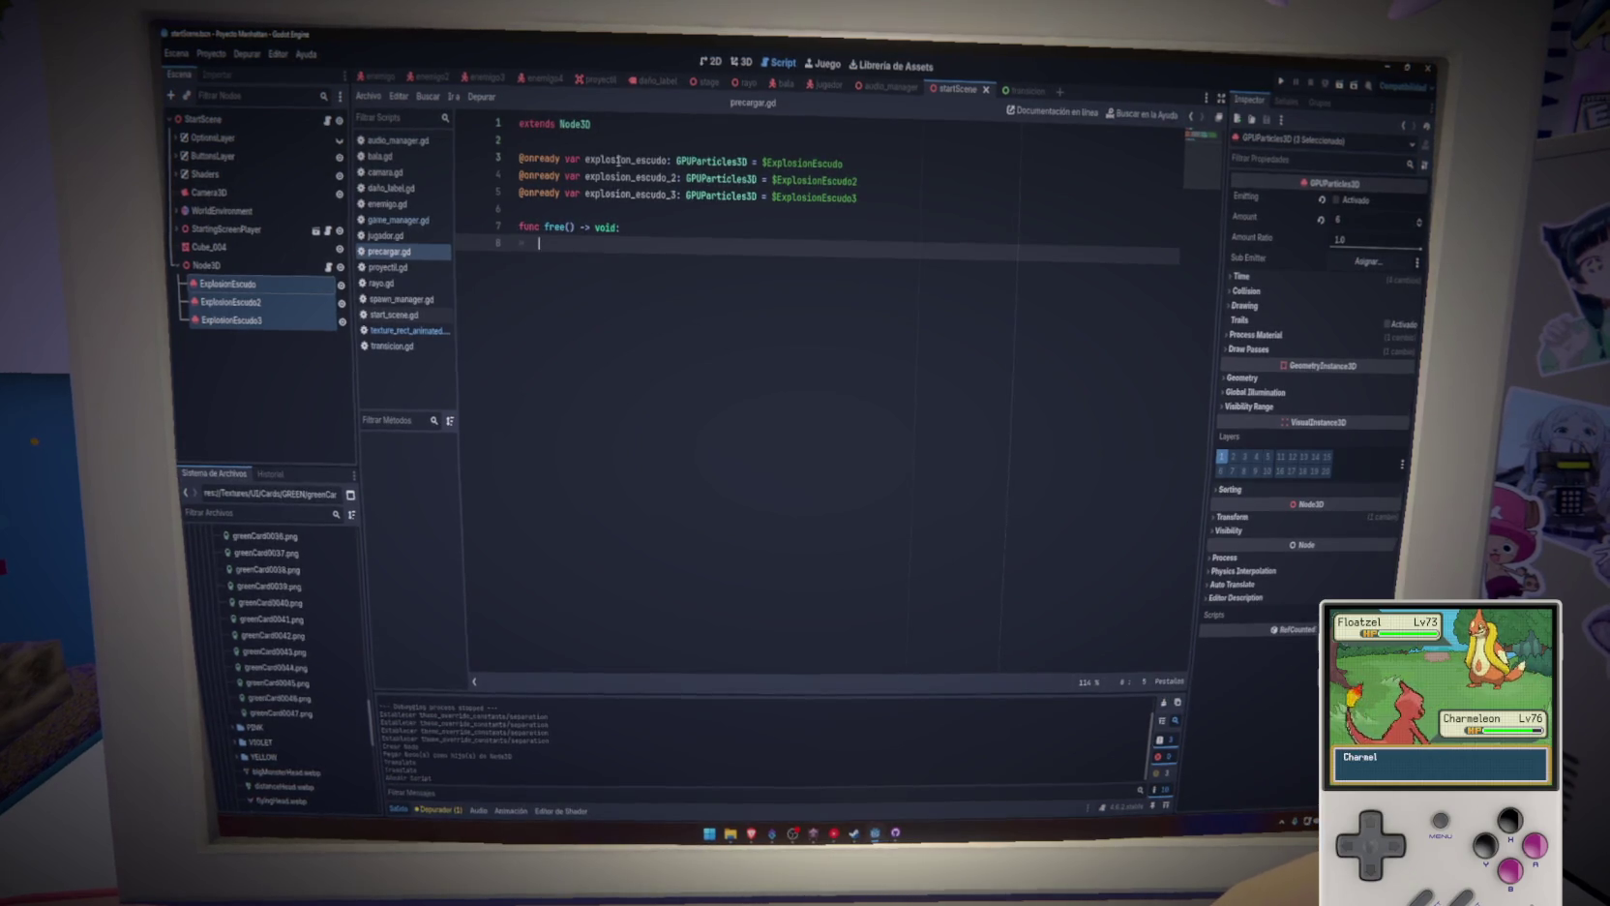
text(explosion_escudo.emit)
key(Return)
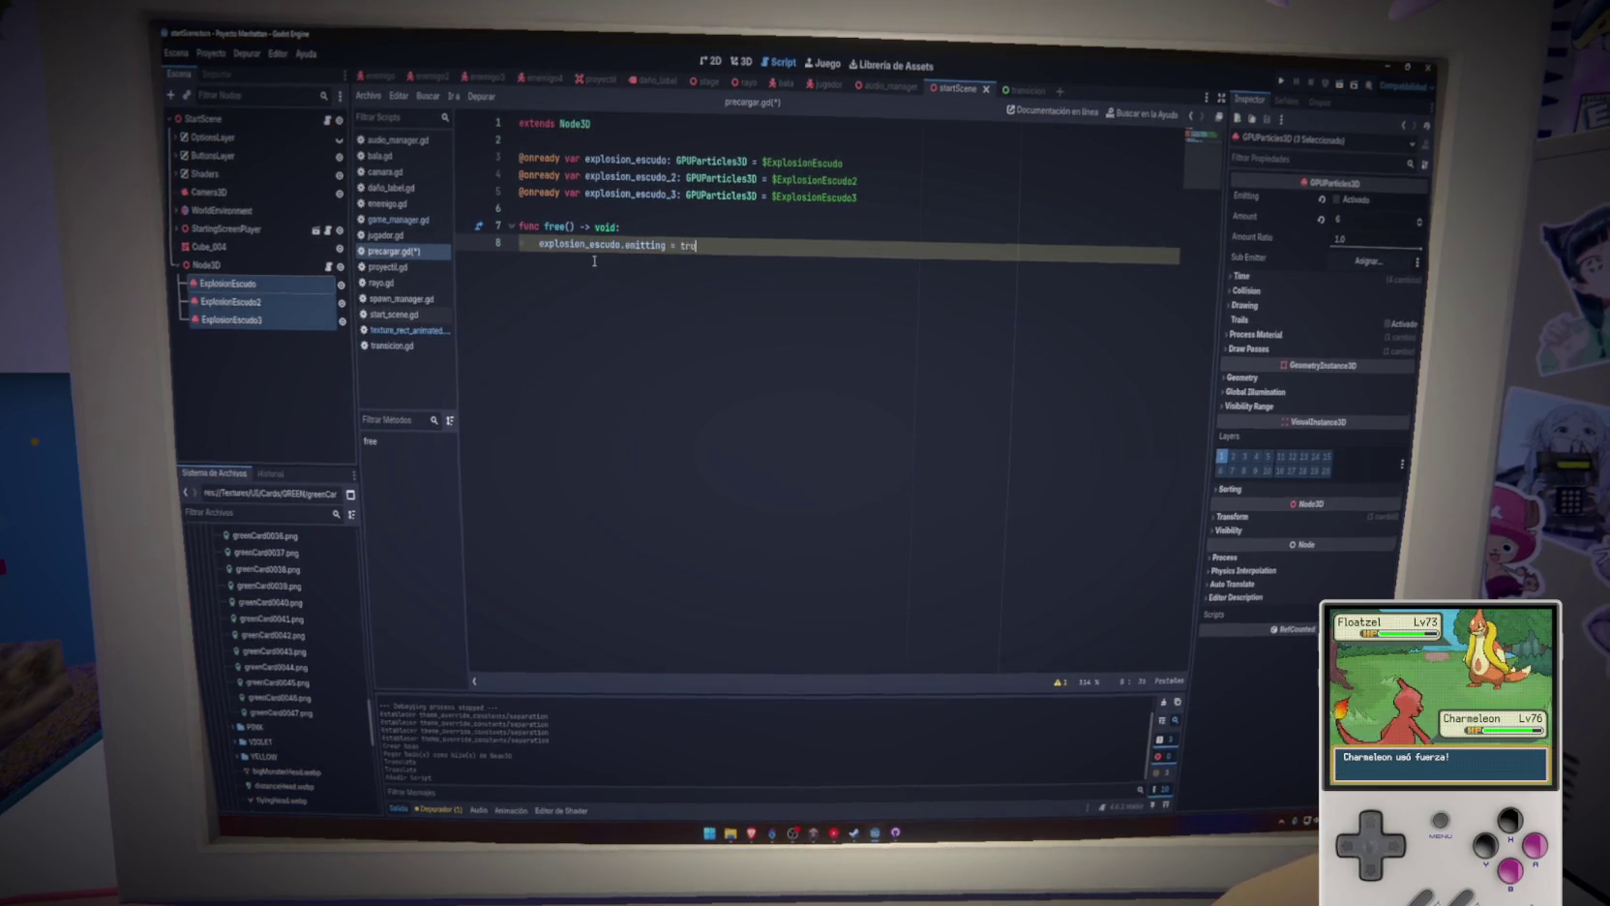
key(ctrl+s)
Duplicate the emitting line for explosion_escudo_2 and explosion_escudo_3, and save
click(773, 246)
key(ctrl+shift+d)
key(ctrl+shift+d)
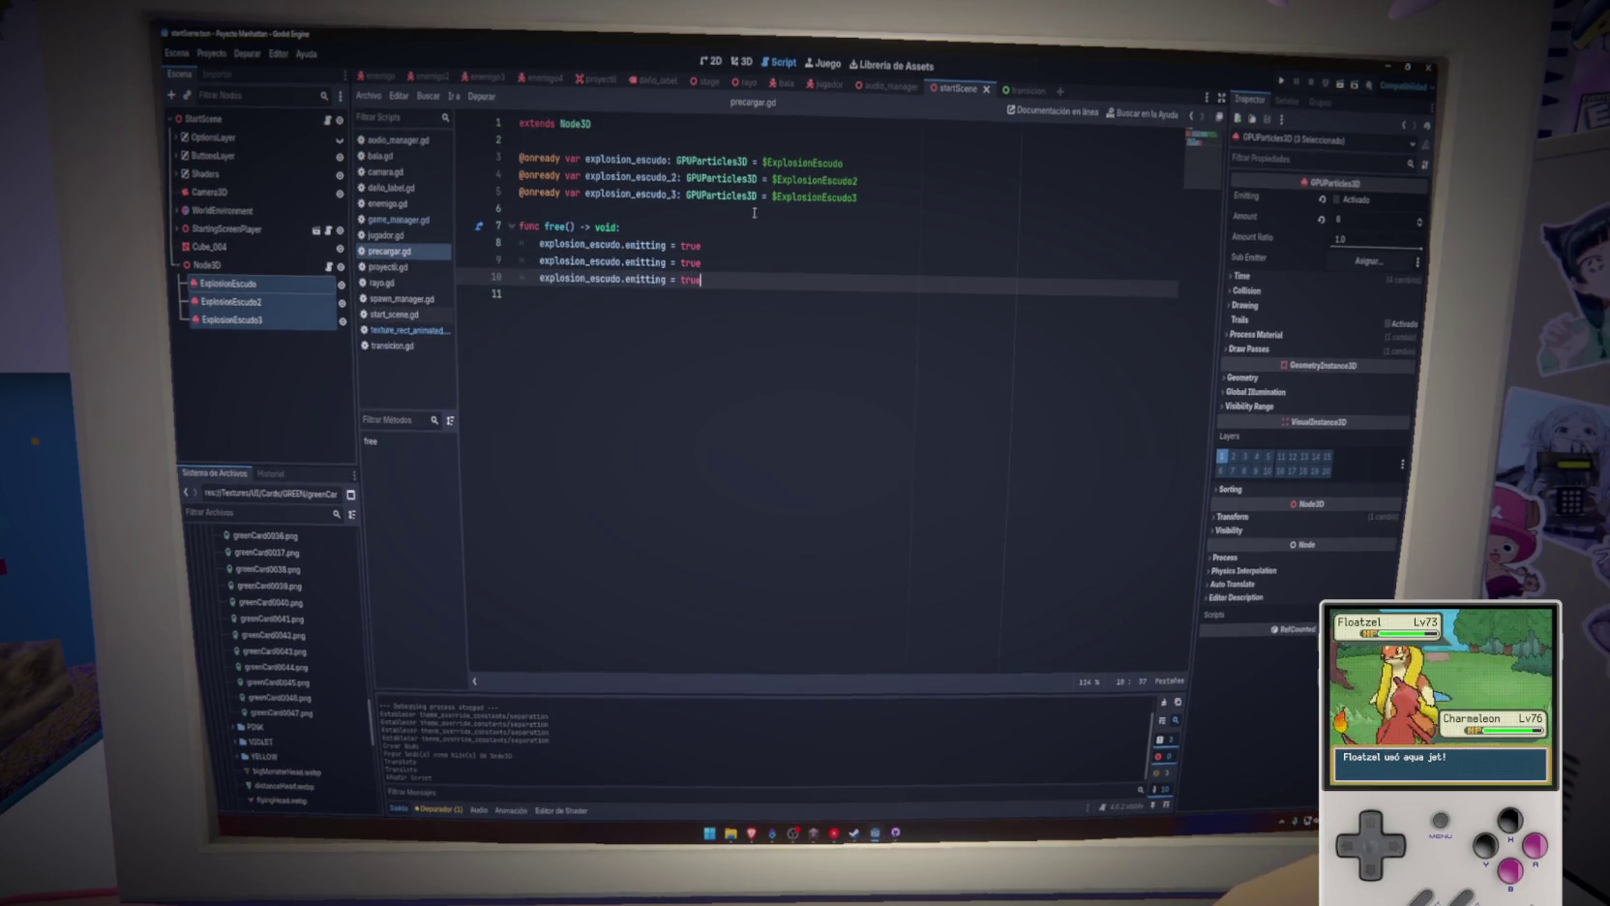
double_click(630, 178)
key(ctrl+c)
double_click(600, 262)
key(ctrl+v)
double_click(629, 194)
key(ctrl+c)
double_click(600, 278)
key(ctrl+v)
click(766, 281)
key(ctrl+s)
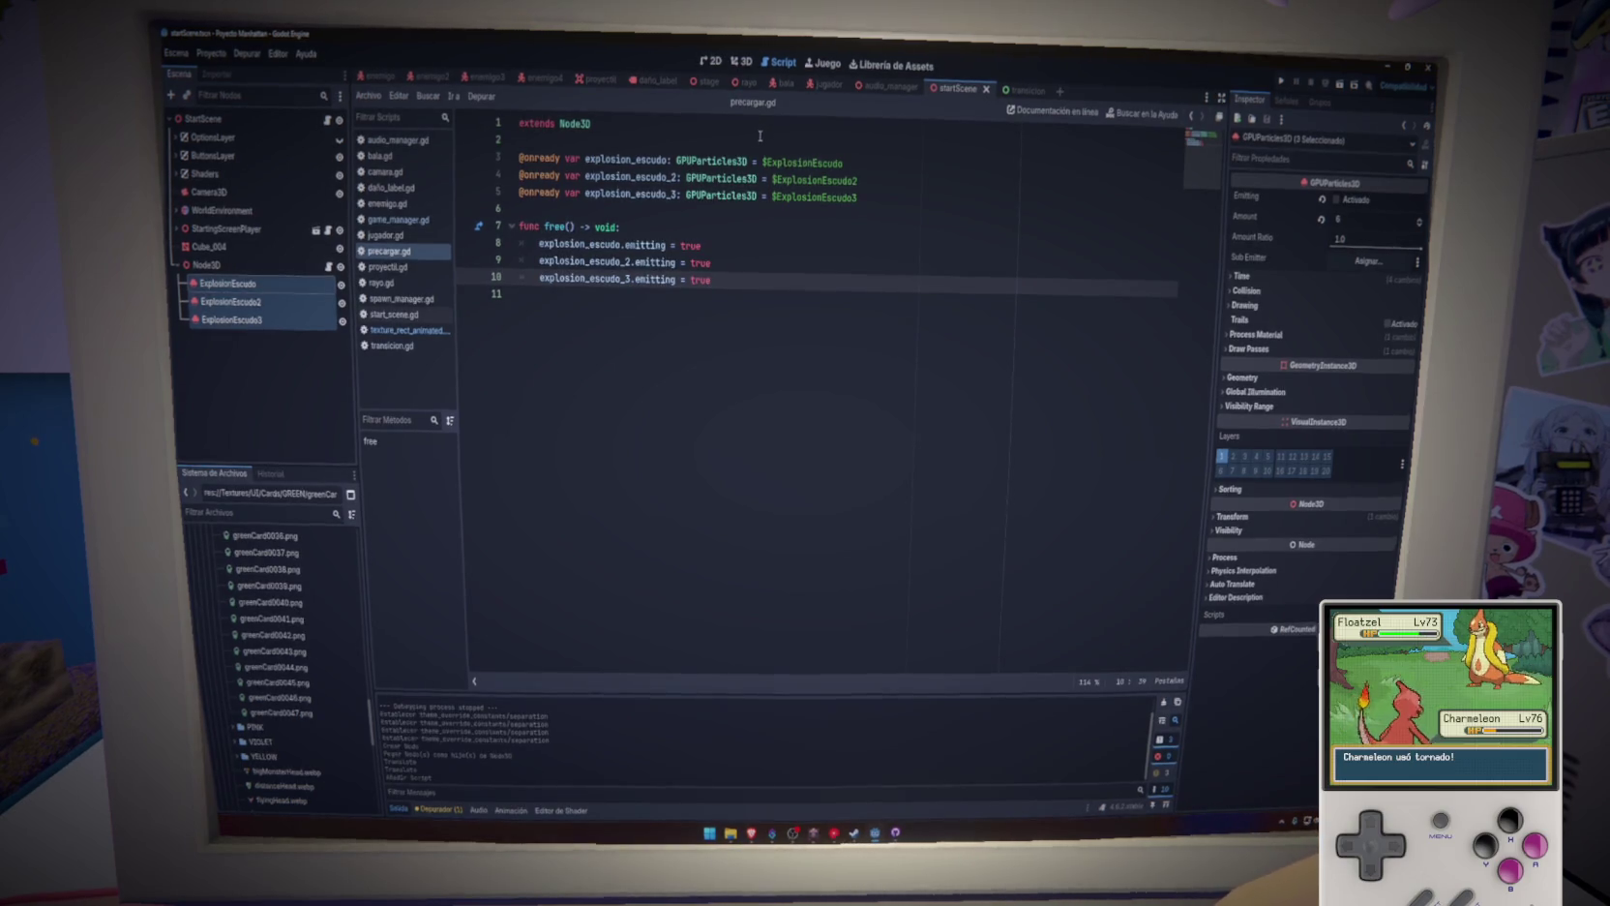
Copy the Daño particle node from the enemigo scene and paste it under Node3D in startScene
text(ç)
key(Return)
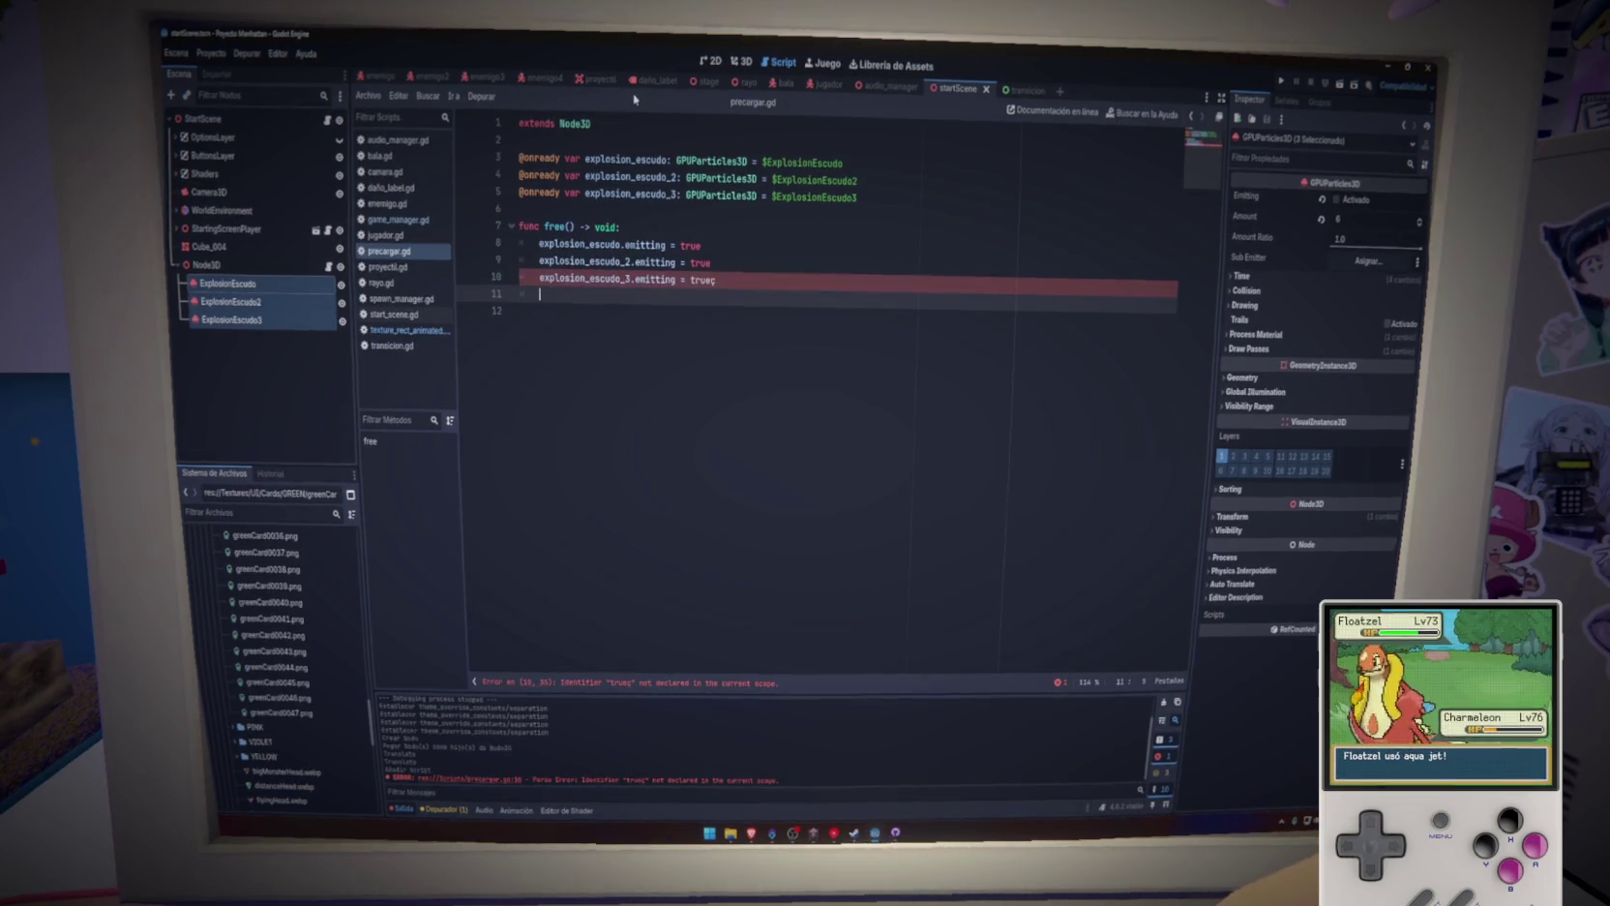
click(379, 76)
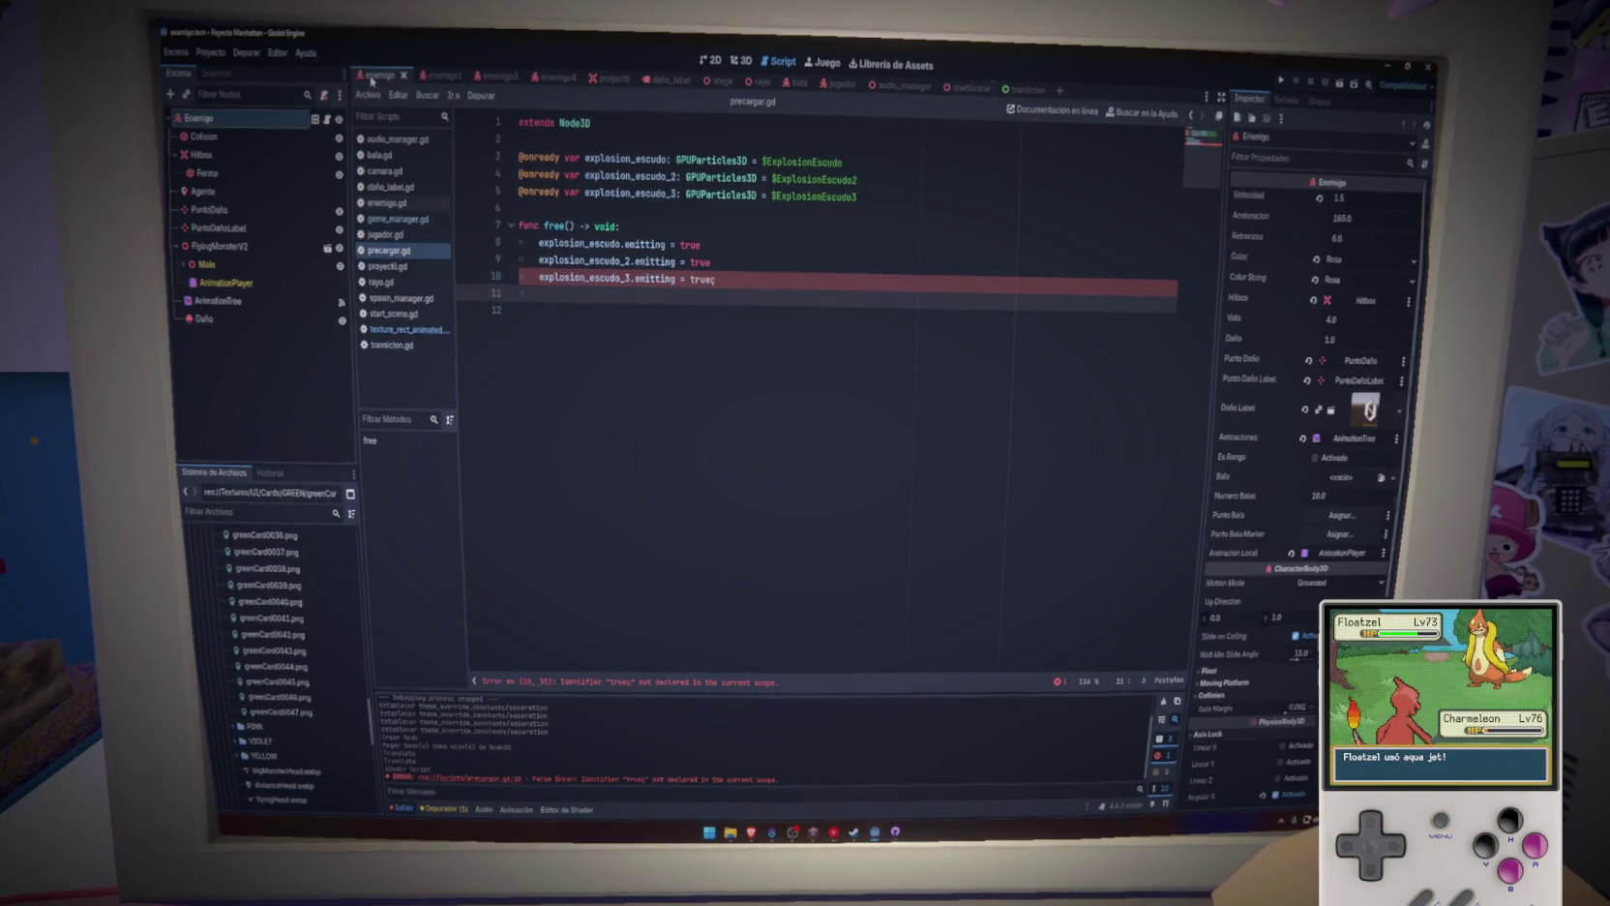
click(258, 328)
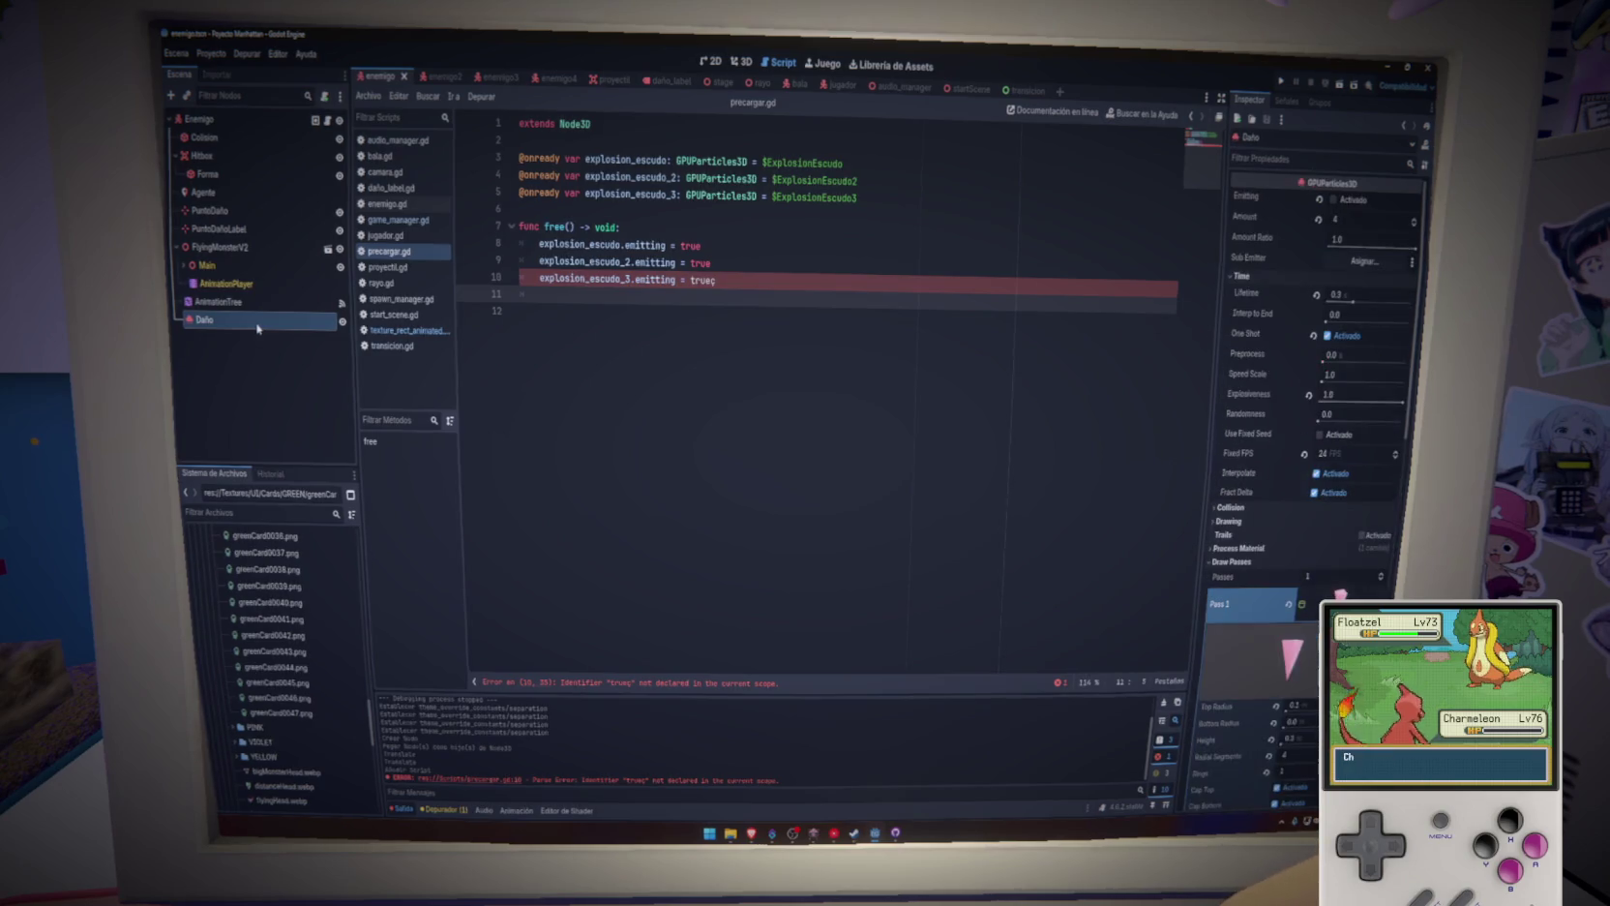
click(963, 89)
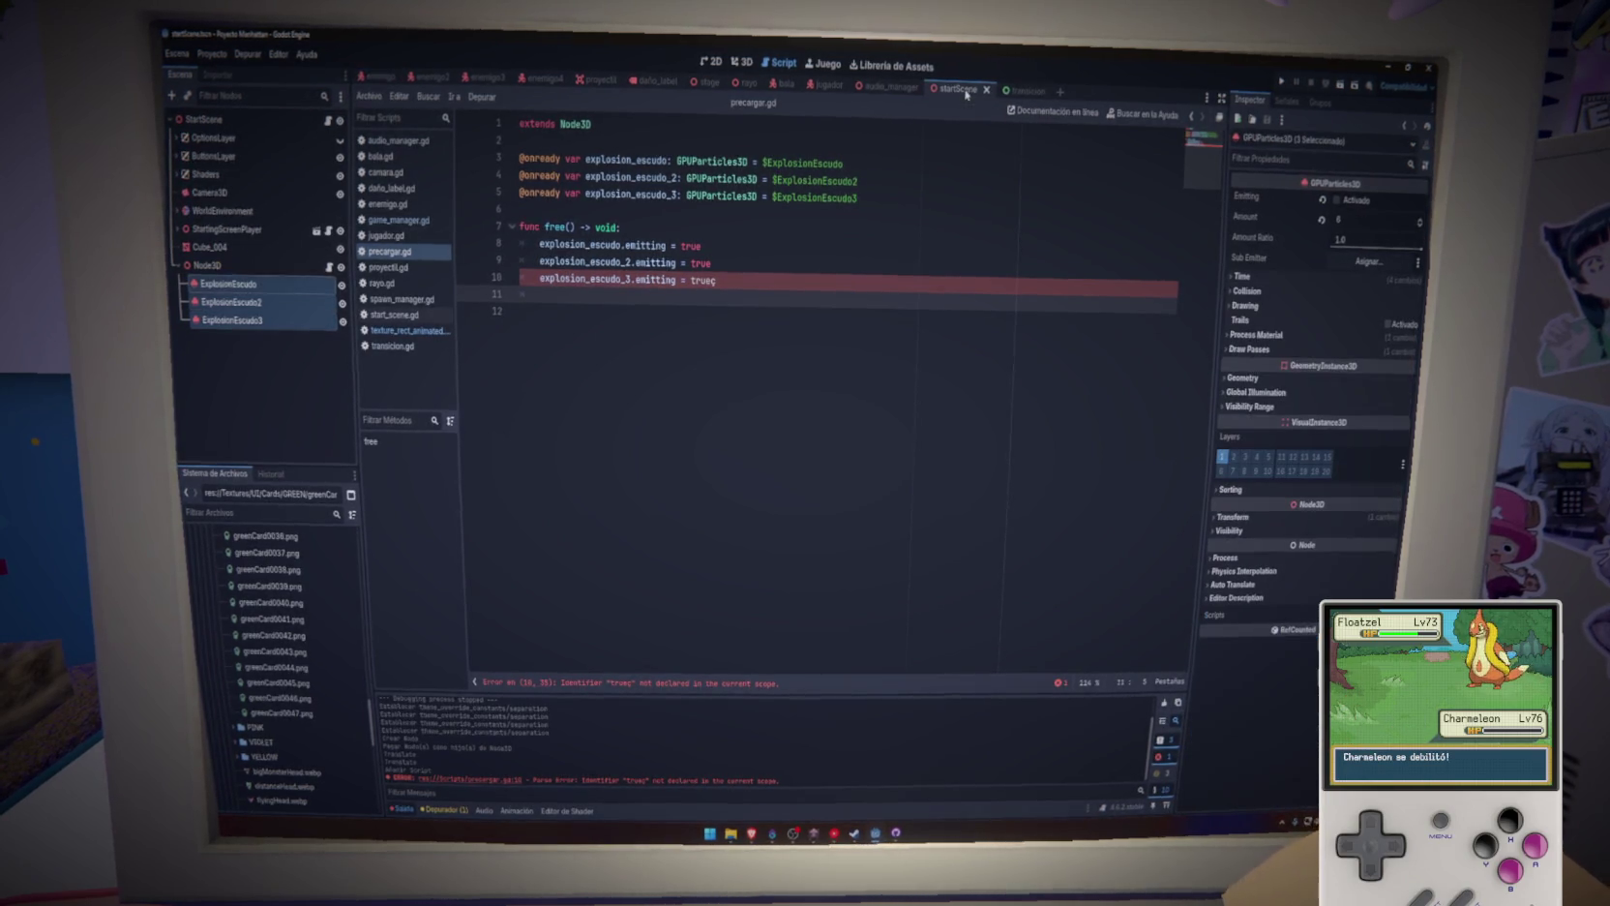
click(759, 281)
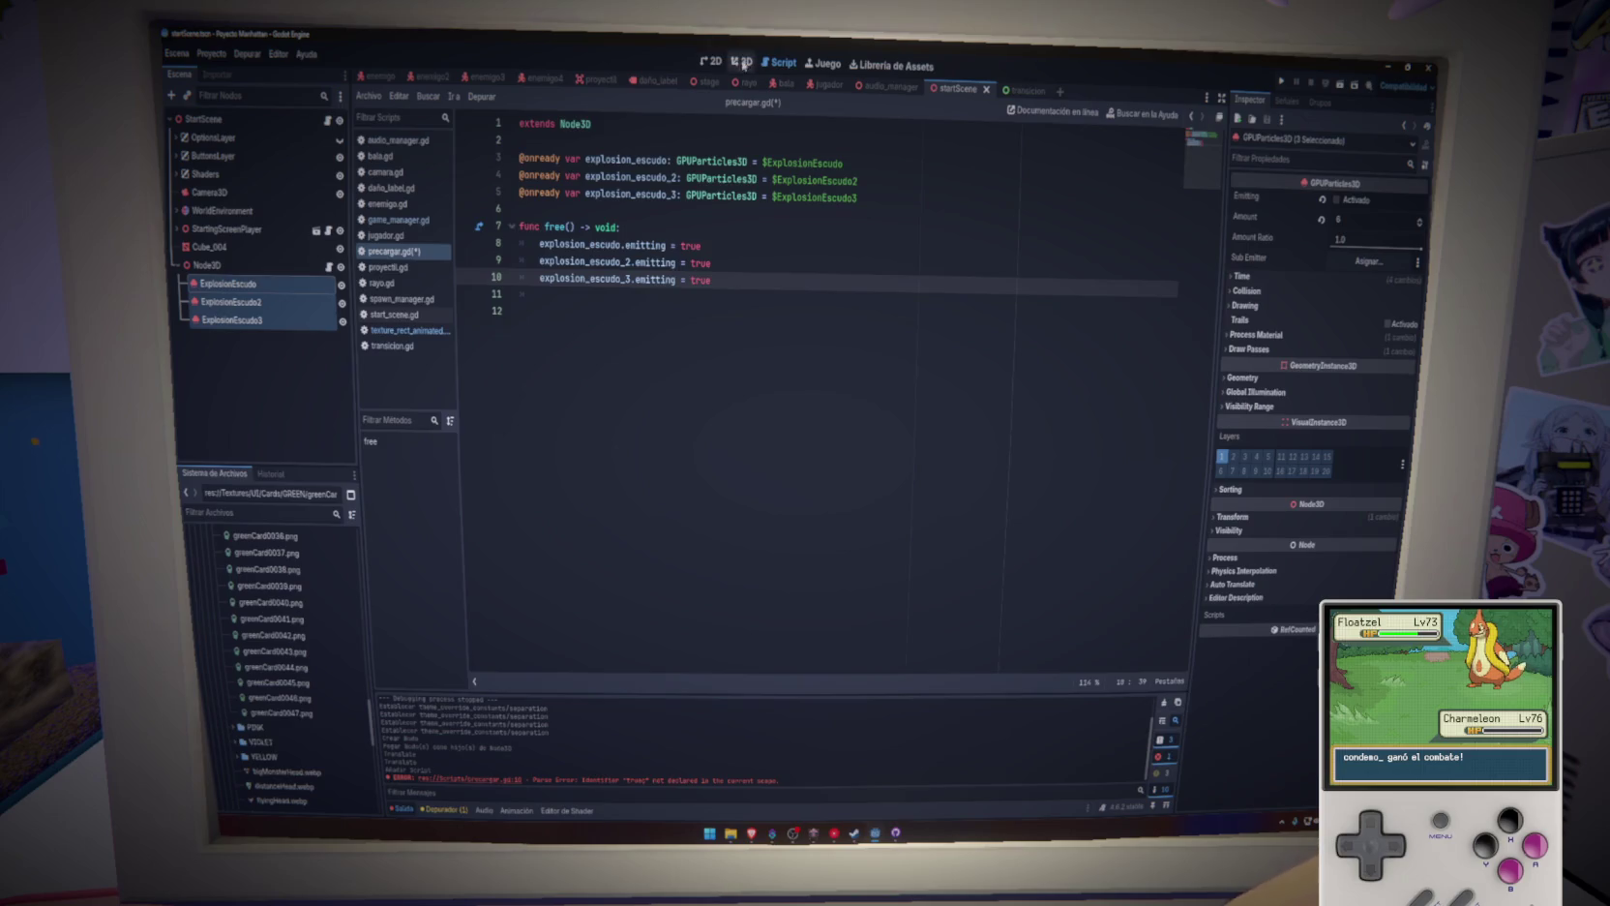
click(741, 61)
key(ctrl+v)
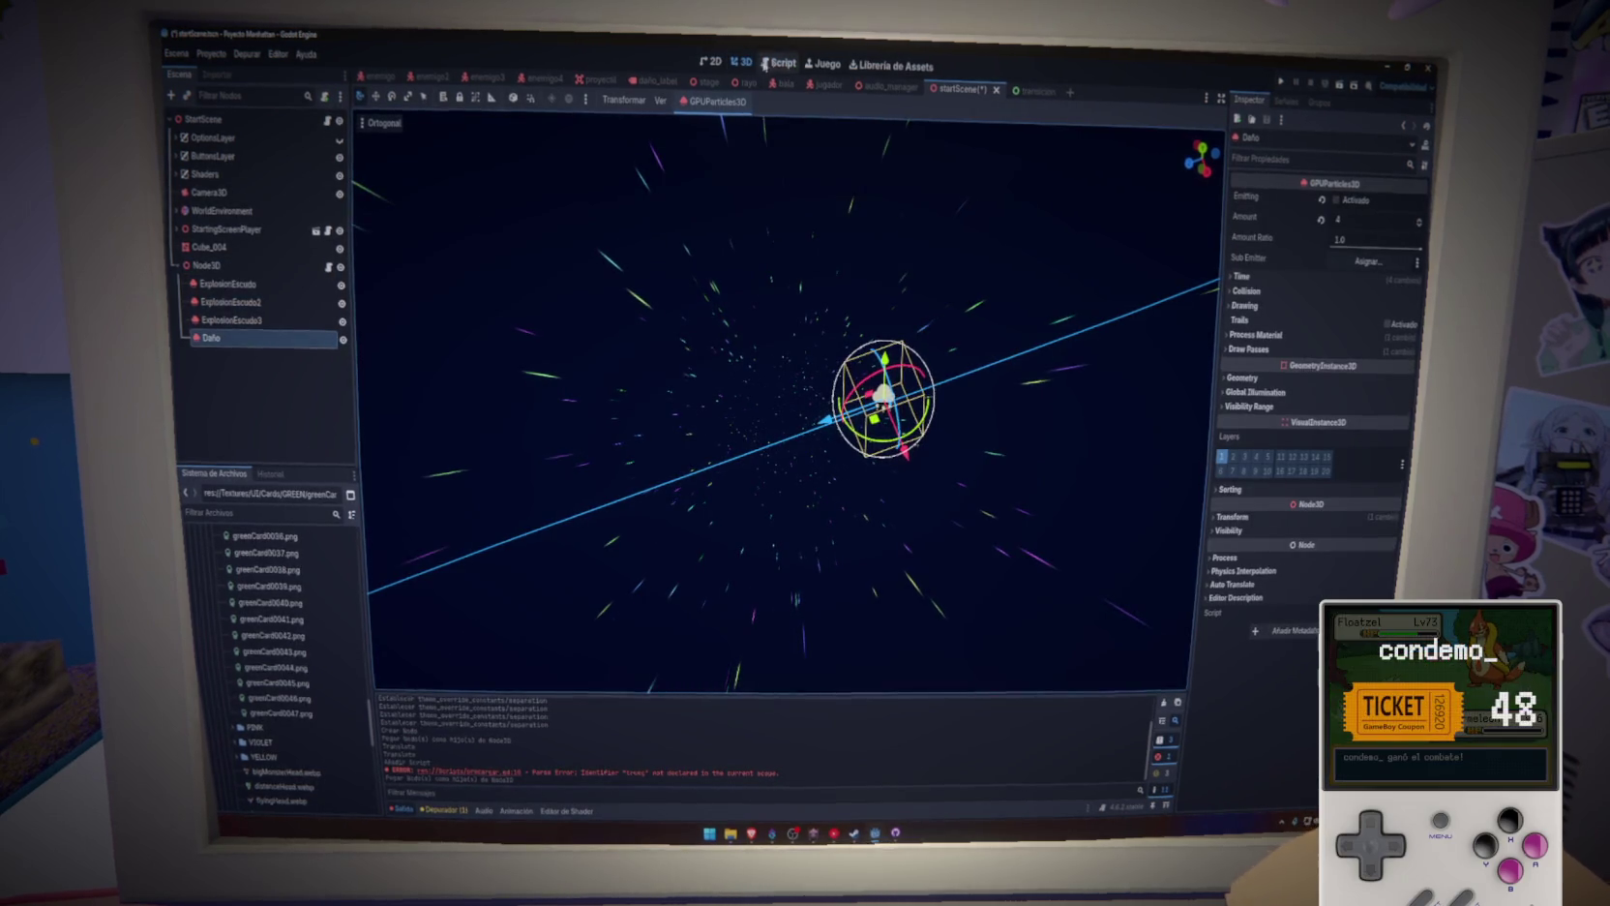
Add a daño variable and a daño.emitting = true line in free(), then save
click(772, 64)
drag(313, 338, 544, 213)
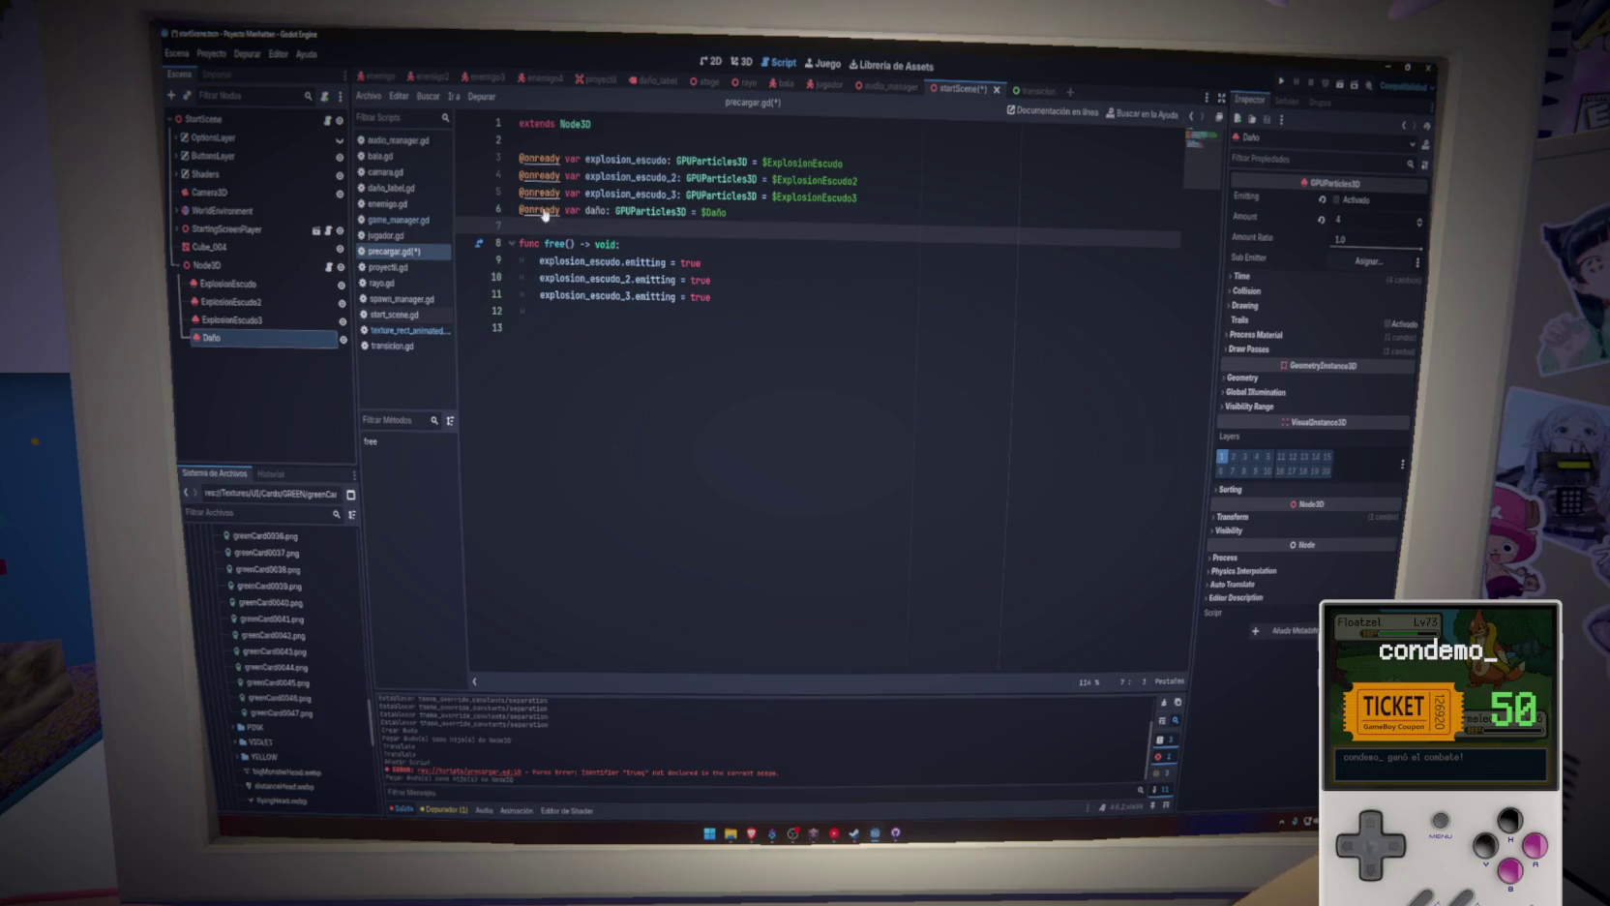
click(582, 311)
text(daño)
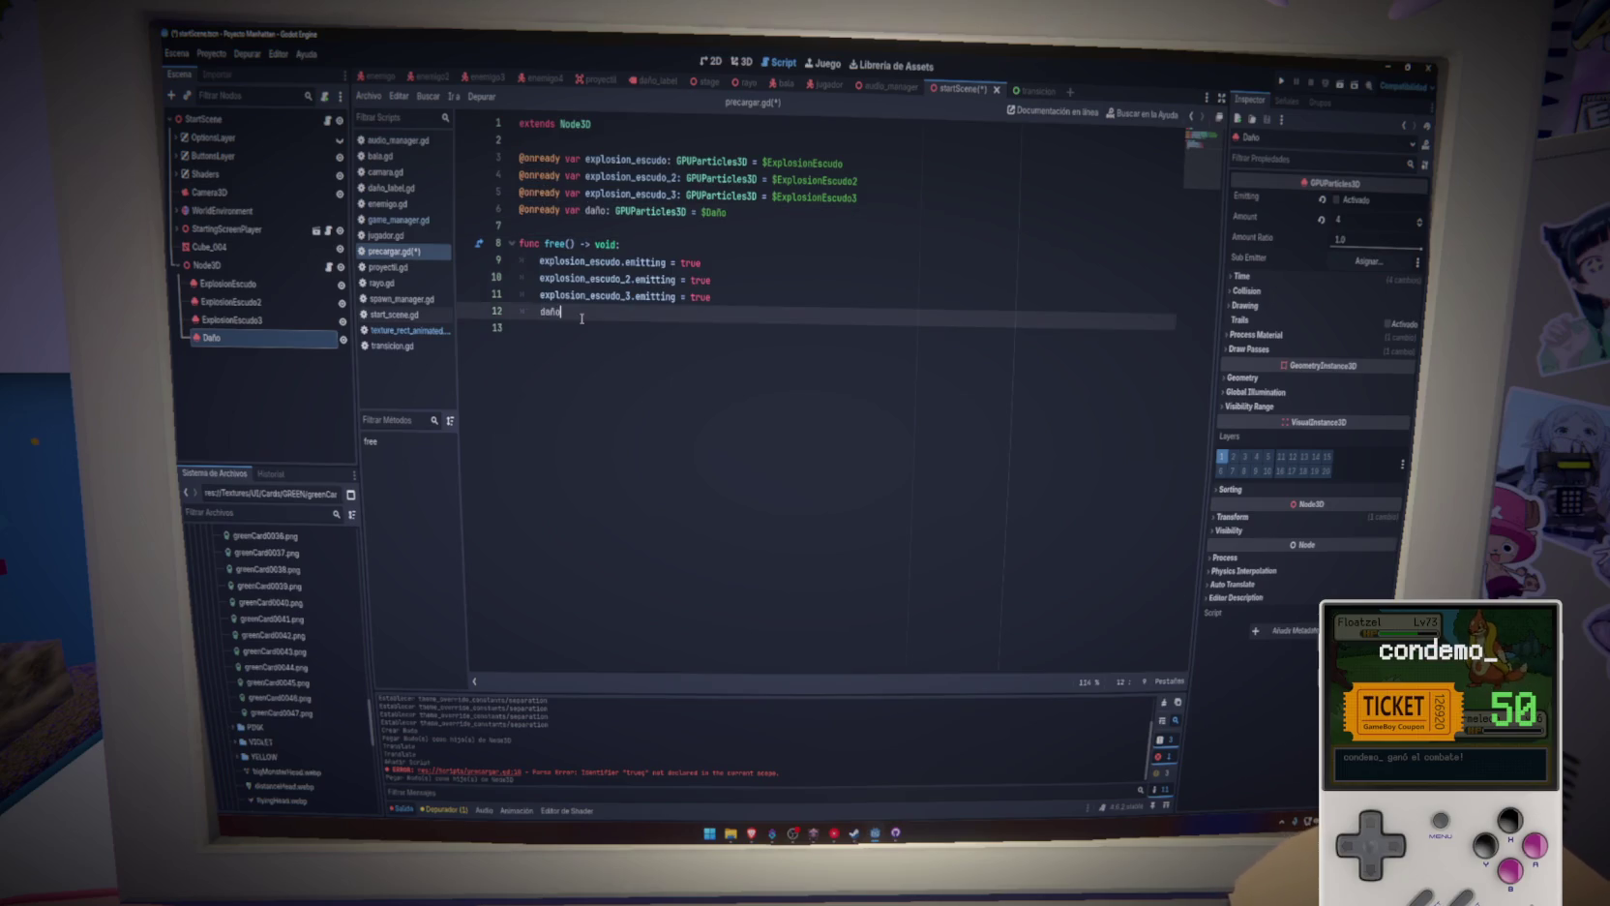
text(.em)
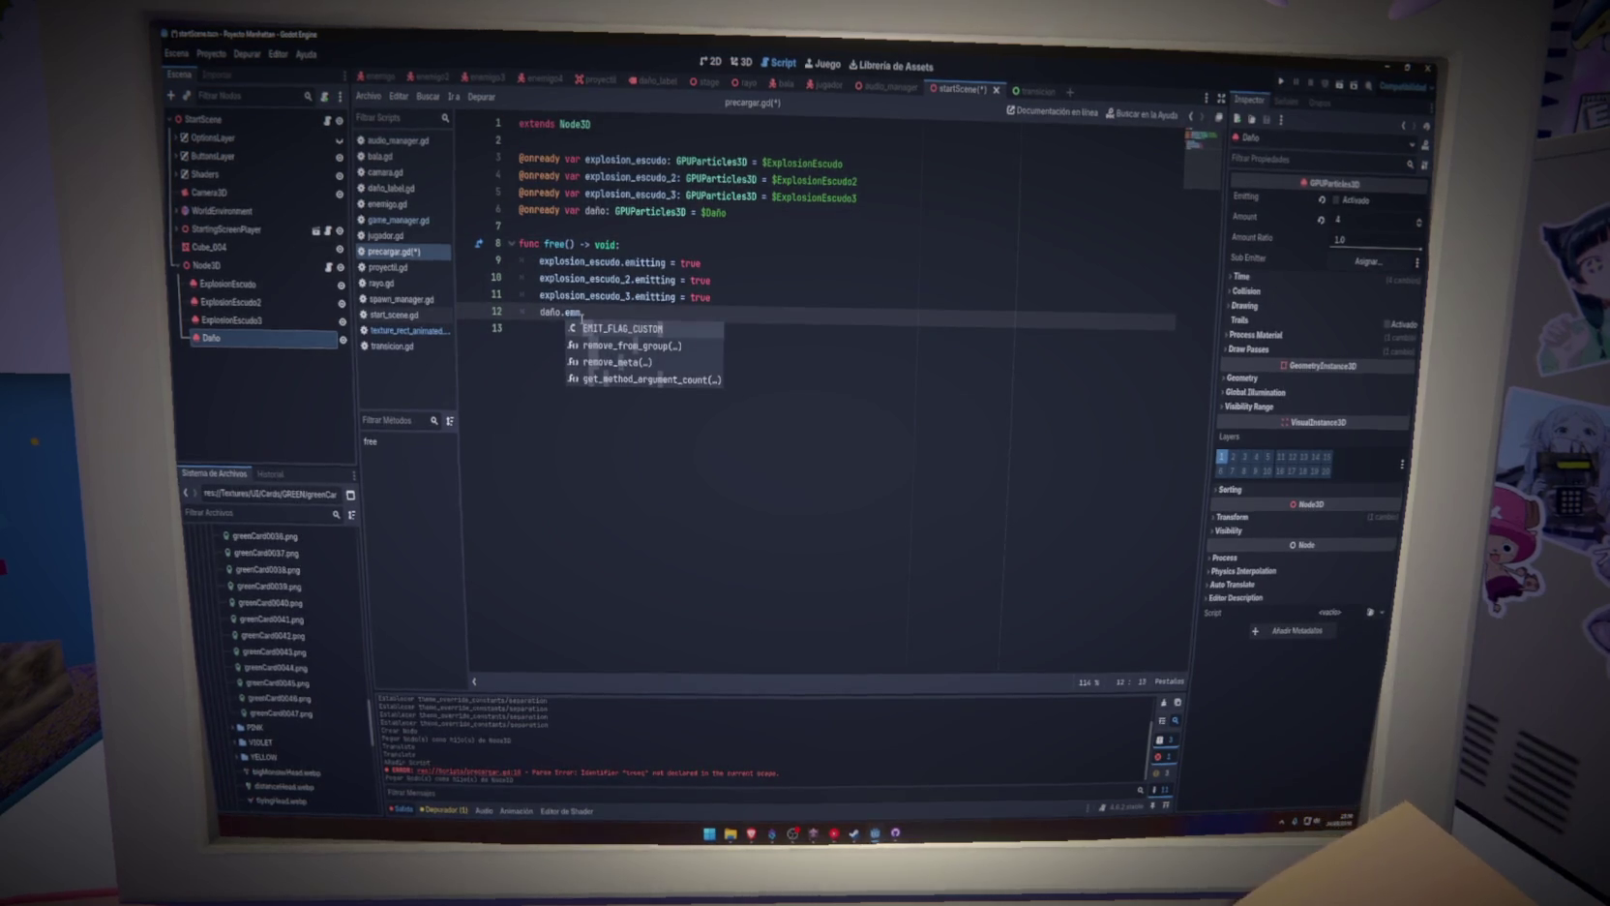
text(itting = true)
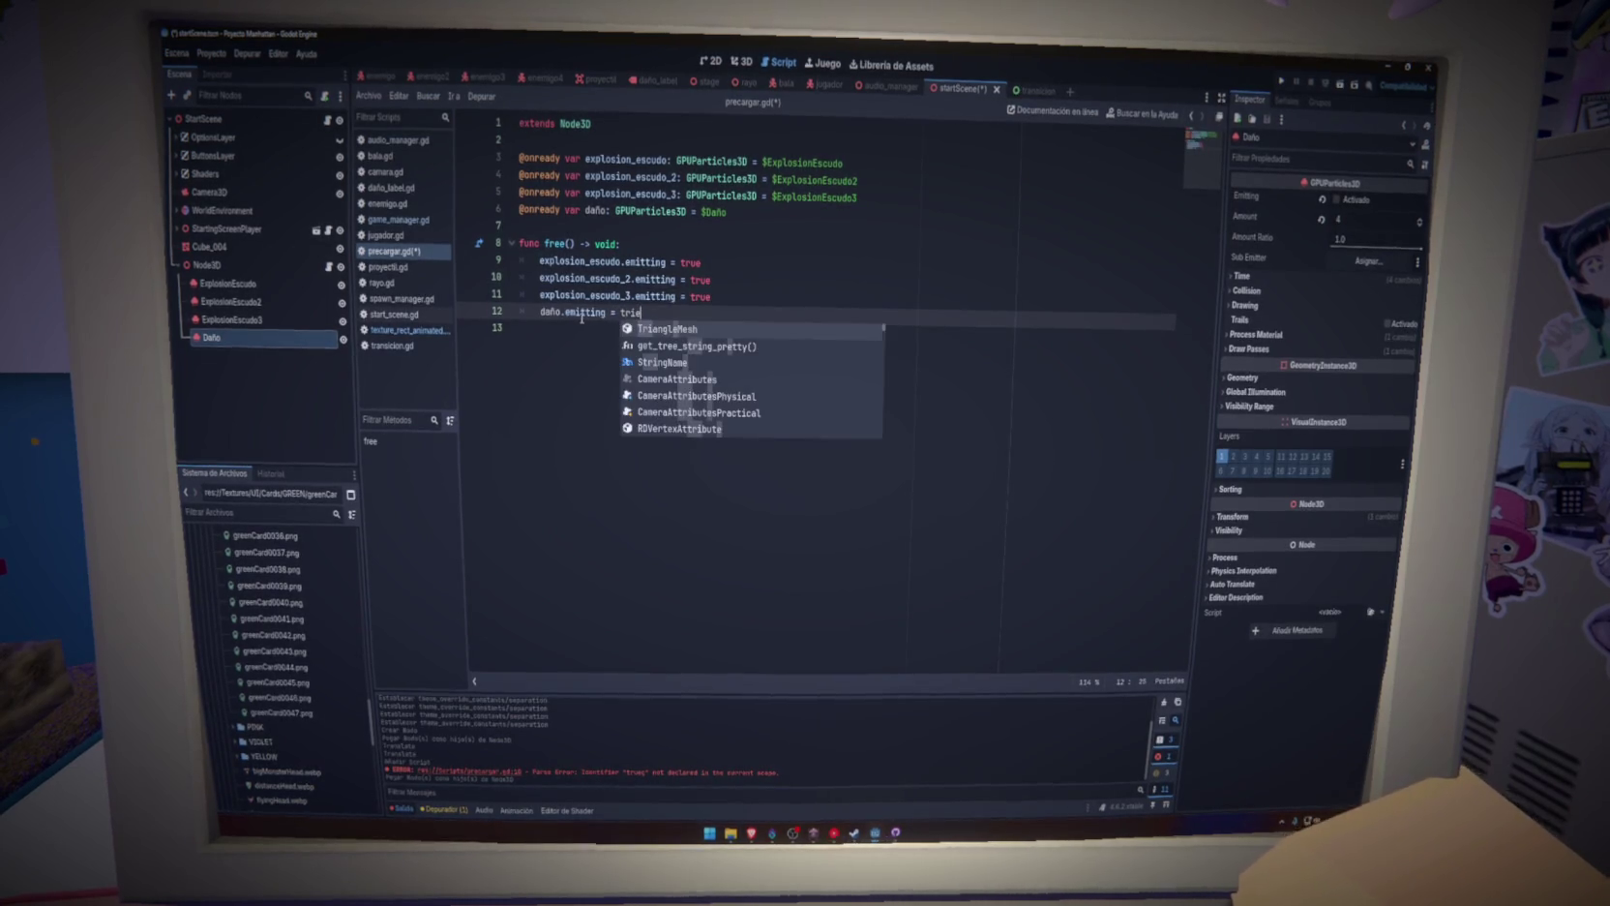
key(Escape)
click(735, 298)
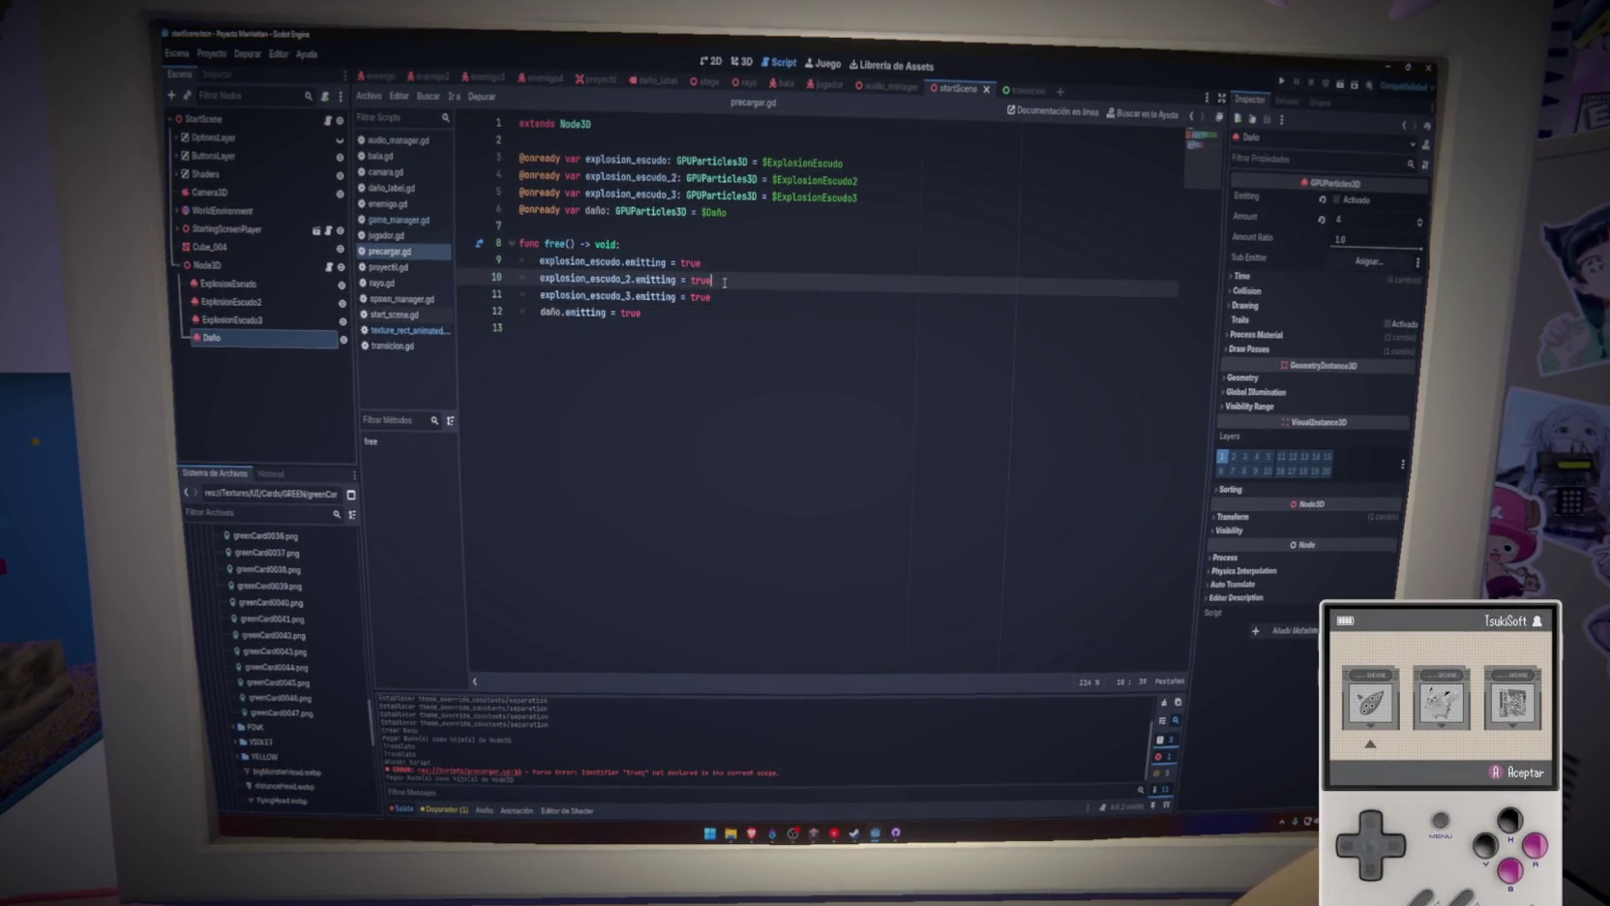
key(ctrl+s)
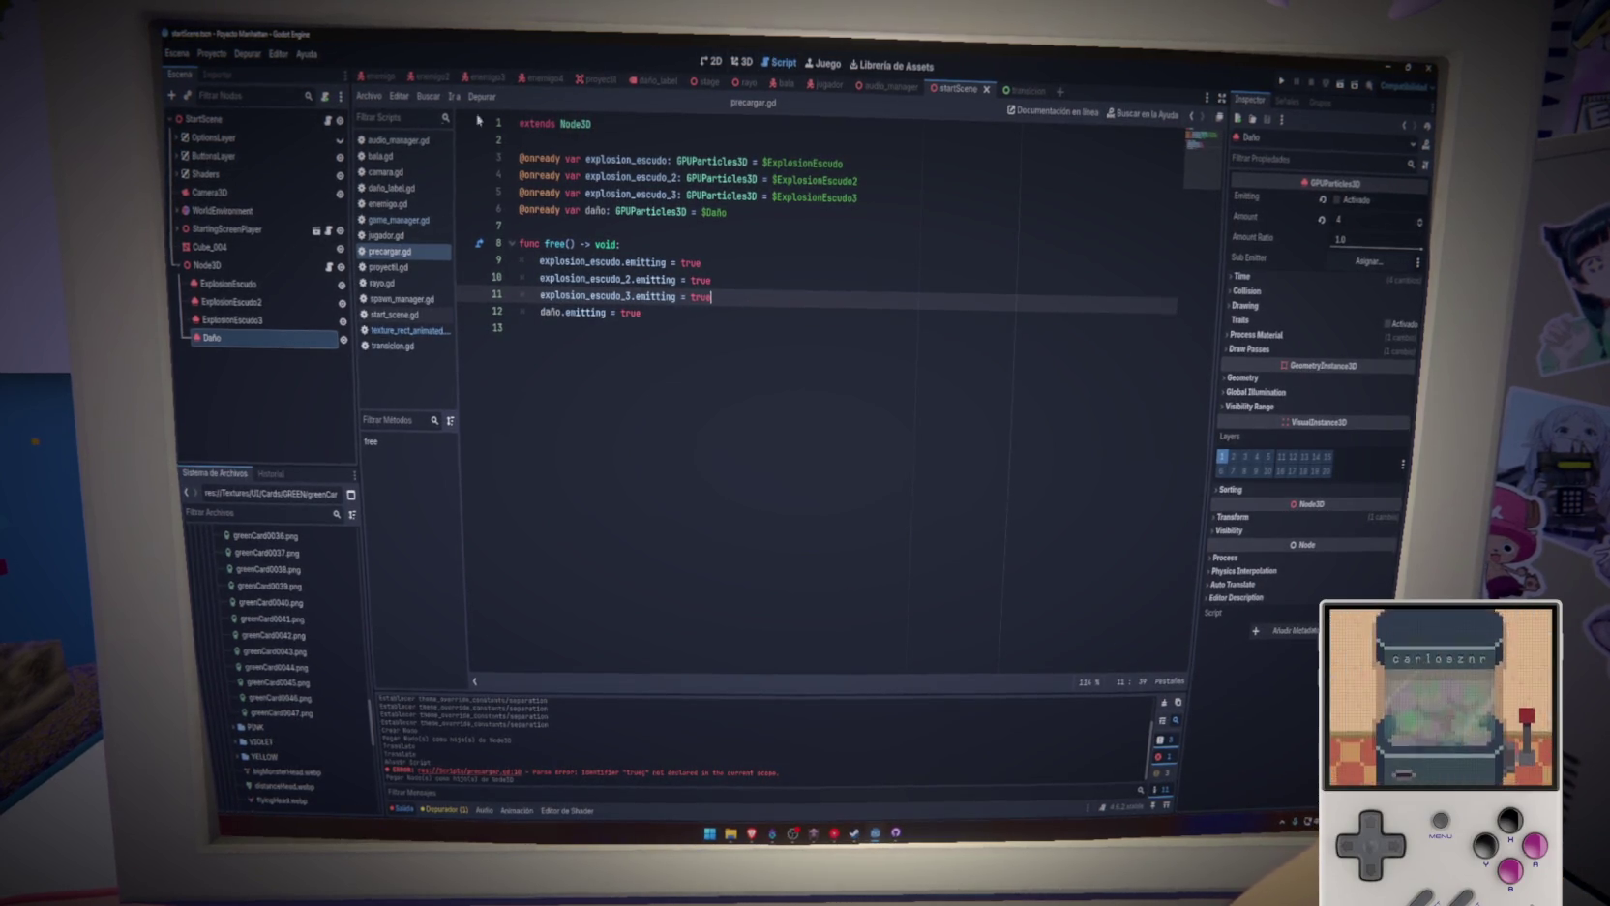
click(829, 84)
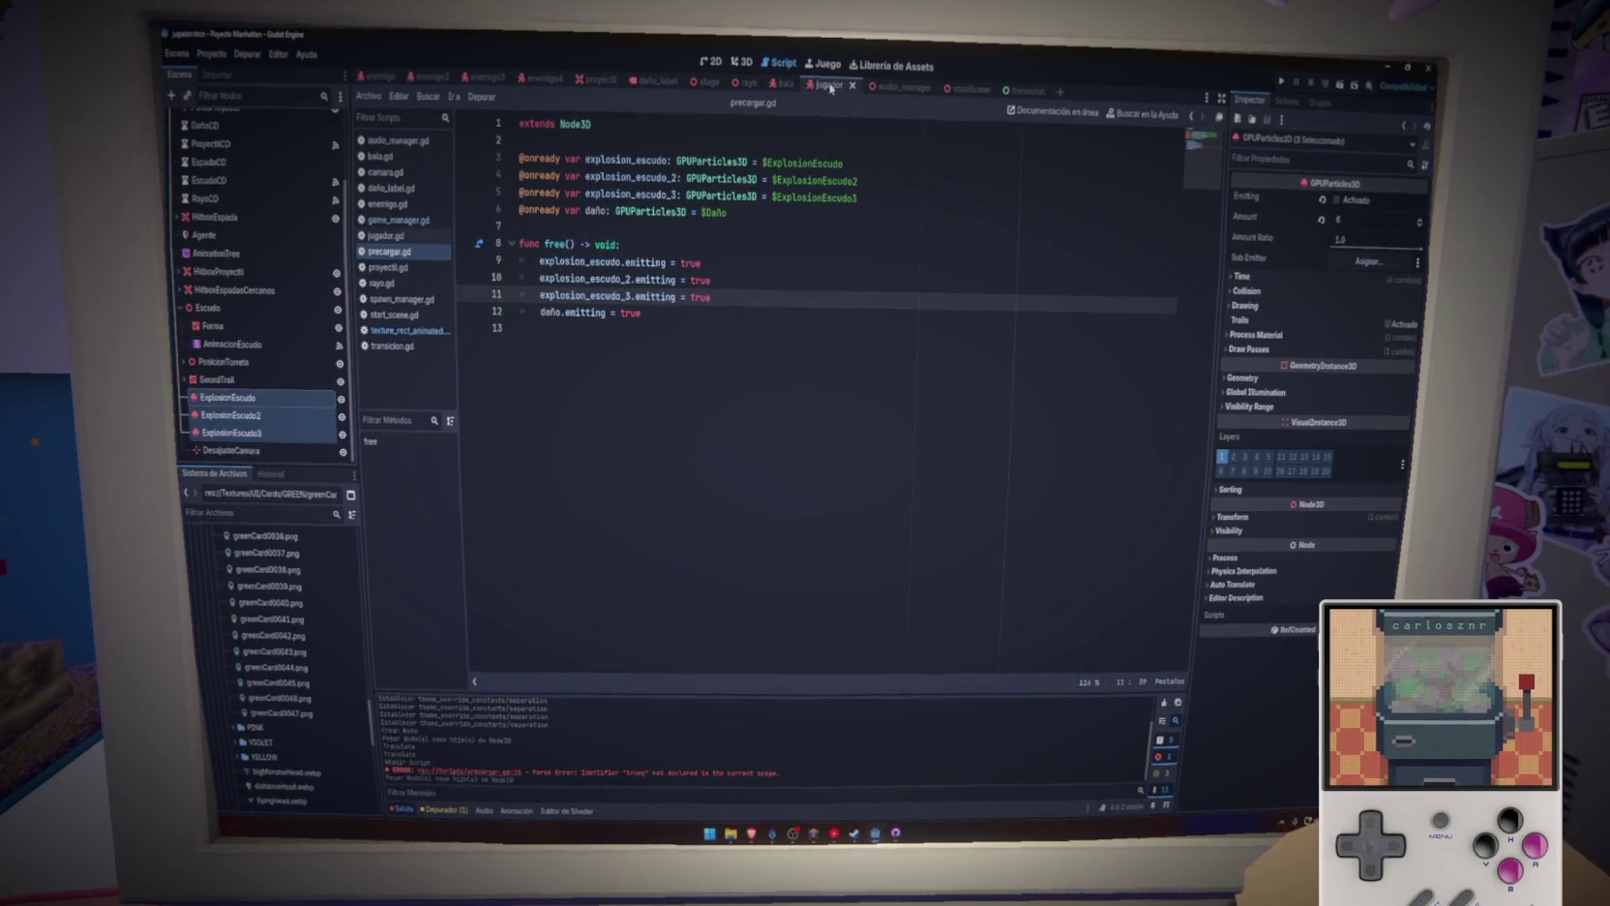
In the jugador scene, toggle SwordTrail's visibility off and back on, then save
click(742, 61)
scroll(720, 266, down, 2)
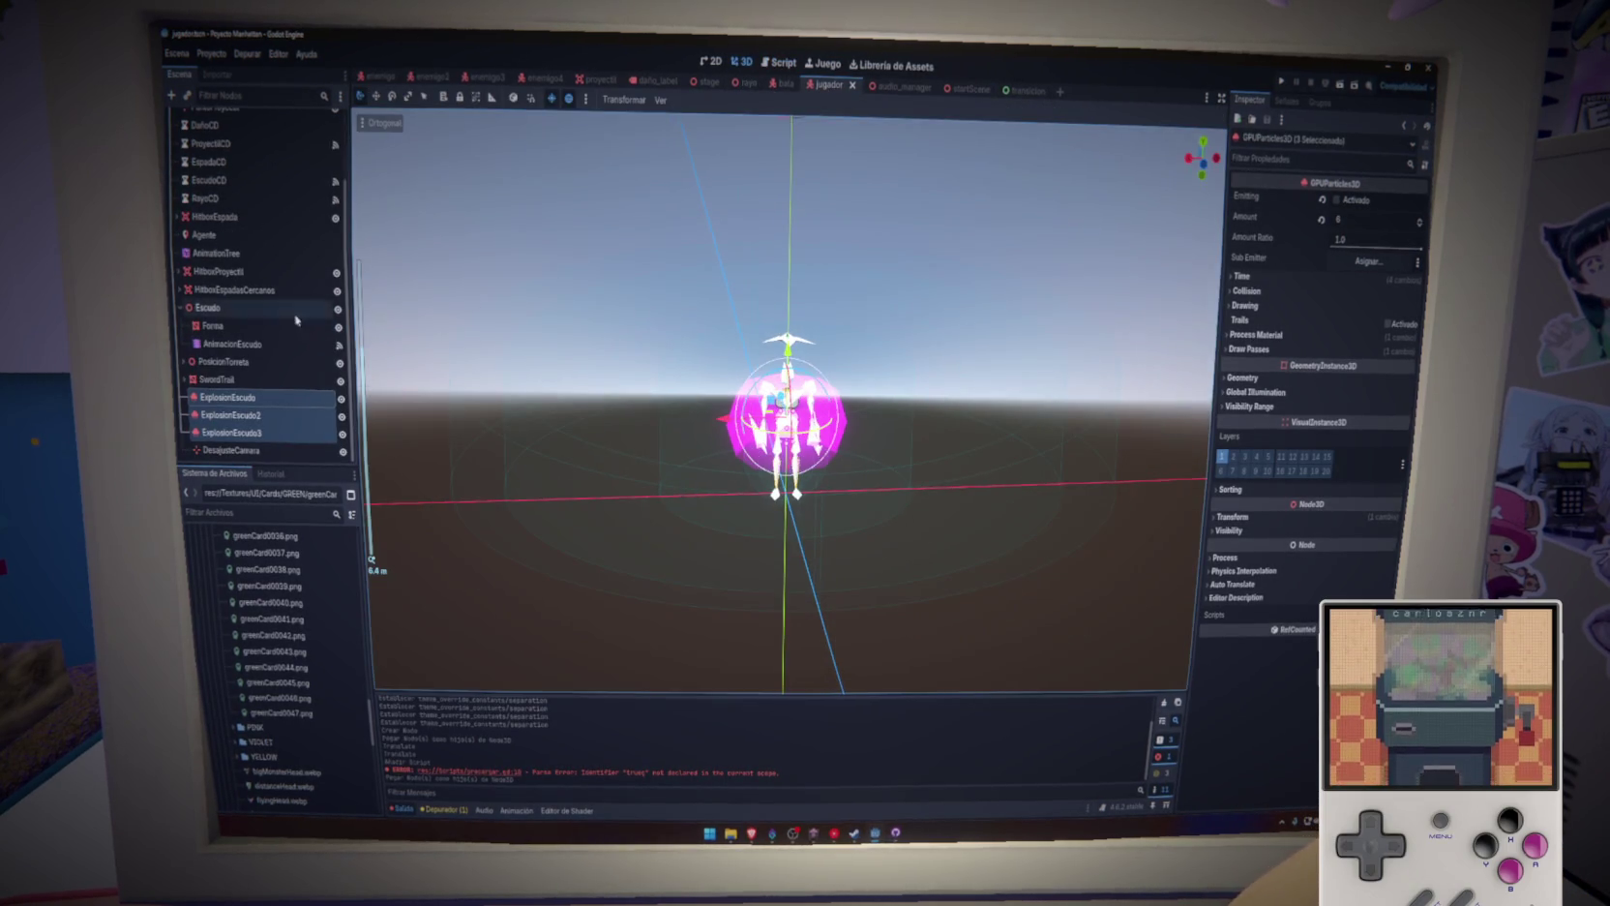
click(229, 380)
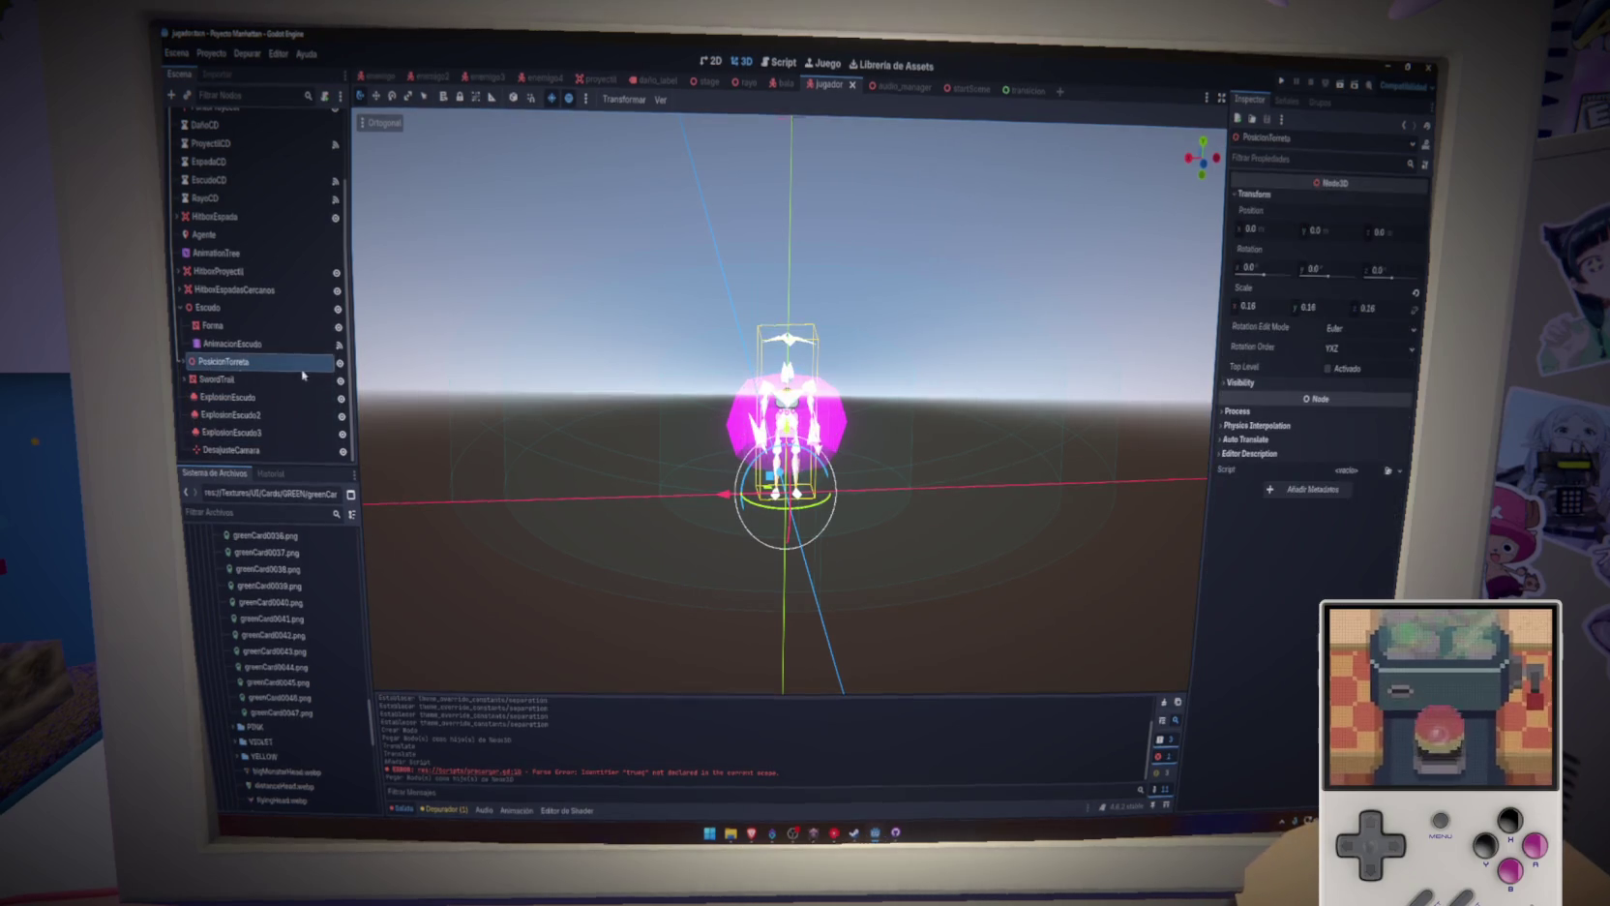
click(343, 382)
click(342, 383)
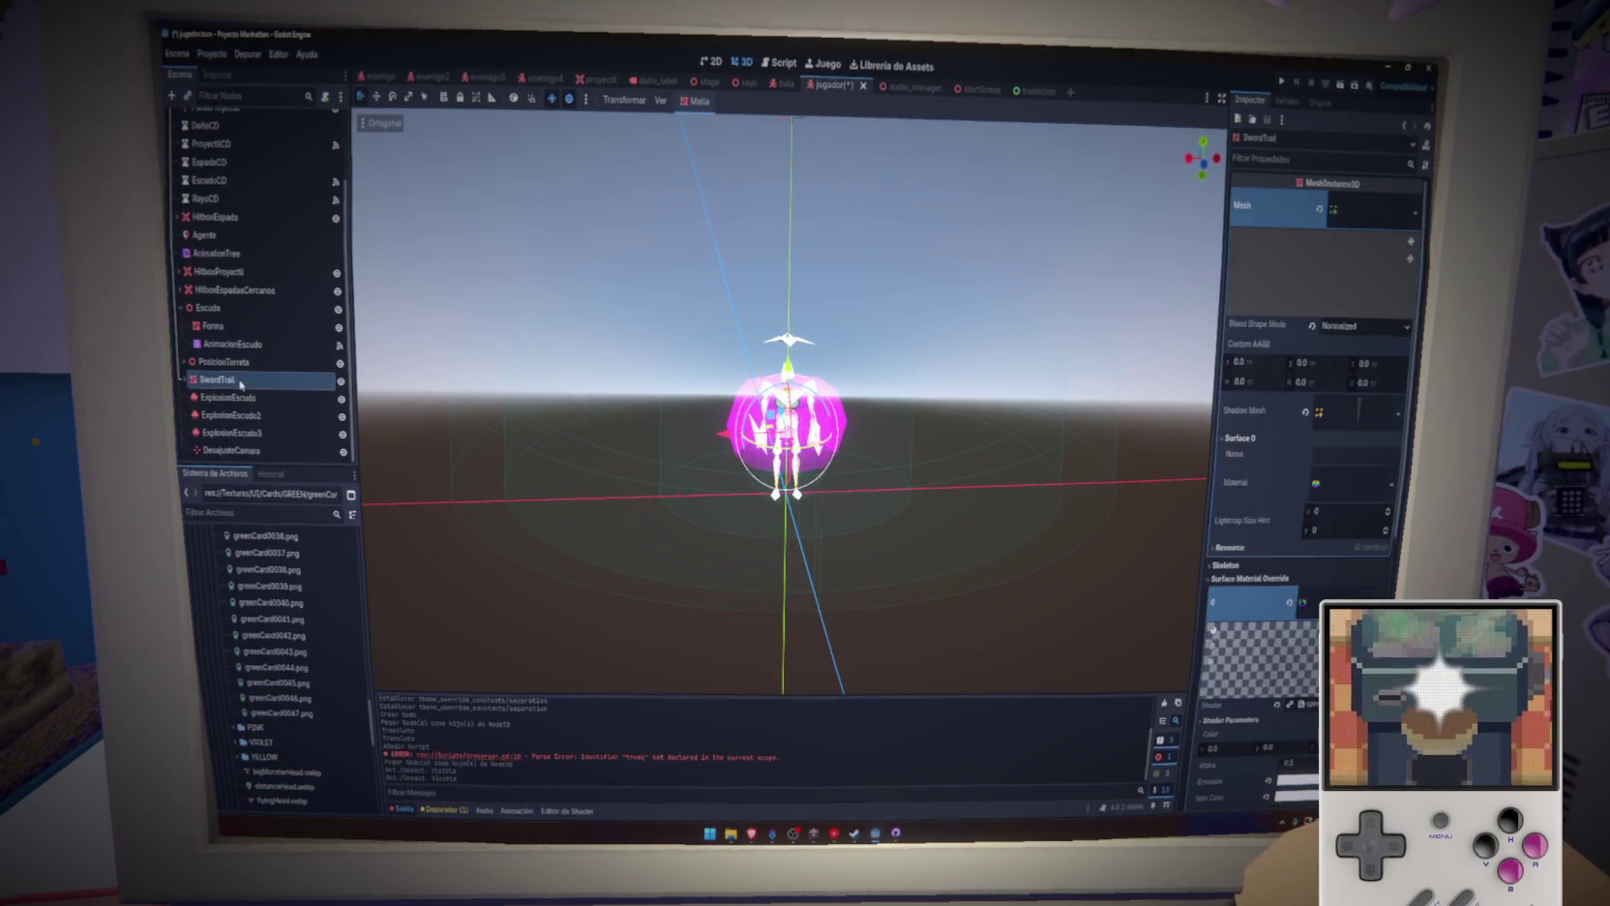
key(ctrl+s)
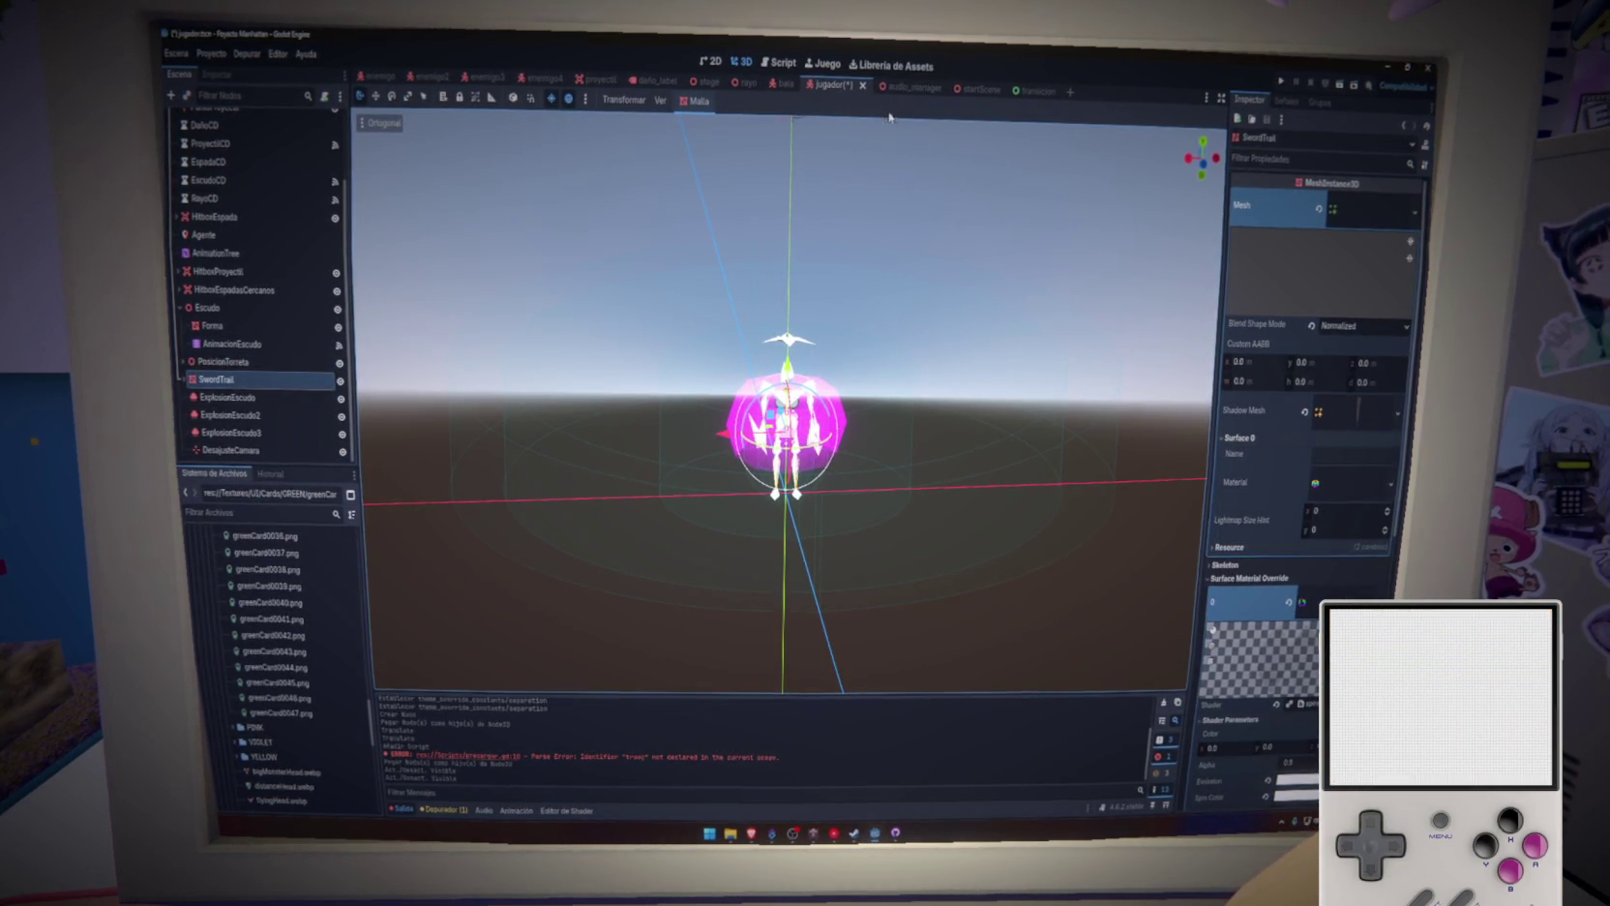
Drag startScene's AnimationPlayer into precargar.gd as an animation_player variable and save
click(958, 91)
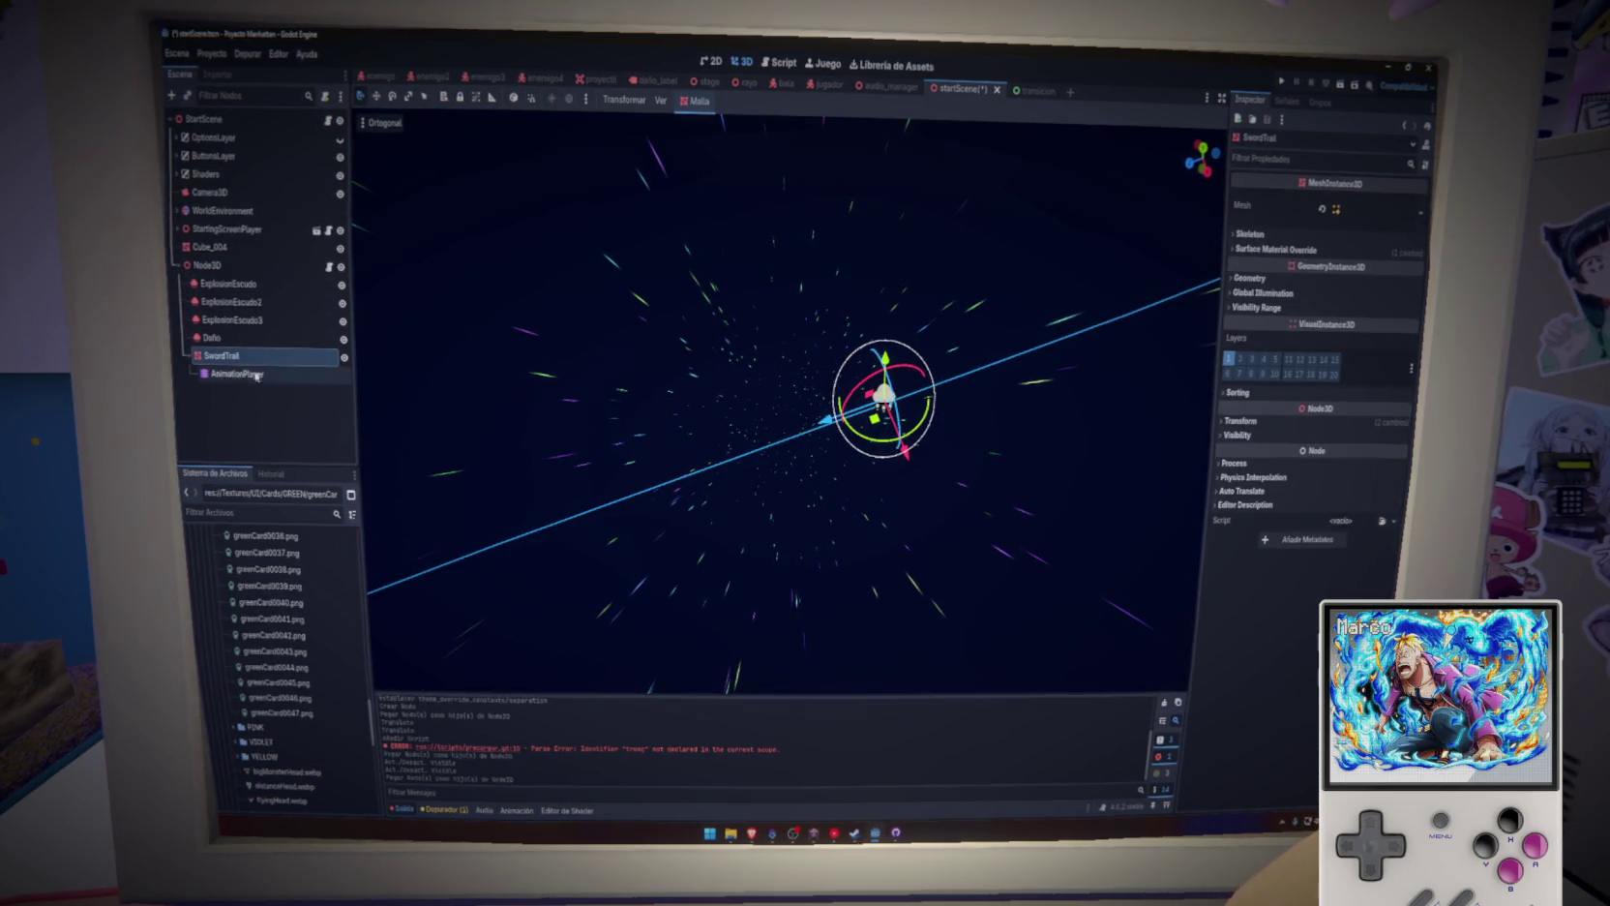
key(ctrl+F3)
drag(257, 375, 510, 229)
key(ctrl+s)
click(517, 811)
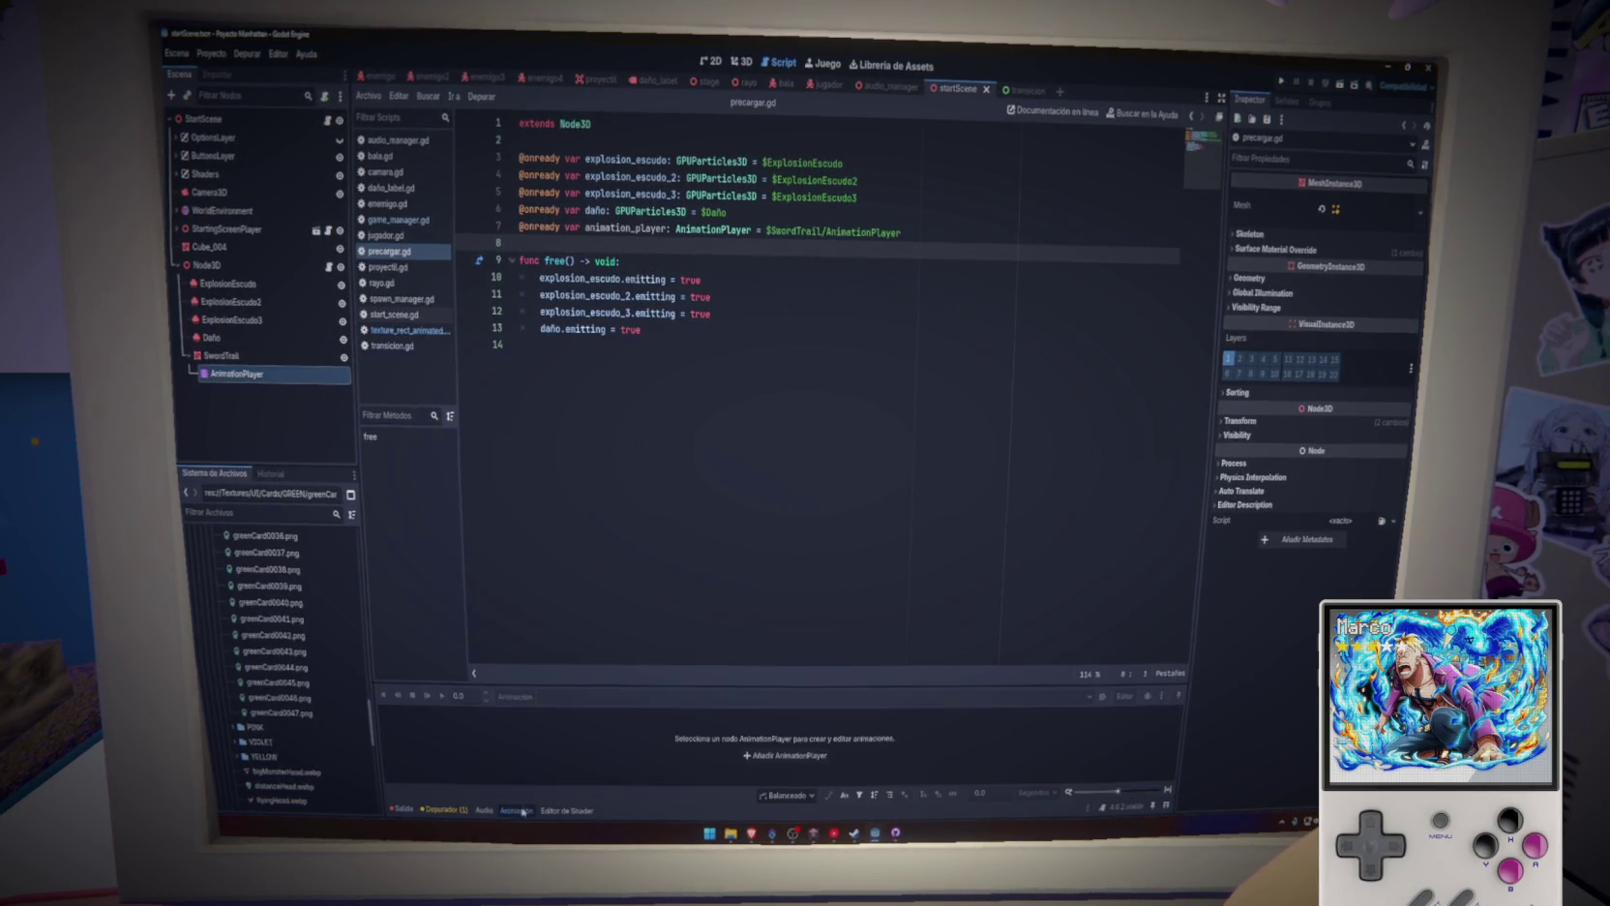
Select the girar_espada animation on the AnimationPlayer in the Animation panel
click(238, 374)
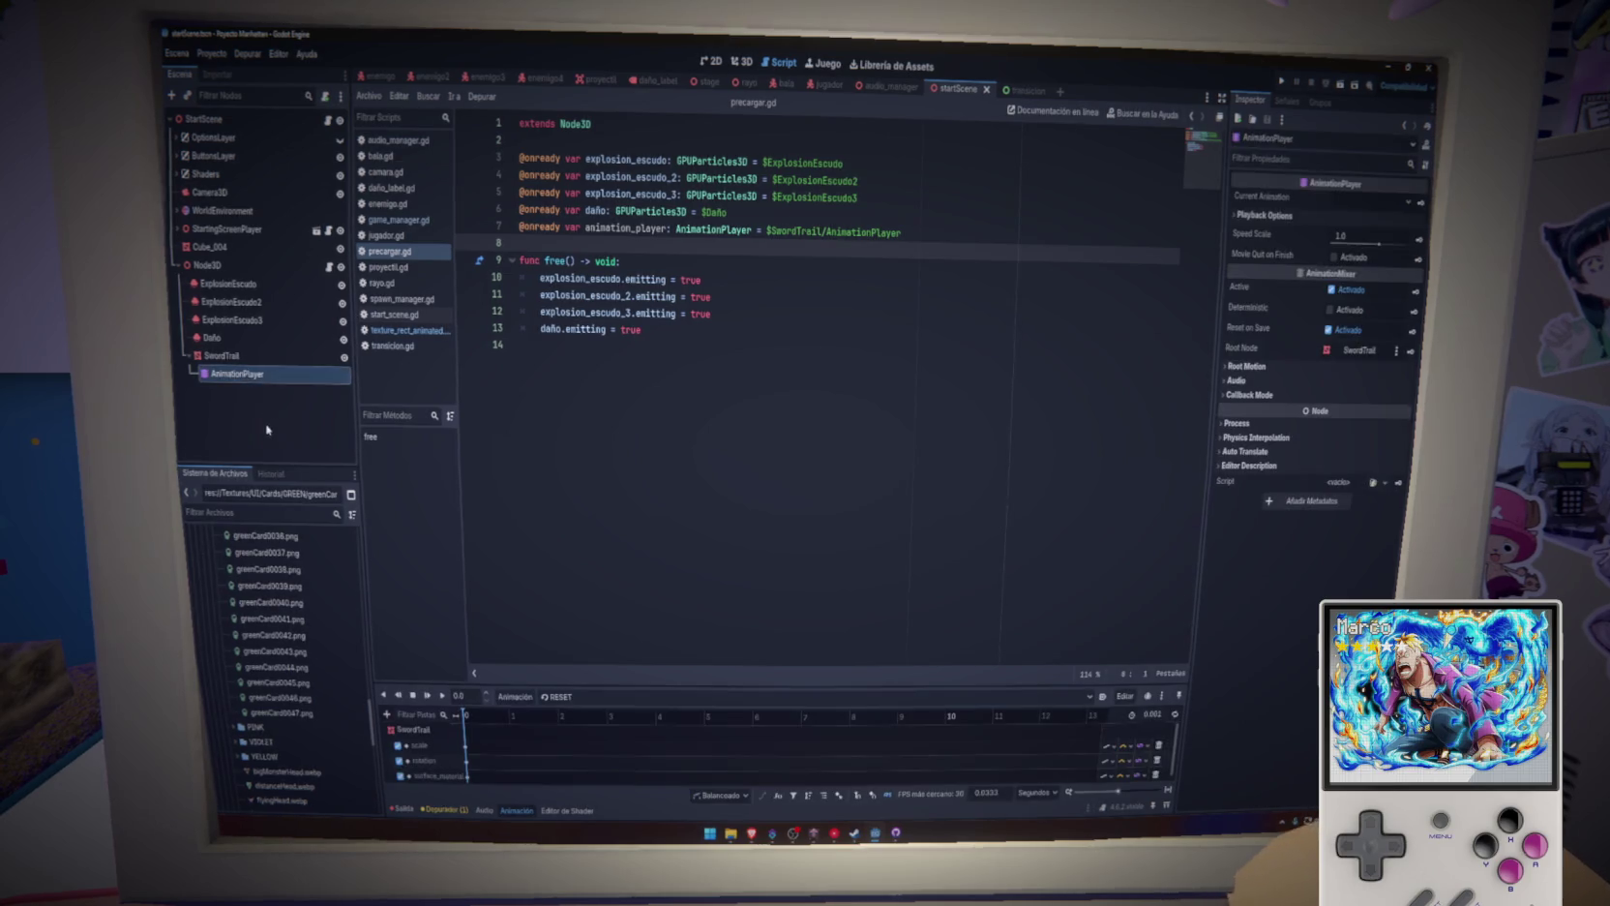
click(590, 696)
click(604, 725)
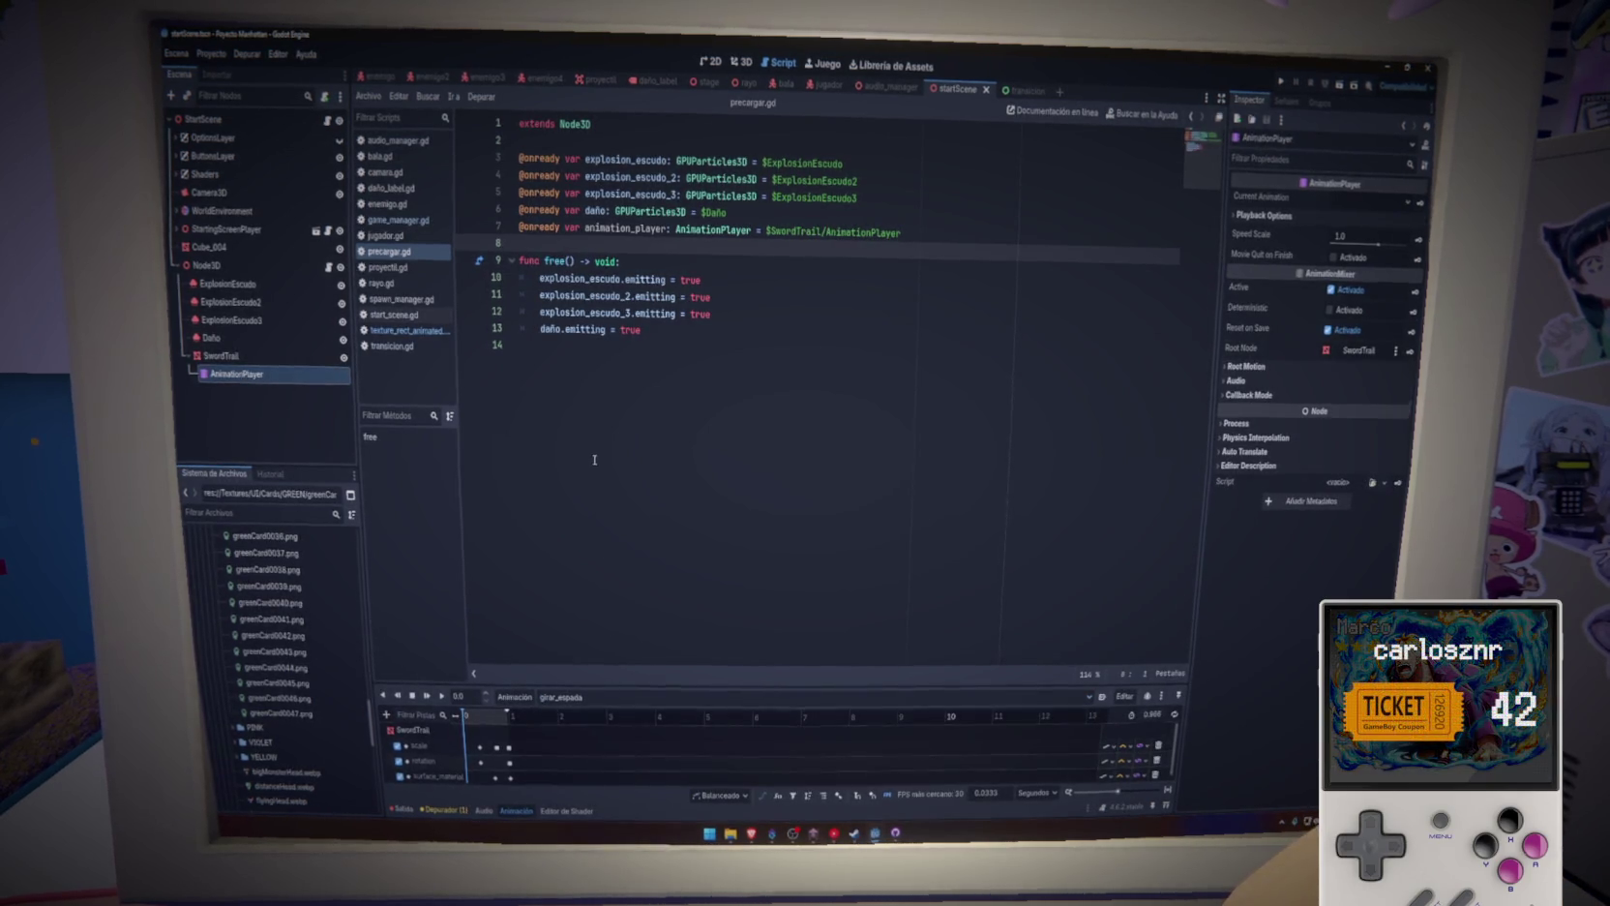
Add animation_player.play("girar_espada") at the end of free(), save, and run the project with F5
double_click(658, 229)
click(706, 329)
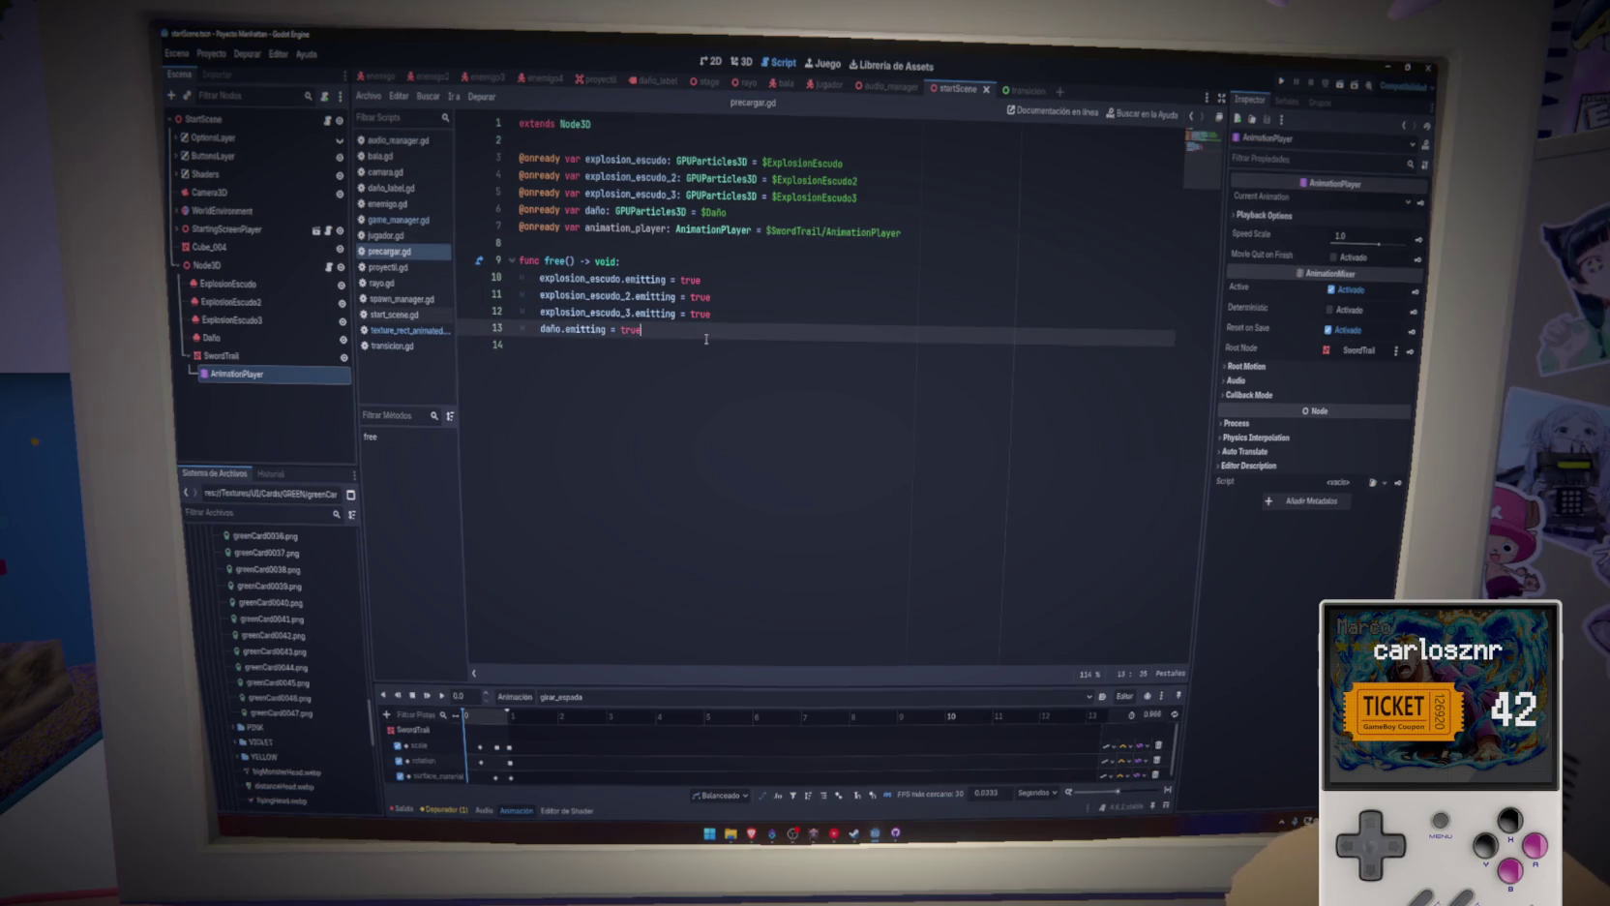
key(Return)
text(p)
key(BackSpace)
text(animation_player)
text(.)
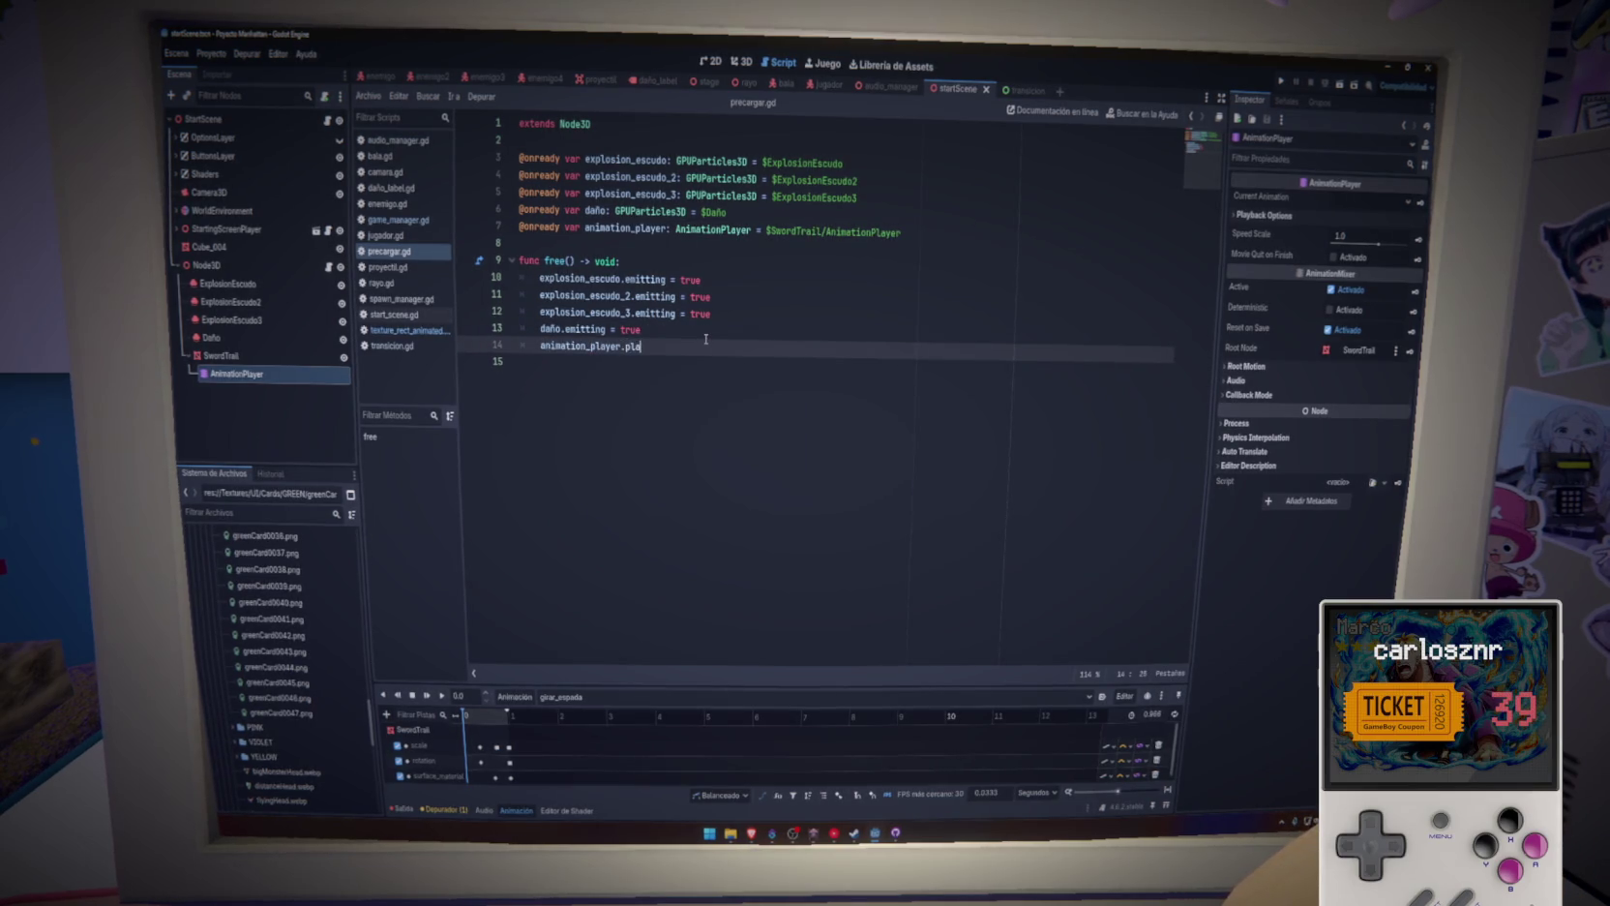
key(Return)
key(Return)
key(ctrl+s)
key(Up)
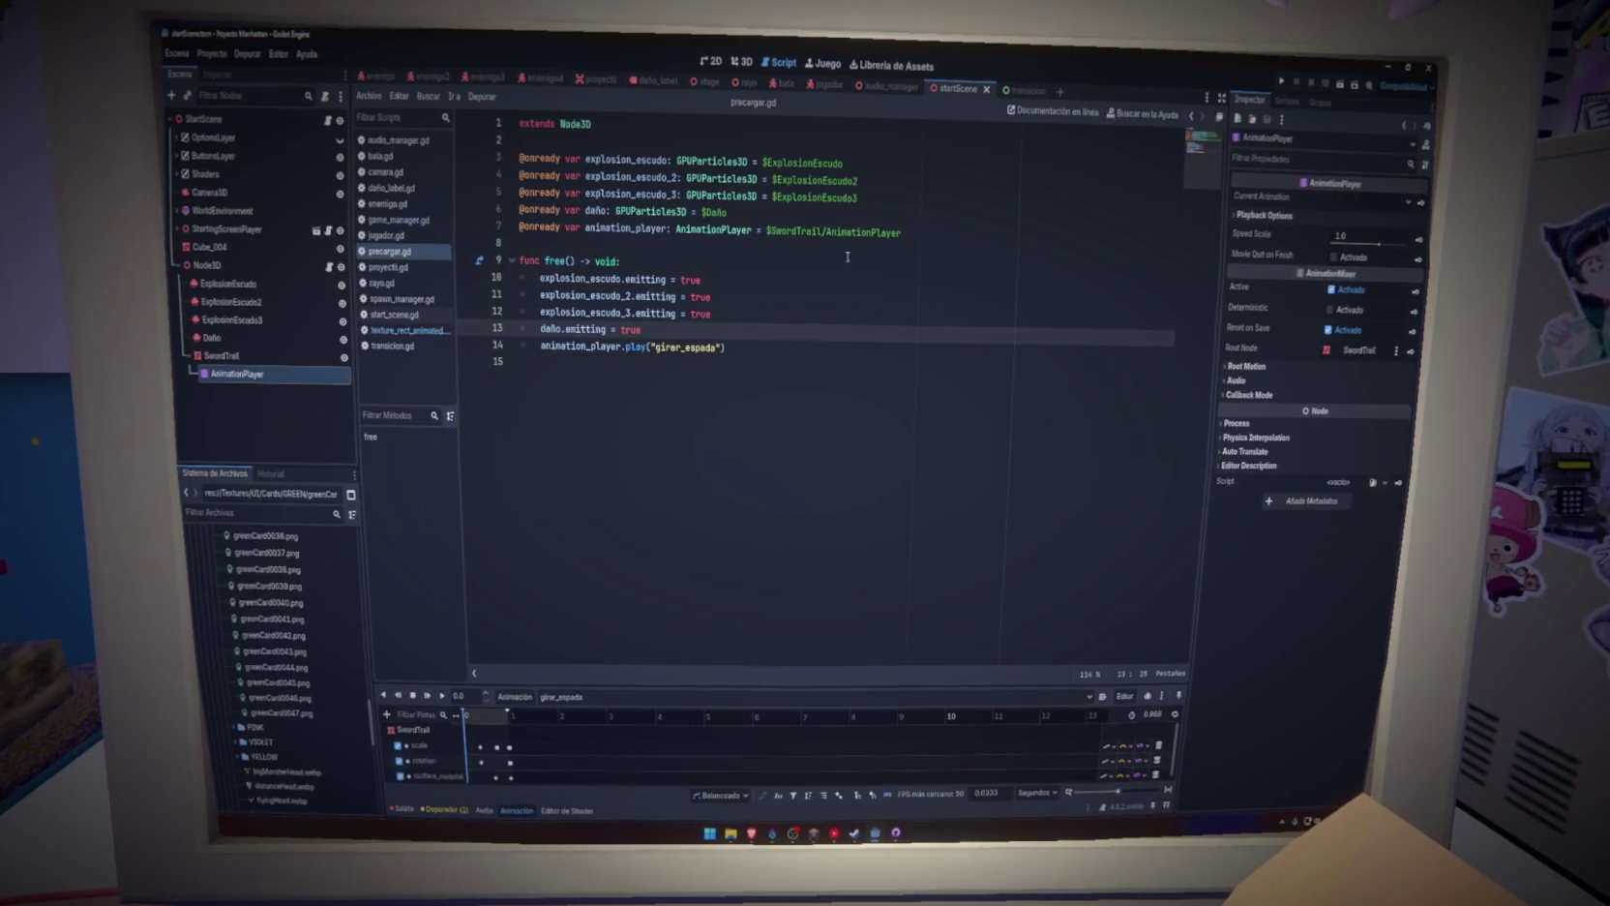
key(F5)
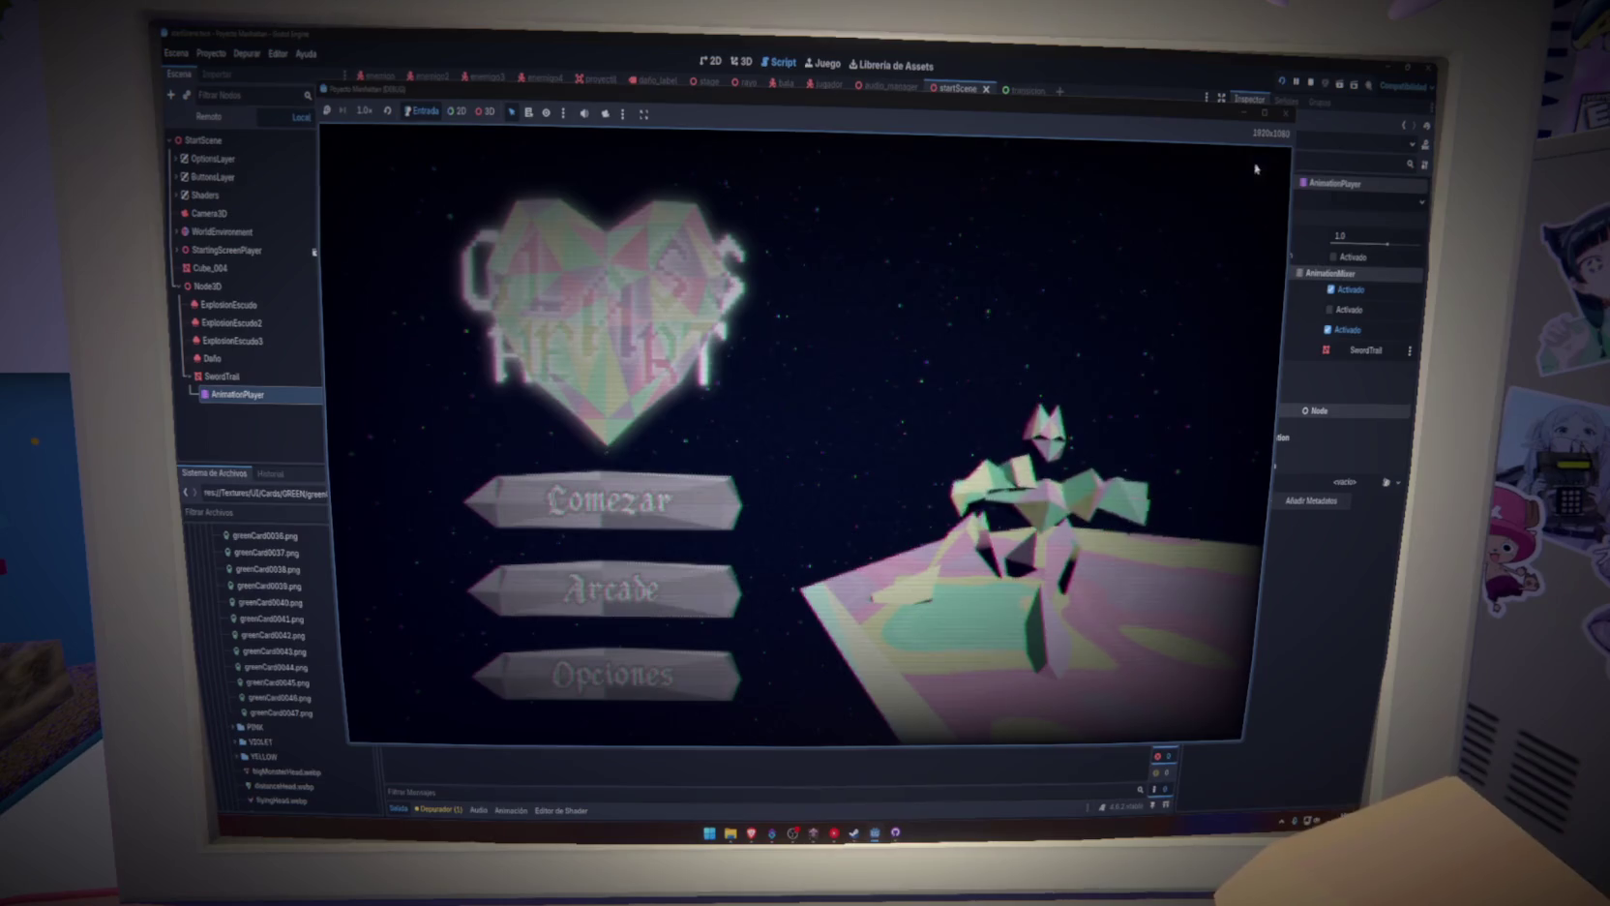
Stop the running game with F8 and place the caret on the func free() line
key(F8)
click(620, 260)
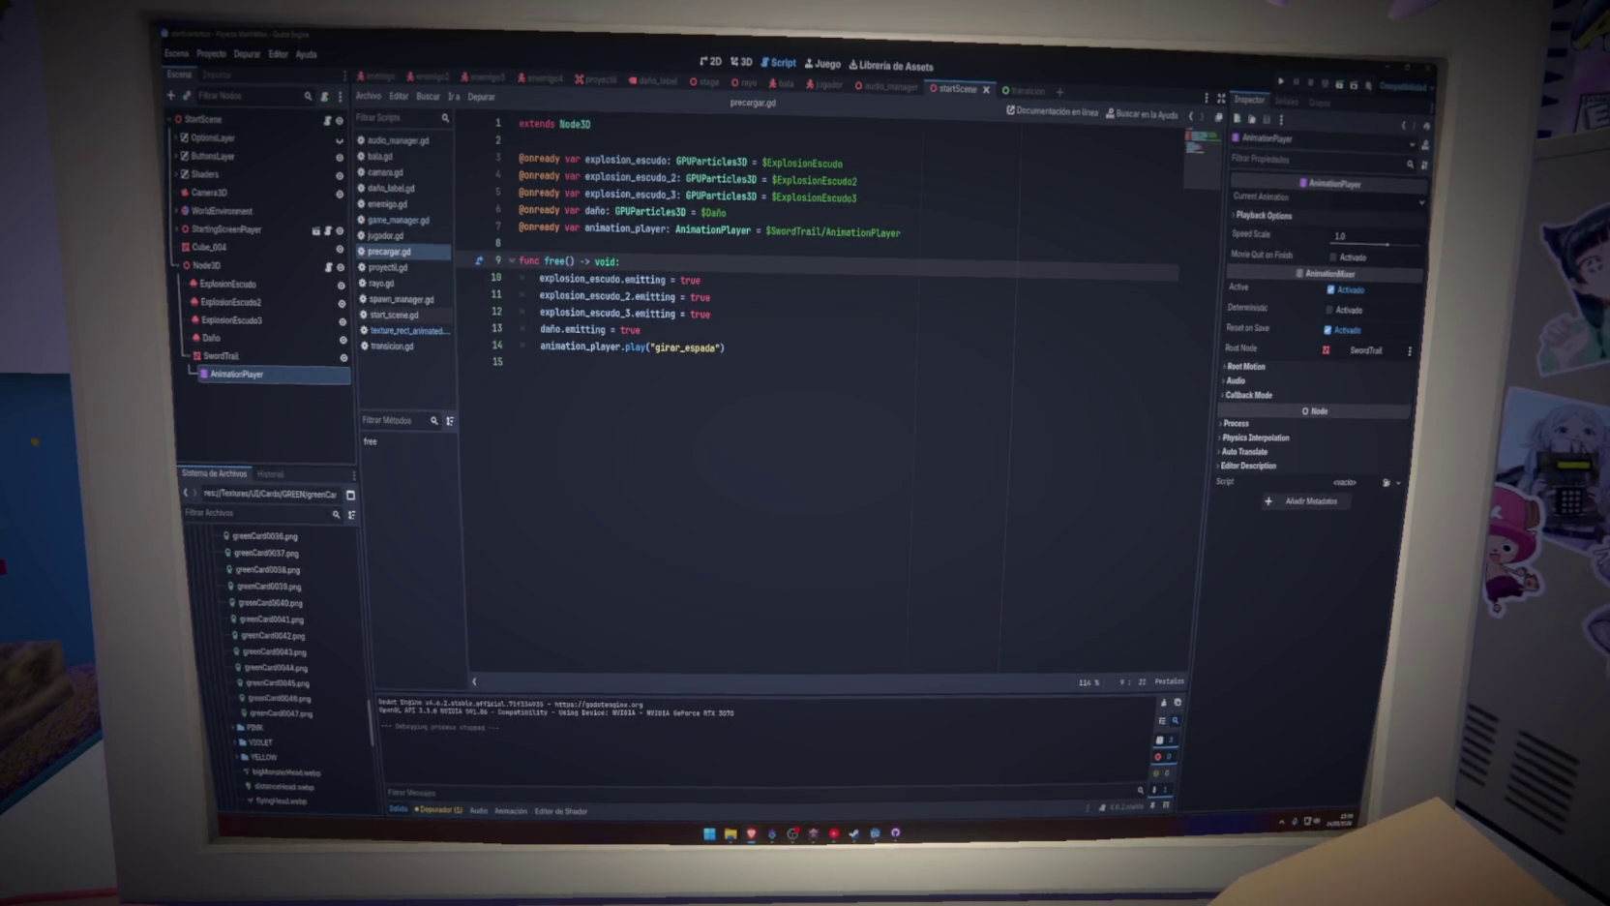
Open the Exportar dialog from the Proyecto menu and close it with Cerrar
click(794, 564)
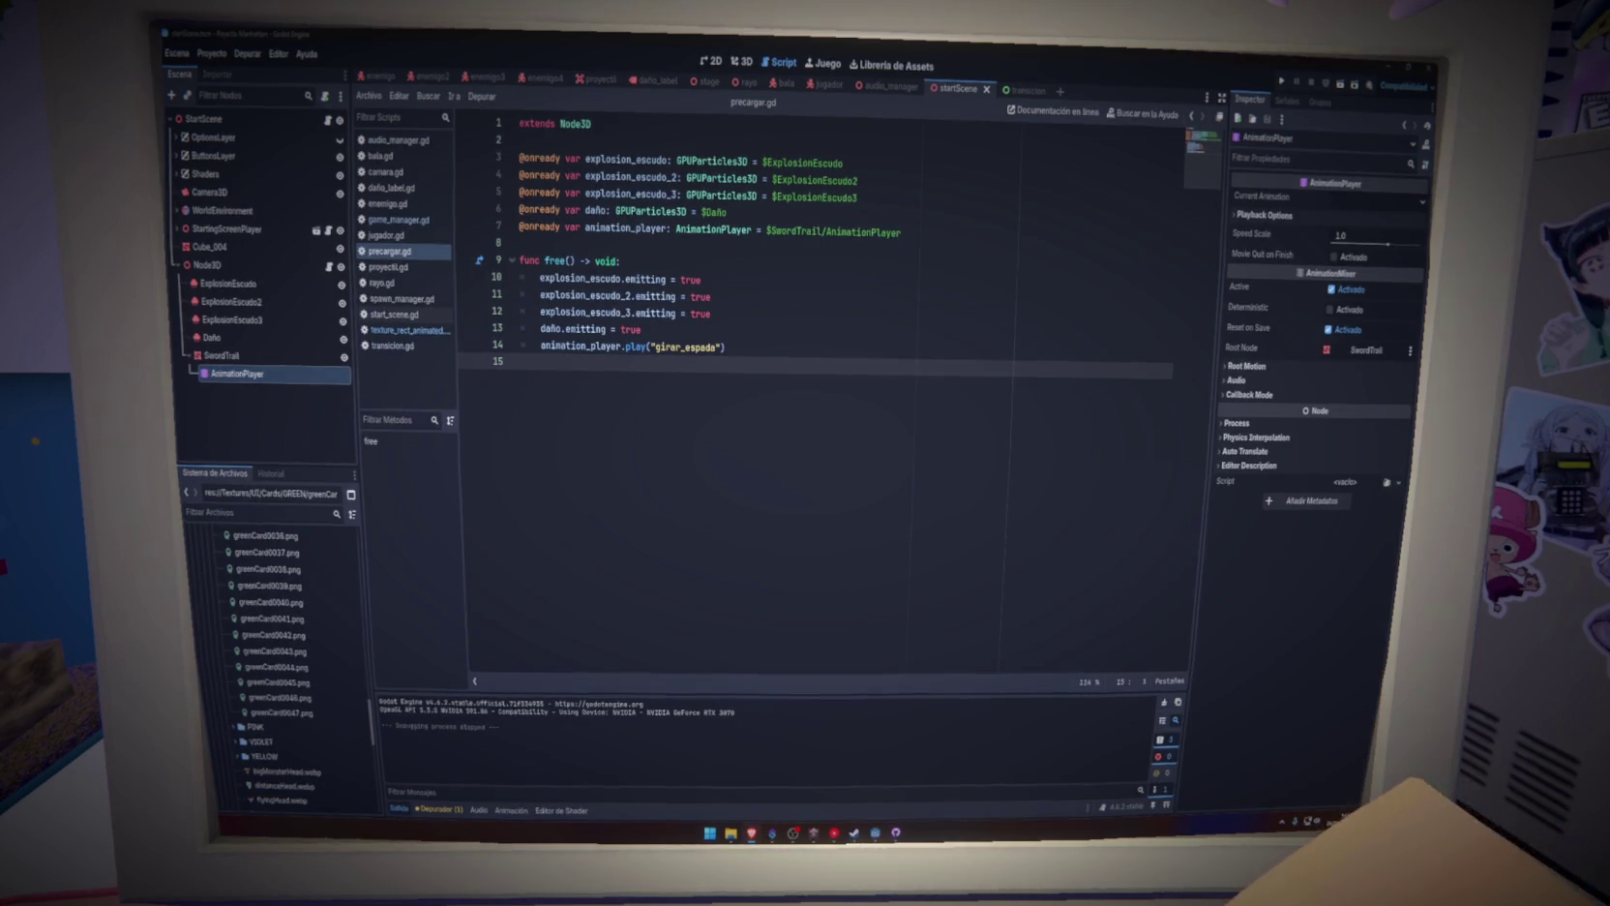
click(212, 54)
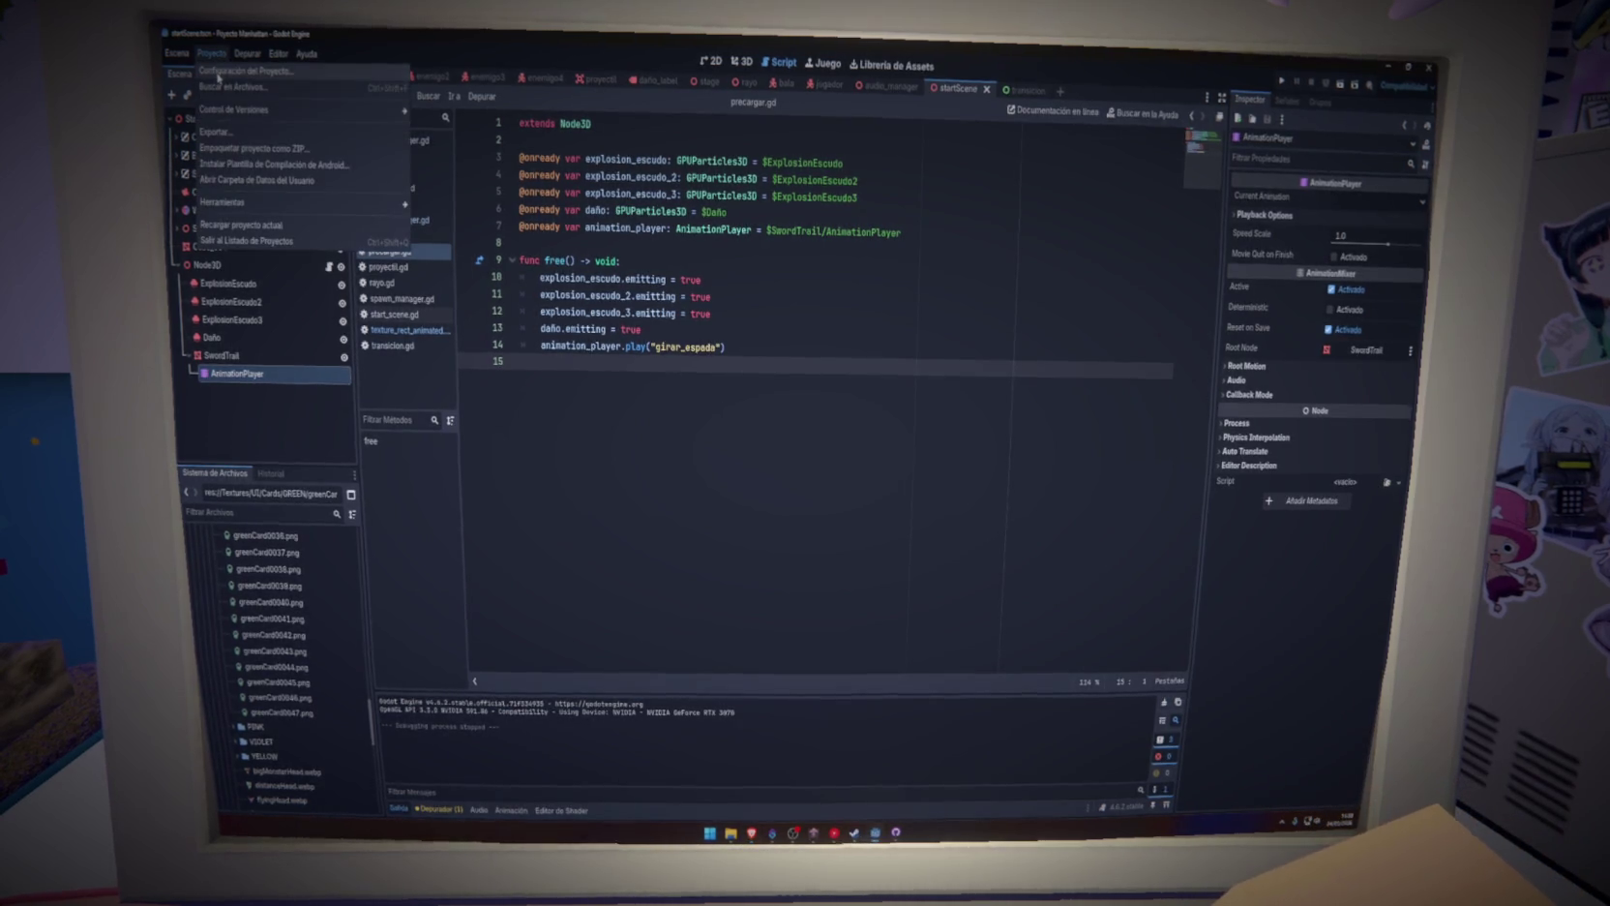
click(232, 132)
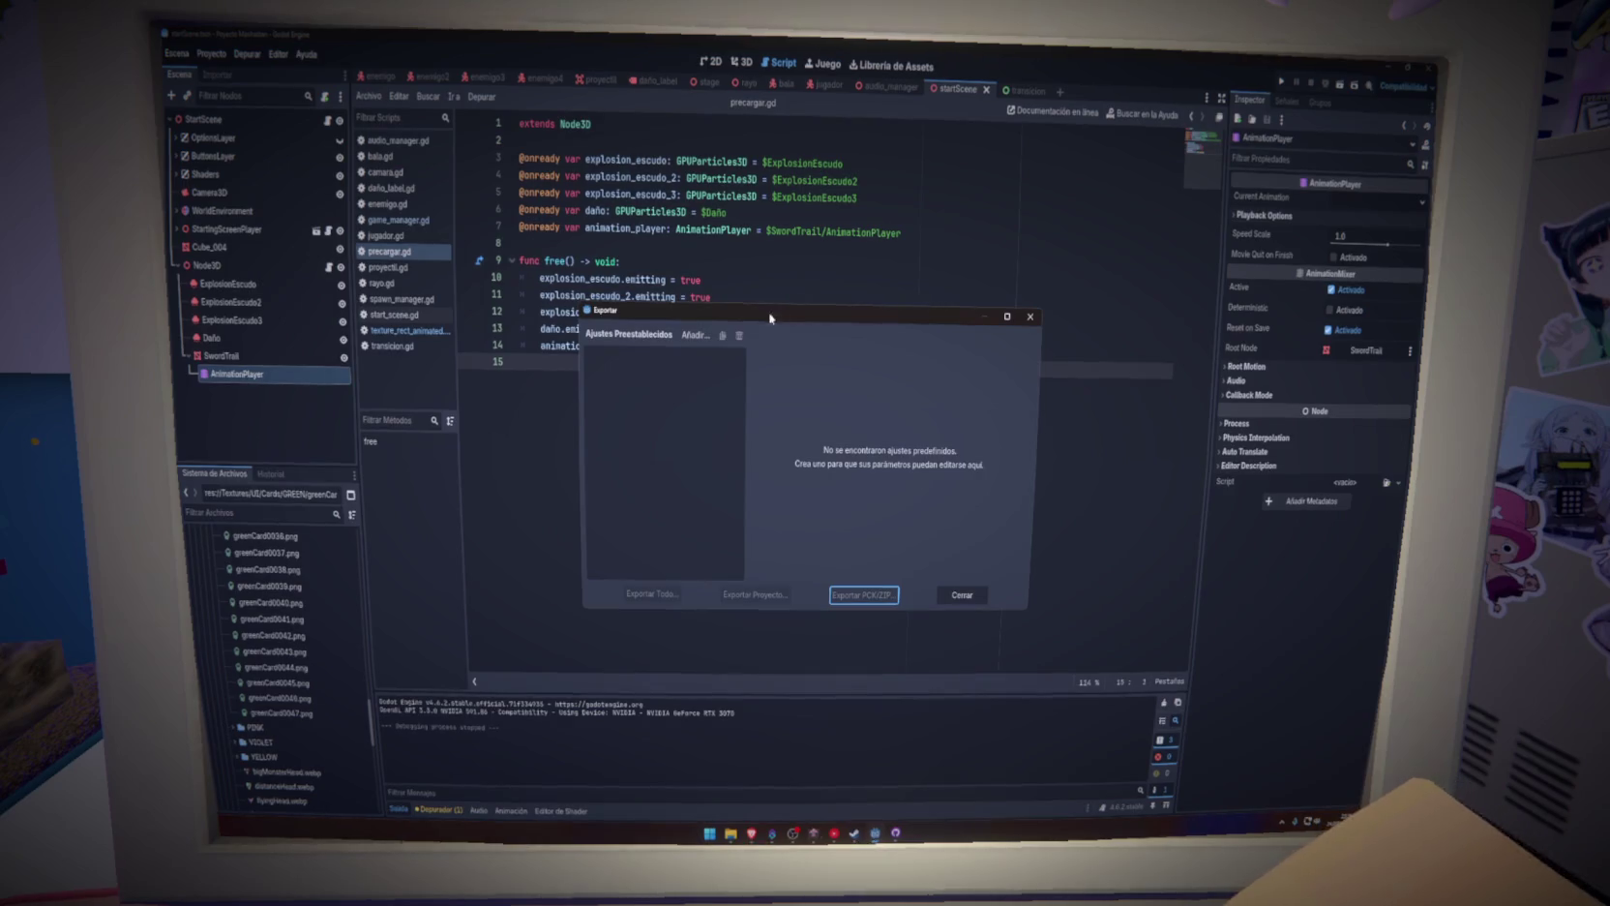
click(964, 593)
Browse the Editor and Depurar menus, then reopen the Proyecto menu
click(278, 54)
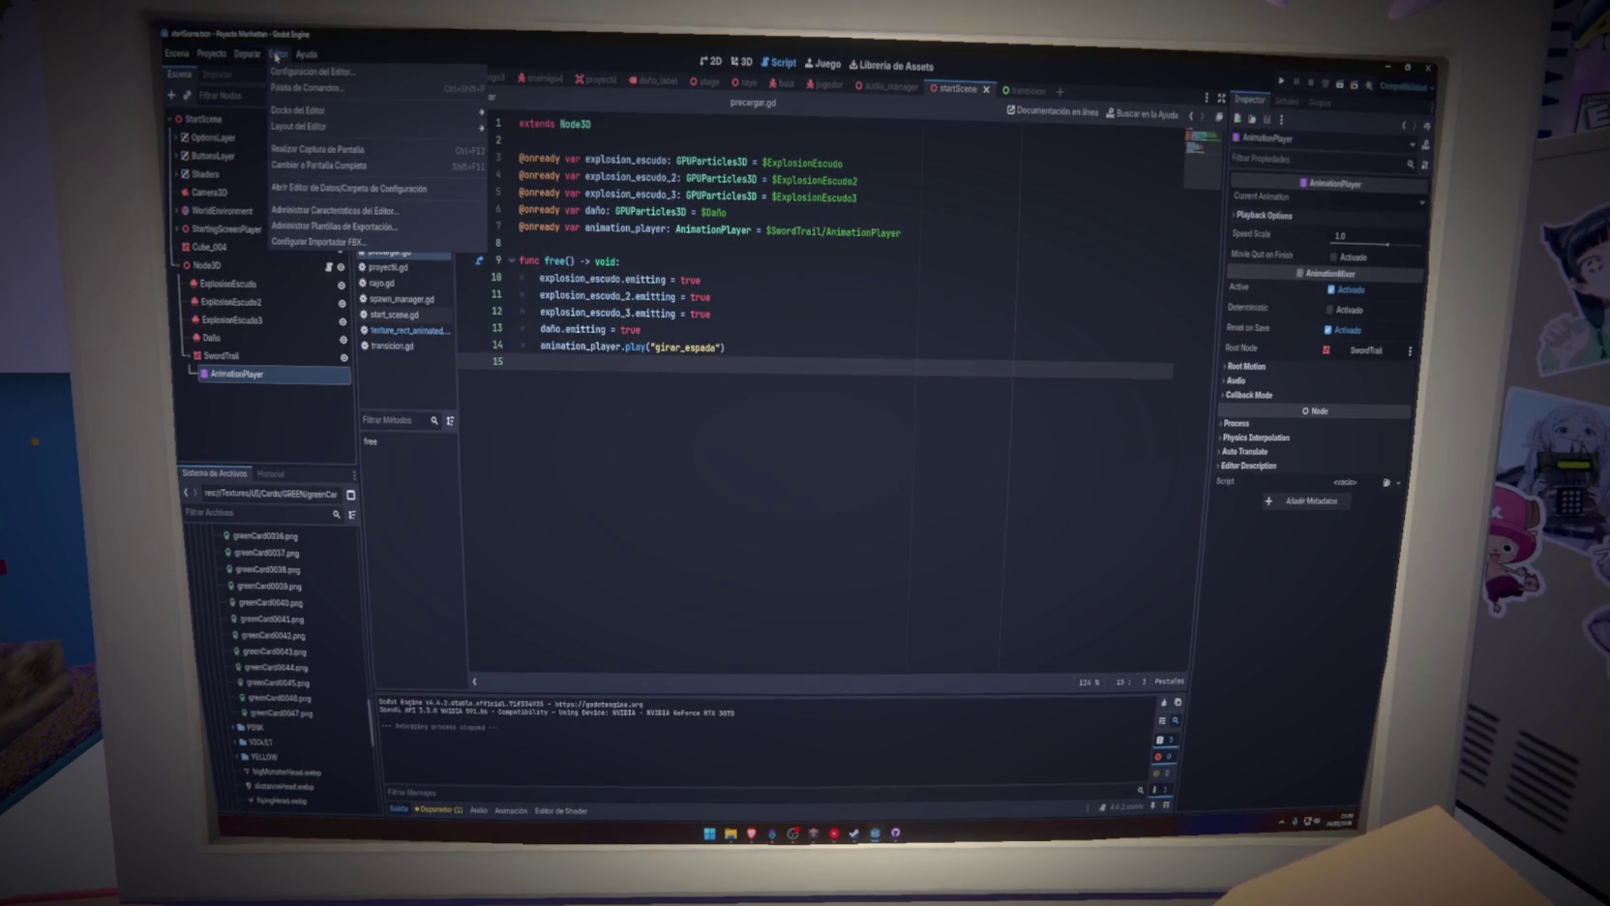
mouse_move(224, 55)
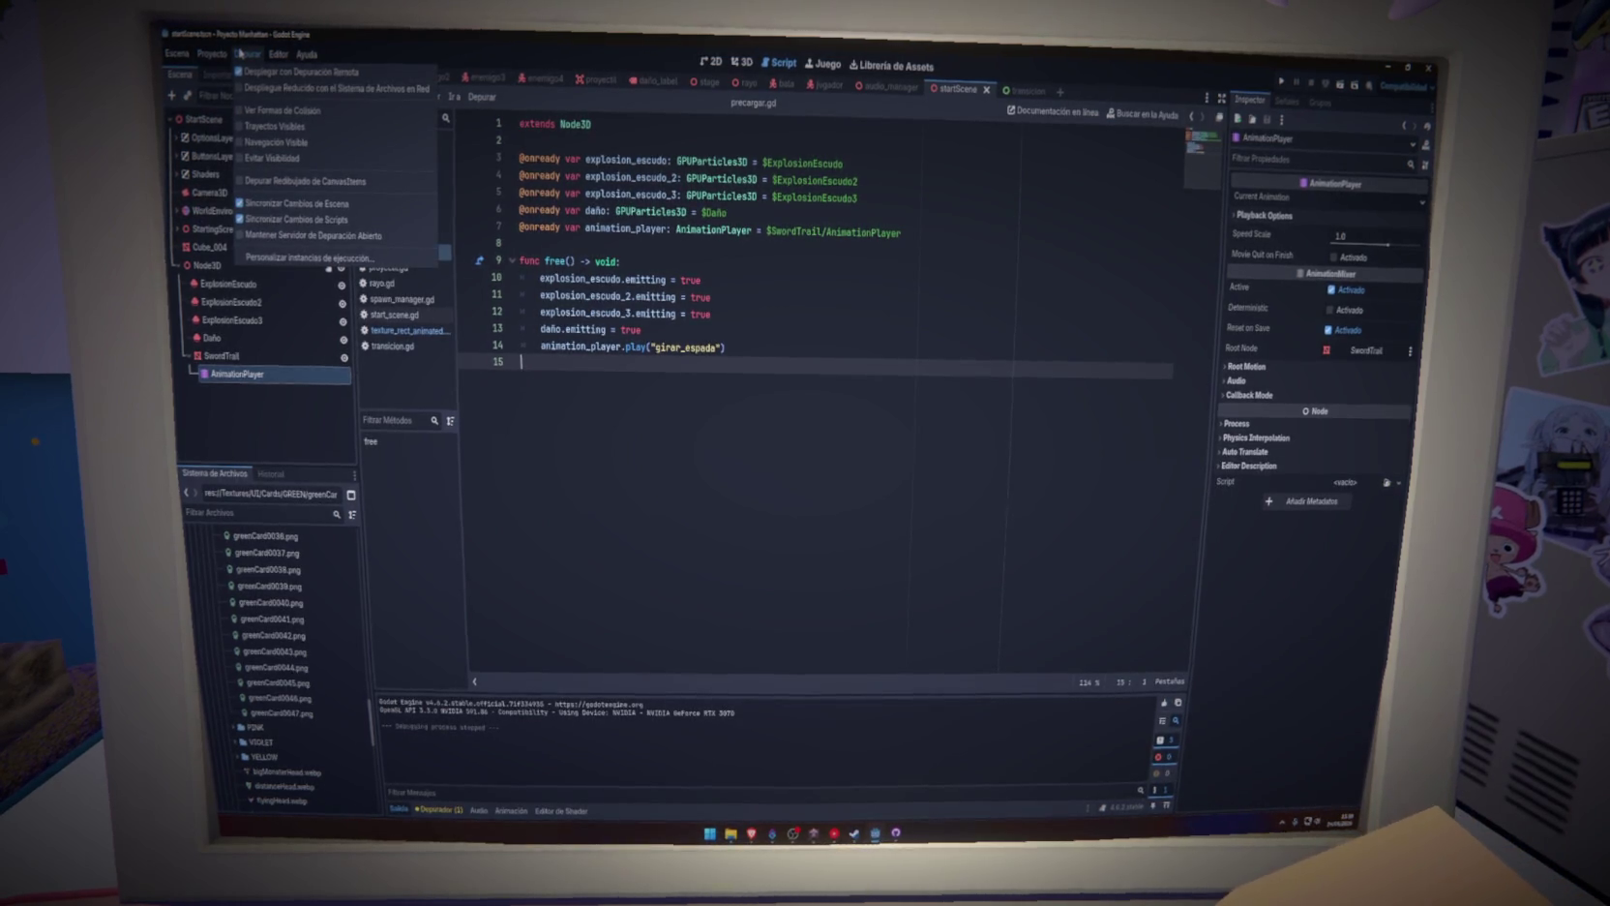
mouse_move(283, 61)
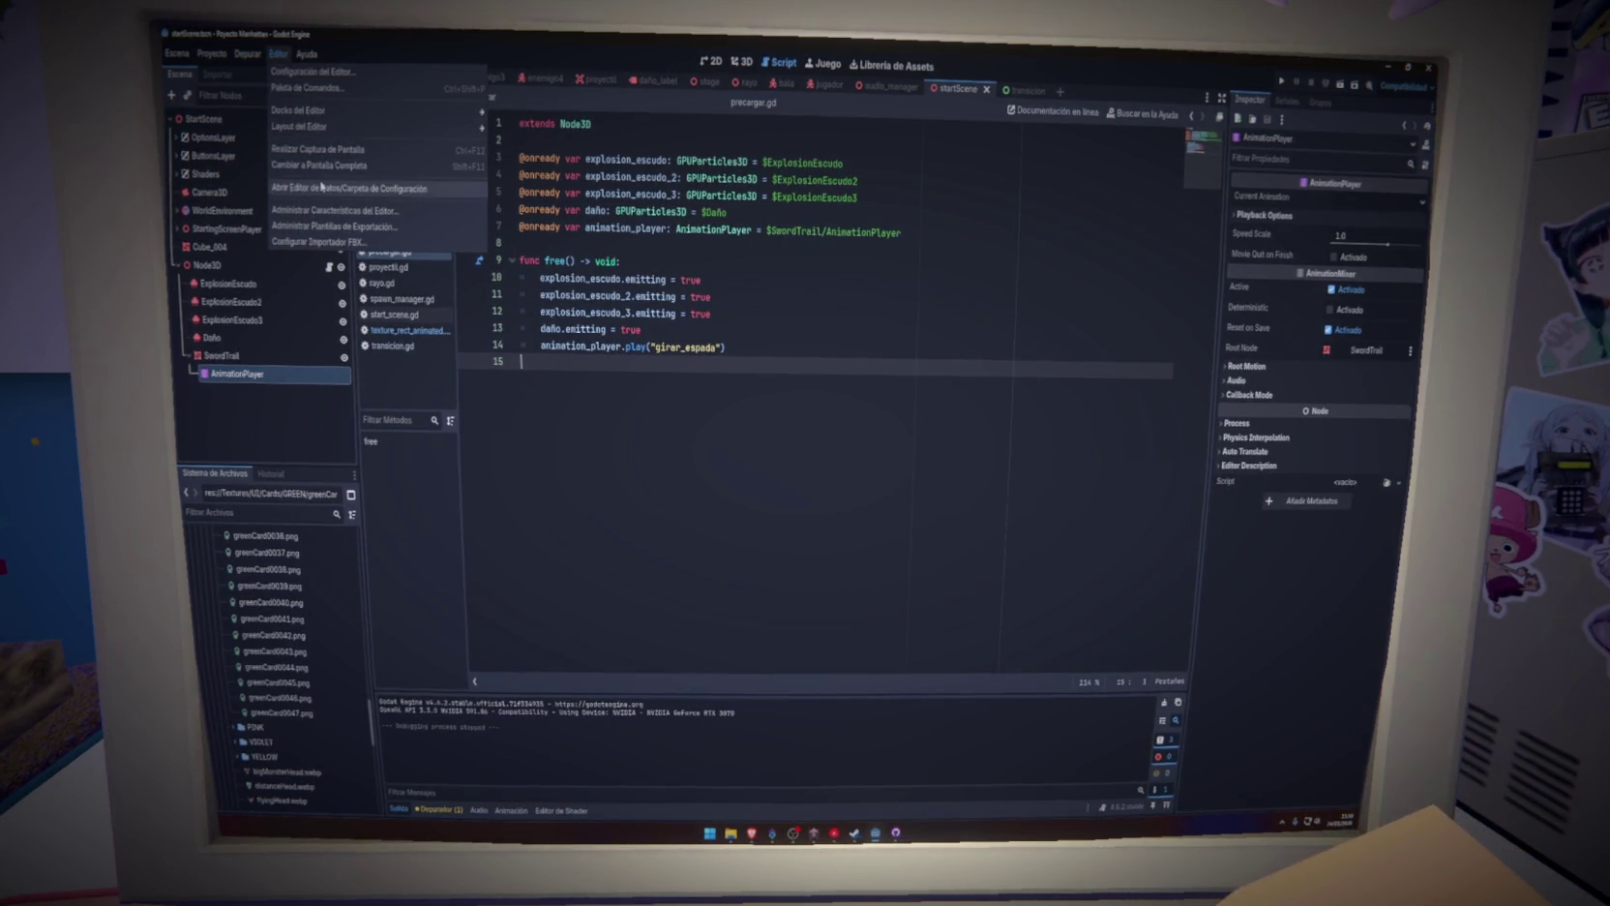
click(278, 54)
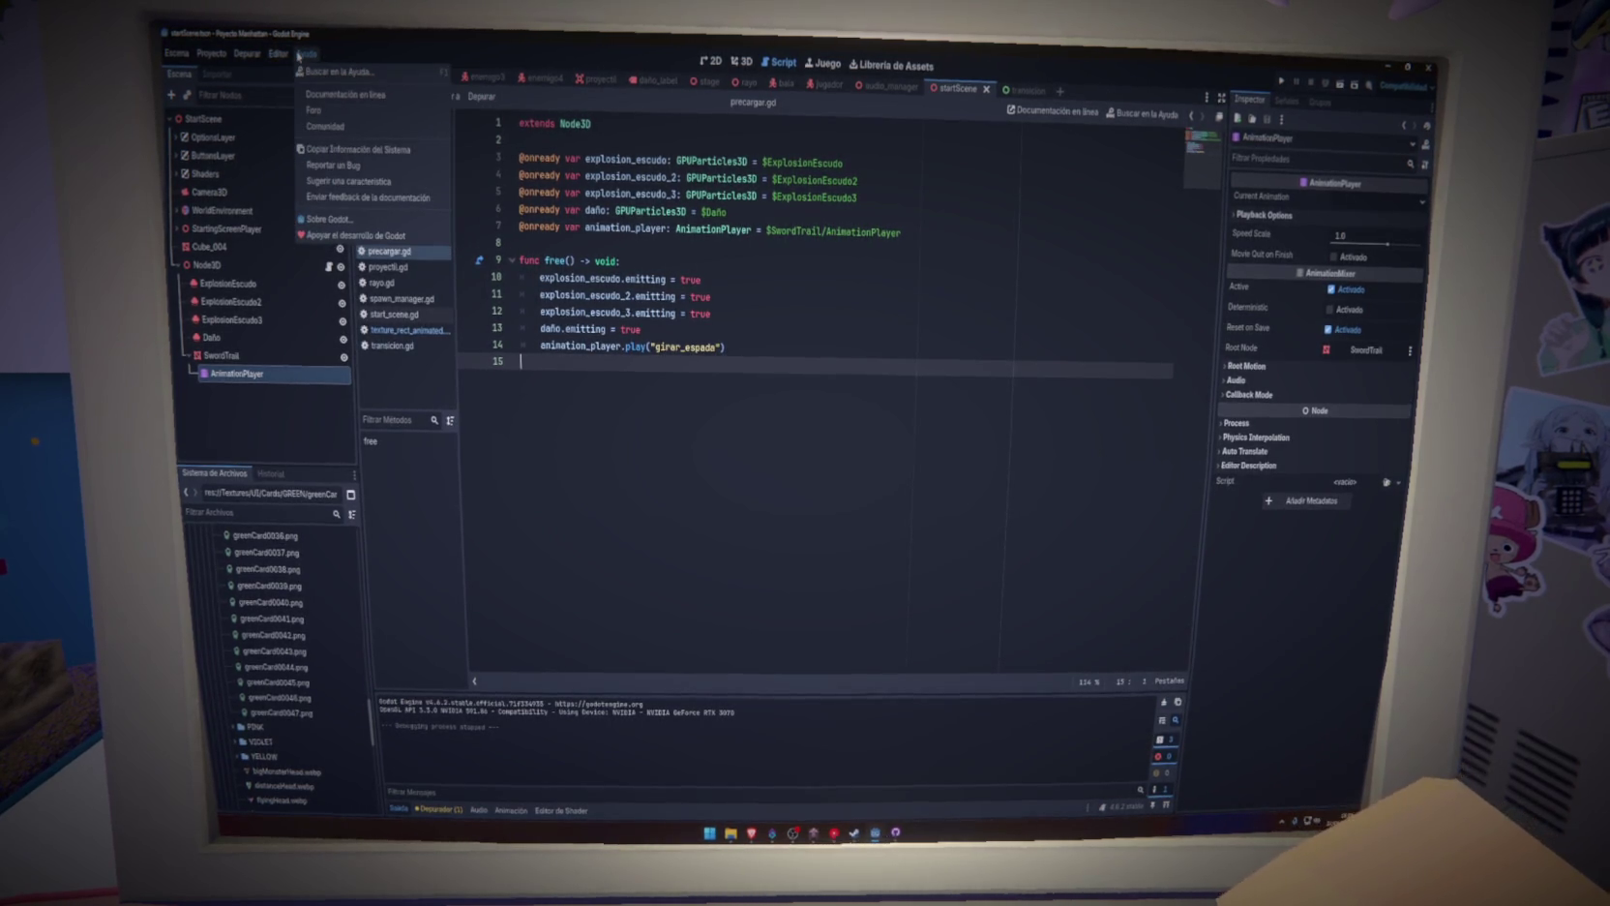
click(249, 54)
click(250, 54)
click(215, 54)
mouse_move(247, 116)
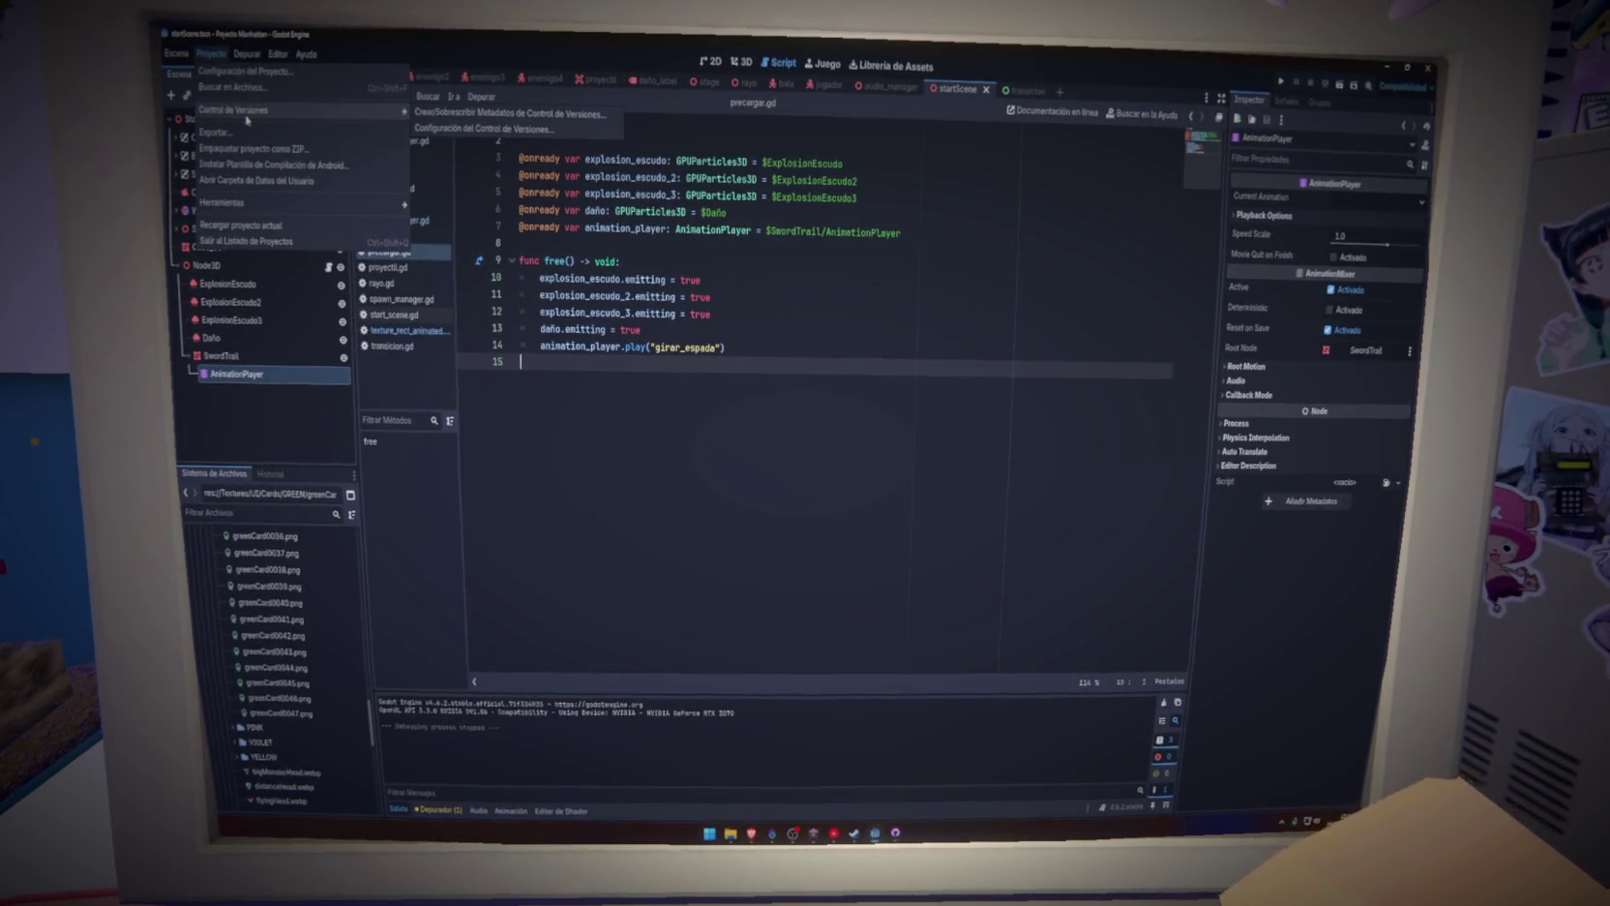
Cancel the Android build template install prompt, close the Proyecto menu, and clear line 15's indent
click(277, 173)
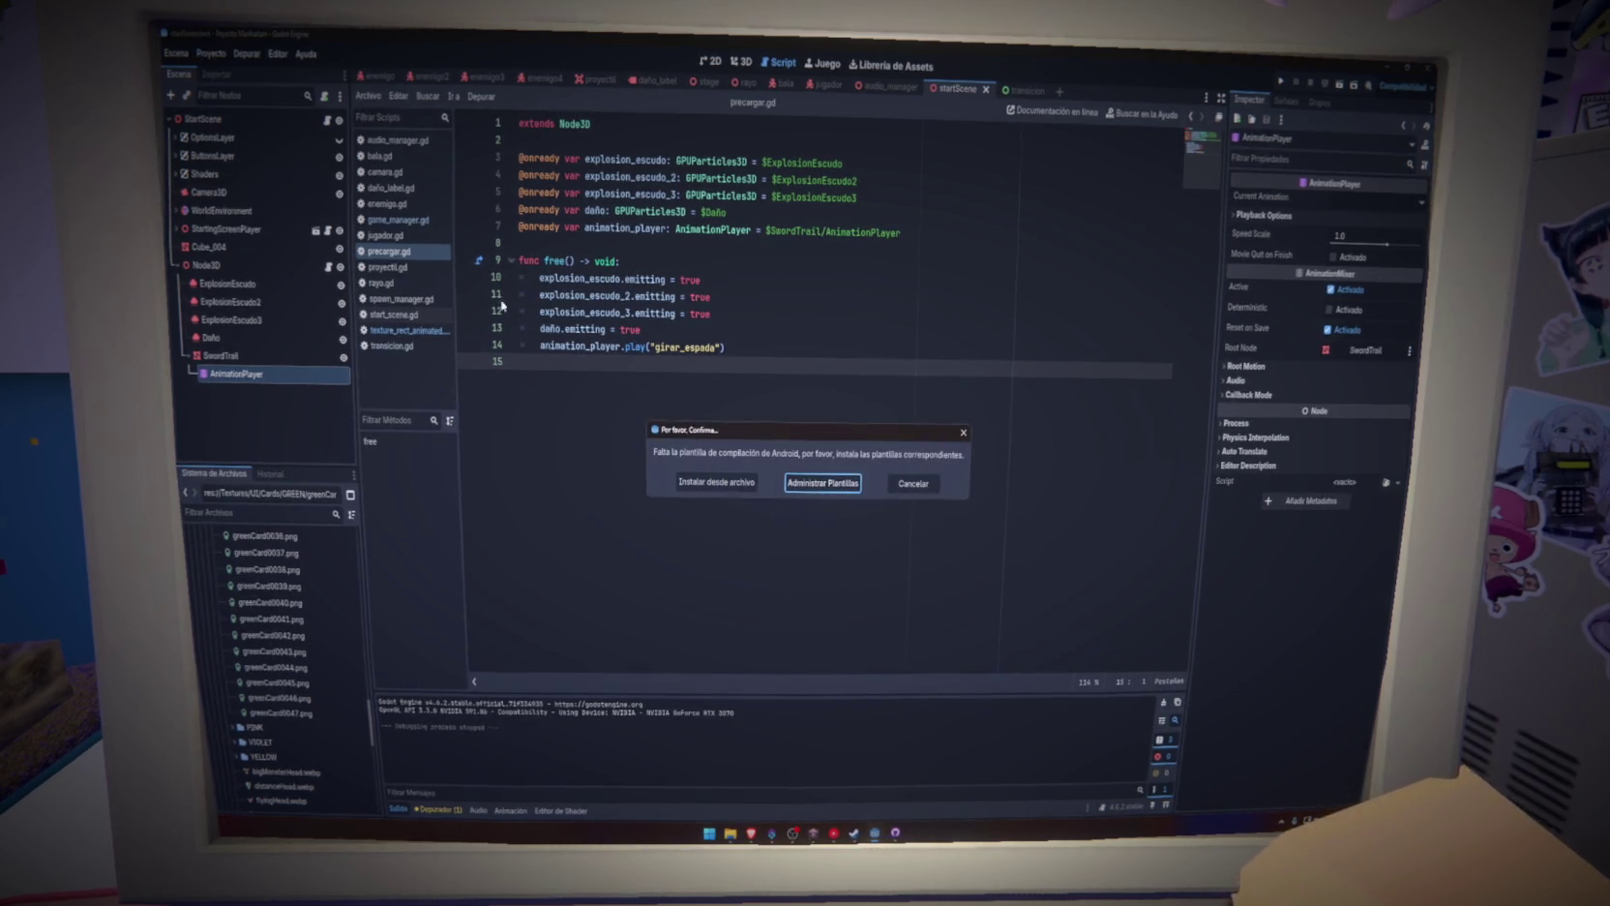
click(914, 488)
click(212, 54)
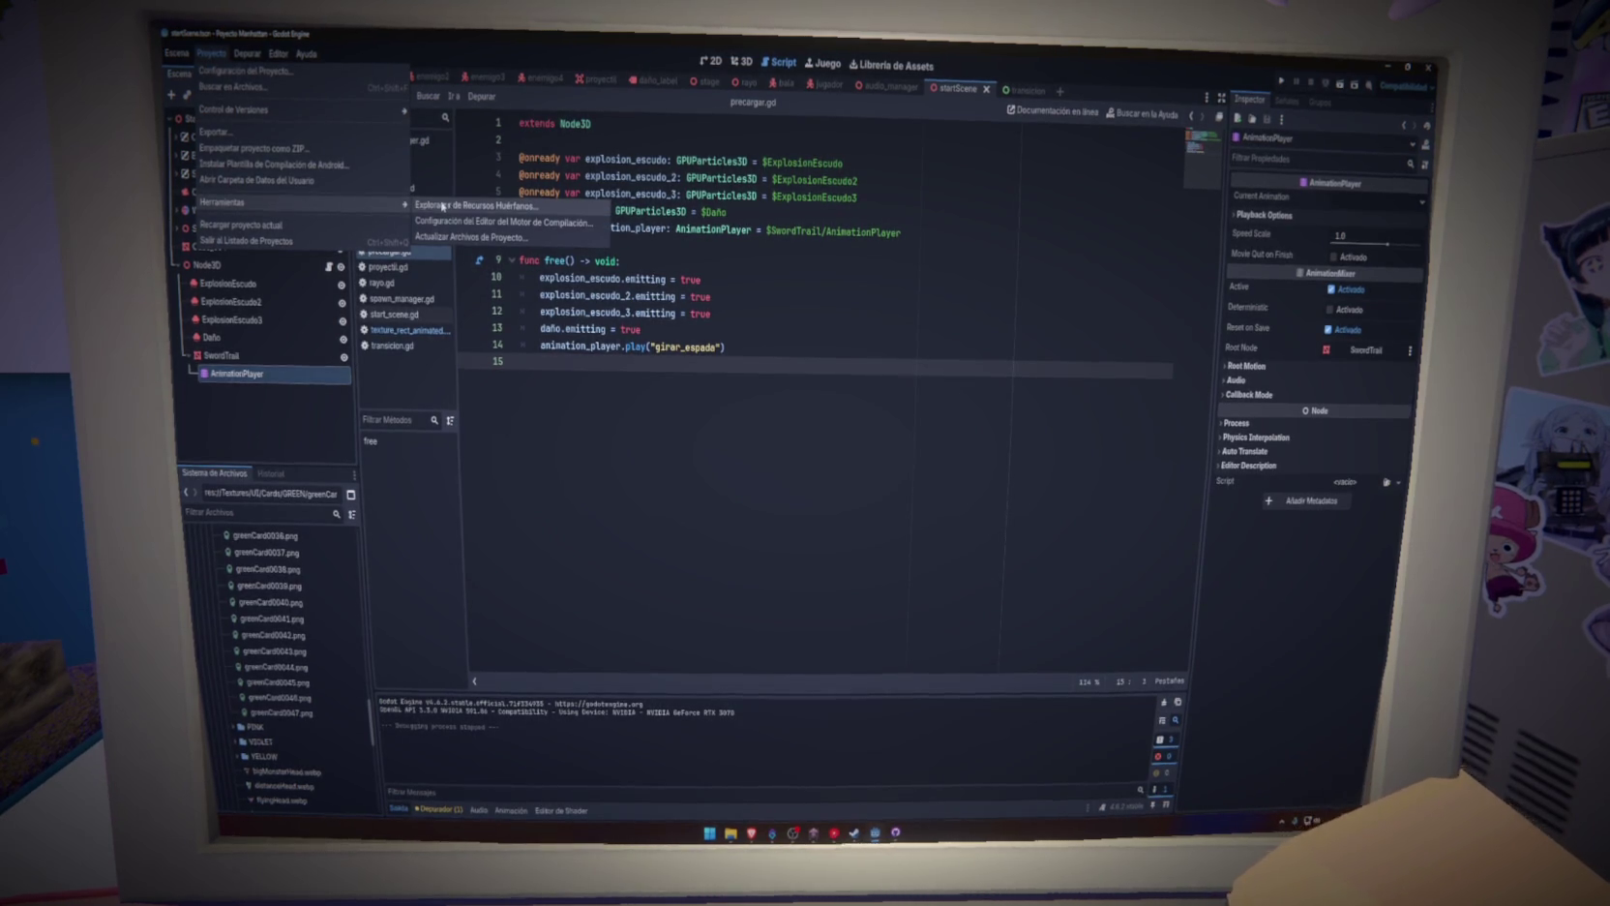
click(843, 362)
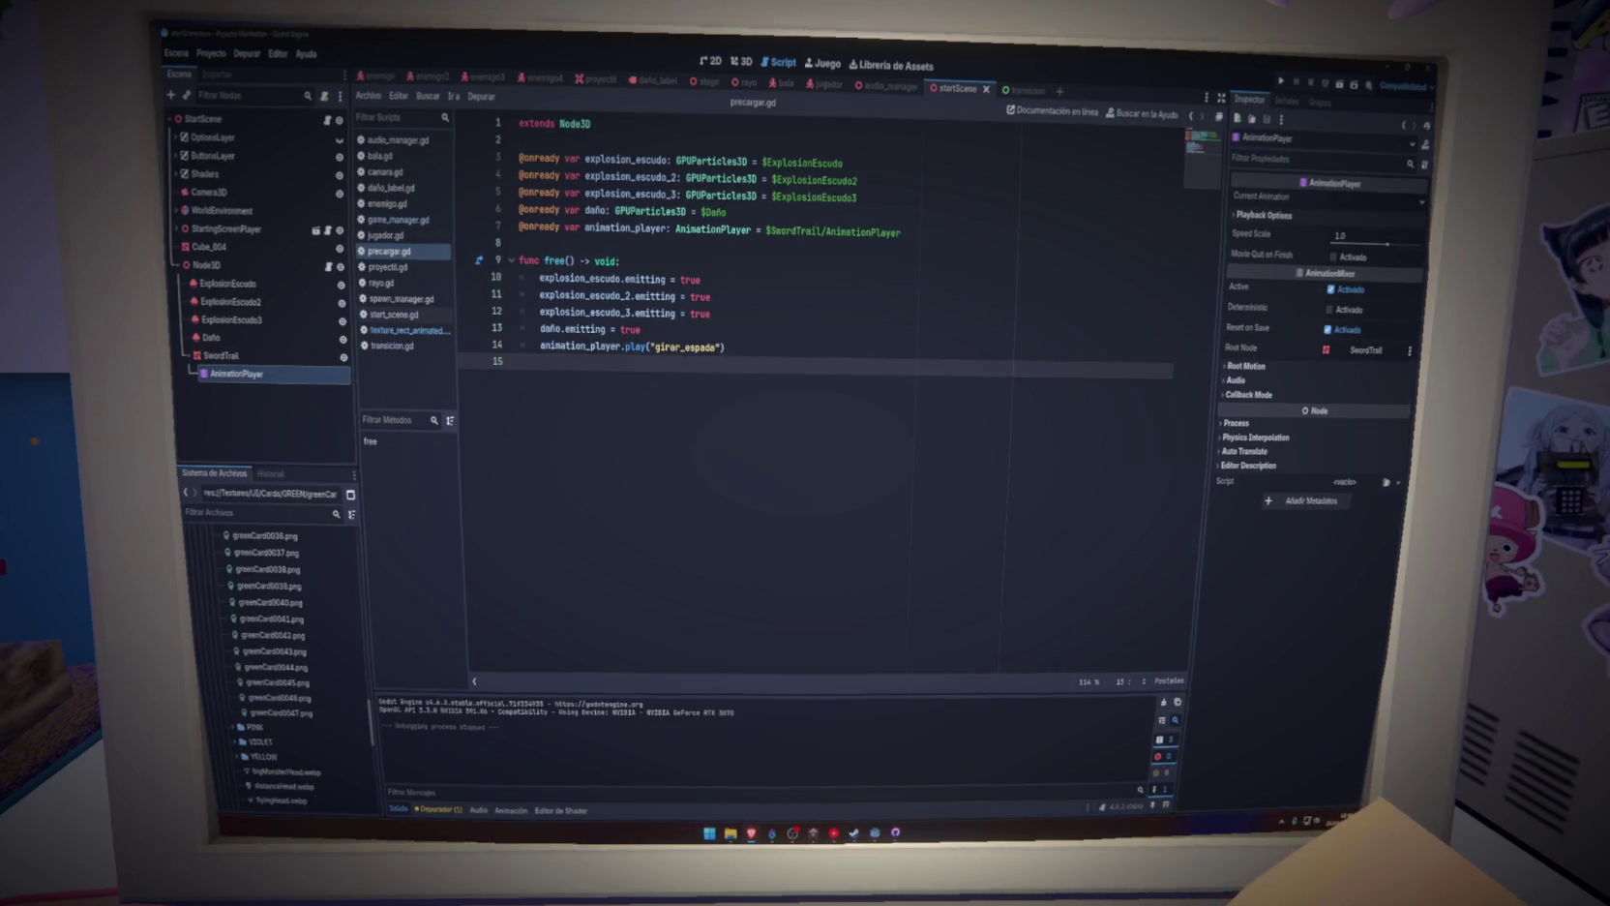
key(BackSpace)
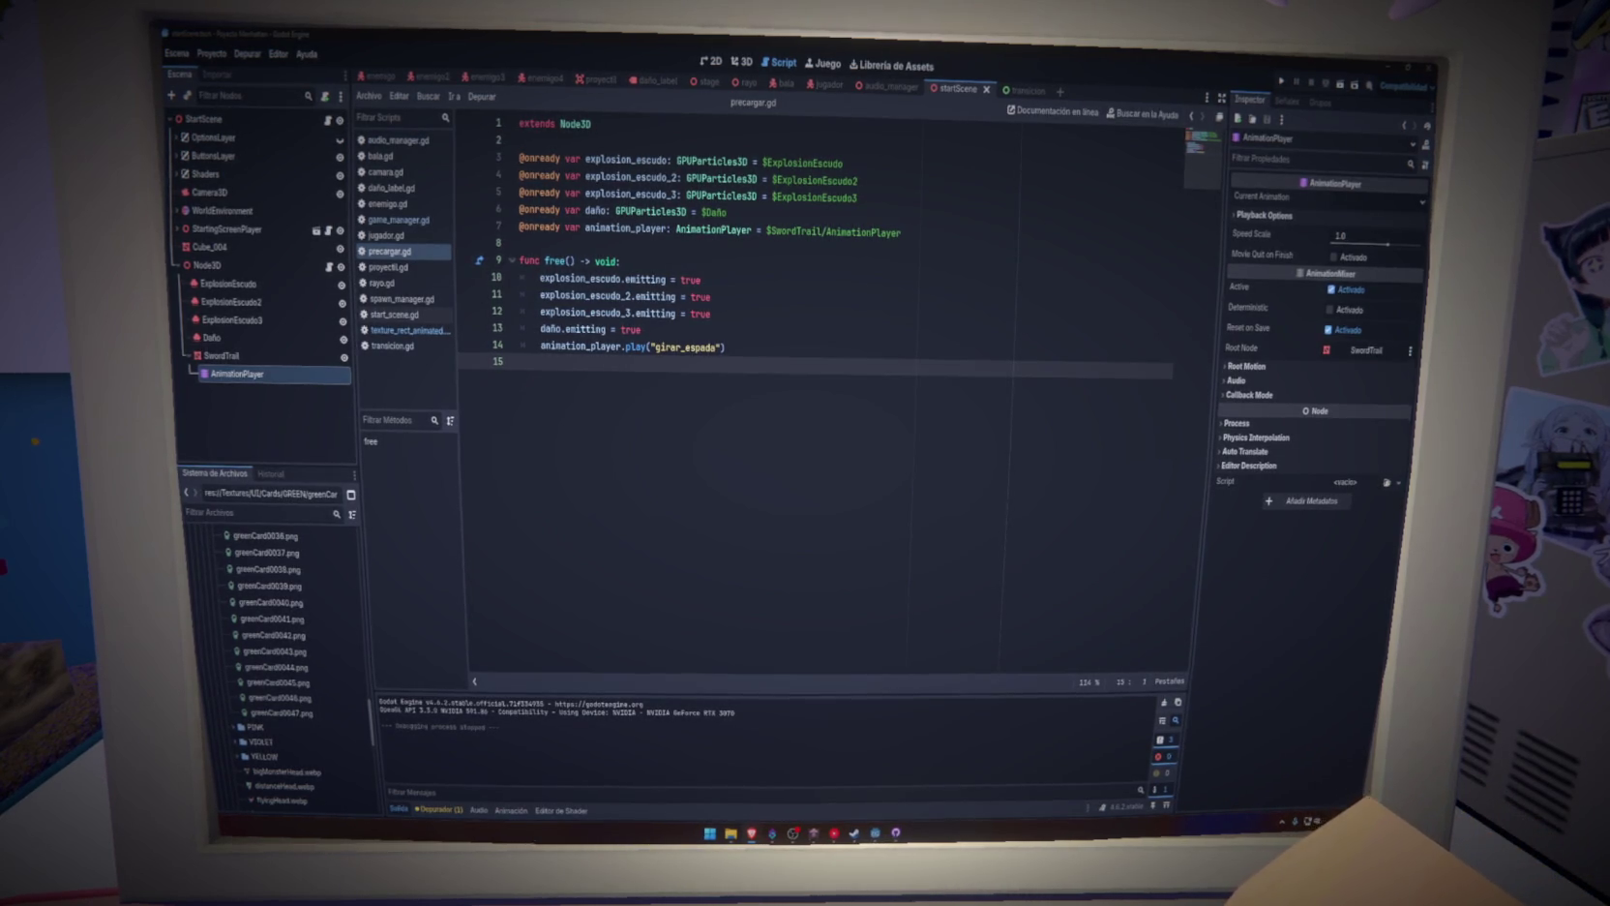
In the export templates manager, go online and download 4.6.2.stable templates from the best mirror
click(283, 53)
click(329, 188)
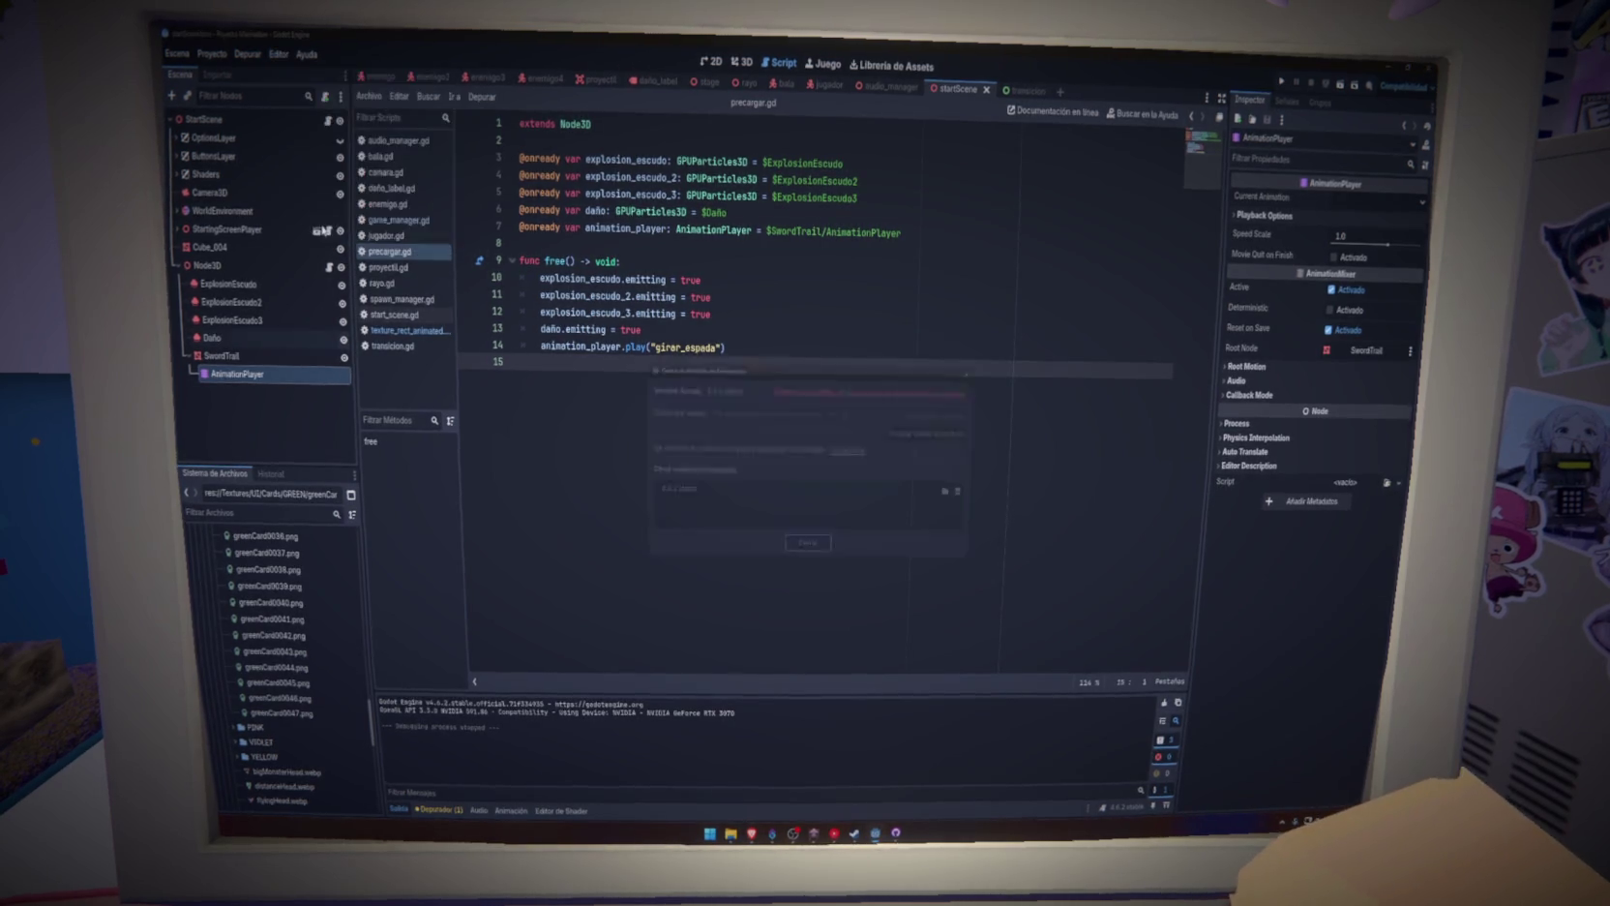
click(943, 430)
click(899, 648)
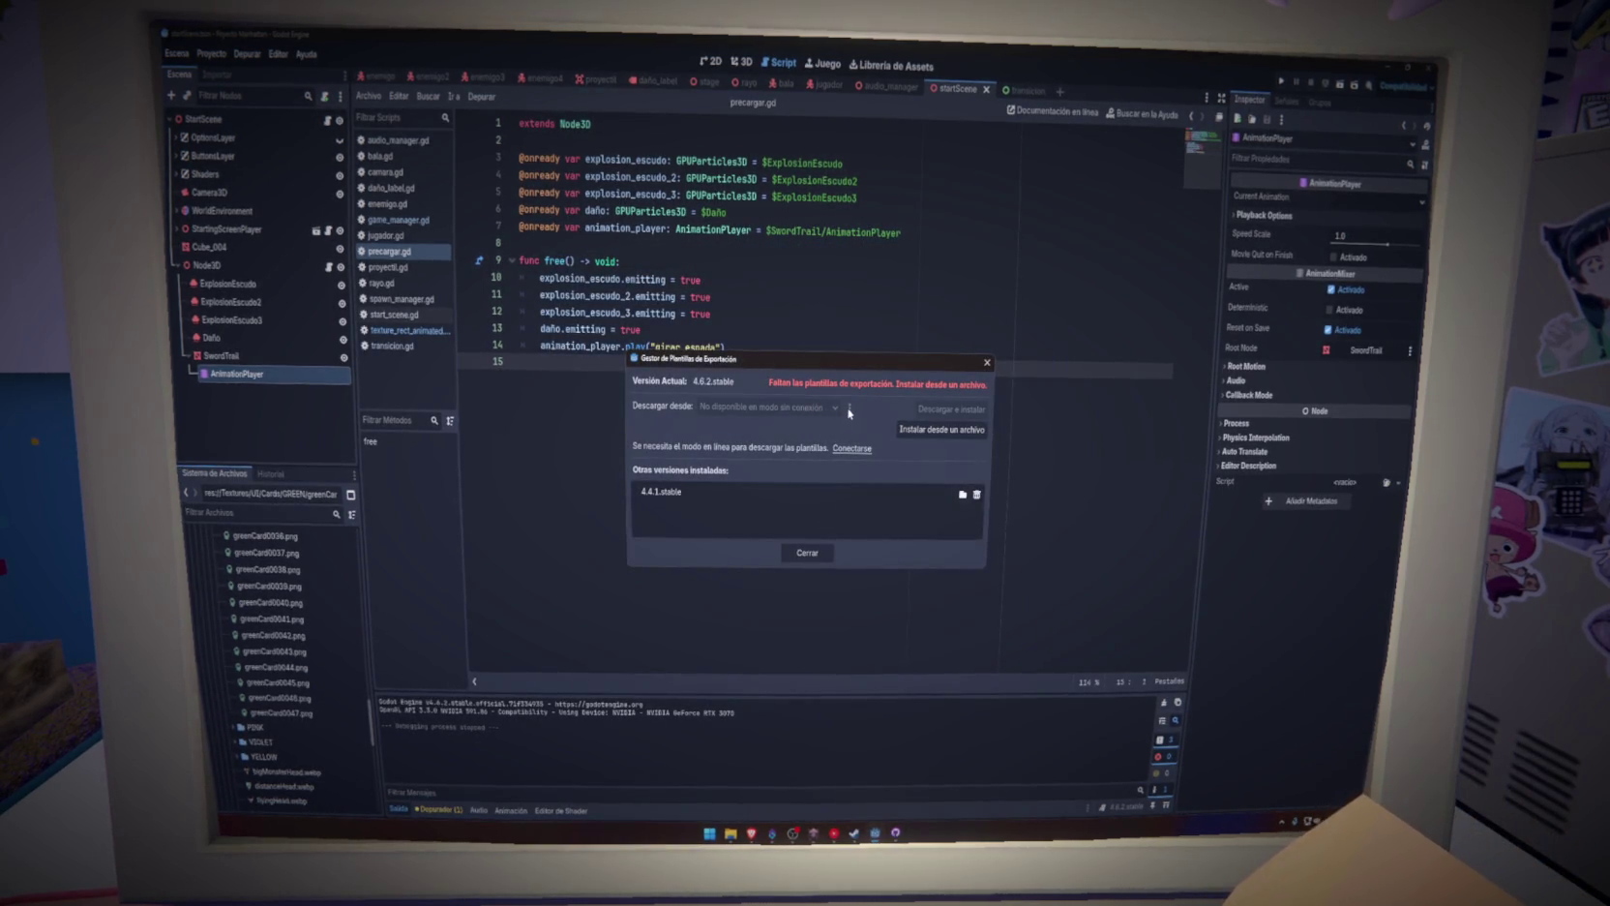
click(852, 449)
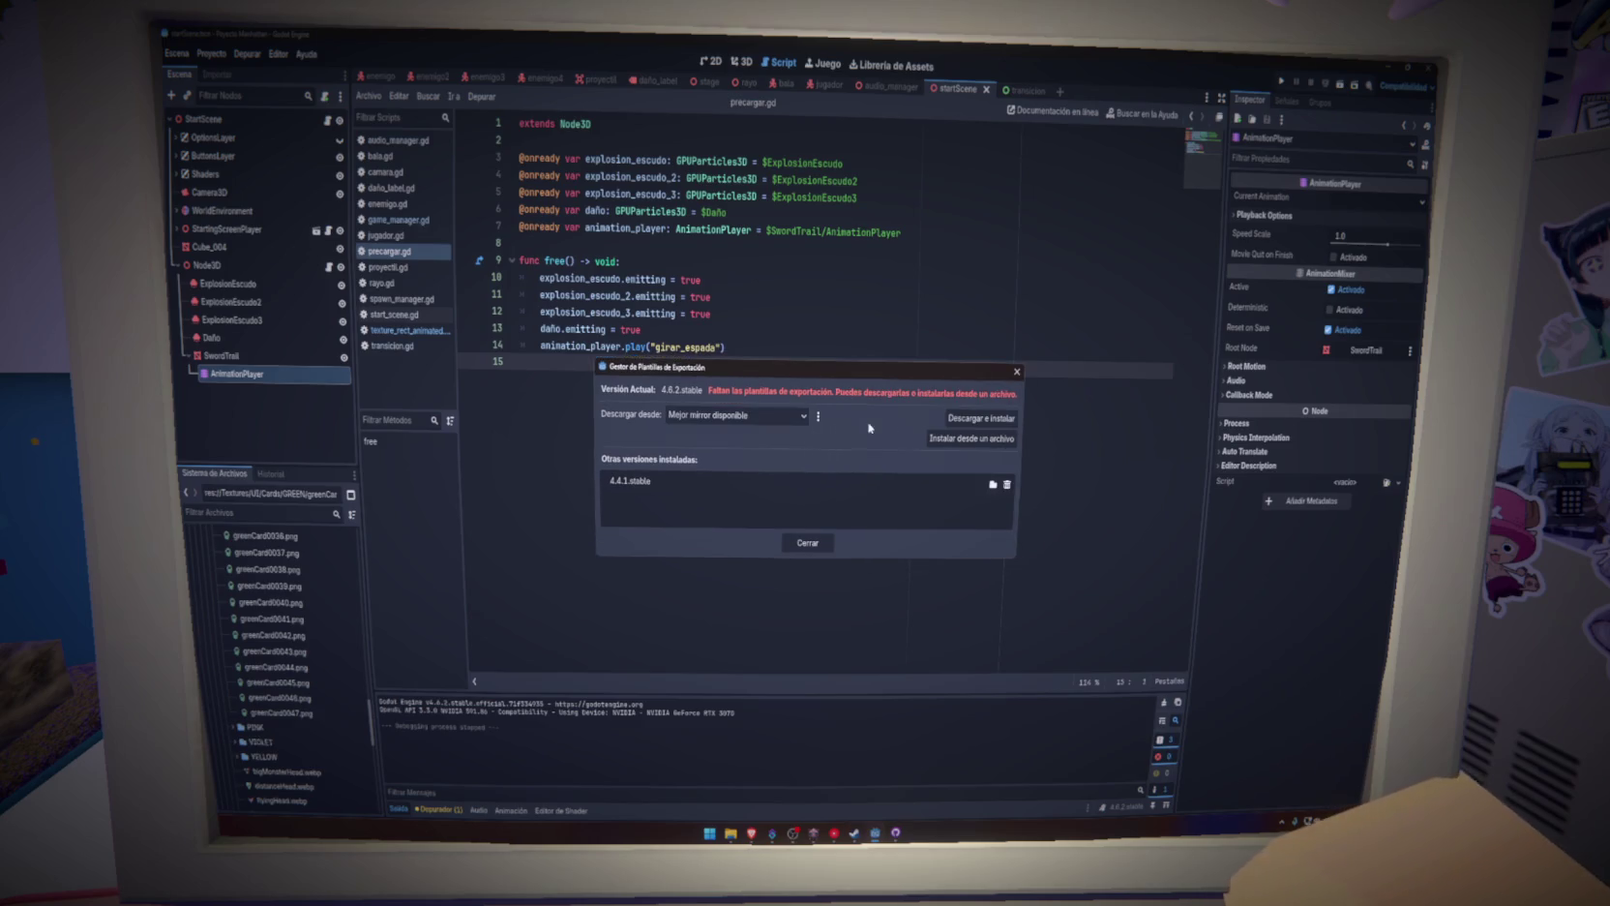
click(980, 417)
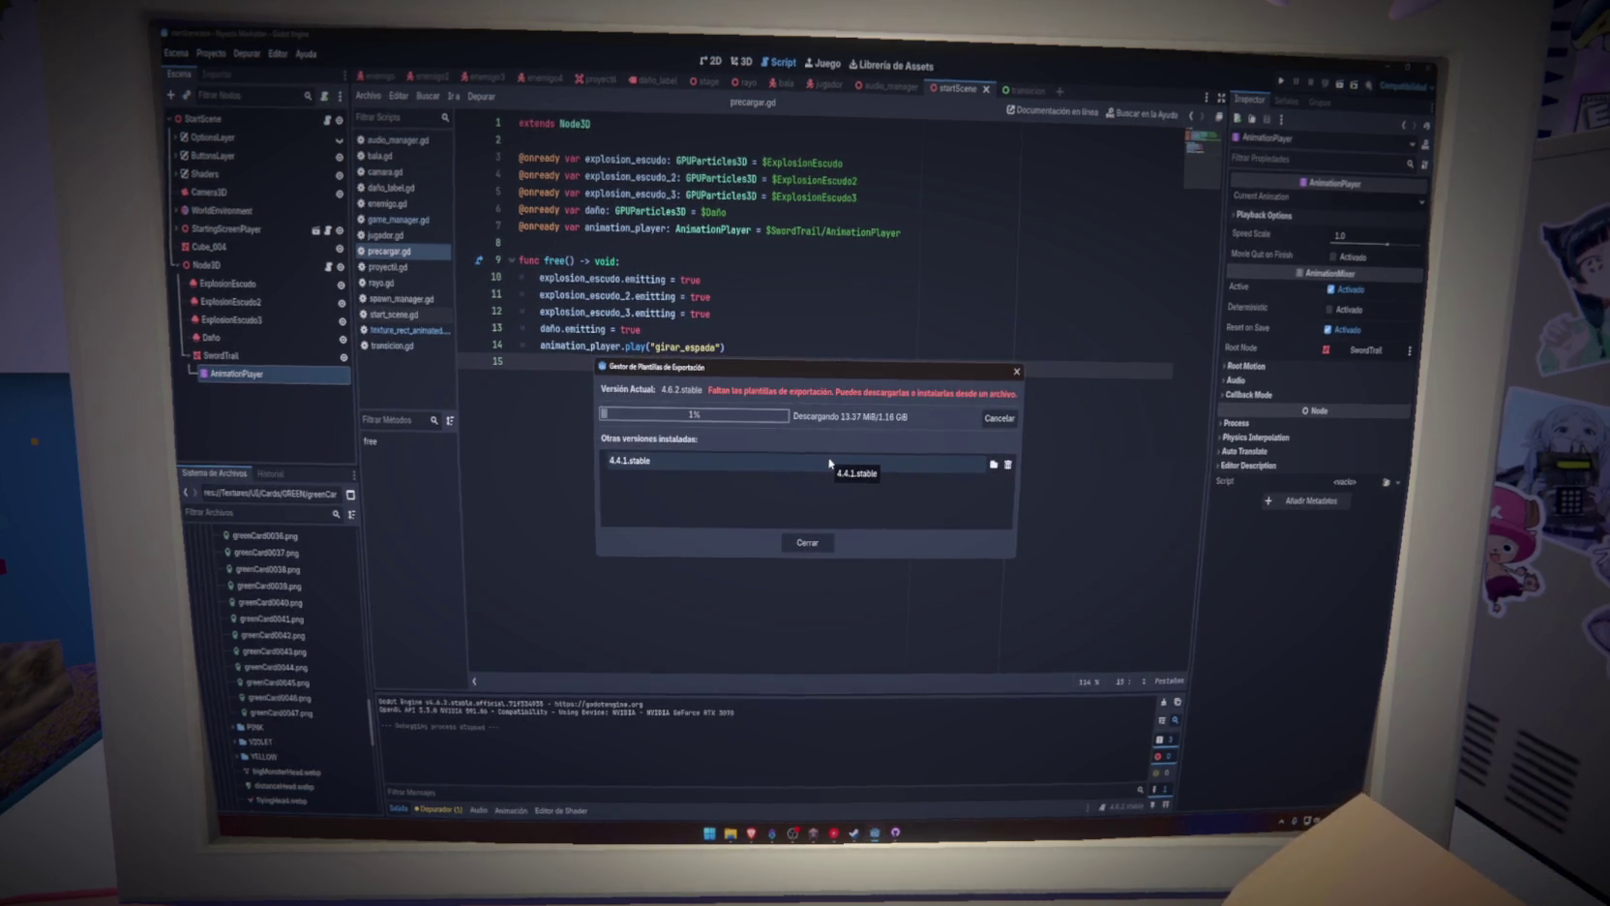
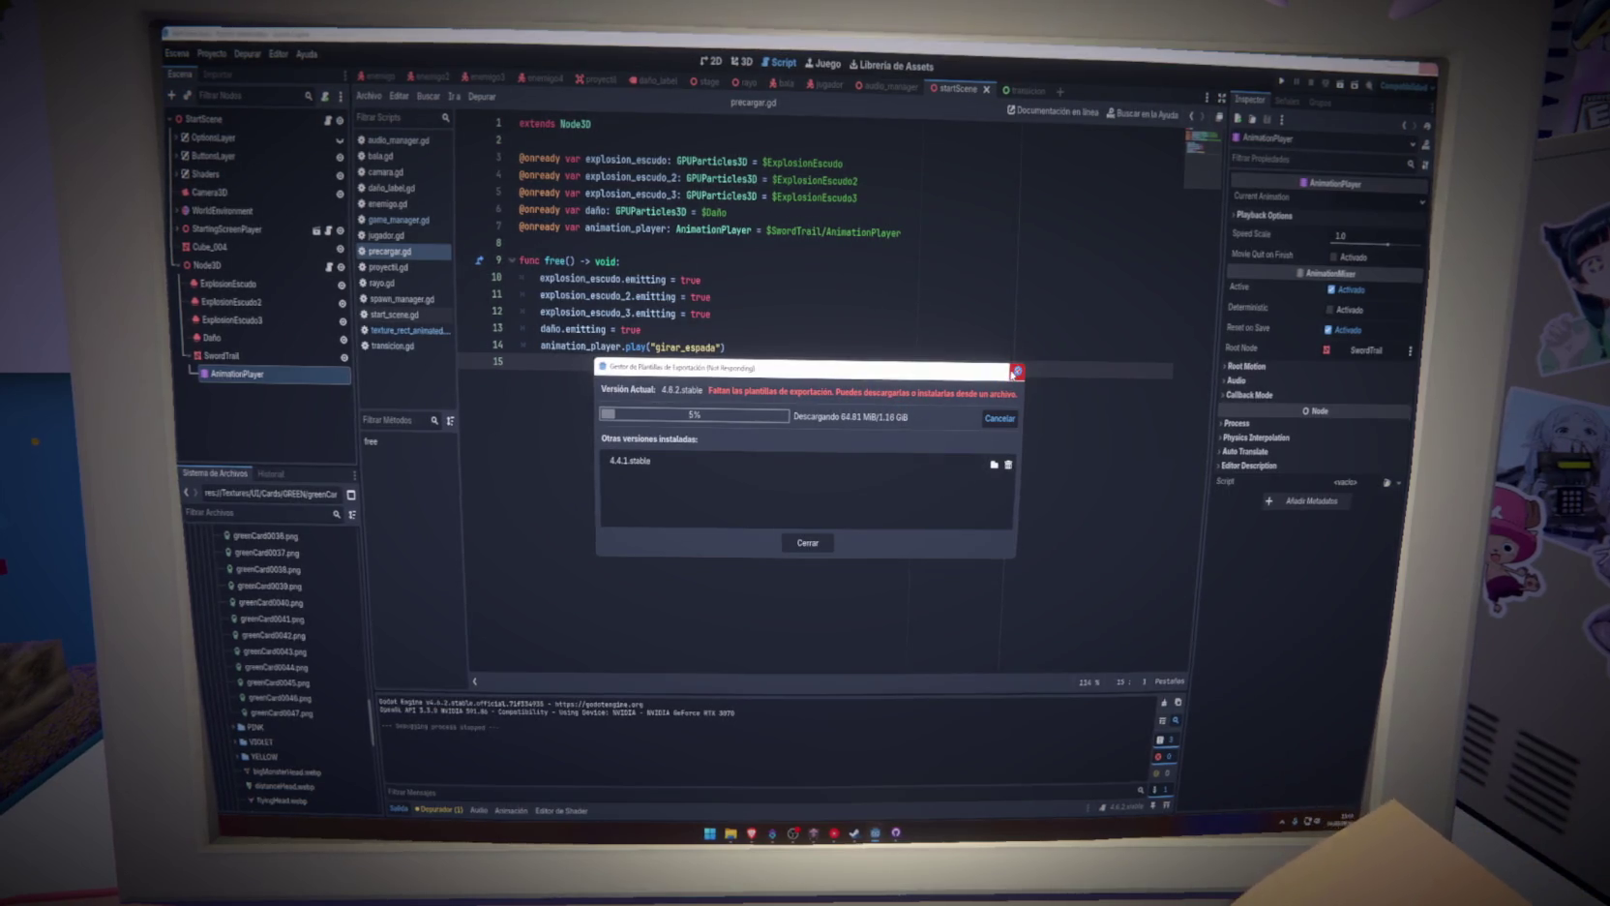
Close the frozen Godot, relaunch it, reopen Proyecto Manhattan and bring up the export template manager
click(1016, 371)
key(super)
click(786, 533)
click(733, 656)
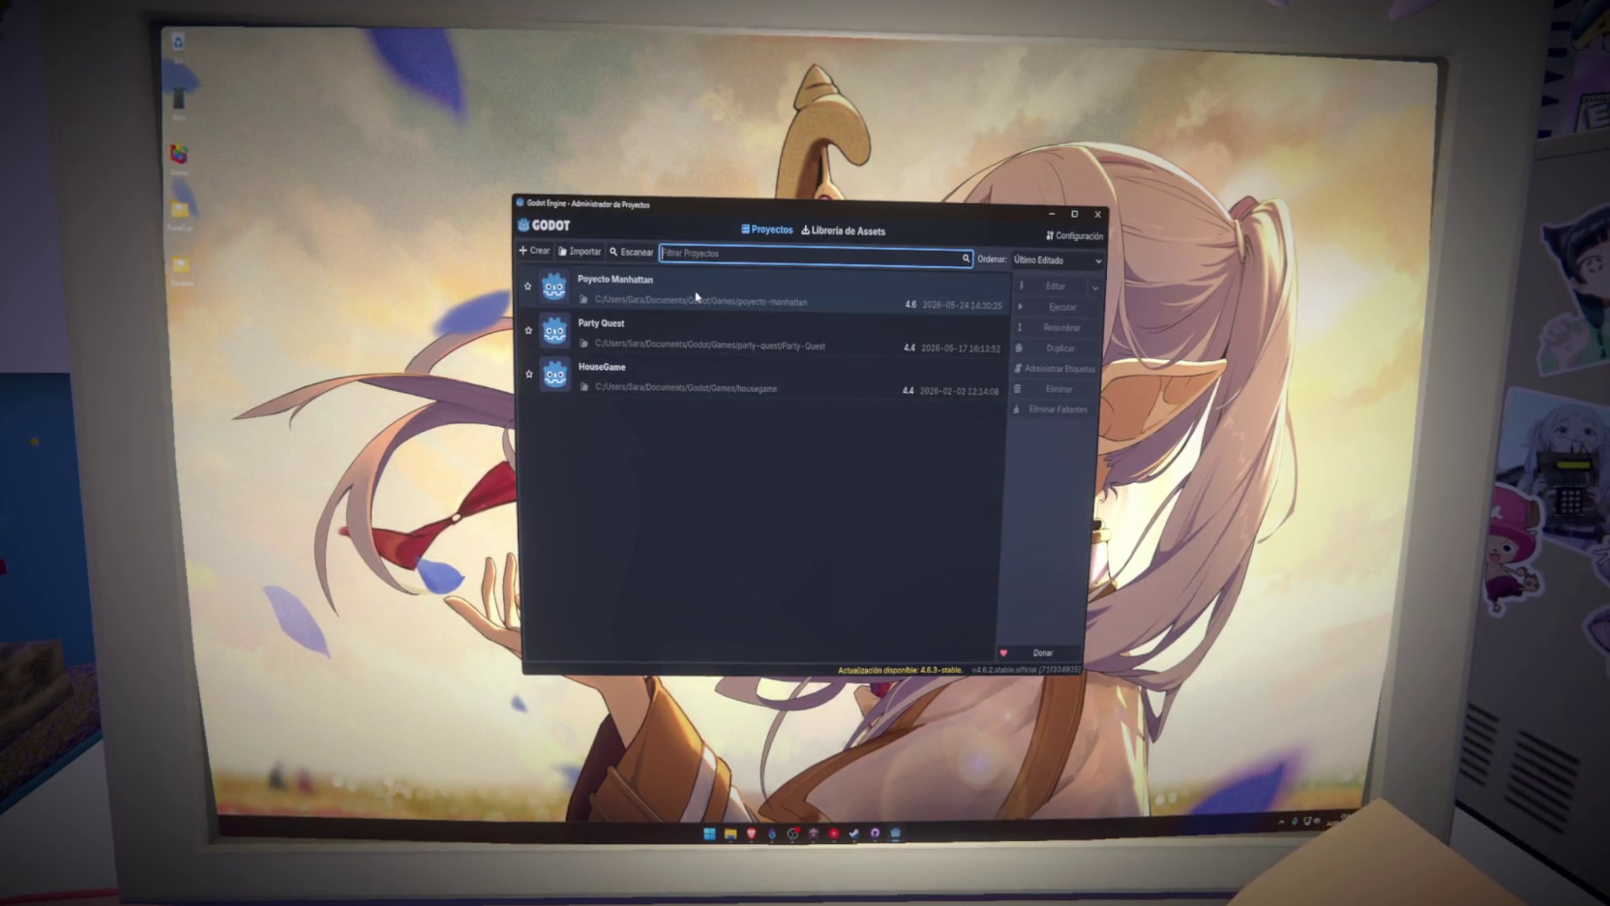
double_click(697, 297)
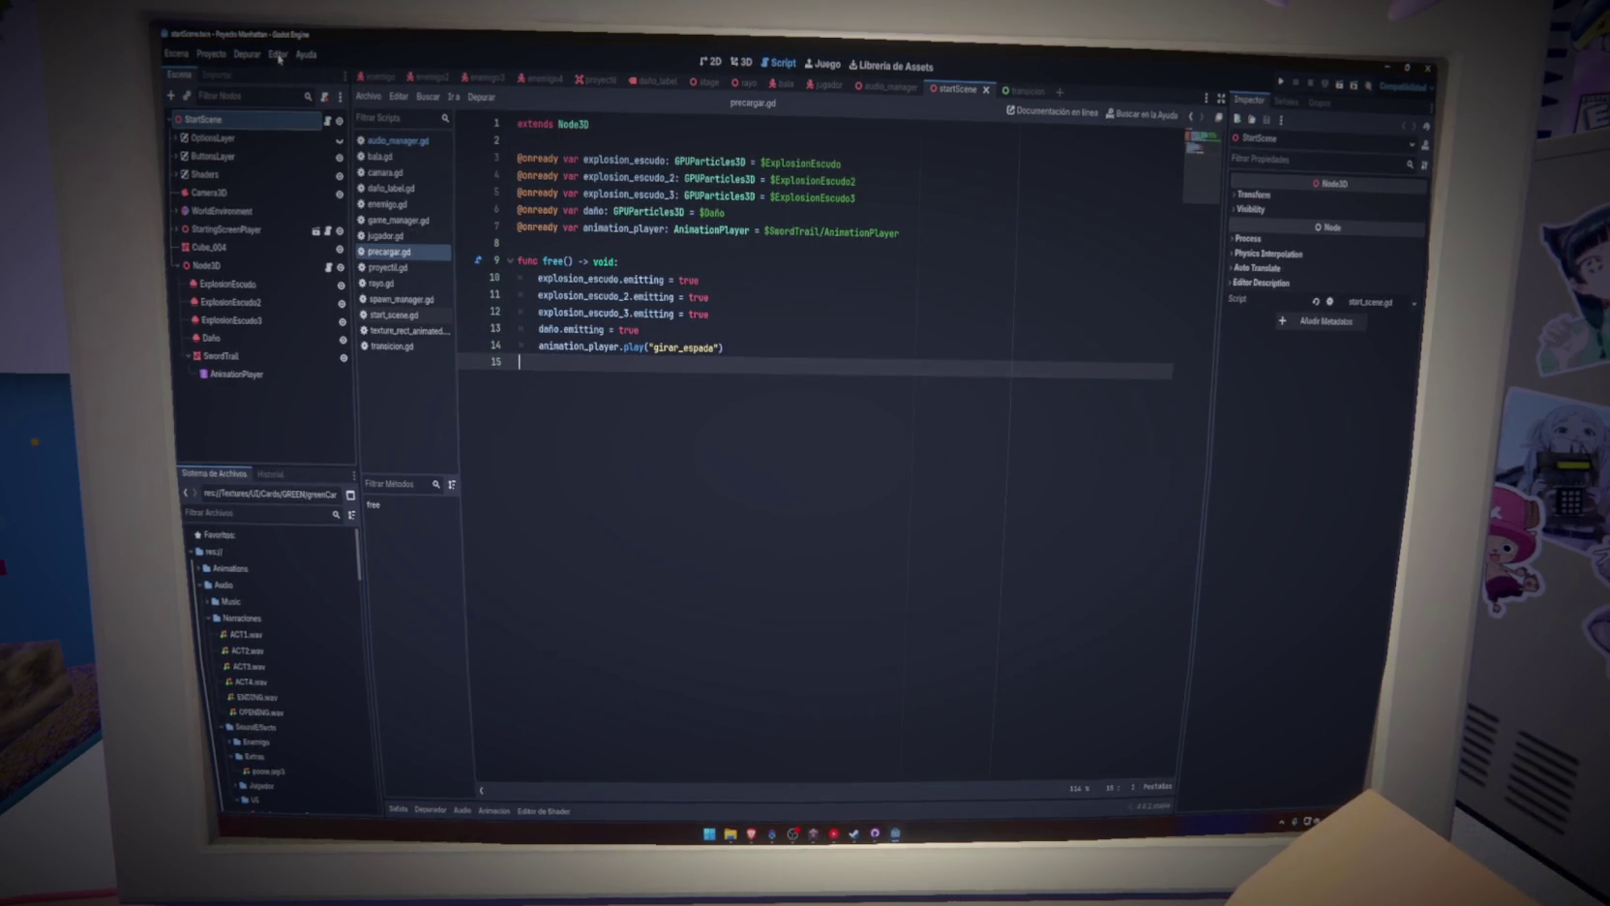
click(278, 55)
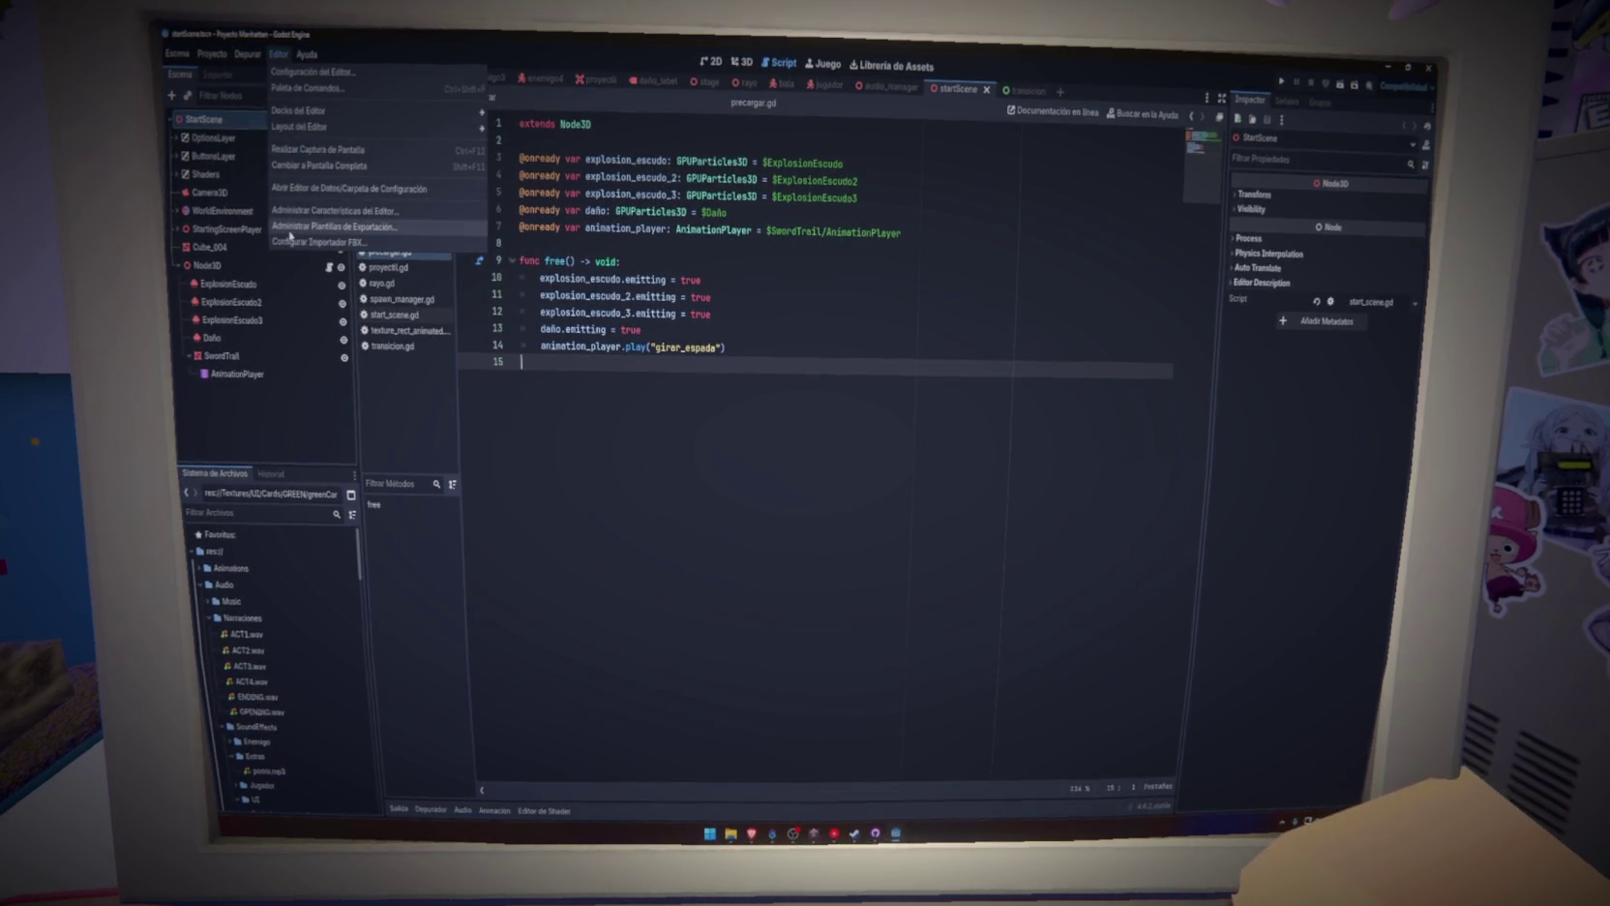
click(290, 224)
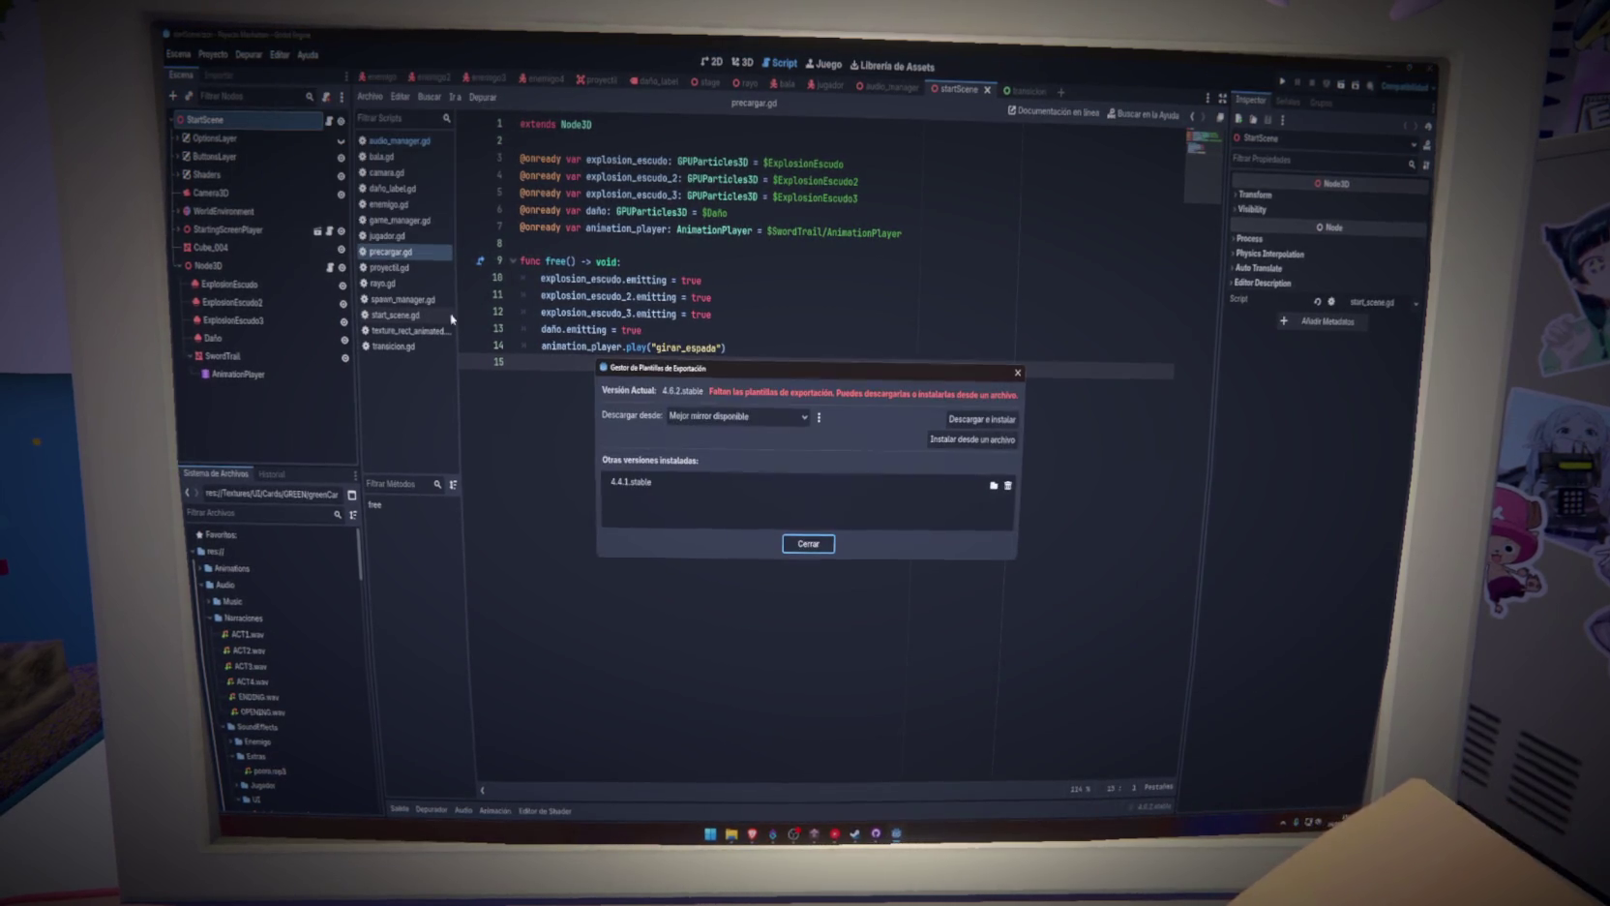
Download and install the 4.6.2.stable export templates, then close the template manager
click(773, 423)
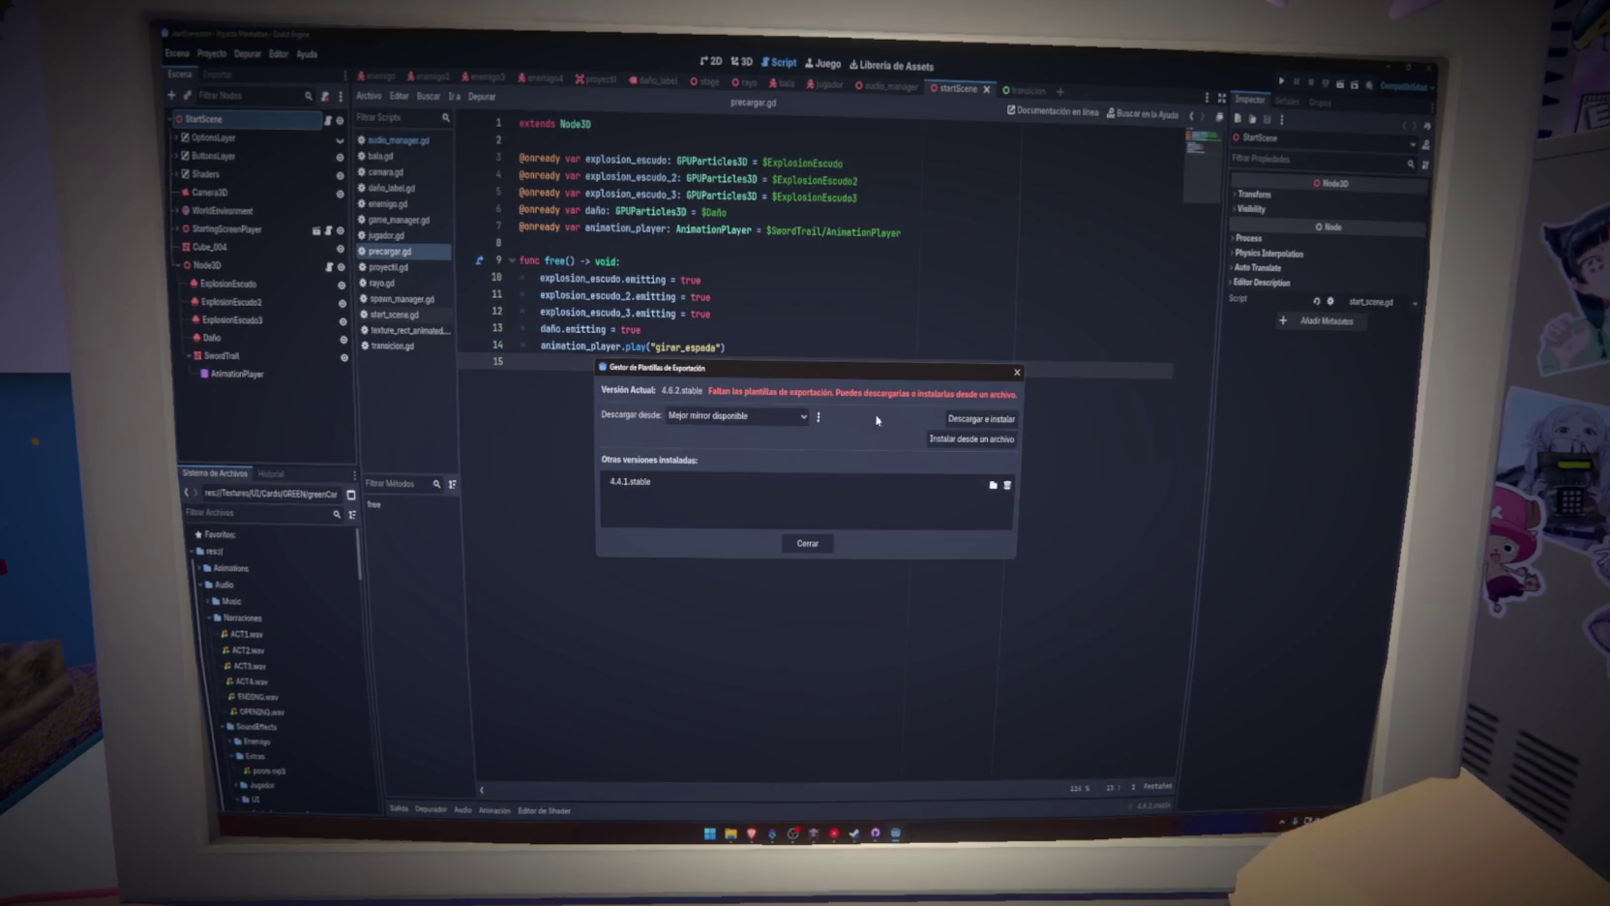
click(979, 420)
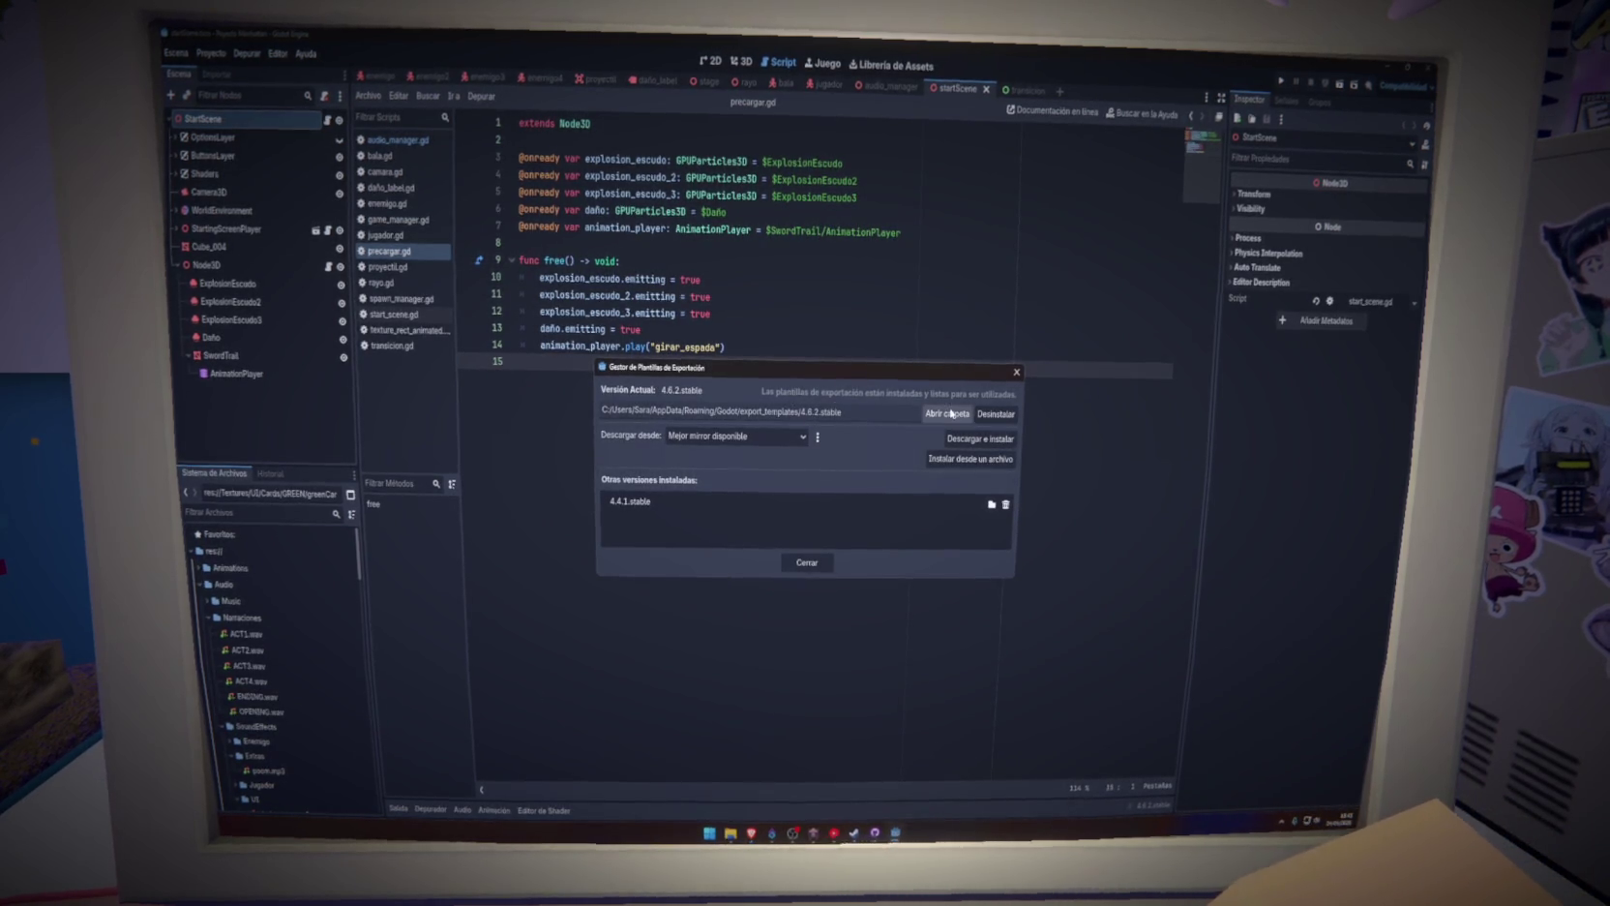
click(807, 561)
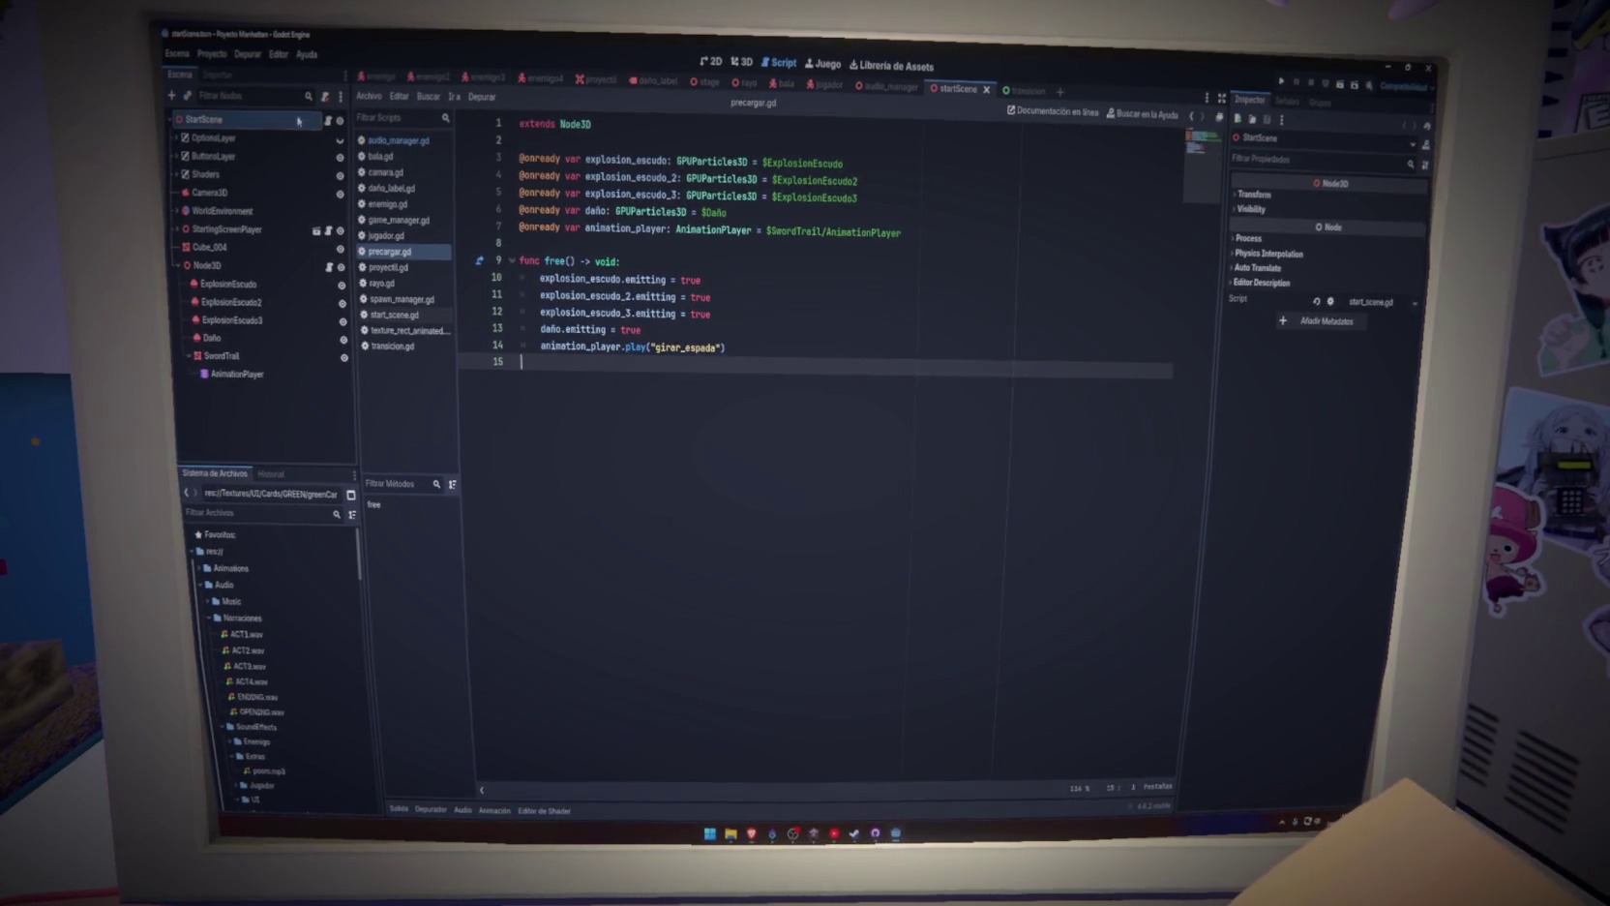
Add a Web export preset in the Export dialog and start a PCK/ZIP export
click(209, 55)
click(215, 133)
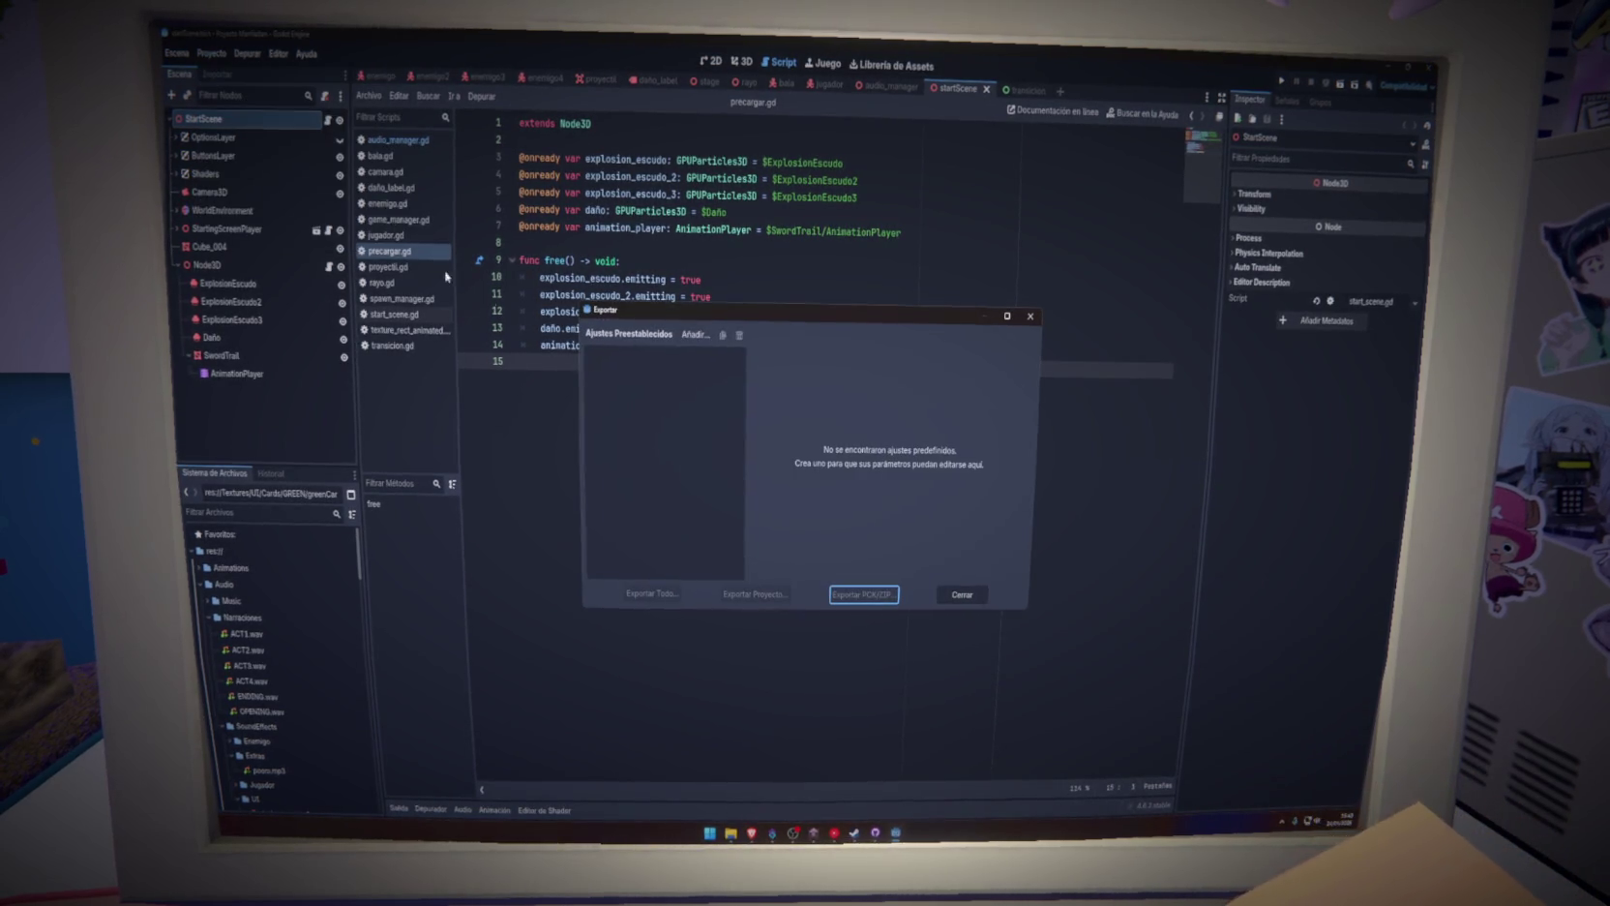
click(697, 336)
click(737, 481)
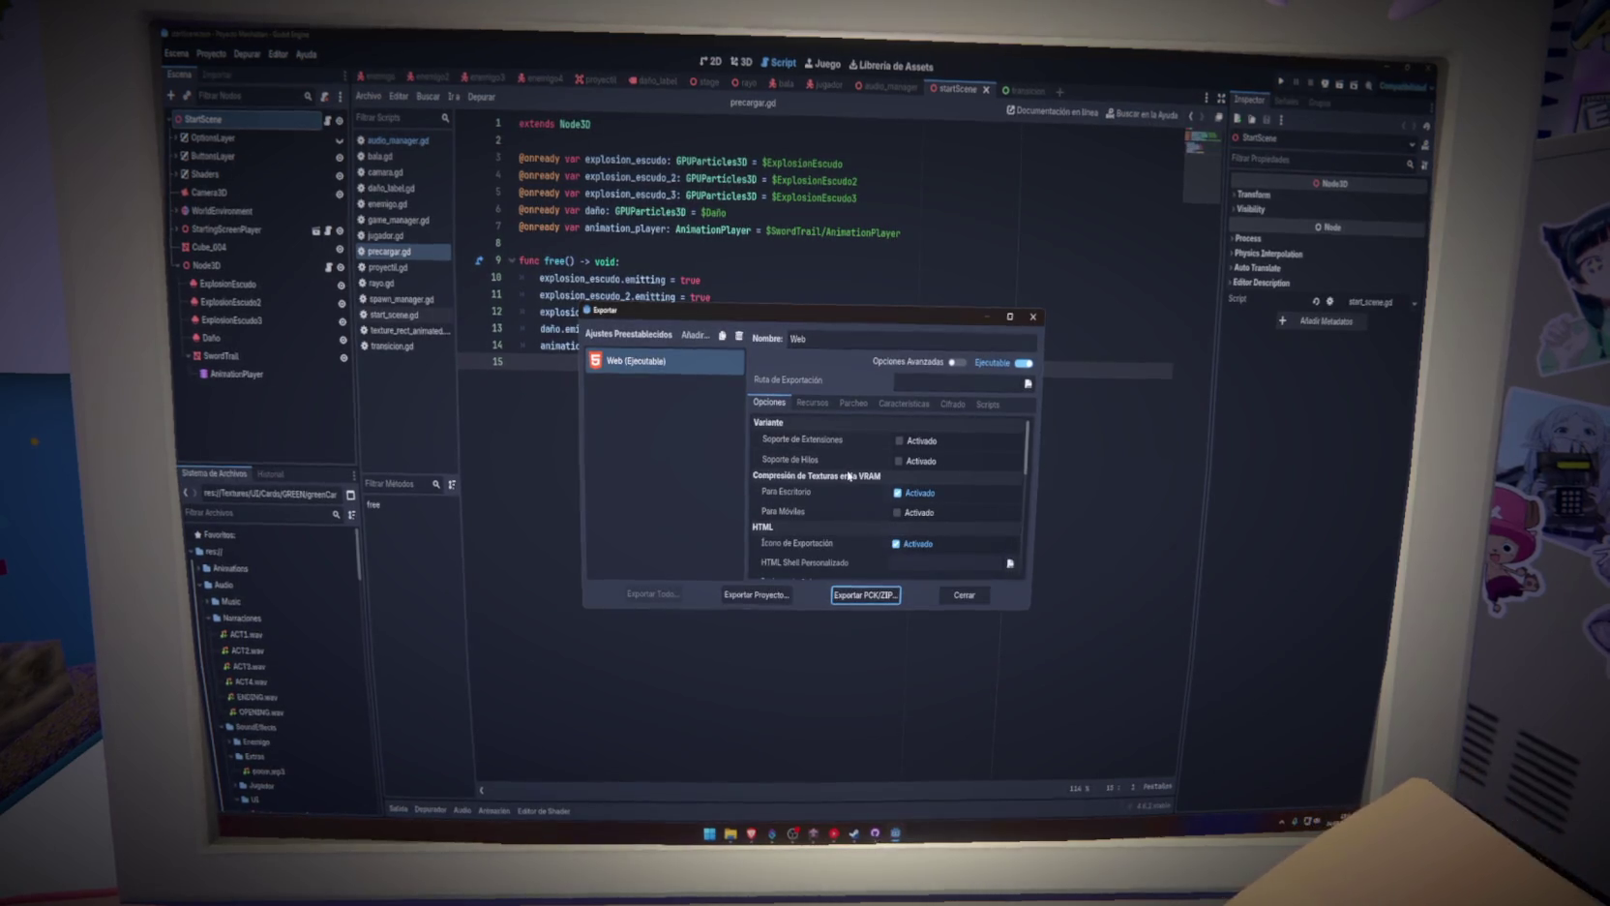
scroll(849, 476, down, 2)
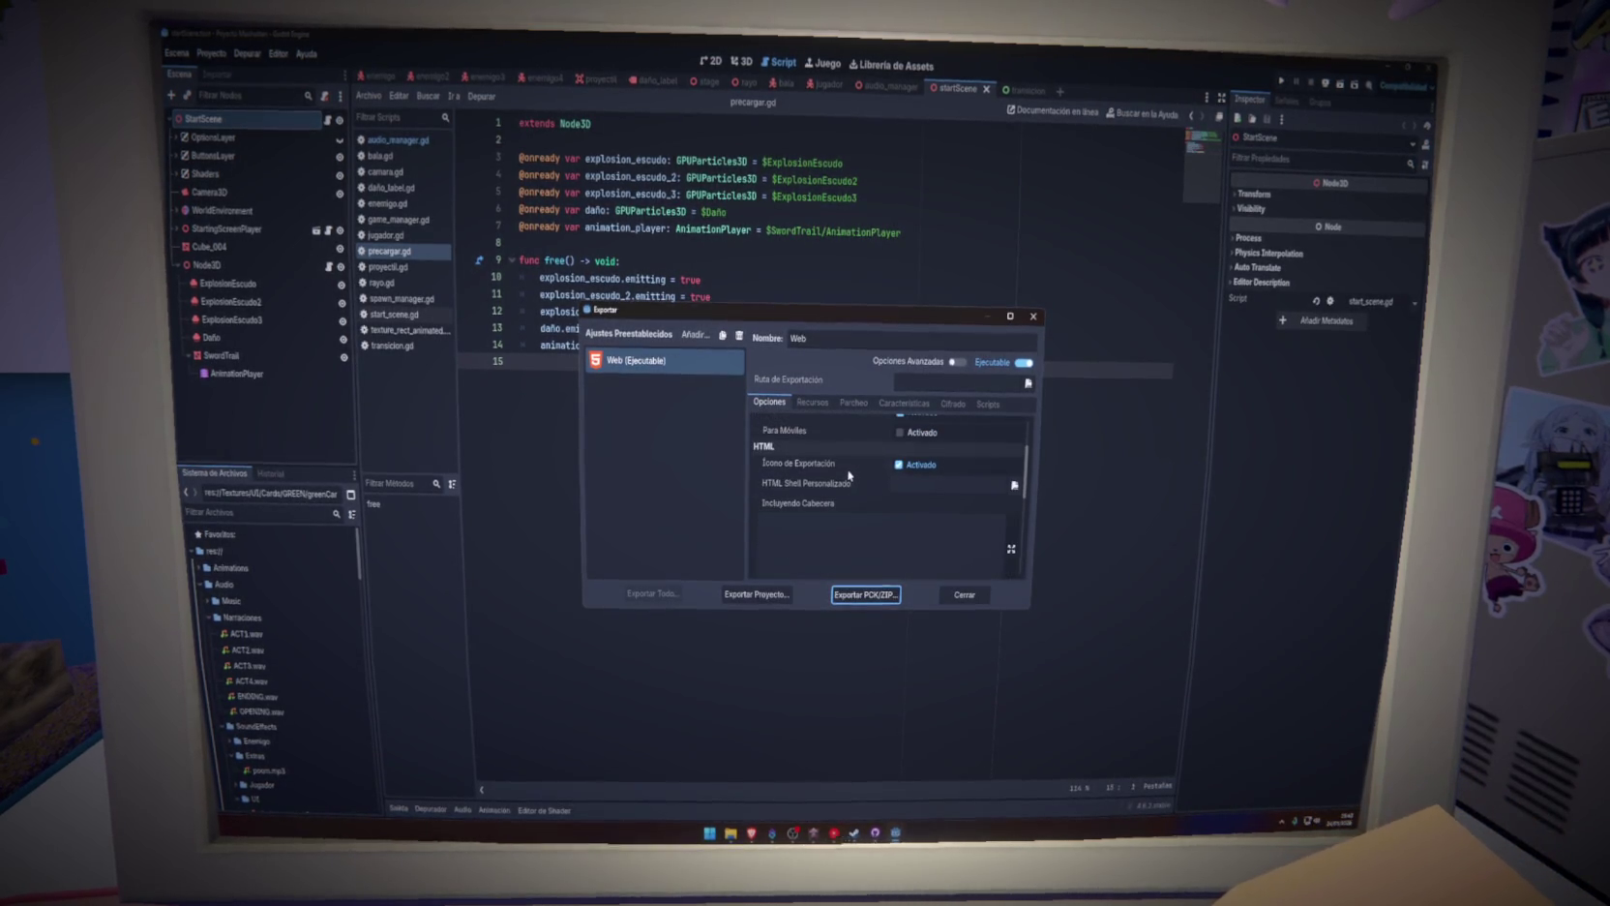
scroll(848, 476, up, 2)
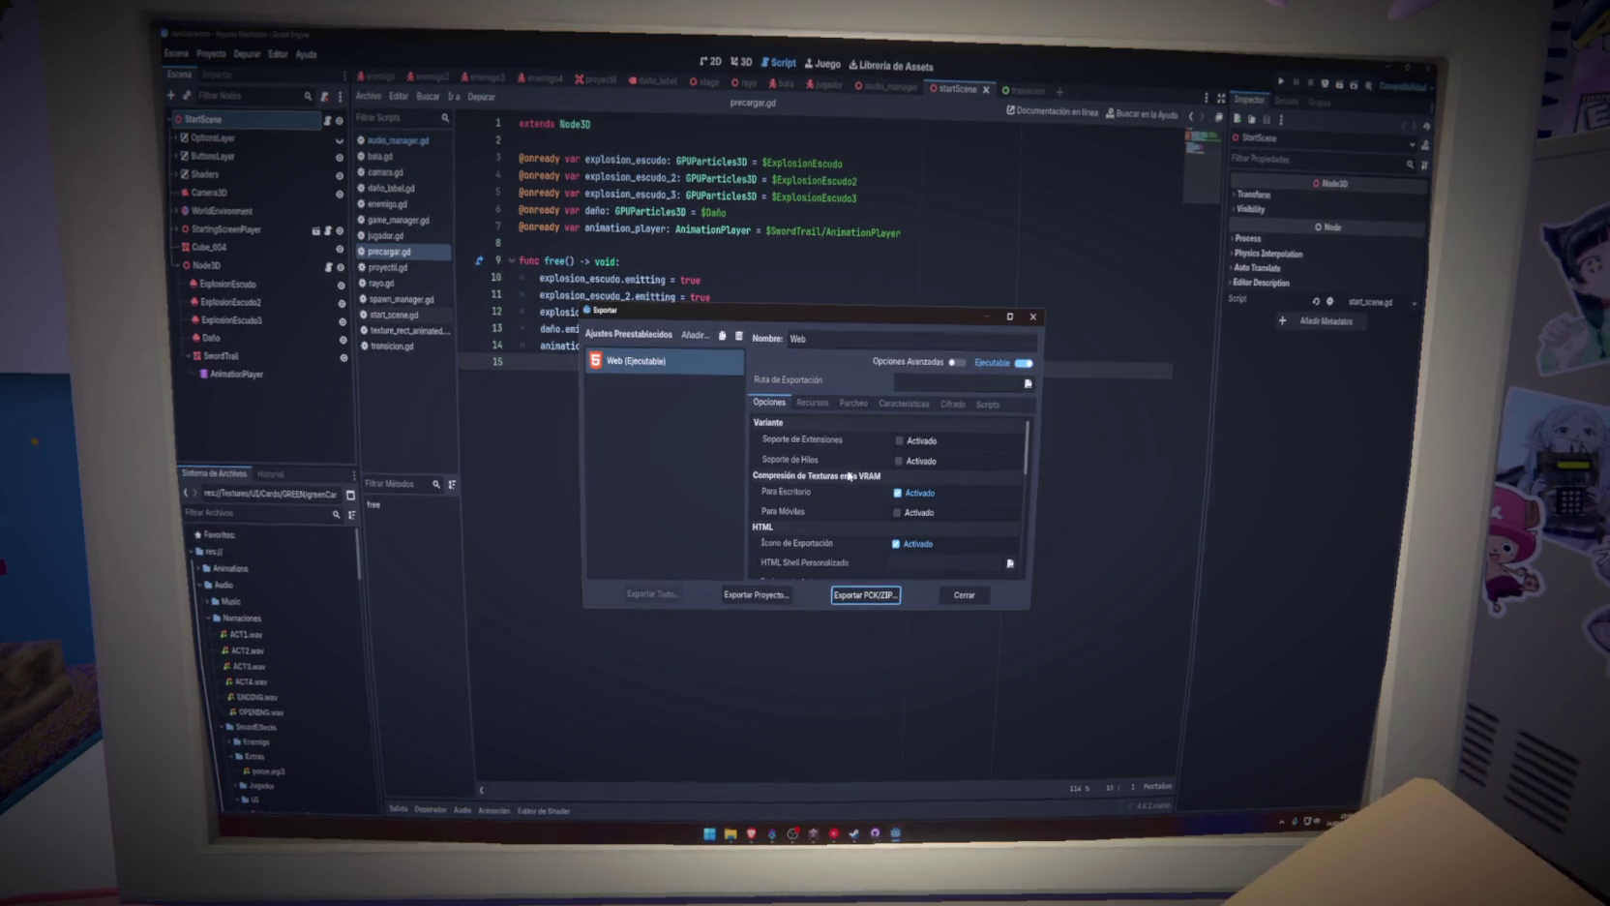
click(861, 595)
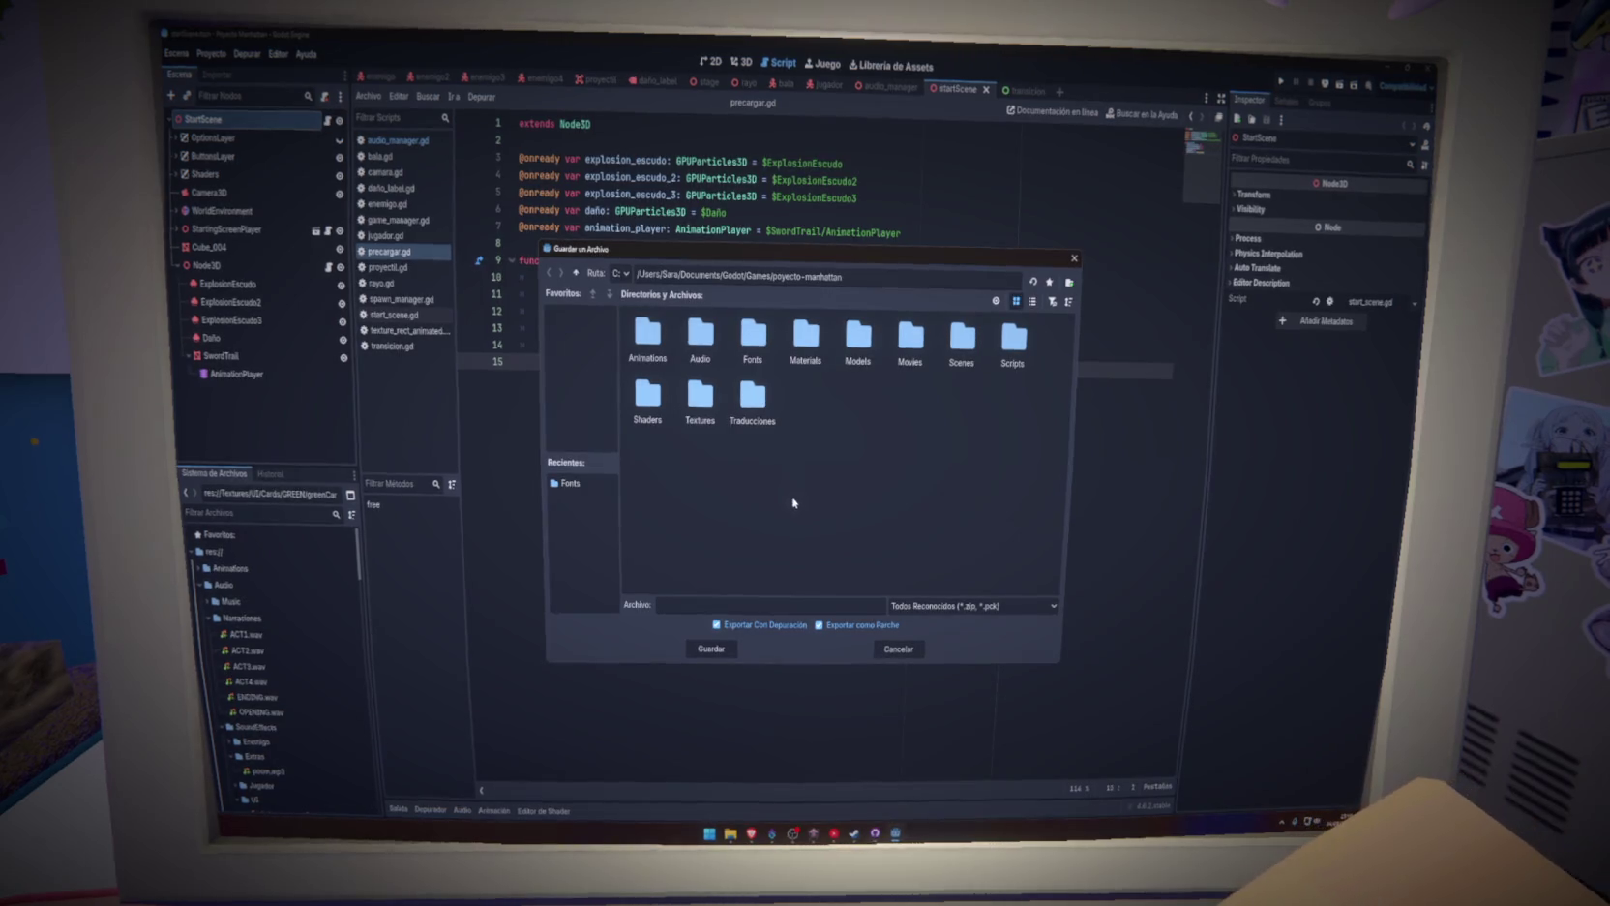
Create a Build folder with a Web folder inside it in the project directory
right_click(848, 468)
click(900, 474)
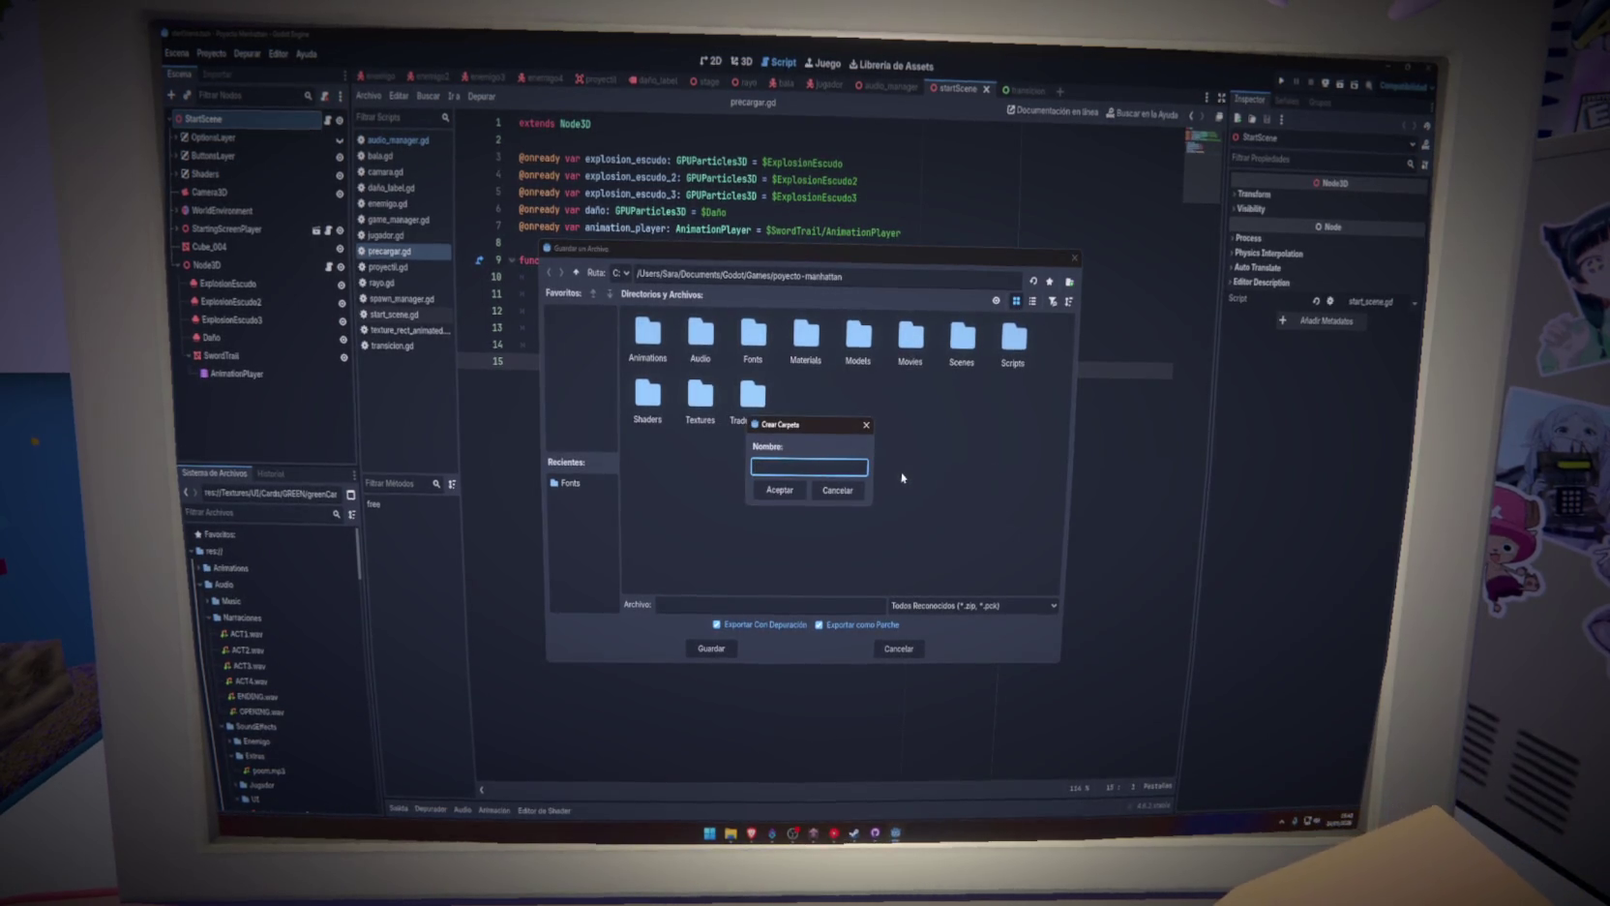
text(Build)
key(Return)
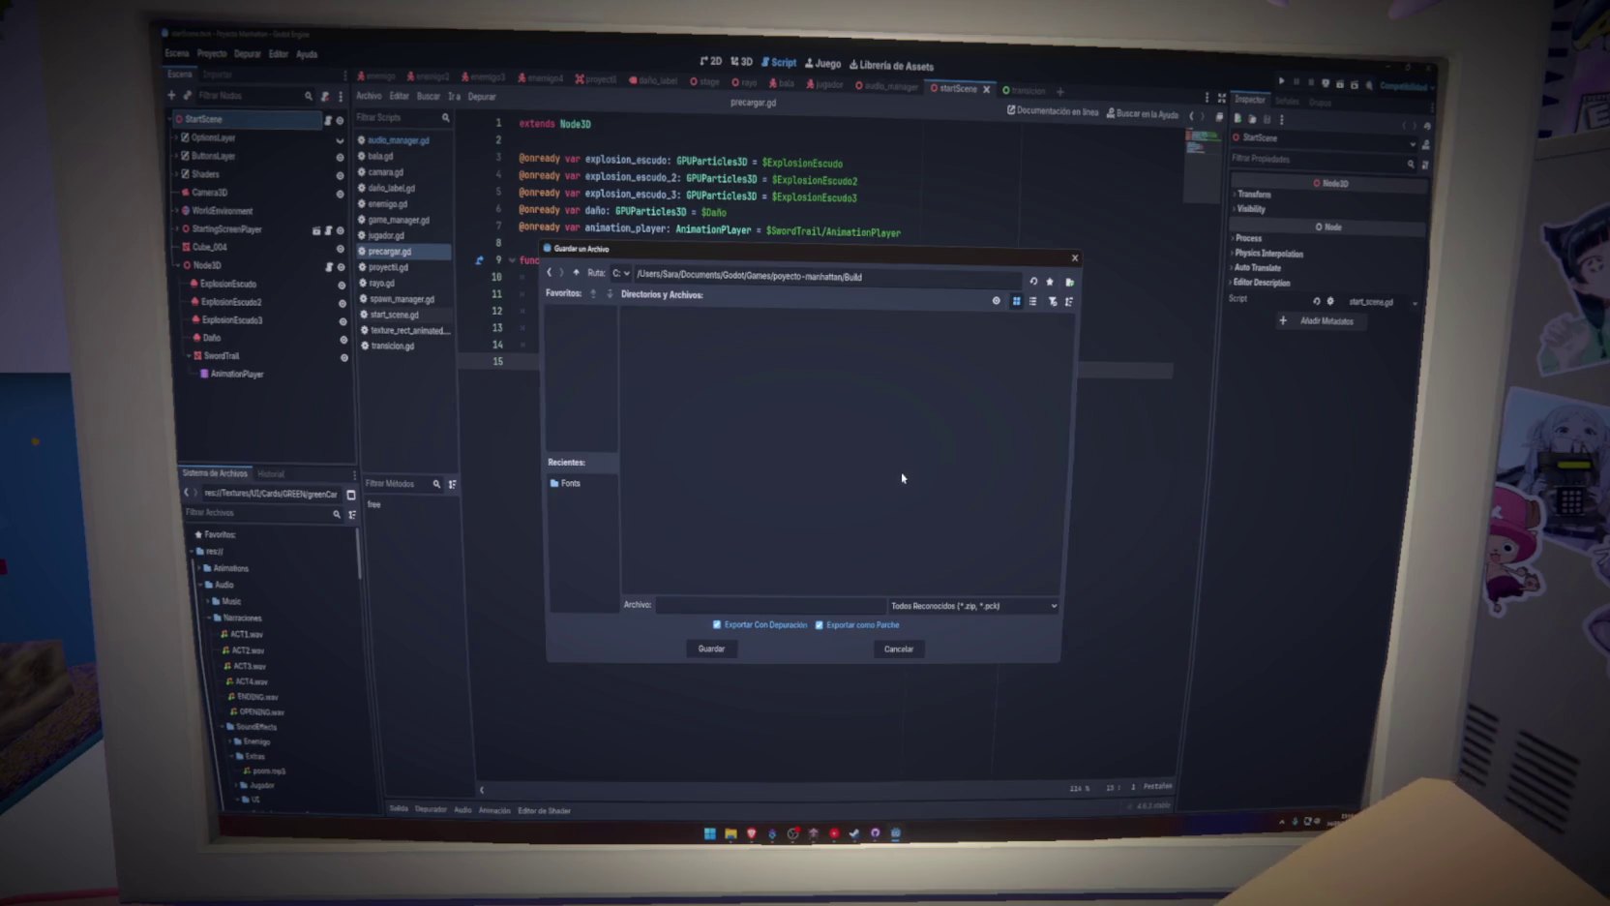
right_click(909, 471)
right_click(856, 445)
right_click(856, 442)
click(867, 449)
text(eb)
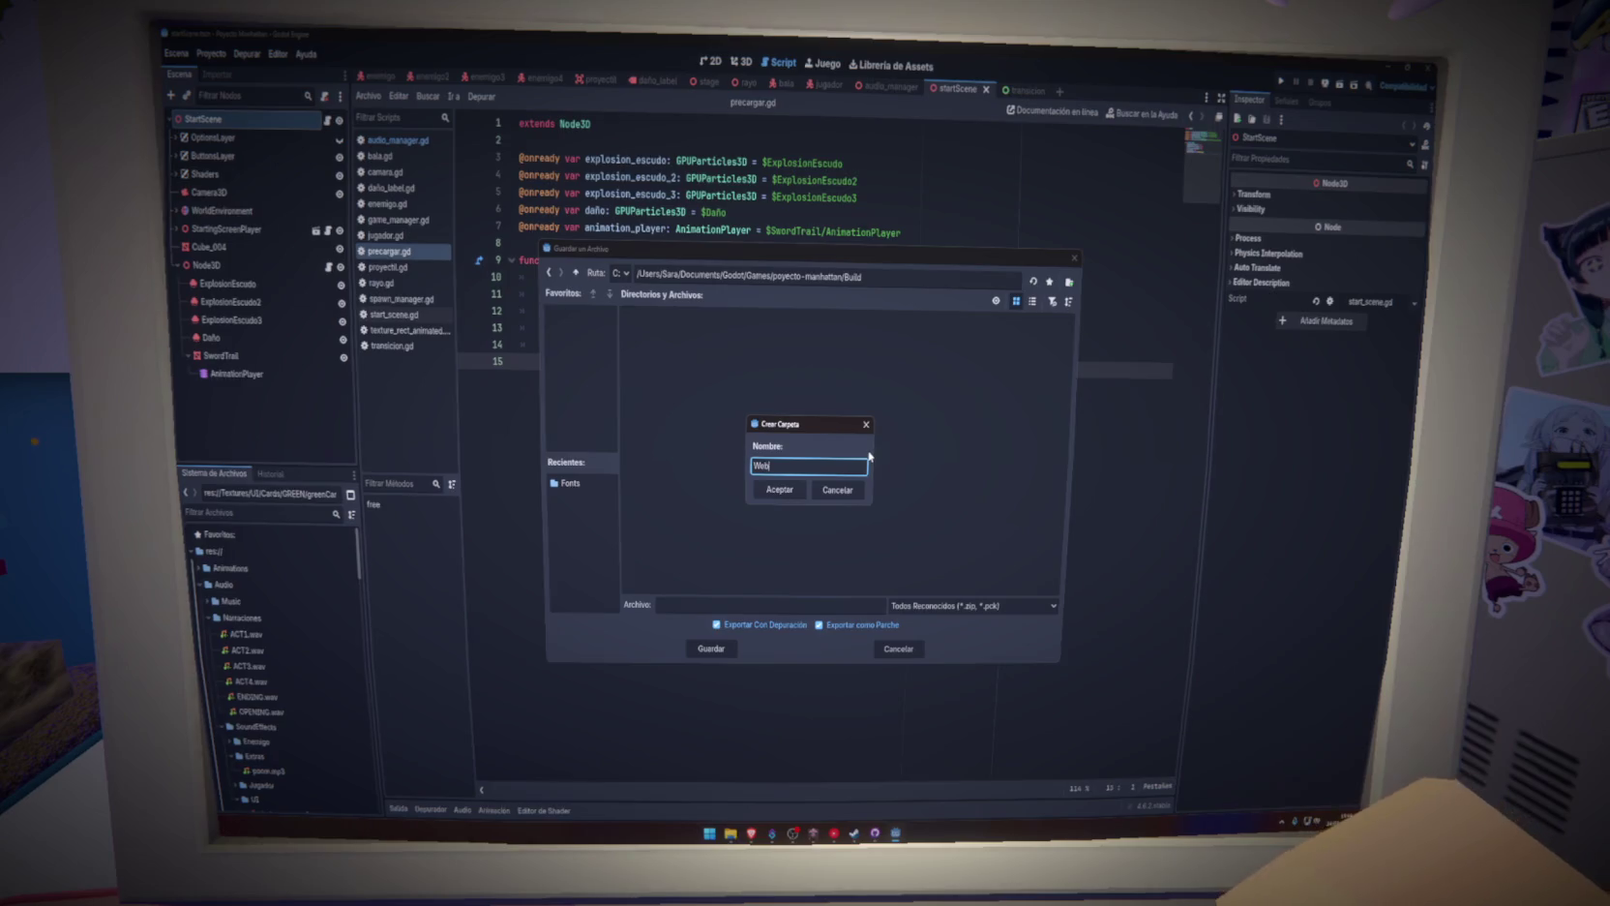
click(780, 489)
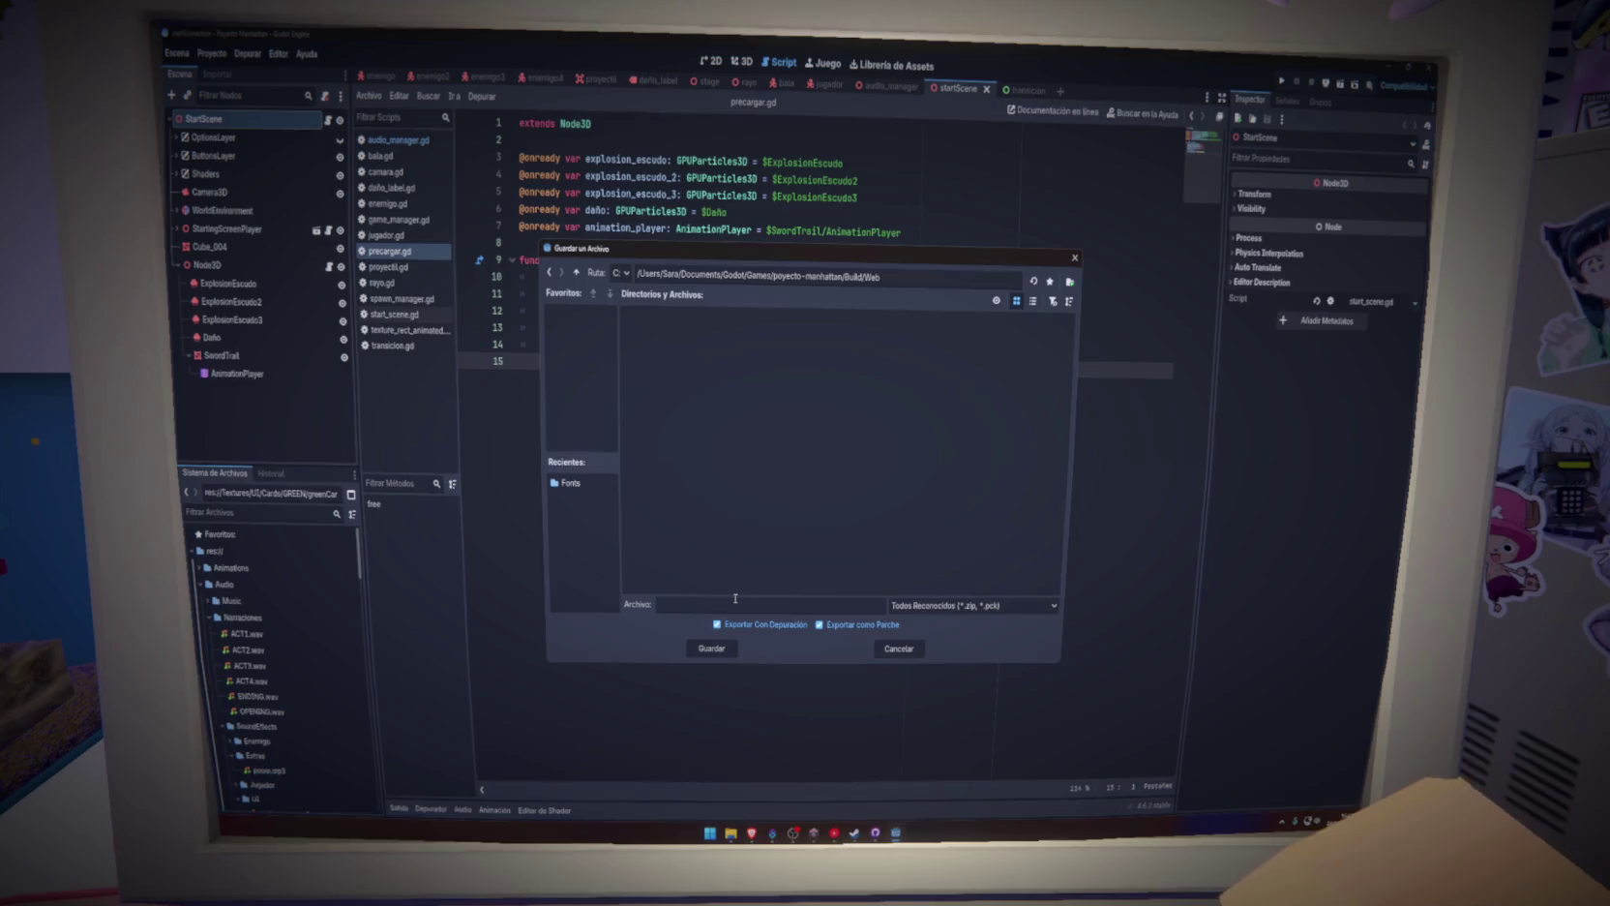
Try saving the pack as 'uwu', dismiss the invalid name warning, and cancel the PCK export
text(uwu)
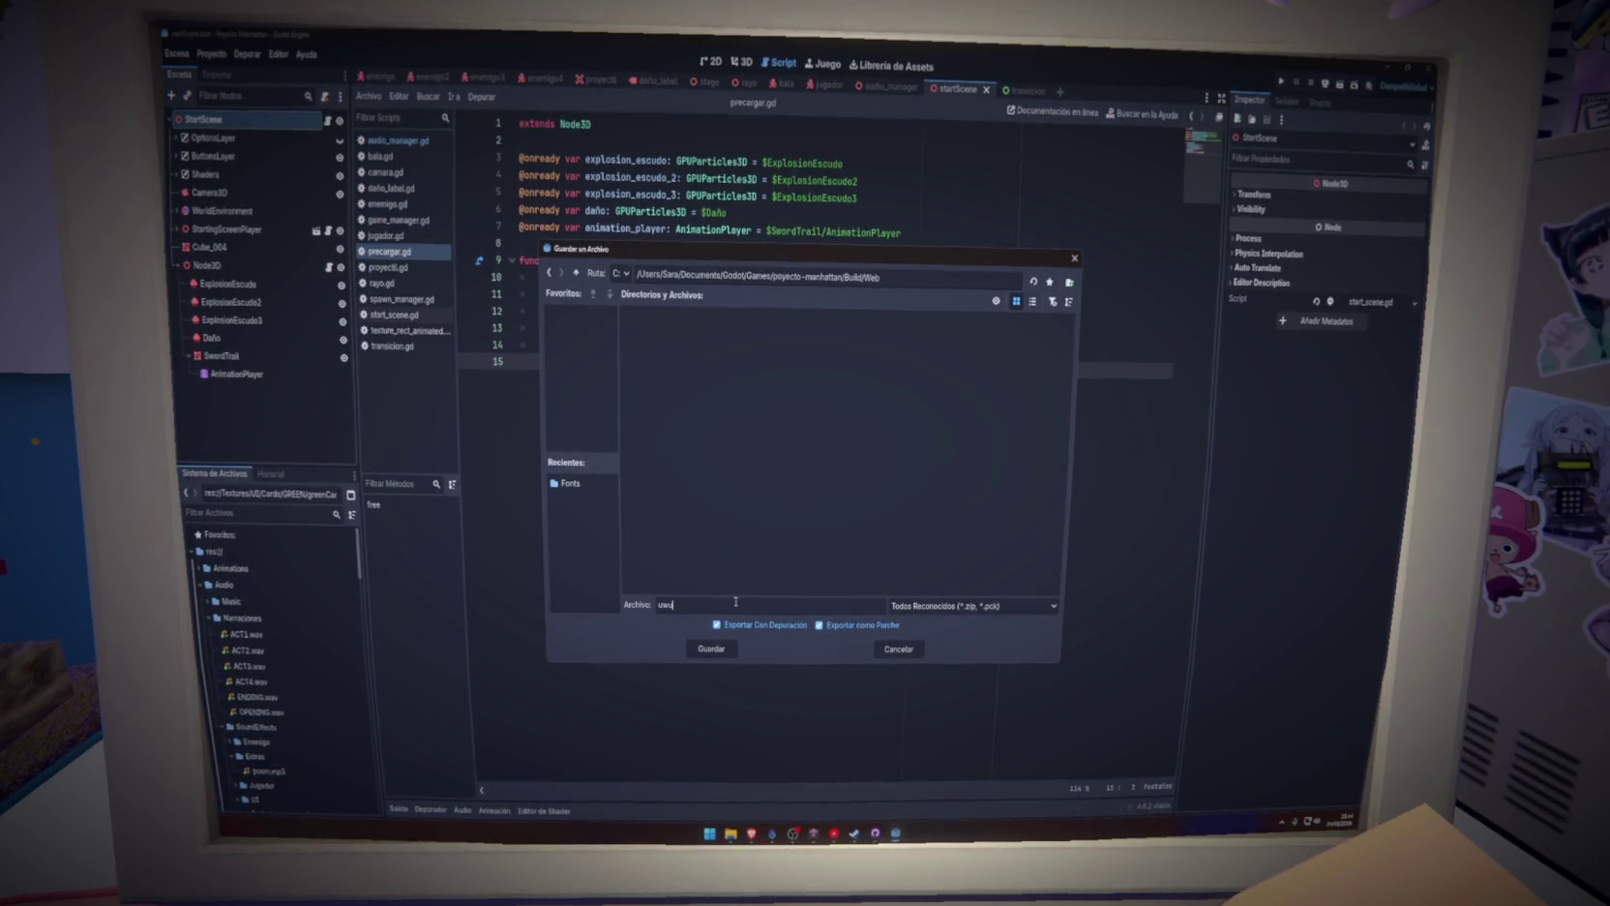
click(728, 647)
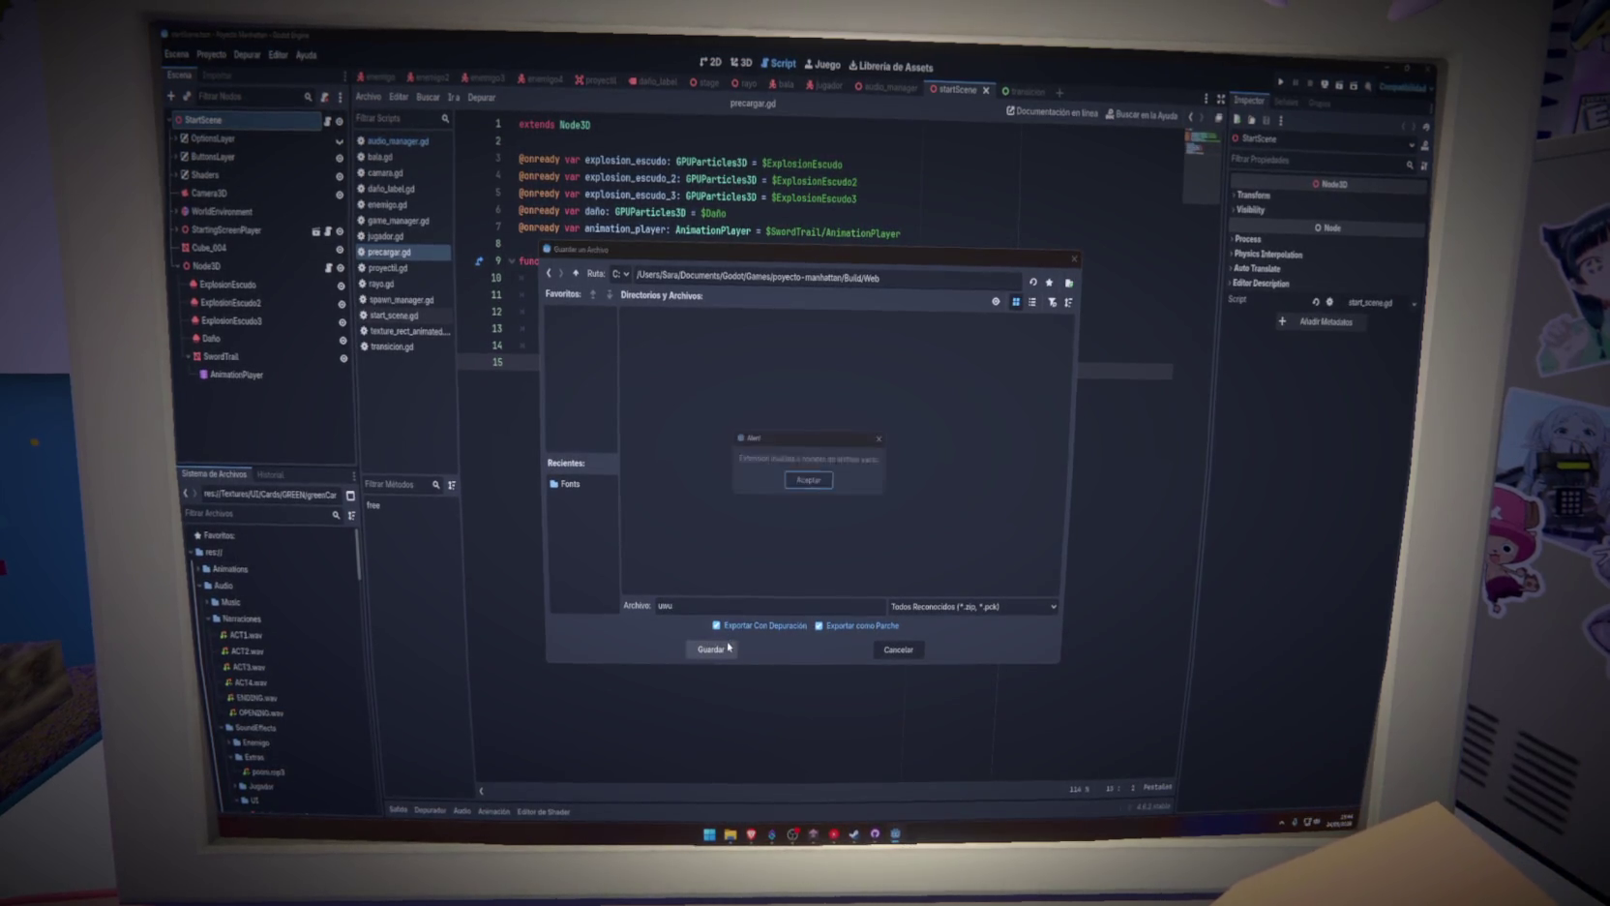
click(879, 440)
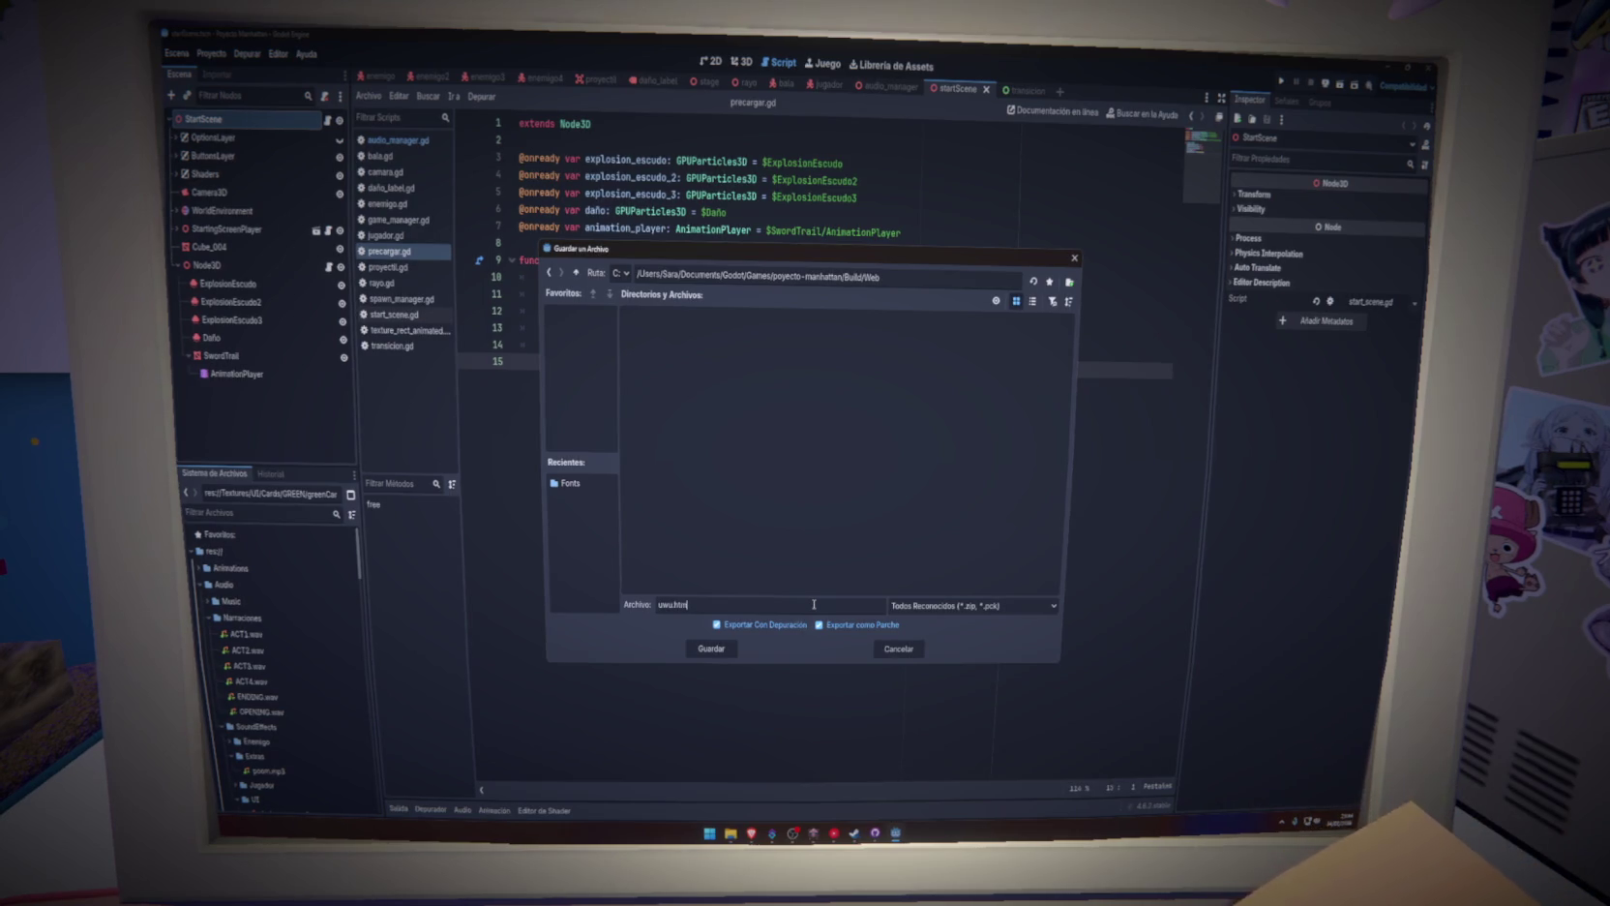
click(898, 649)
Export the full project into Build/Web as index.html and close the Export window
click(764, 594)
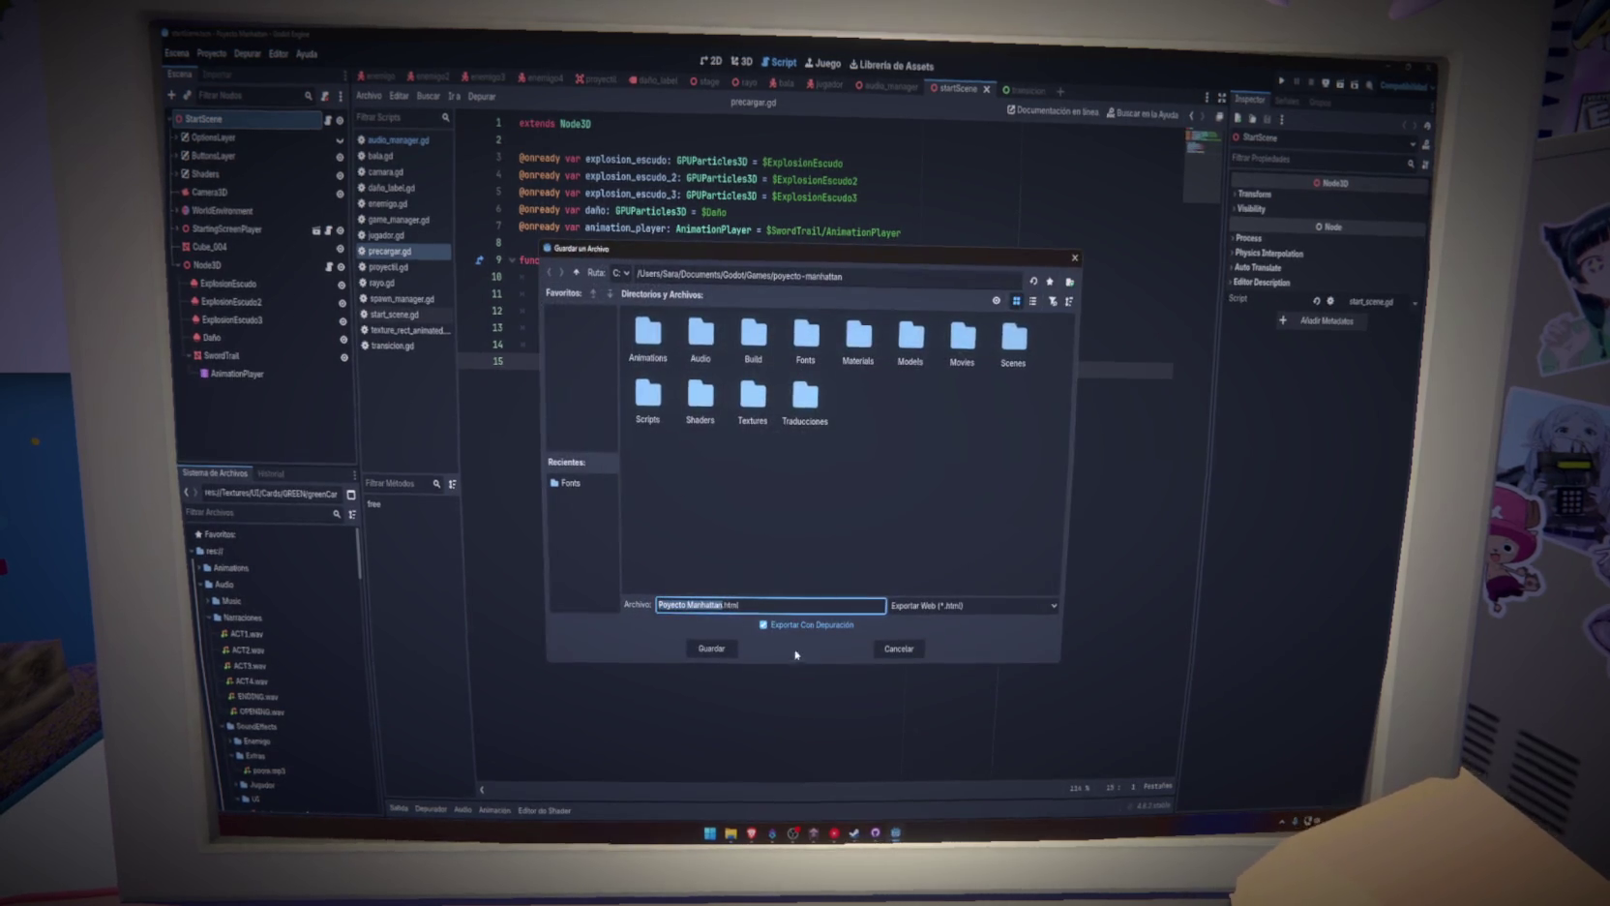
right_click(846, 464)
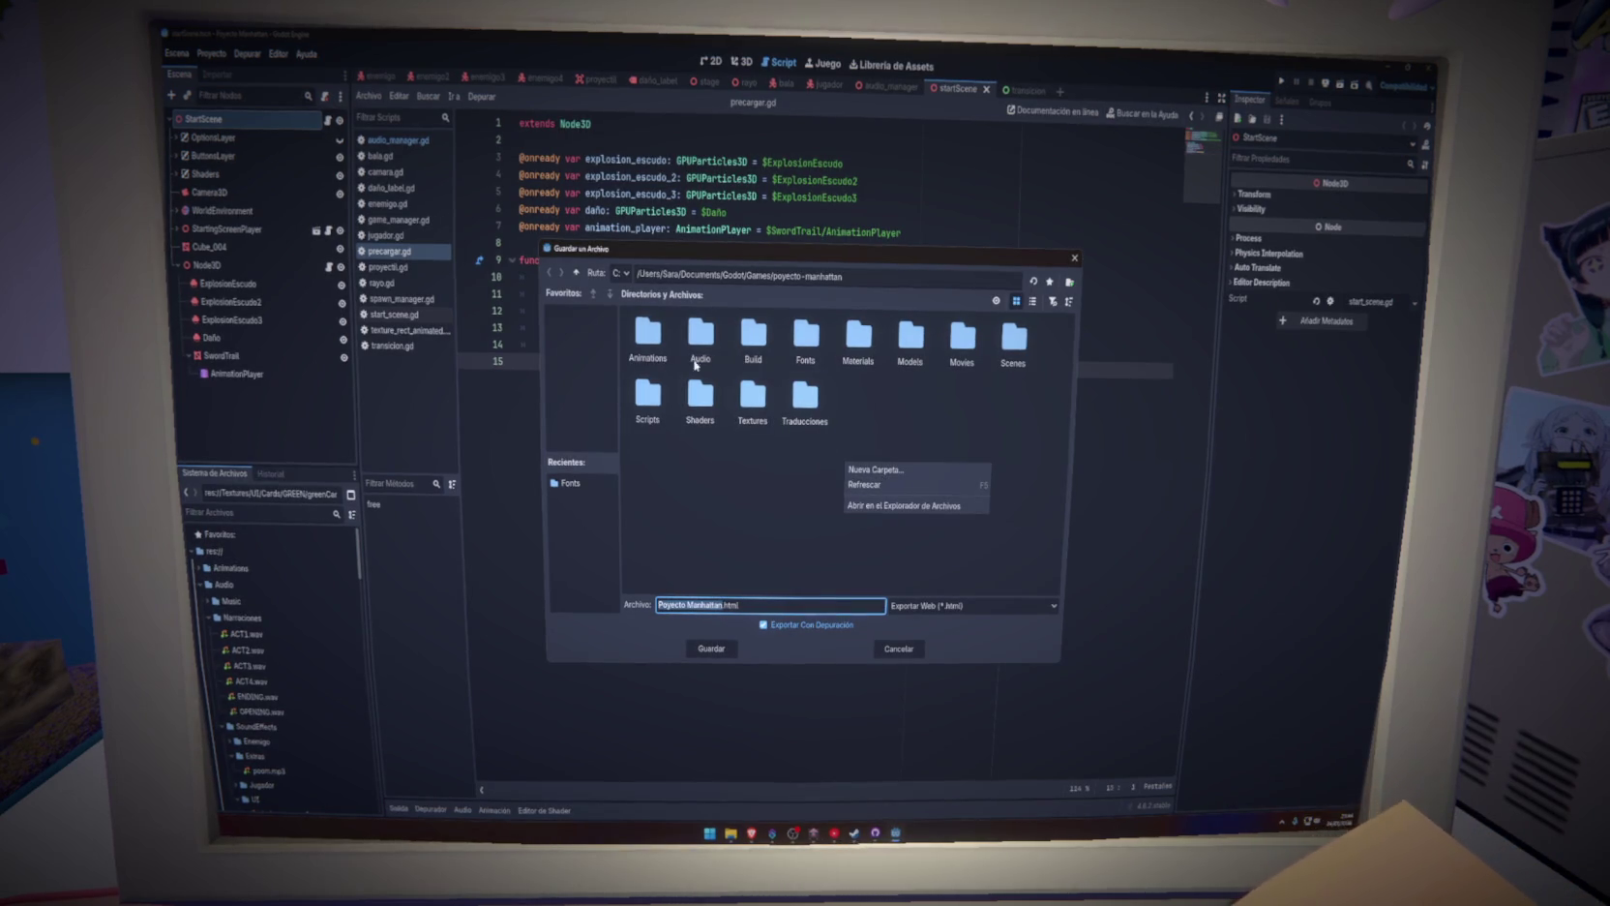
click(770, 350)
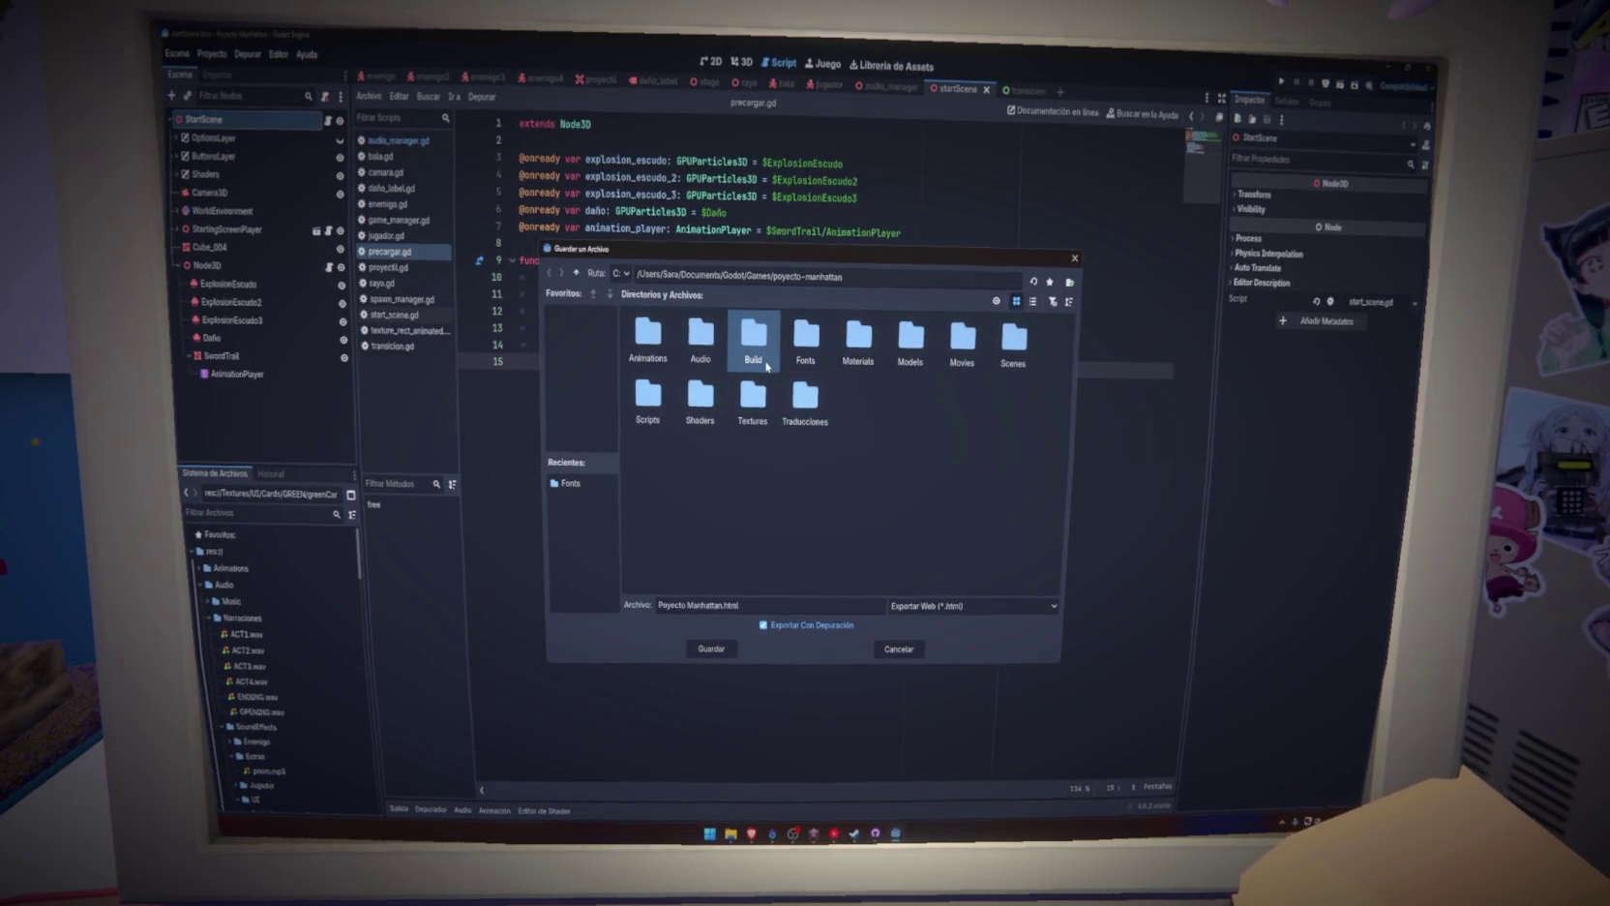
double_click(766, 360)
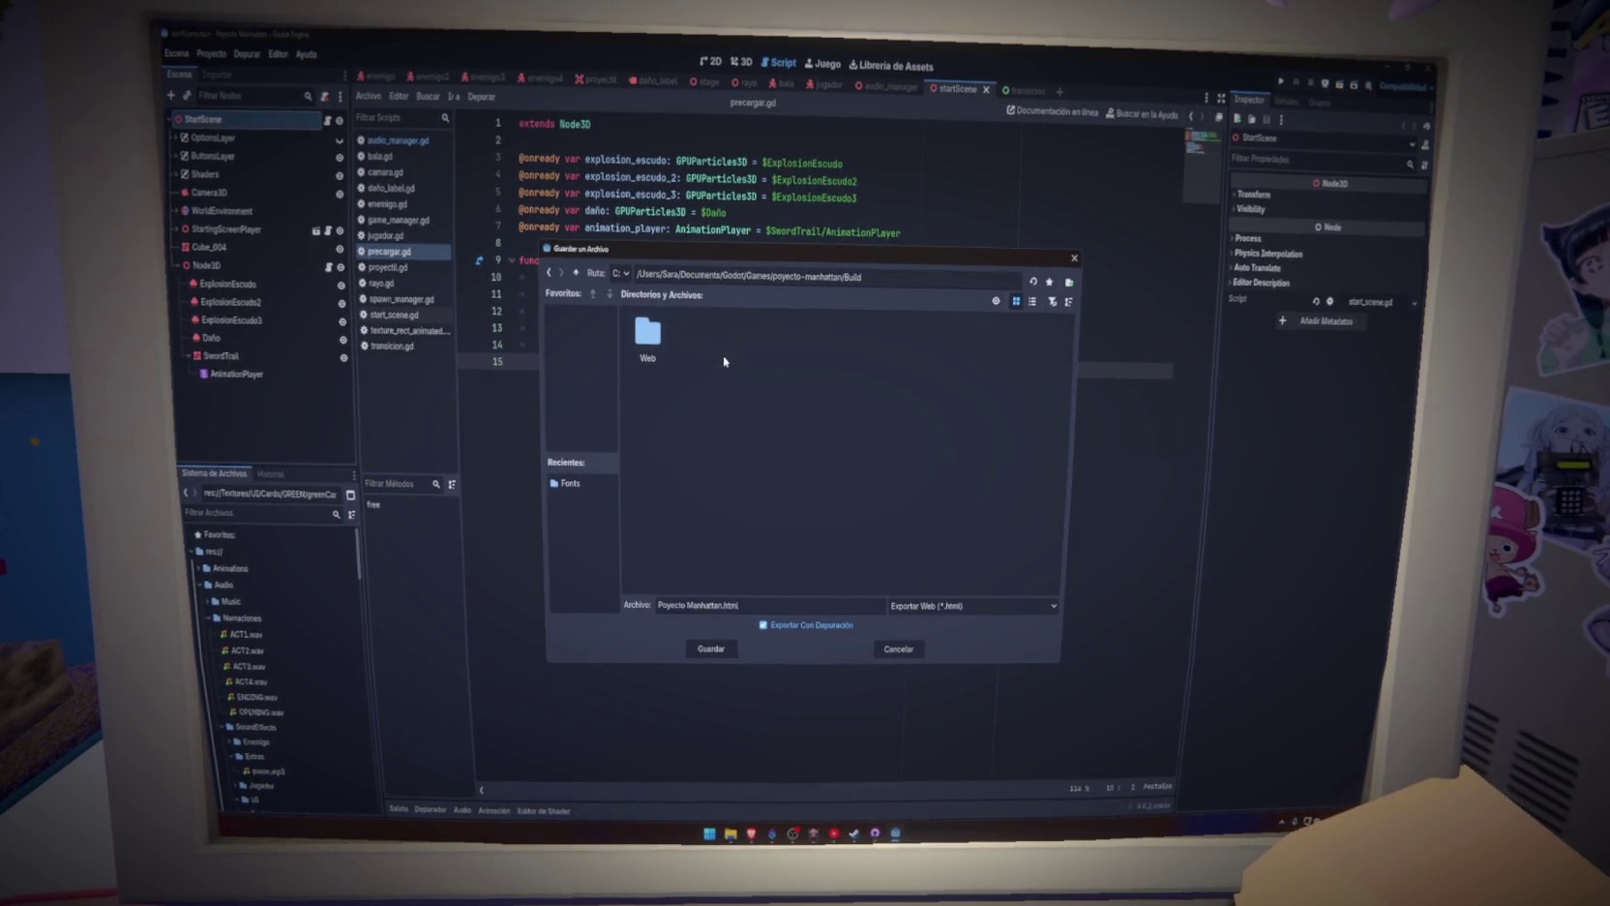
double_click(647, 339)
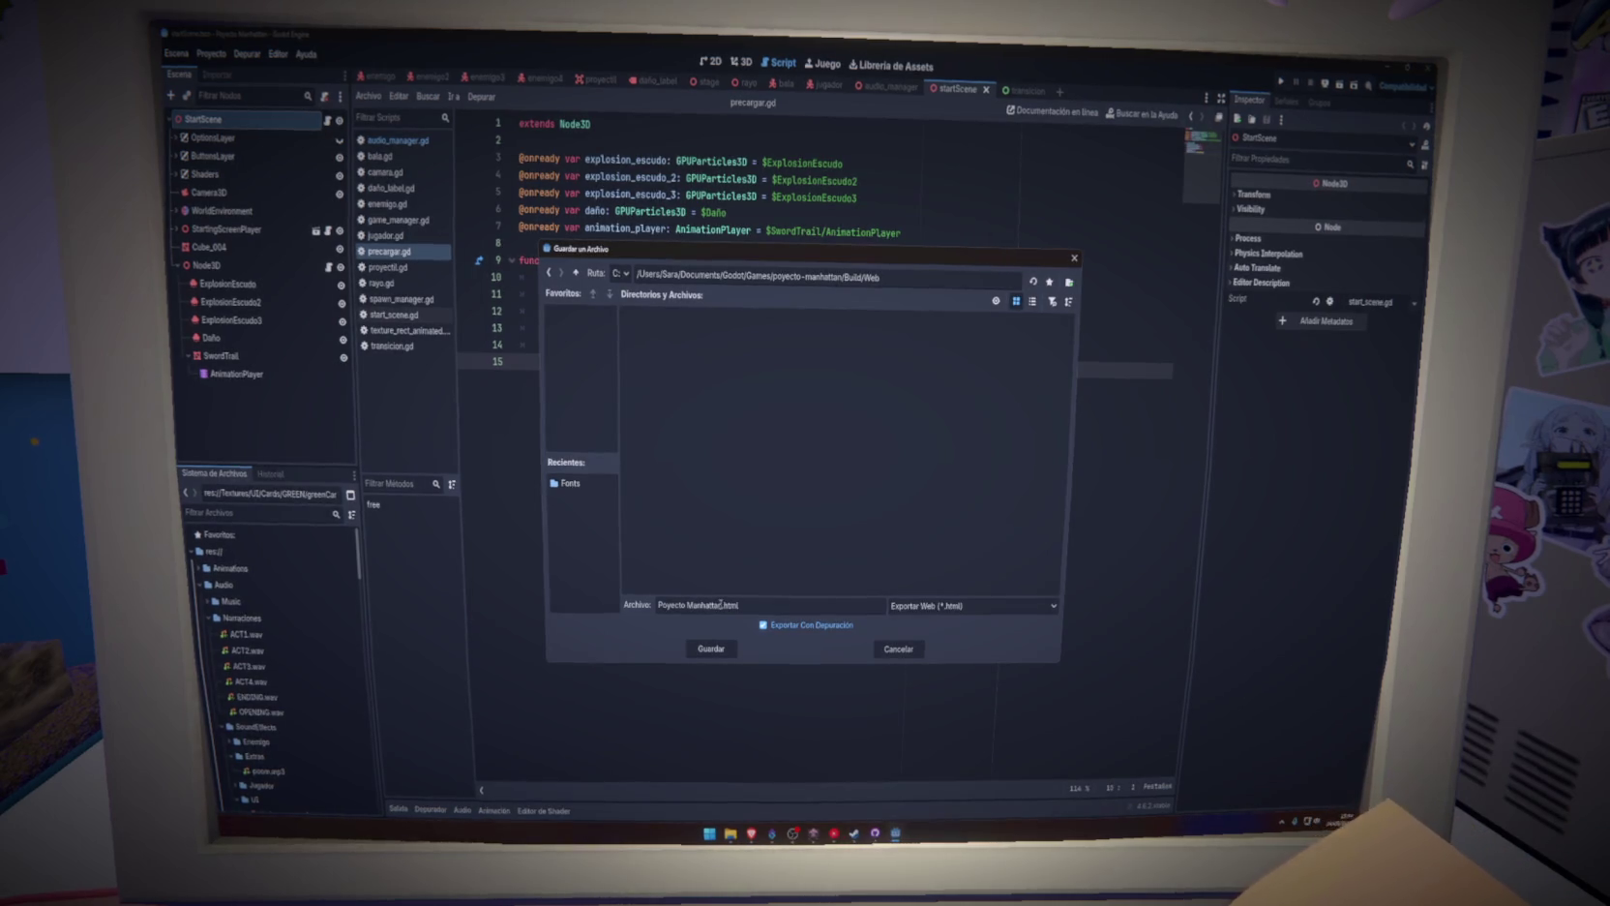
drag(721, 604, 657, 605)
text(index)
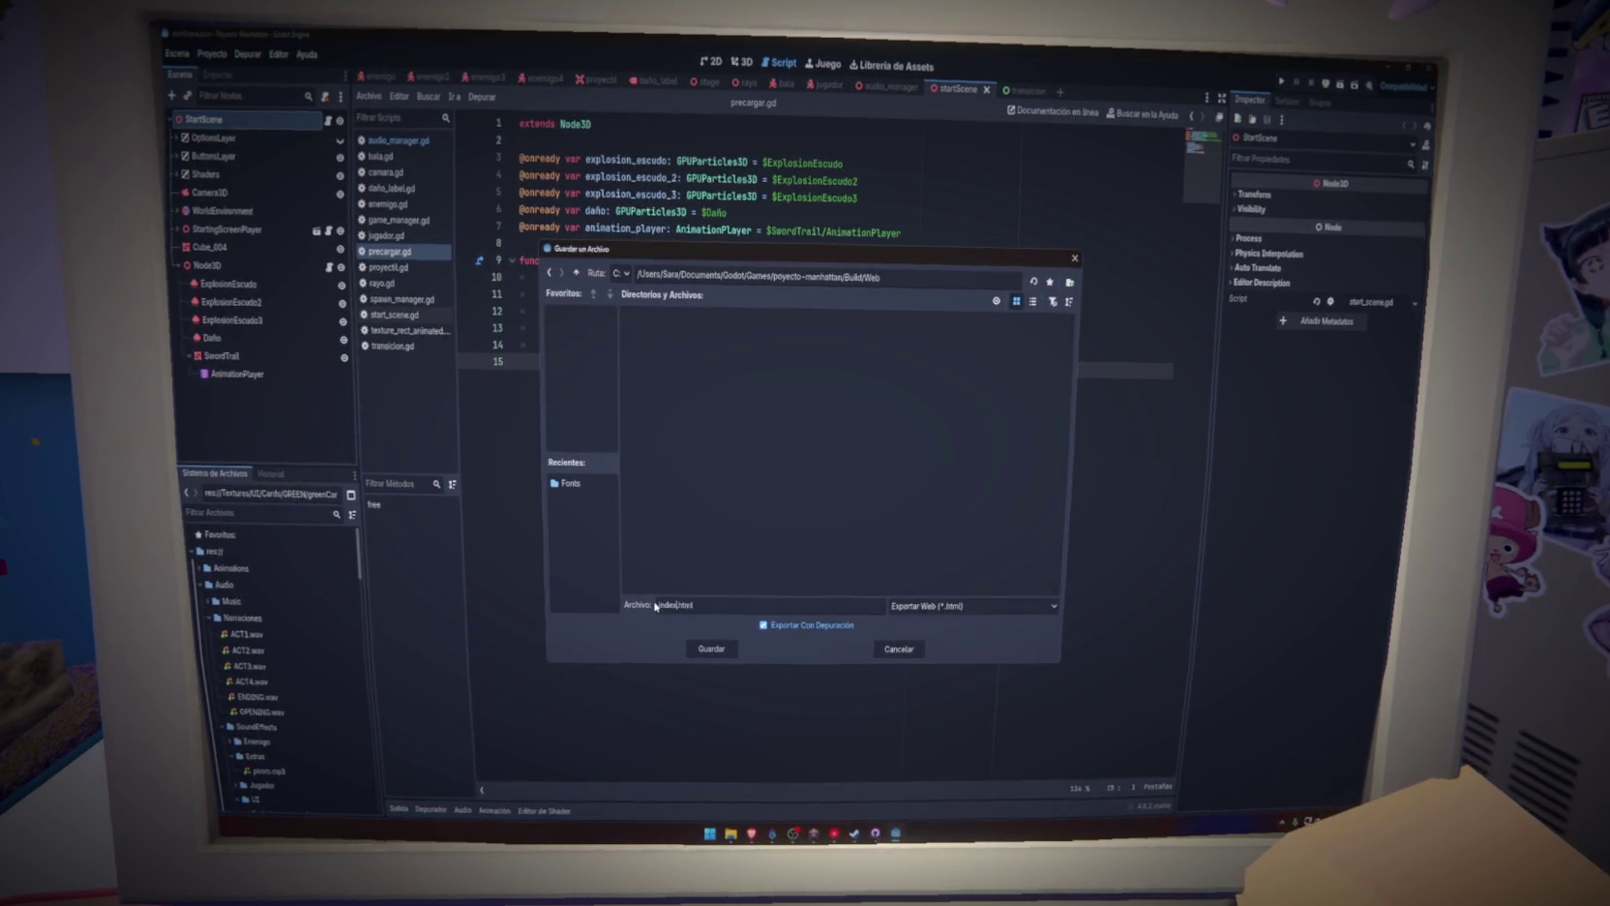
click(728, 648)
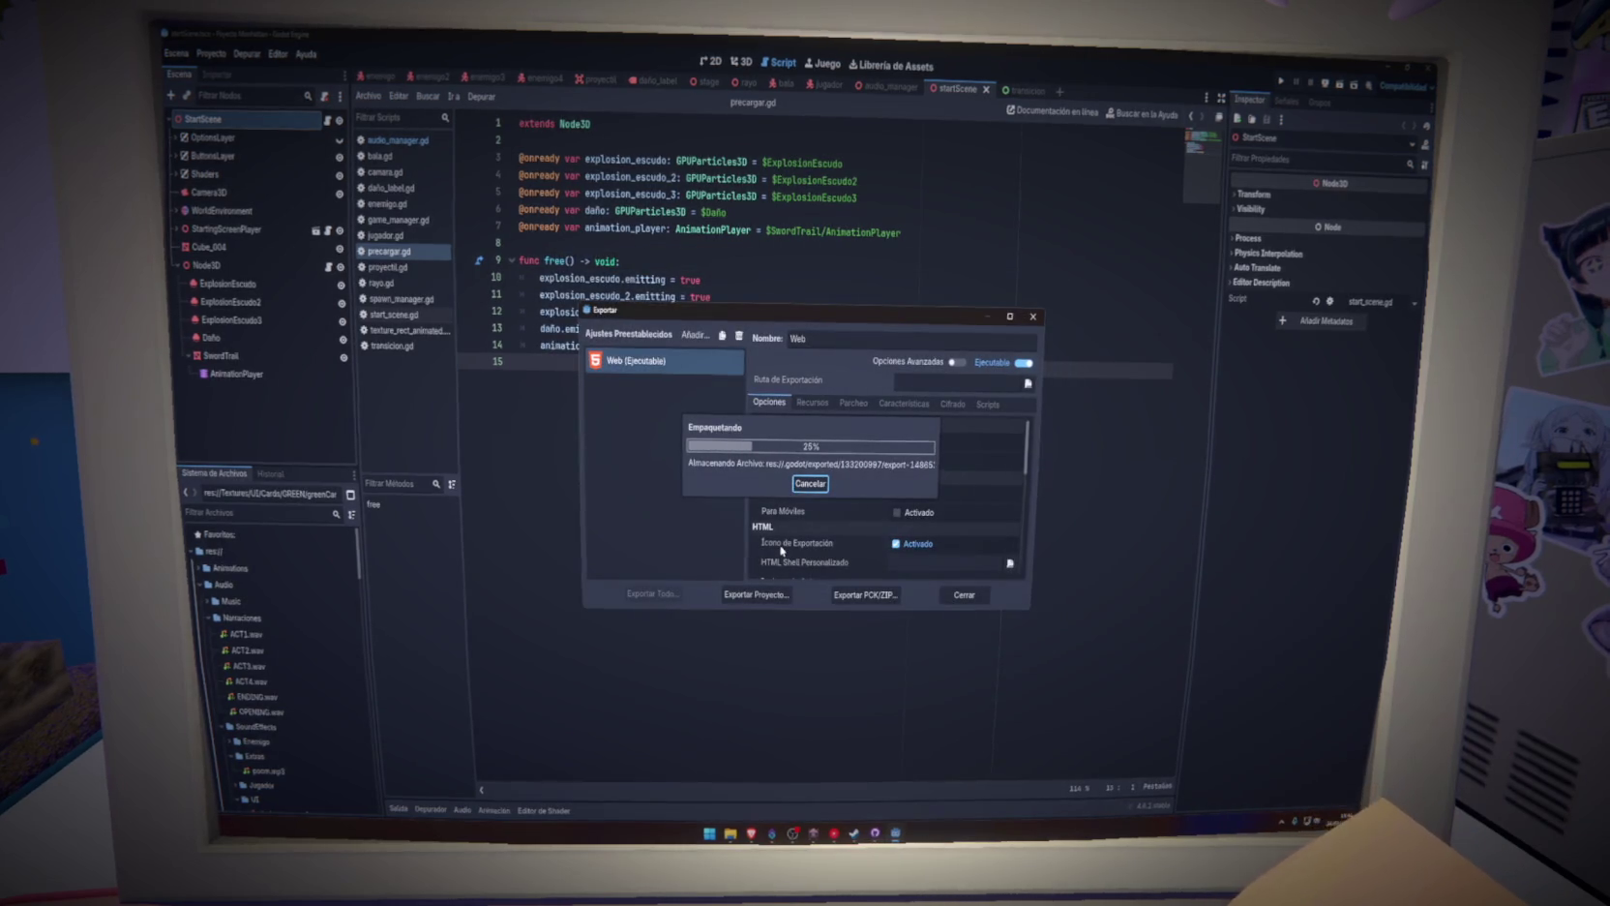
click(948, 598)
Switch to the maximized browser and open the GLASSHEART page from the itch.io creator dashboard
key(super+d)
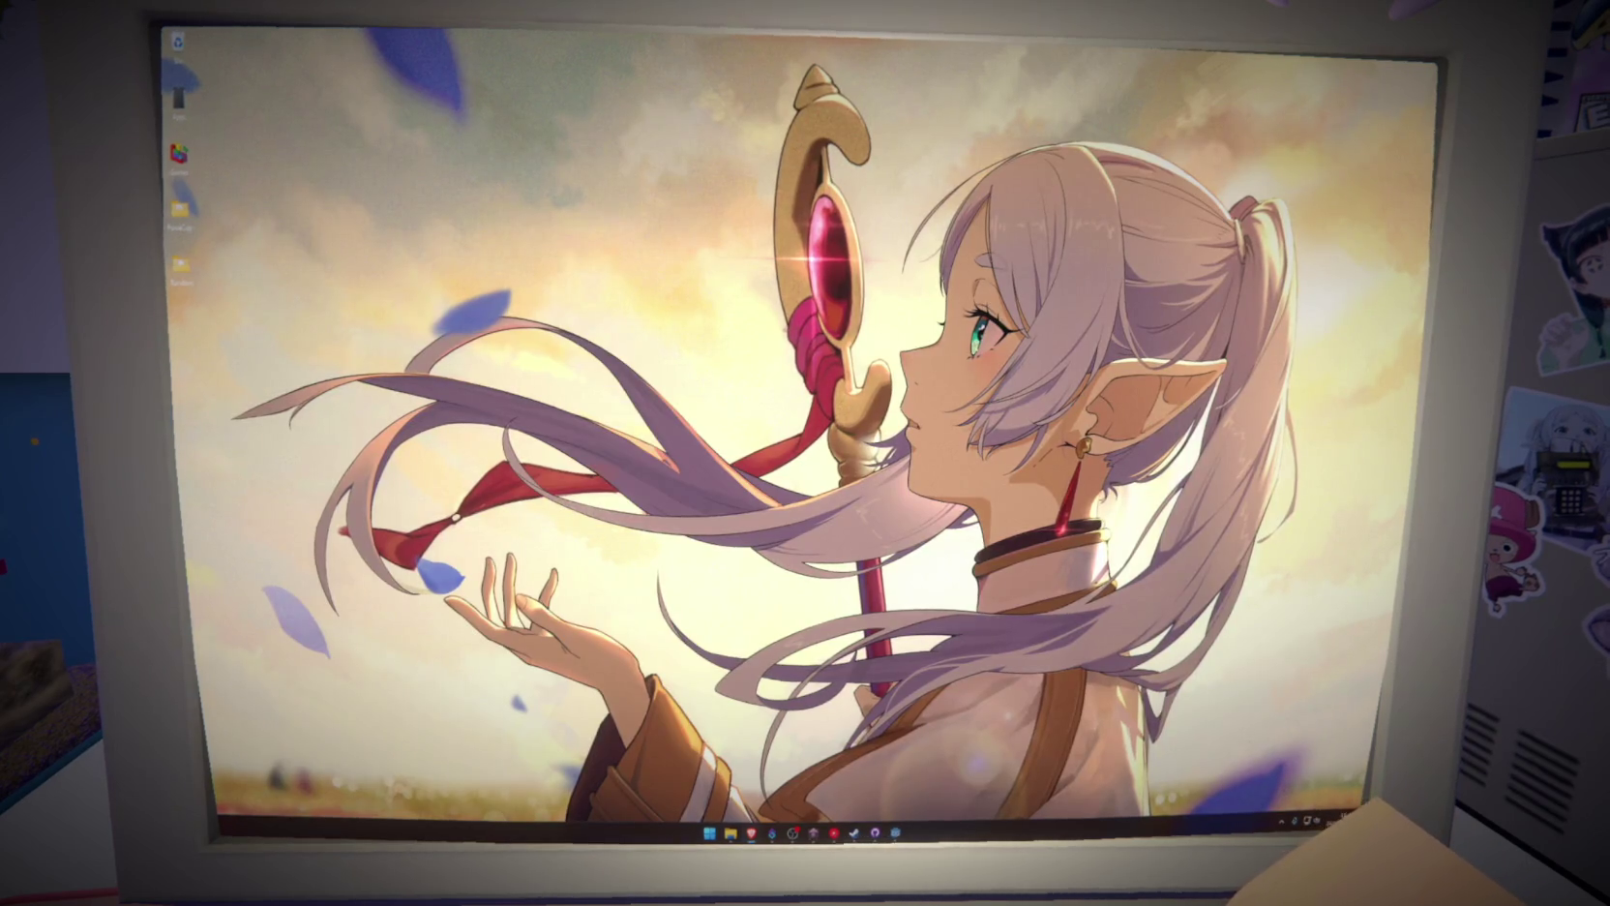
key(alt+Tab)
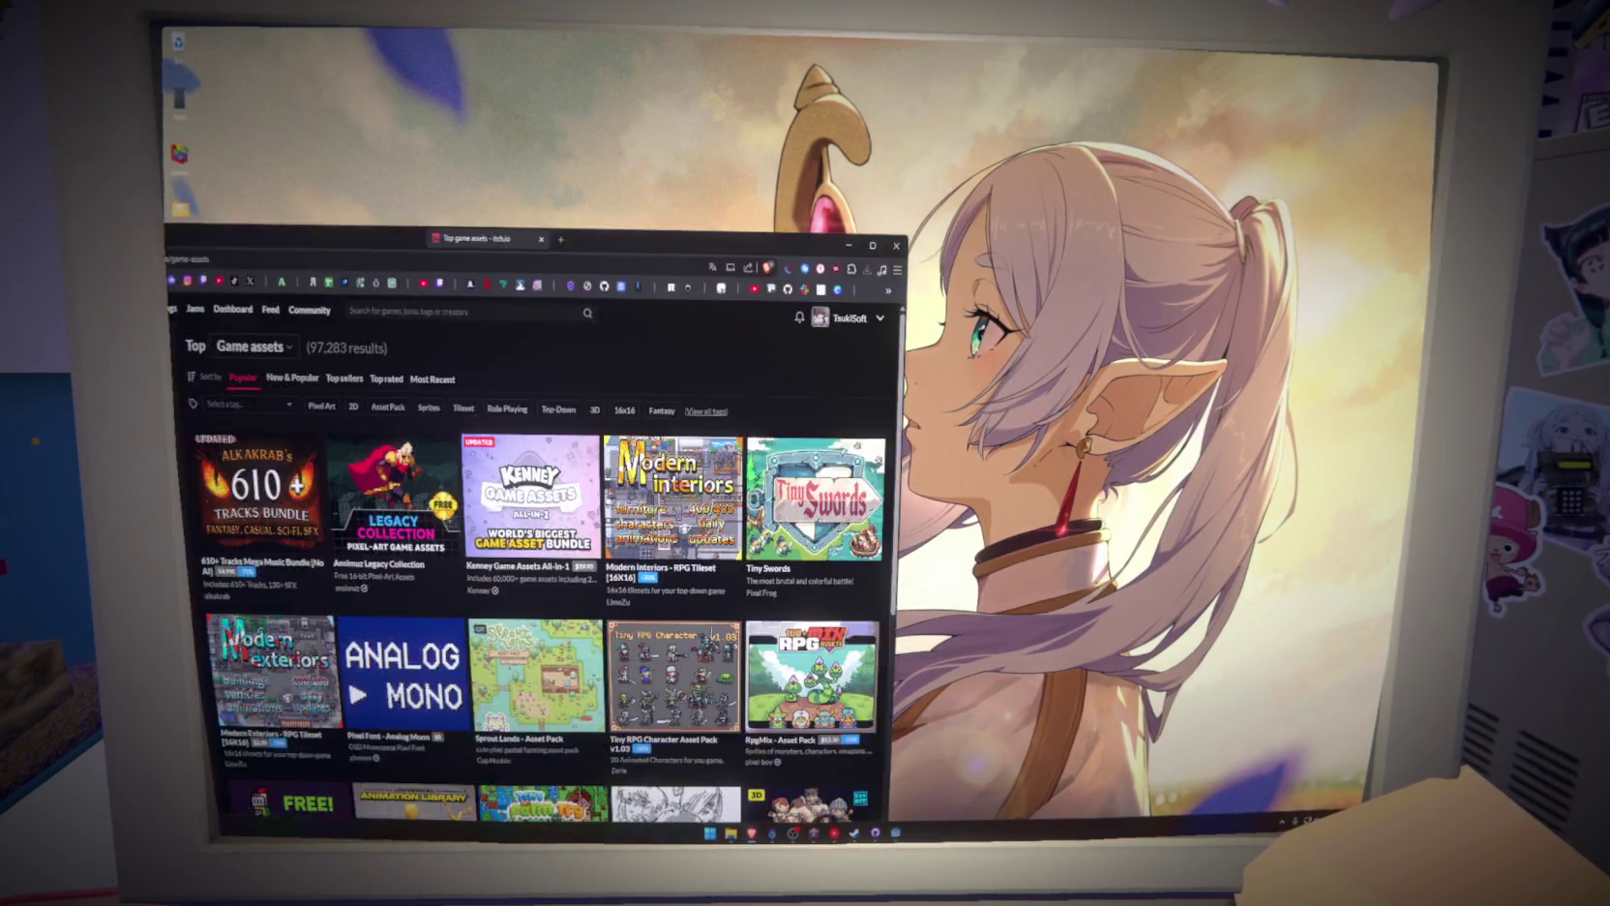
key(super+Up)
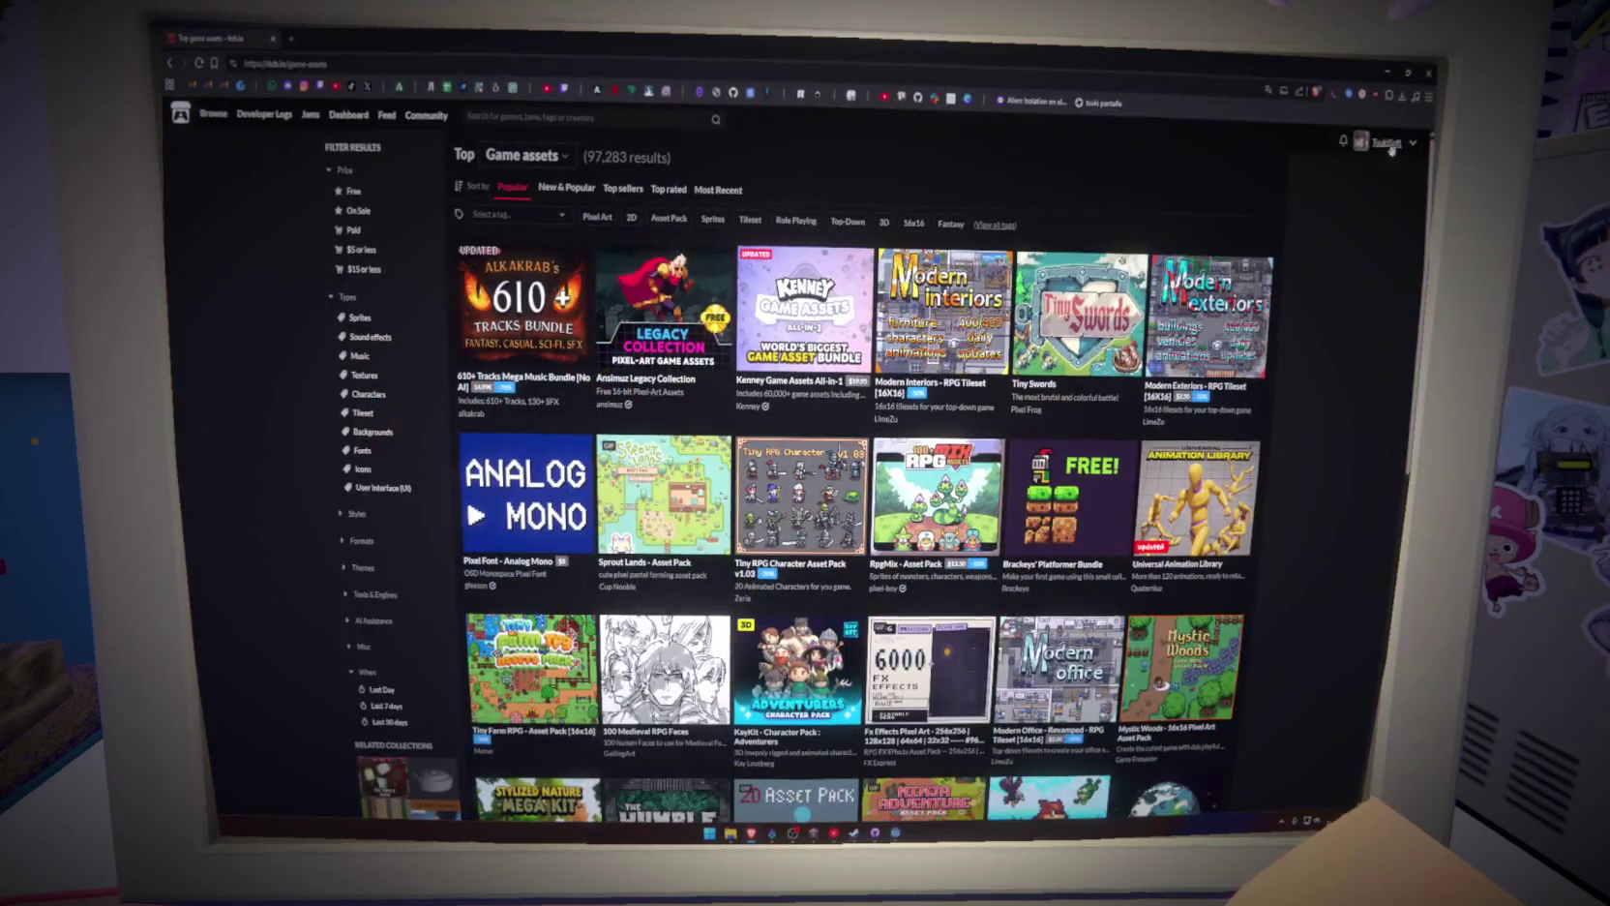
click(1391, 147)
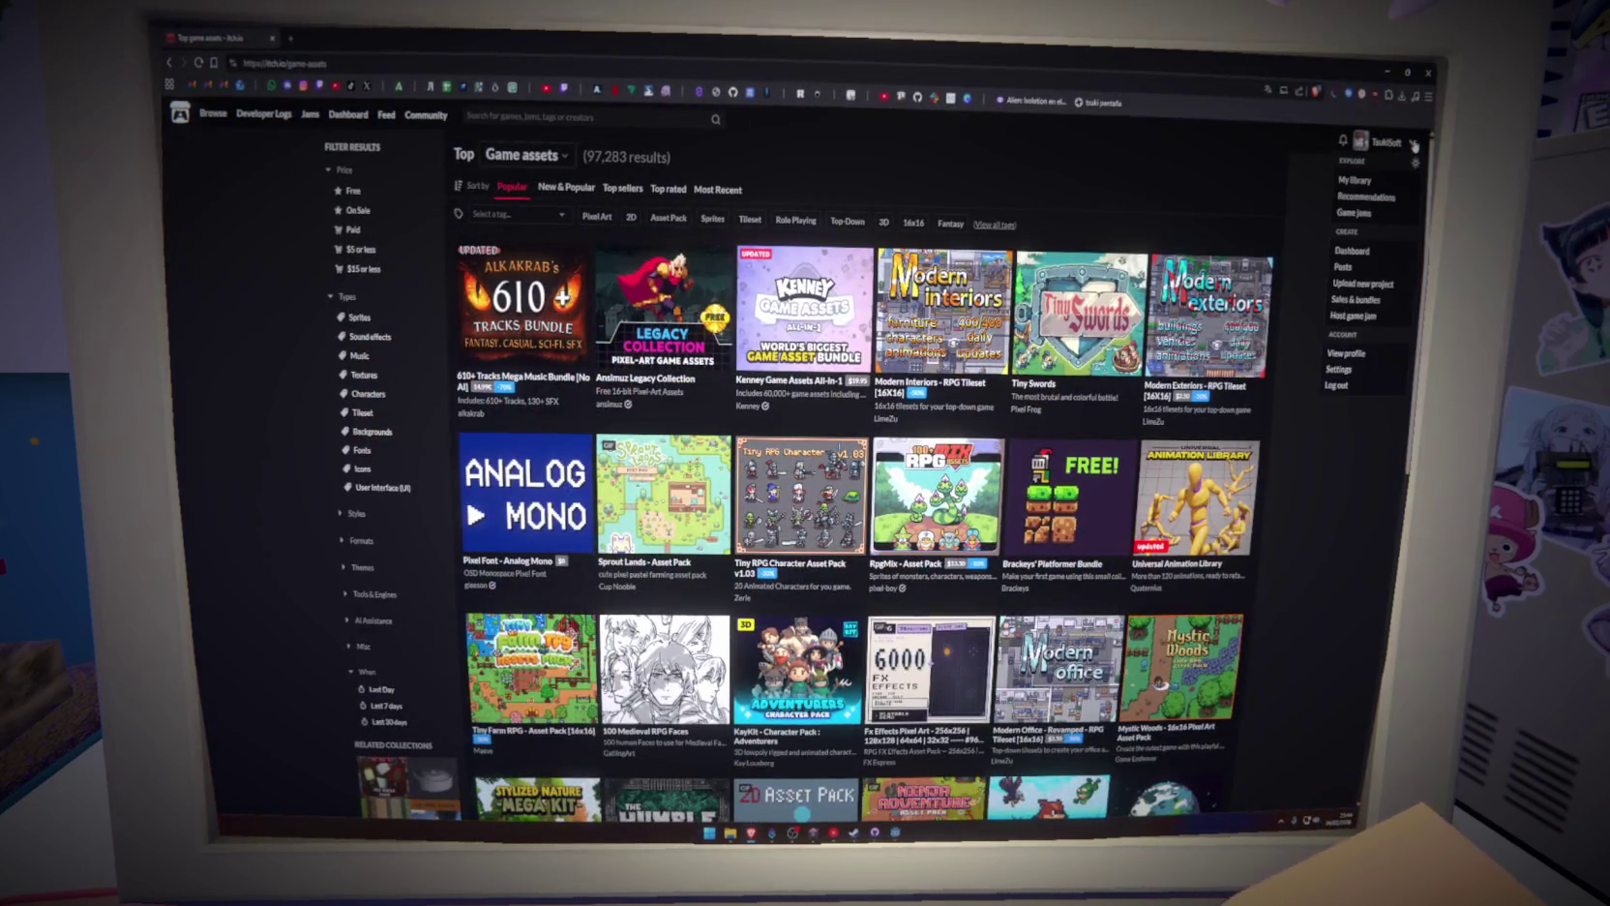
click(1360, 253)
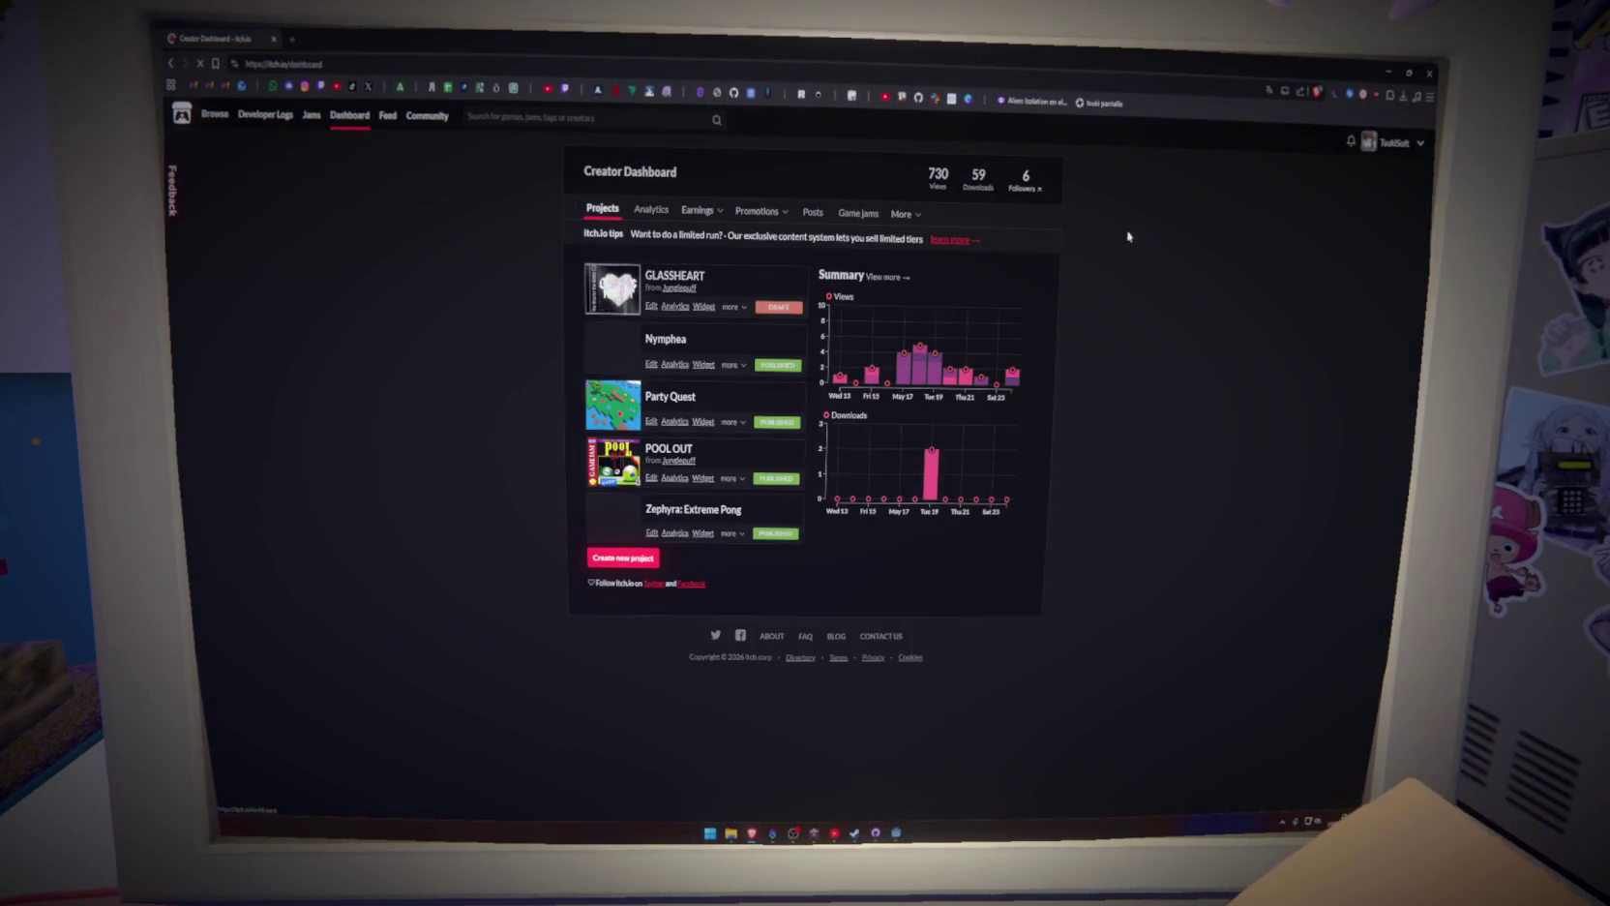
click(666, 277)
Open the GLASSHEART Edit game form and scroll through its details
scroll(726, 567, down, 3)
scroll(726, 567, up, 5)
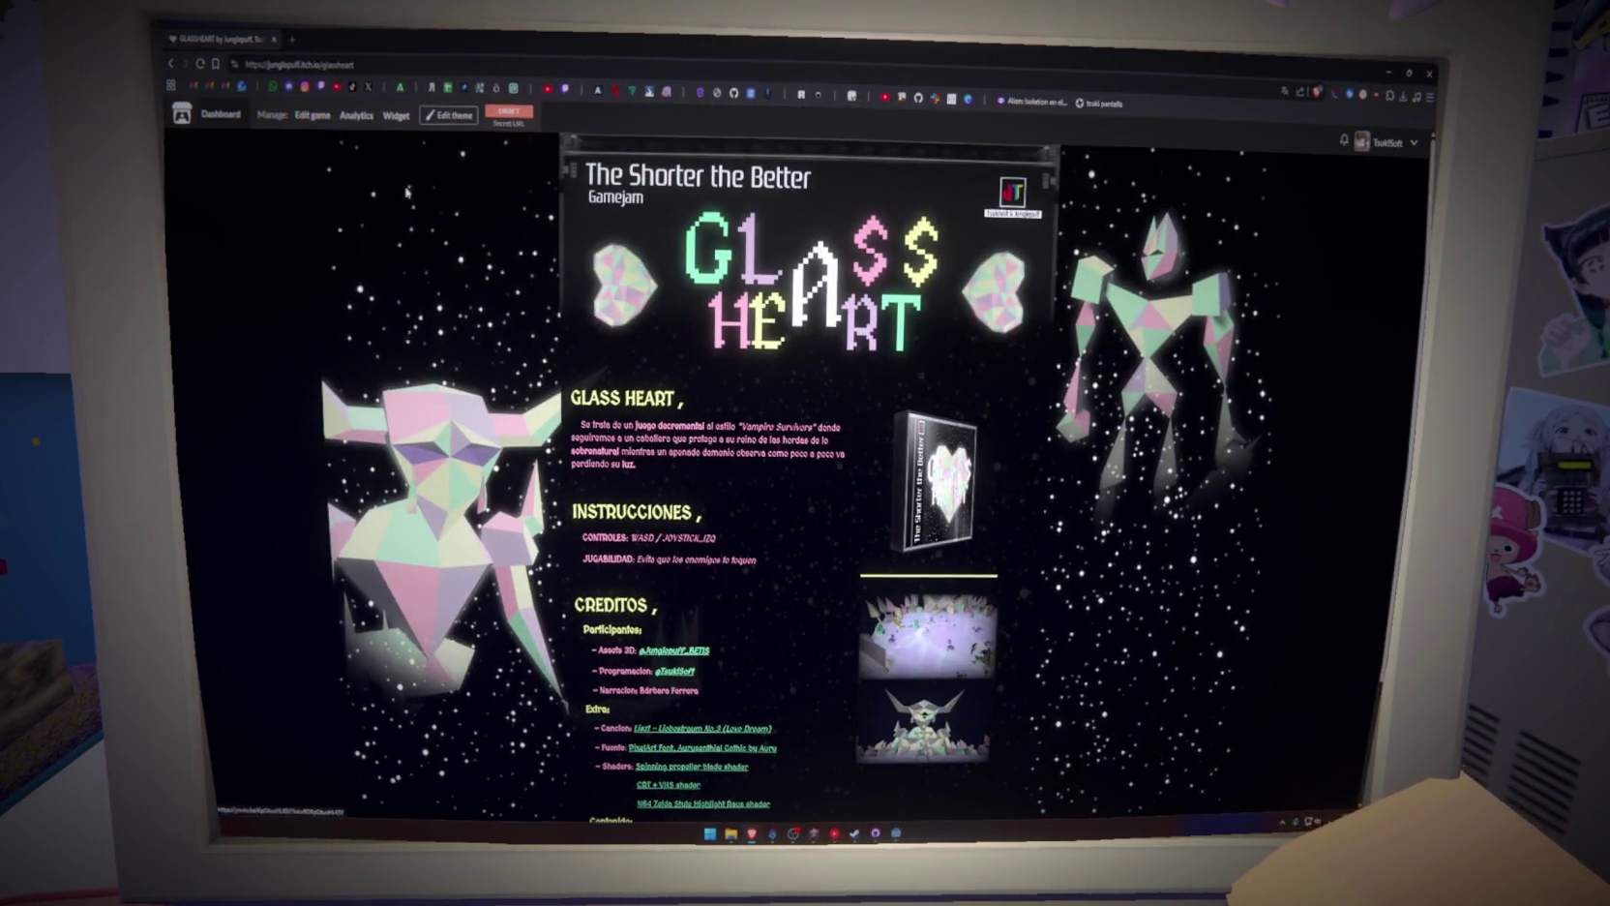
click(308, 115)
scroll(861, 556, down, 2)
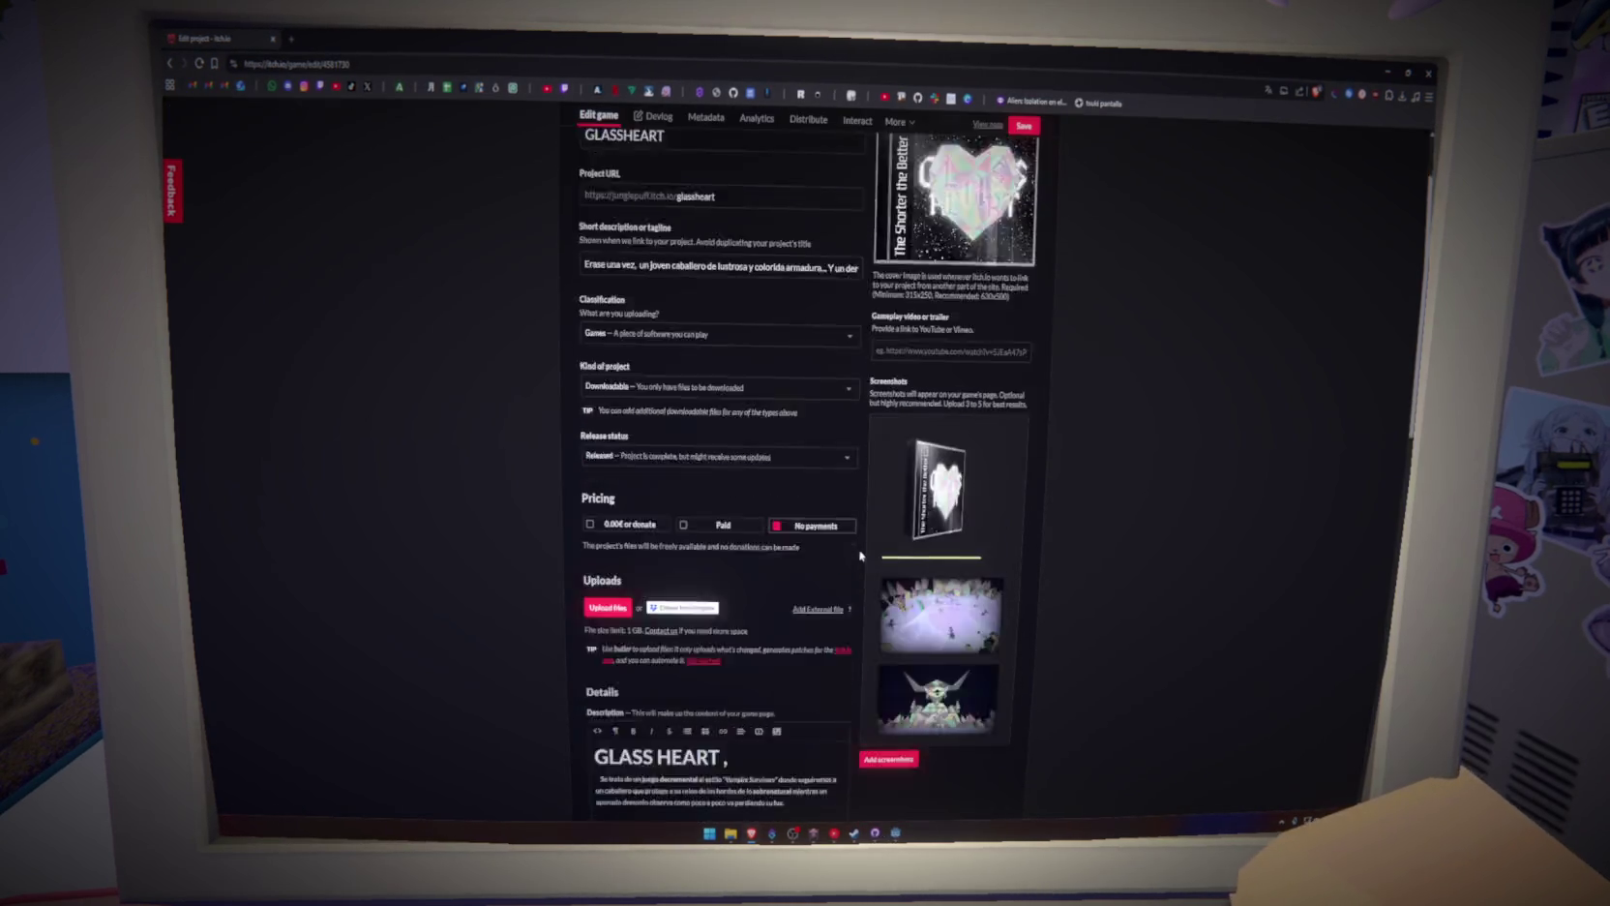
scroll(860, 556, down, 3)
Upload index.html from proyecto-manhattan/Build/Web to the GLASSHEART project
click(599, 367)
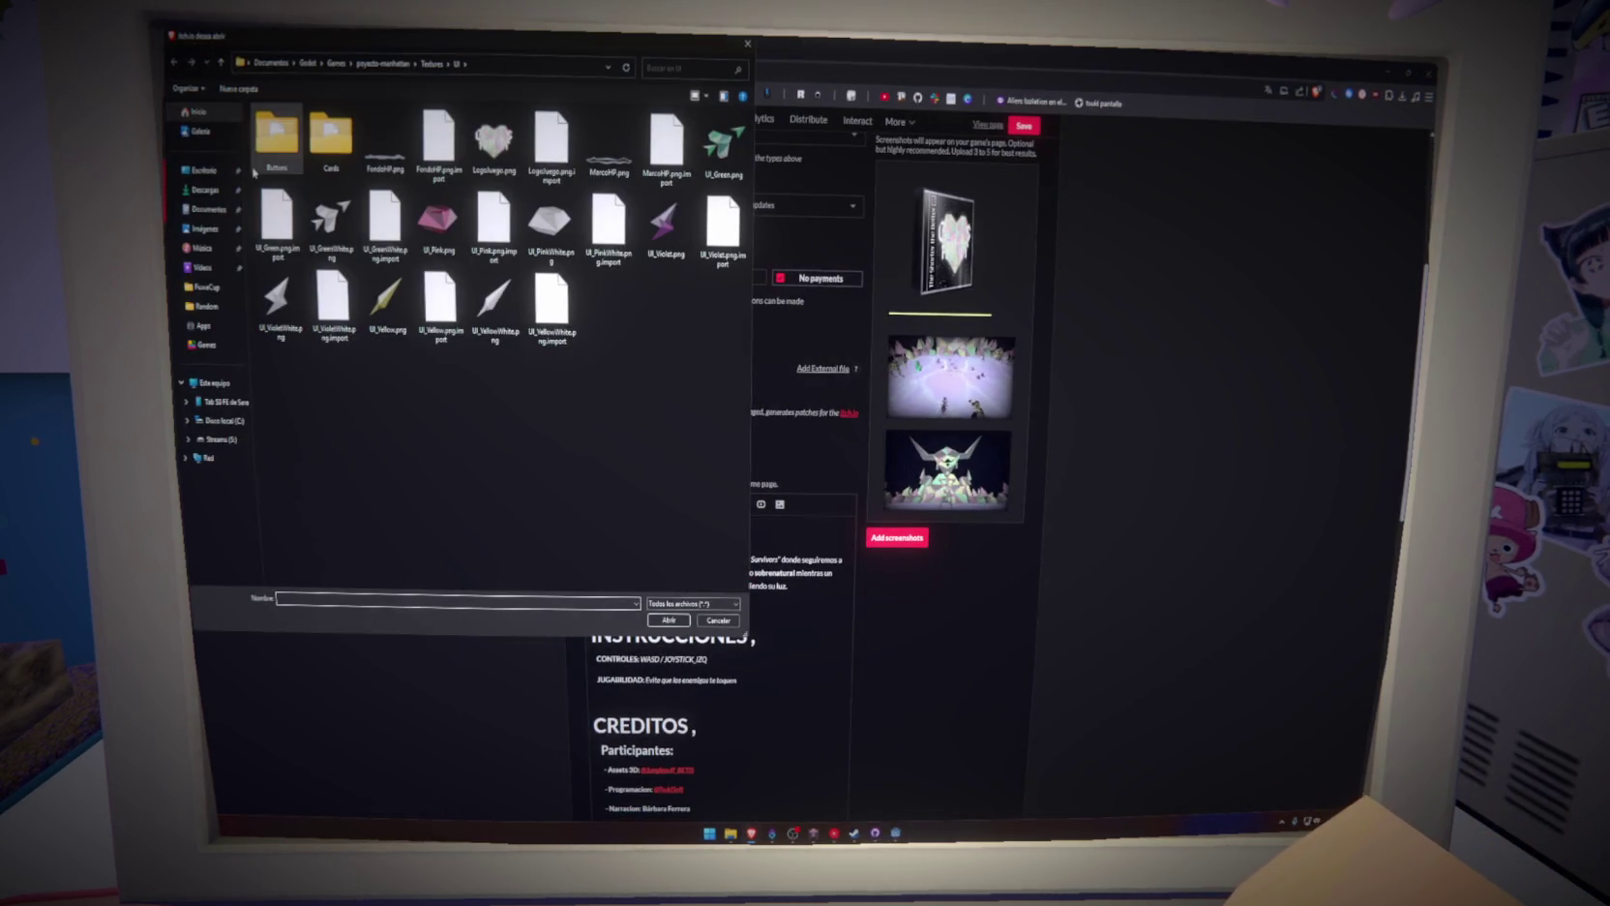
click(361, 64)
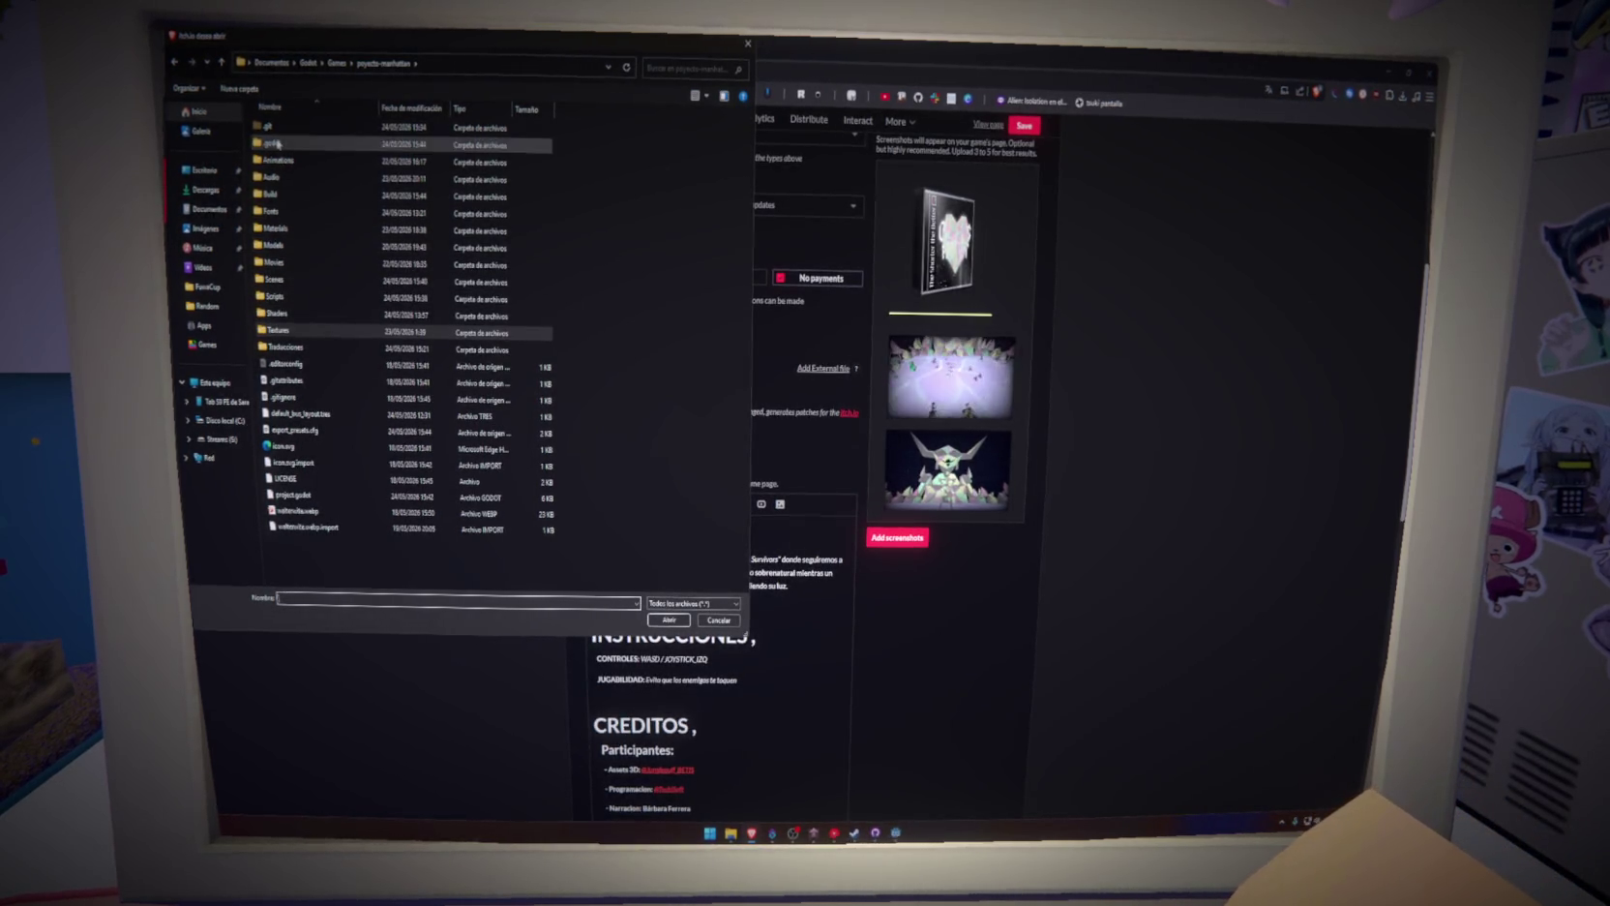
click(681, 624)
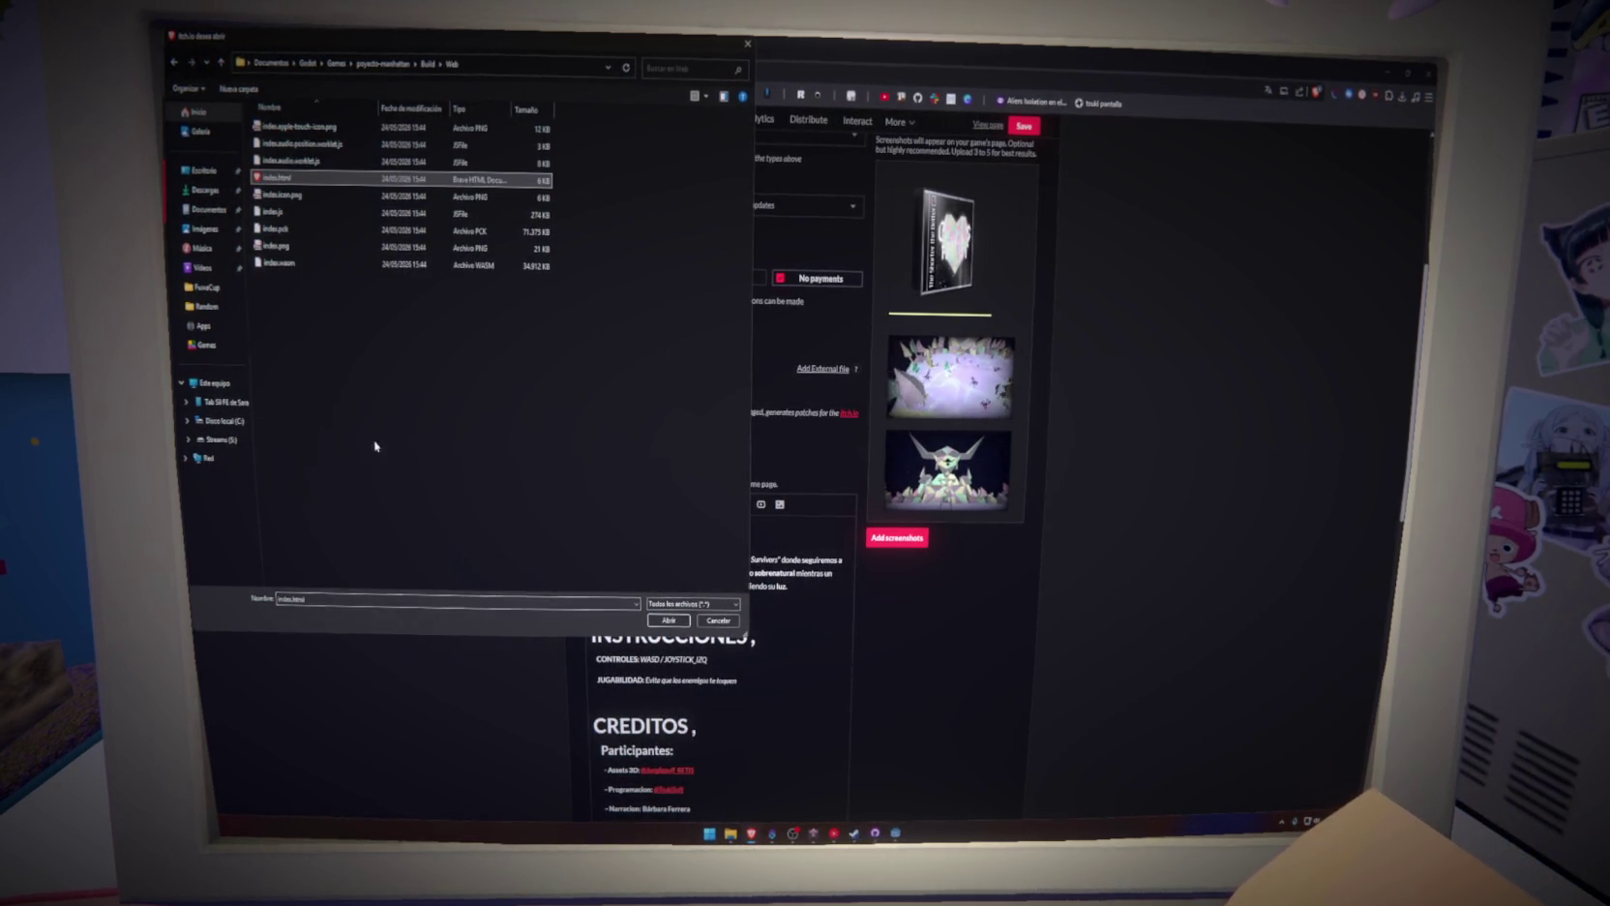
double_click(277, 176)
key(F5)
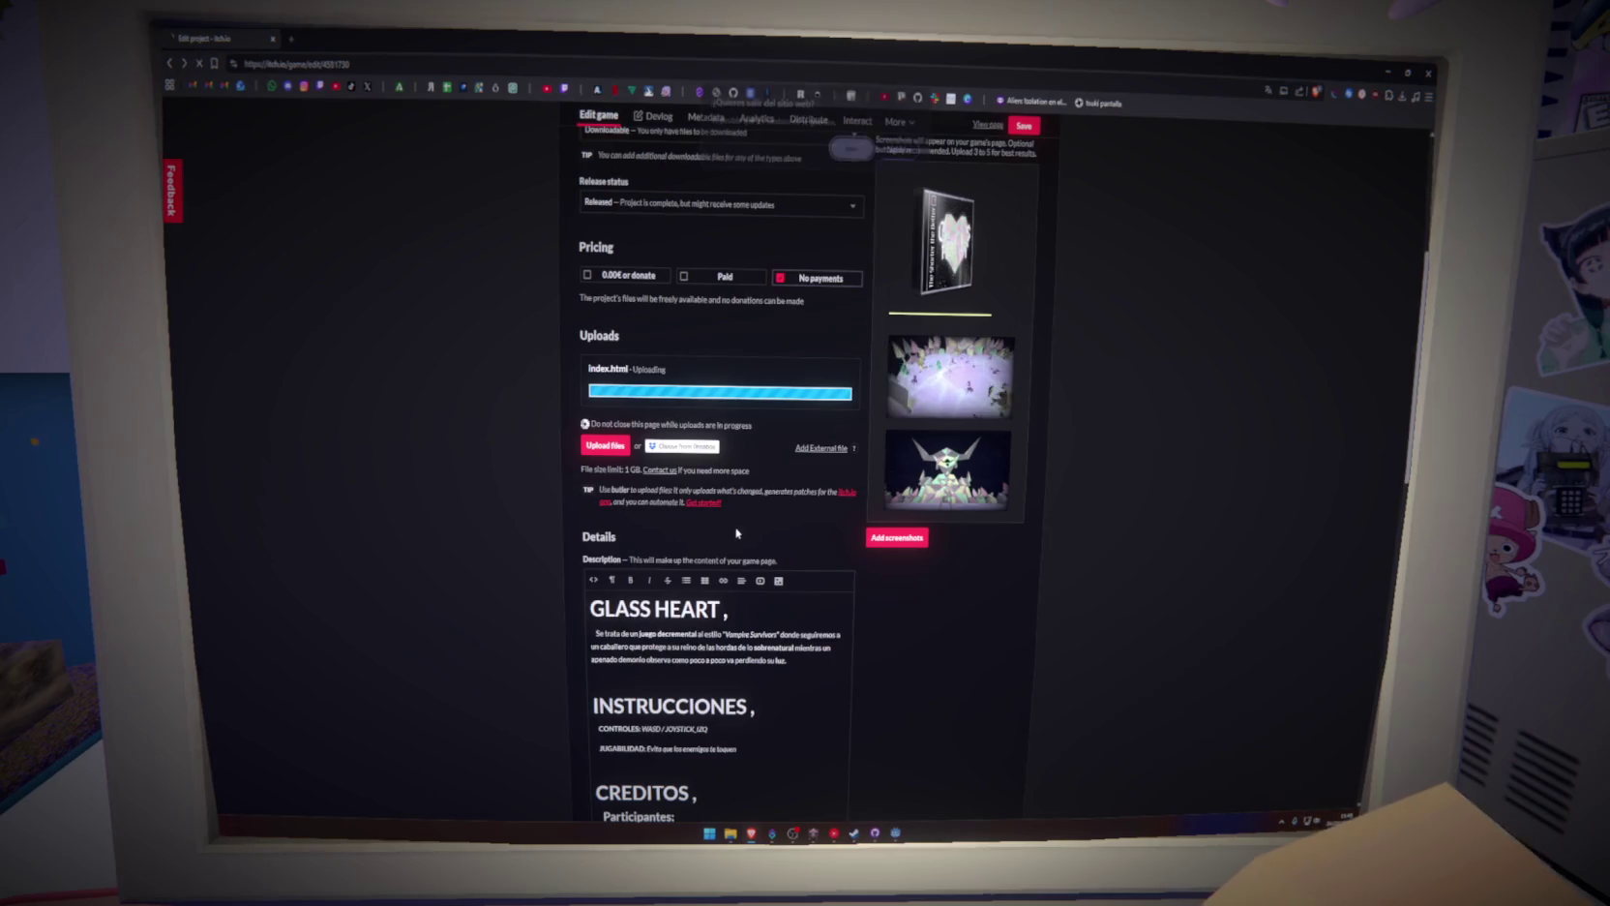
click(904, 153)
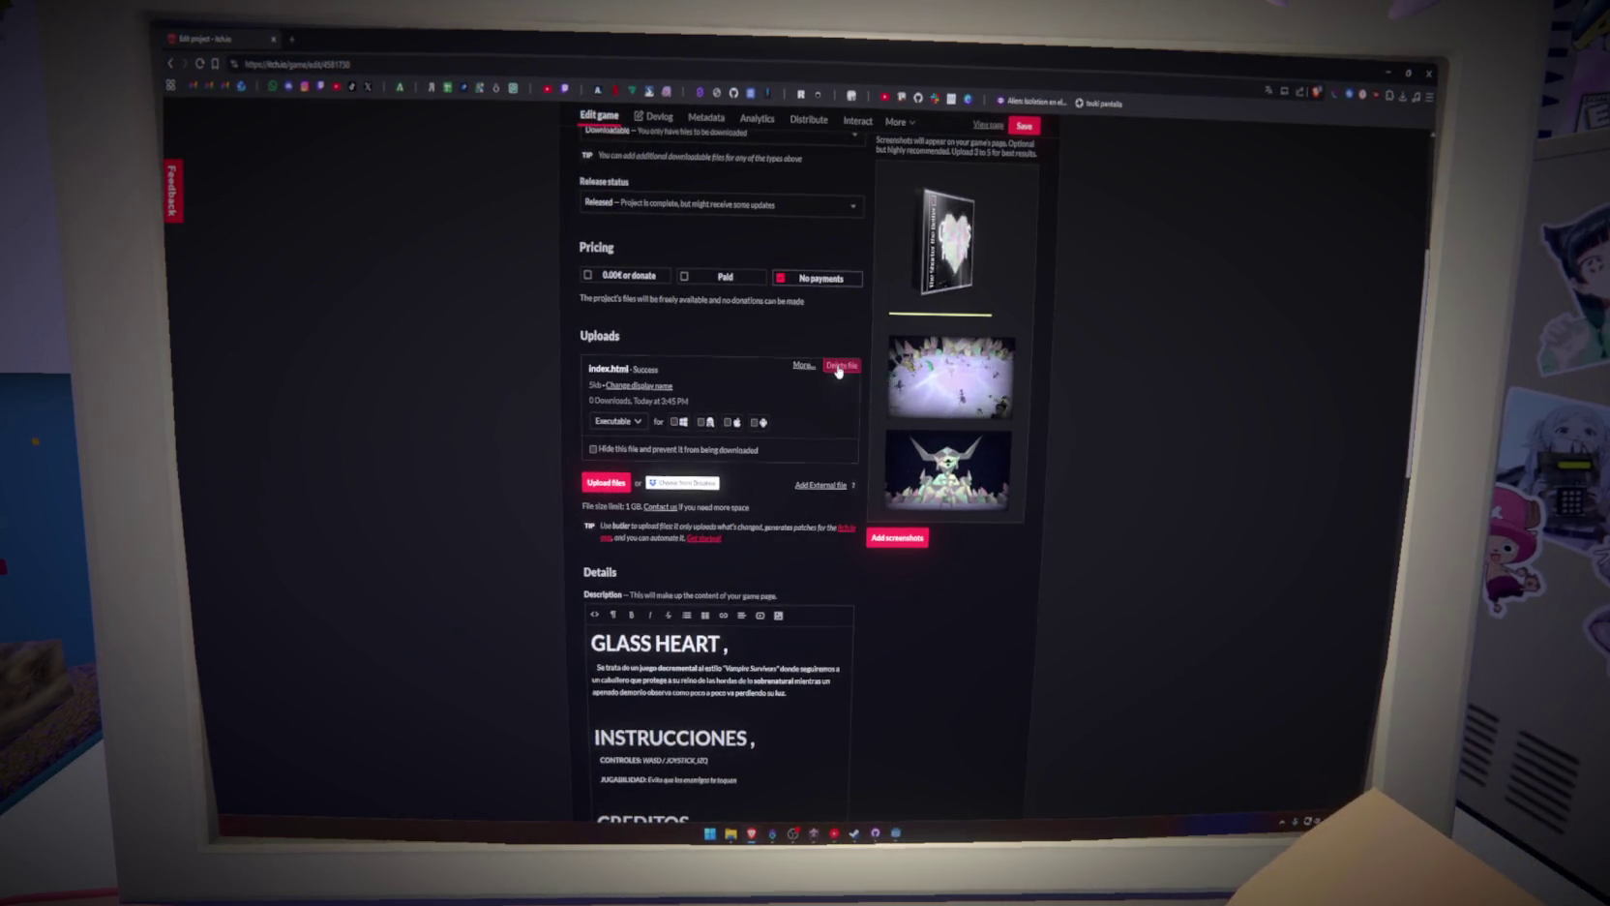
click(838, 364)
Delete the index.html upload and upload a Web.zip of the Web build folder as Executable
click(699, 241)
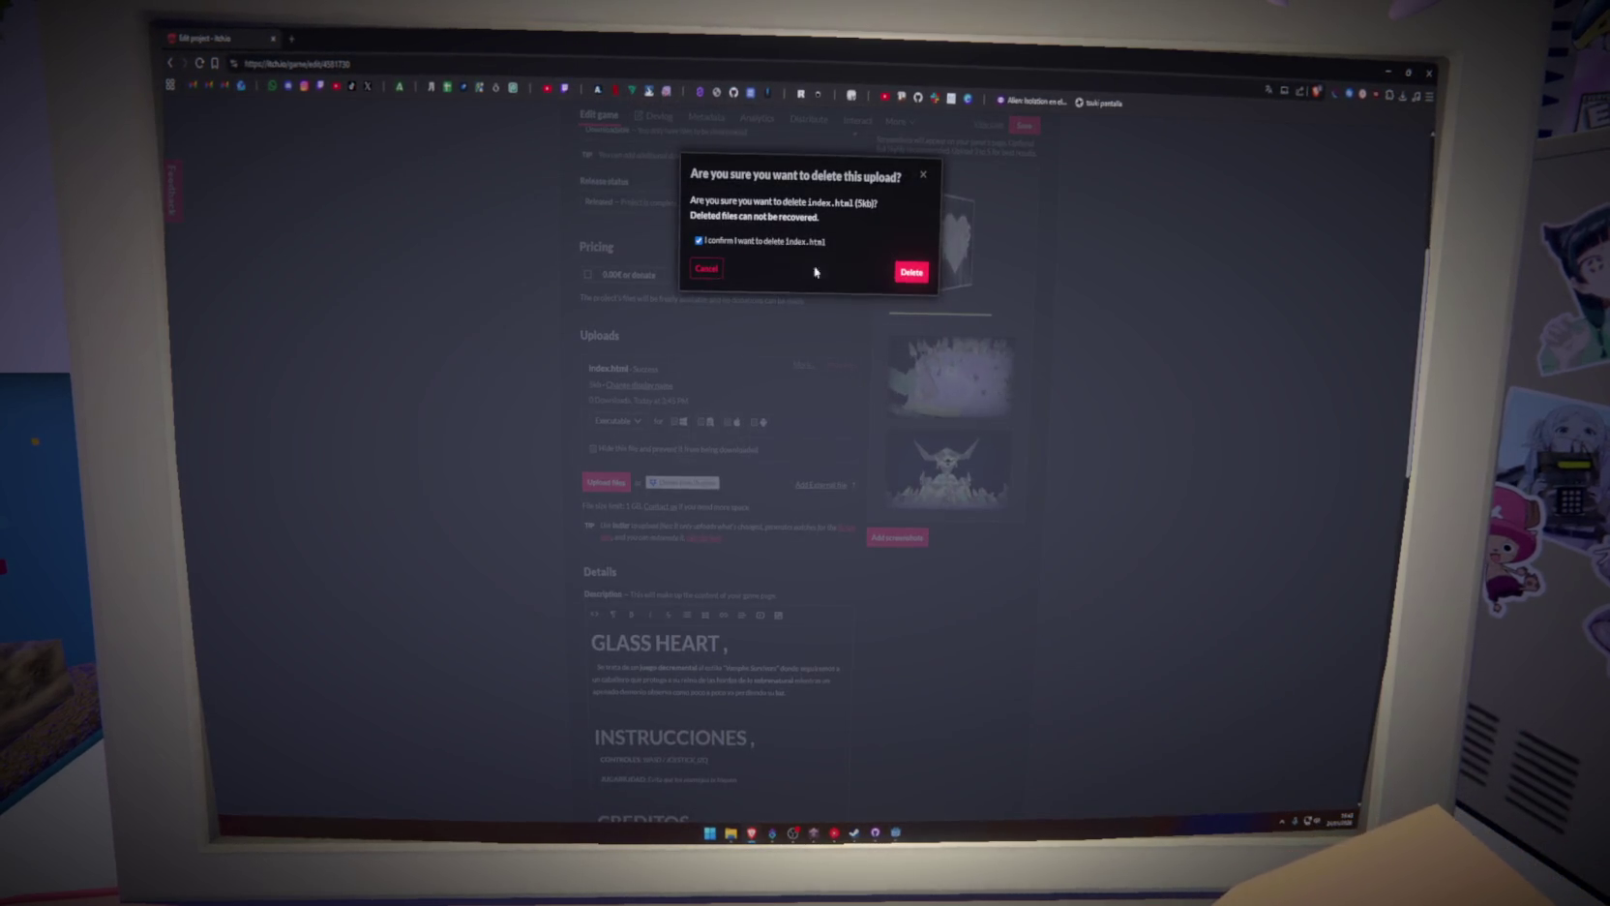
click(910, 271)
click(605, 366)
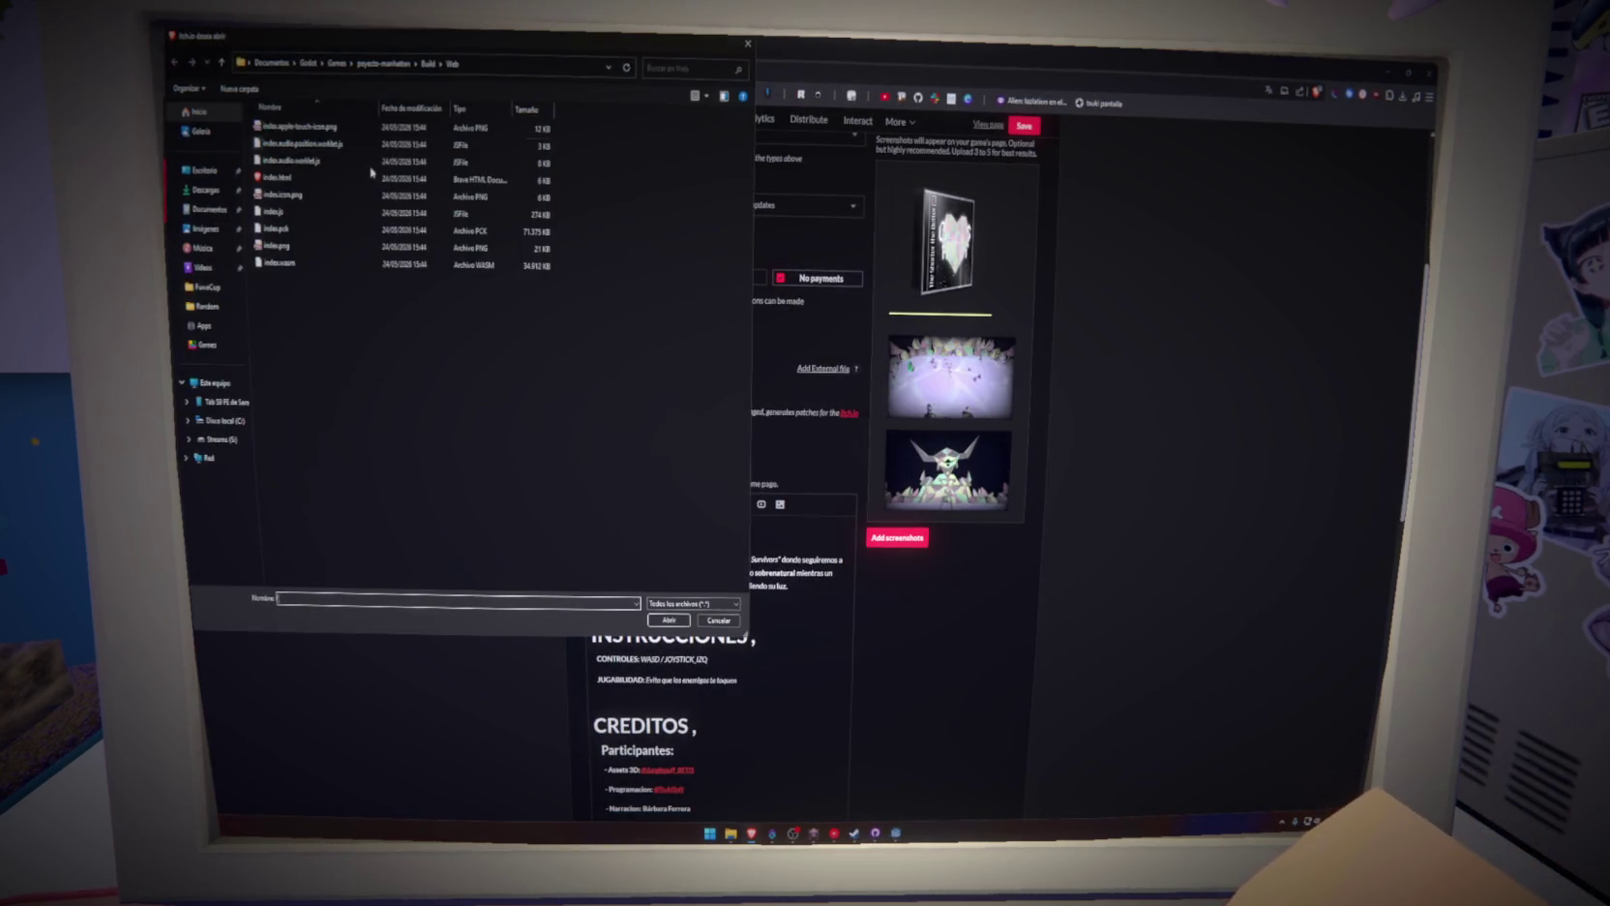
right_click(281, 126)
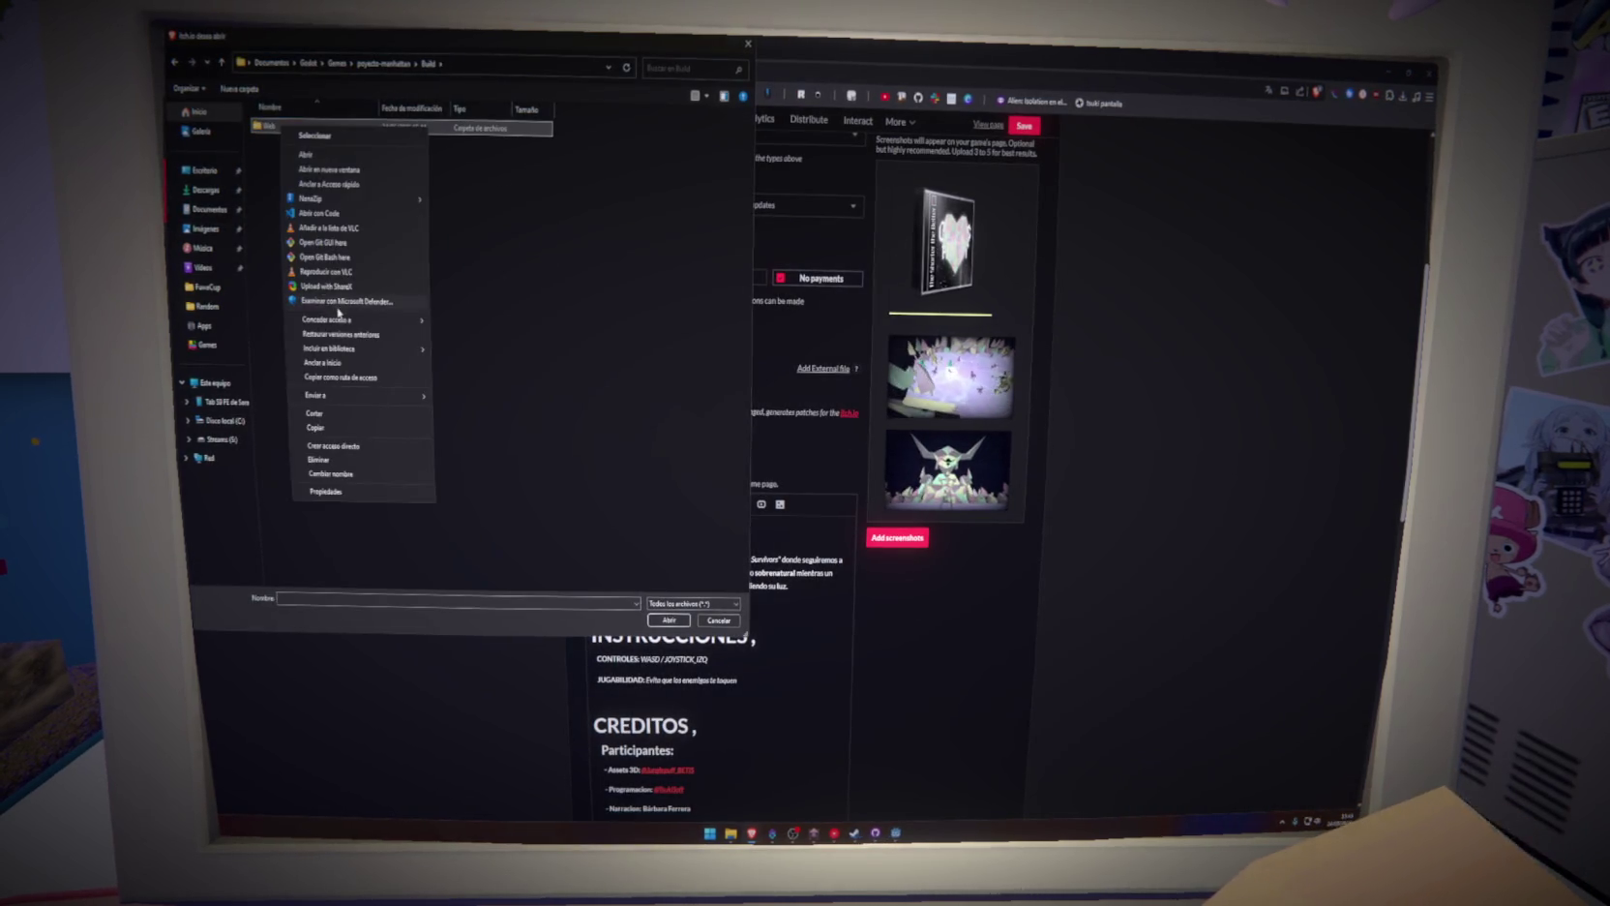
mouse_move(387, 396)
click(459, 405)
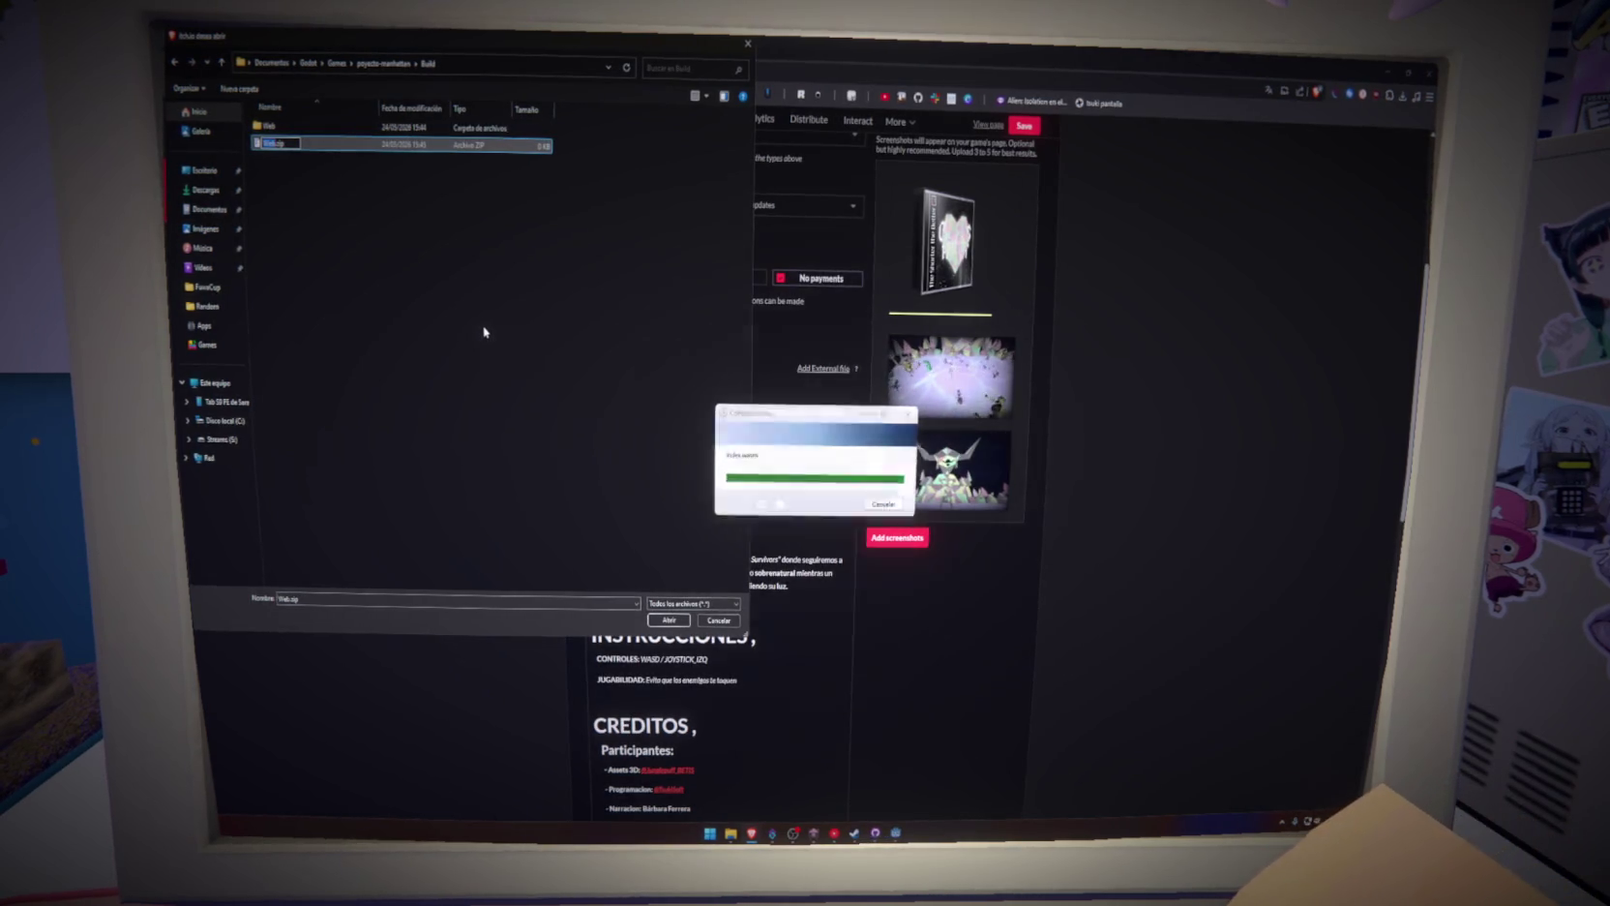
click(319, 145)
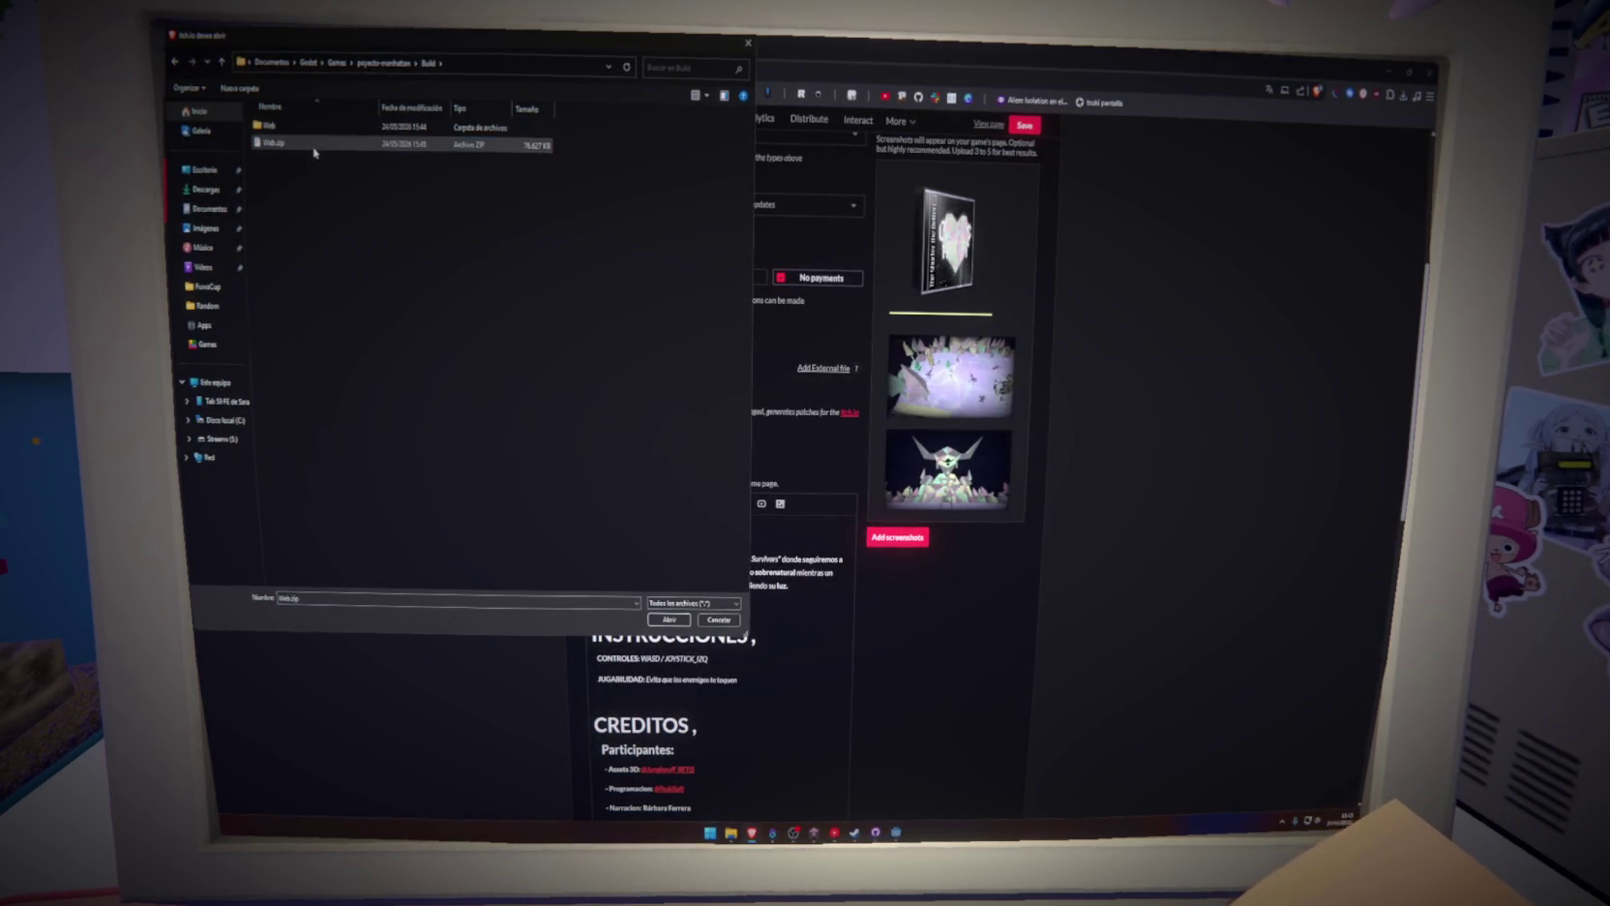
click(670, 622)
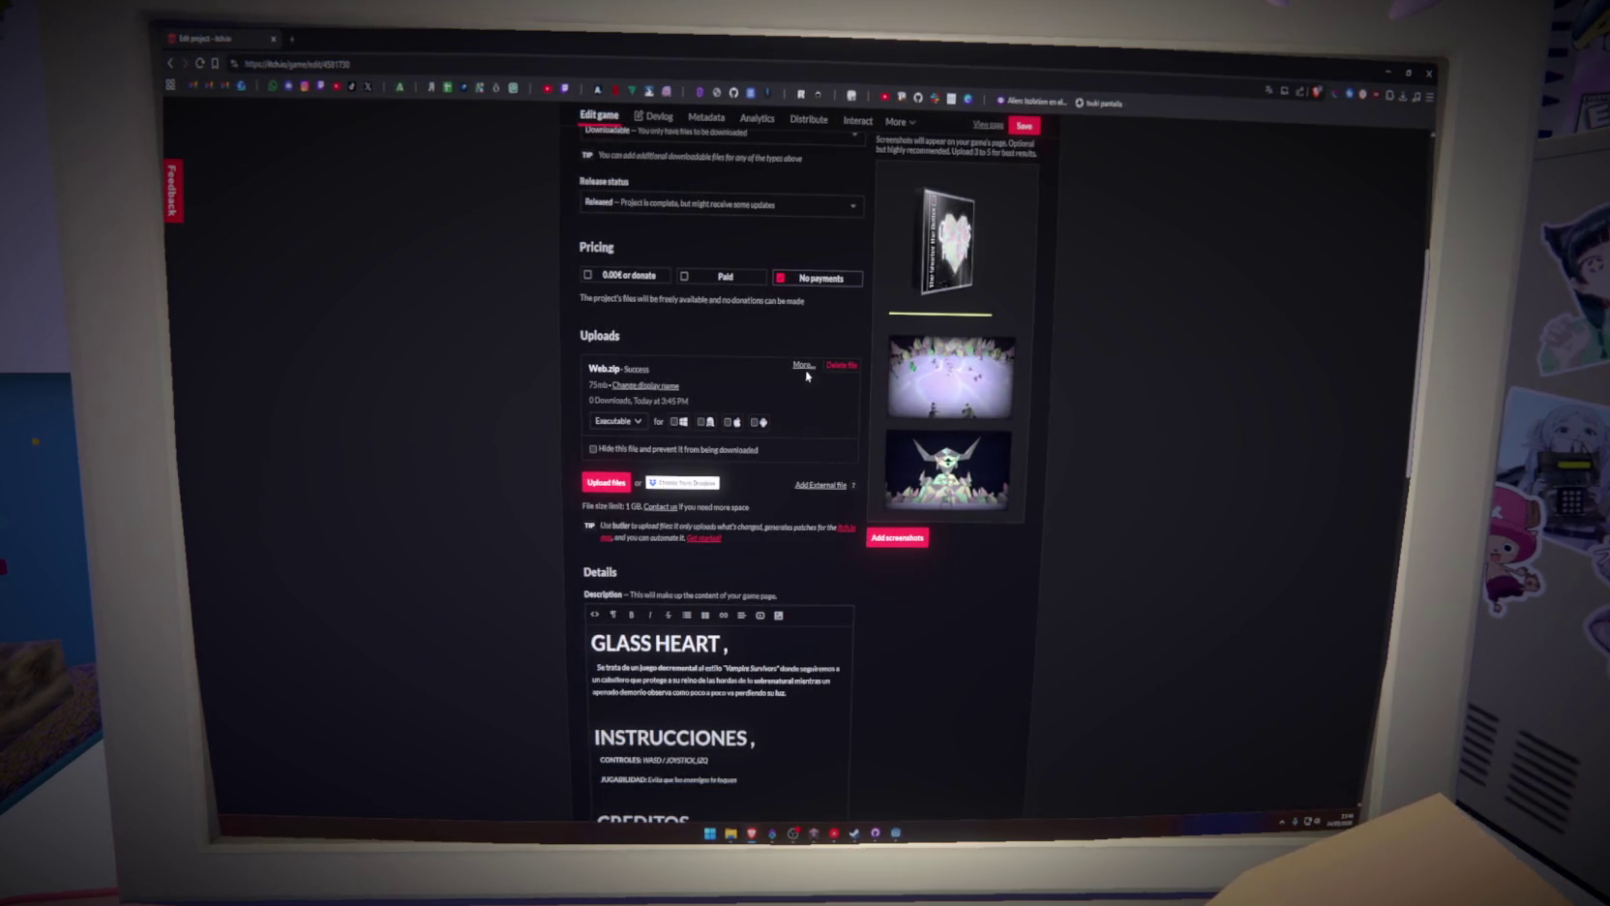
click(621, 426)
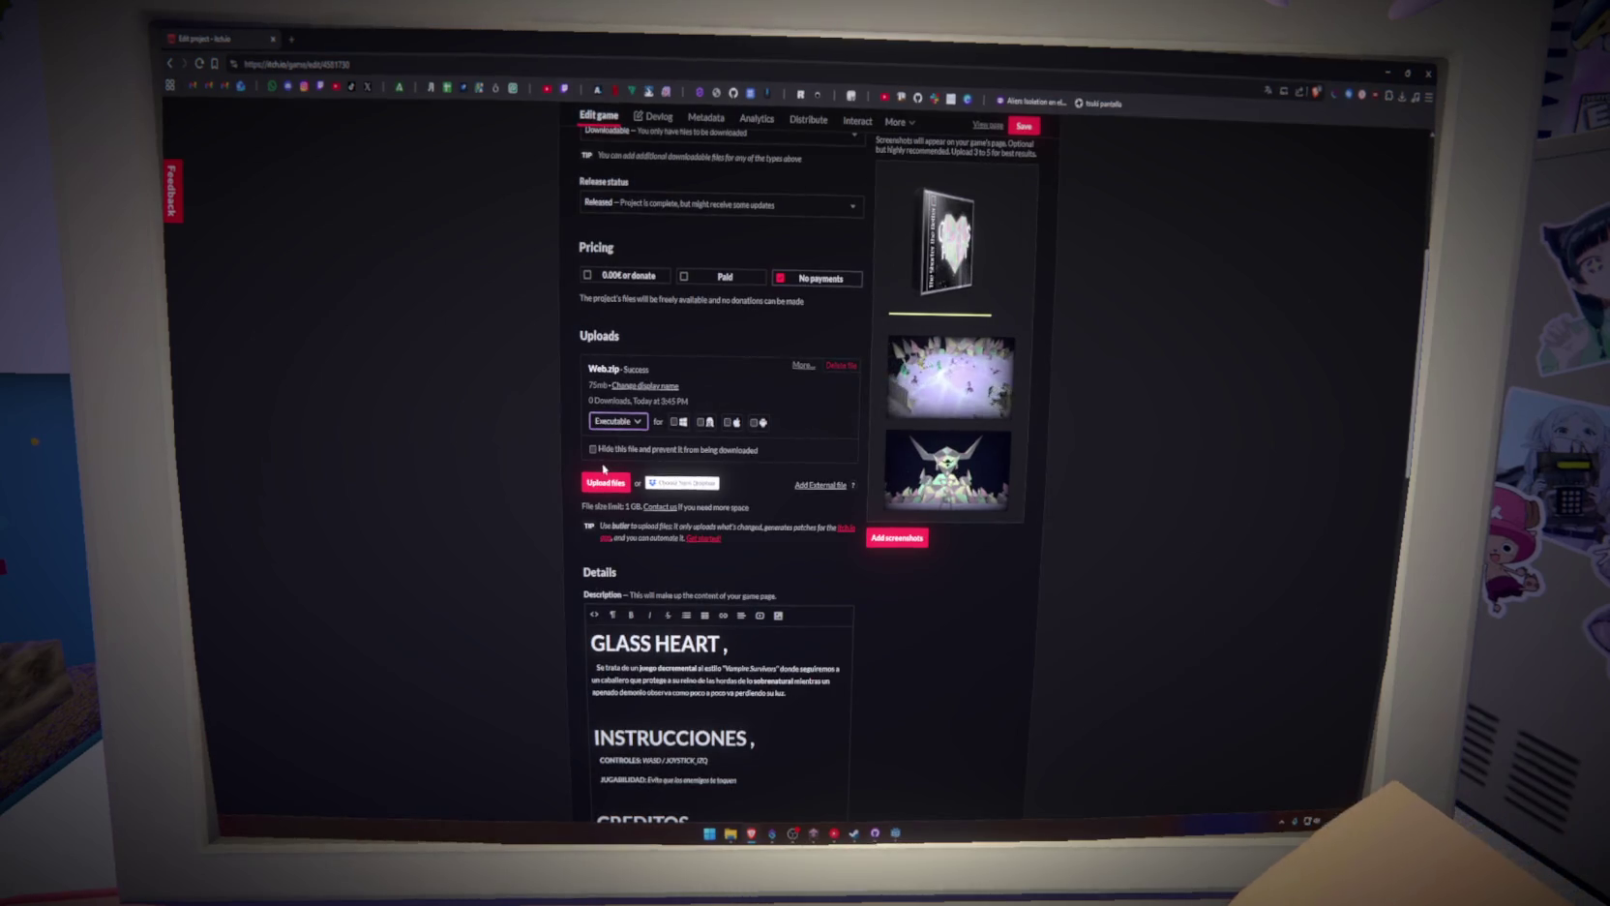
Set the project kind to HTML, mark Web.zip as played in the browser, and open the game page
scroll(603, 467, up, 5)
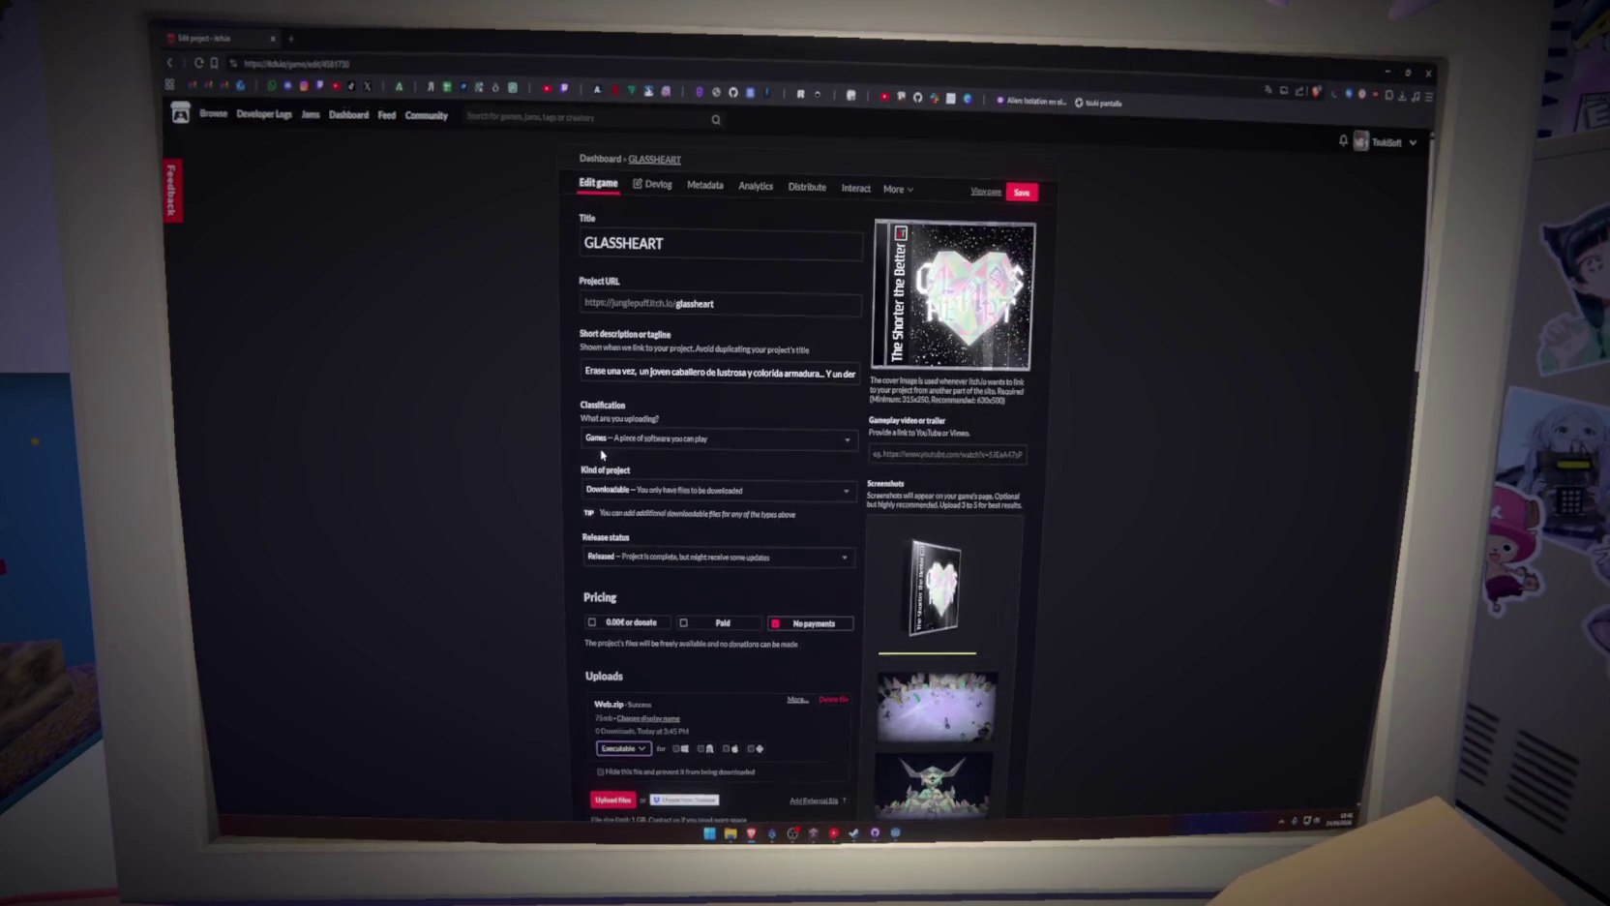
click(619, 445)
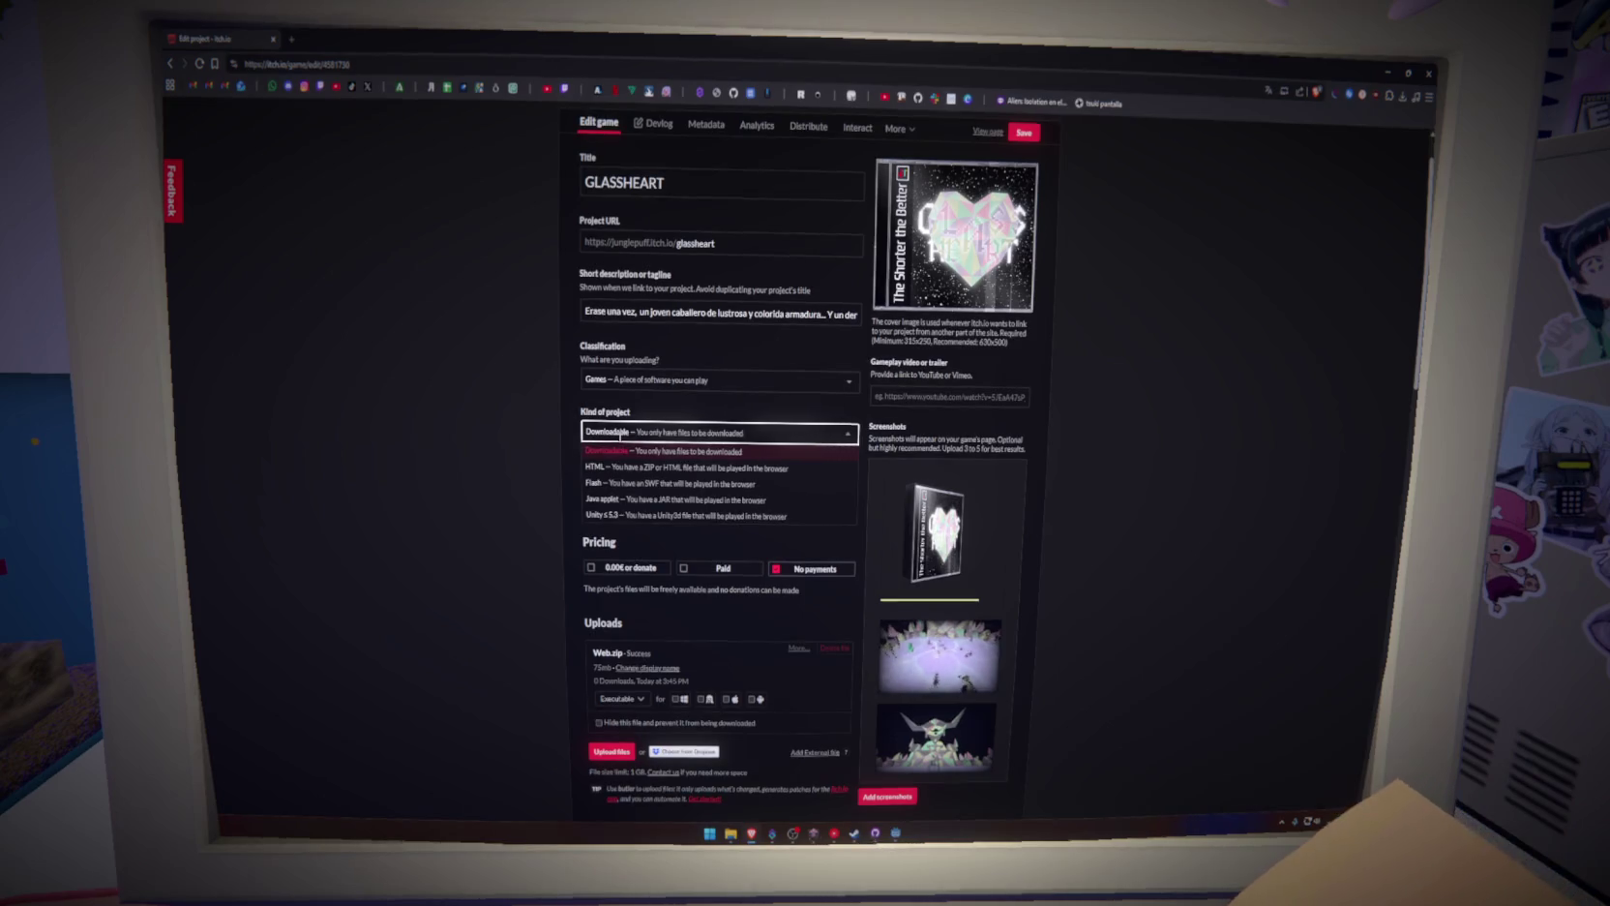
click(619, 466)
scroll(619, 474, down, 2)
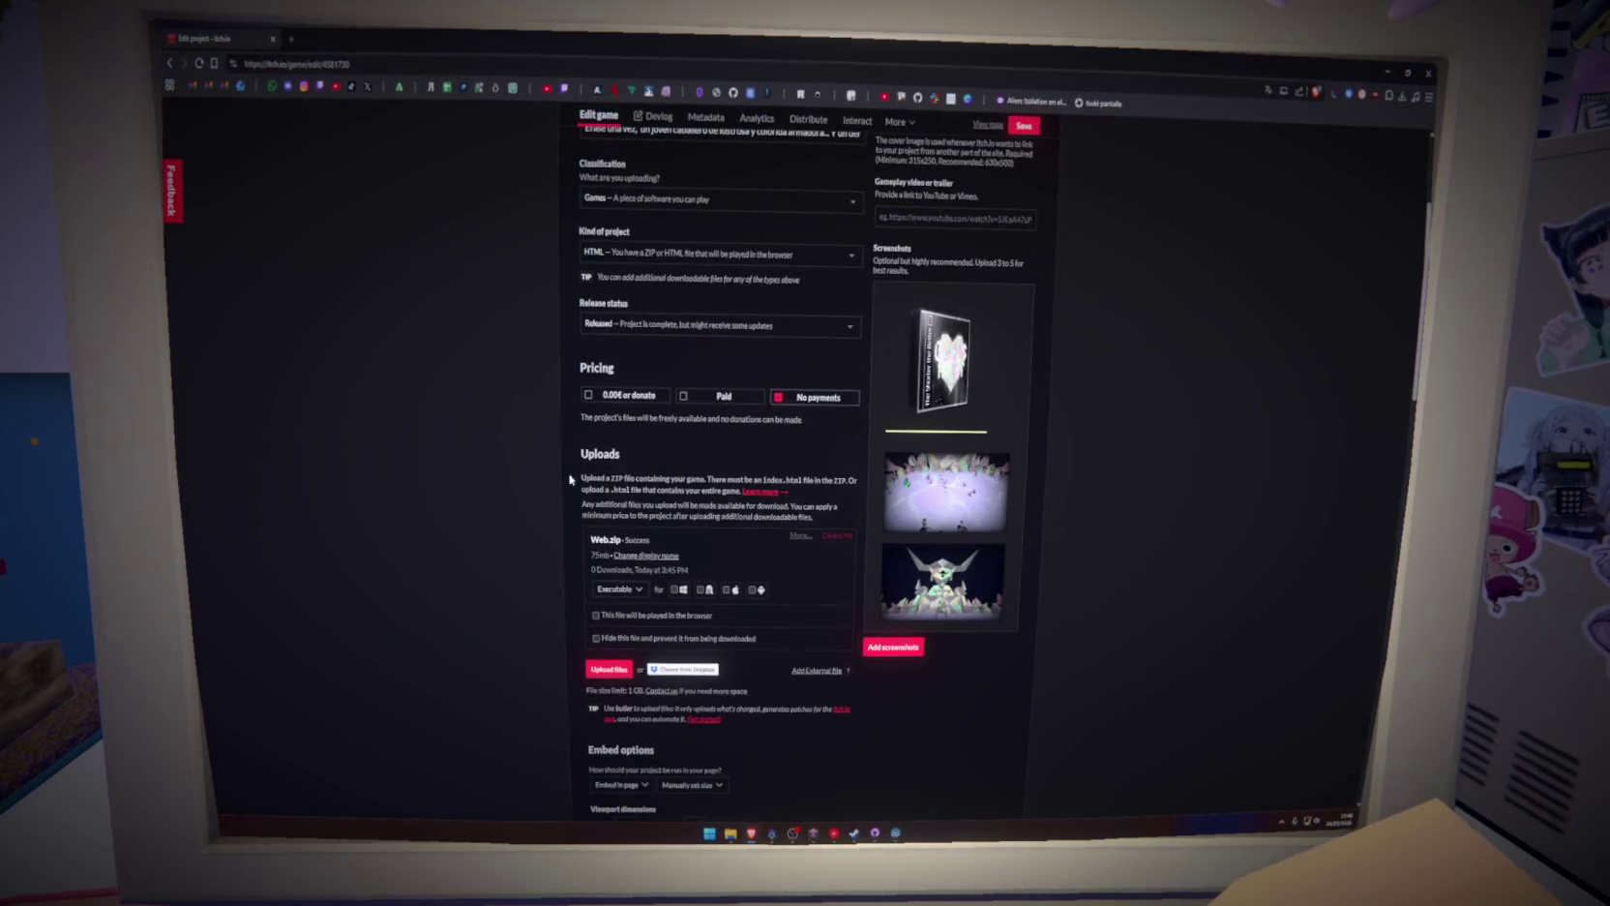
scroll(580, 523, down, 1)
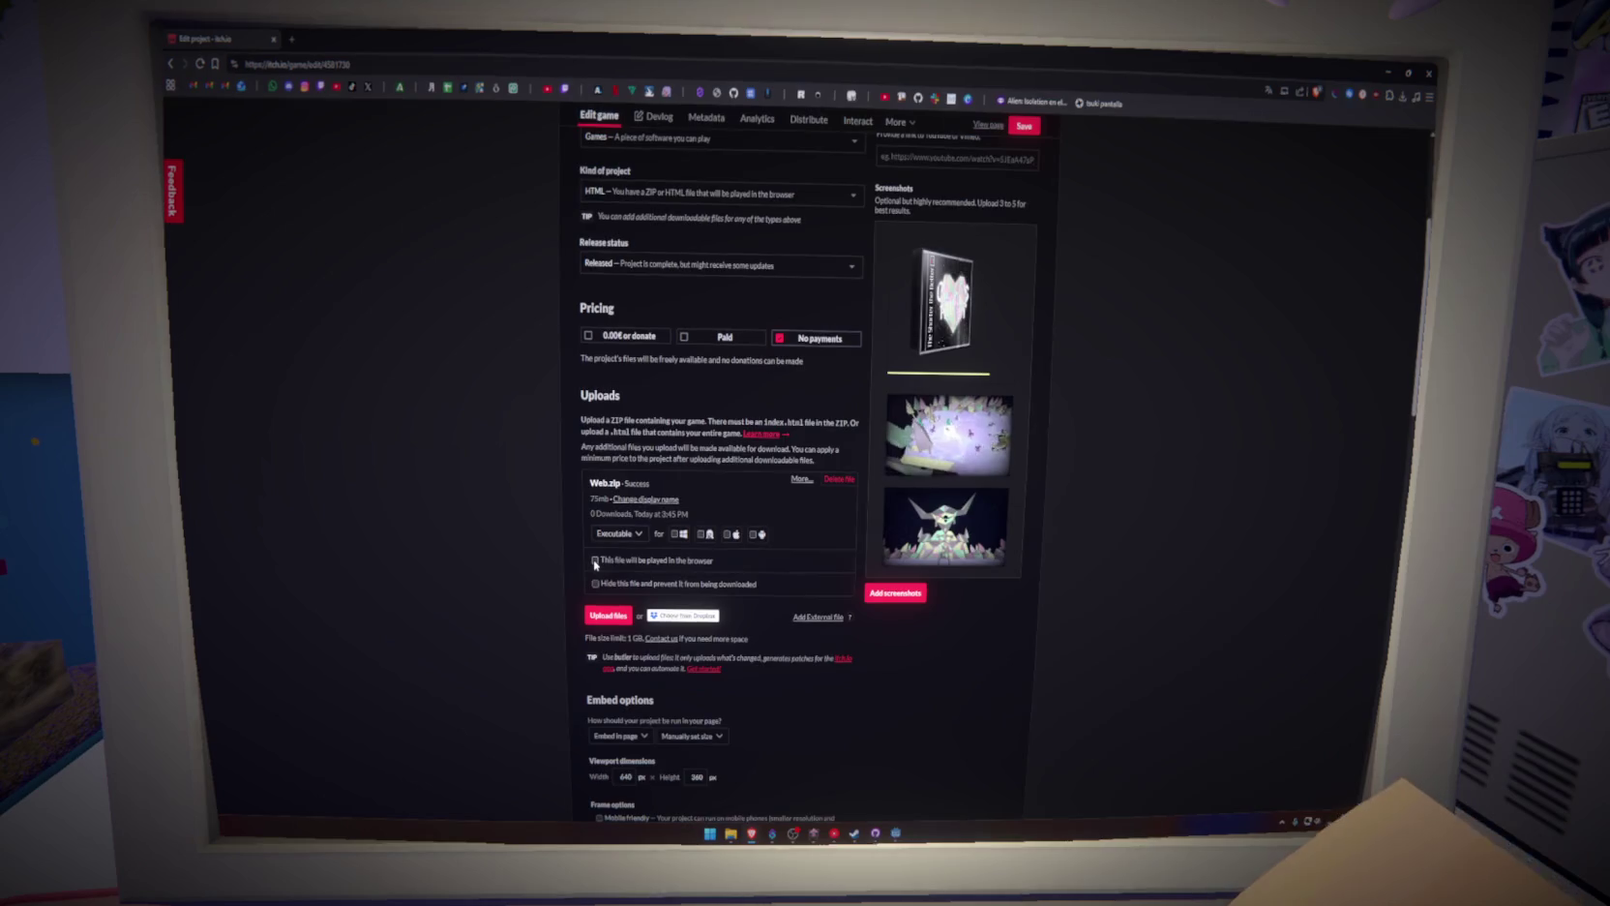
click(595, 561)
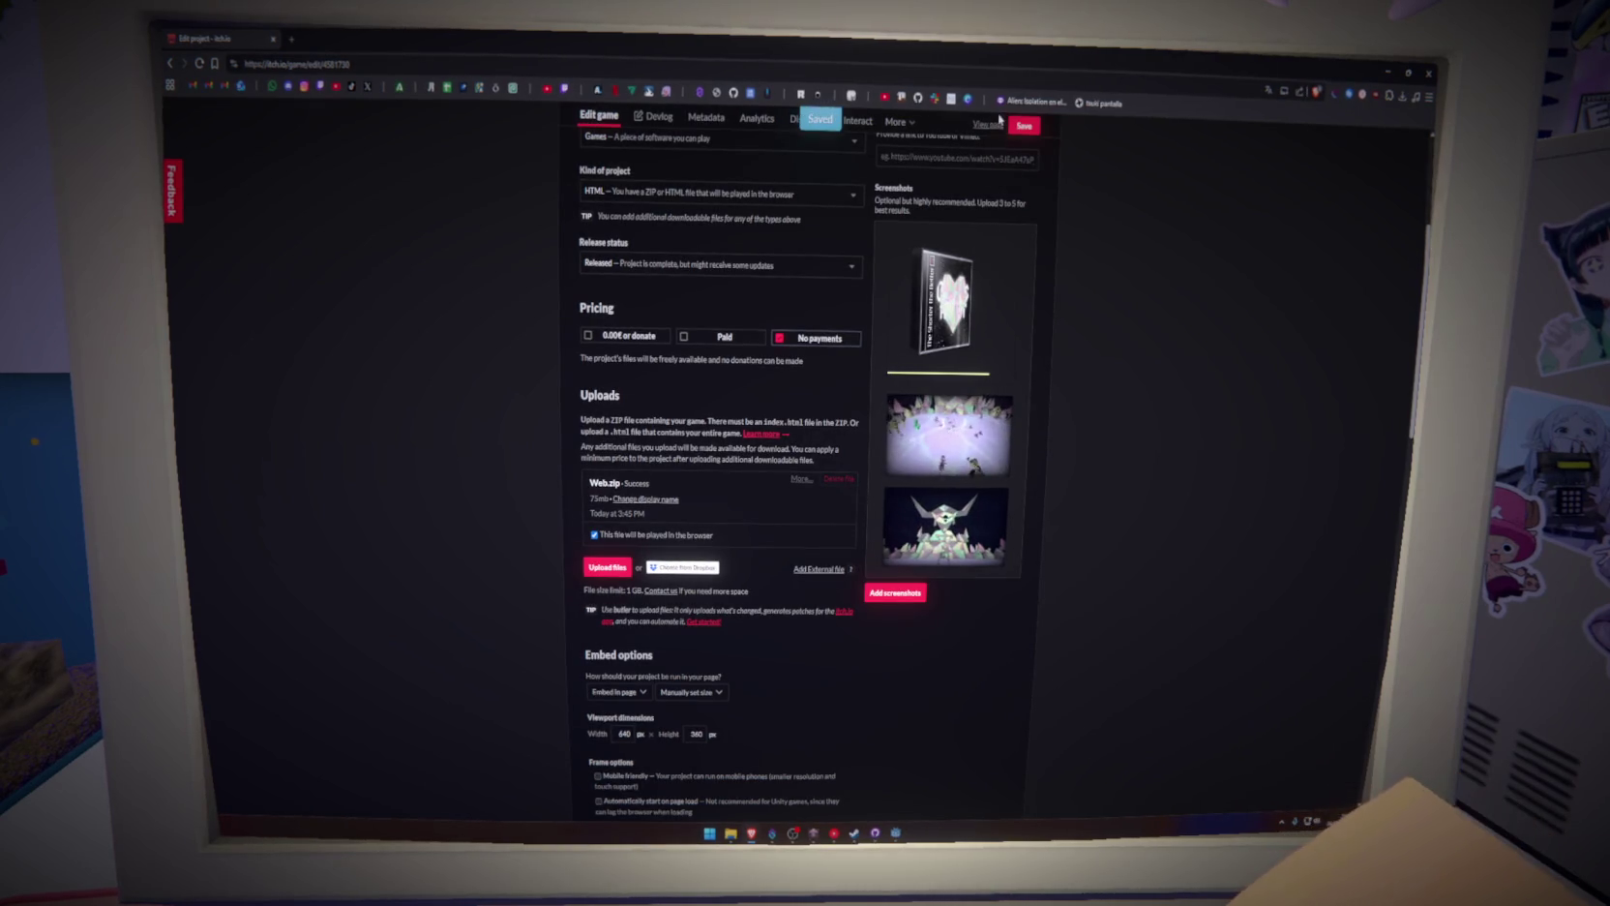
mouse_move(838, 834)
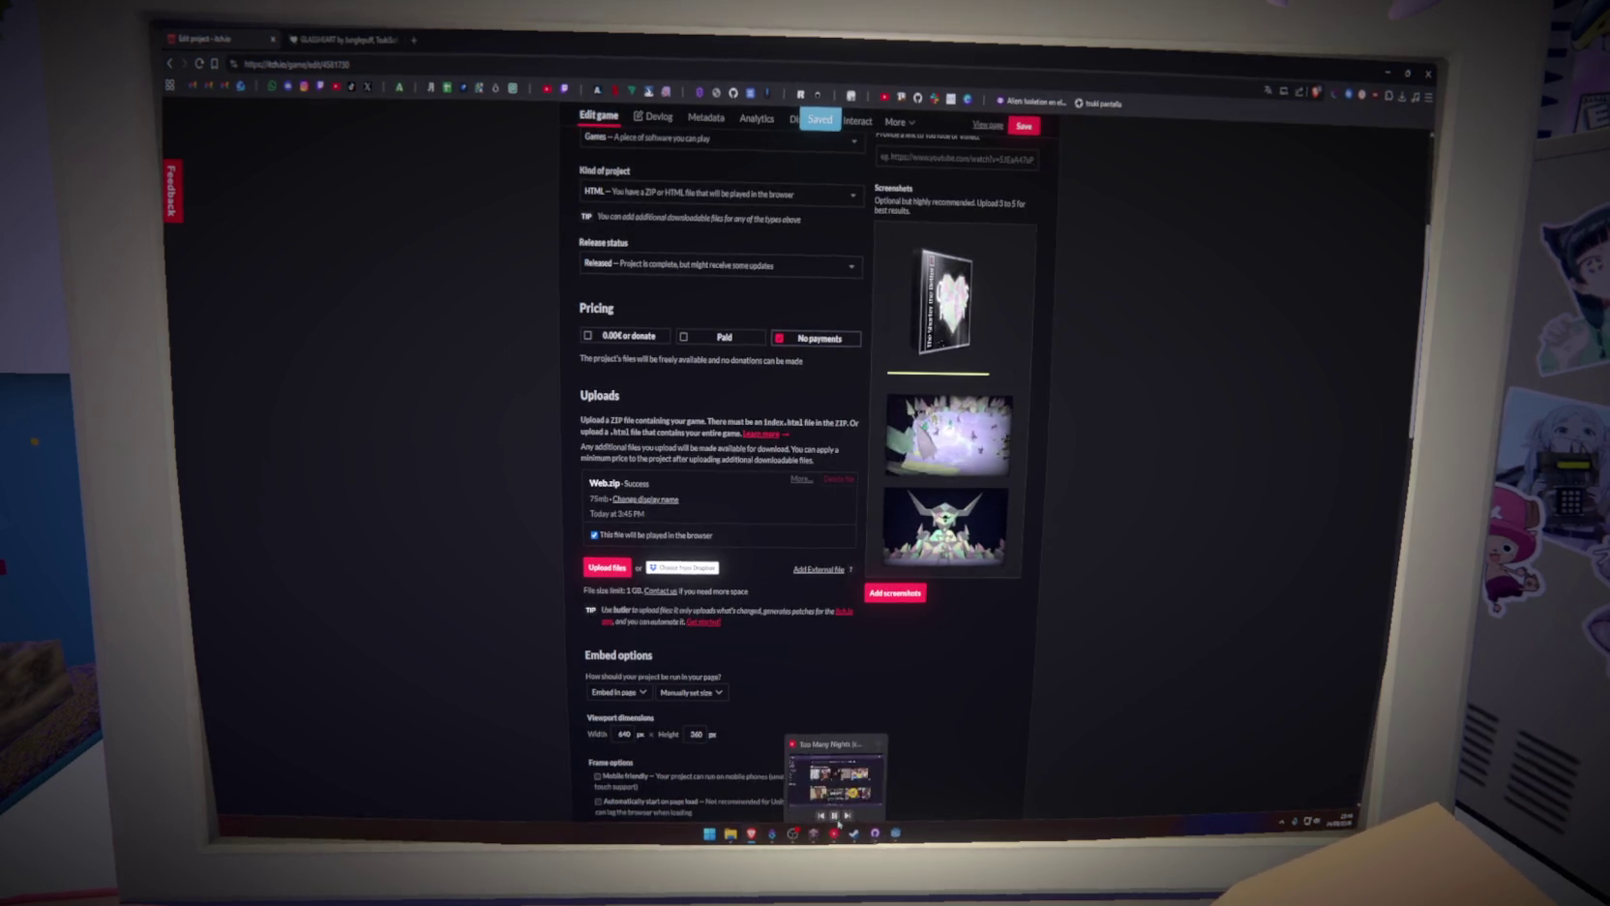
click(838, 753)
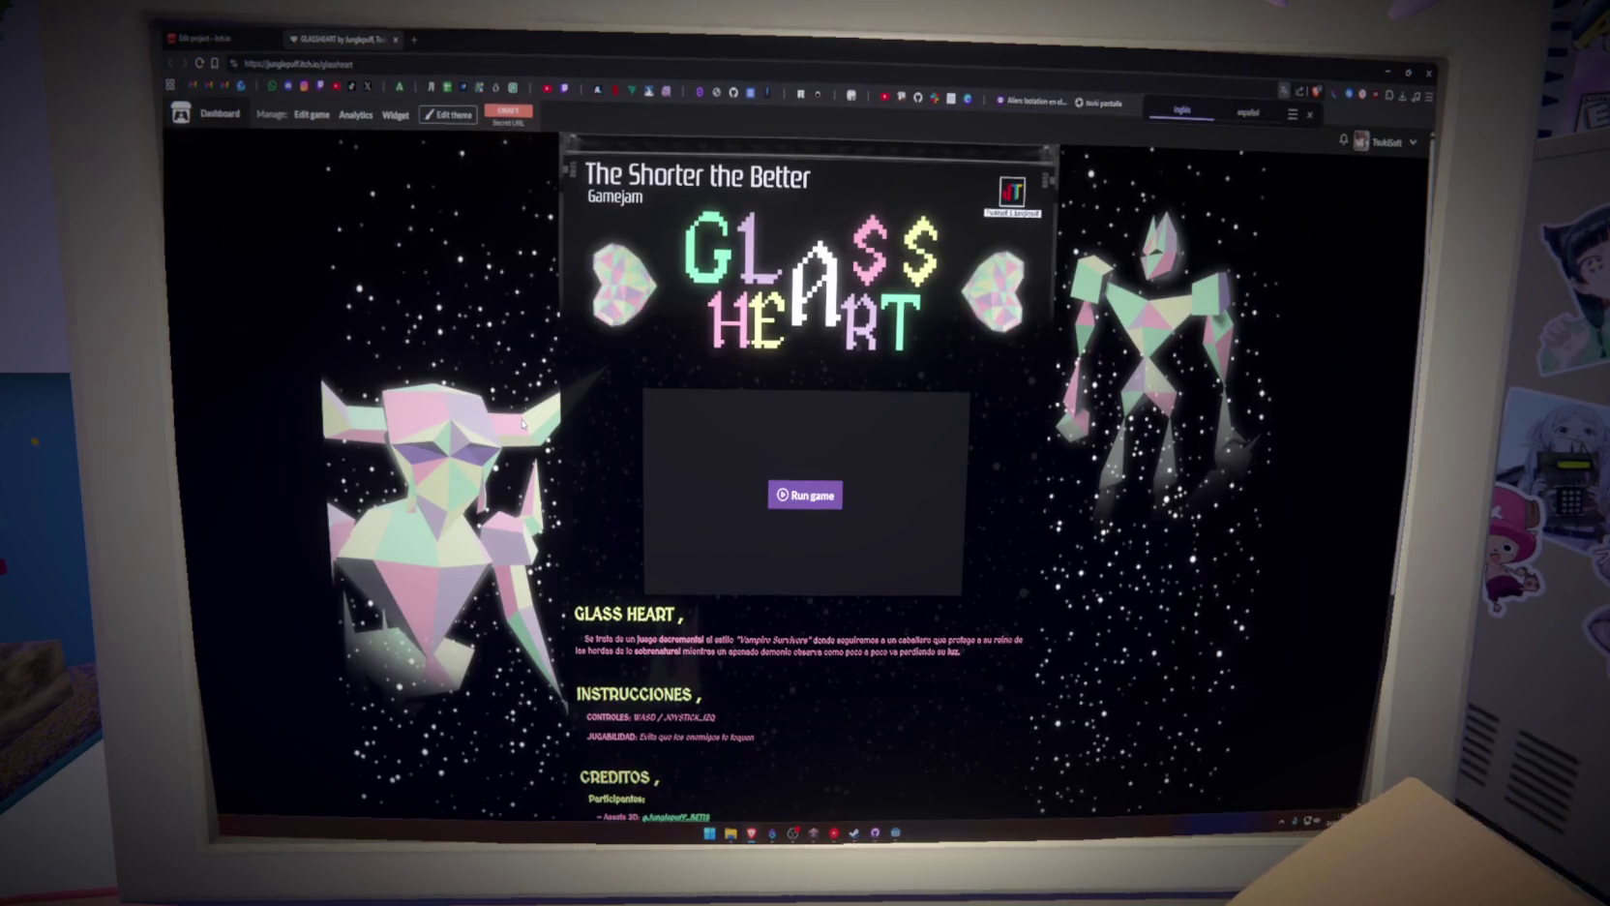
Test the embedded GLASSHEART game on its live page, then close that tab
click(208, 39)
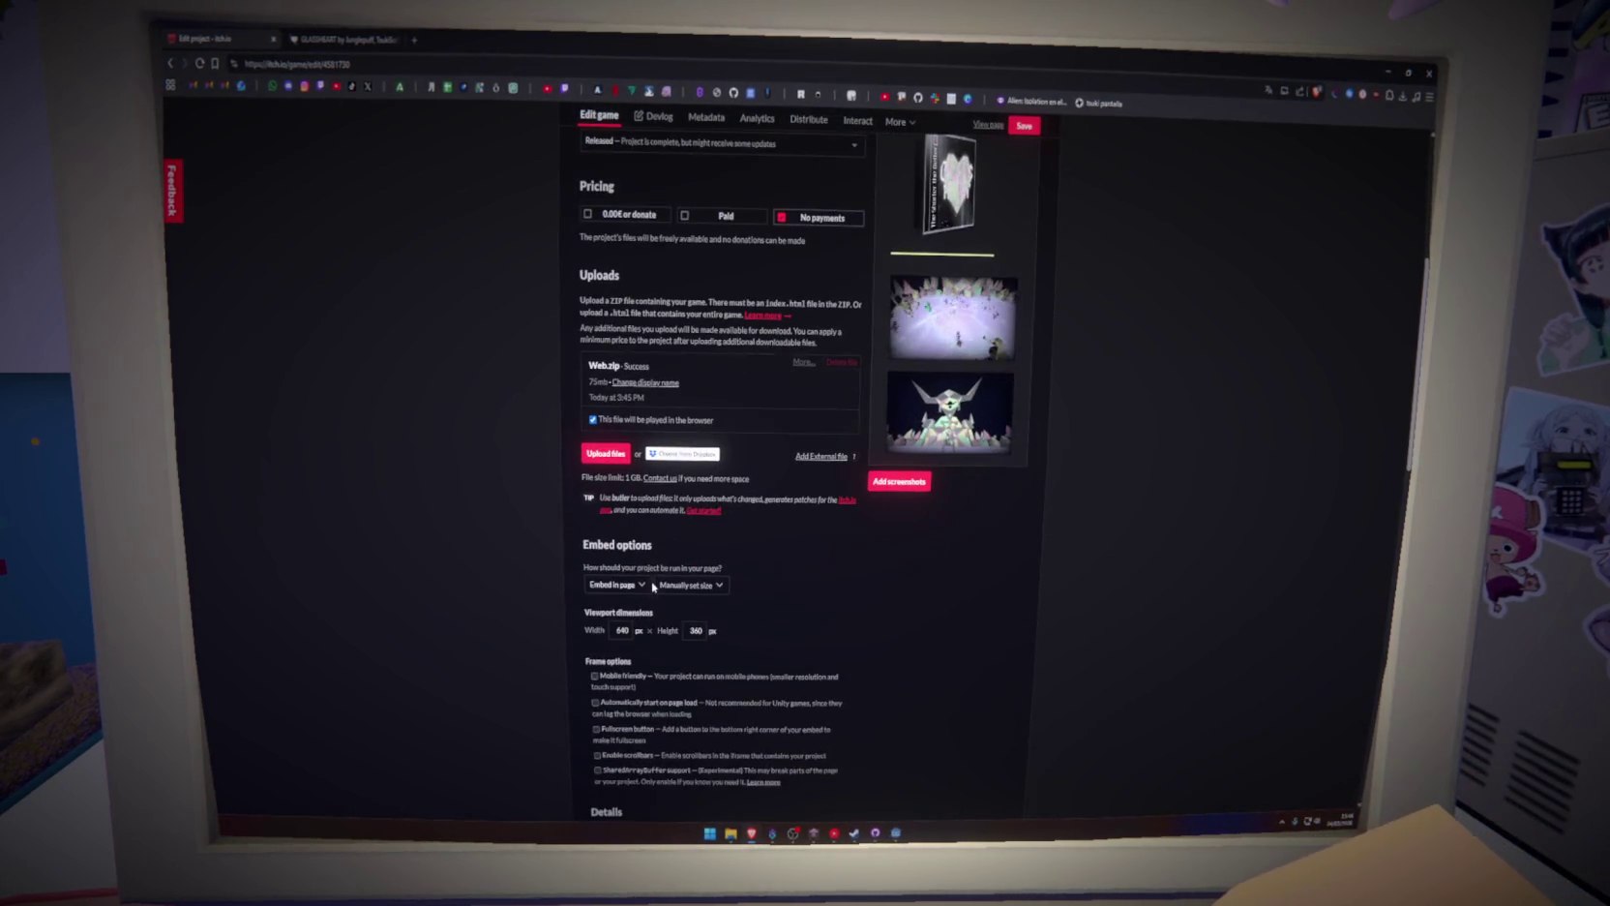
scroll(653, 587, up, 2)
click(297, 36)
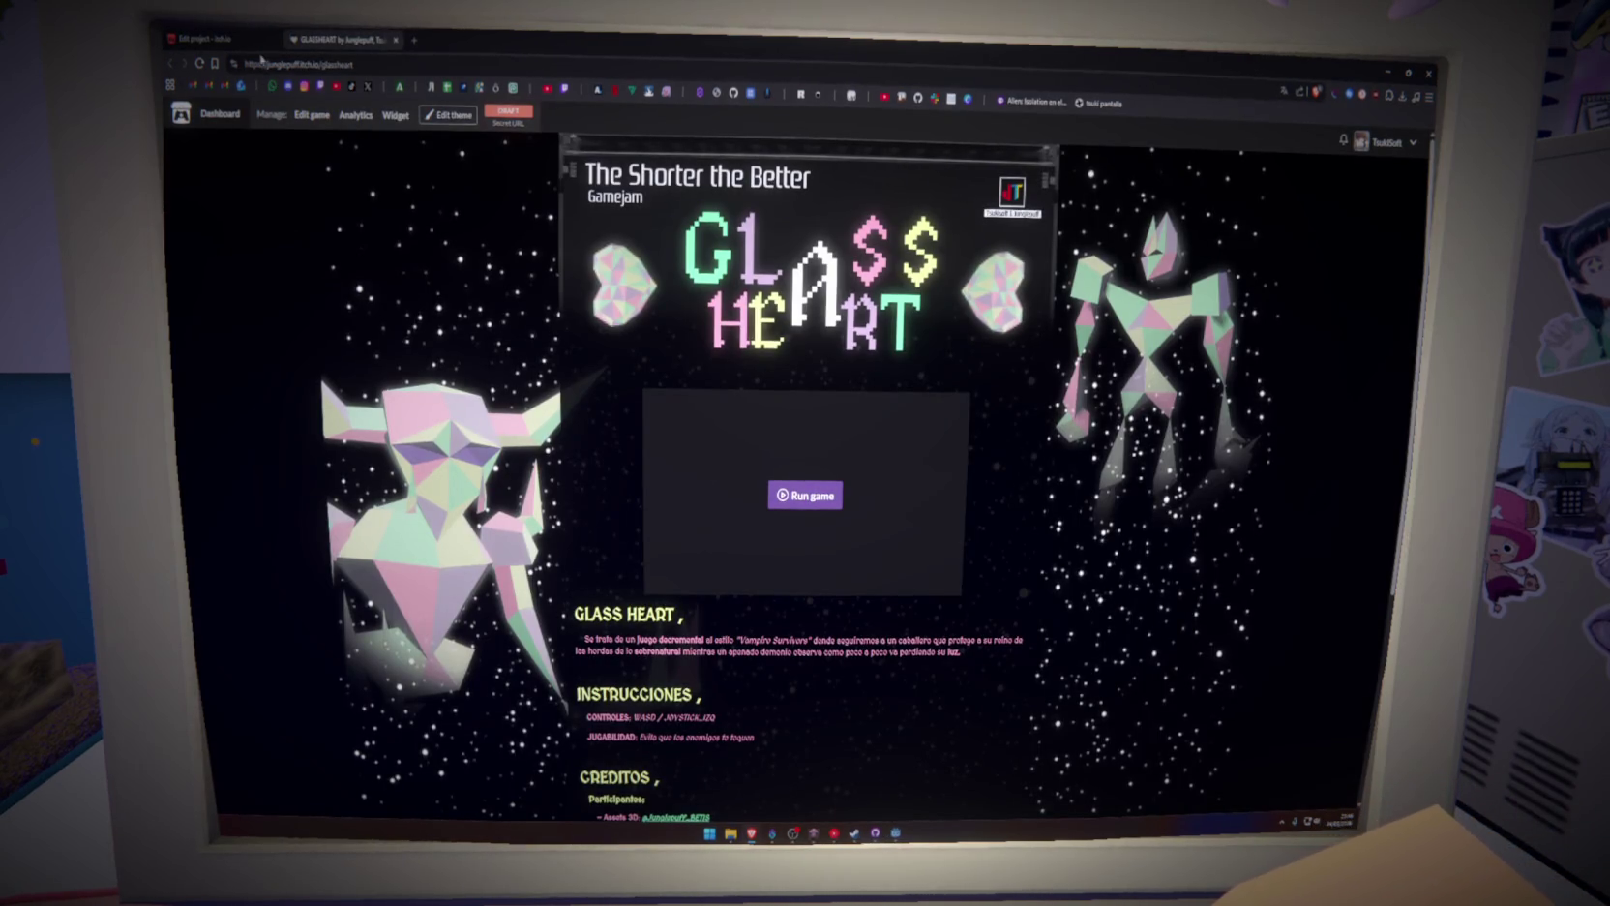
scroll(690, 639, down, 5)
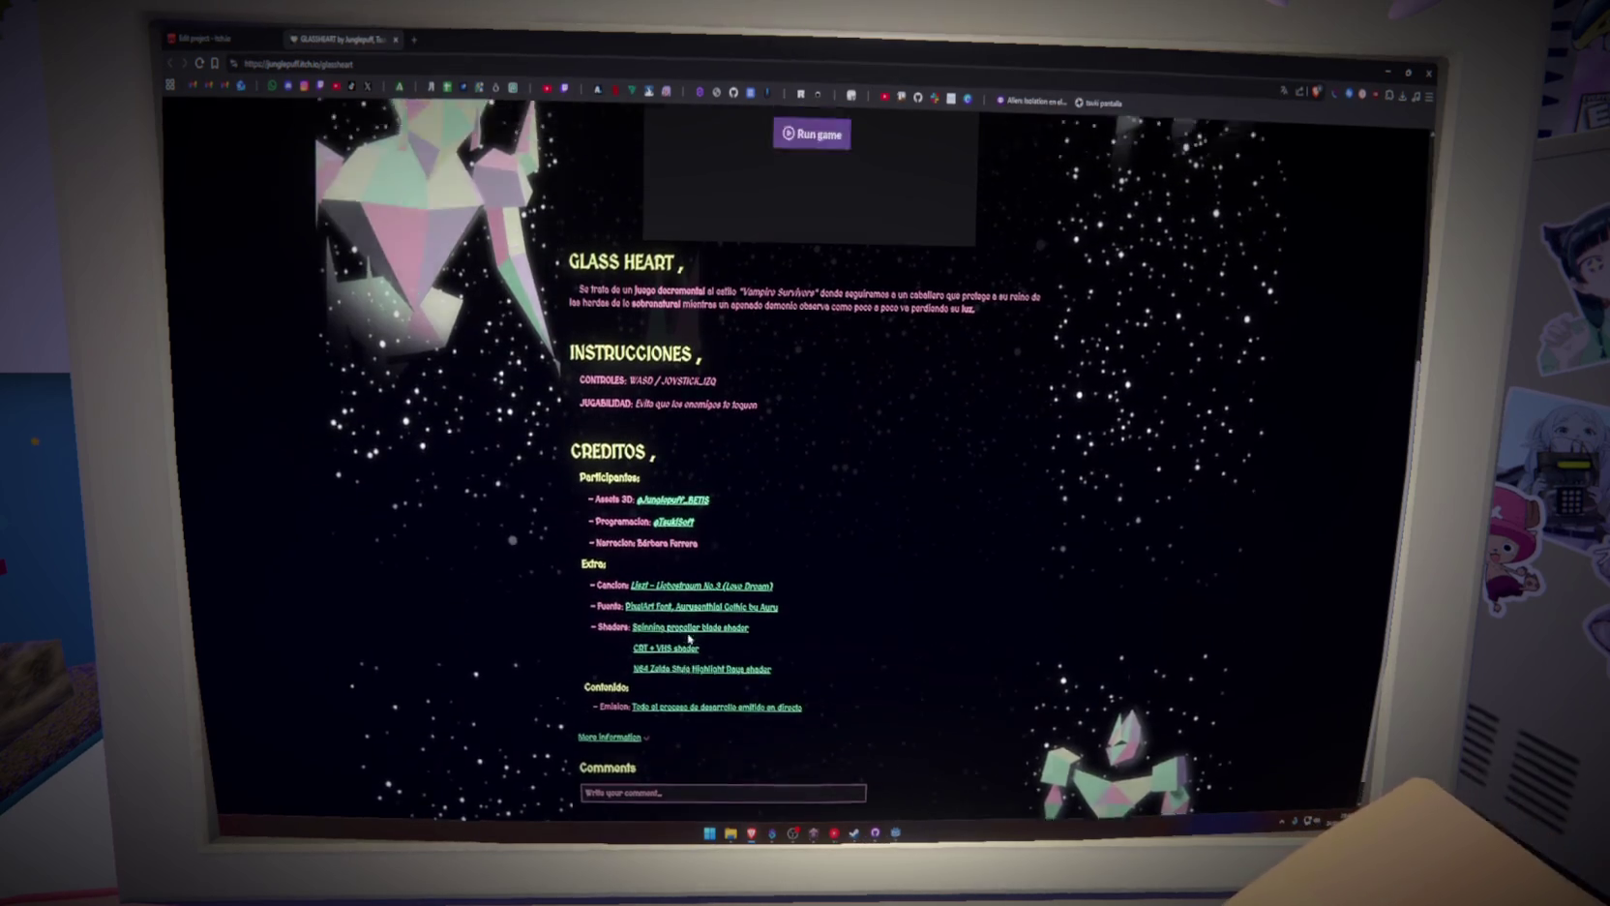
scroll(690, 639, up, 5)
scroll(690, 639, down, 3)
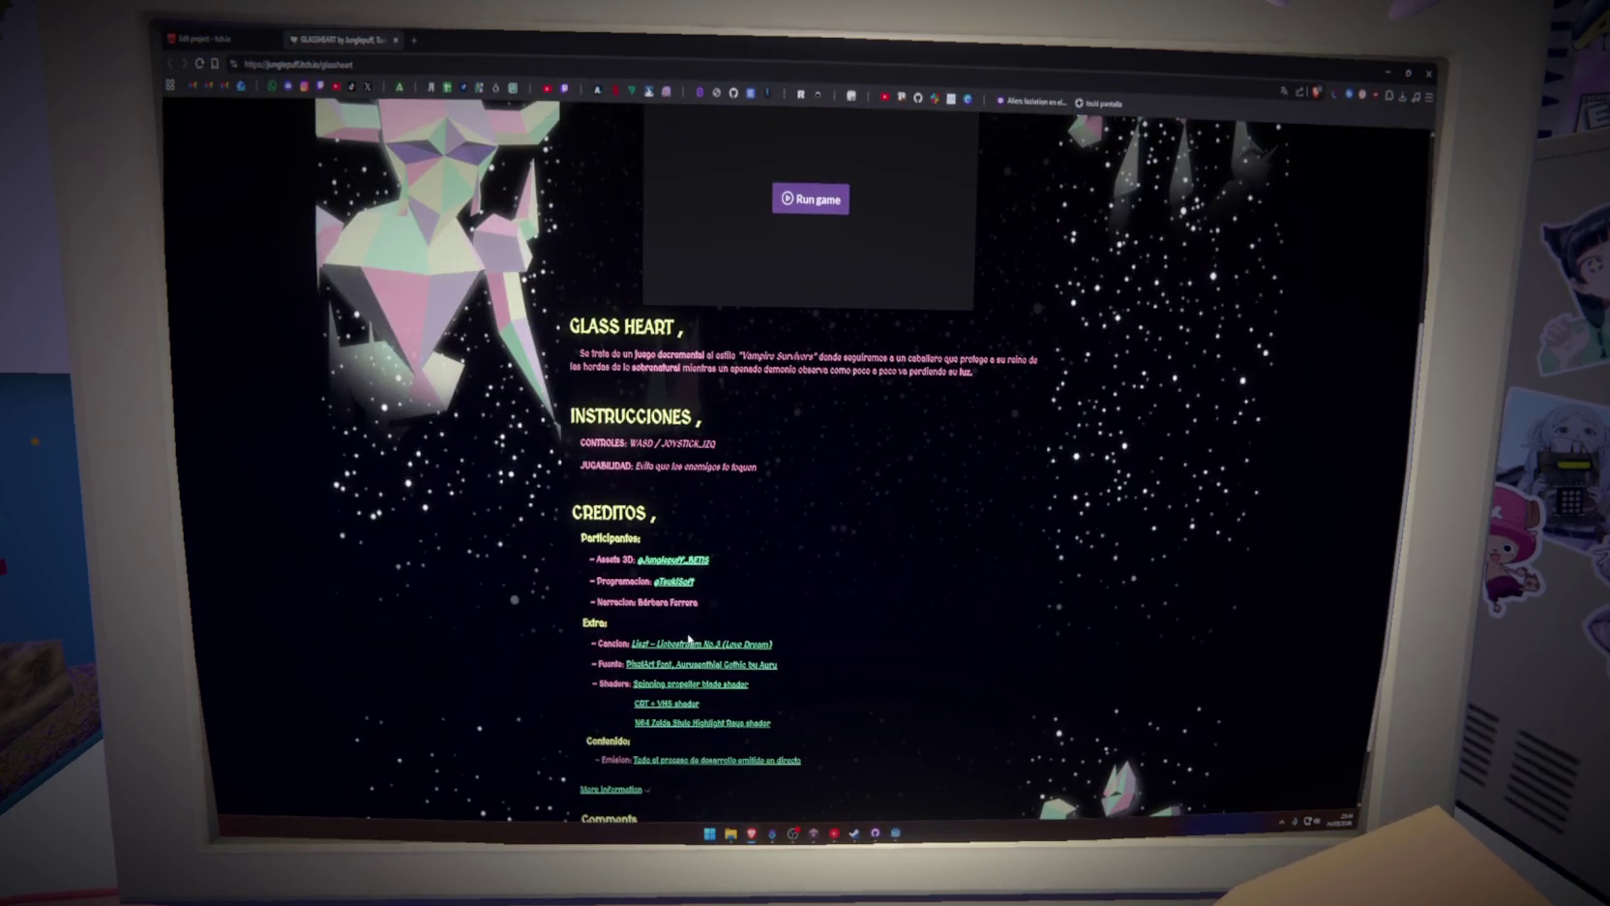
scroll(690, 639, up, 3)
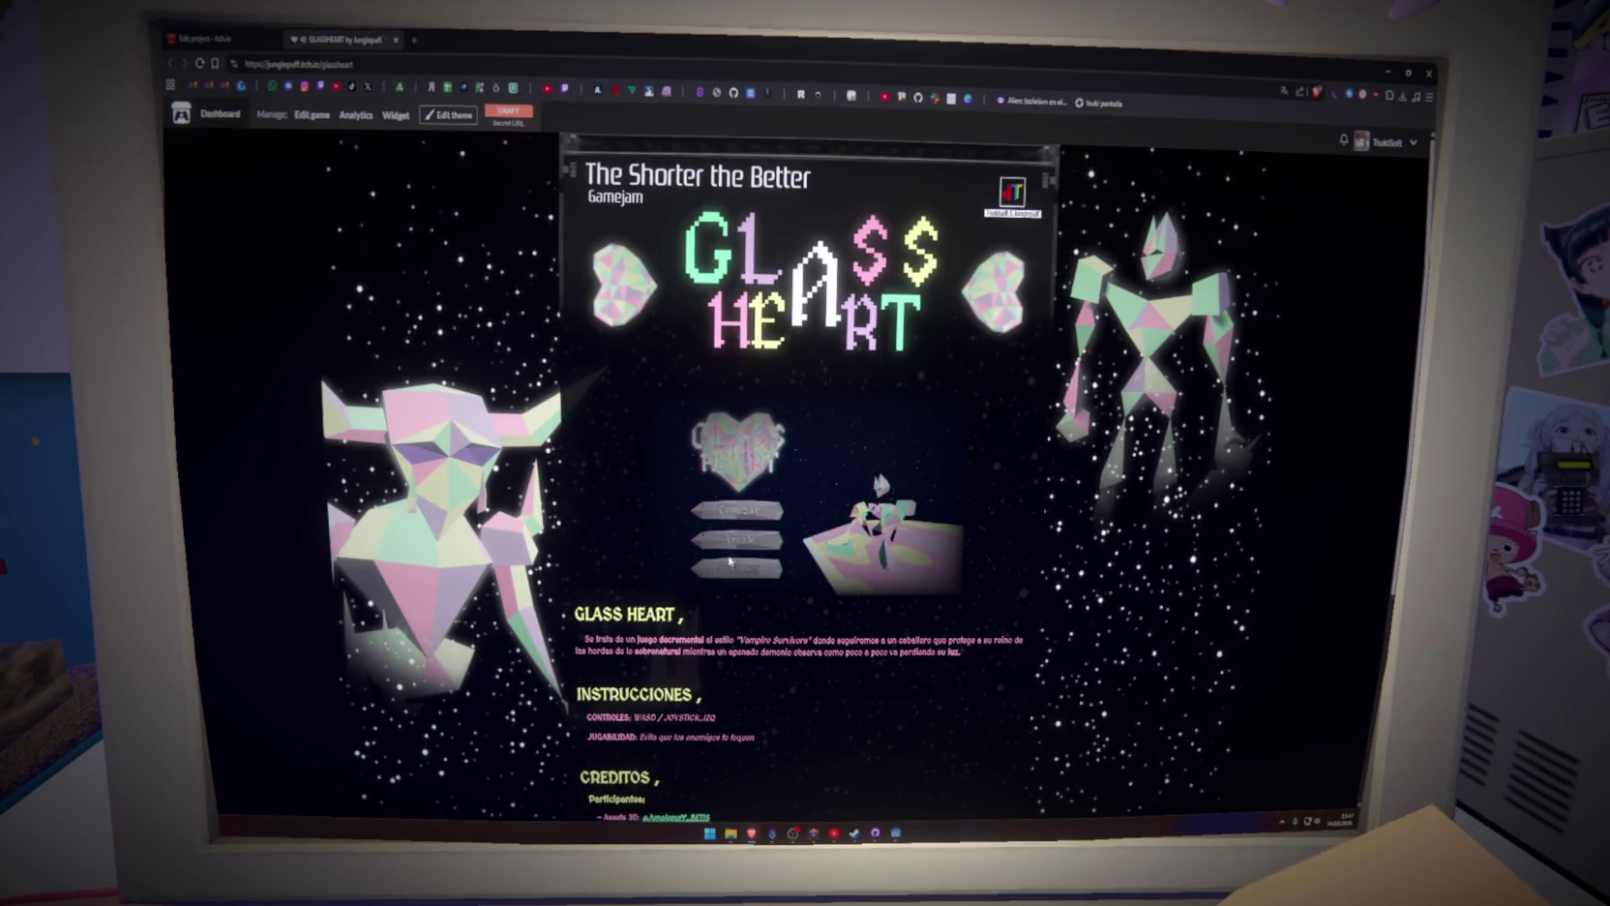
middle_click(347, 40)
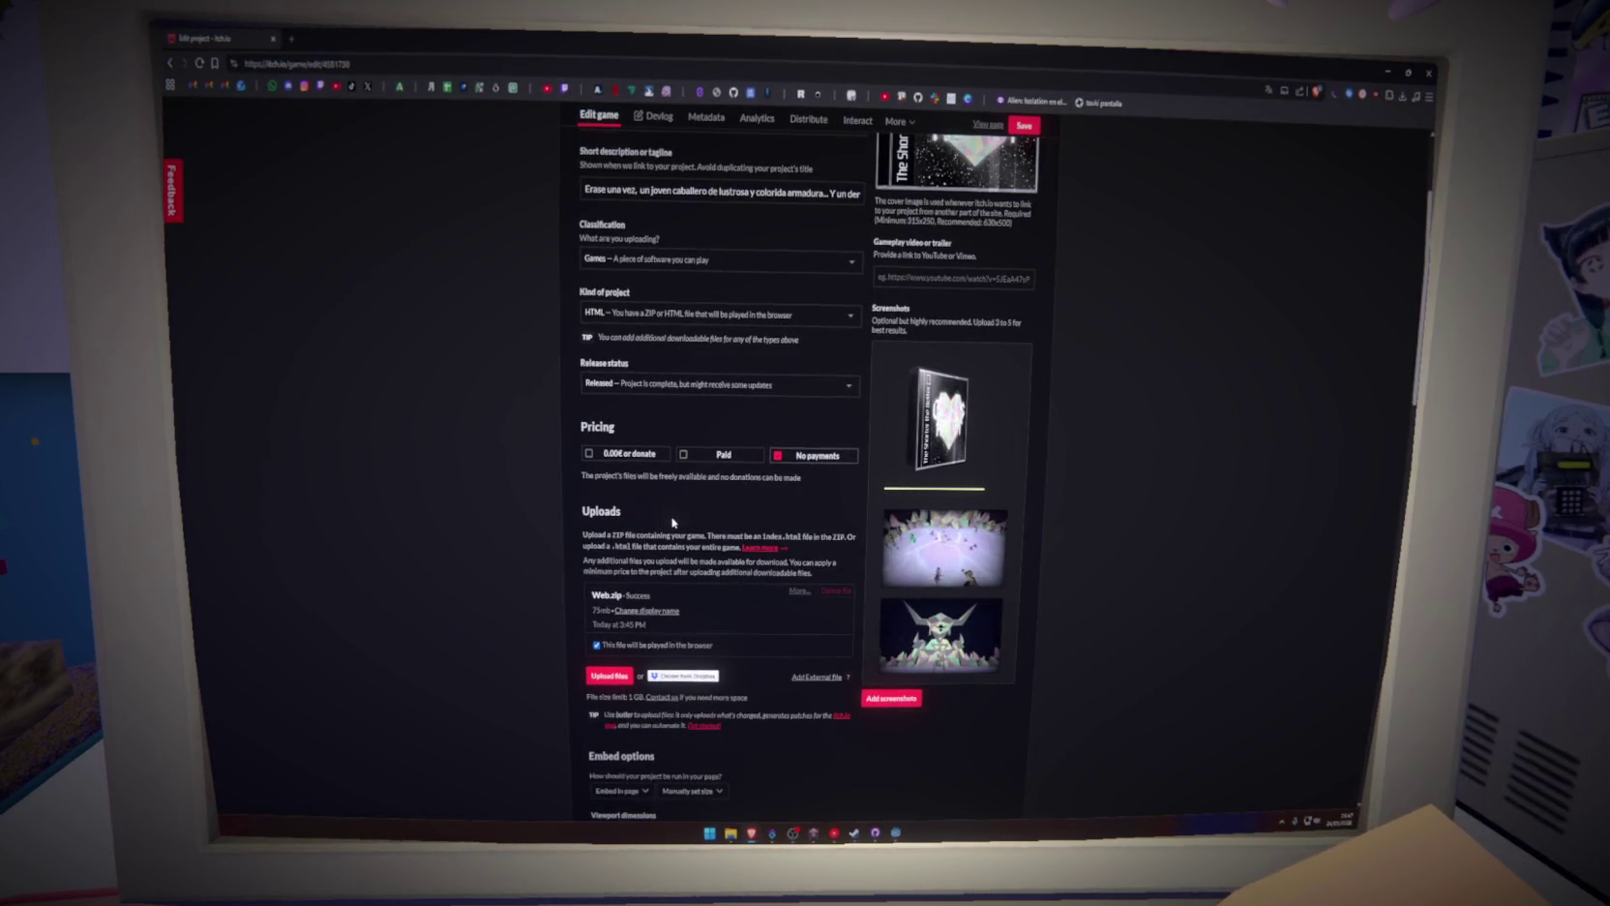
Enable the fullscreen button option in the embed settings
scroll(648, 516, down, 5)
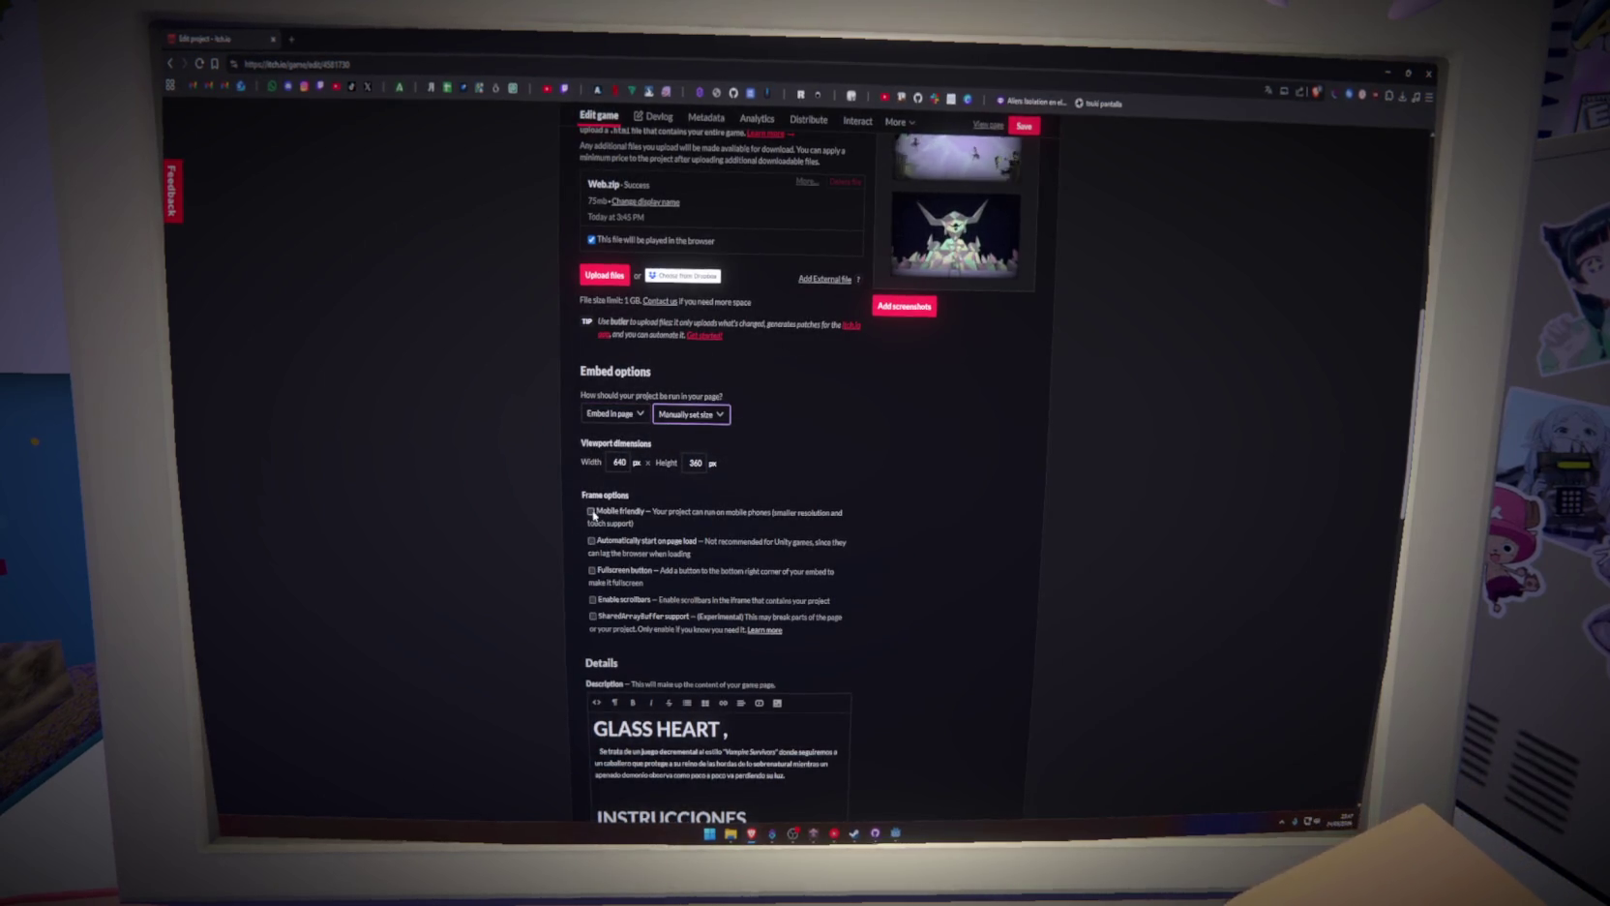
click(591, 570)
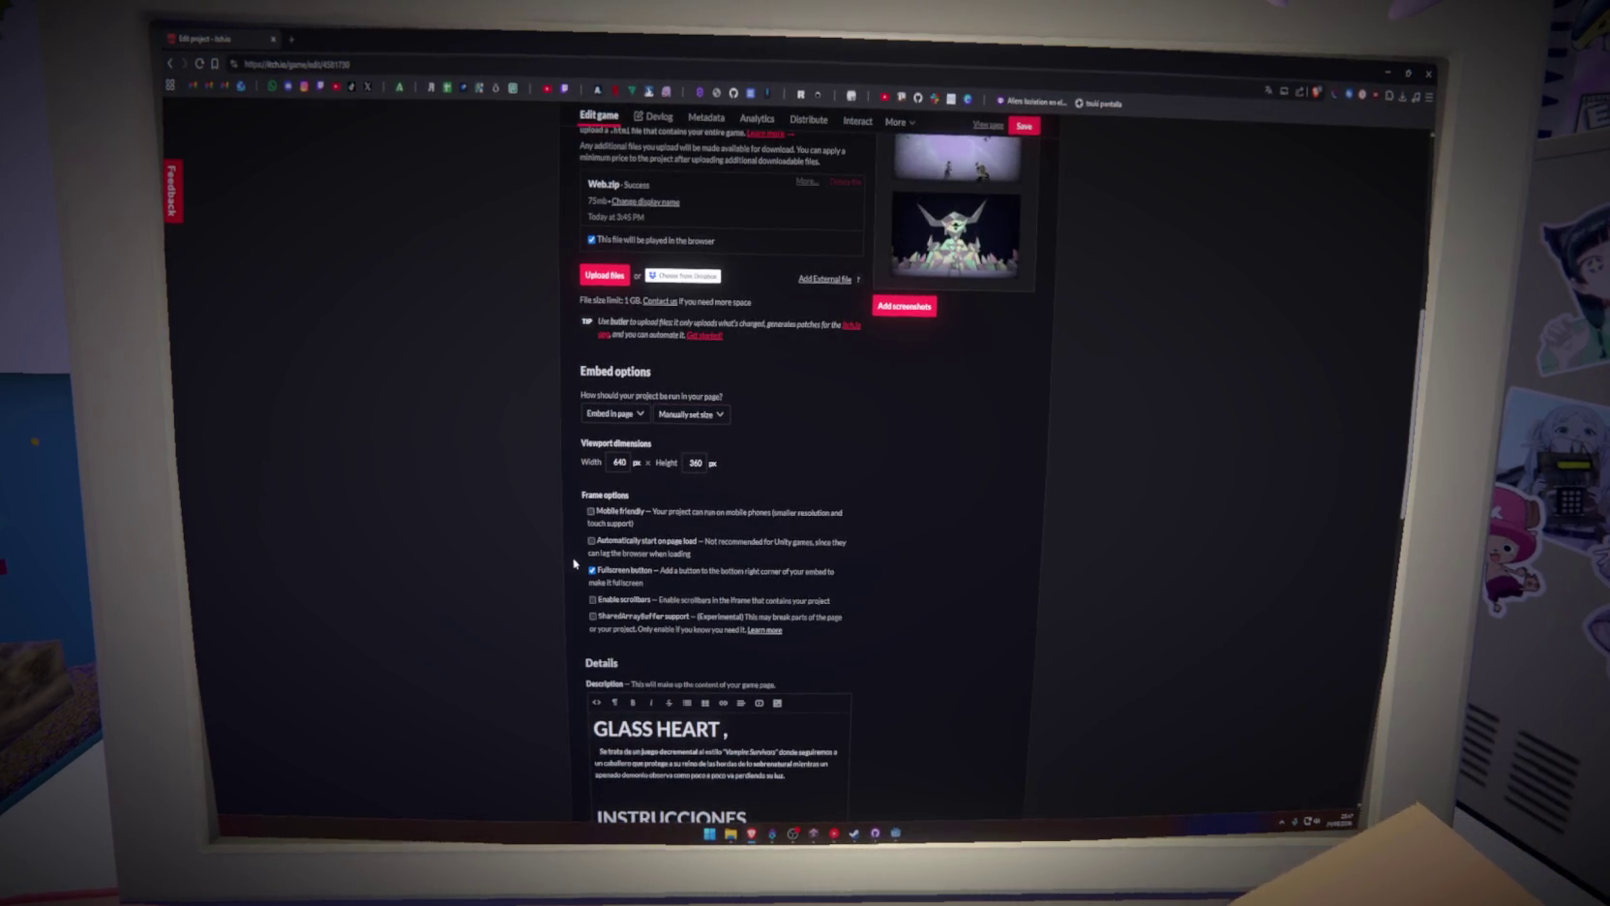
scroll(619, 627, up, 3)
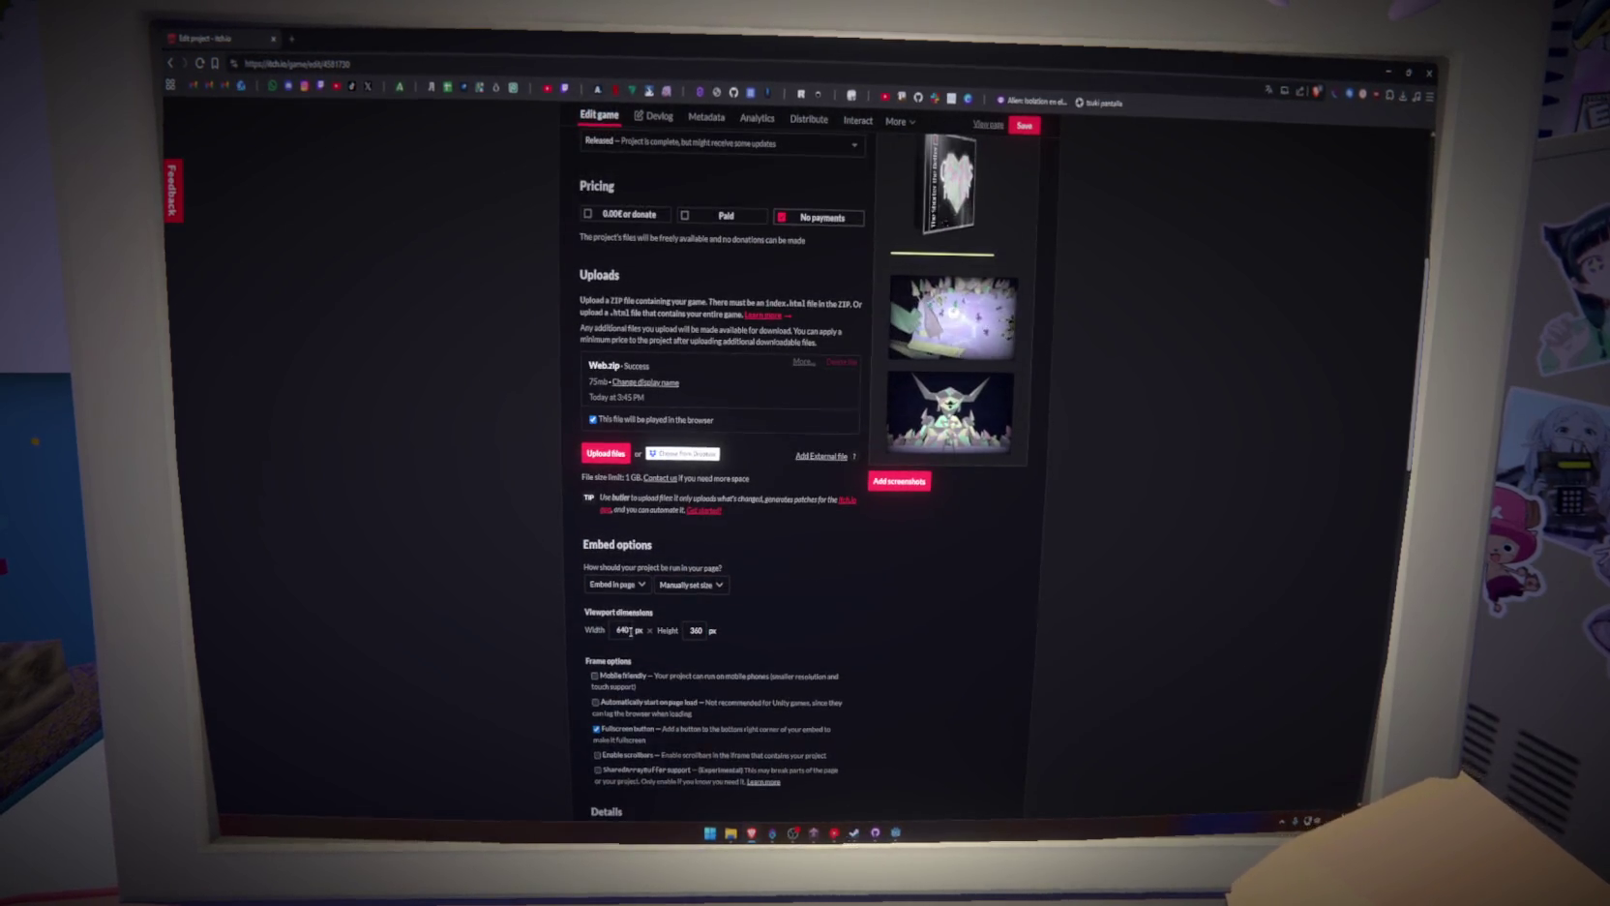
Work out 640 × 2 = 1280 in Calculator for the new viewport width
drag(627, 629, 609, 631)
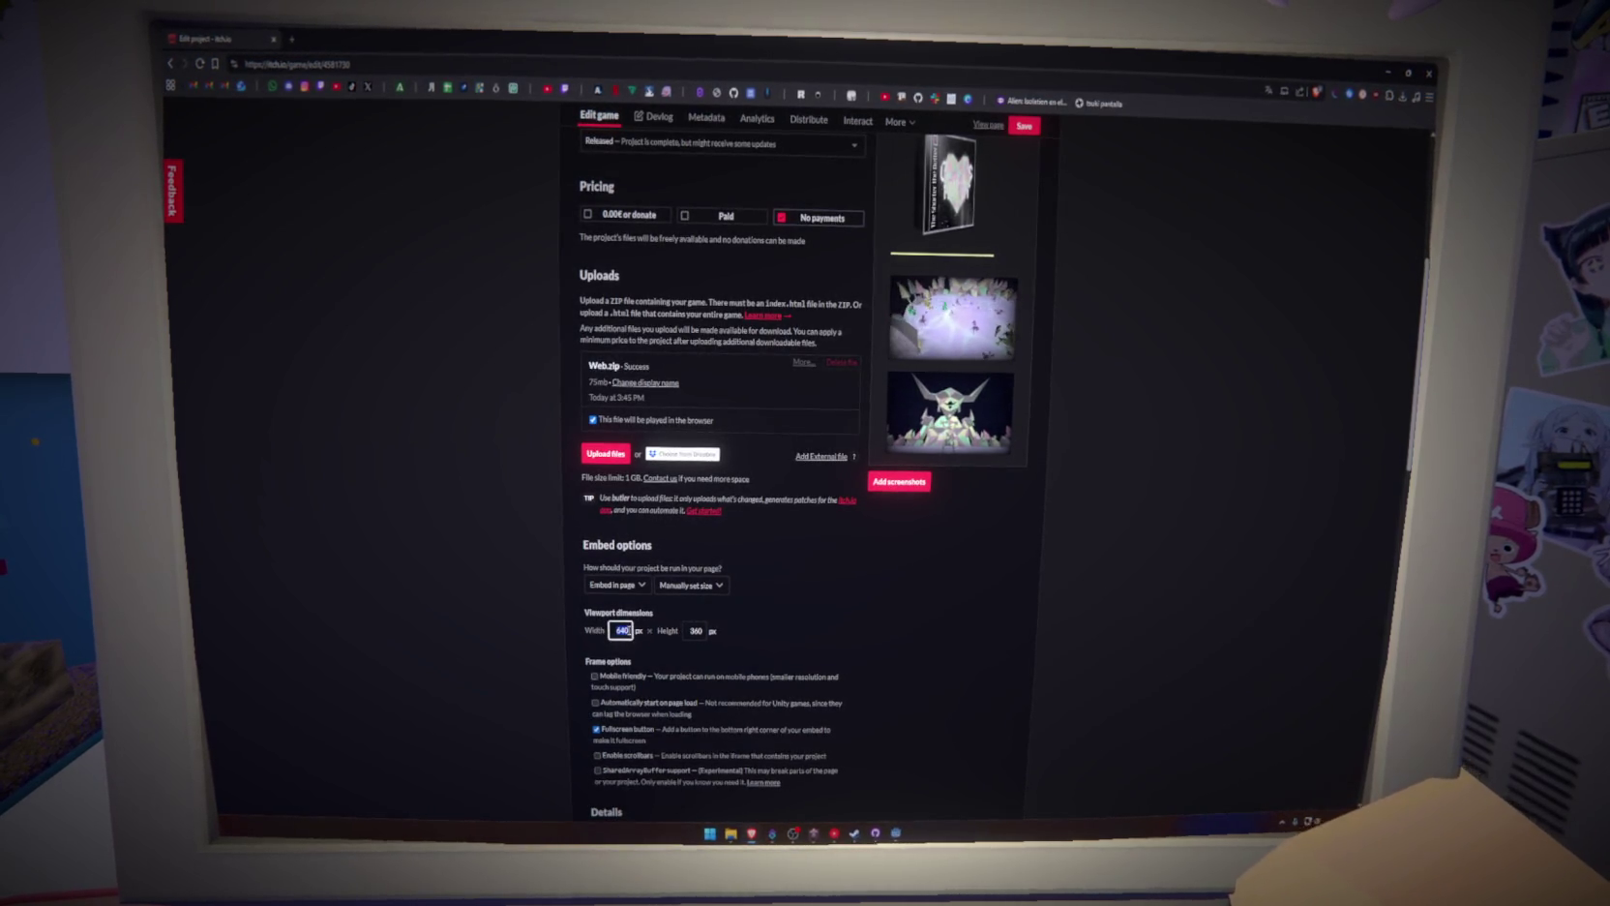
key(XF86Calculator)
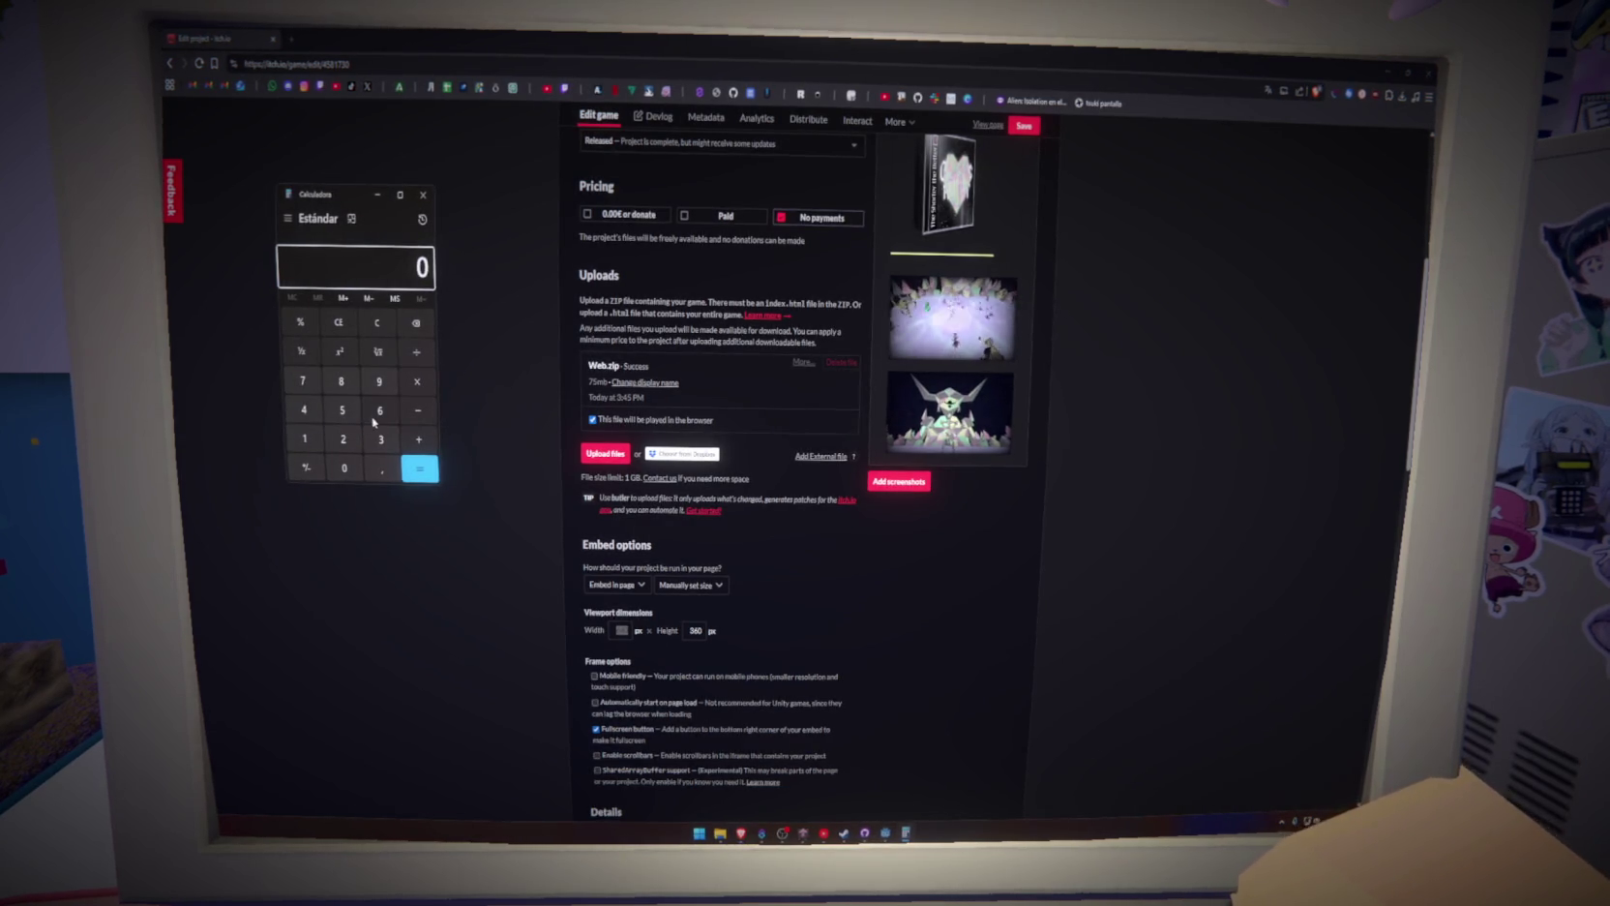
click(380, 410)
click(304, 410)
click(344, 467)
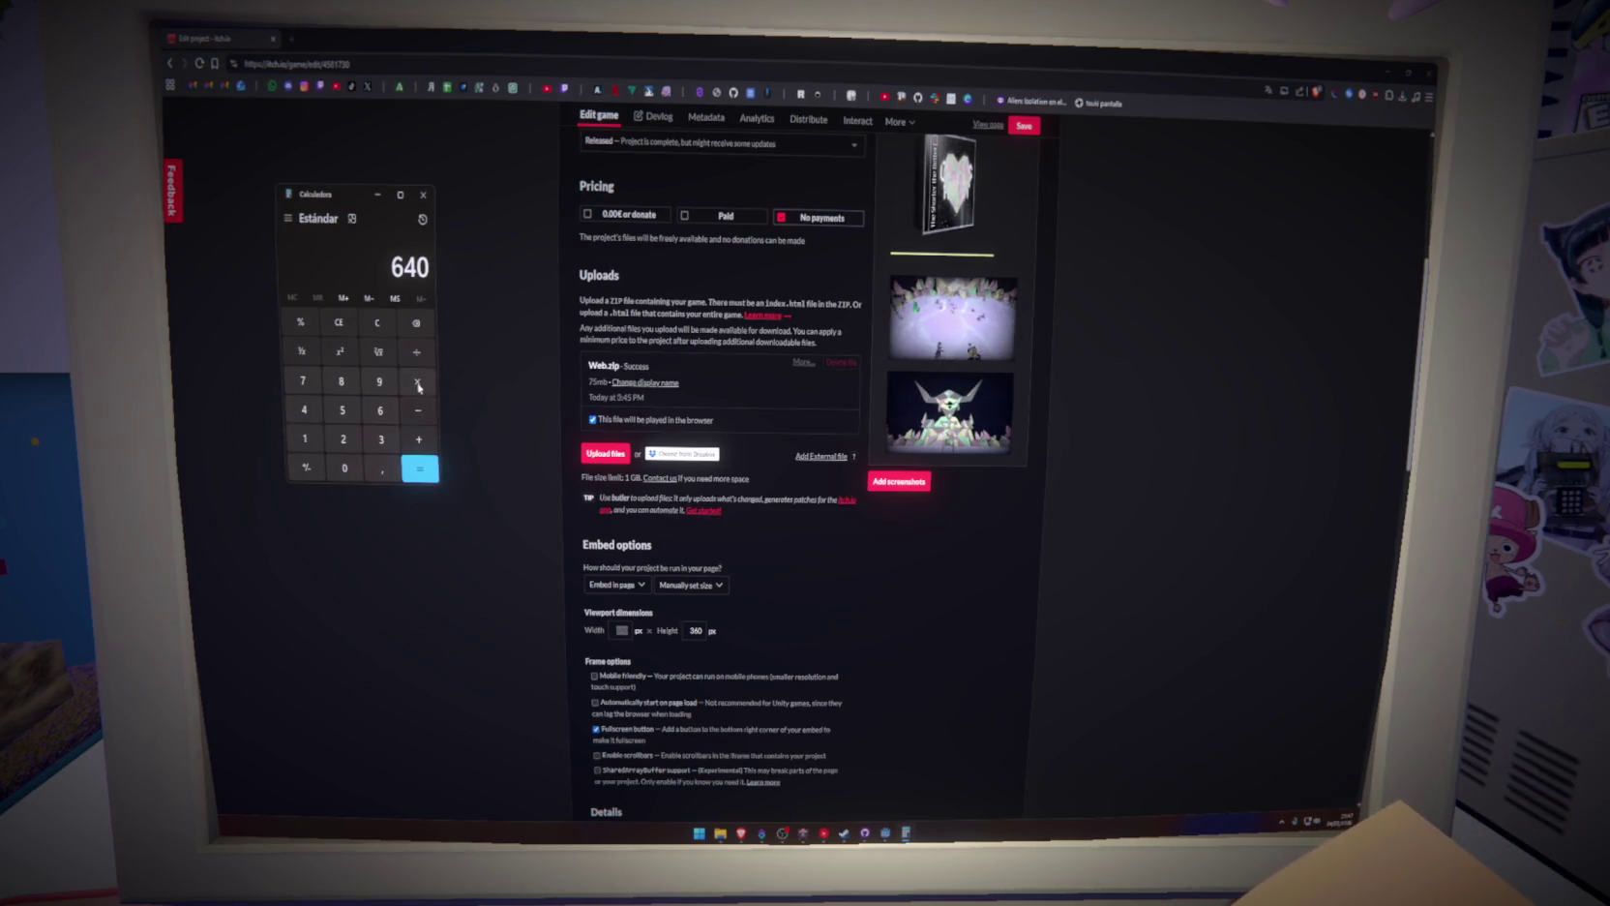
click(417, 381)
click(342, 438)
click(420, 469)
Set the embed viewport to 1280 × 720 px, save, and view the live page
click(623, 628)
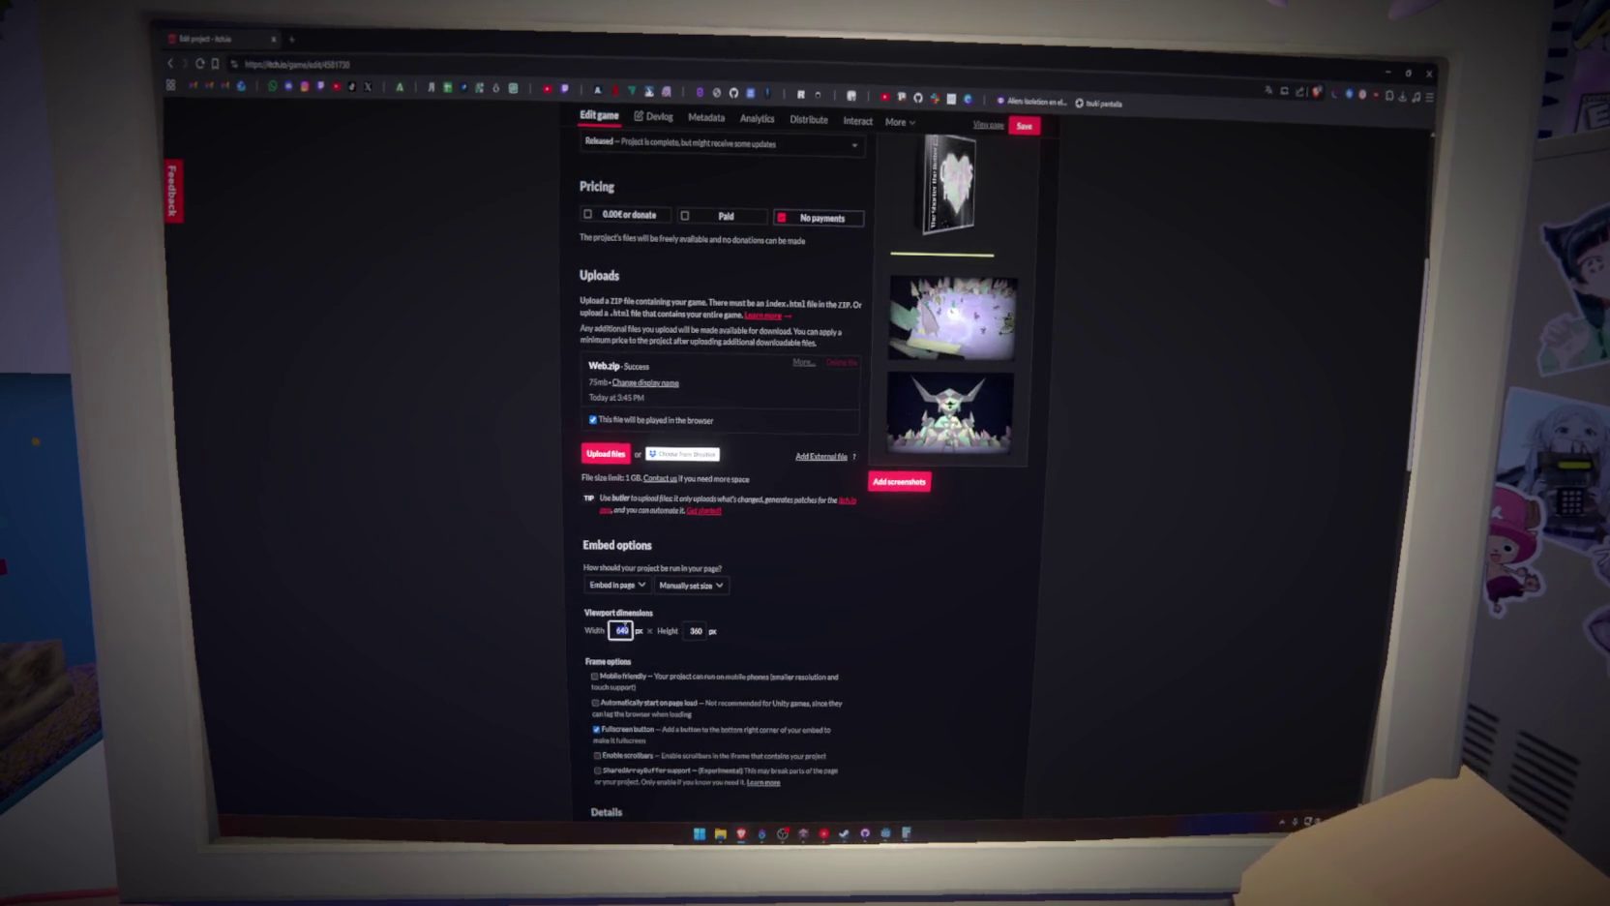
text(128)
key(Tab)
text(7)
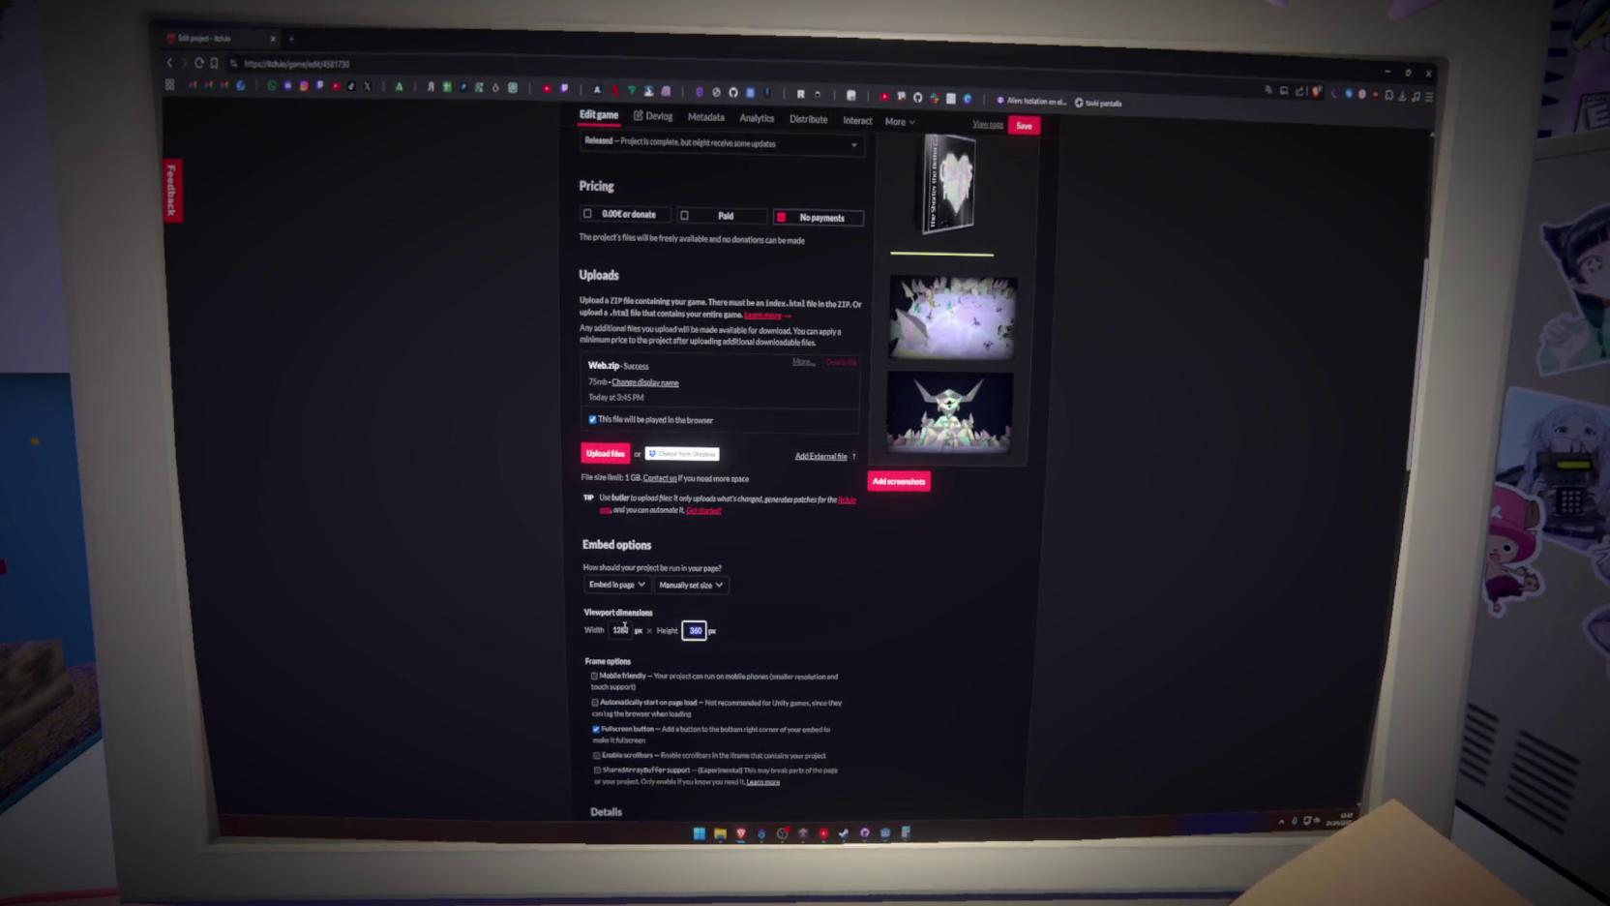
click(744, 657)
click(1024, 128)
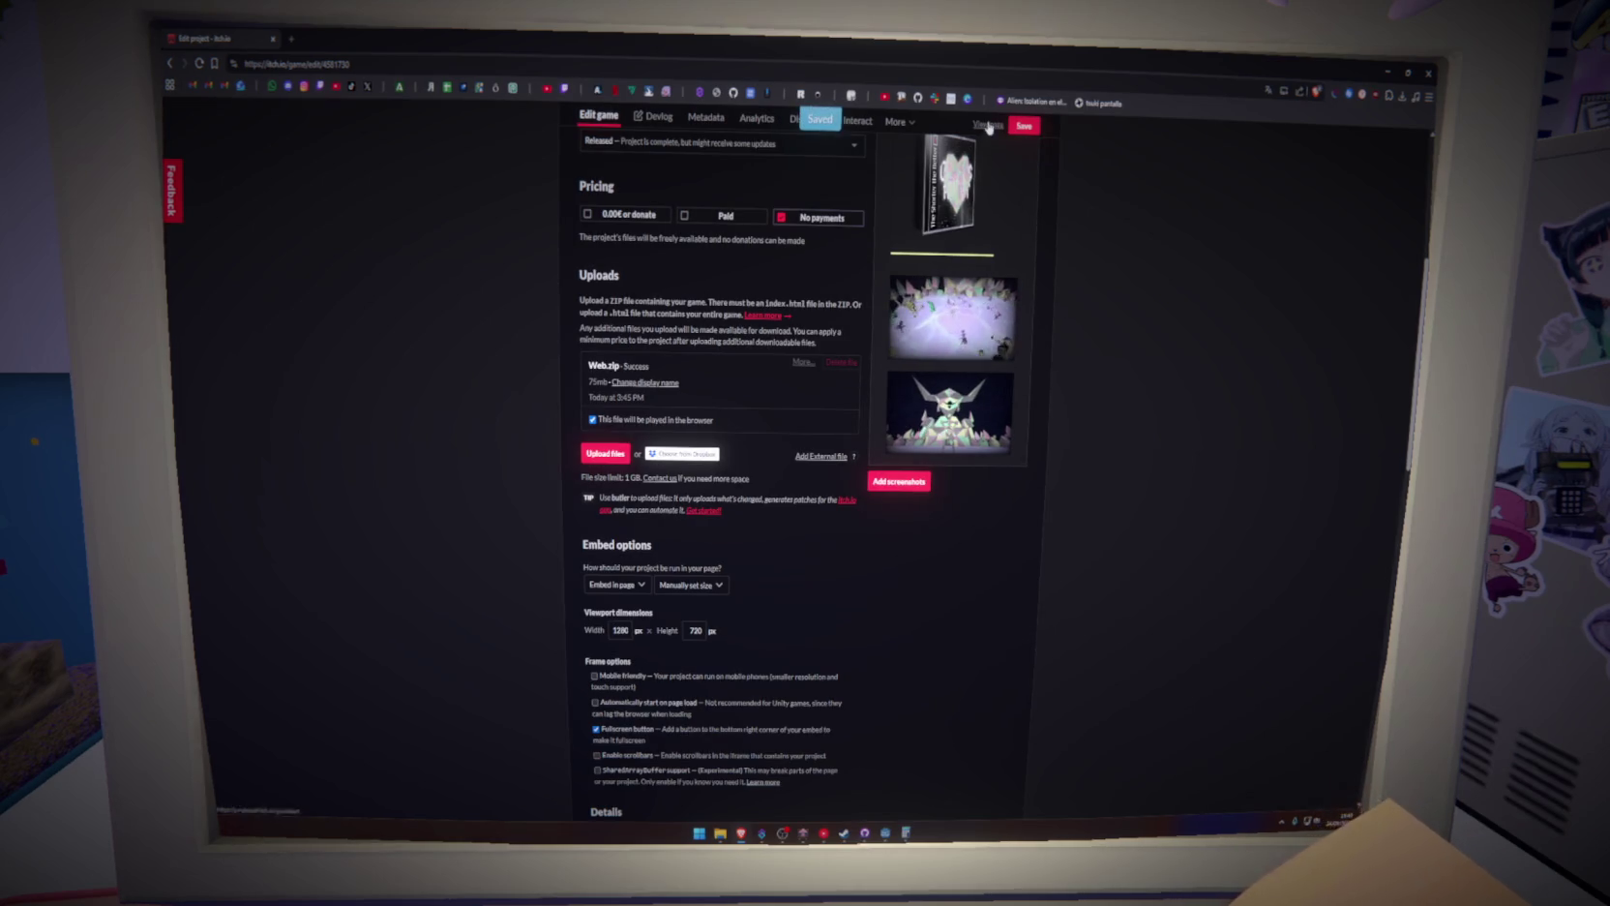
click(988, 124)
Open Party Quest's edit page from the itch.io Creator Dashboard in a new tab
scroll(528, 250, down, 3)
scroll(529, 252, up, 3)
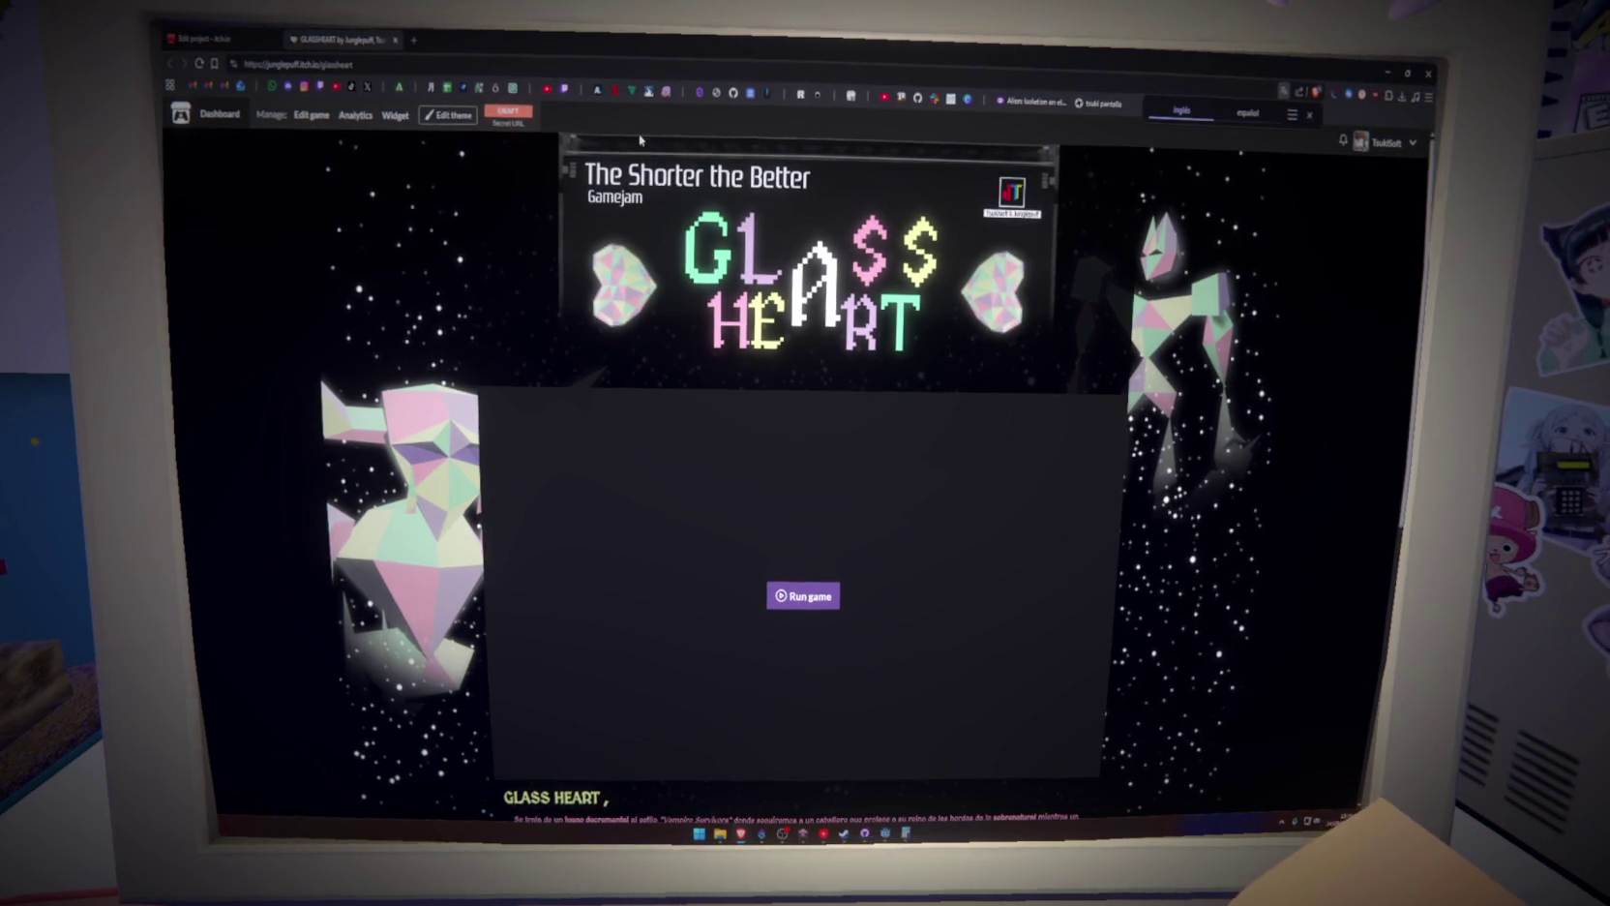
click(1394, 141)
middle_click(1384, 184)
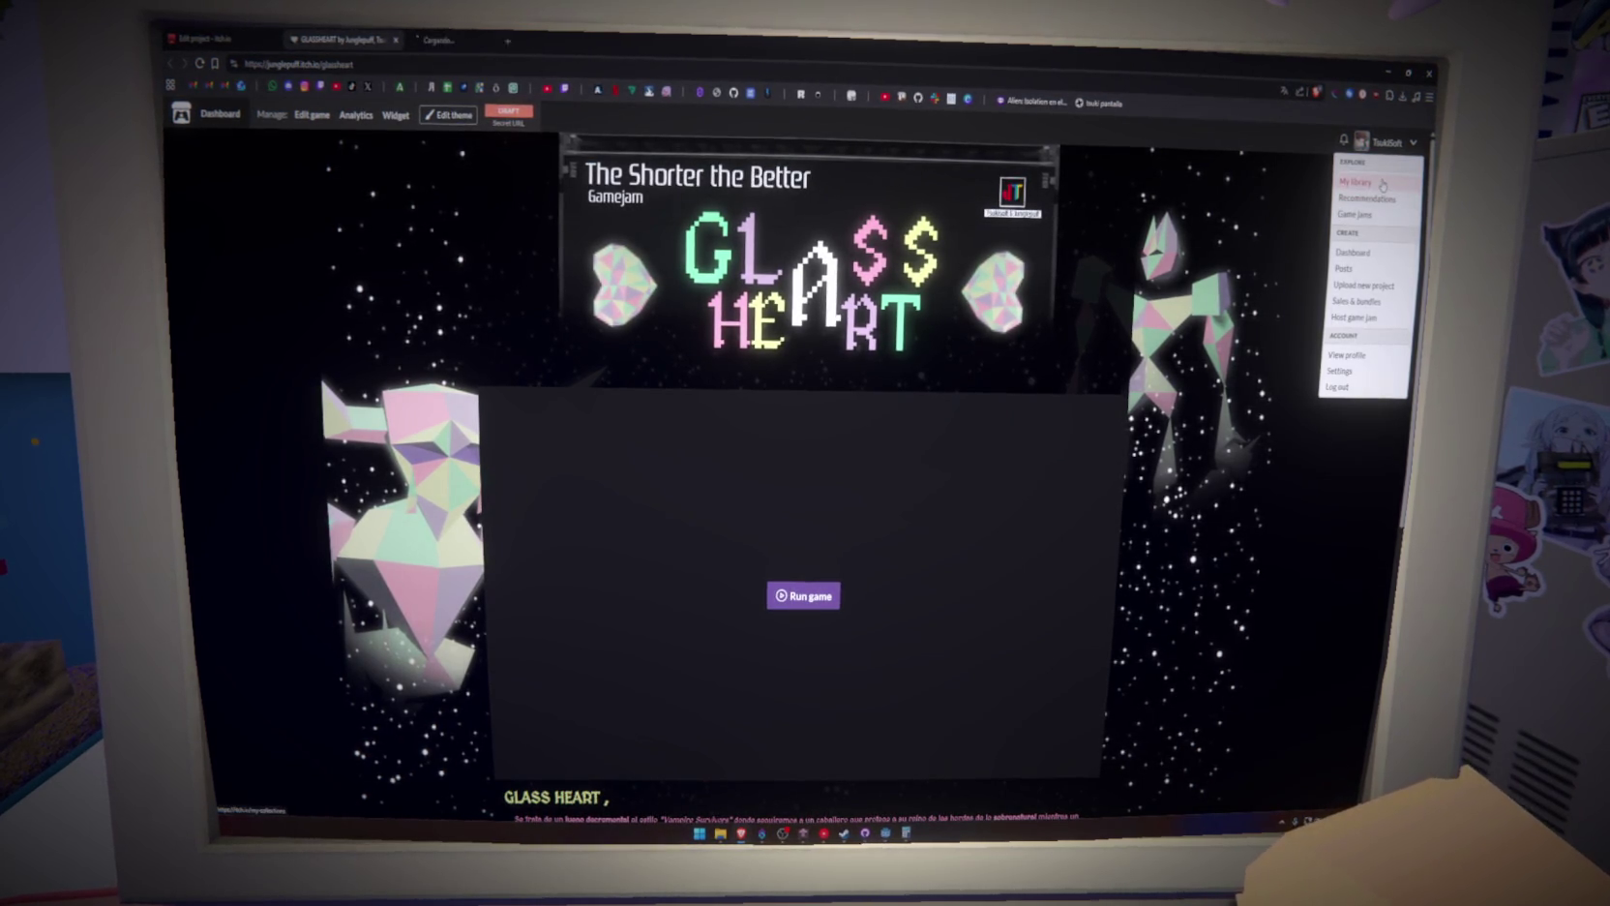
click(1353, 252)
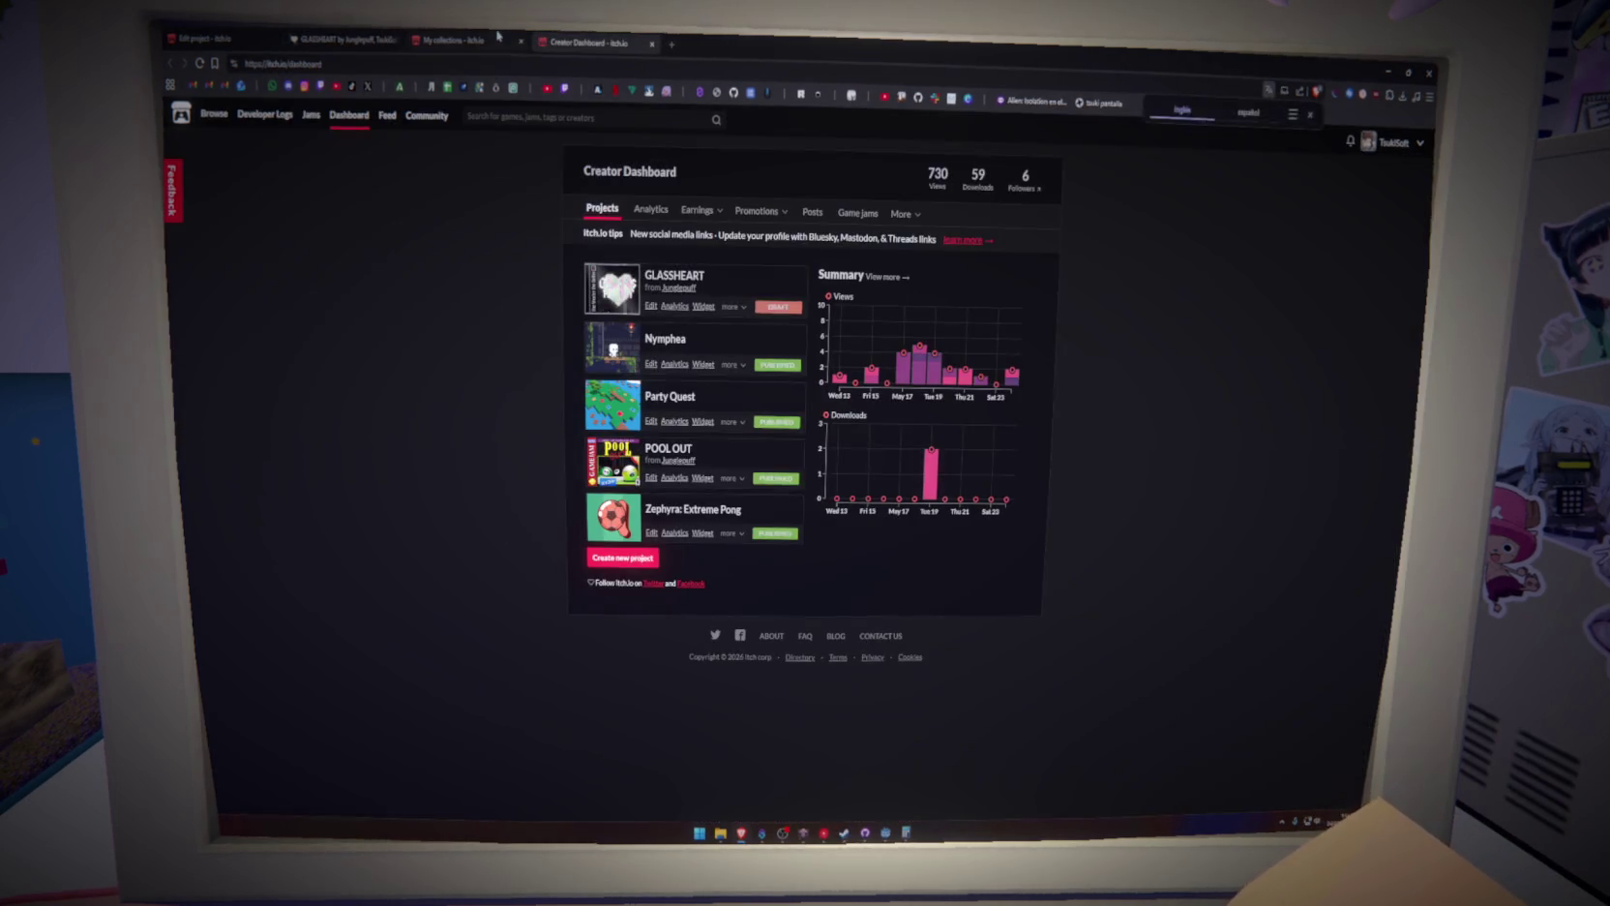
click(658, 401)
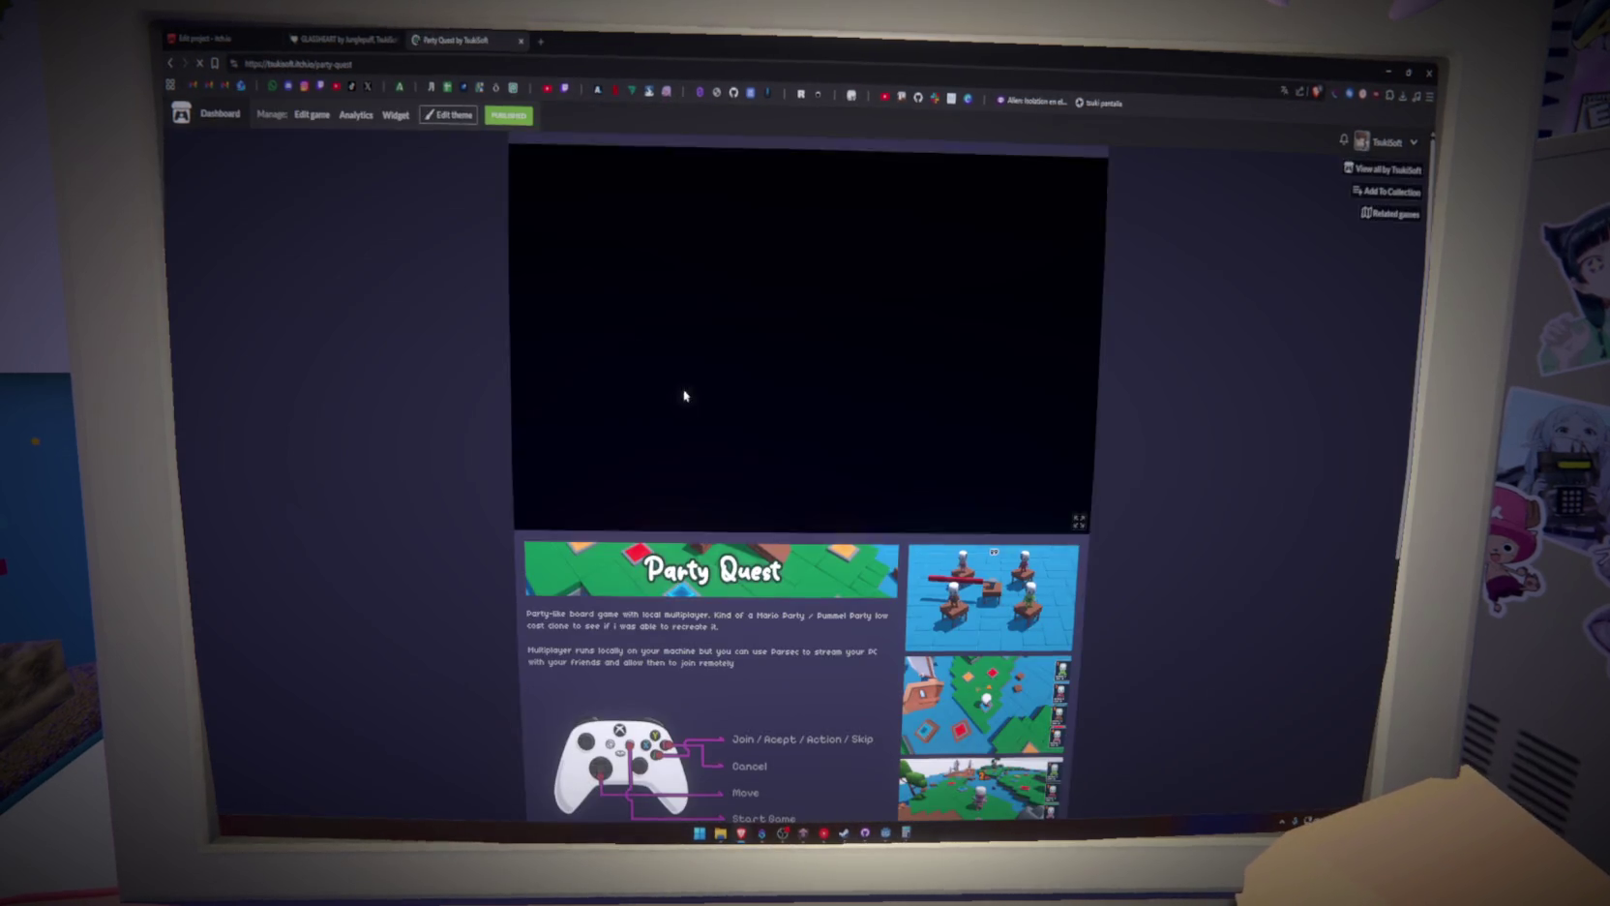
Replace GLASSHEART's 1280 embed width with Party Quest's 1152 value
scroll(460, 467, down, 5)
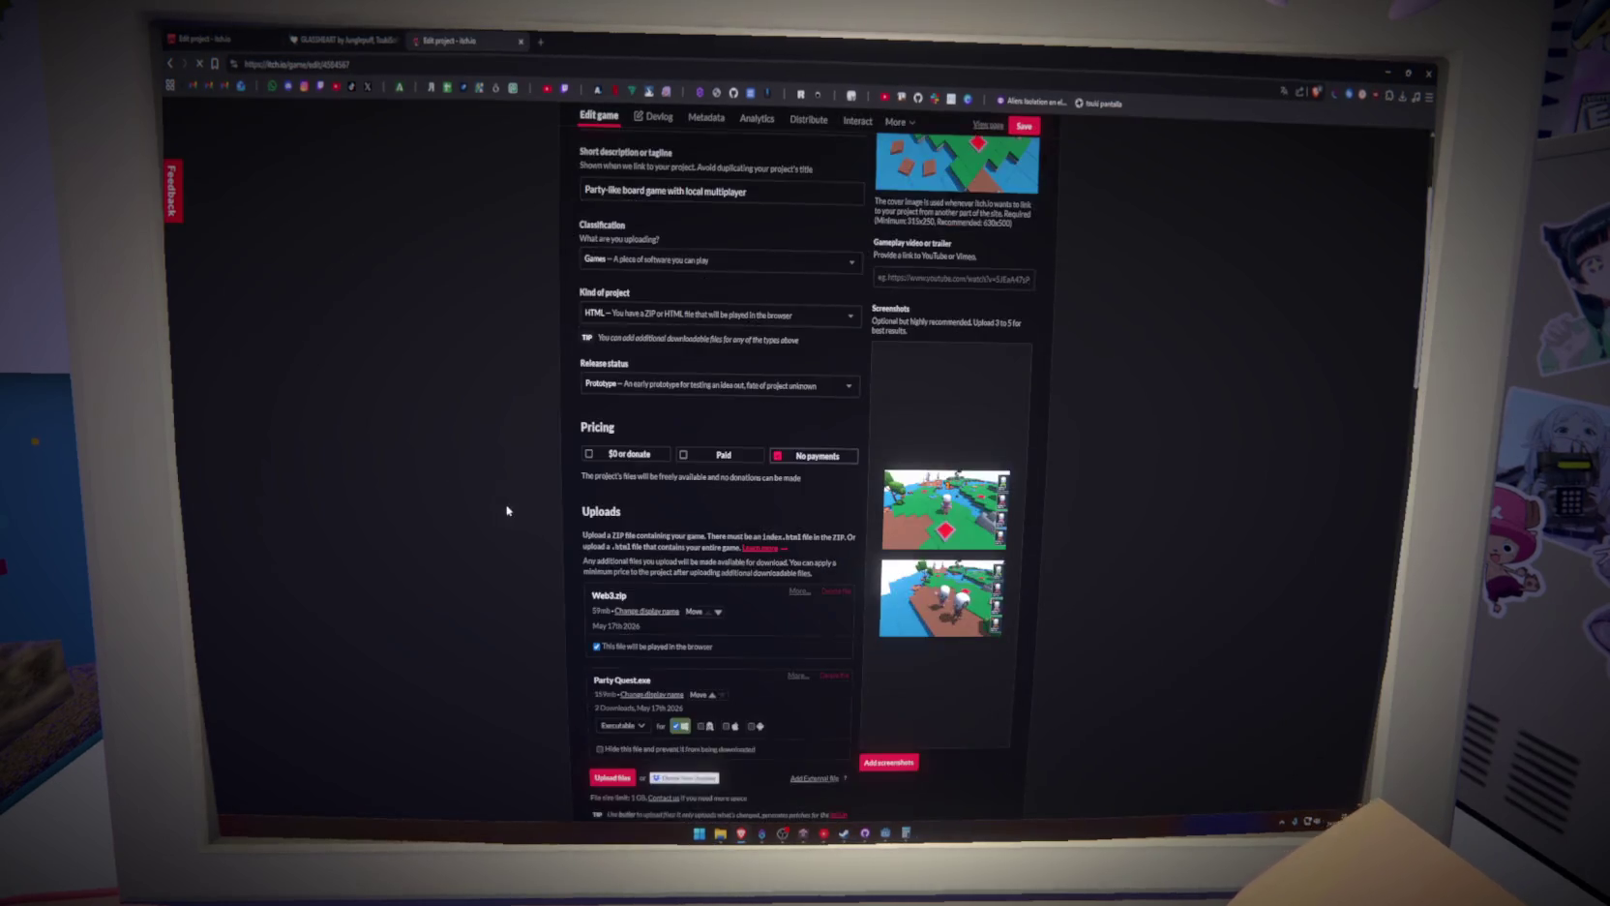
scroll(507, 510, down, 5)
double_click(620, 521)
key(ctrl+Tab)
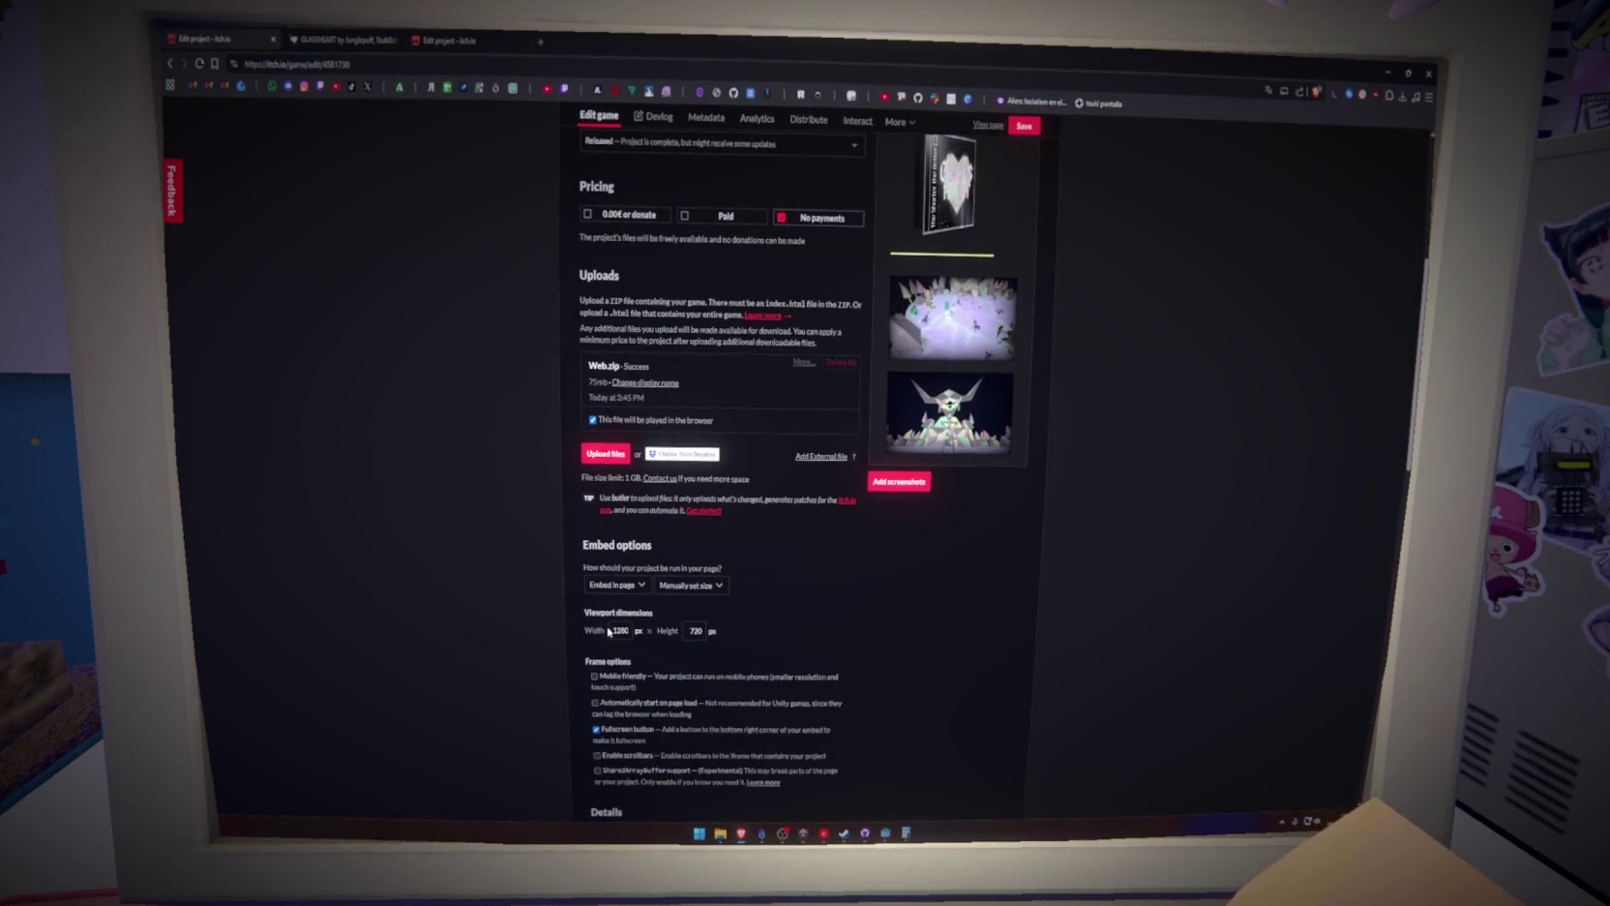
double_click(620, 631)
key(ctrl+shift+Tab)
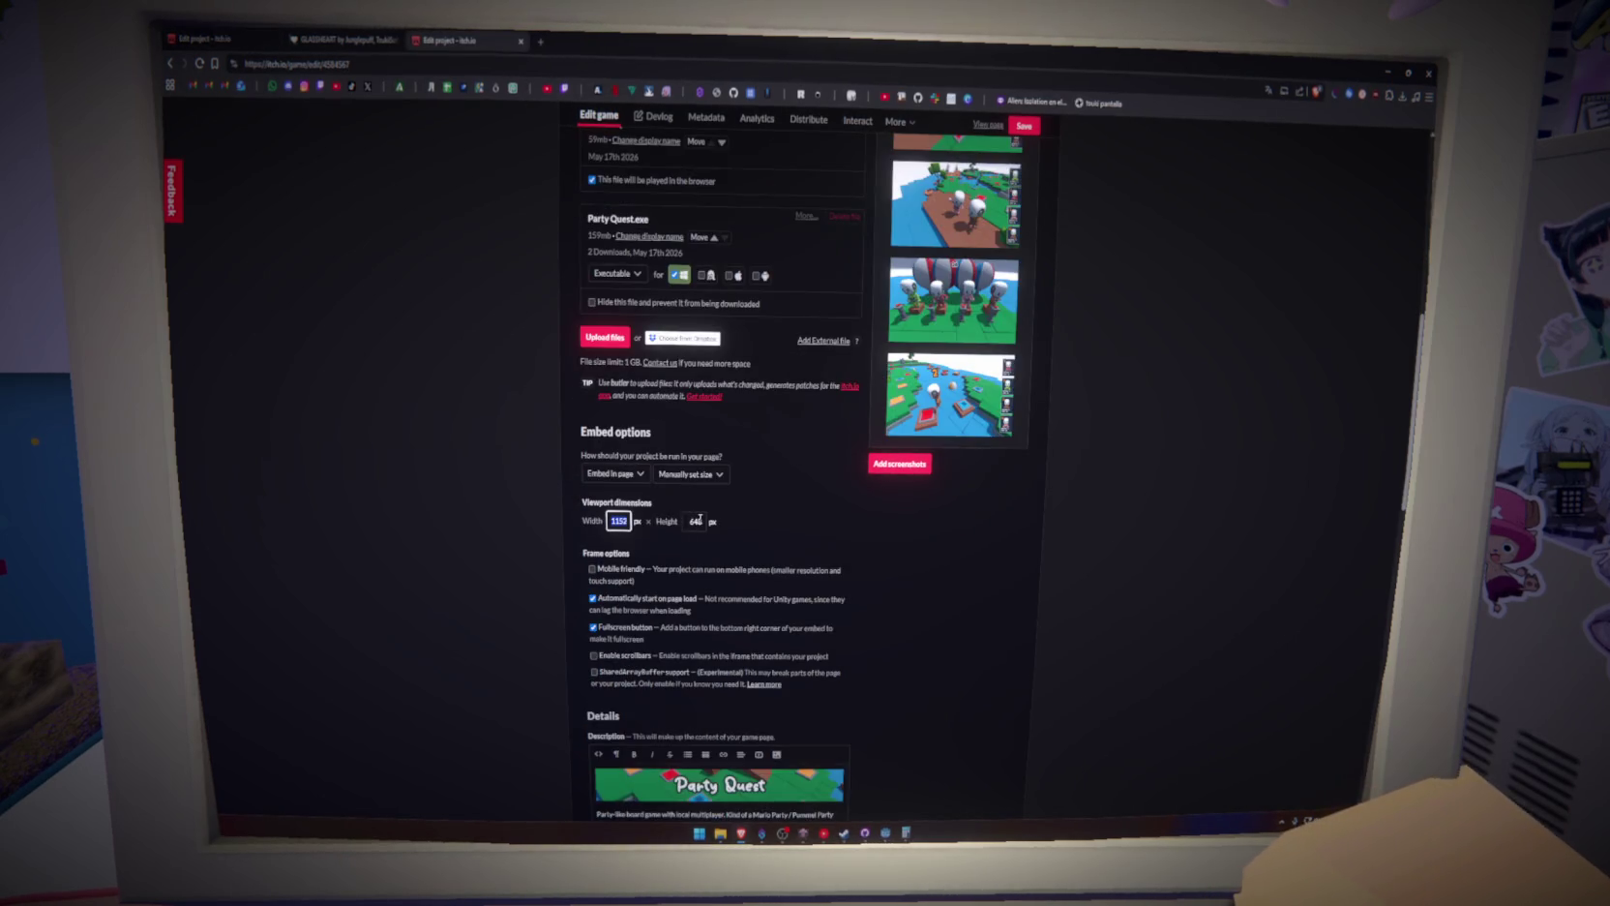
key(ctrl+Tab)
Set GLASSHEART's embed height to 648 and save the 1152 × 648 size
text(648)
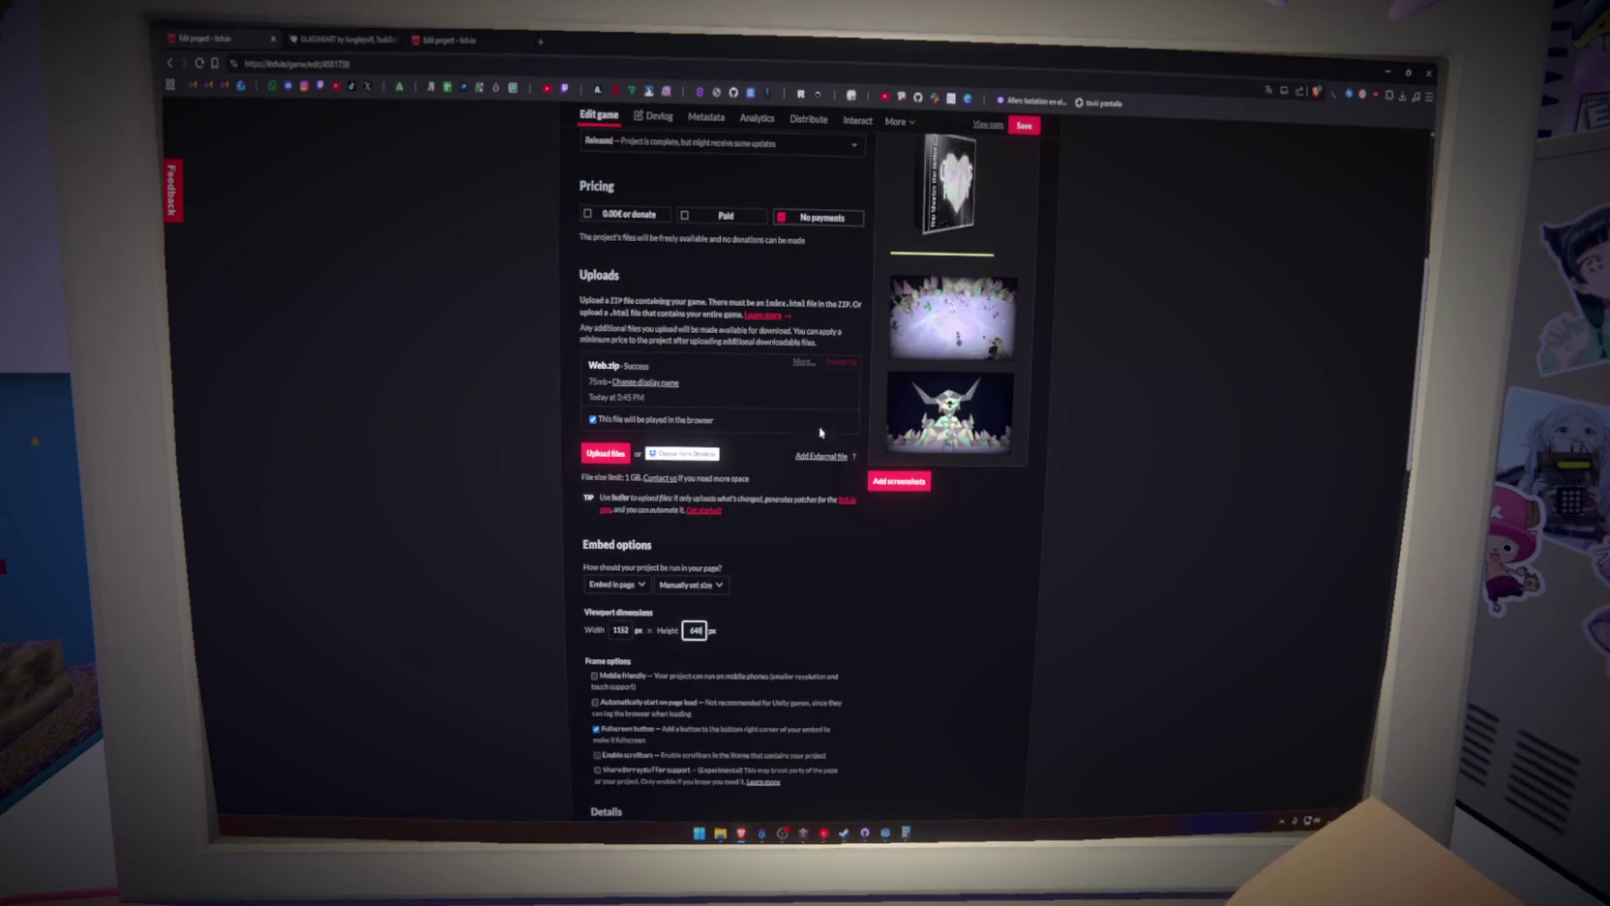
key(ctrl+s)
key(Escape)
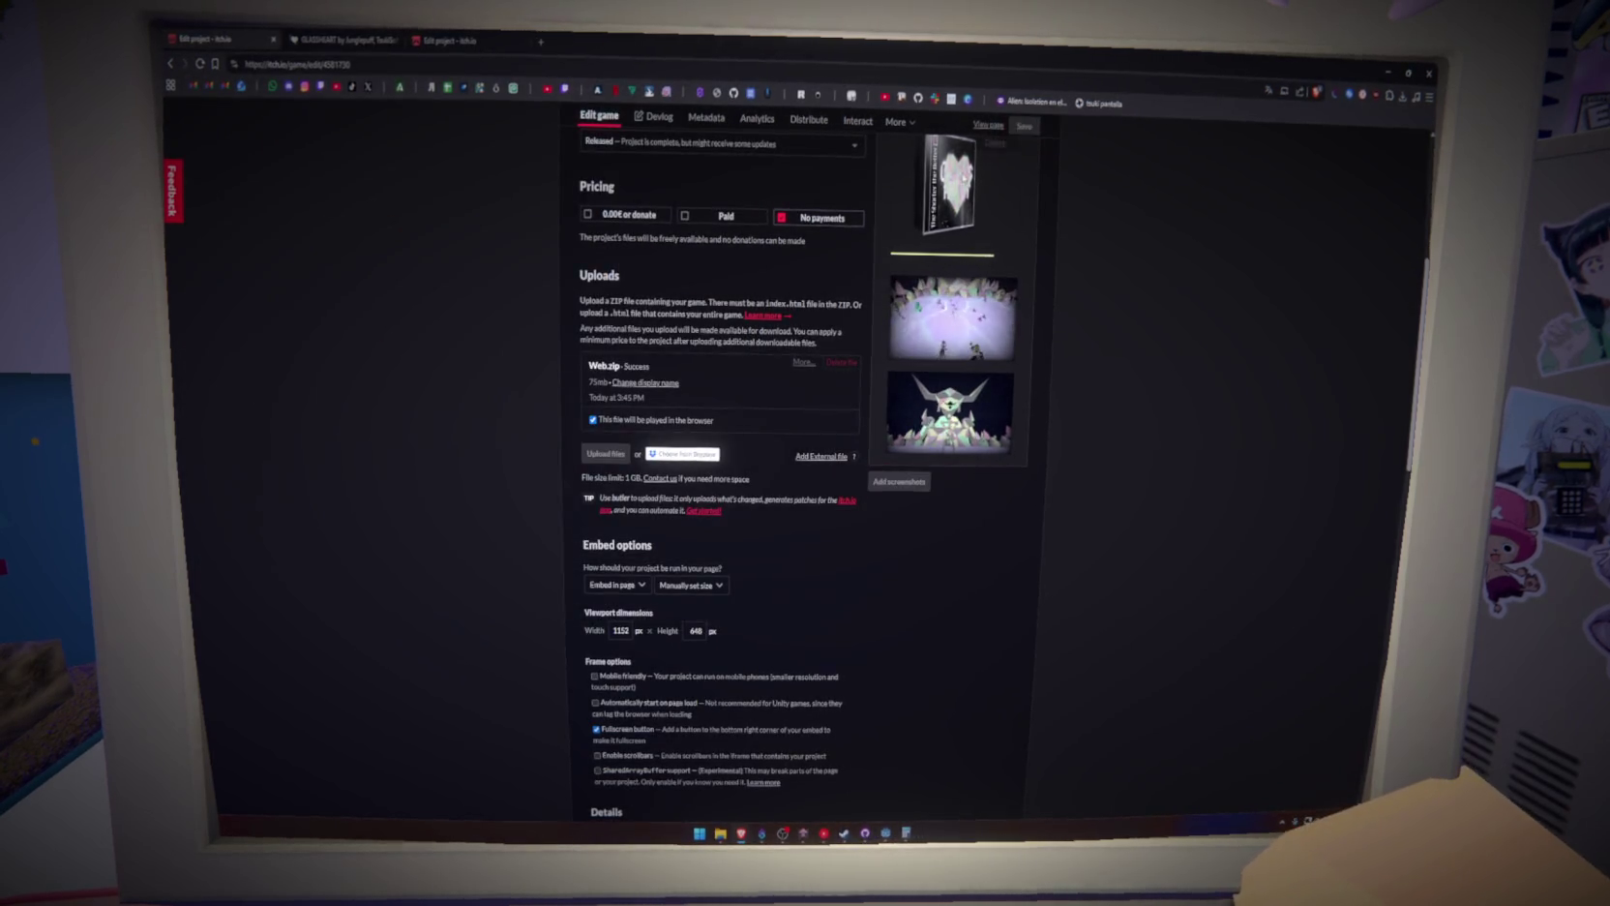
click(360, 41)
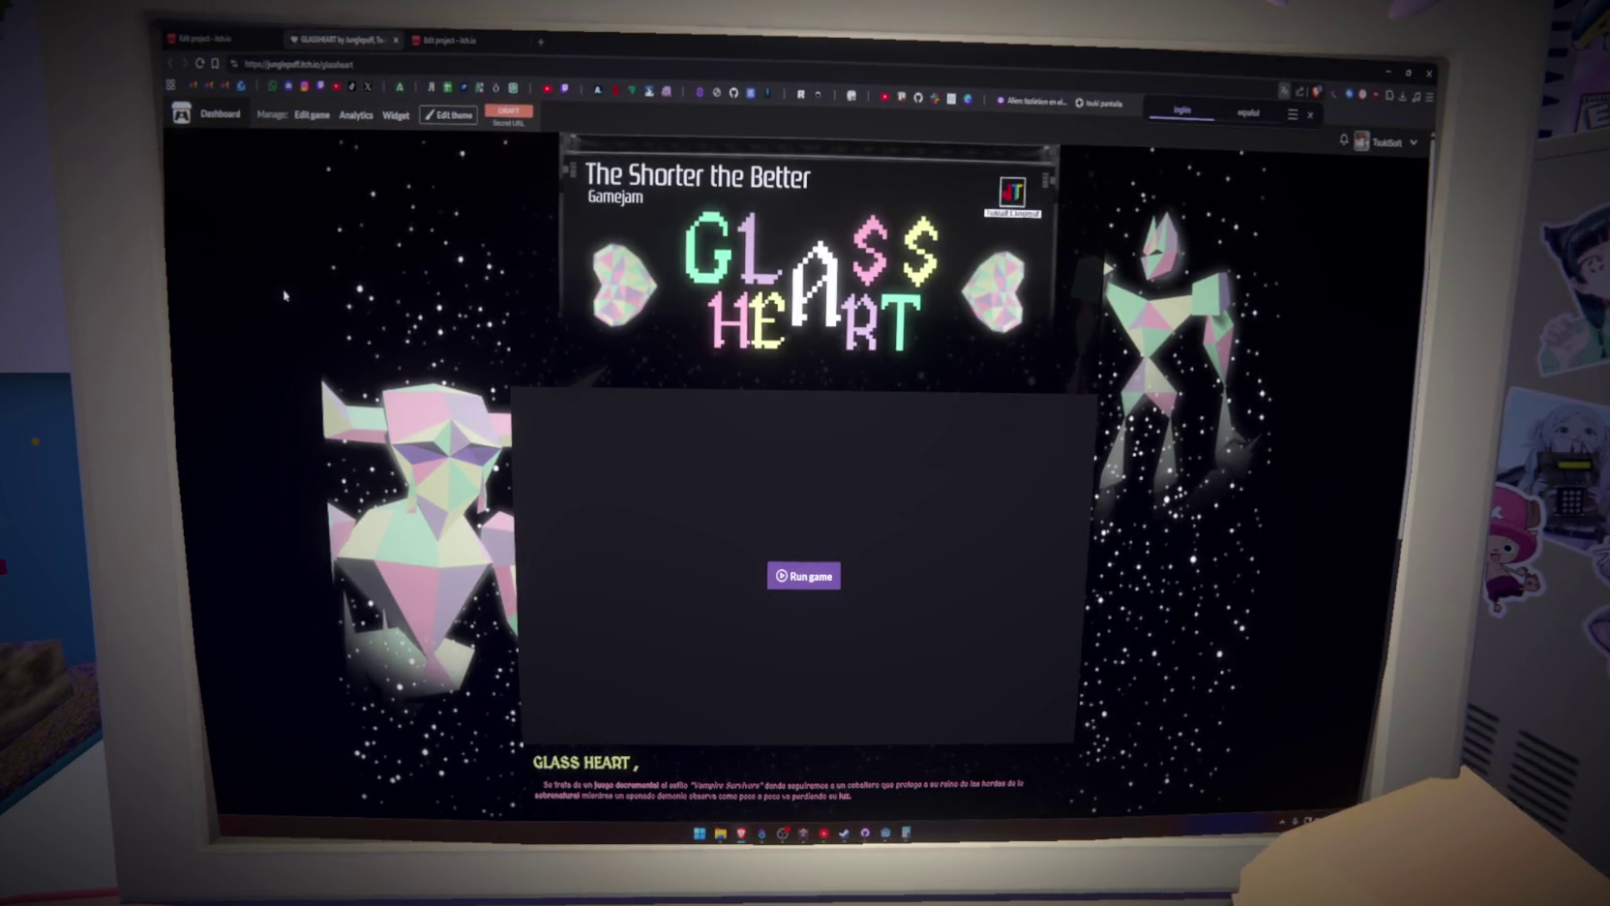
Confirm GLASSHEART's edit form shows the 1152 × 648 embed size as Saved, then return to the game page
scroll(285, 295, down, 5)
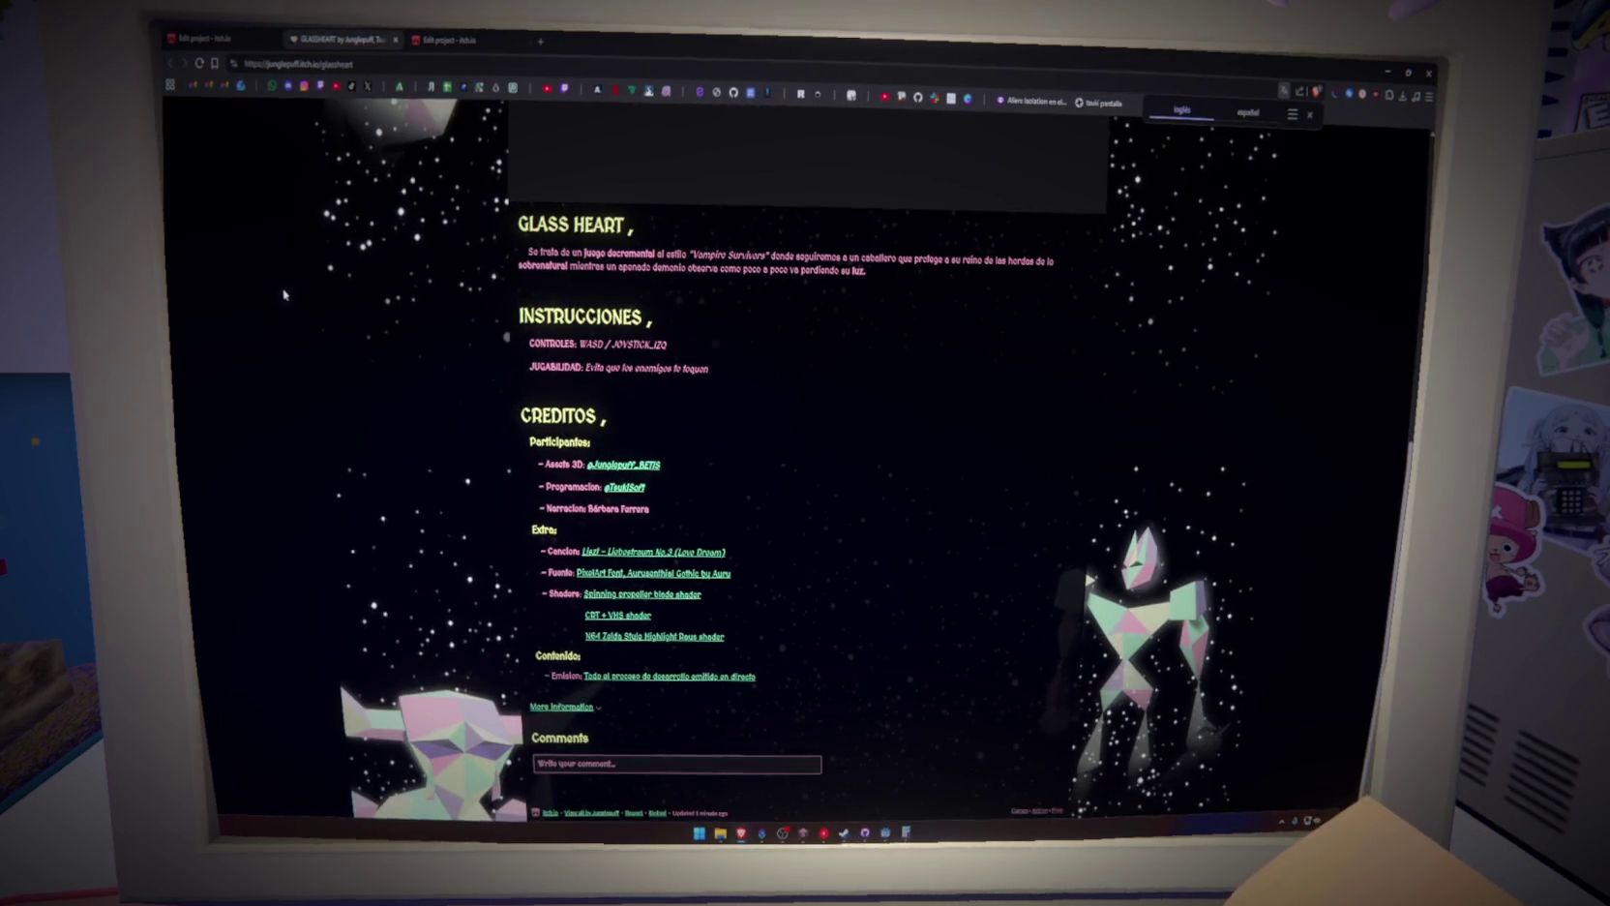
scroll(284, 293, up, 3)
scroll(730, 403, up, 2)
key(ctrl+shift+Tab)
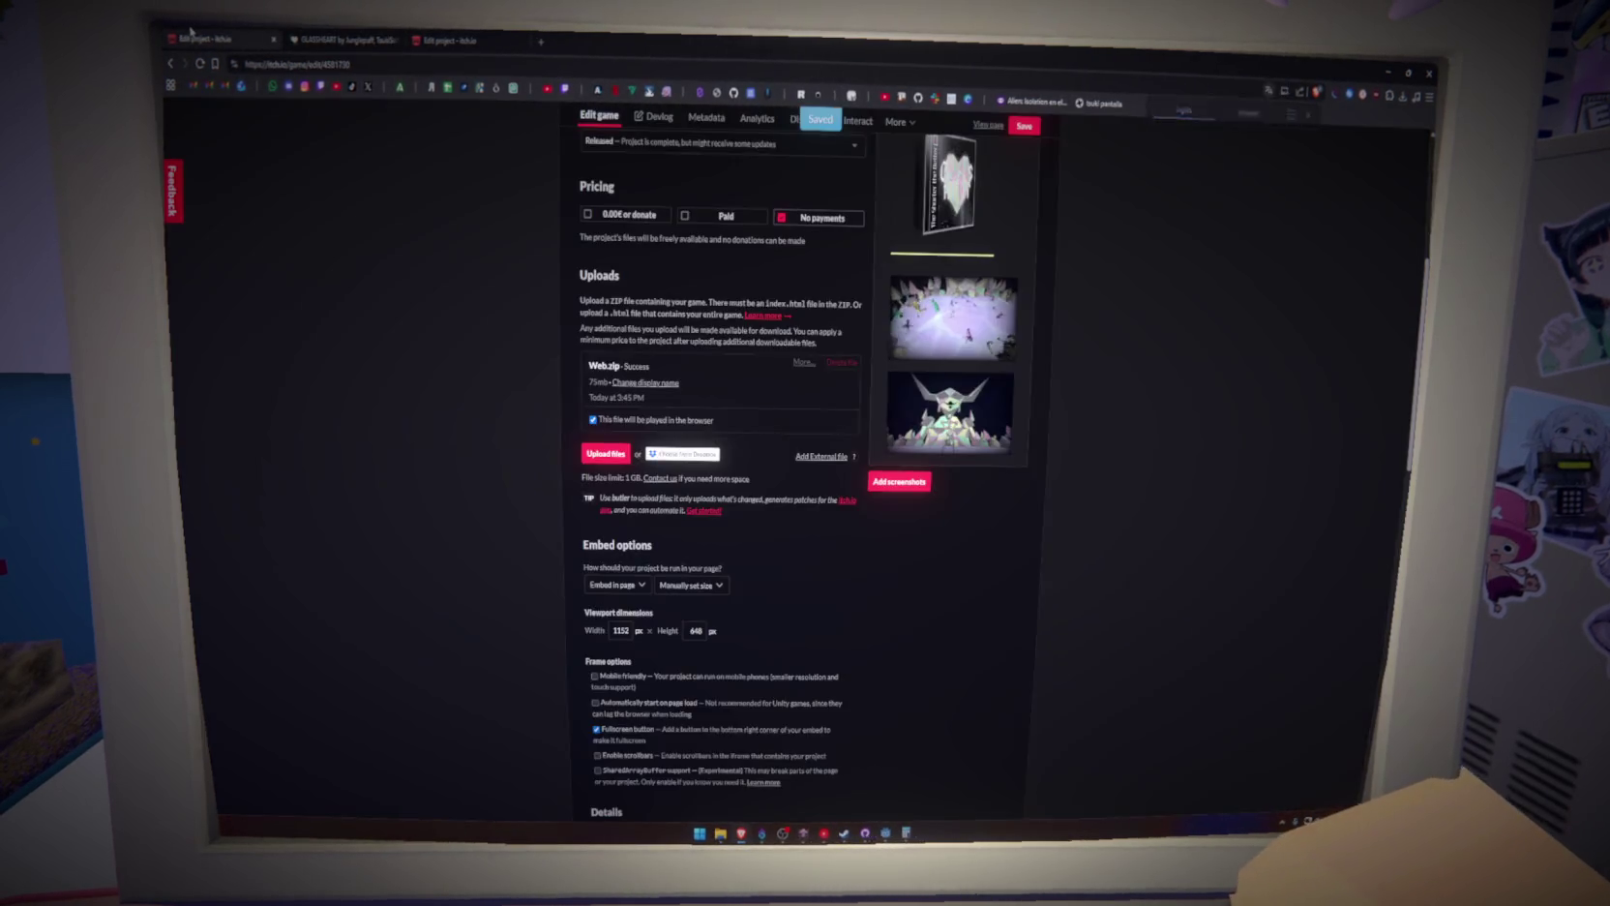
scroll(768, 432, up, 4)
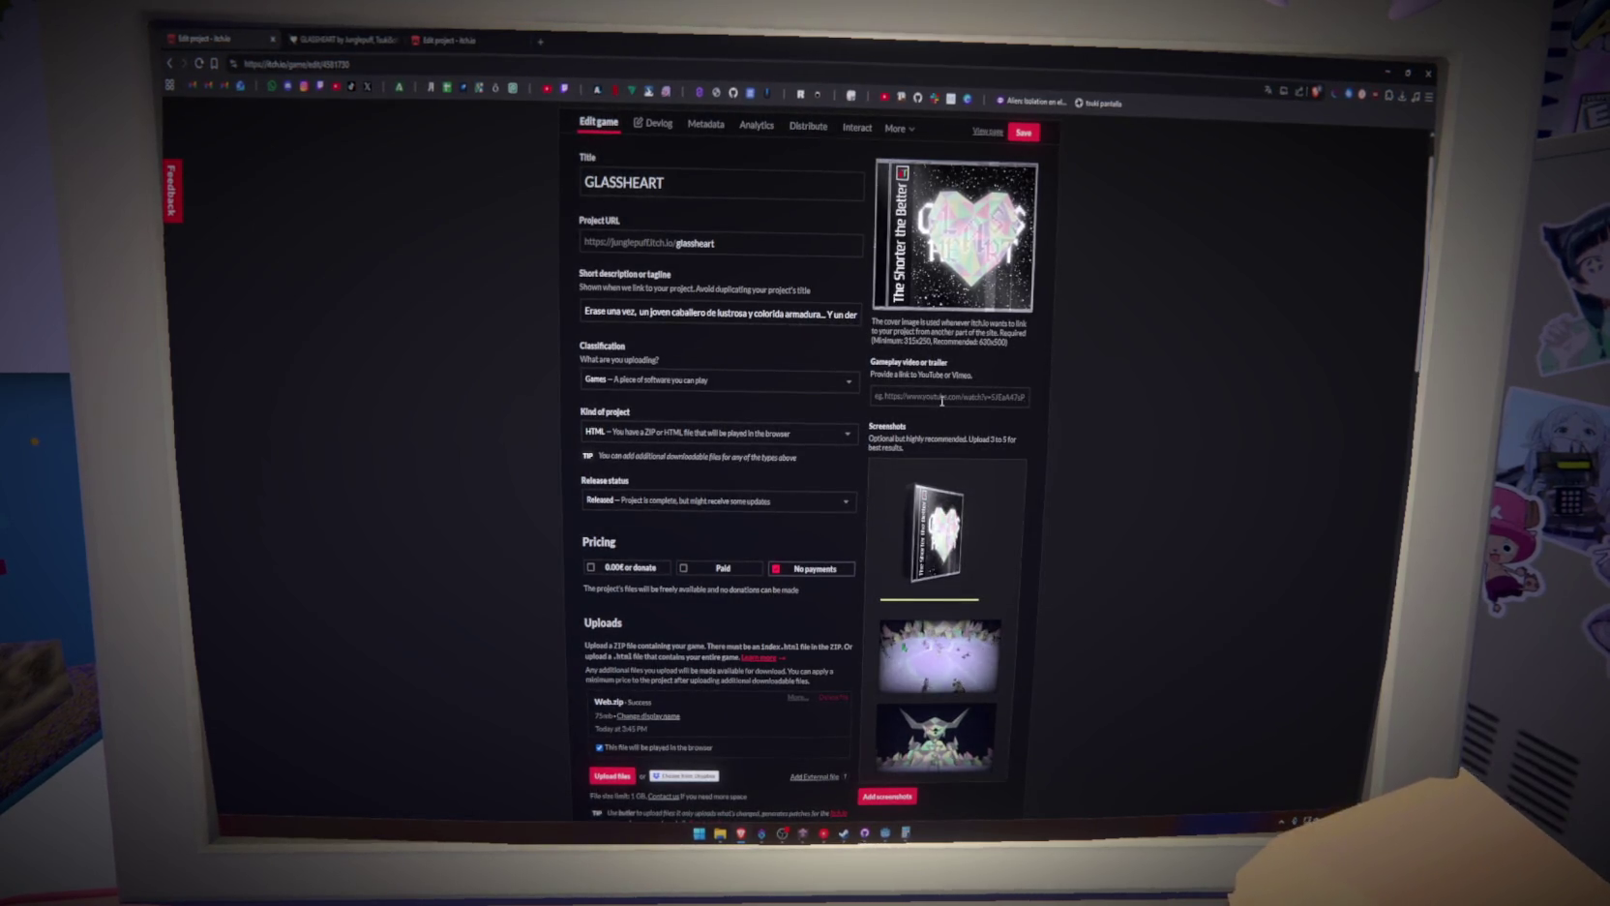
click(338, 37)
Run GLASSHEART in the itch.io page embed through the Godot loader to the color-selection screen
click(826, 493)
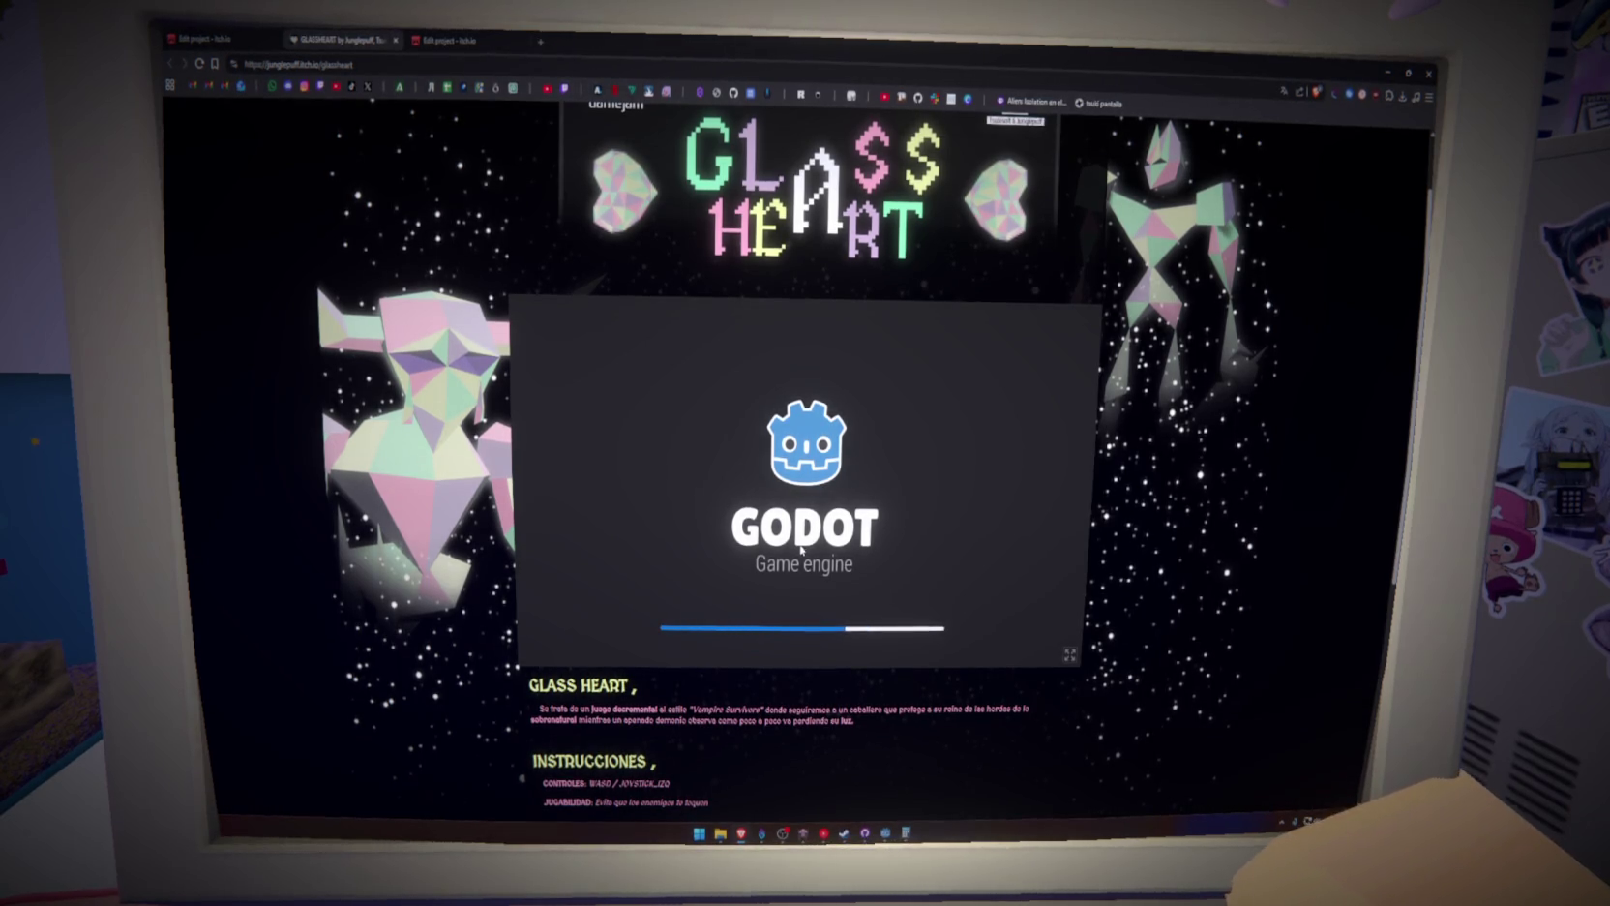
scroll(801, 549, down, 3)
scroll(800, 549, down, 2)
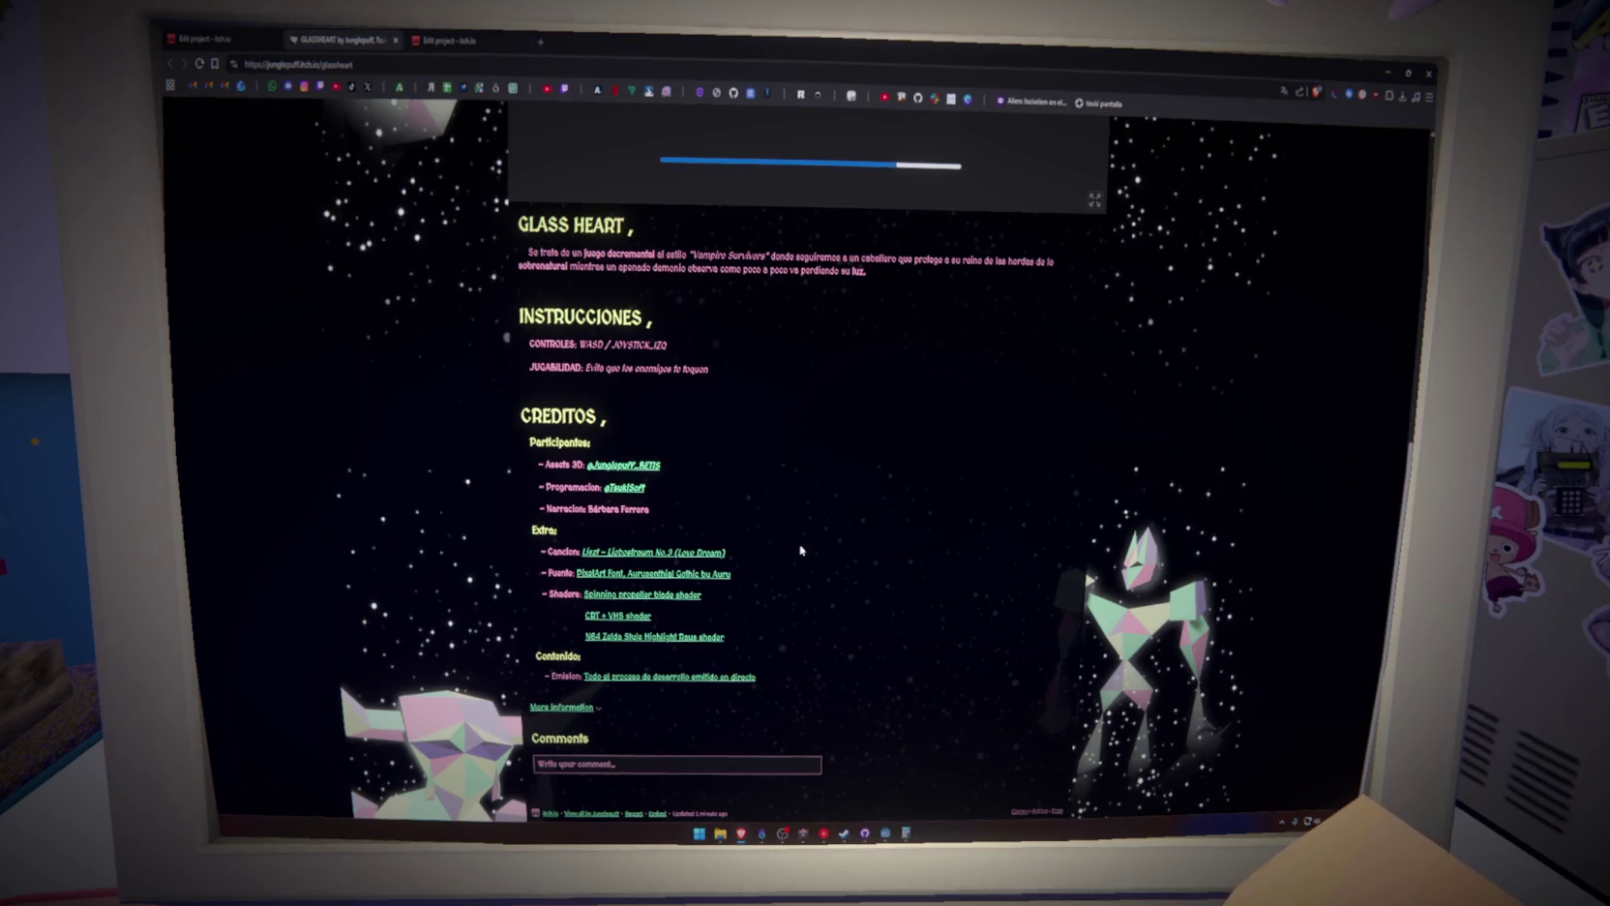
scroll(801, 549, up, 5)
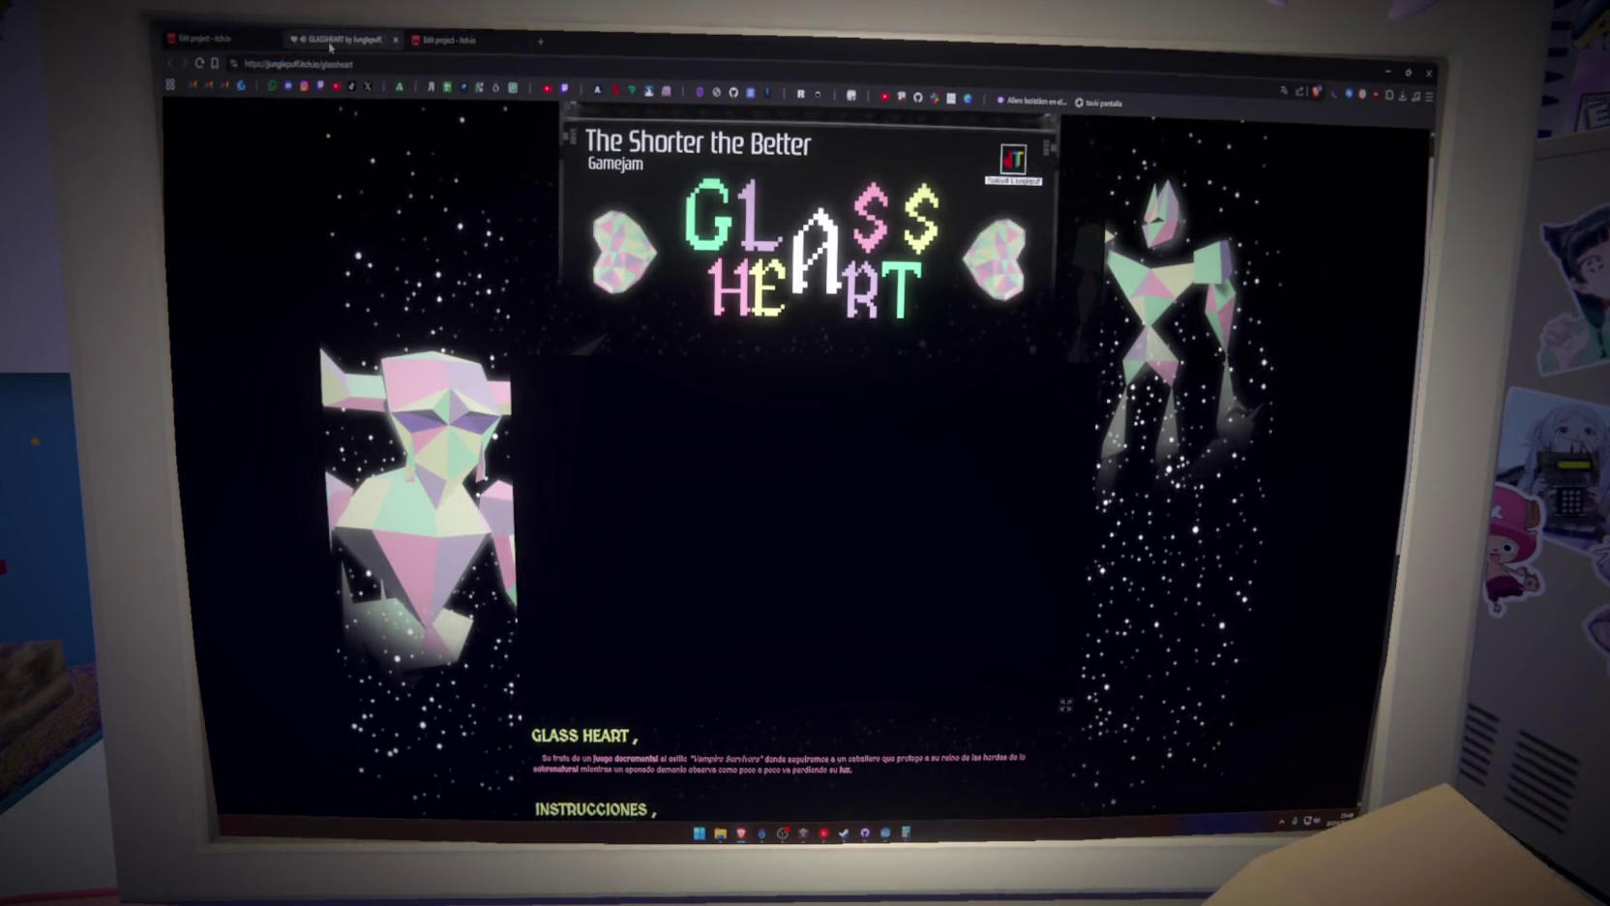
Close the GLASSHEART game page and bring the Godot editor back to the front
middle_click(326, 45)
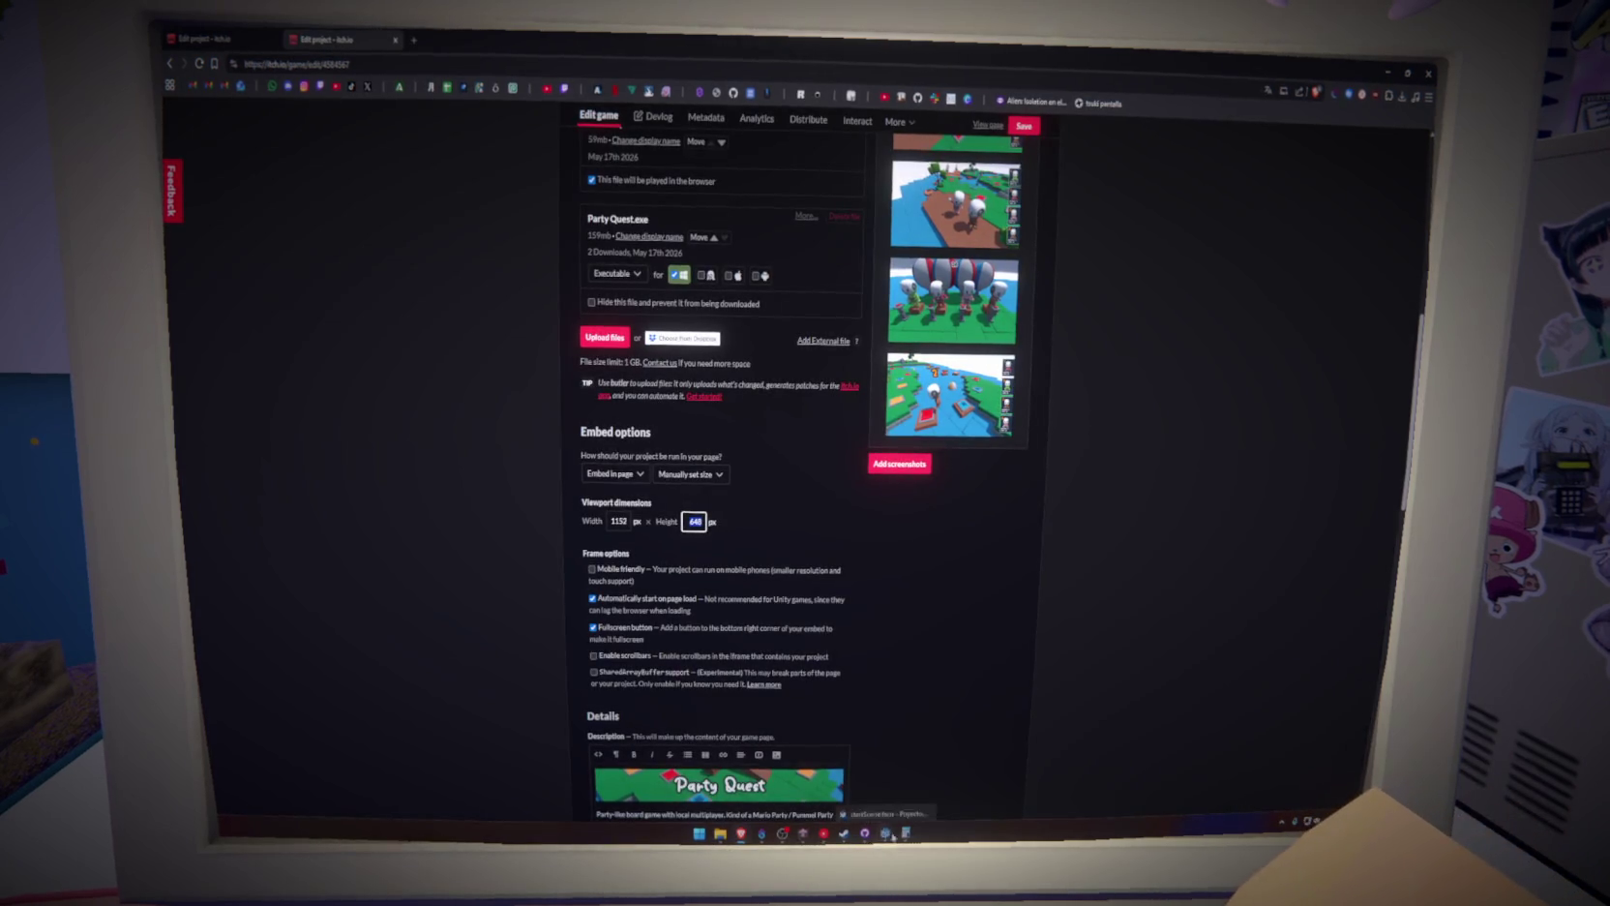
click(865, 831)
click(407, 166)
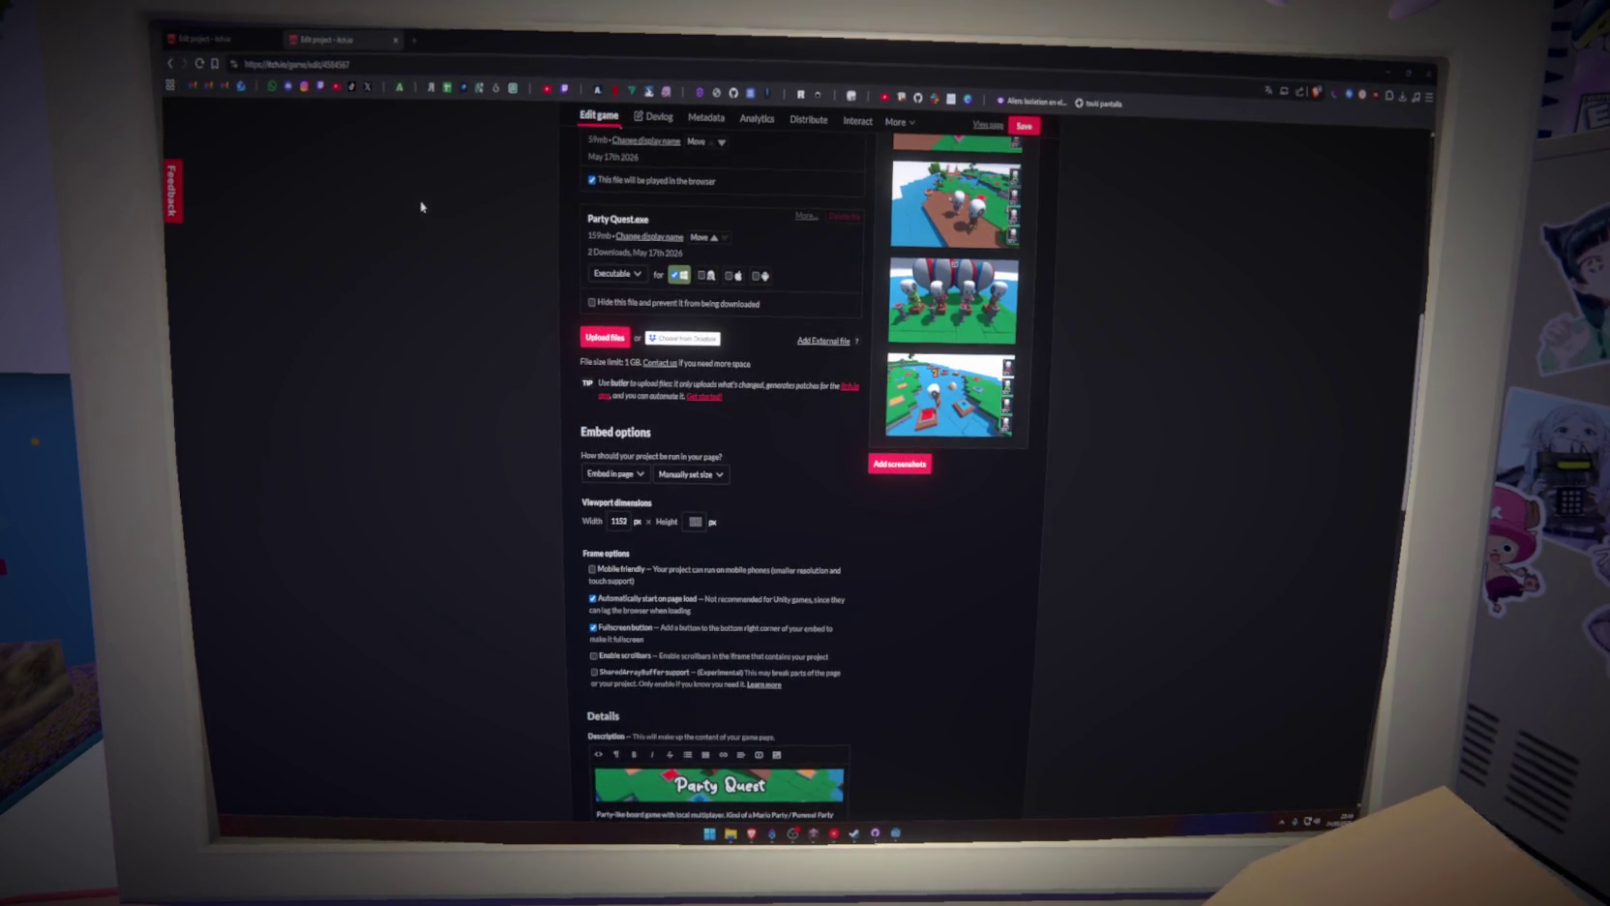
click(897, 833)
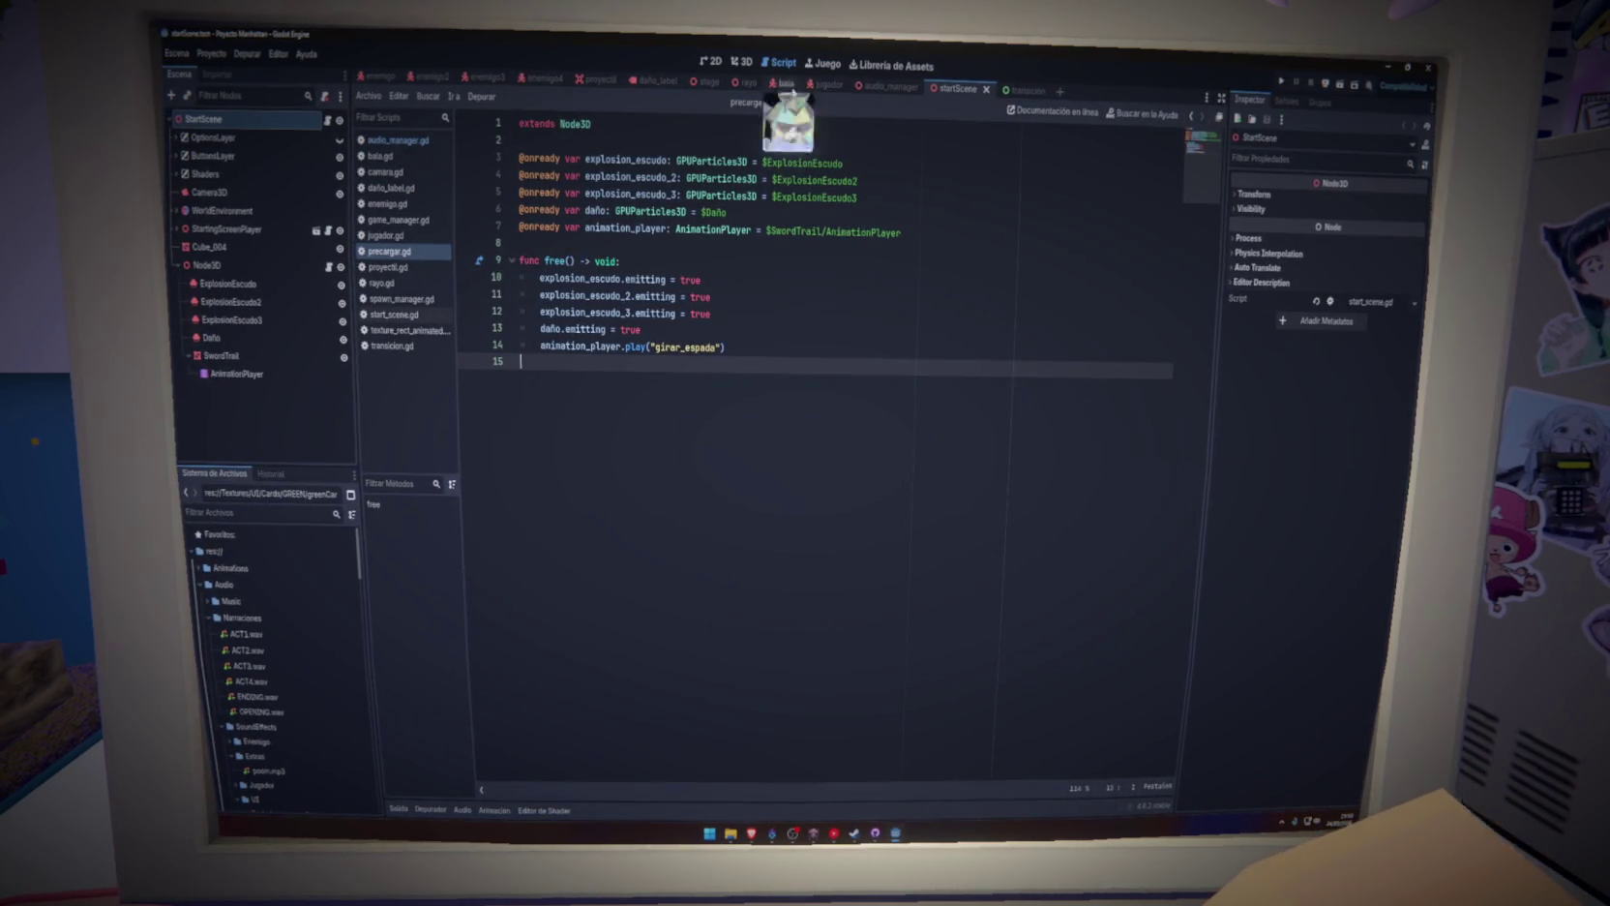
Save the stage scene, clearing the AnimationMixer warnings, and view it in the 3D workspace
click(707, 82)
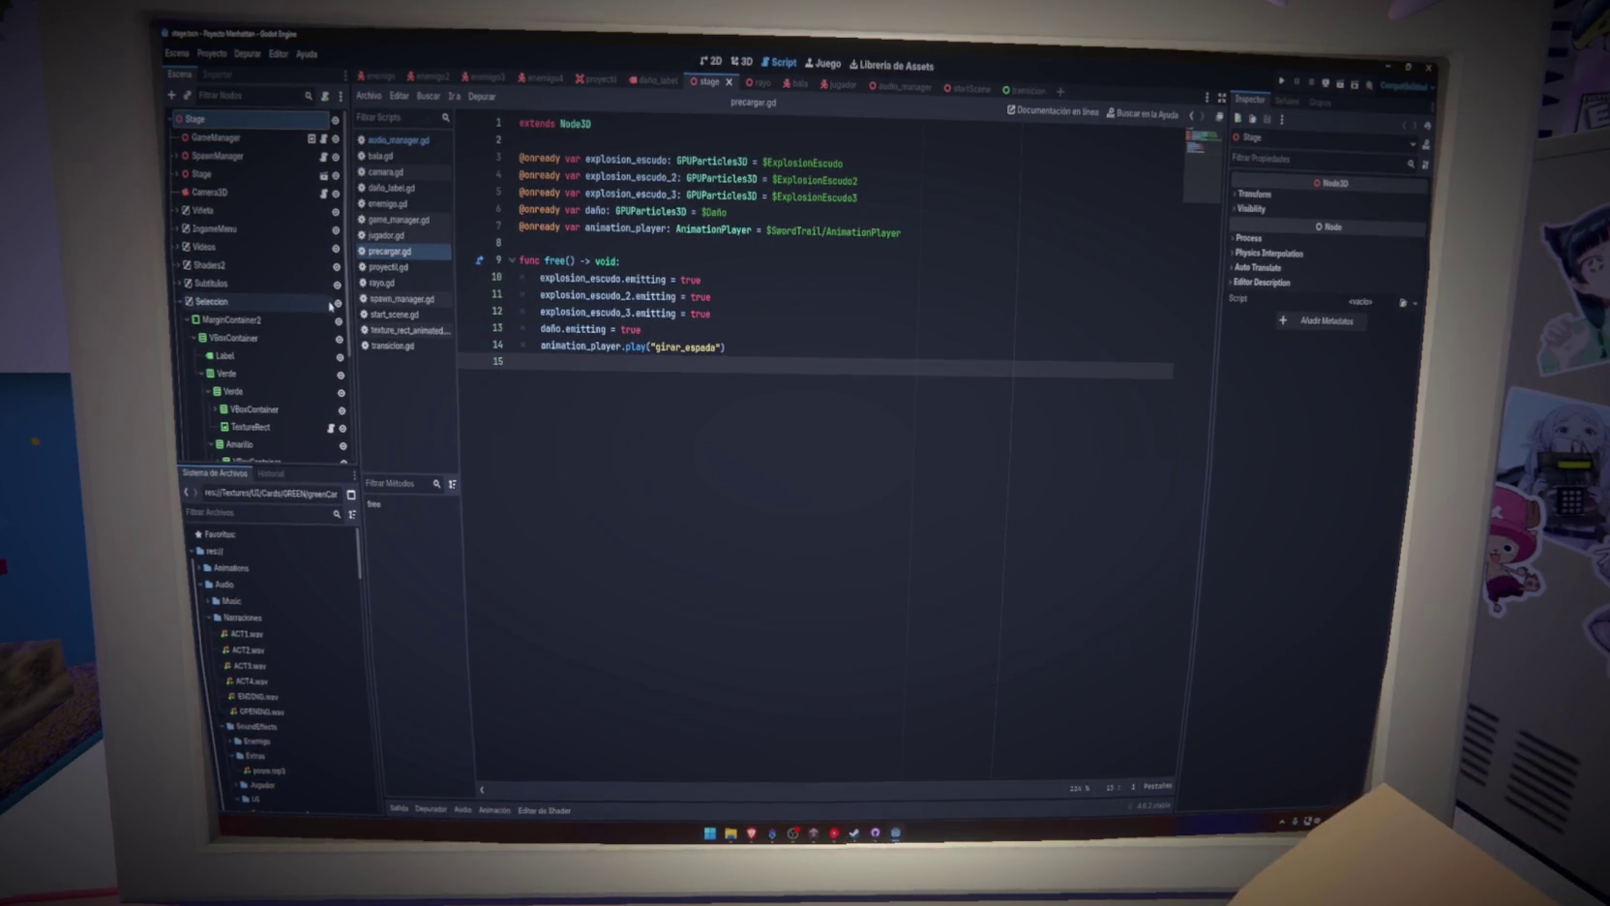
key(ctrl+s)
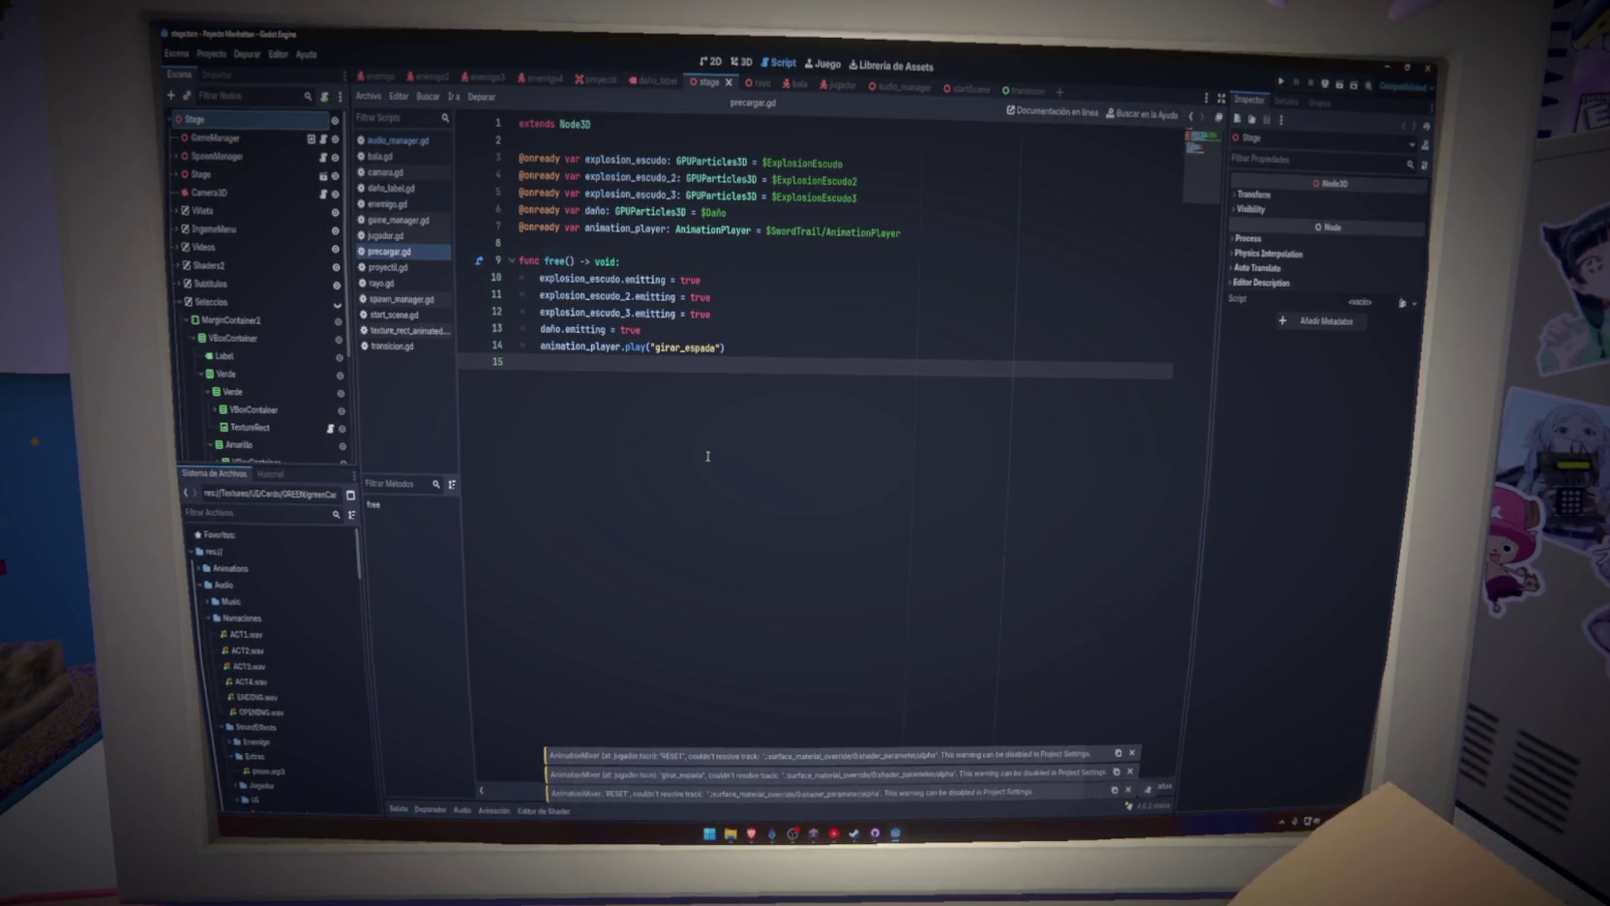
click(1147, 797)
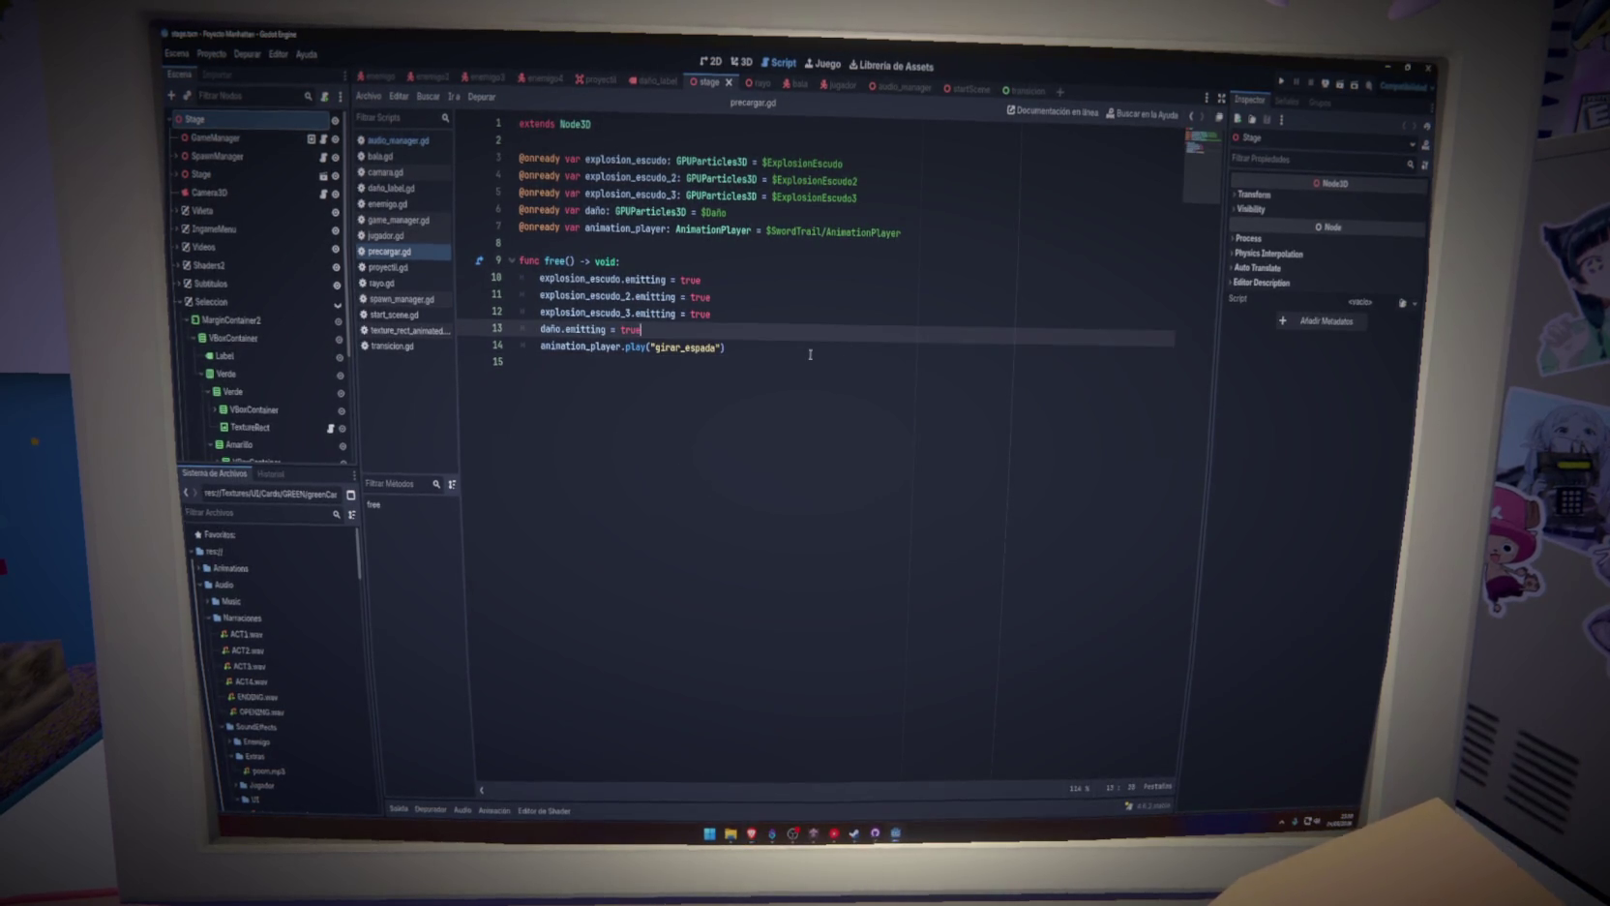
key(ctrl+s)
click(755, 279)
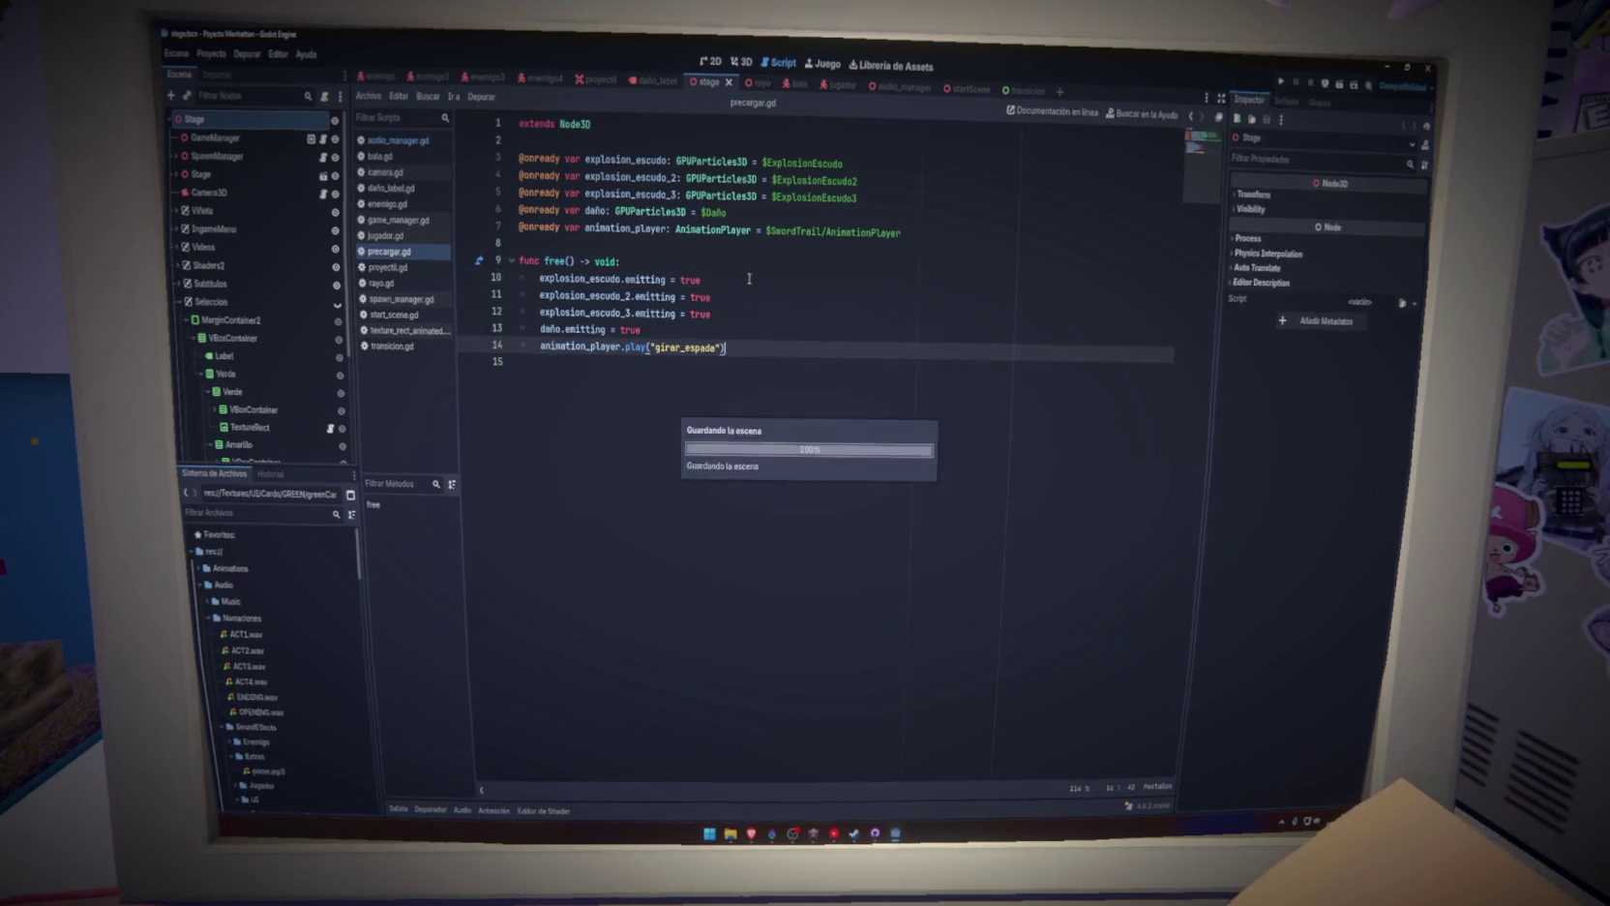
click(744, 62)
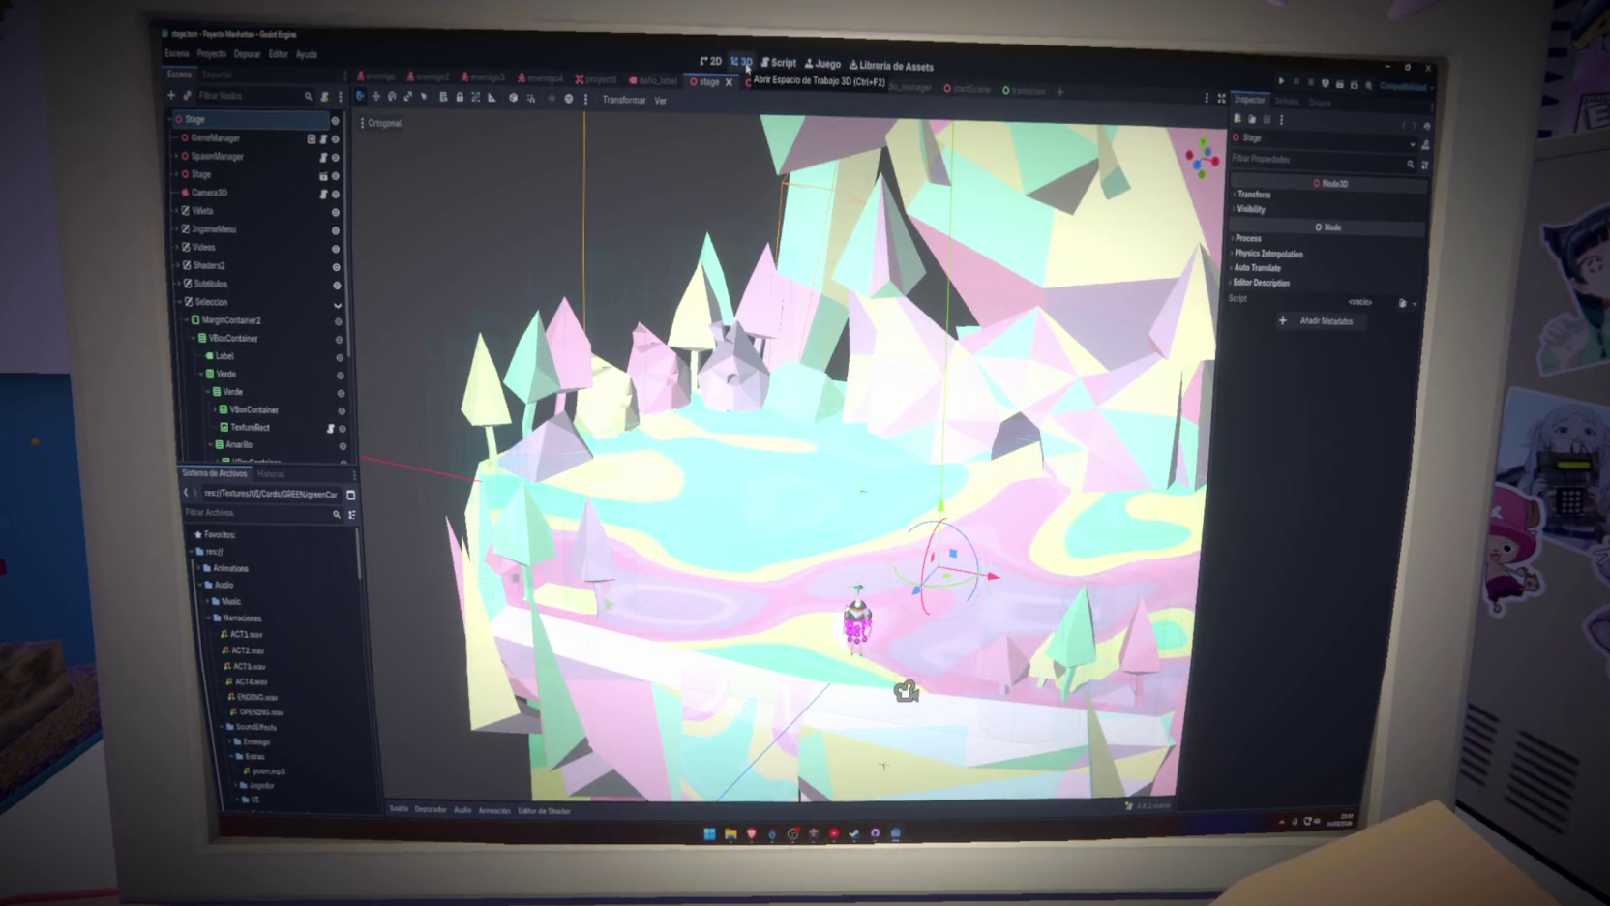
Re-export the Web build without debug, overwriting the existing Build/Web/index.html
click(210, 53)
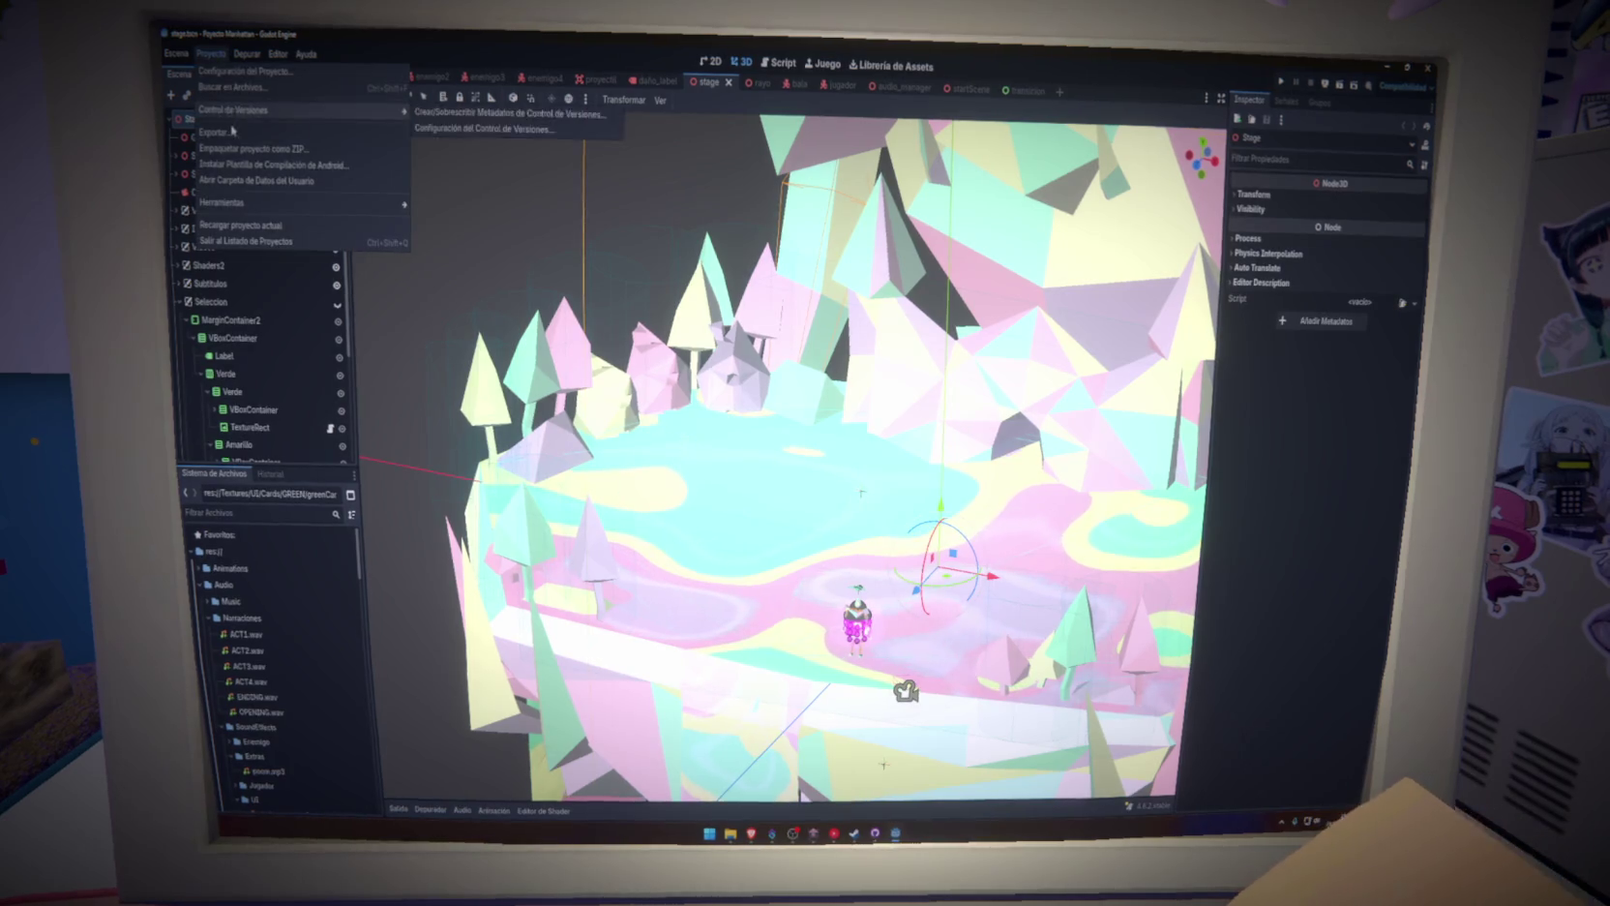
click(215, 132)
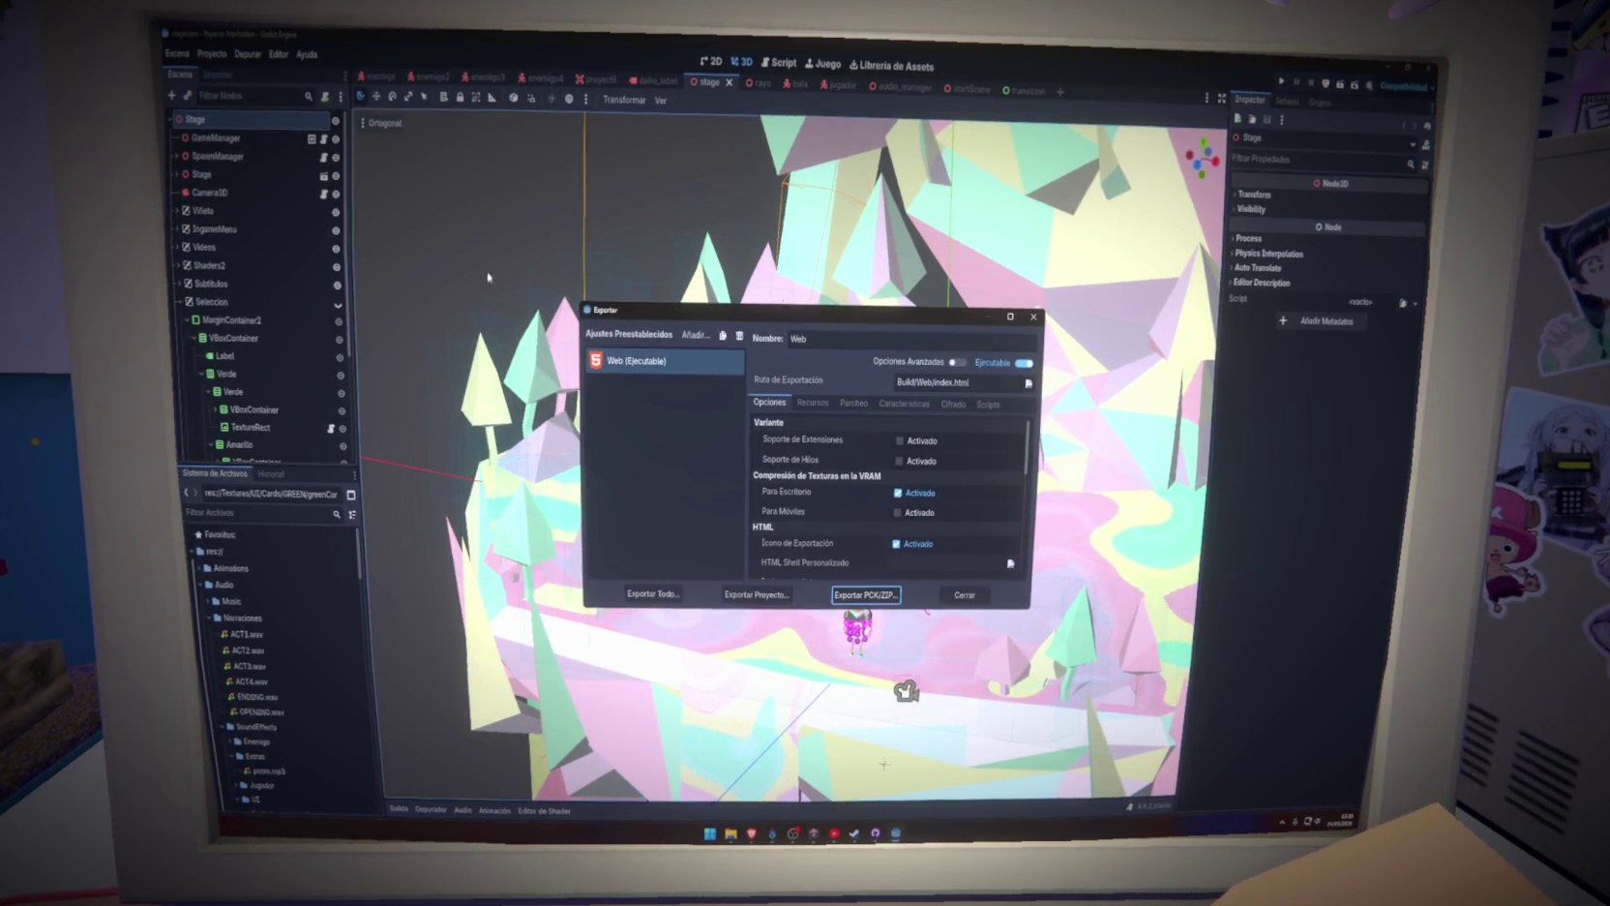
click(866, 594)
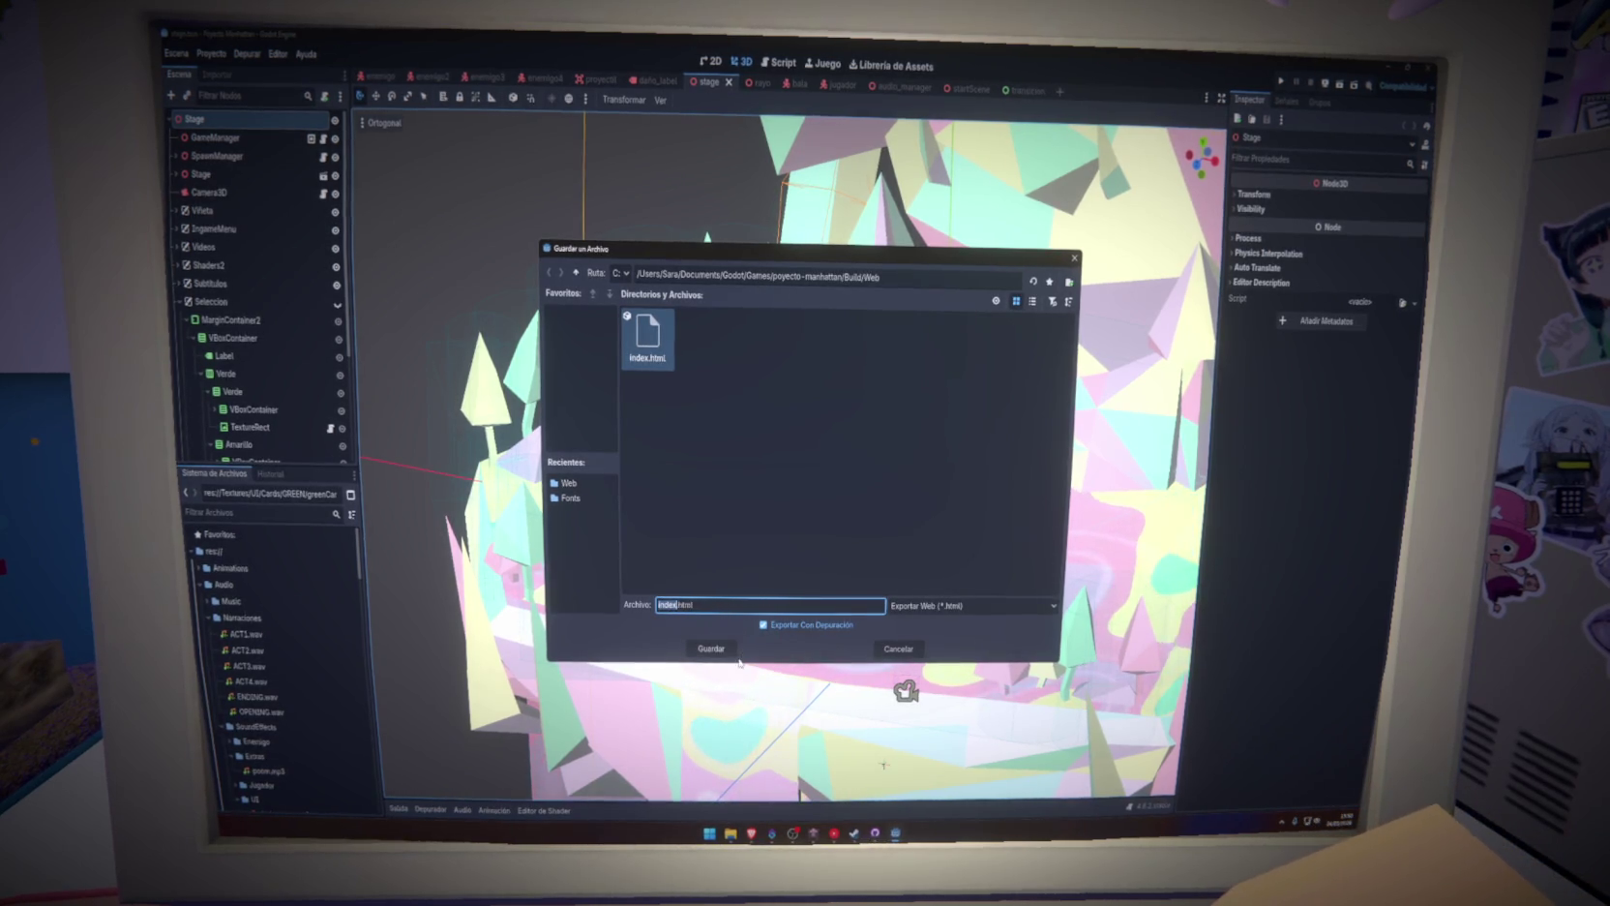
click(764, 625)
click(713, 648)
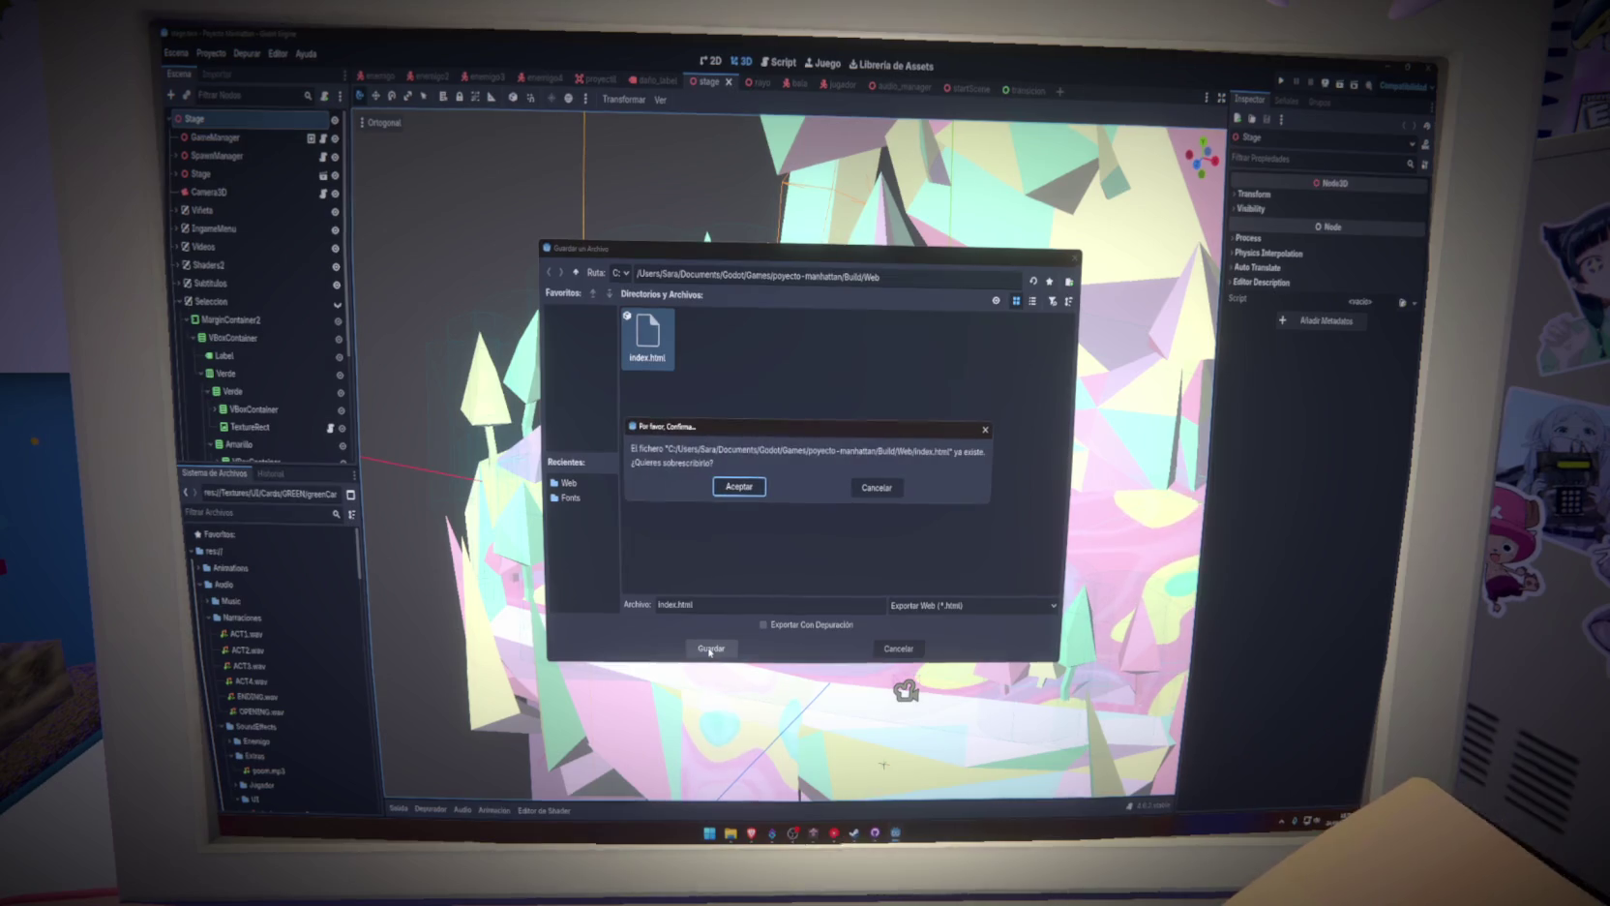
click(738, 487)
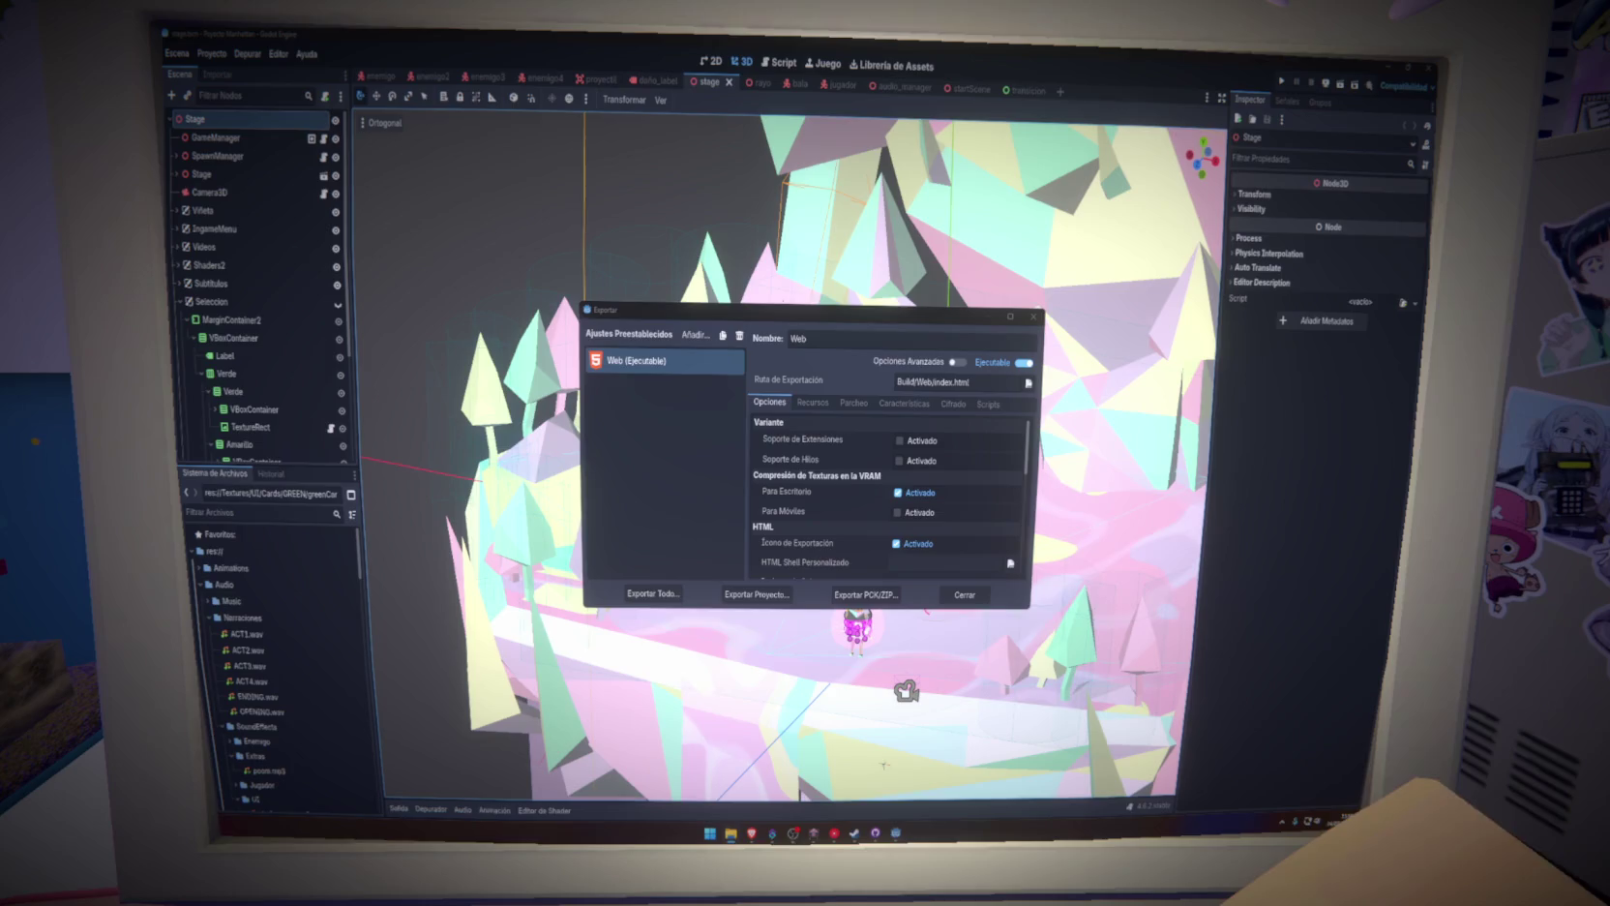
Close the export window and bring the itch.io browser window forward
click(964, 594)
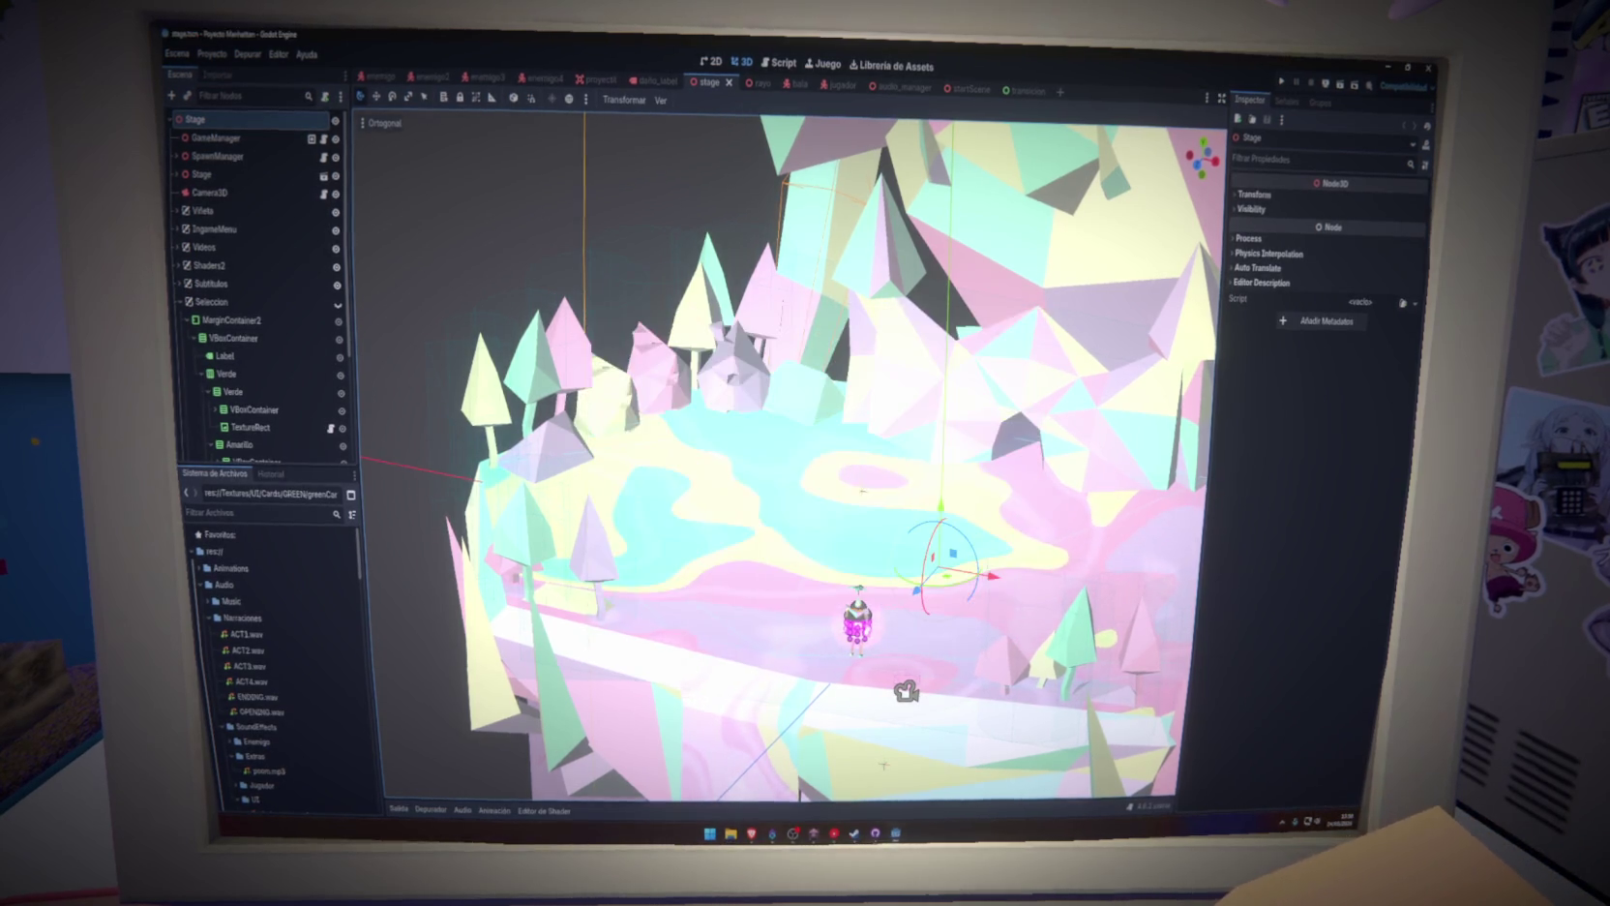
mouse_move(751, 832)
click(789, 785)
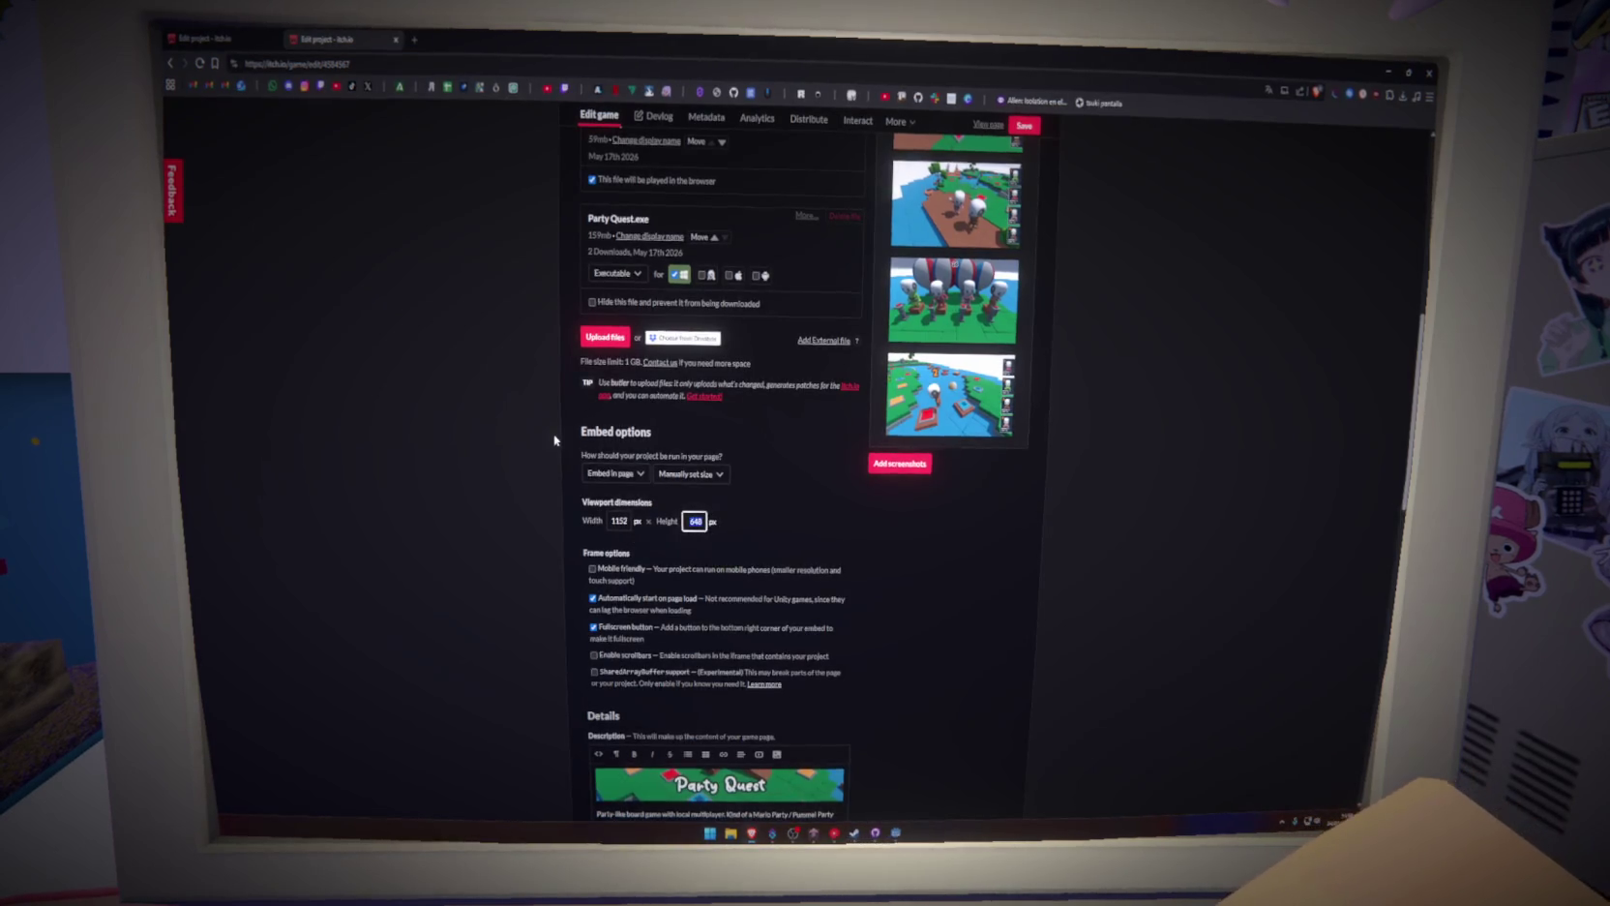
Compare GLASSHEART's embed options with Party Quest's across the two edit tabs
scroll(555, 440, up, 3)
key(ctrl+shift+Tab)
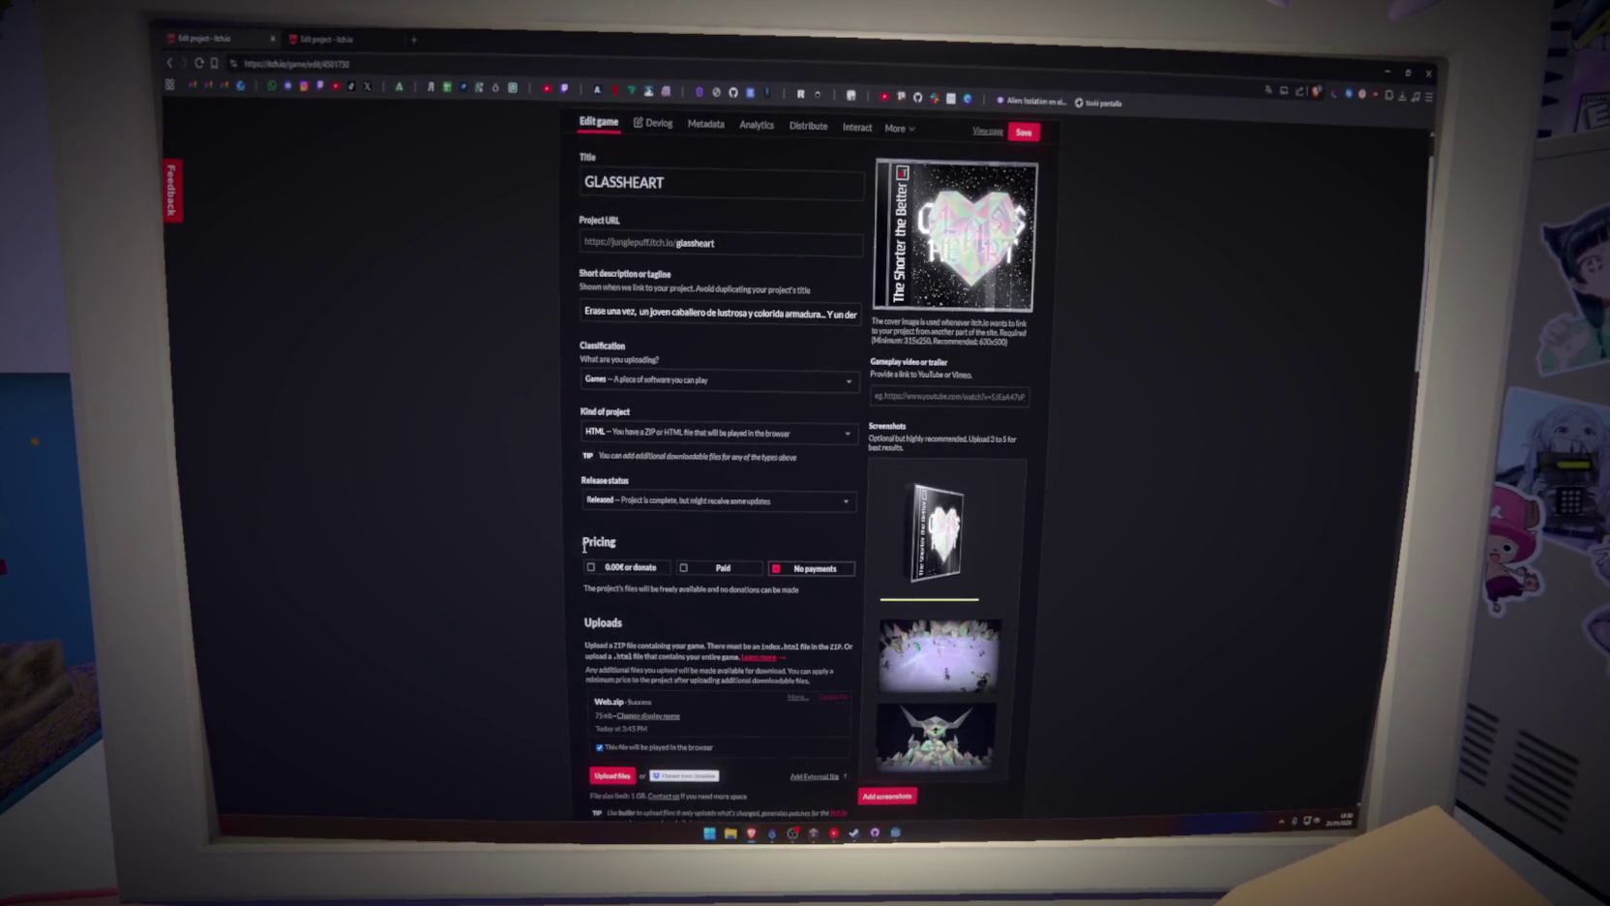
click(387, 37)
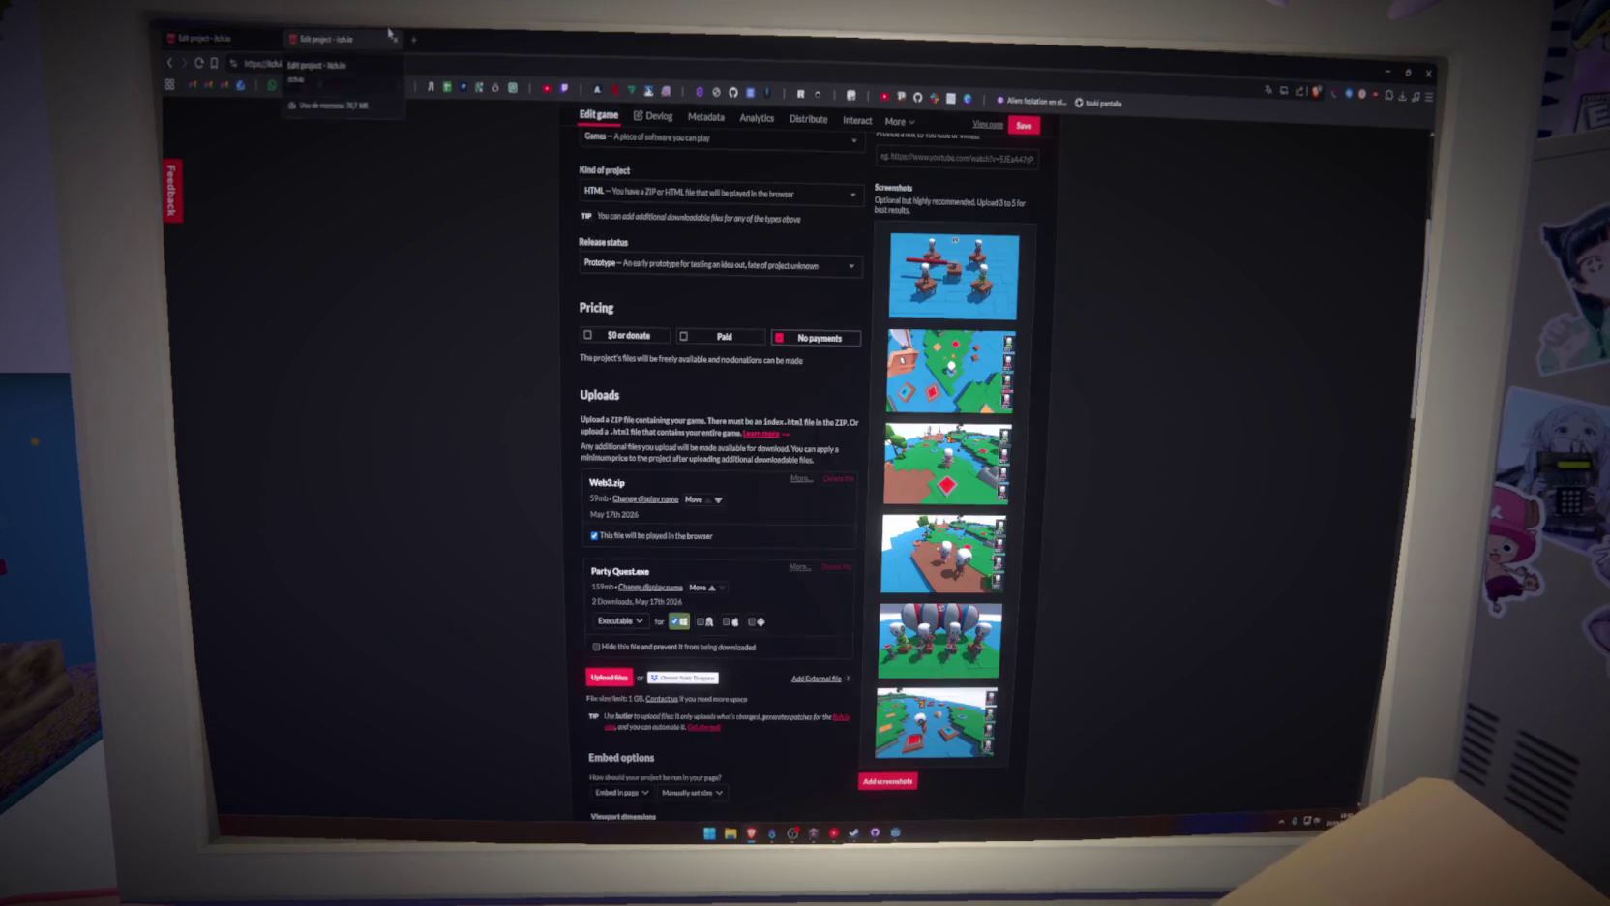
scroll(384, 484, up, 5)
click(208, 39)
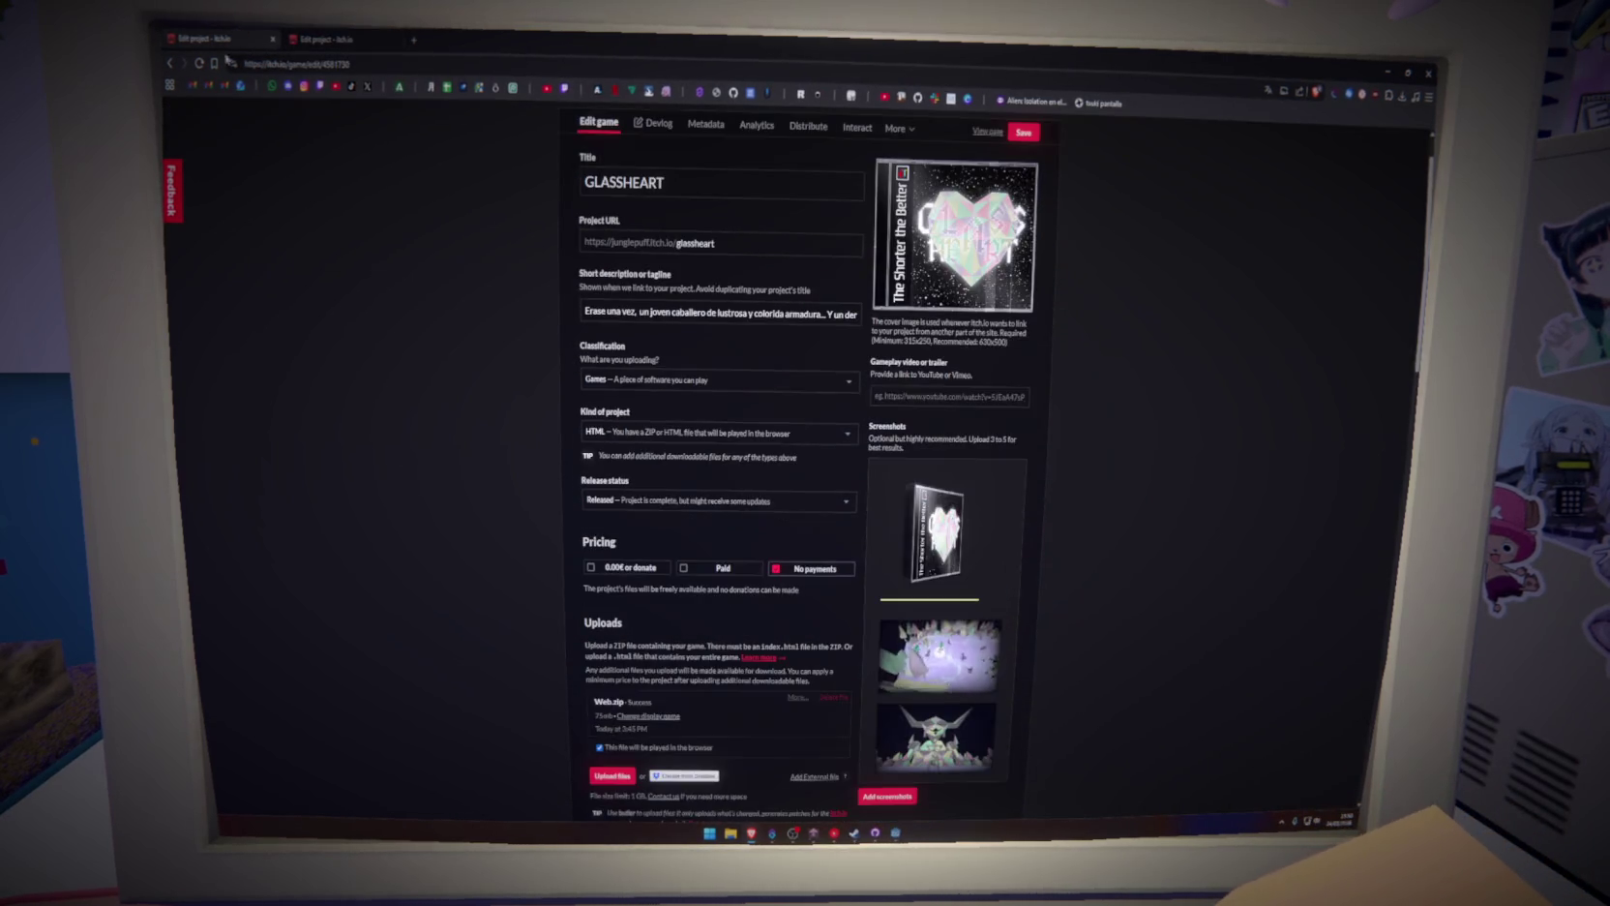
scroll(693, 544, down, 5)
scroll(693, 544, down, 4)
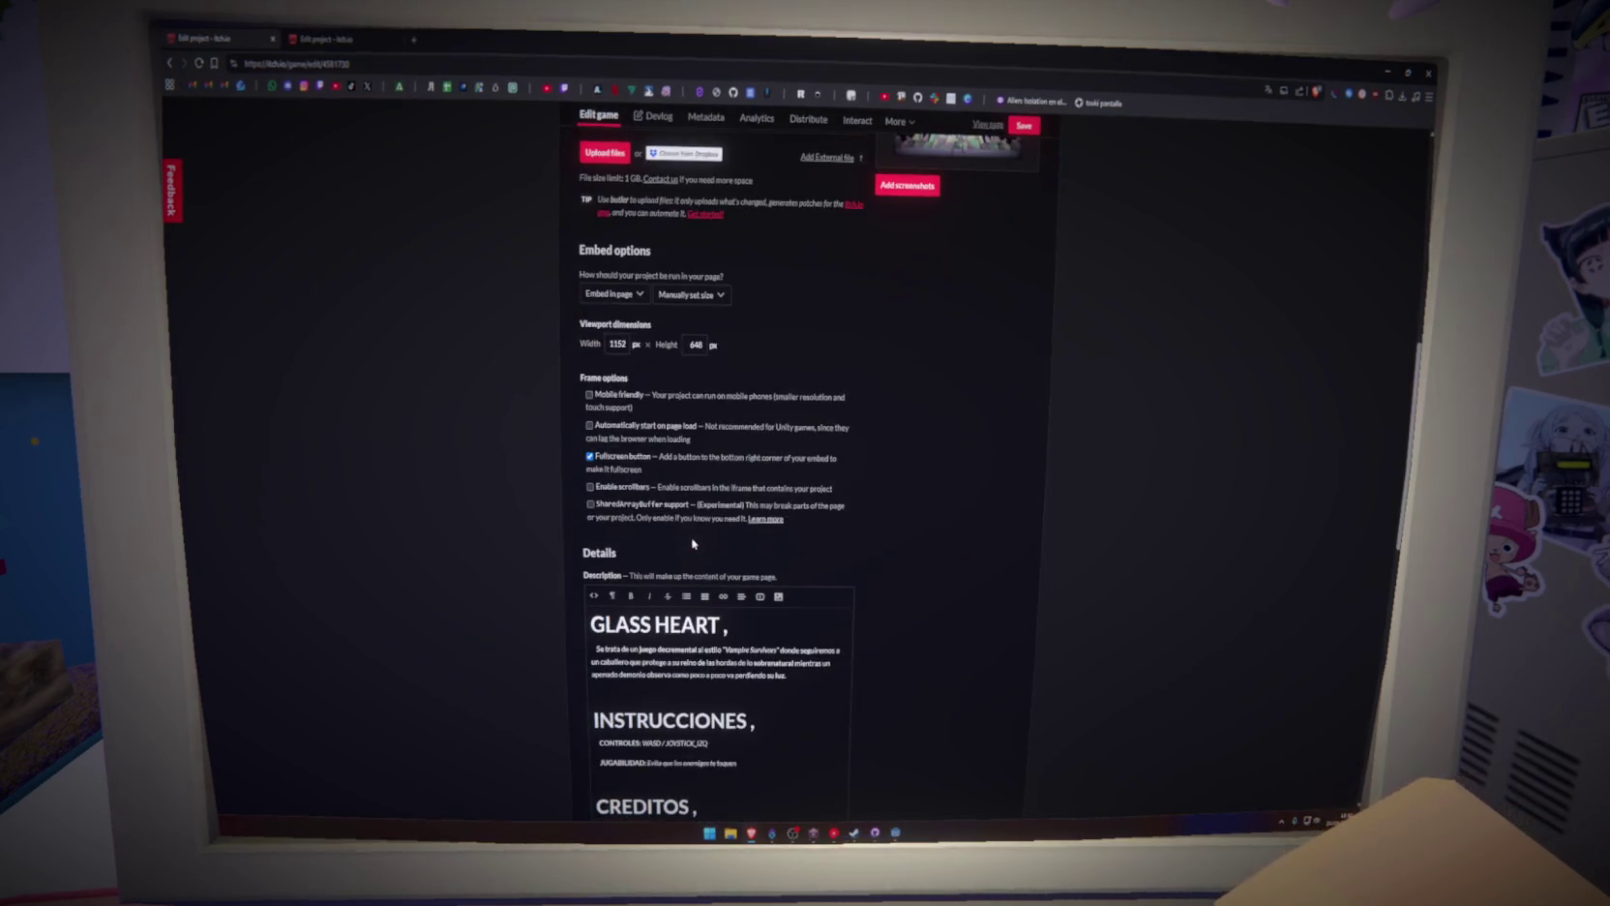
click(325, 38)
scroll(472, 478, down, 6)
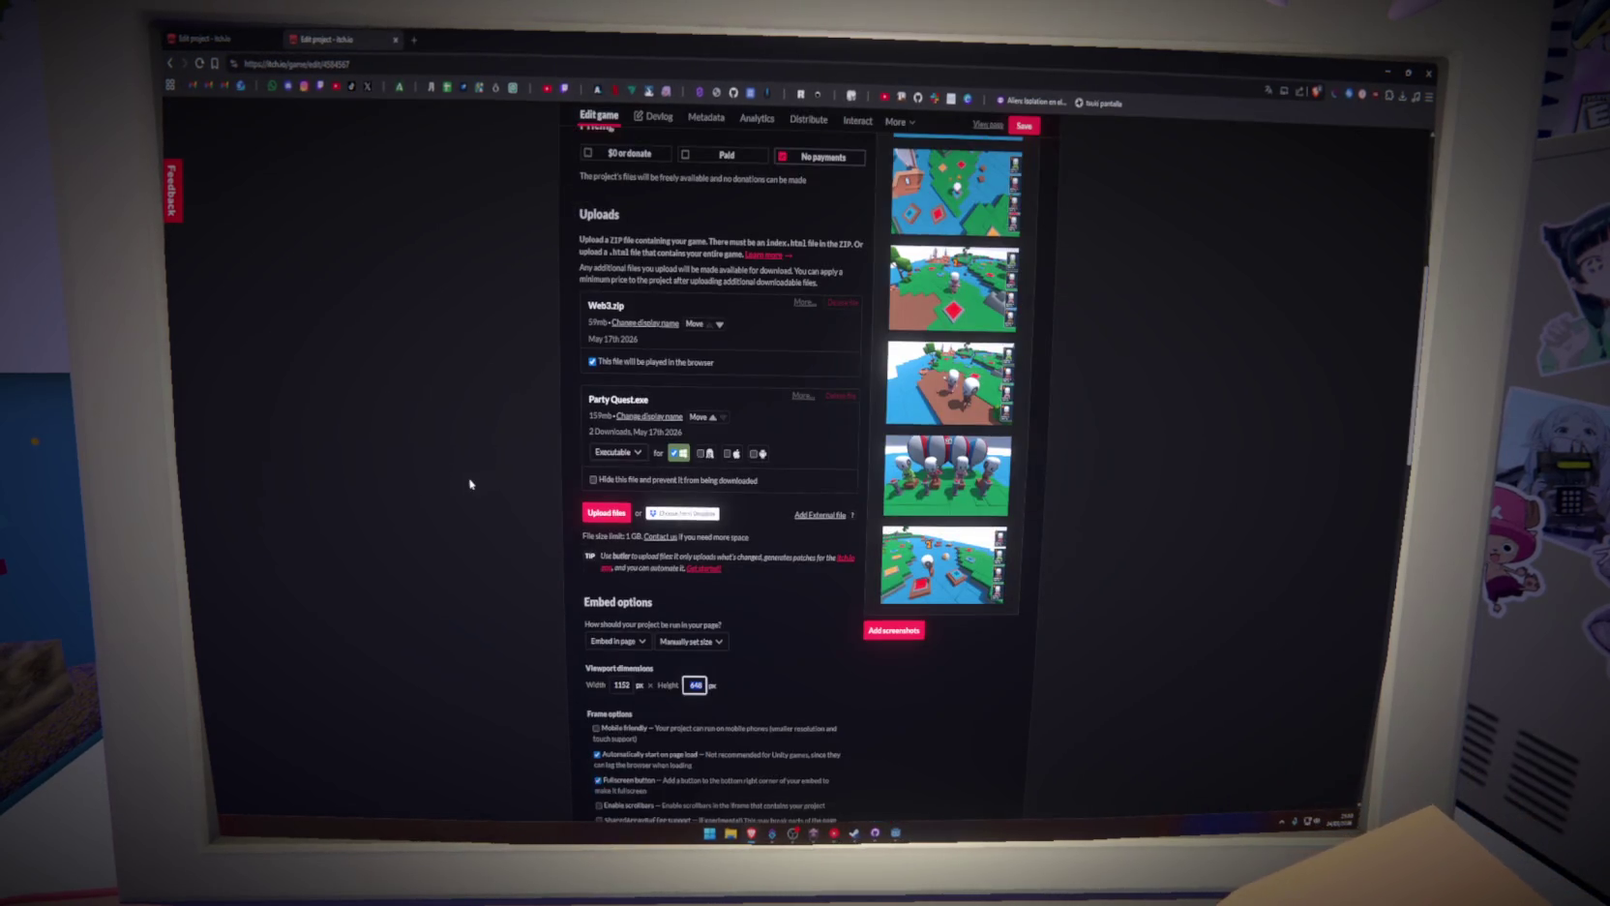
scroll(538, 422, down, 3)
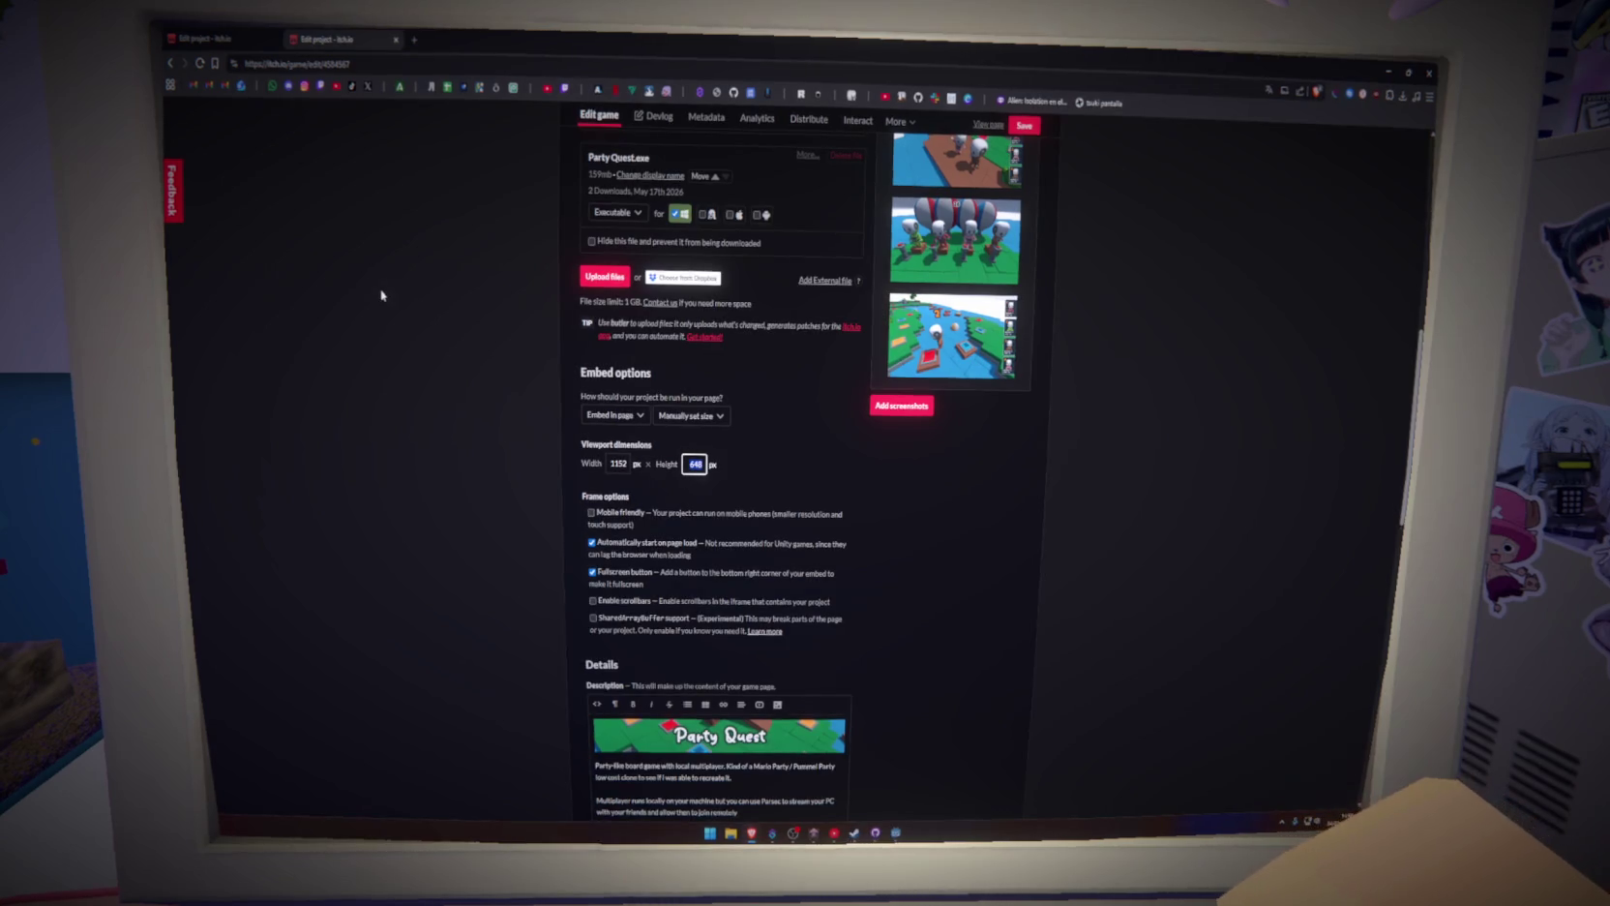
click(211, 39)
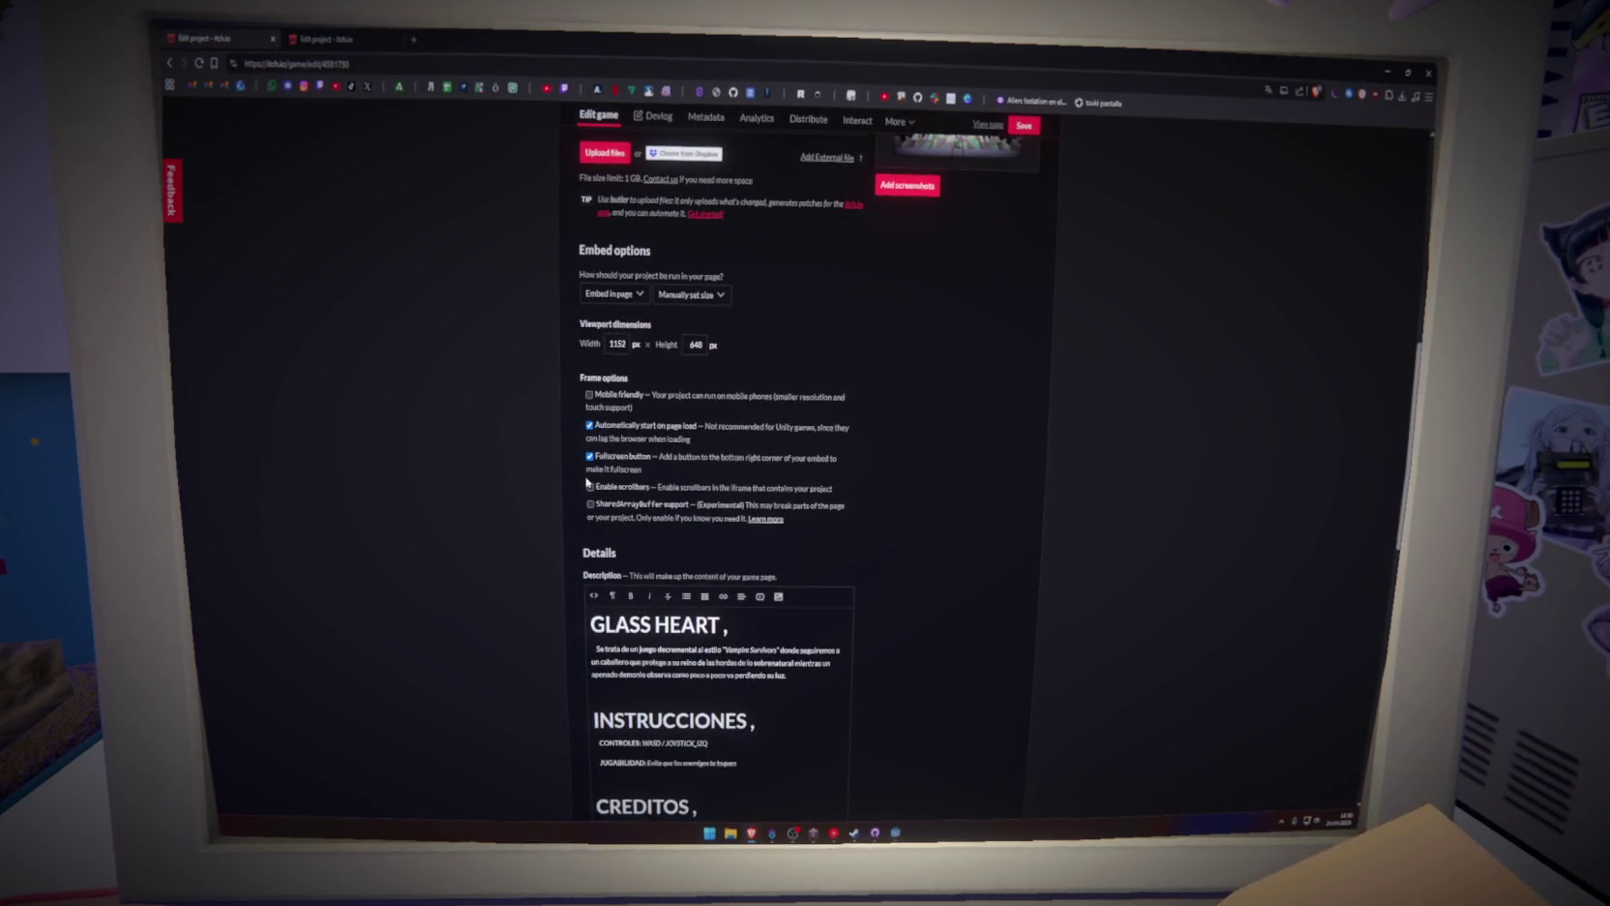
Recheck GLASSHEART's frame options against Party Quest's, confirming the 1152 × 648 viewport
scroll(589, 443, down, 3)
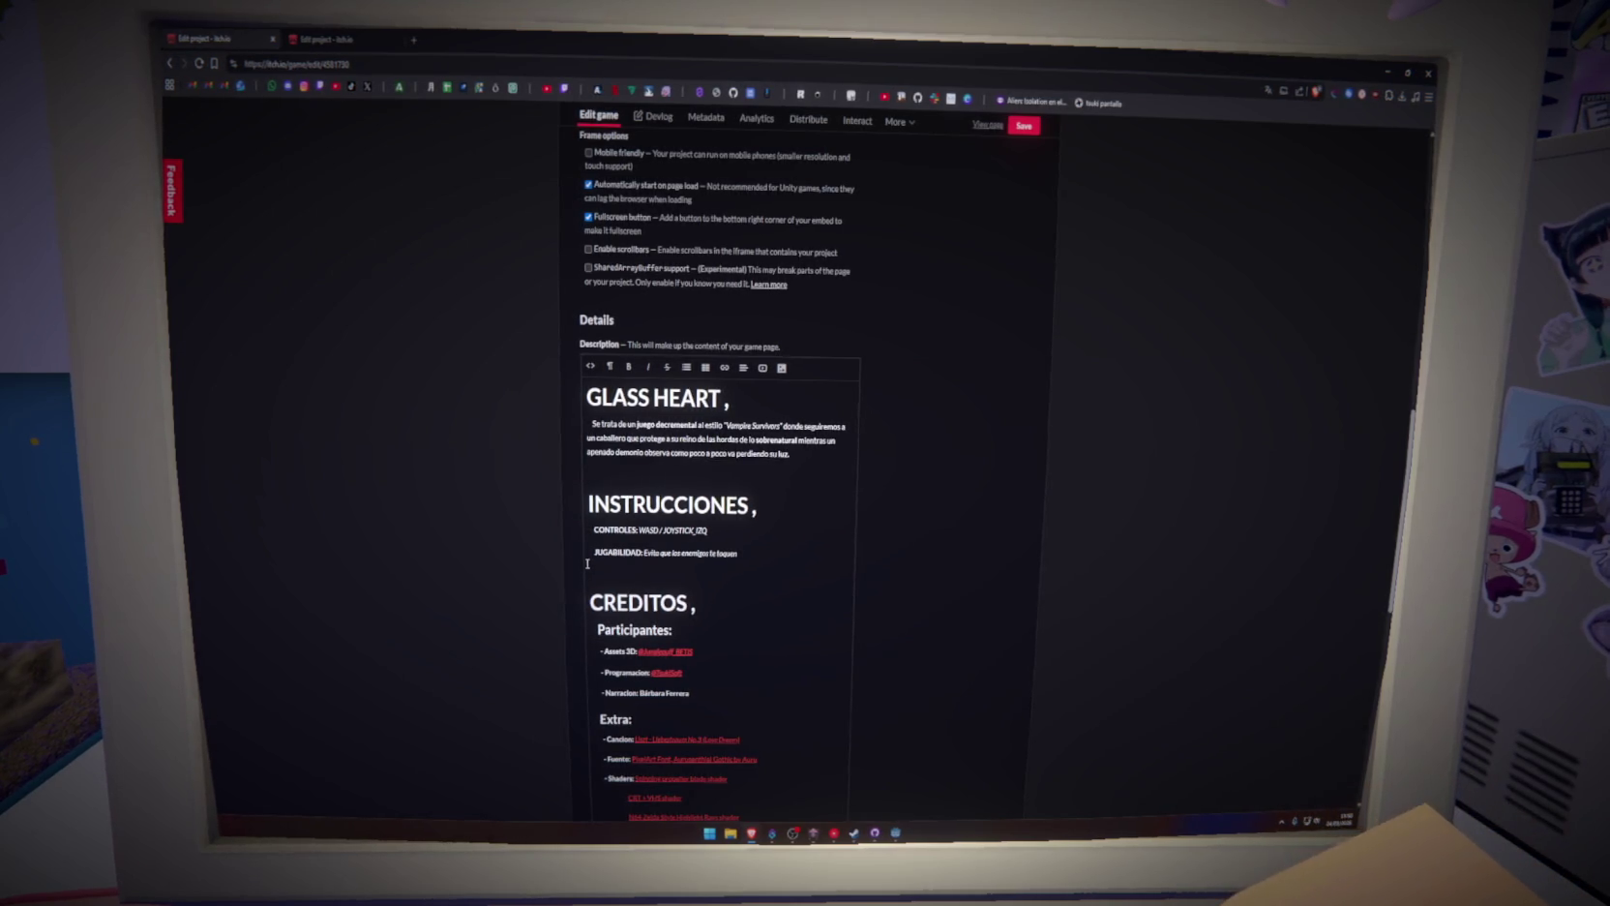
scroll(587, 563, up, 4)
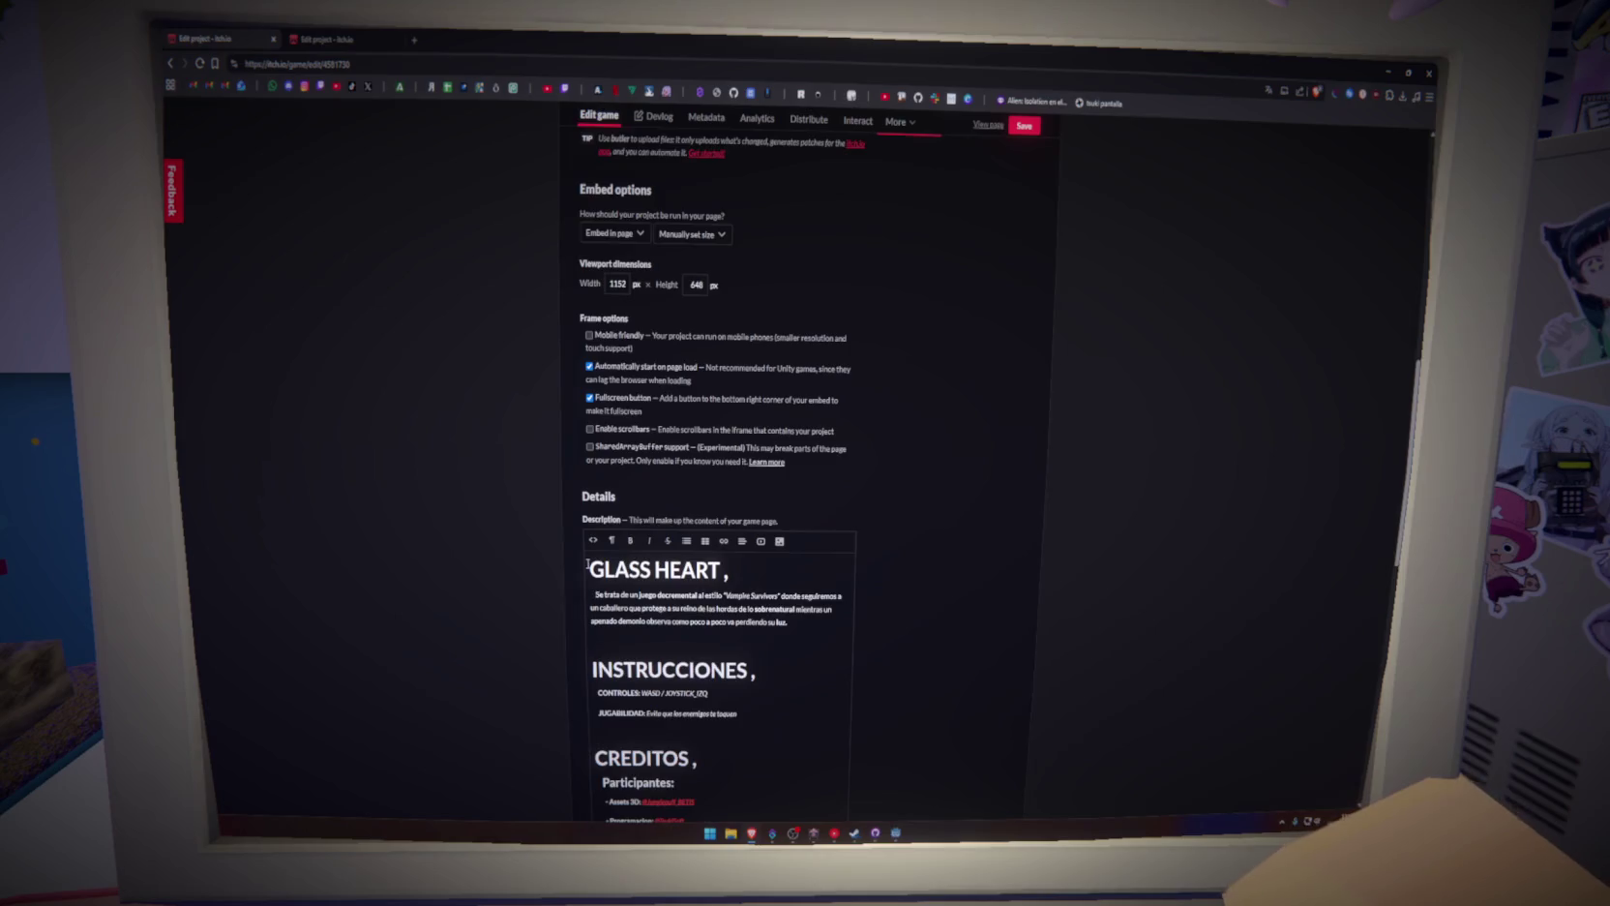
scroll(587, 568, down, 1)
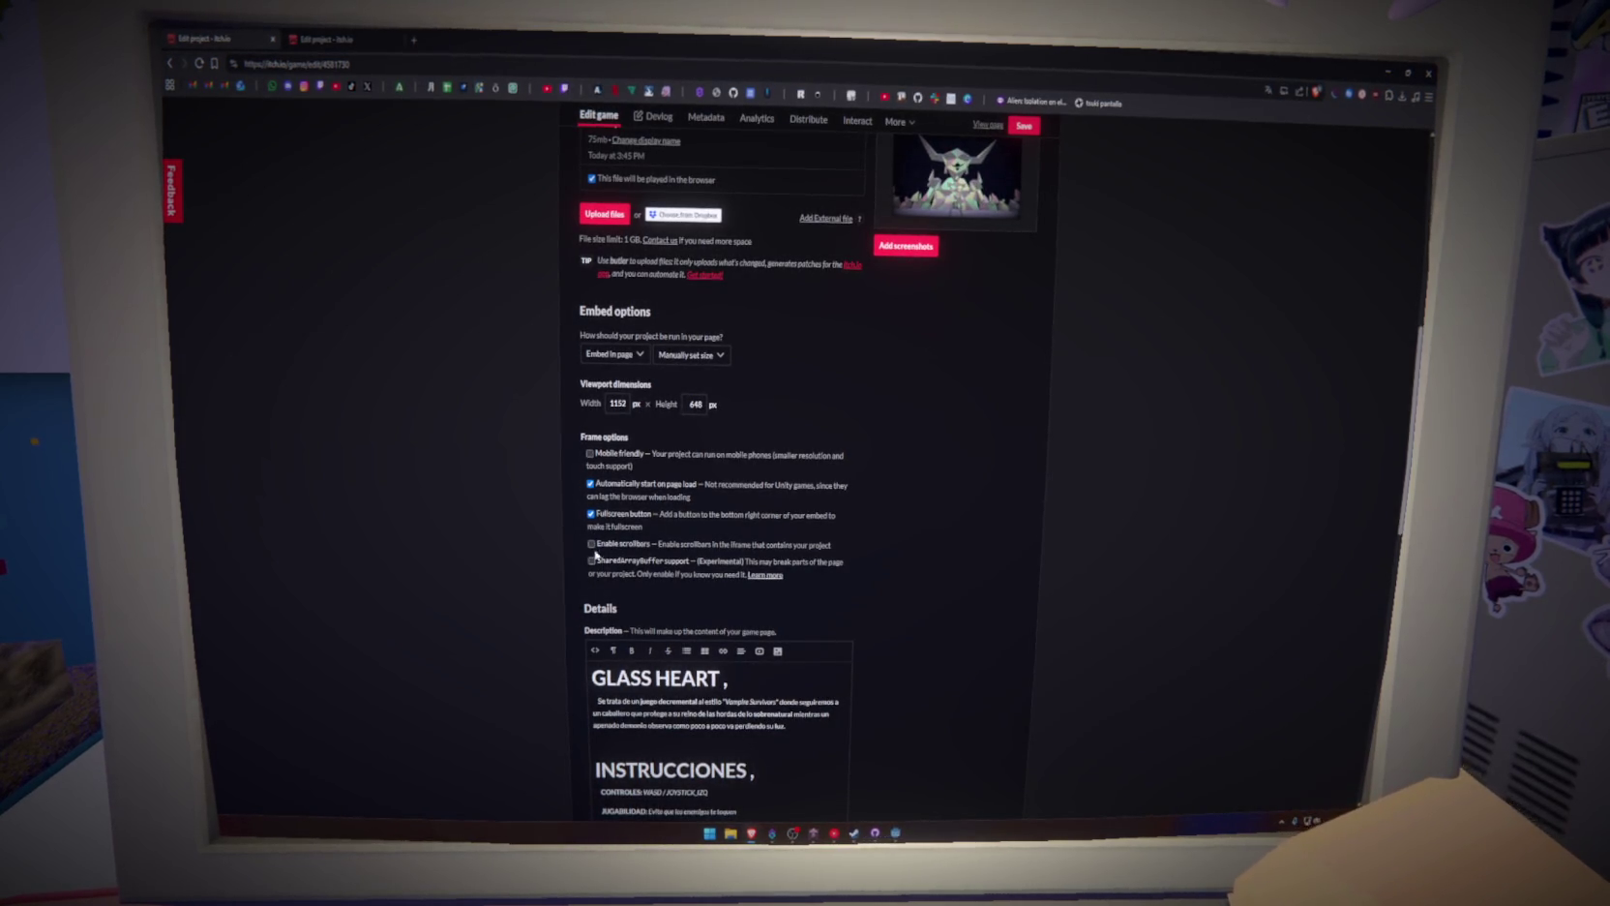
scroll(587, 462, up, 3)
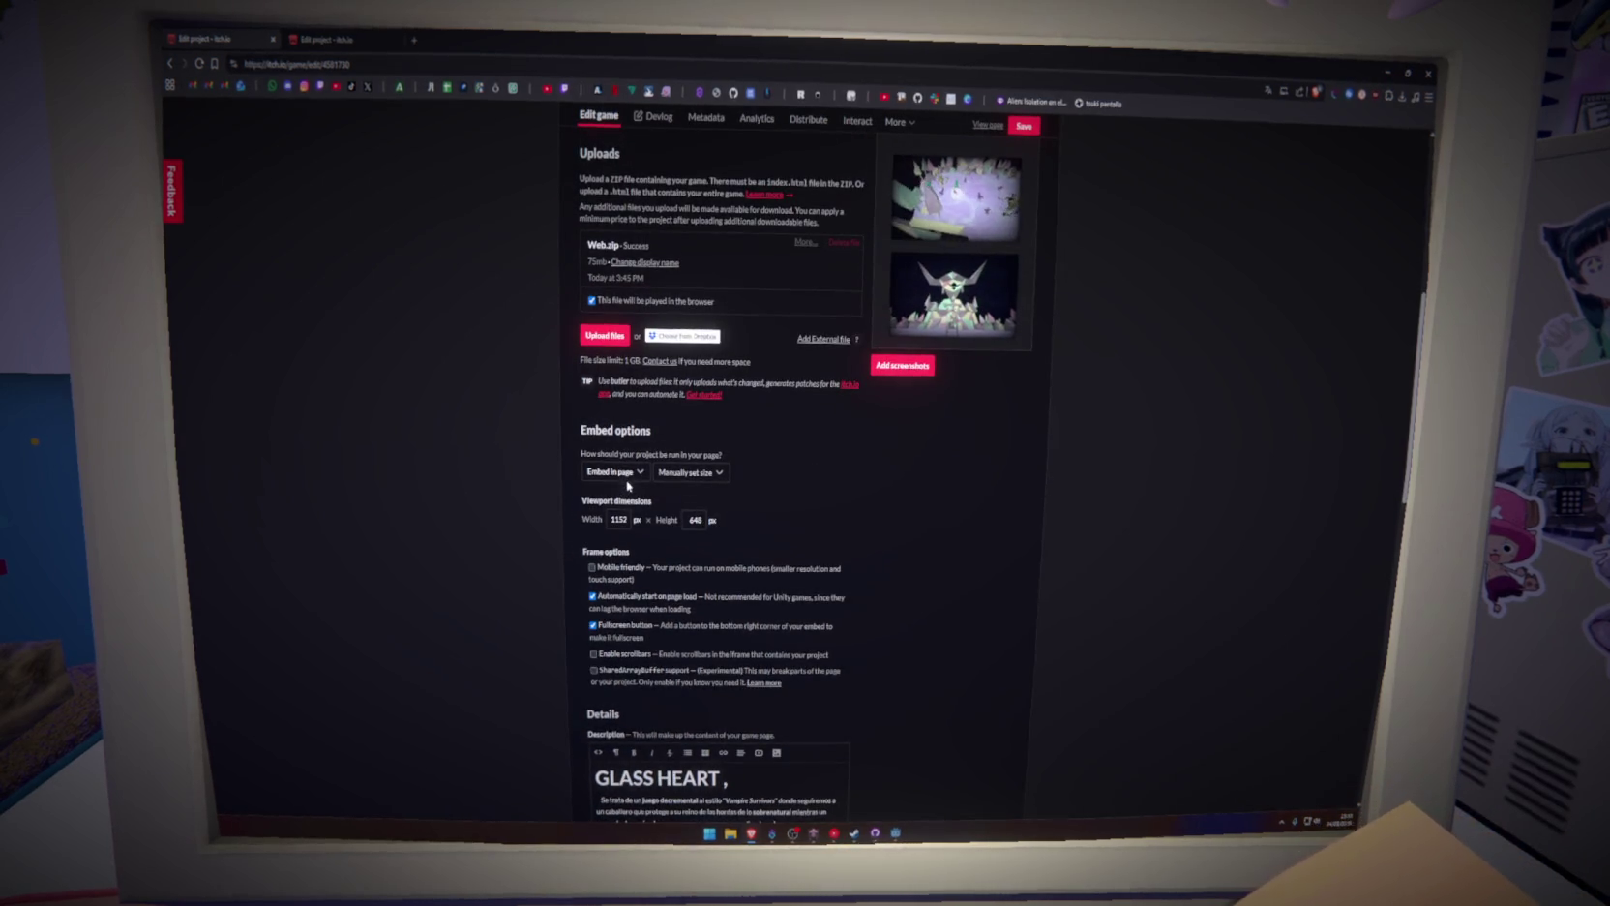
click(345, 35)
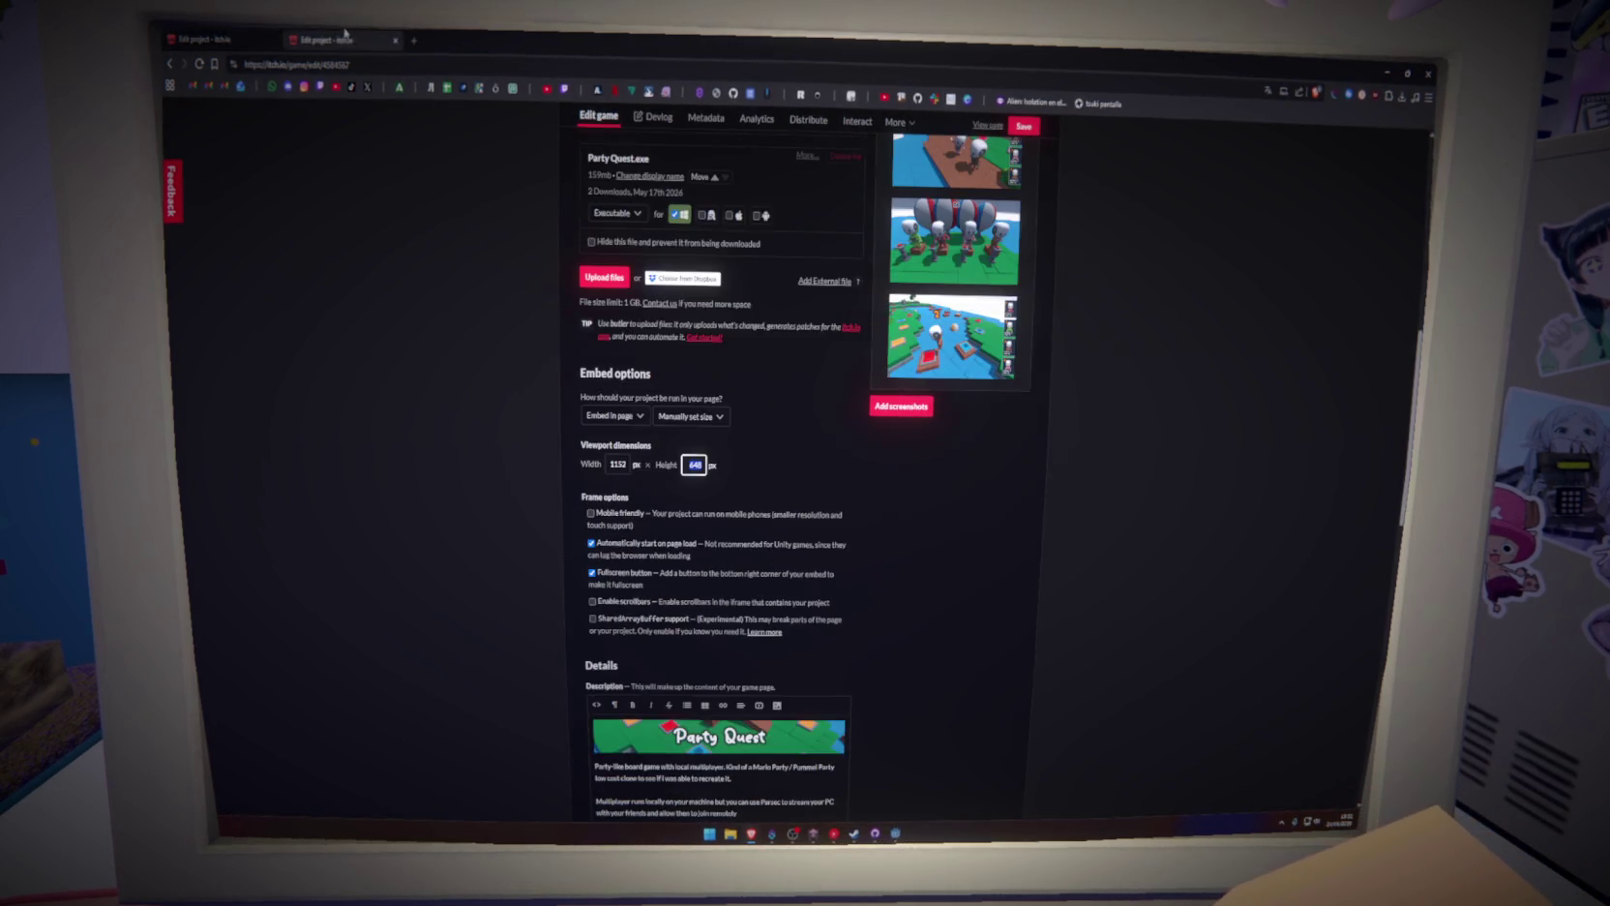
click(239, 33)
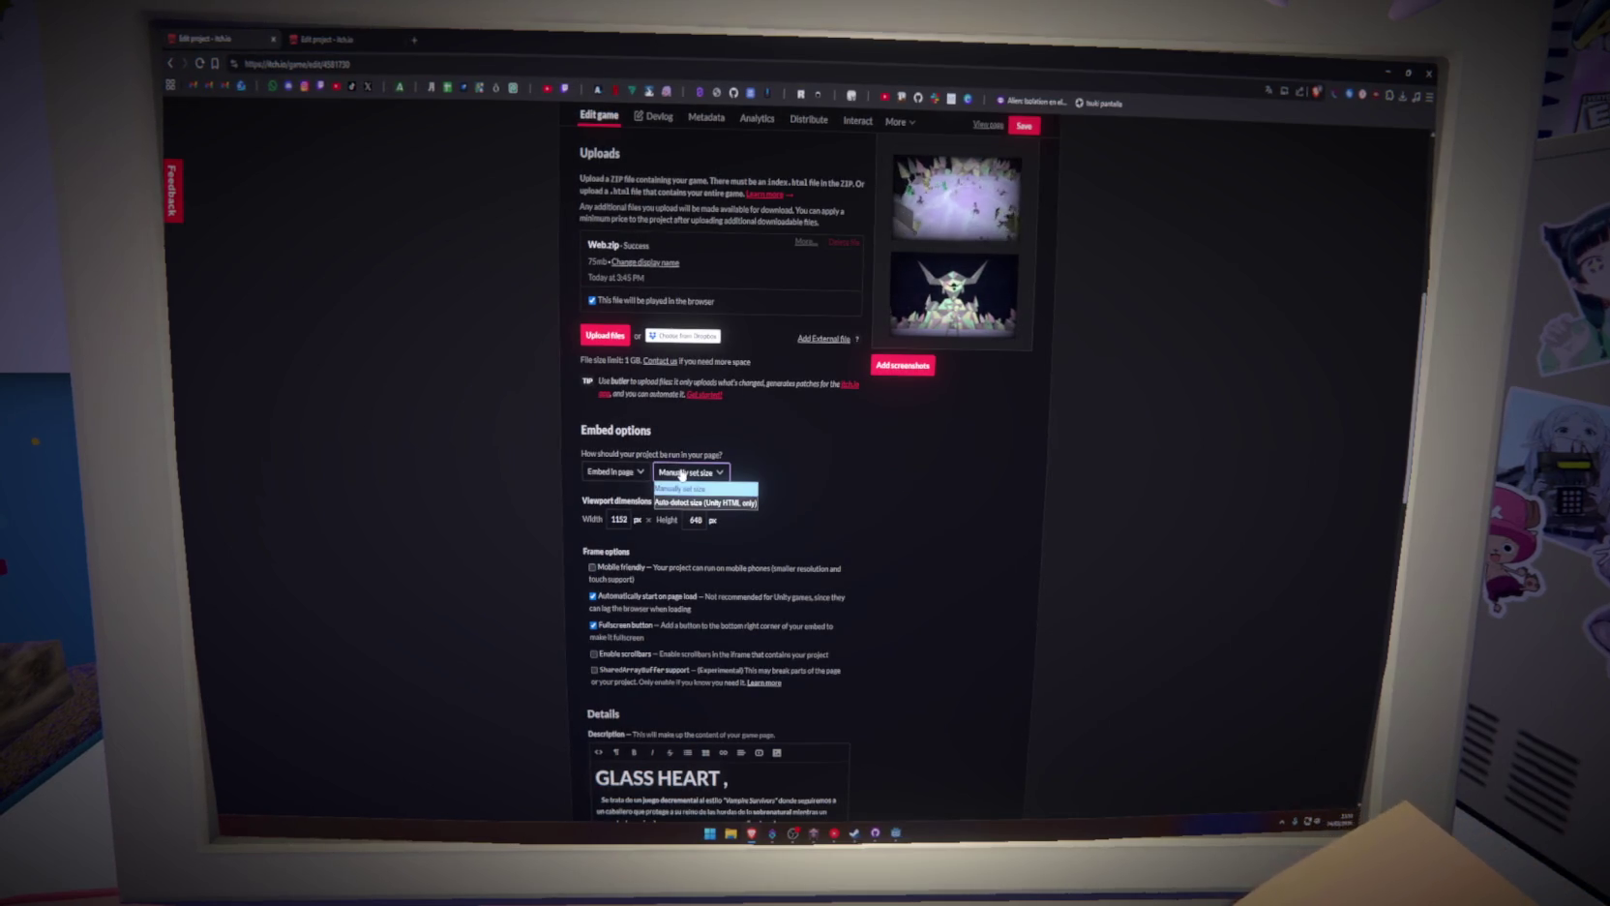
scroll(681, 474, up, 4)
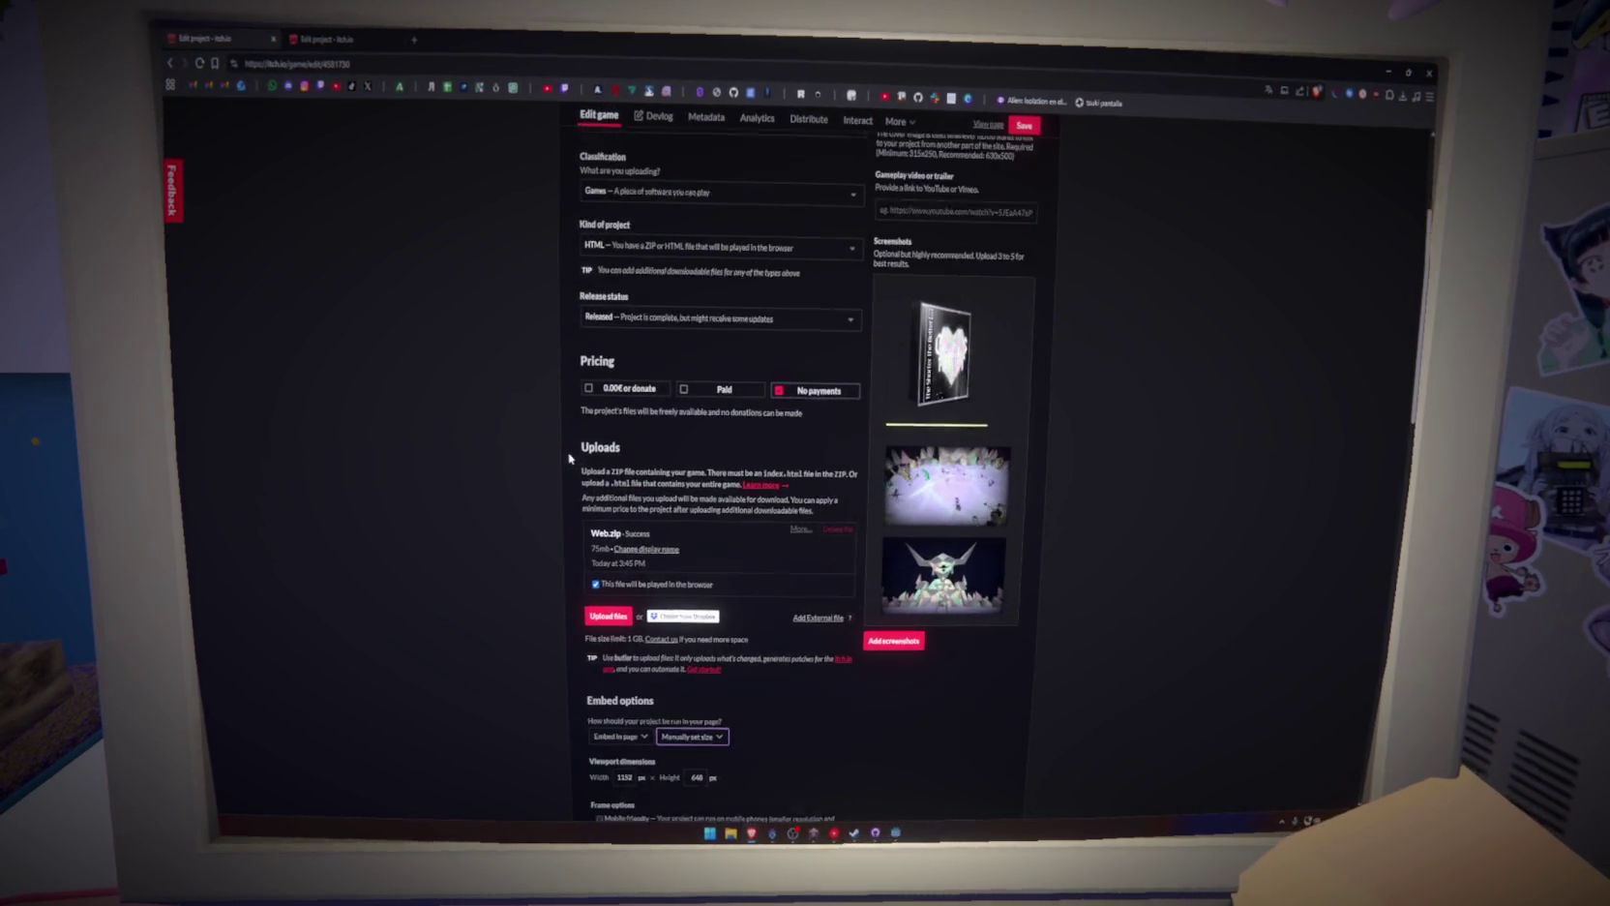
scroll(569, 457, down, 3)
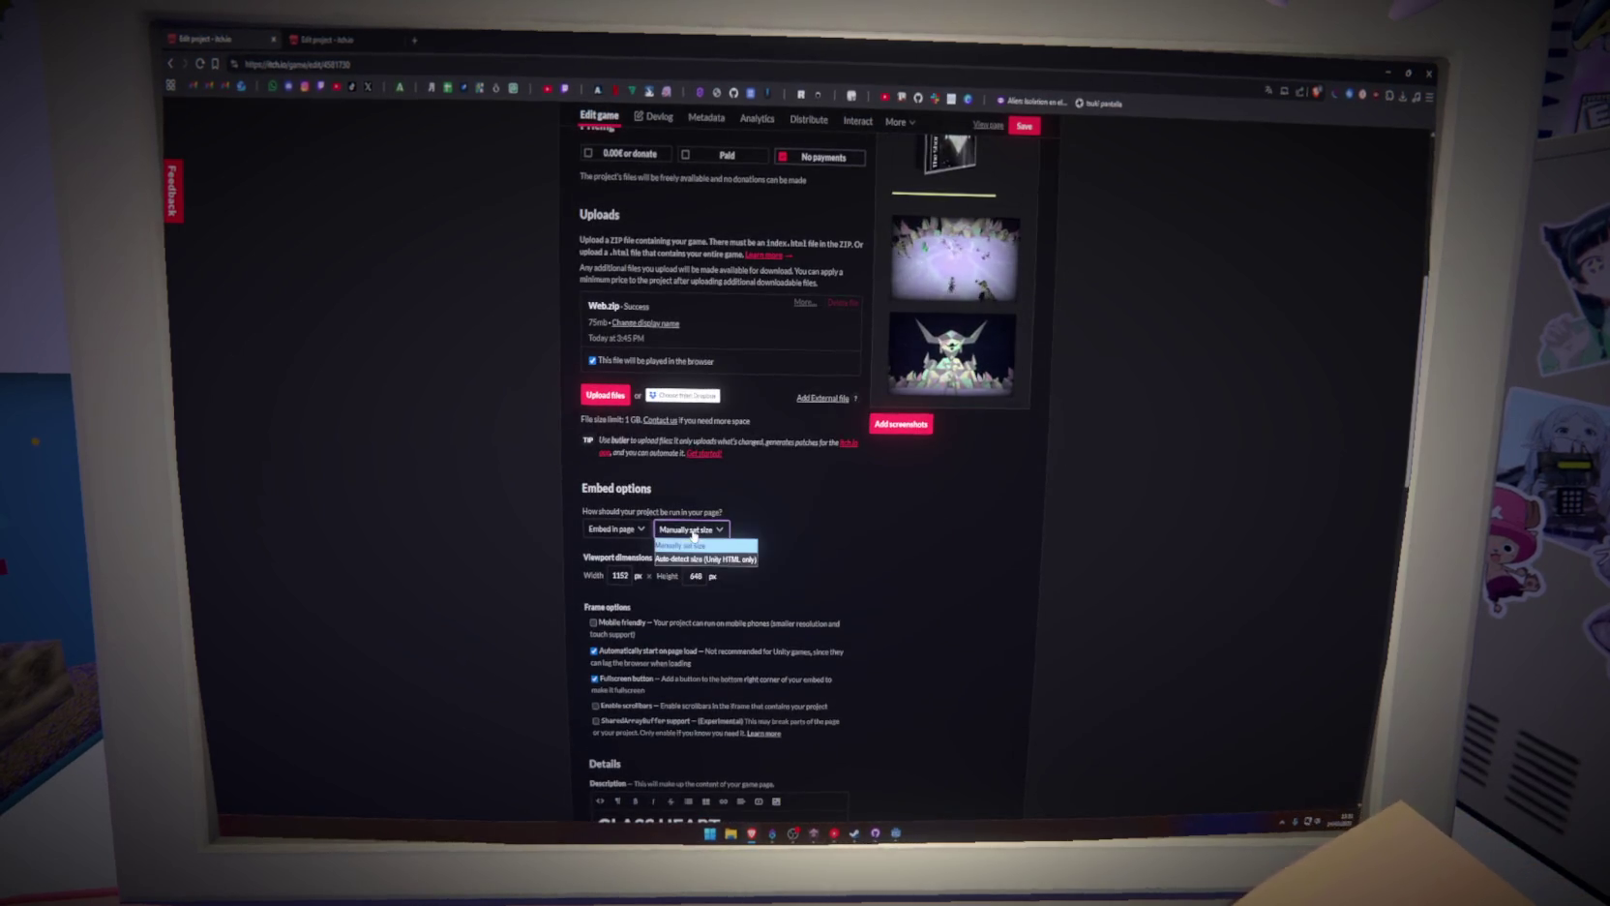
scroll(594, 481, up, 2)
scroll(581, 472, up, 3)
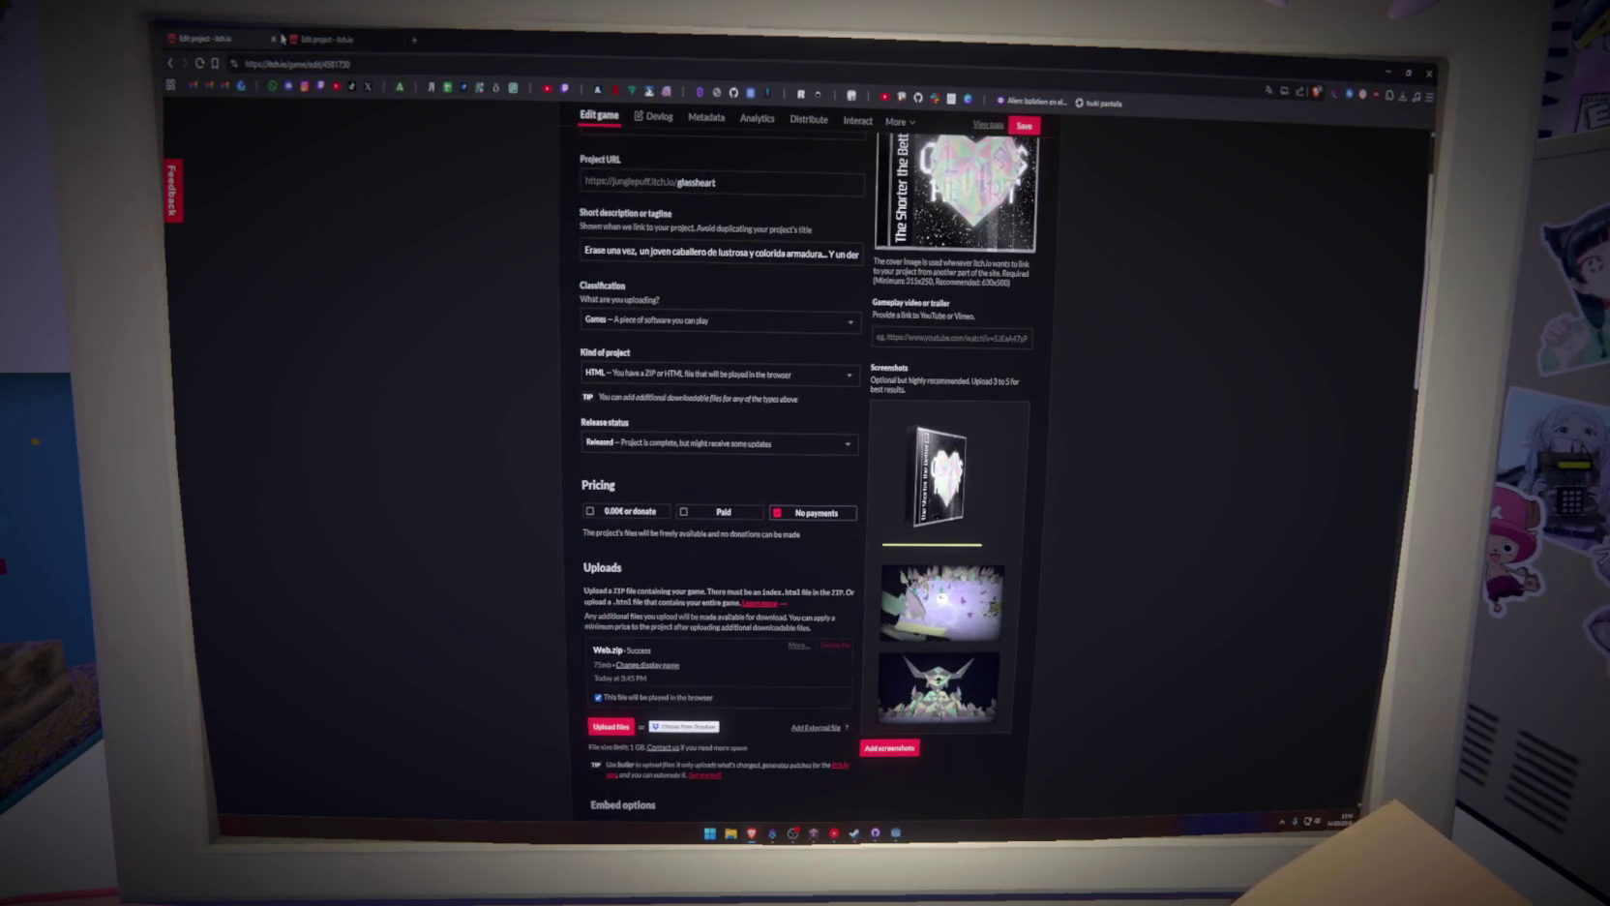
scroll(508, 406, up, 2)
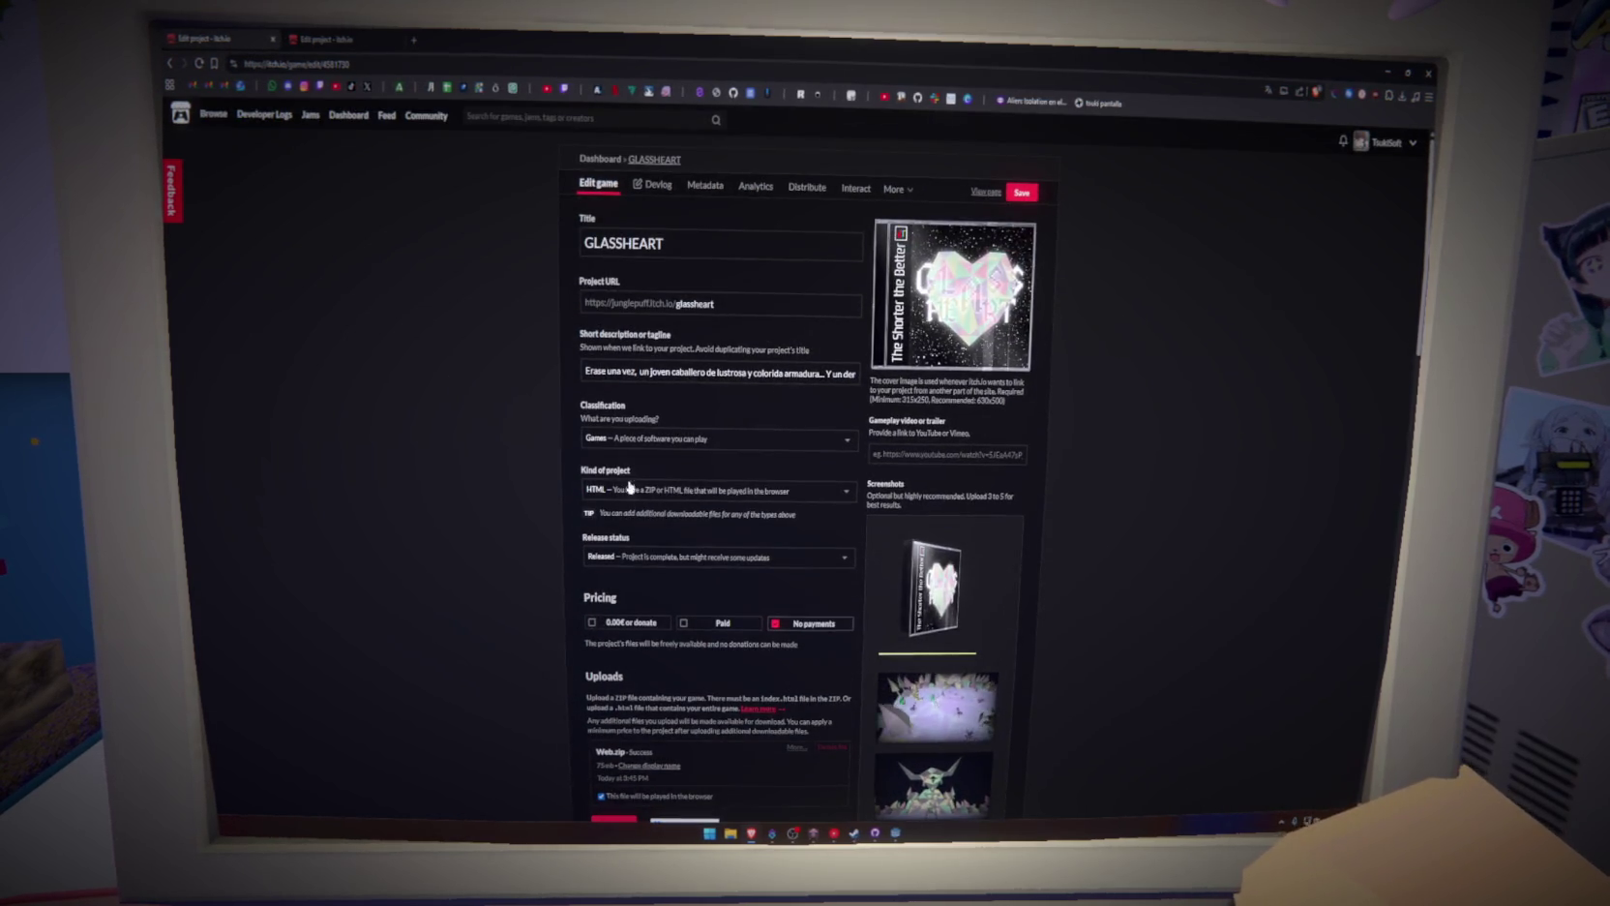
Save GLASSHEART's page settings, preview the live game page in a new tab, then close it
click(1021, 193)
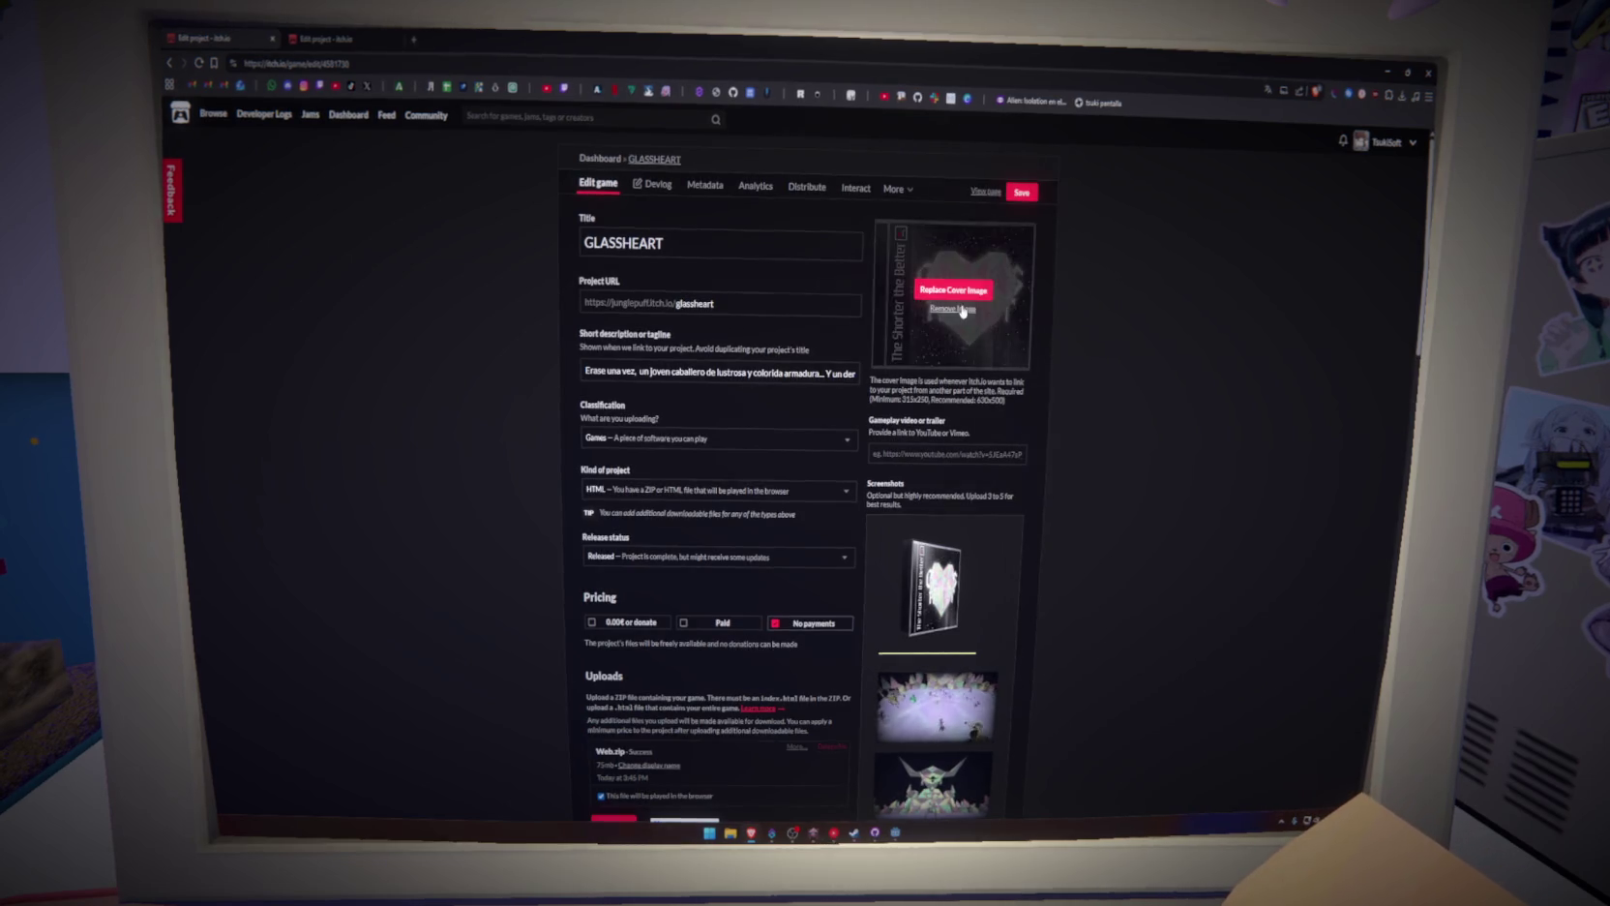
middle_click(986, 191)
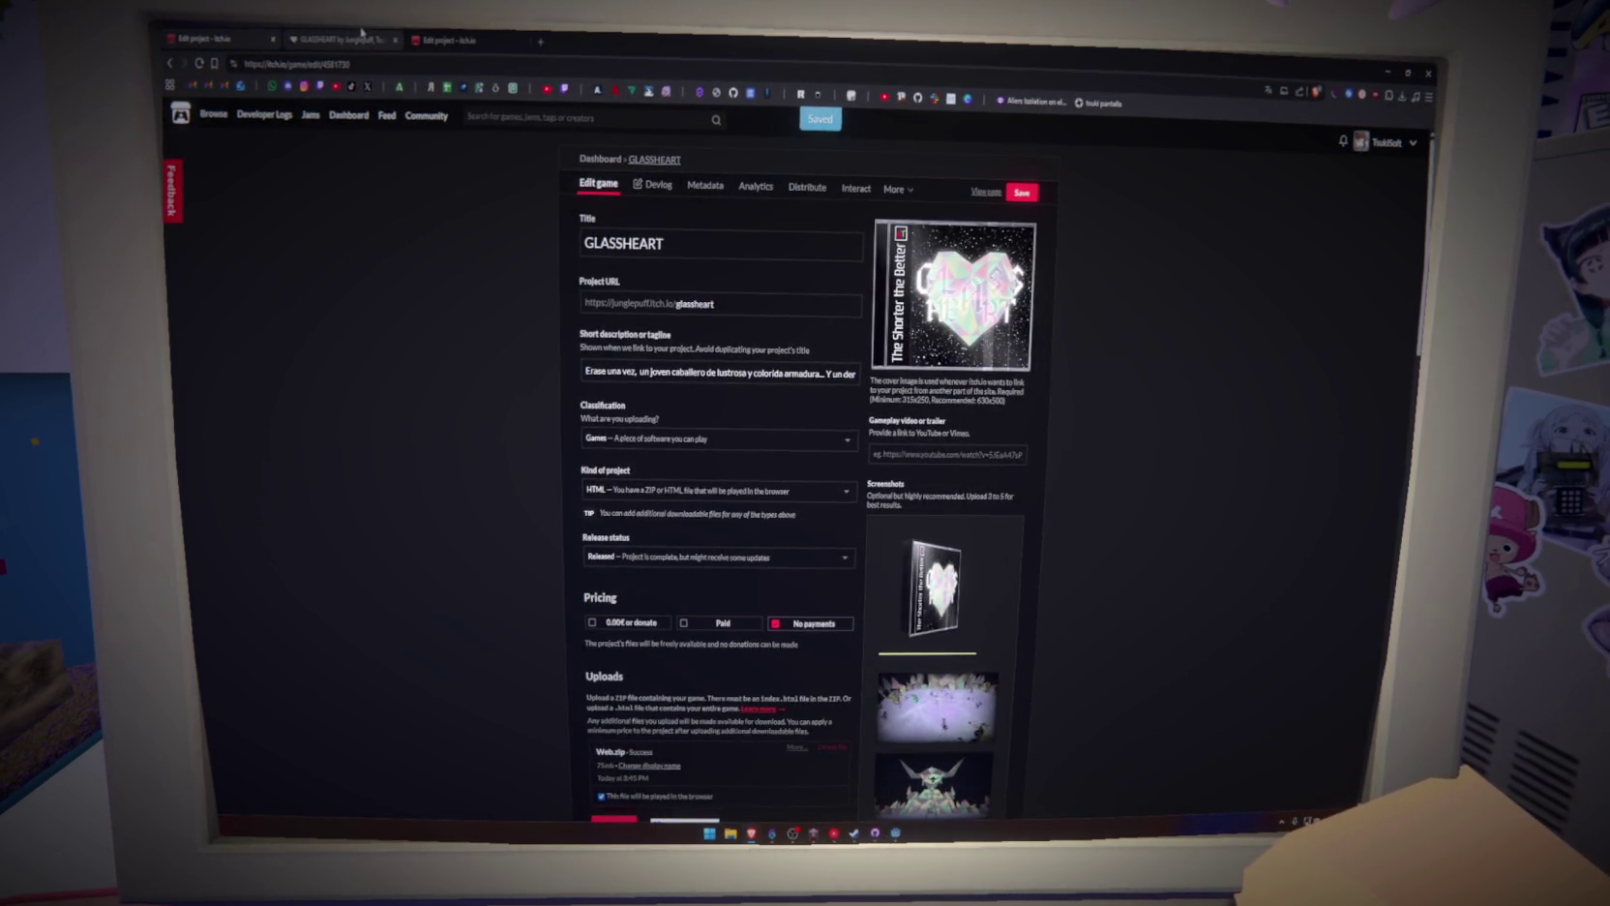
click(361, 35)
scroll(803, 484, down, 5)
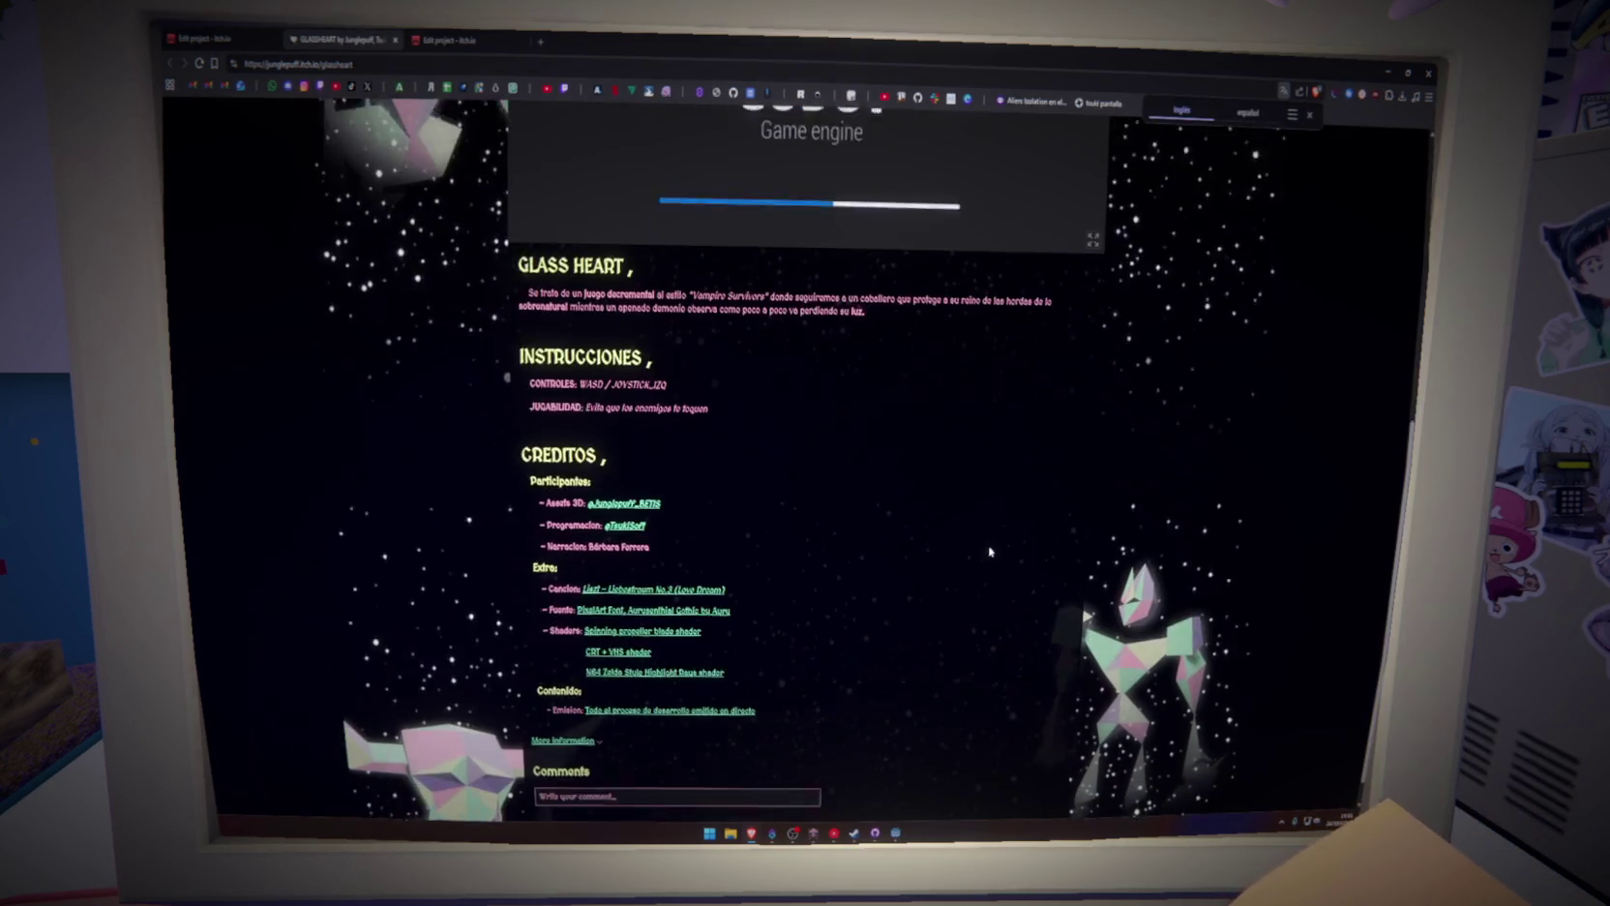
scroll(803, 483, up, 4)
middle_click(328, 31)
scroll(787, 613, down, 2)
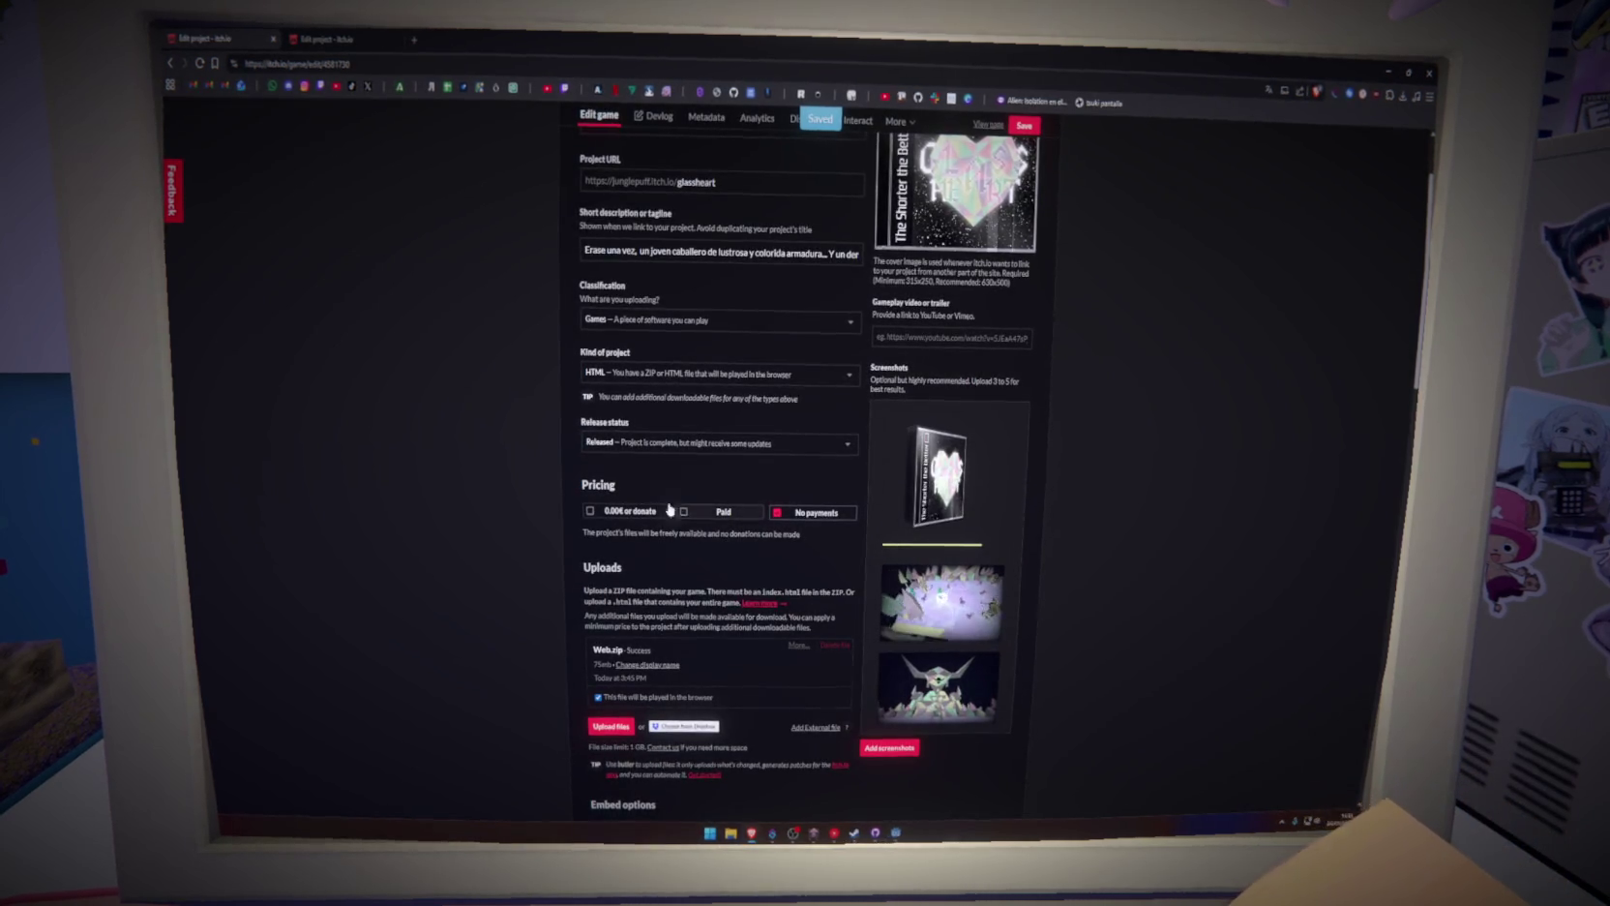
click(314, 37)
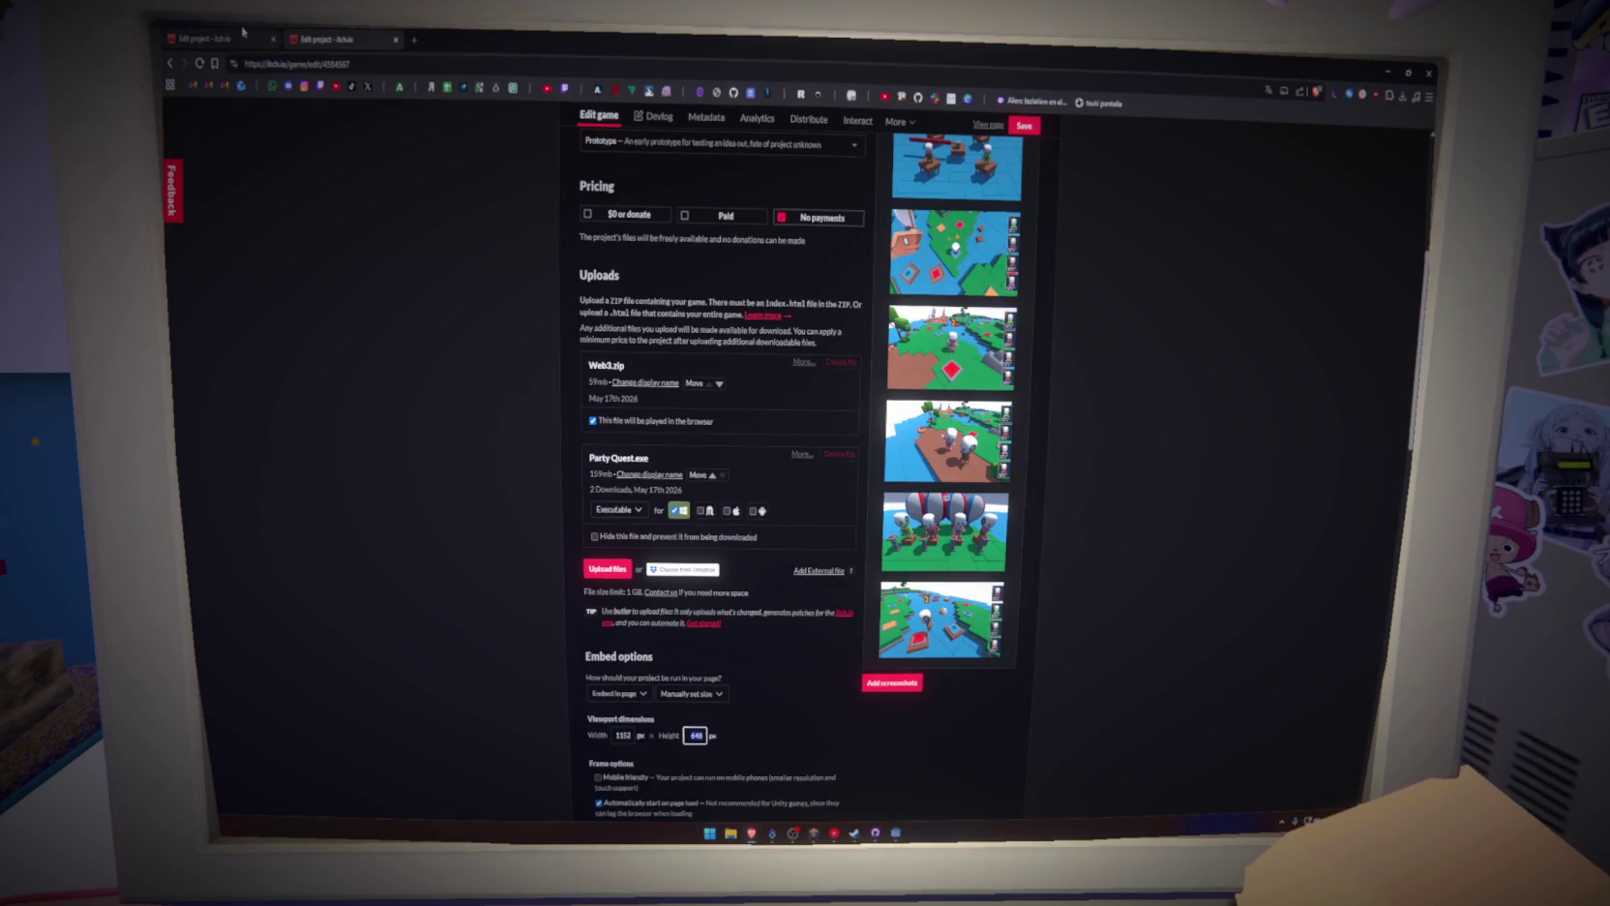
click(208, 39)
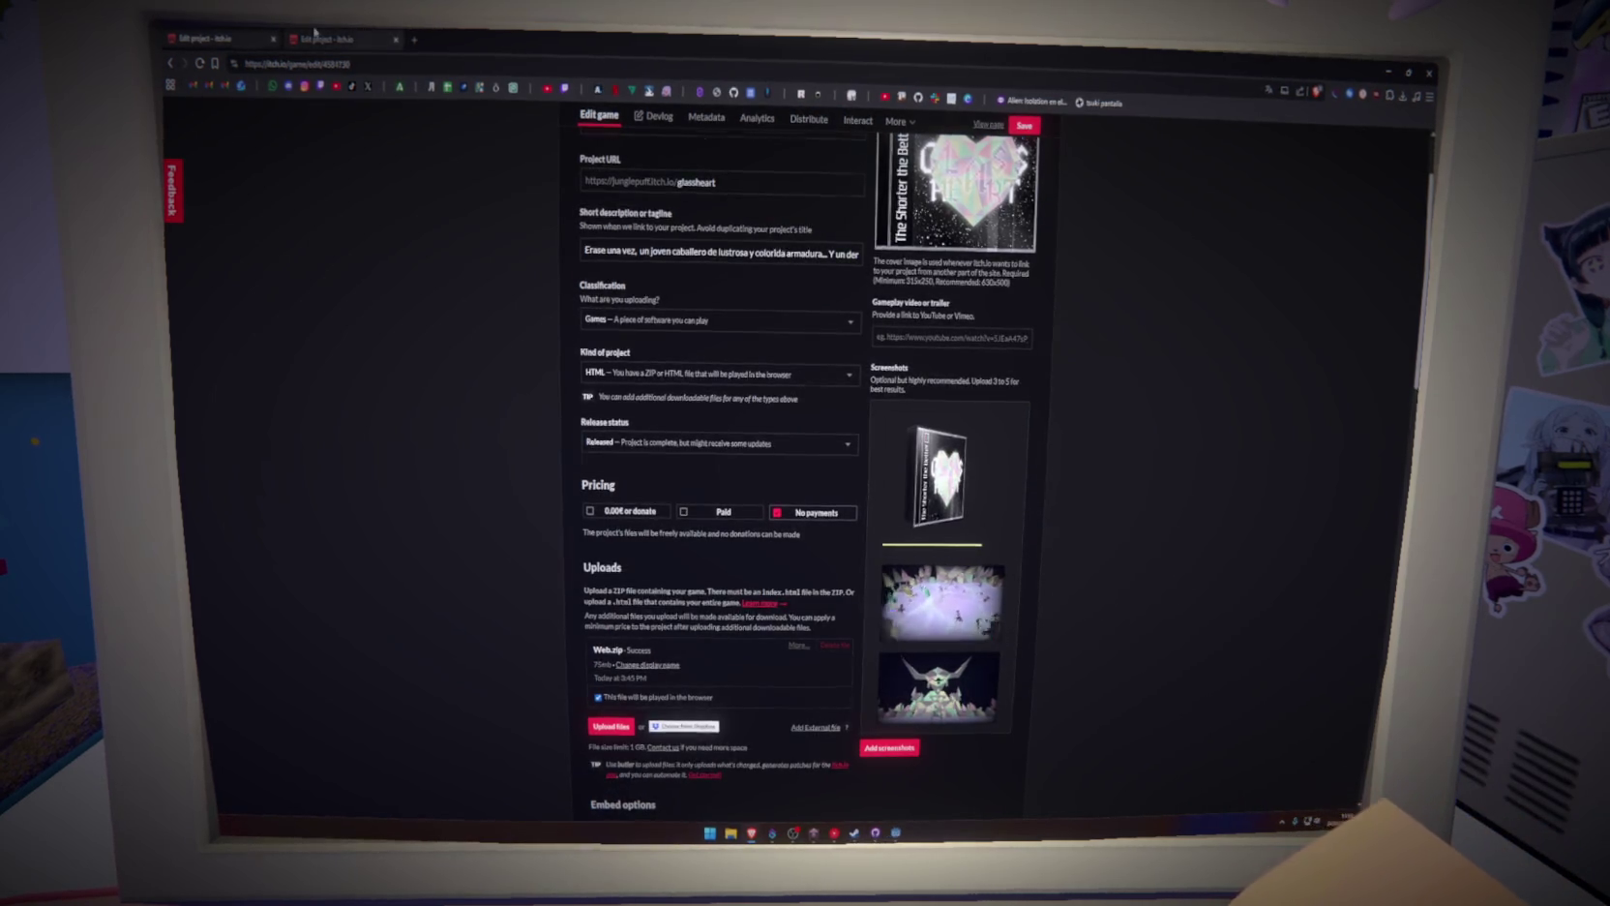
key(ctrl+Tab)
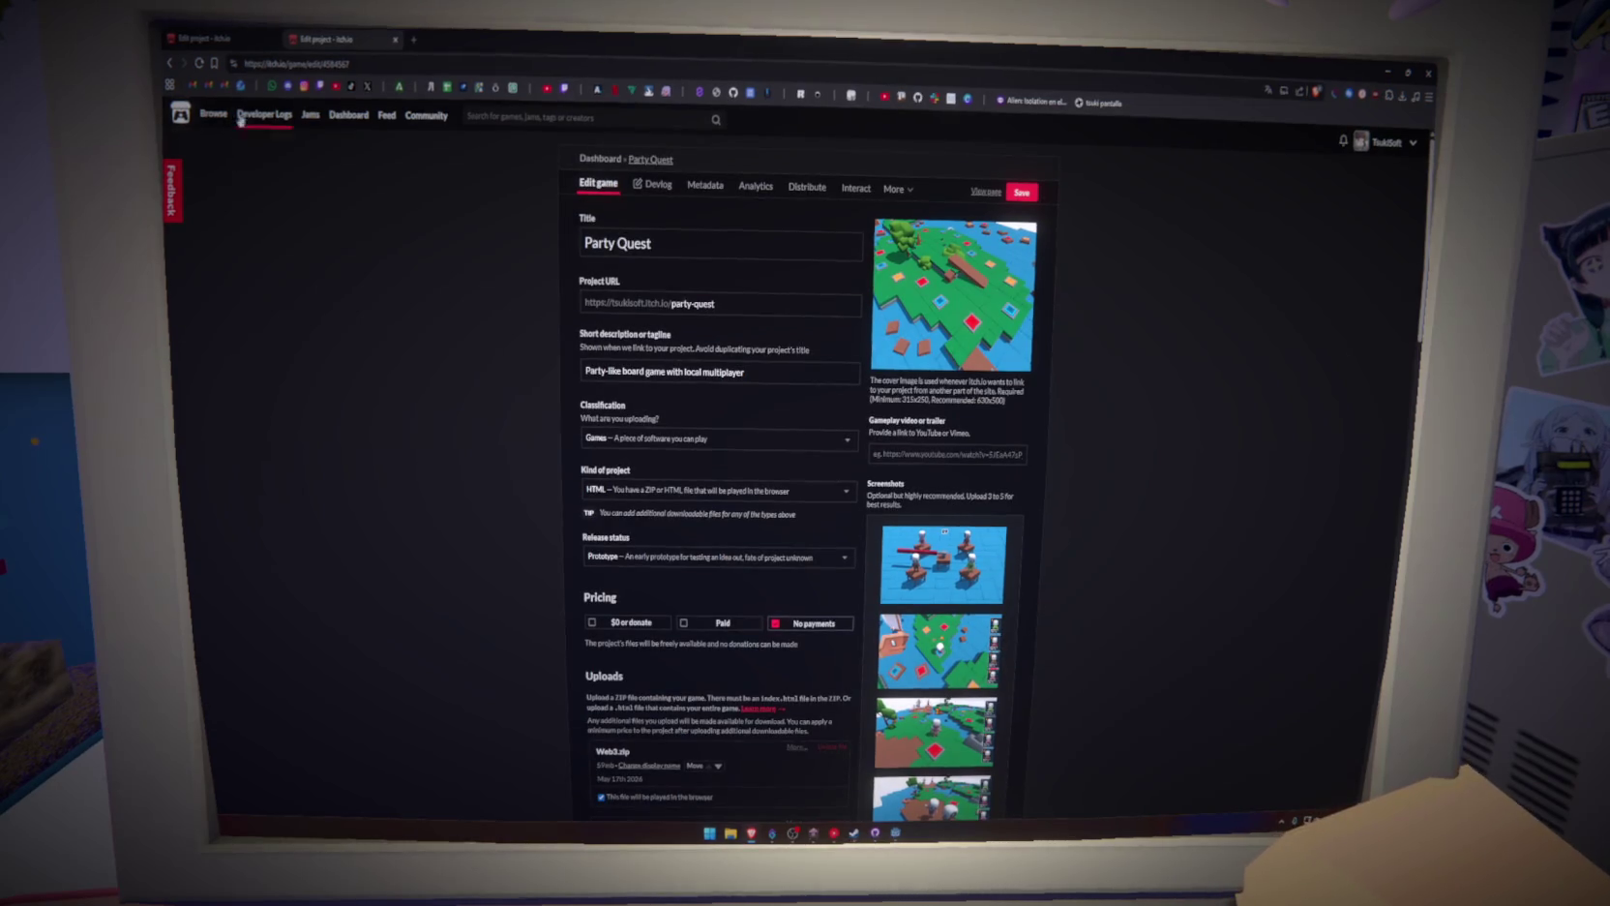
key(ctrl+Tab)
scroll(528, 509, up, 2)
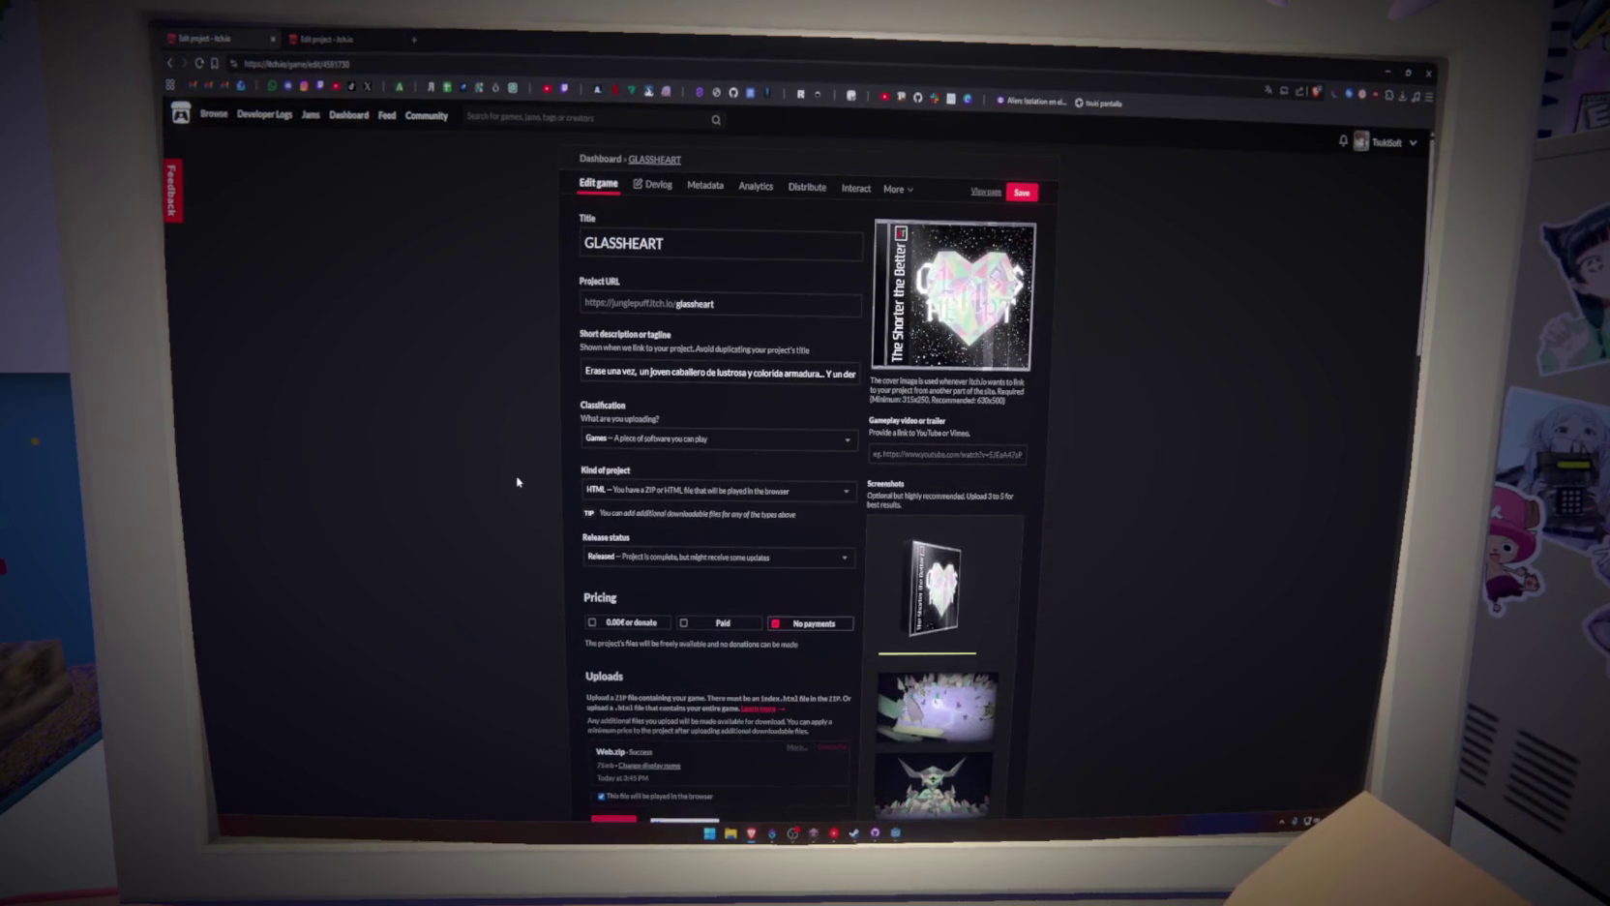
click(305, 37)
click(256, 33)
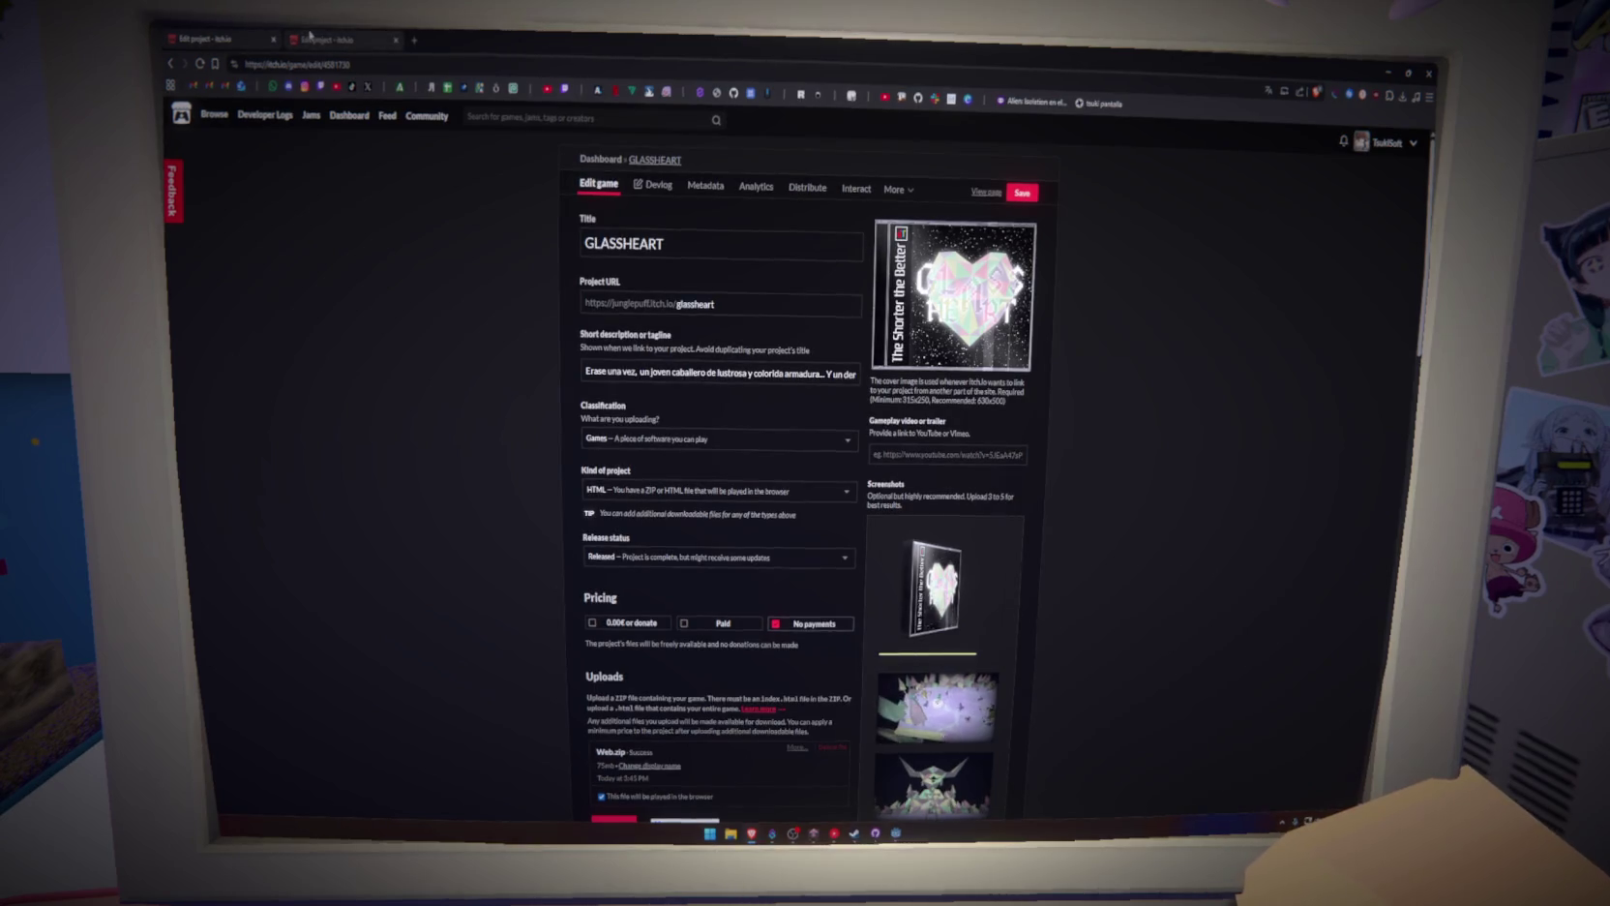